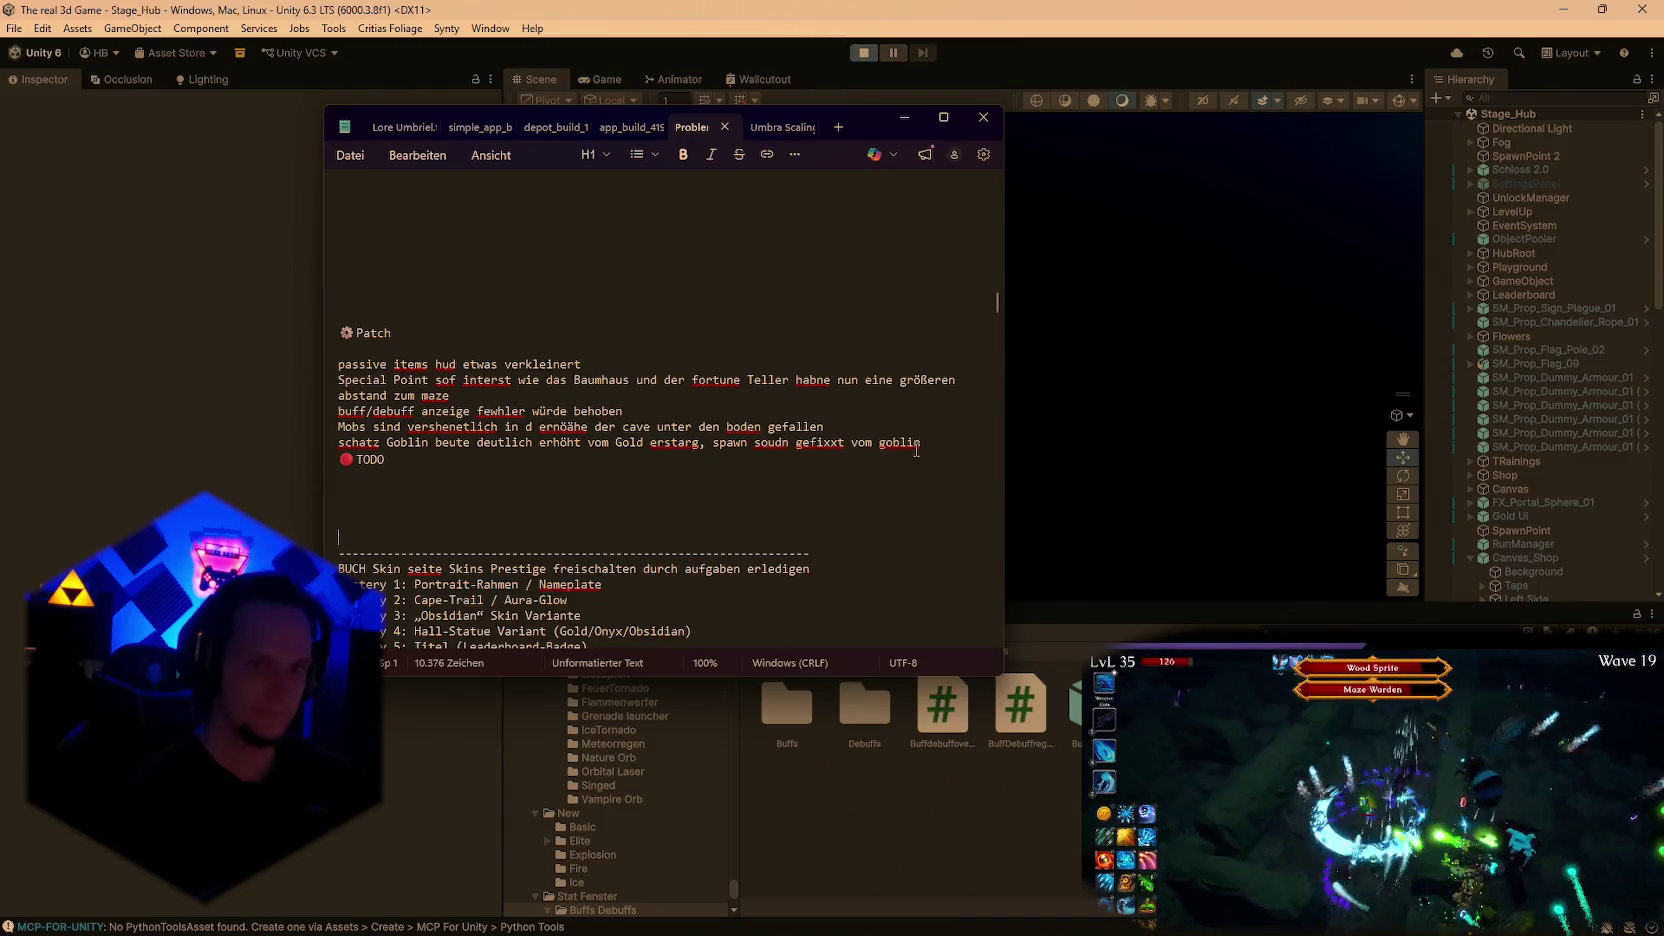
# Minimise the patch notes Notepad window to get back to the Unity editor
pyautogui.click(905, 118)
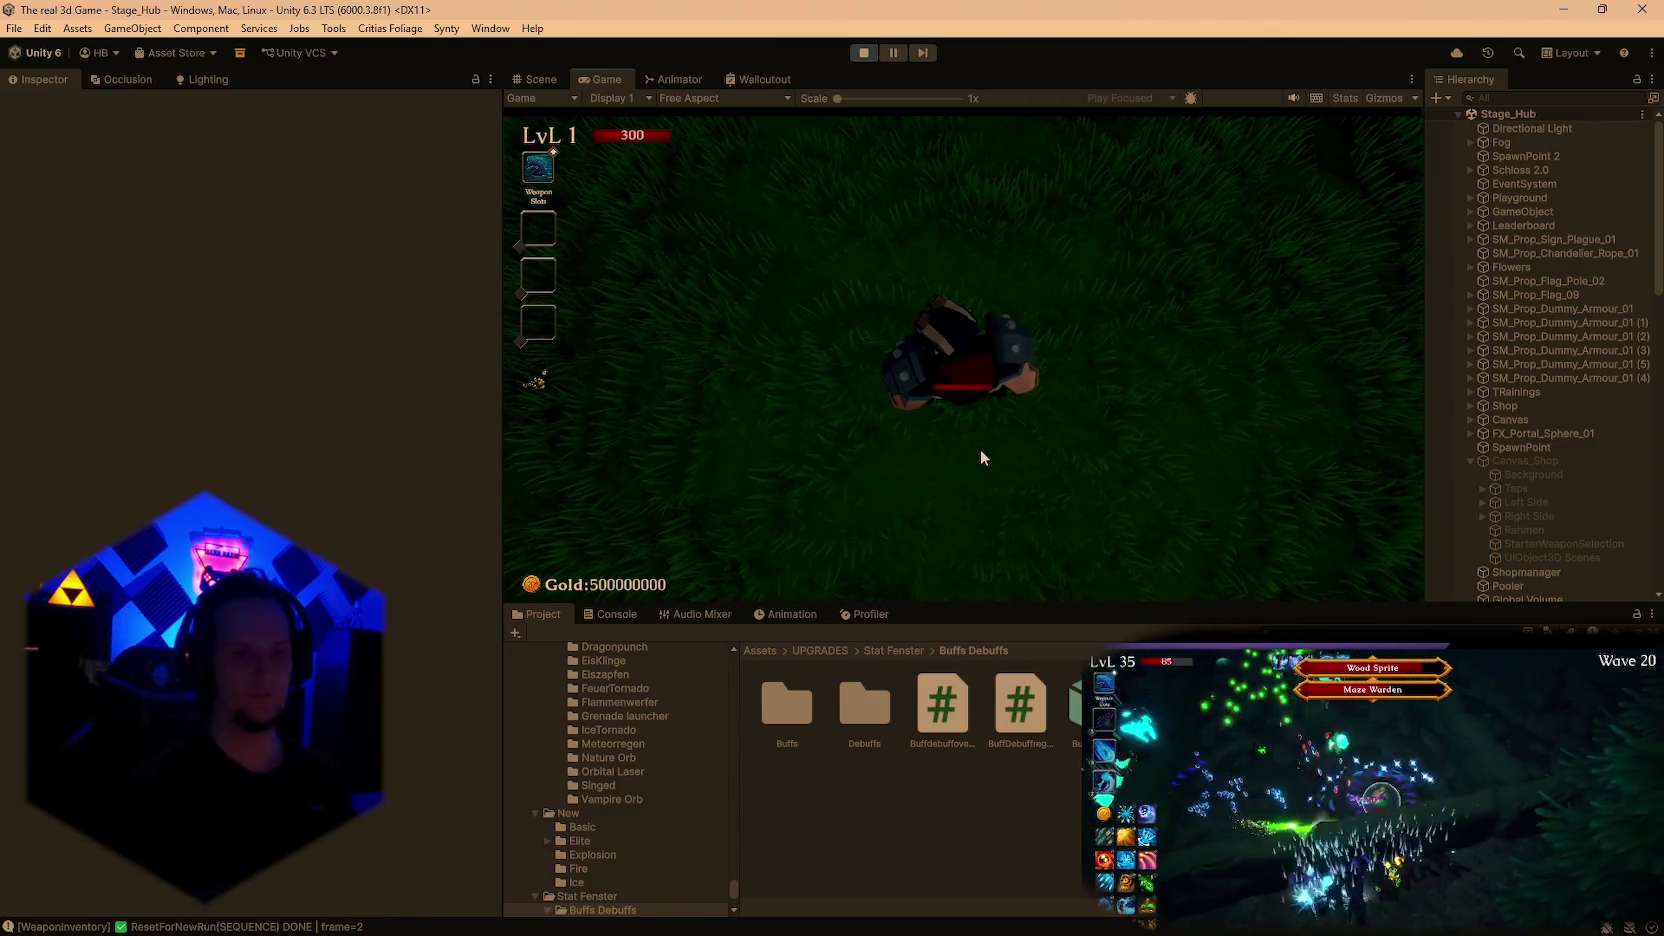
# Start a run from the hub, reroll the upgrade cards and take the Dark Orb weapon
pyautogui.press('w')
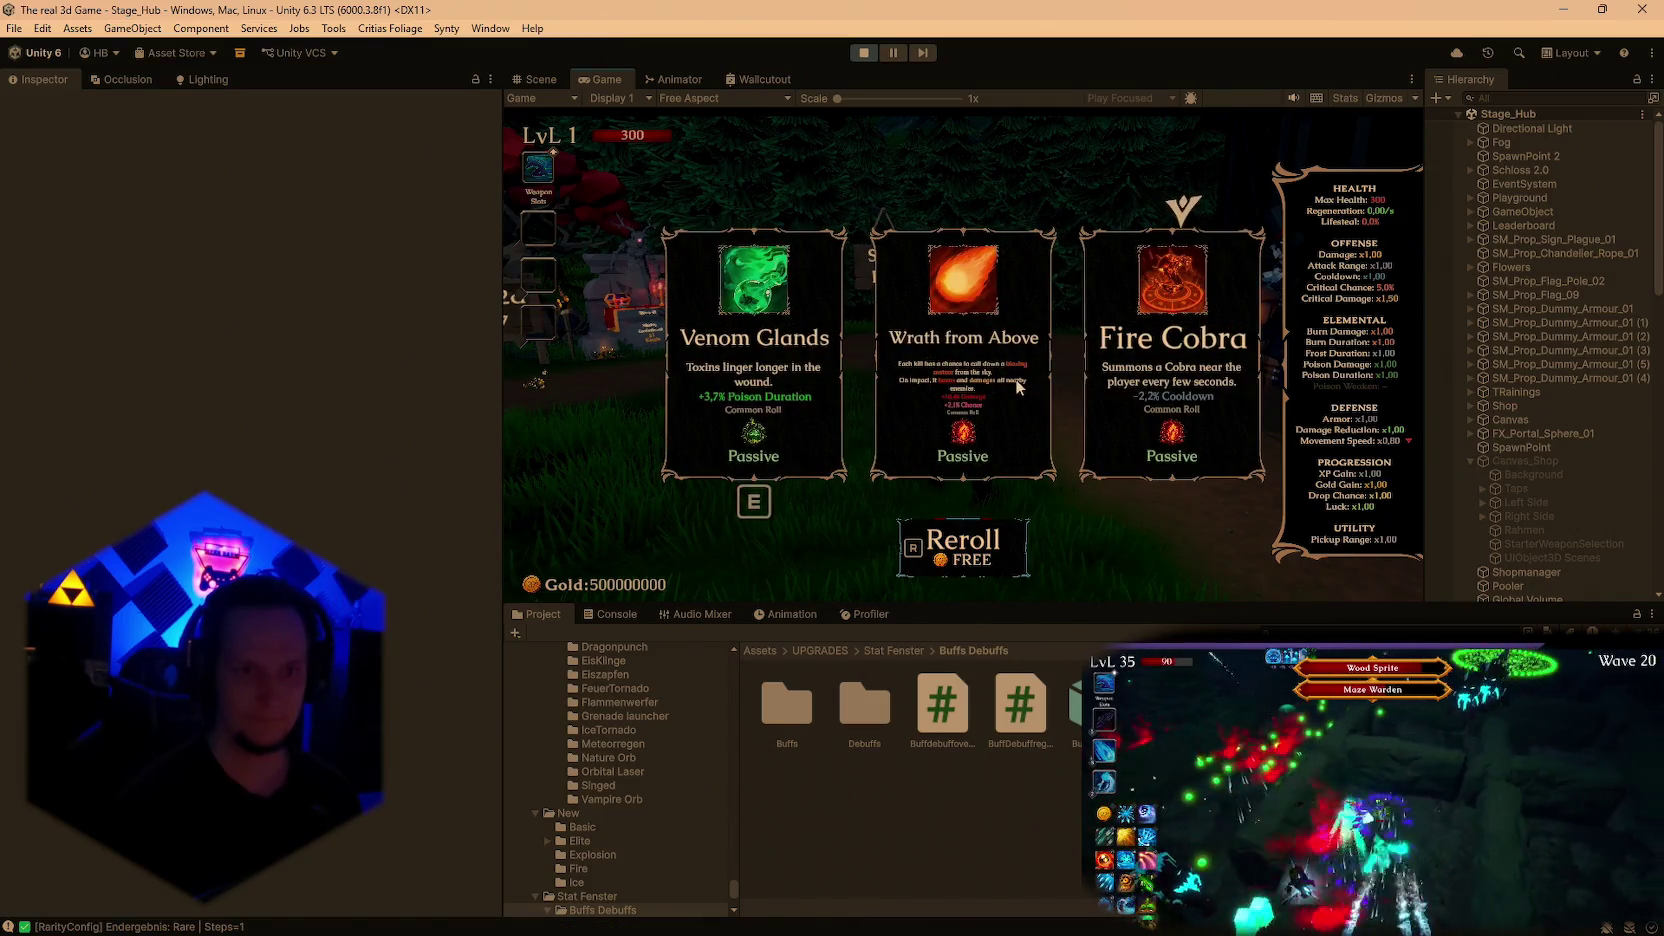
pyautogui.press('r')
pyautogui.press('r')
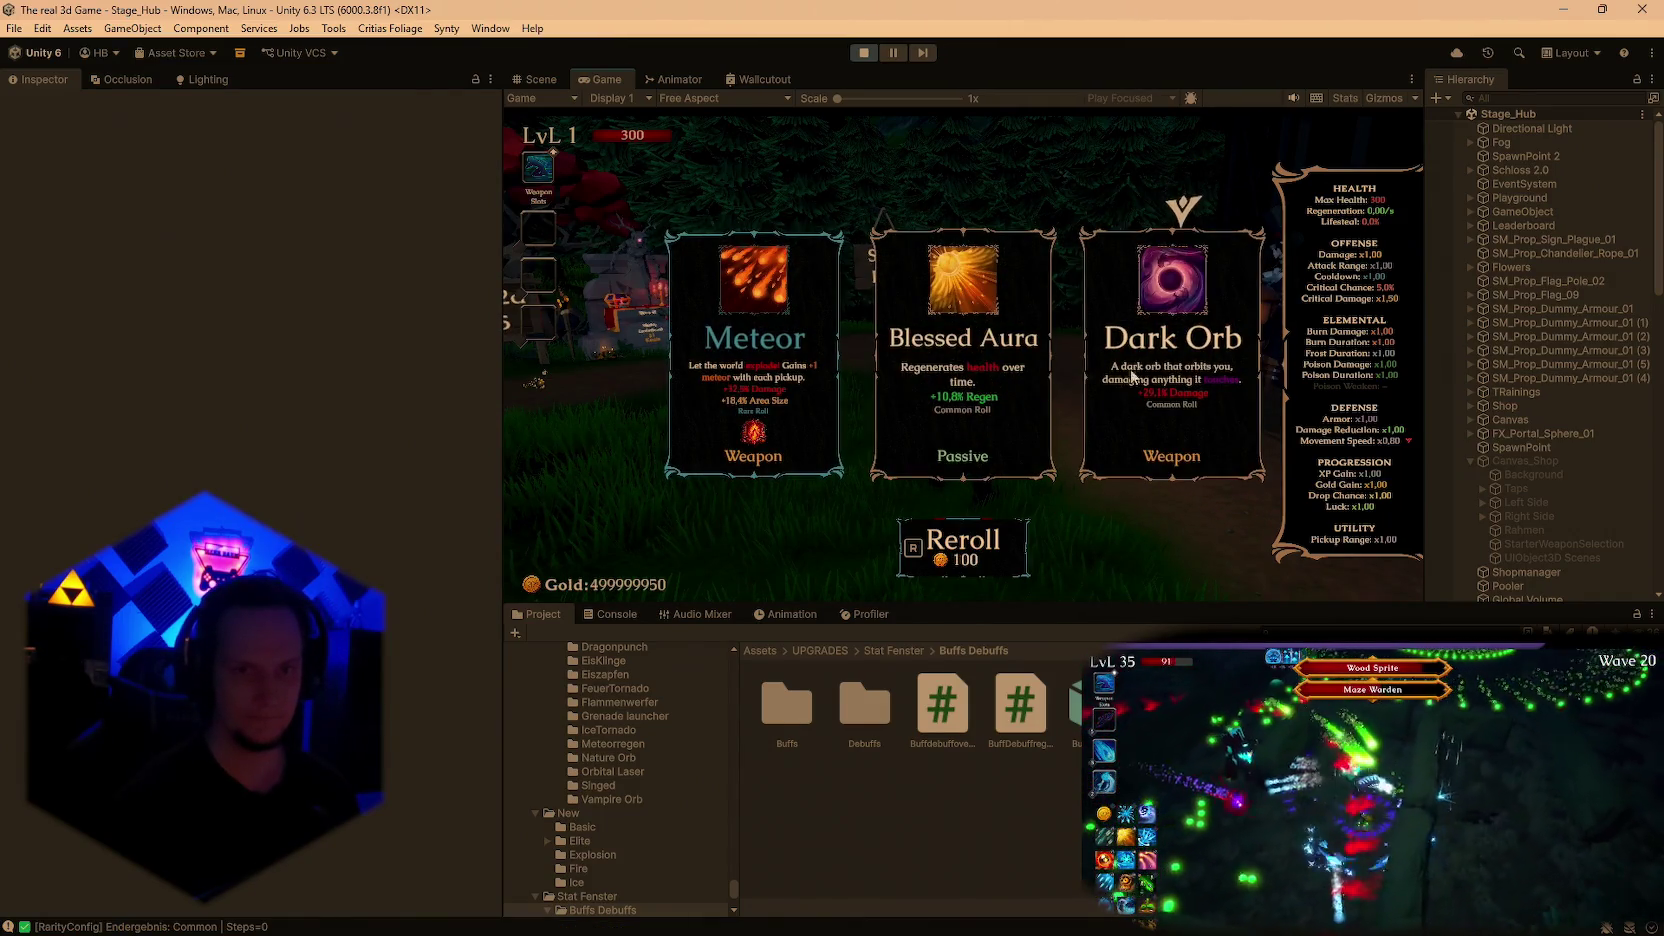
pyautogui.click(1133, 376)
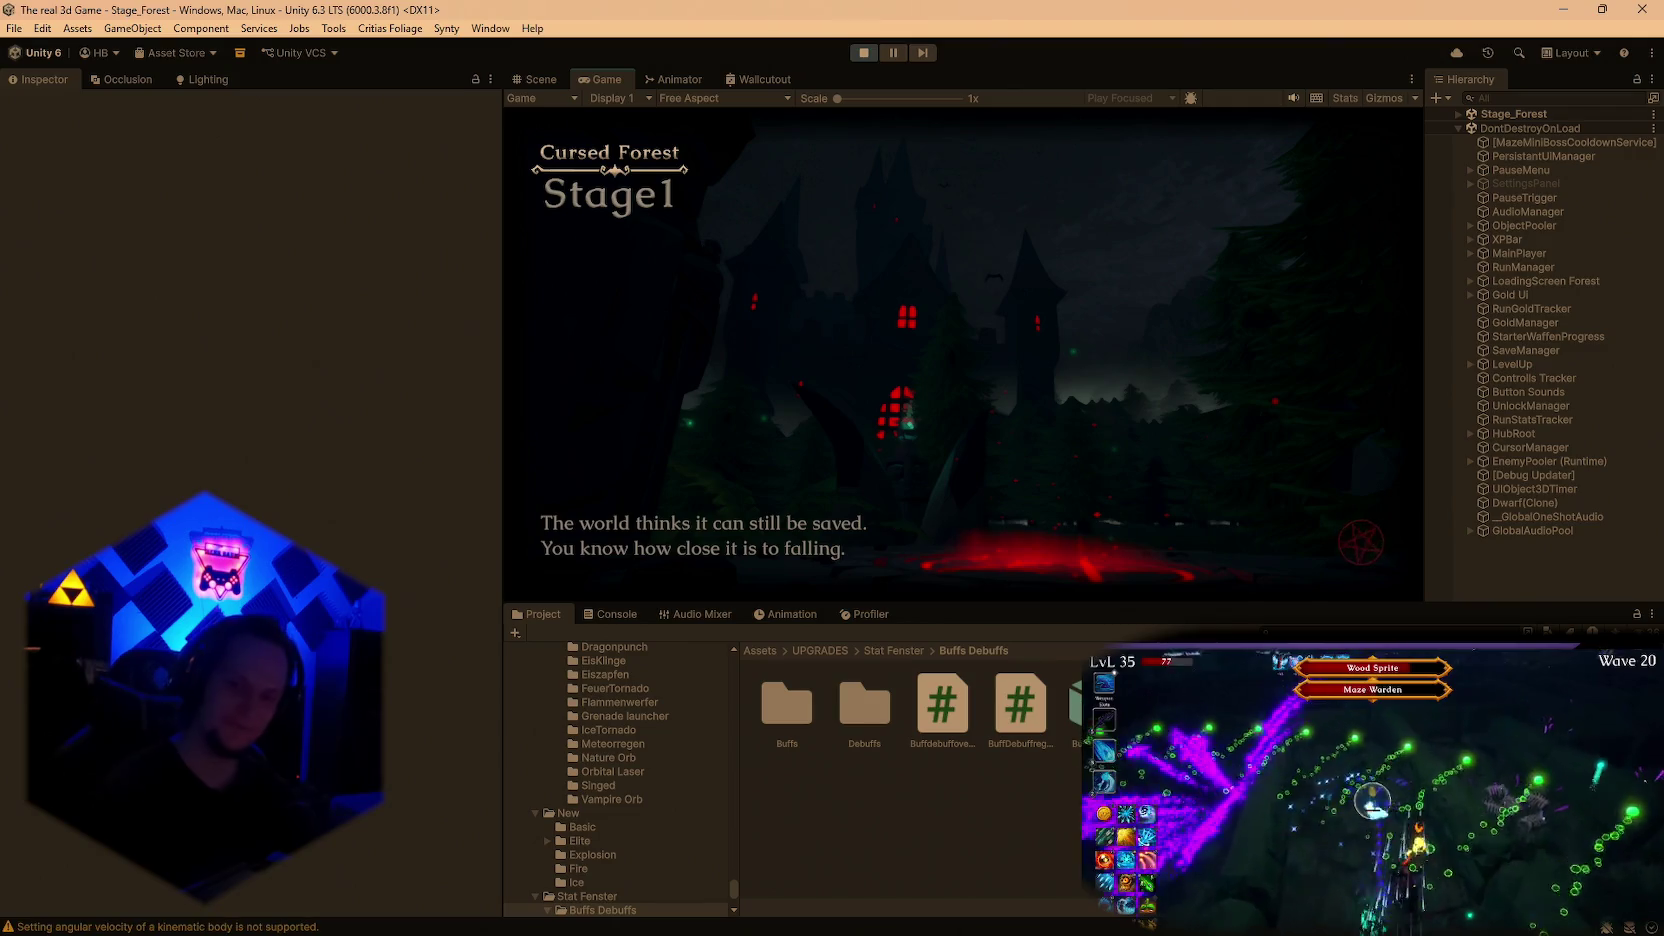
# Skip the Stage 1 intro, then pause, maximise the Game view and resume play
pyautogui.click(1362, 545)
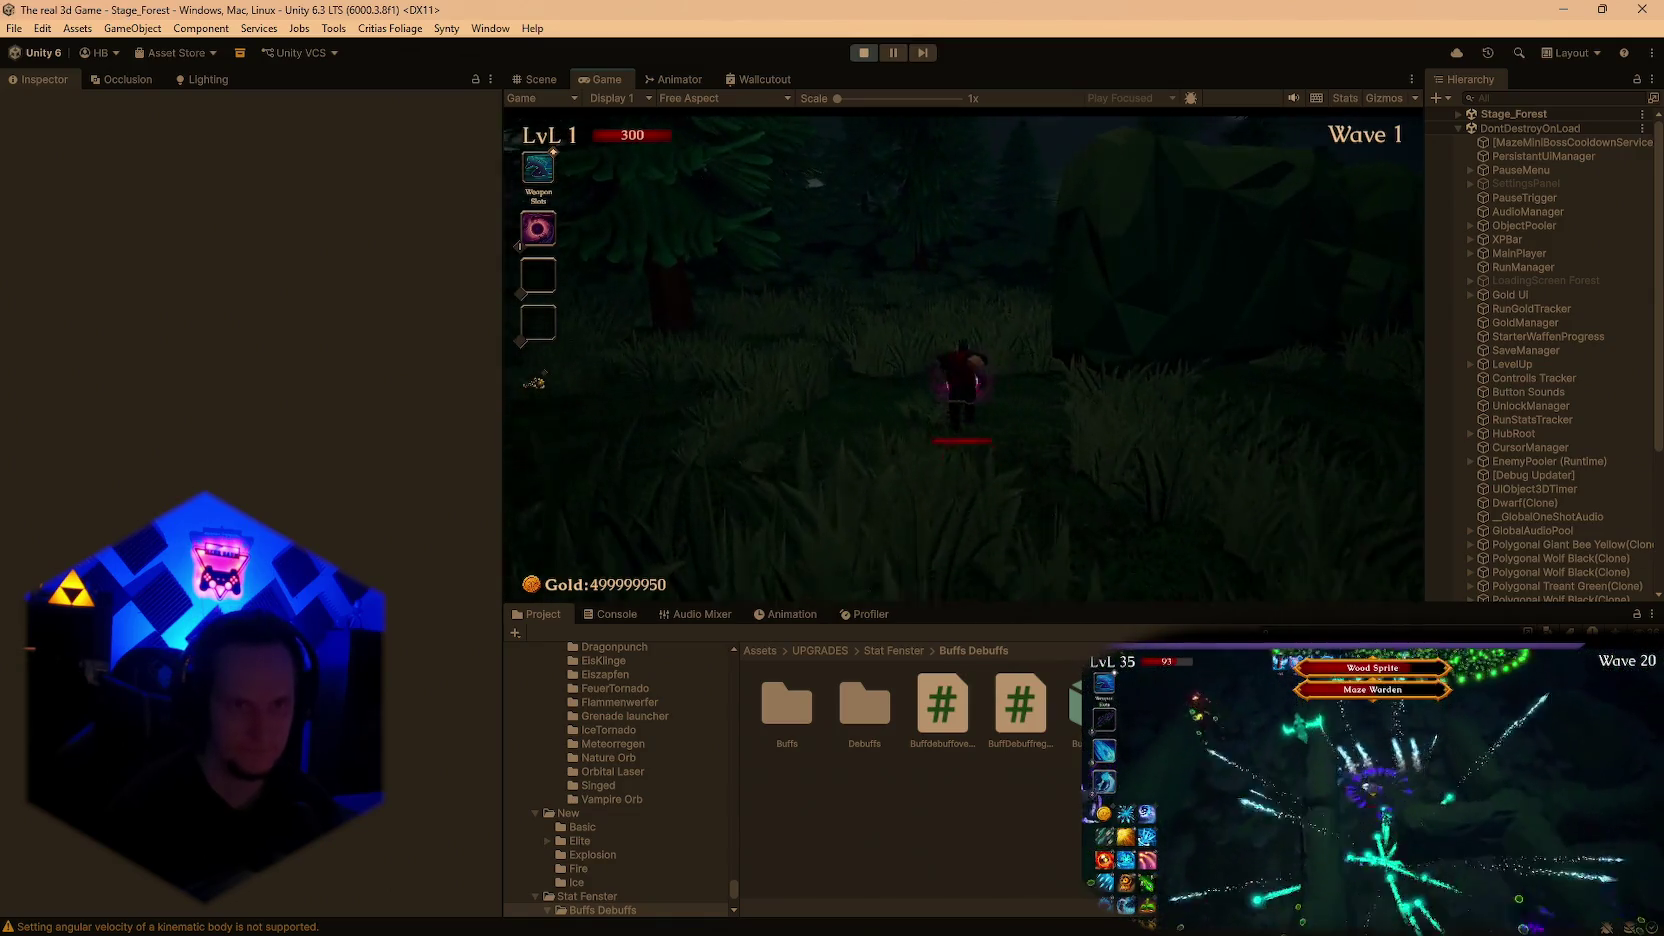
pyautogui.press('Escape')
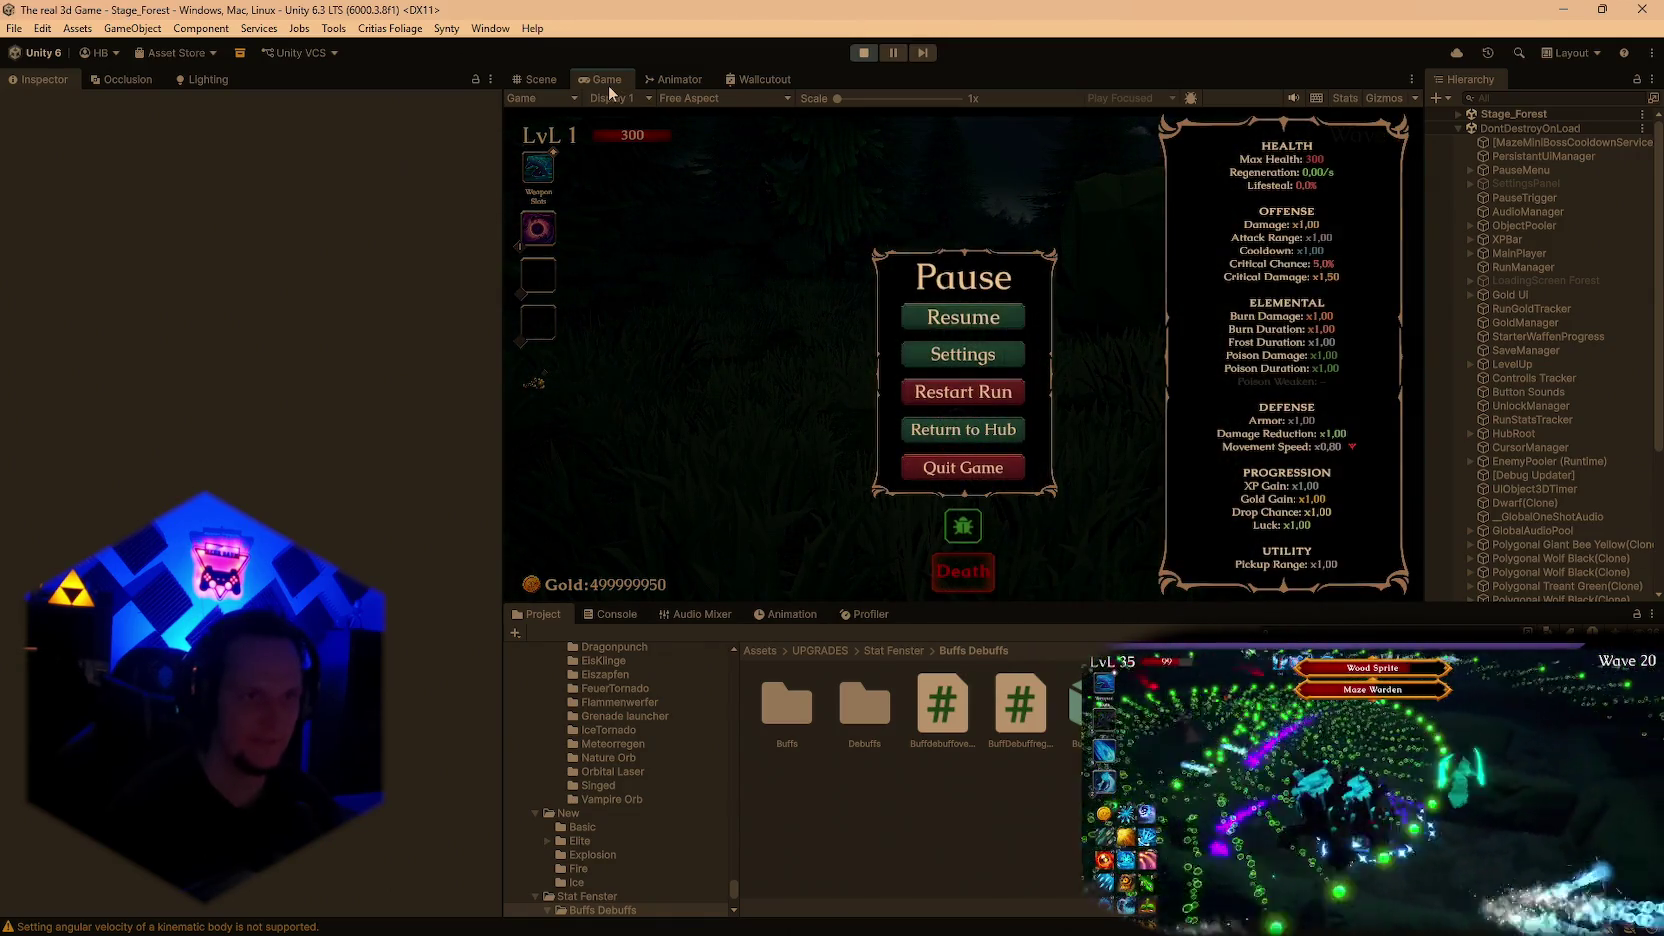
pyautogui.doubleClick(607, 82)
pyautogui.click(820, 462)
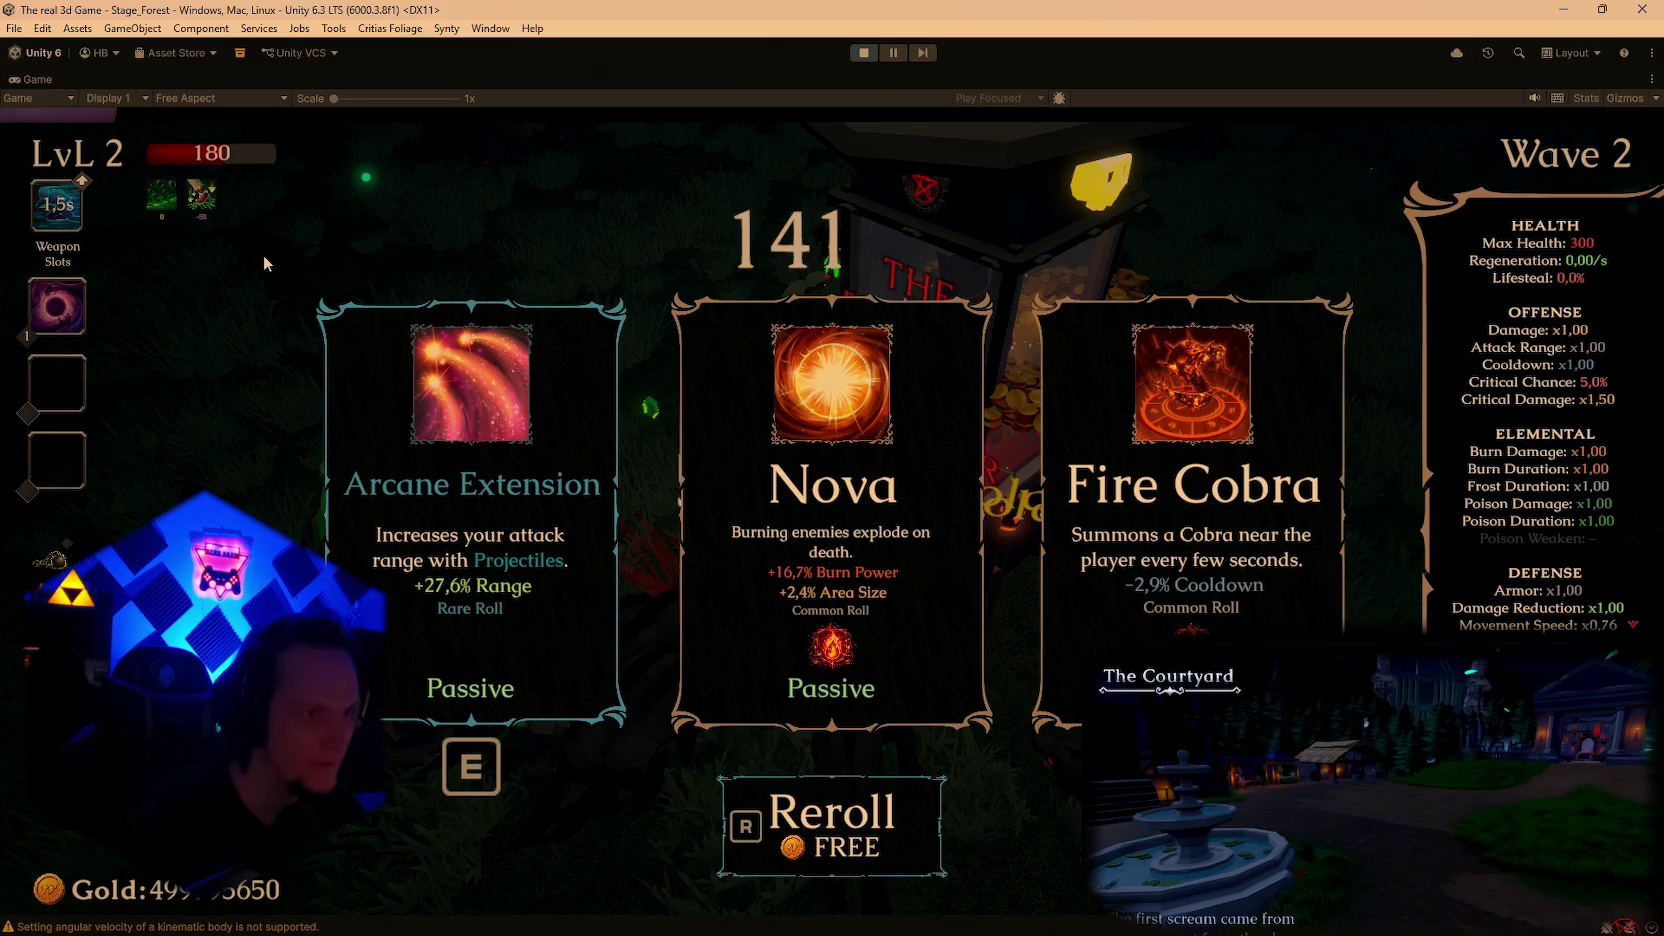
# Pick two level-up upgrade cards and play on until the character dies at wave 3
pyautogui.click(812, 519)
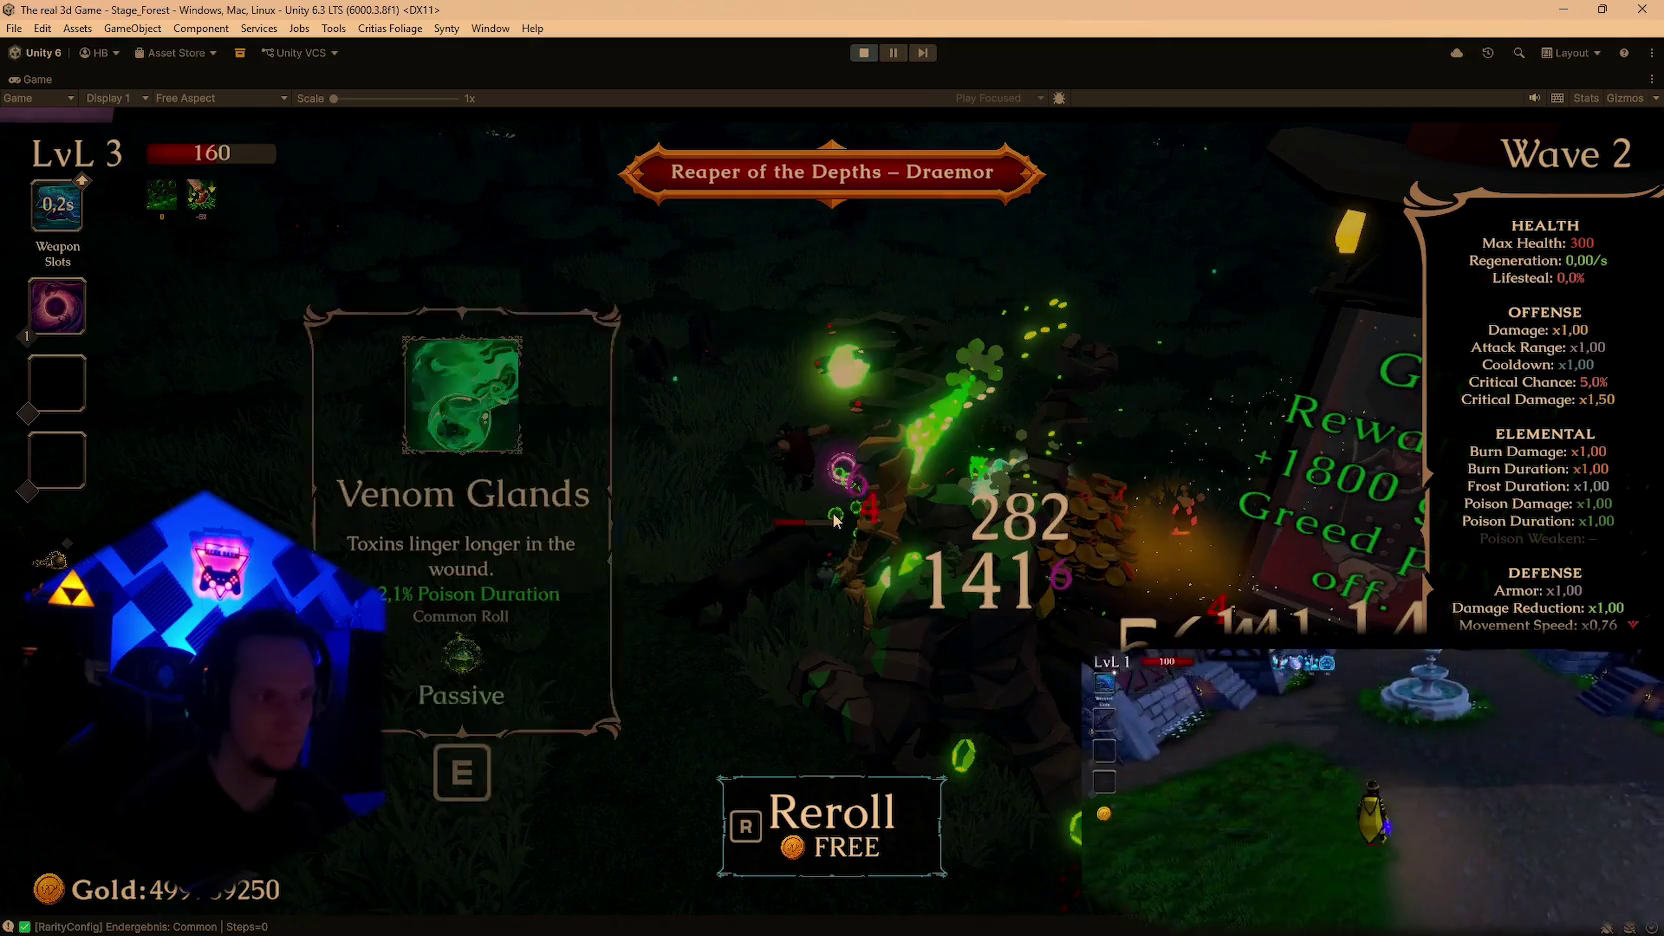
pyautogui.click(835, 519)
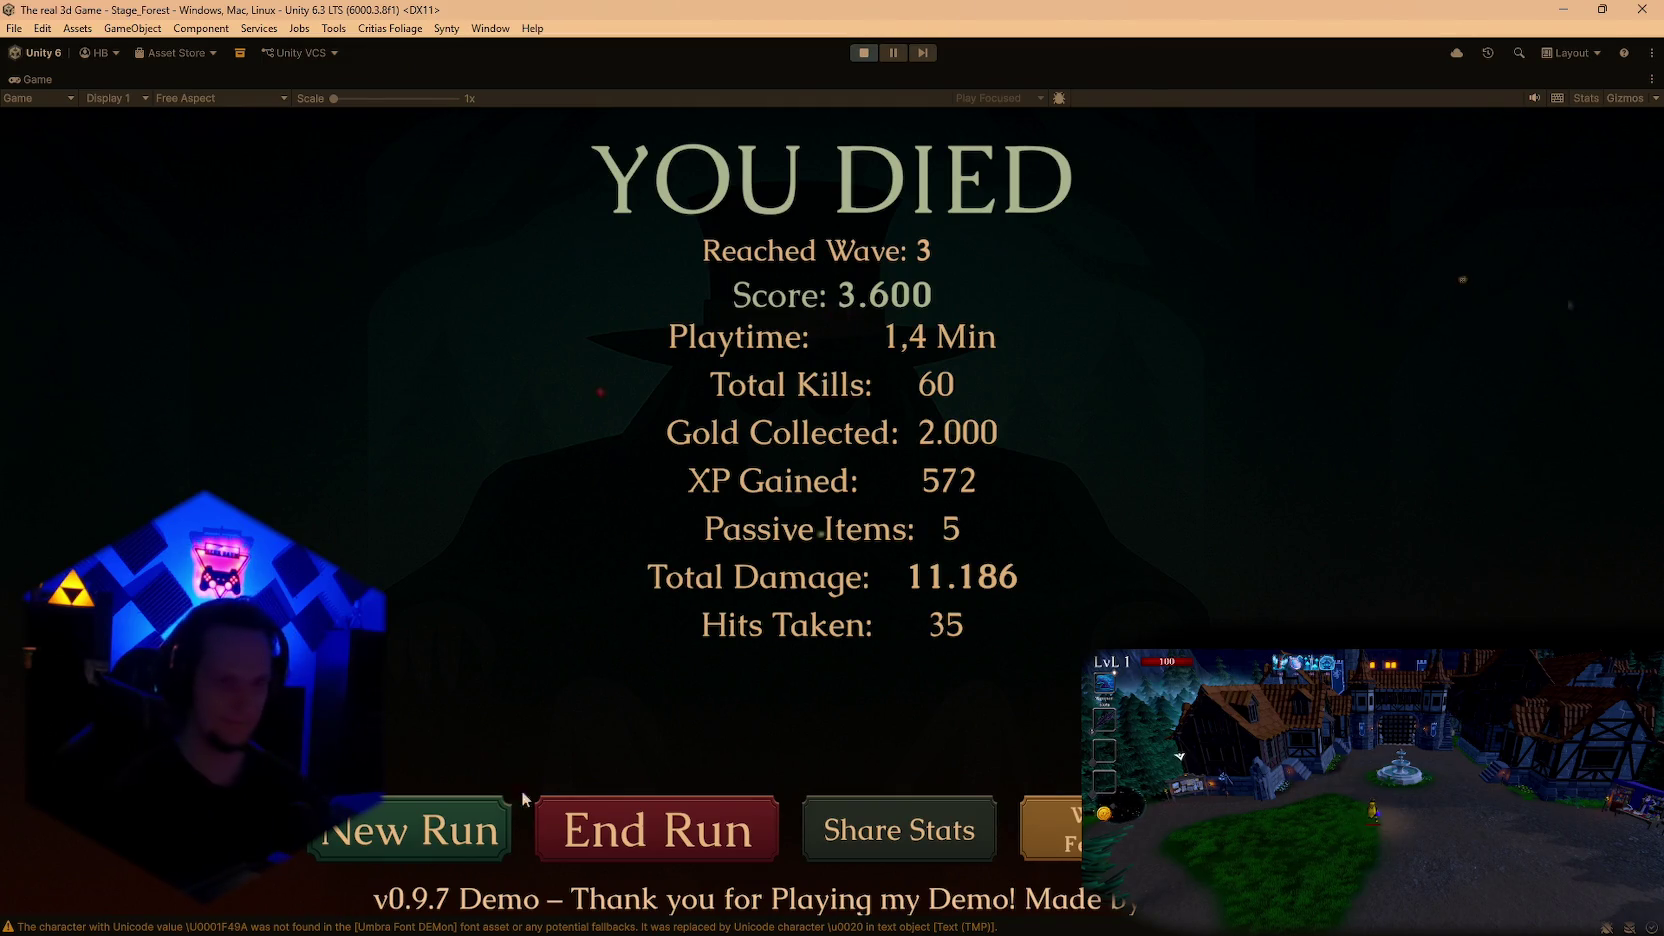
# Start a new run from the death screen
pyautogui.click(415, 830)
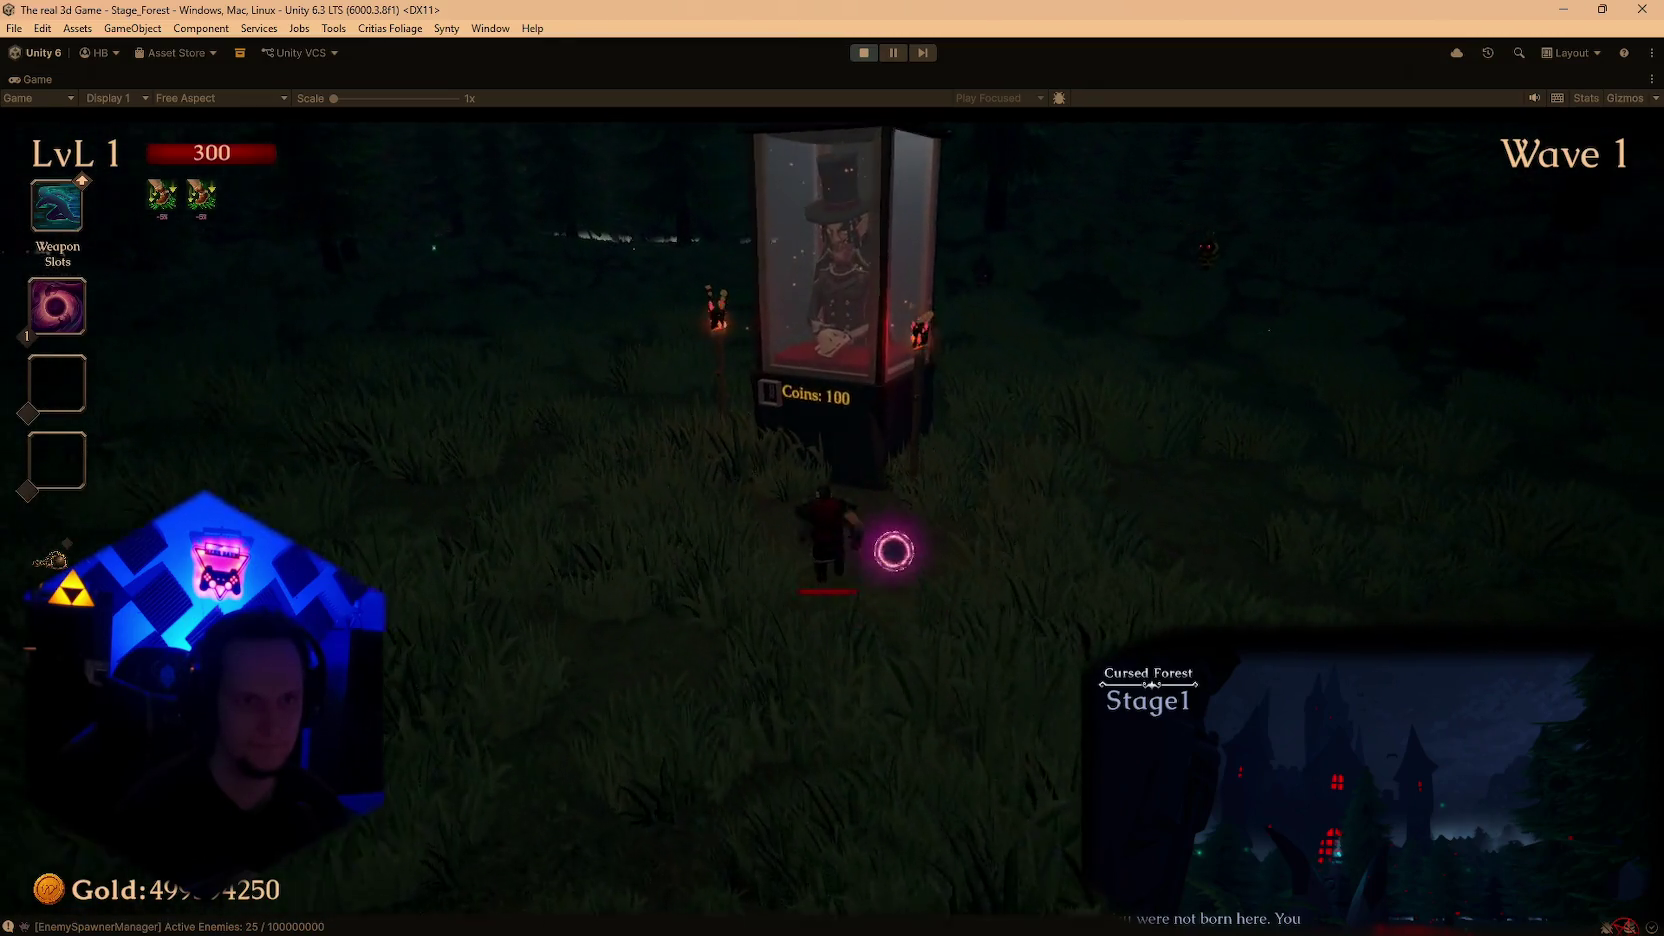
# Spend coins at the booth, then restart the run from the pause menu
pyautogui.press('e')
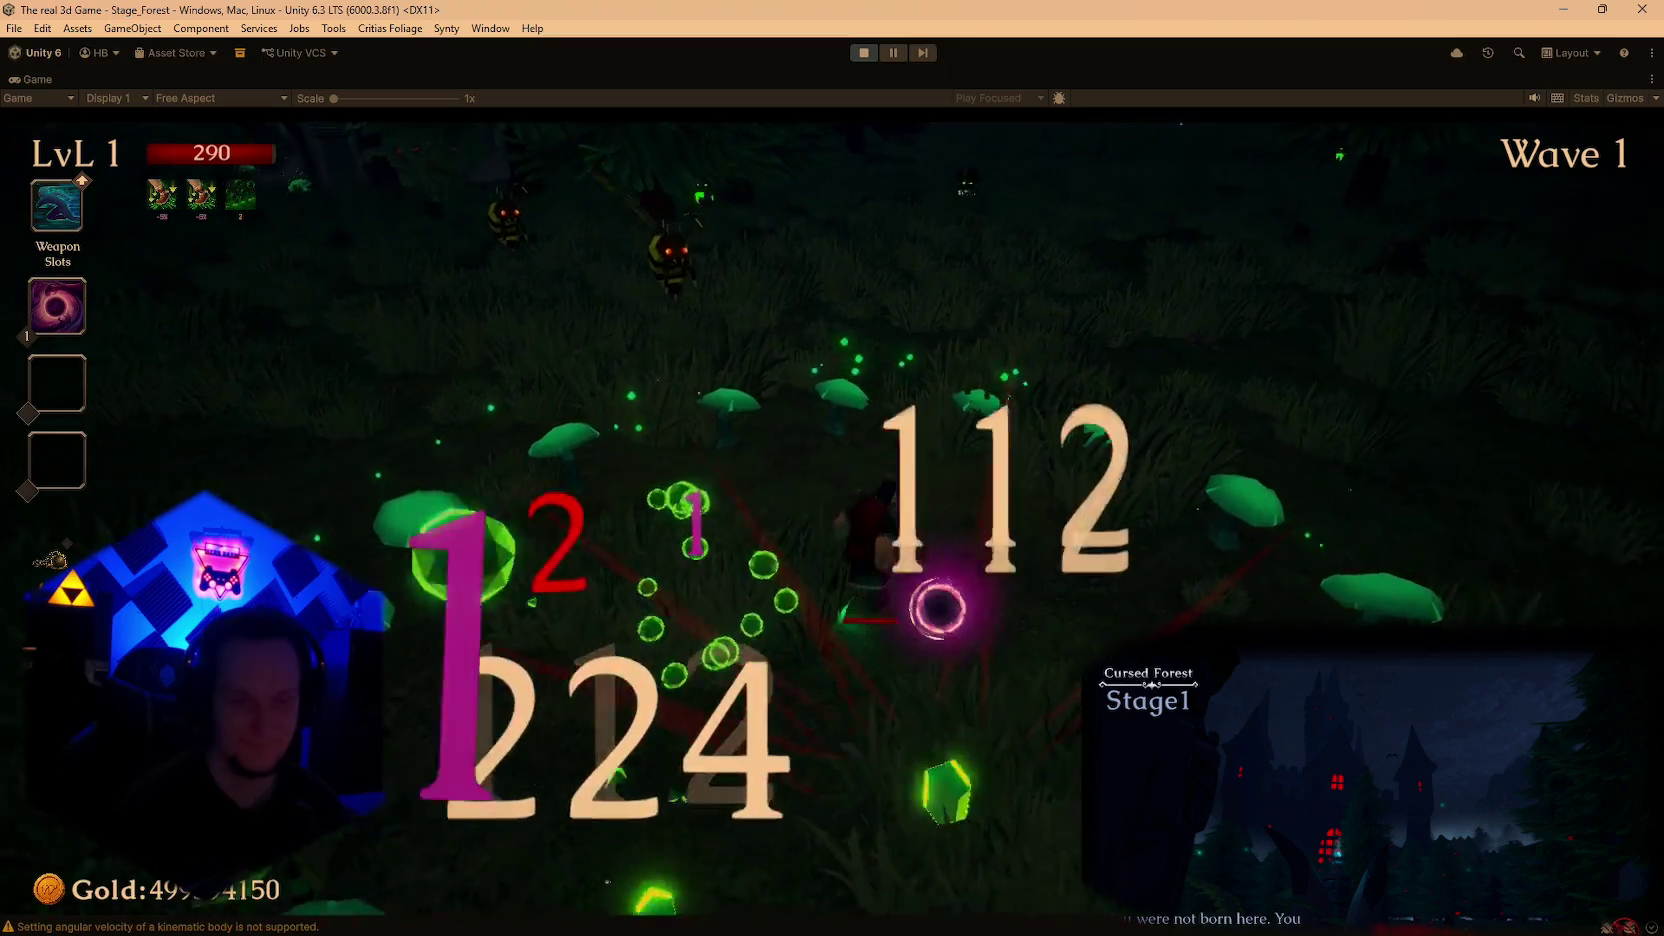
pyautogui.press('Escape')
pyautogui.click(813, 586)
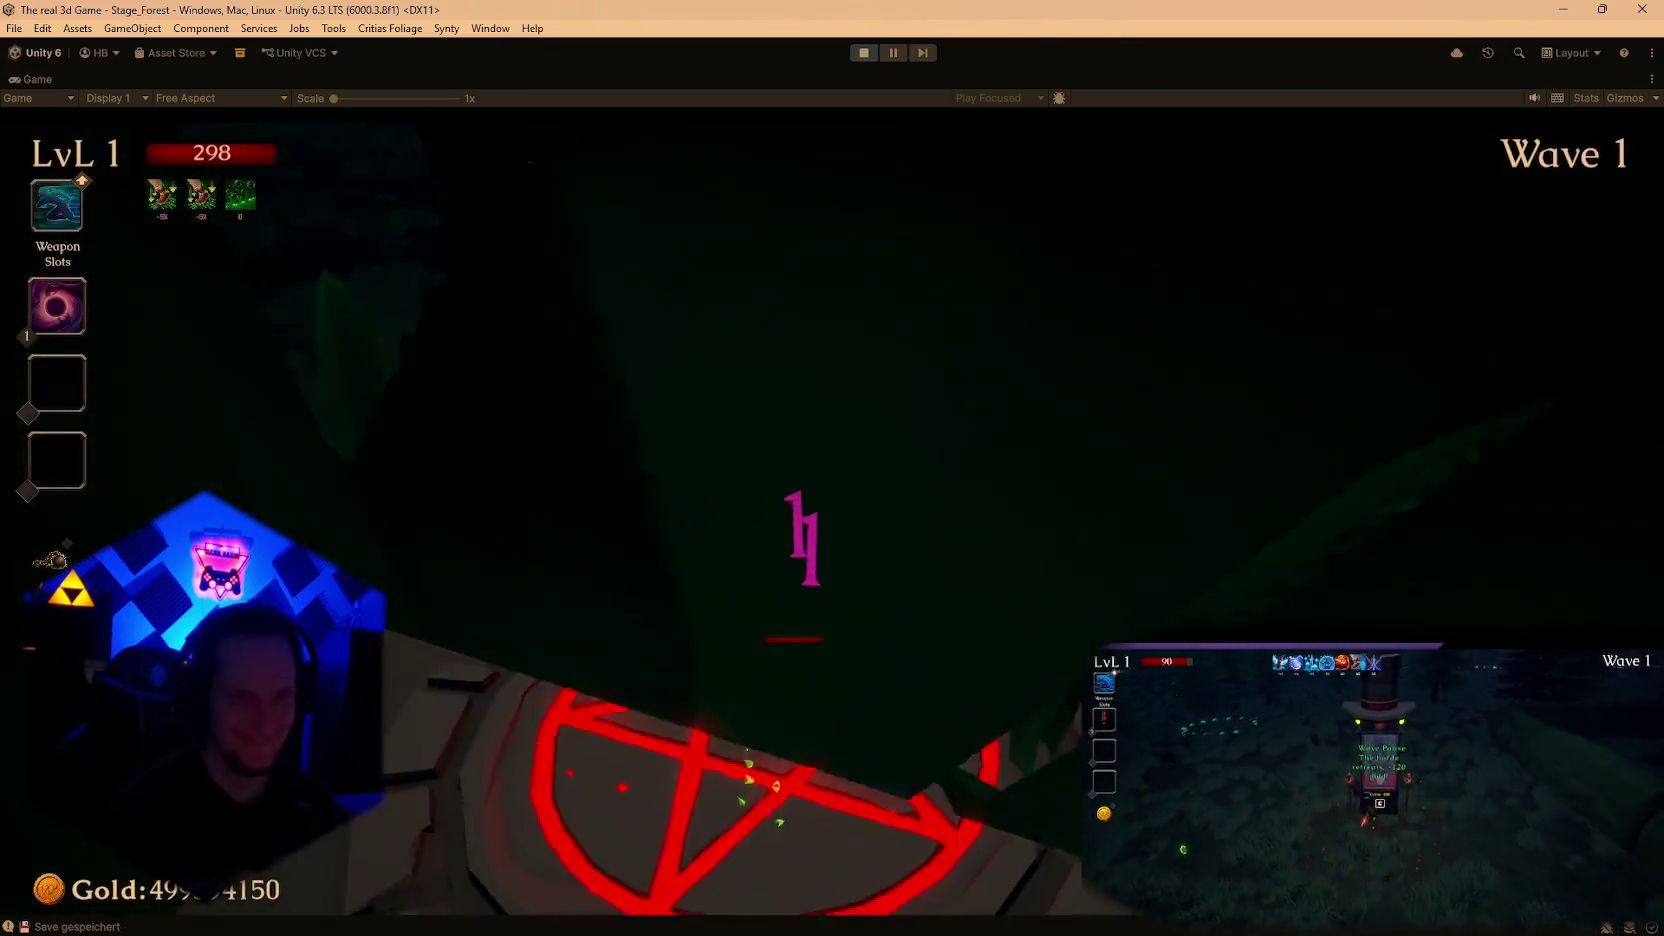
# Run through the forest past the glowing mushrooms up to the tree-house door
pyautogui.press('w')
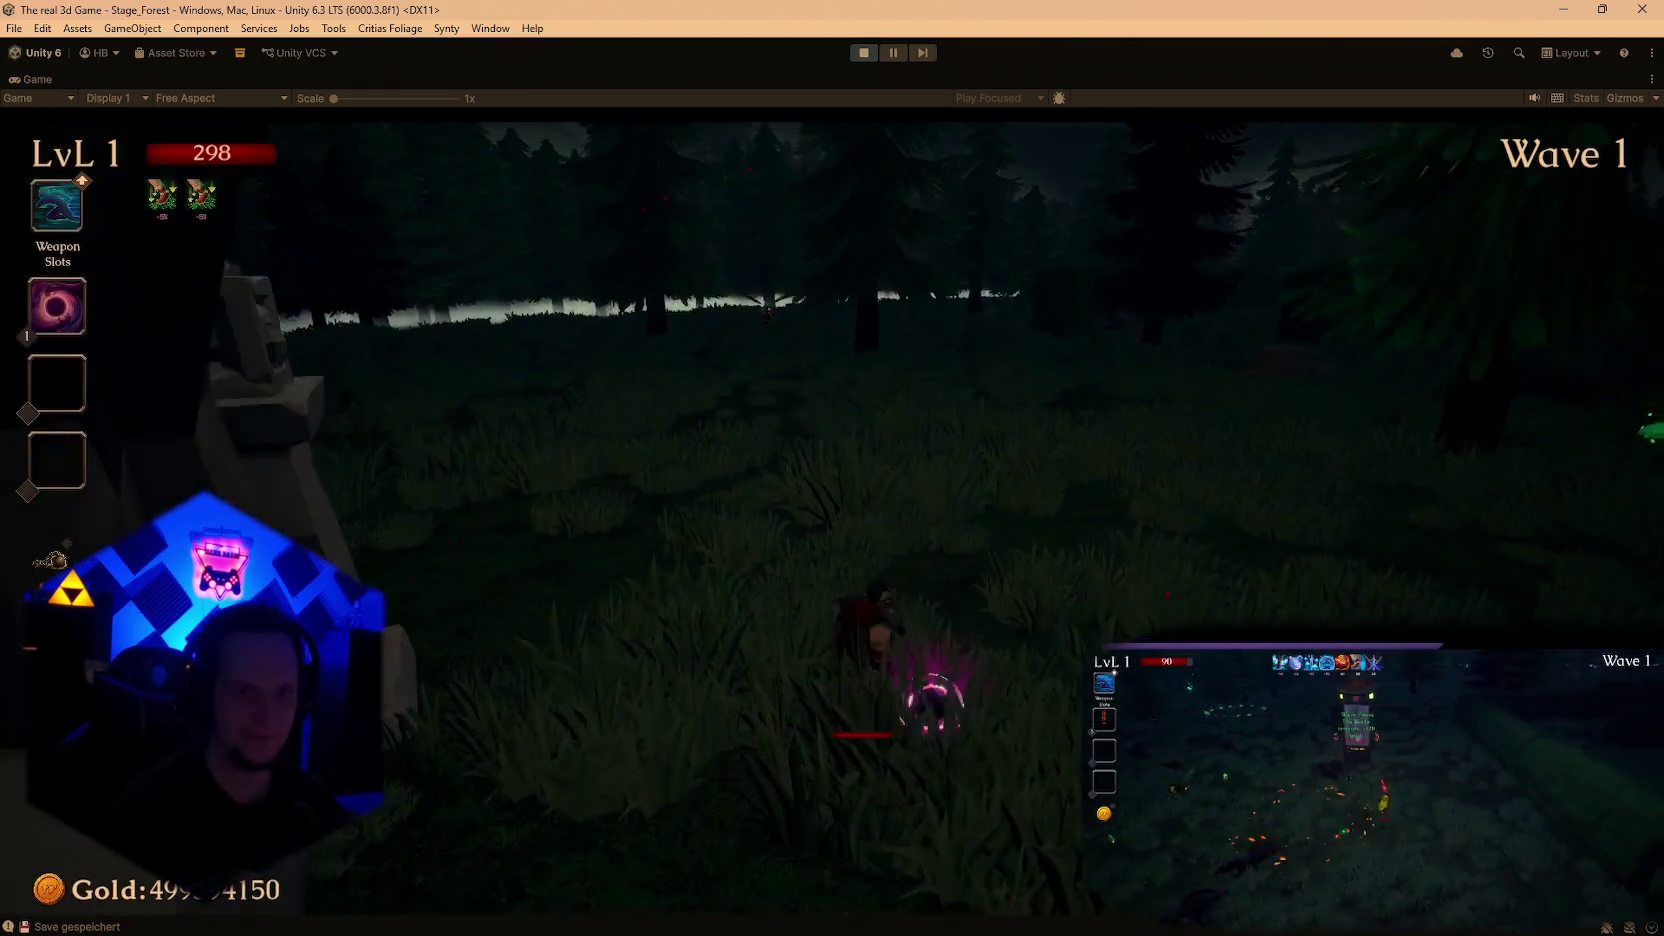
pyautogui.press('w')
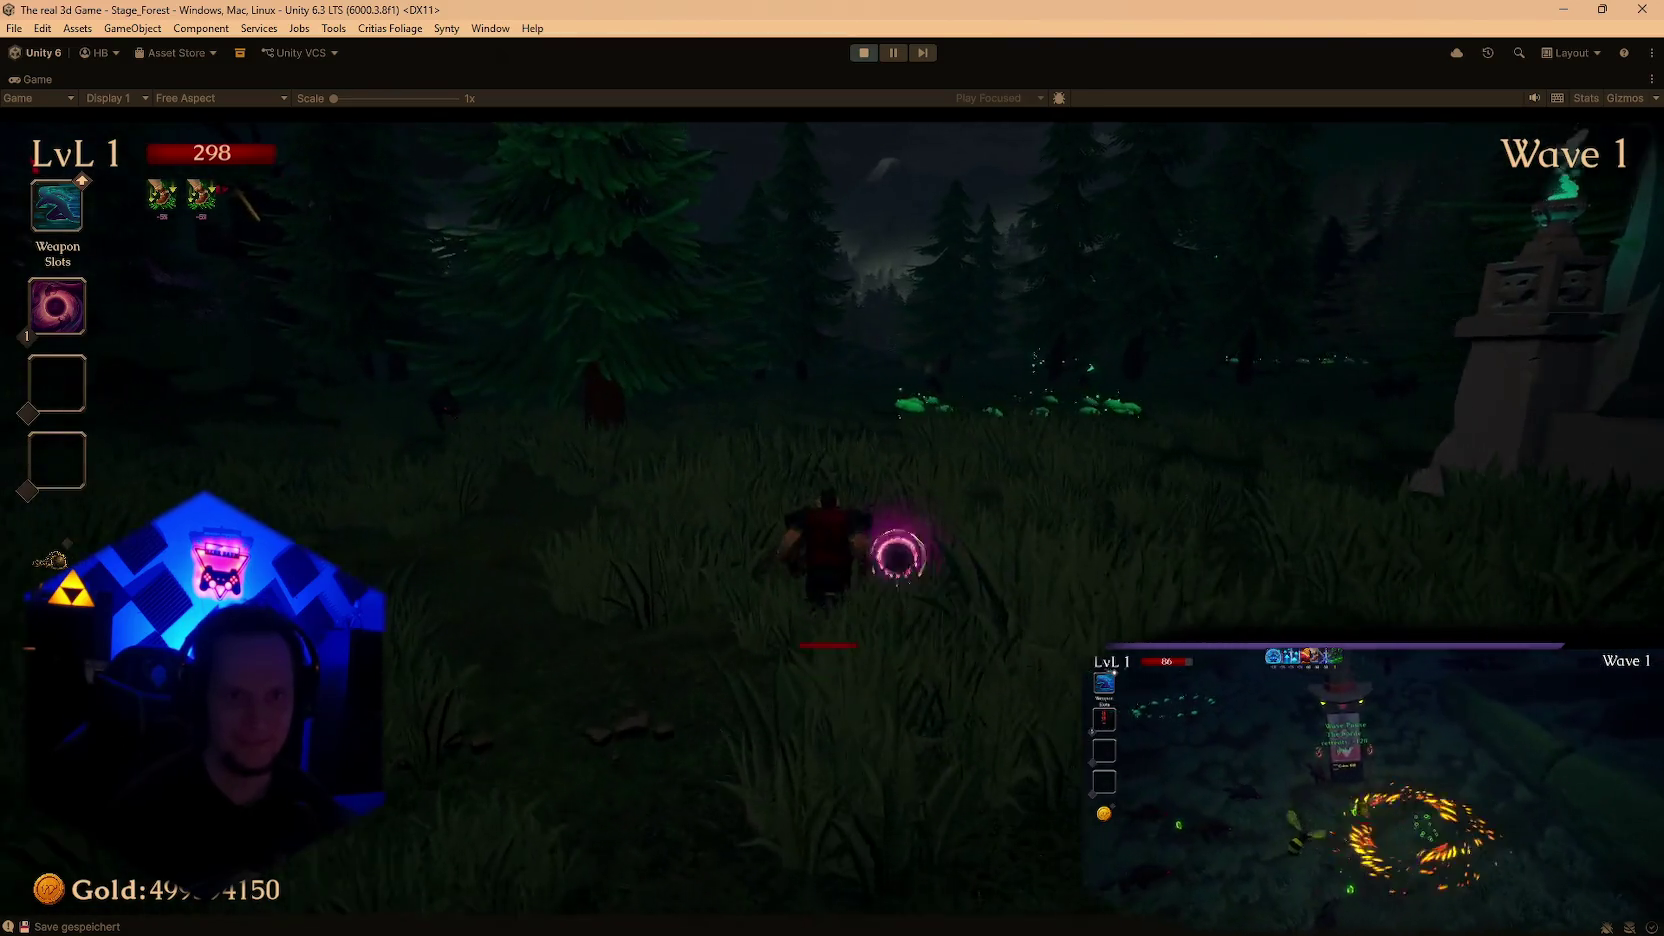
pyautogui.press('w')
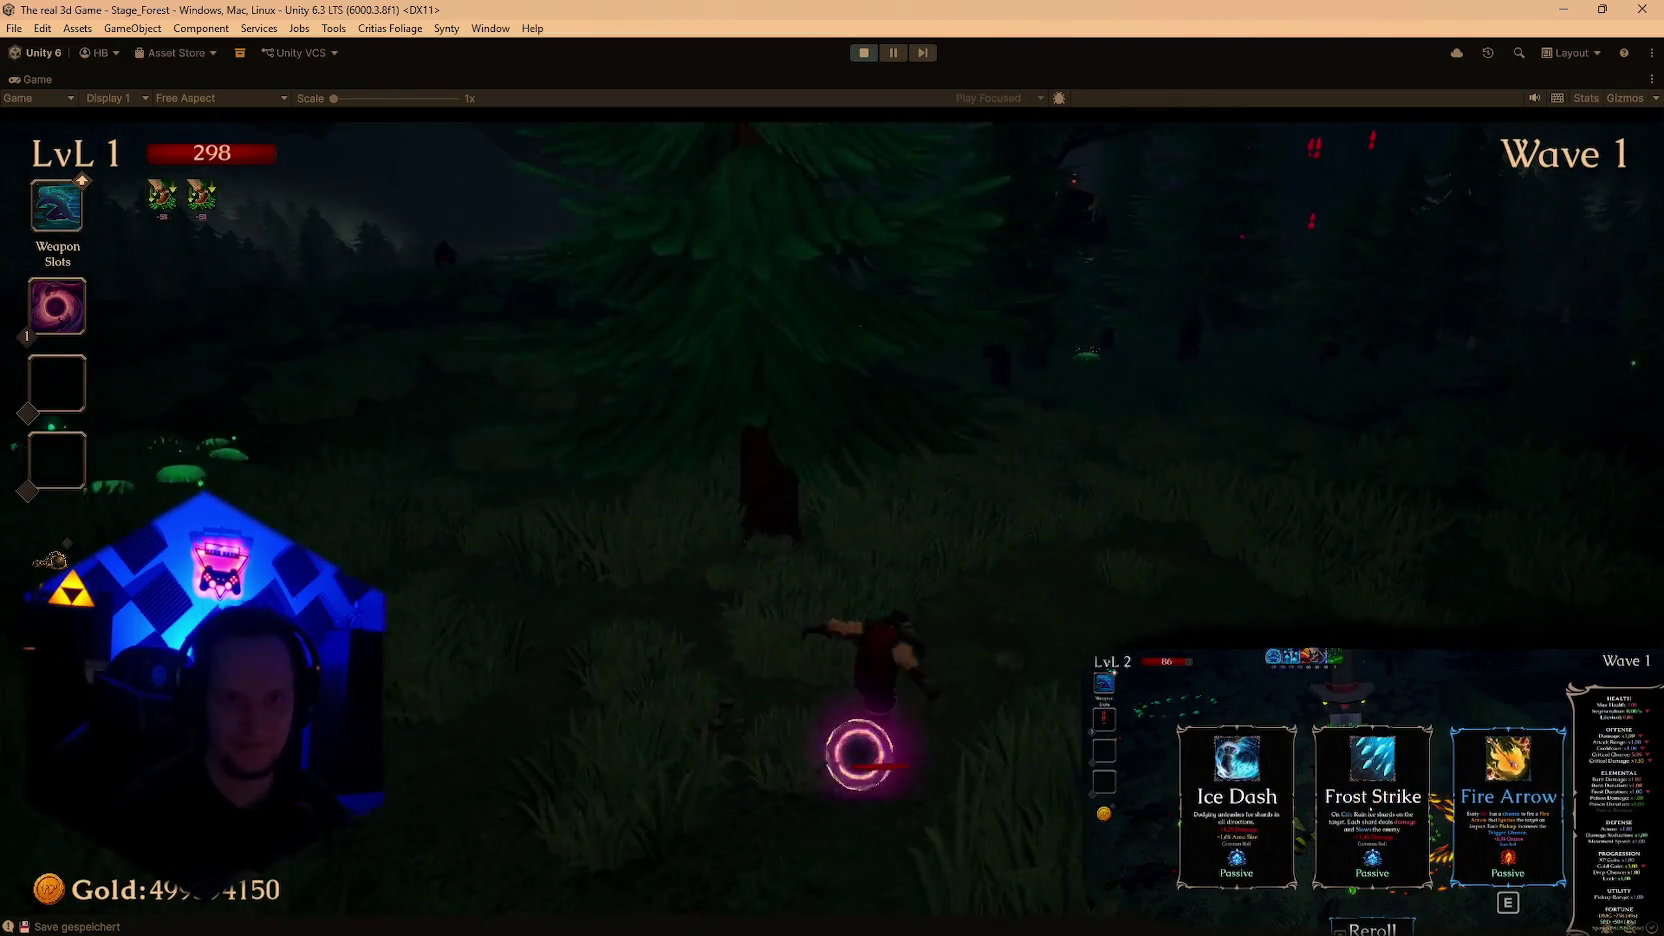
pyautogui.press('w')
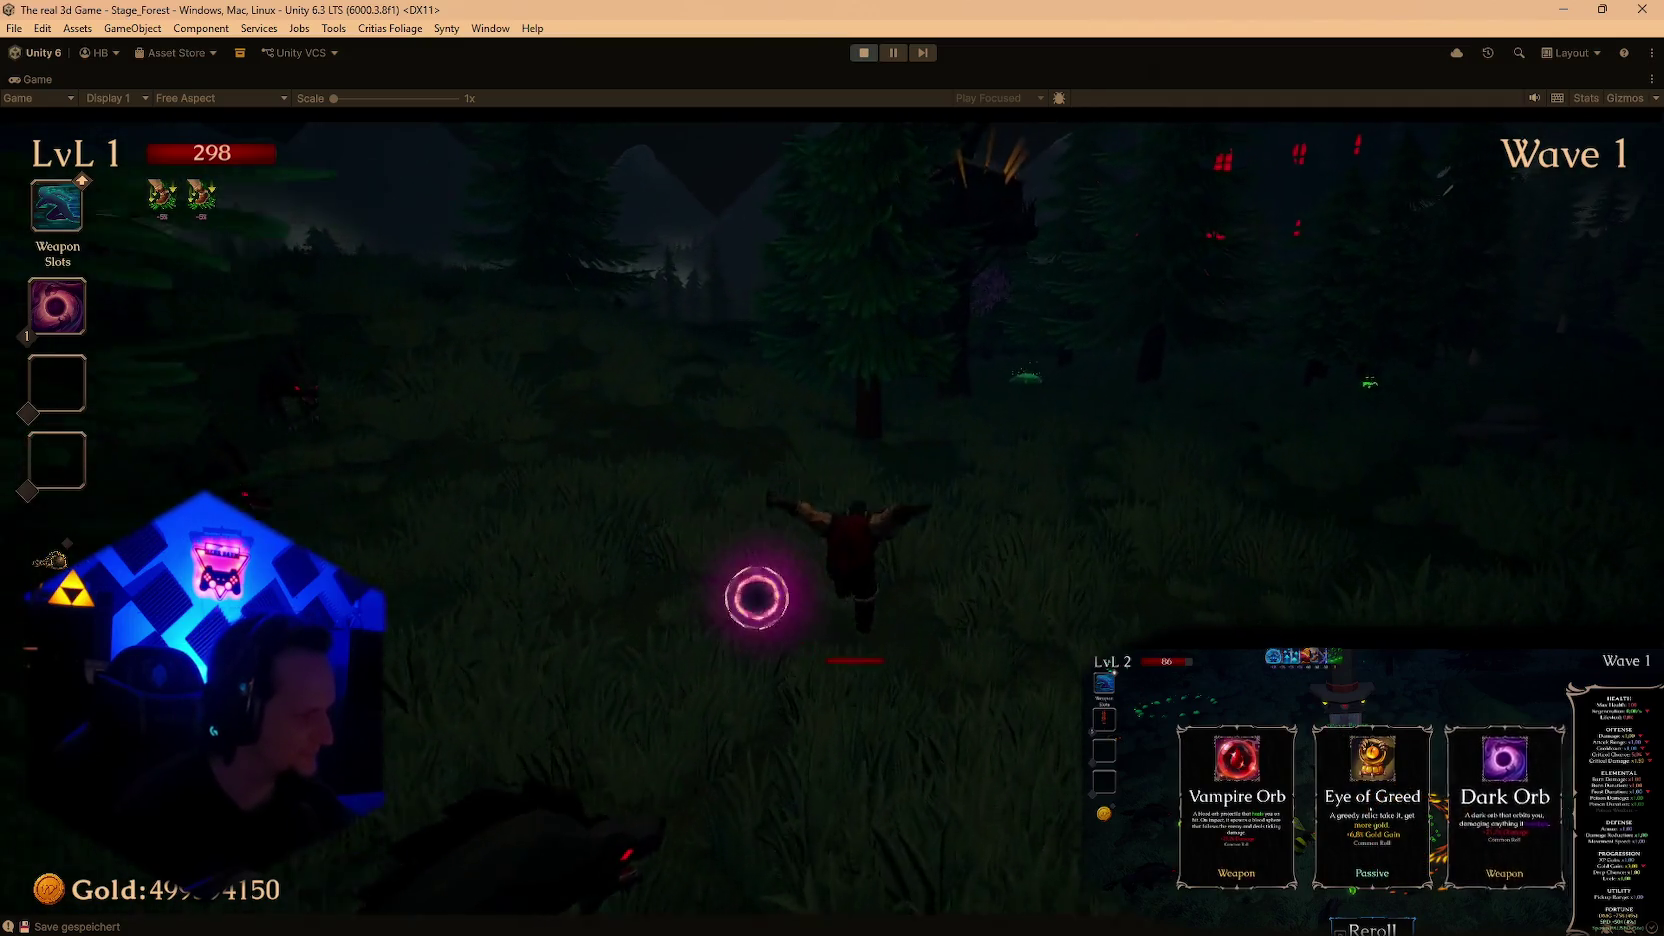
pyautogui.press('w')
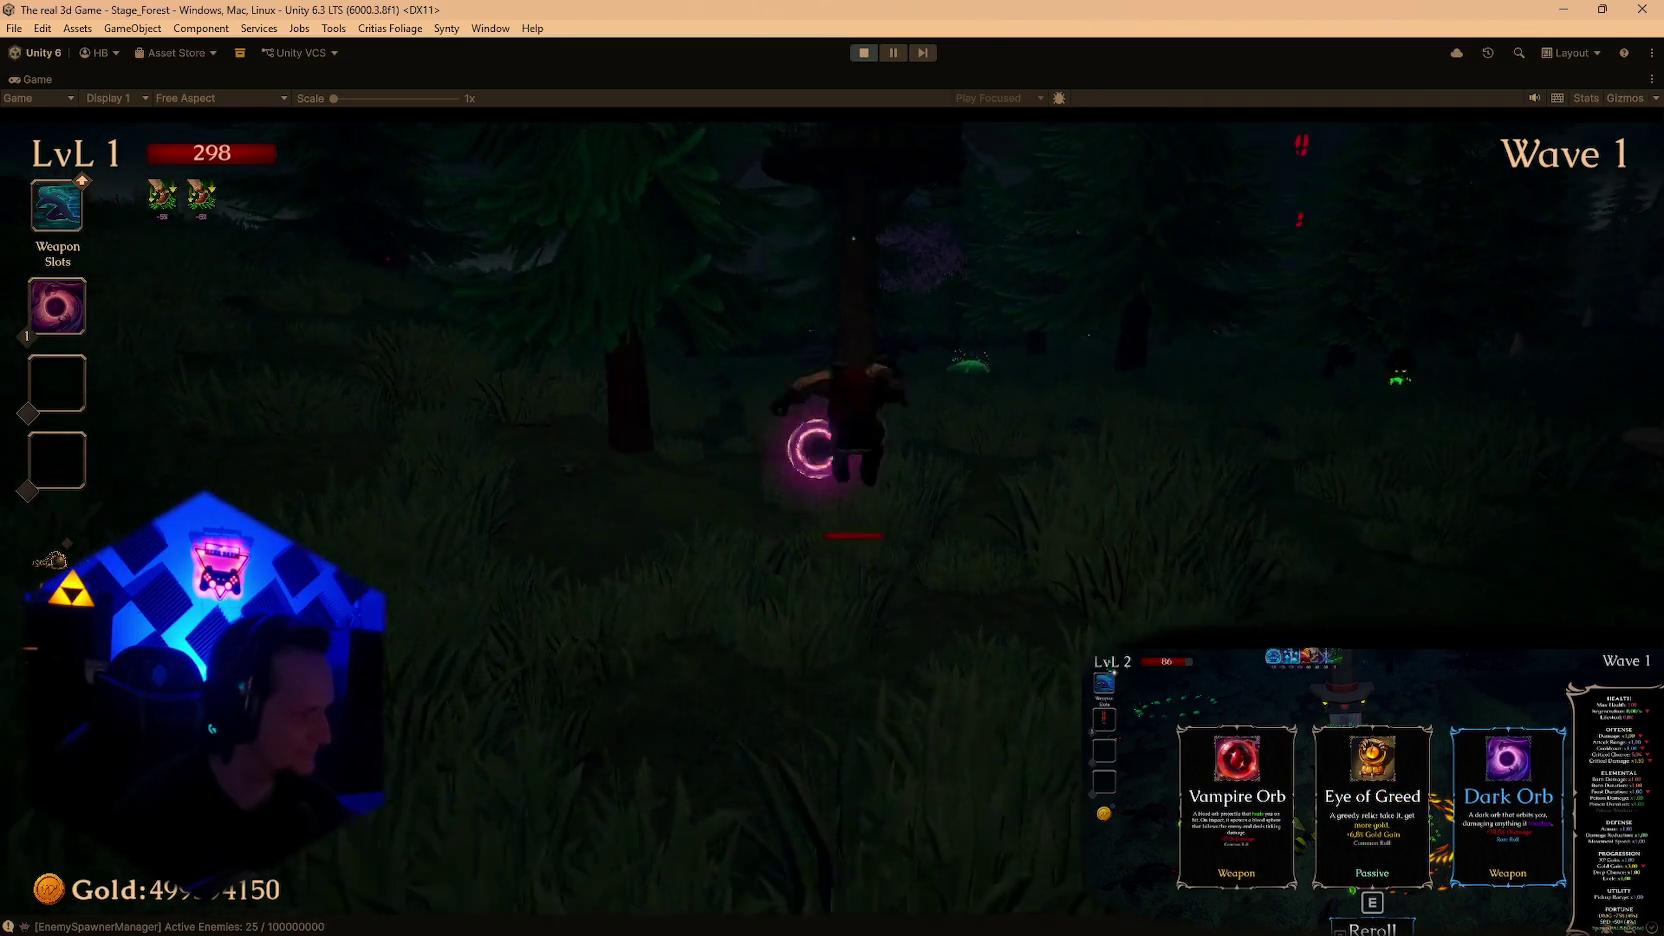
pyautogui.press('w')
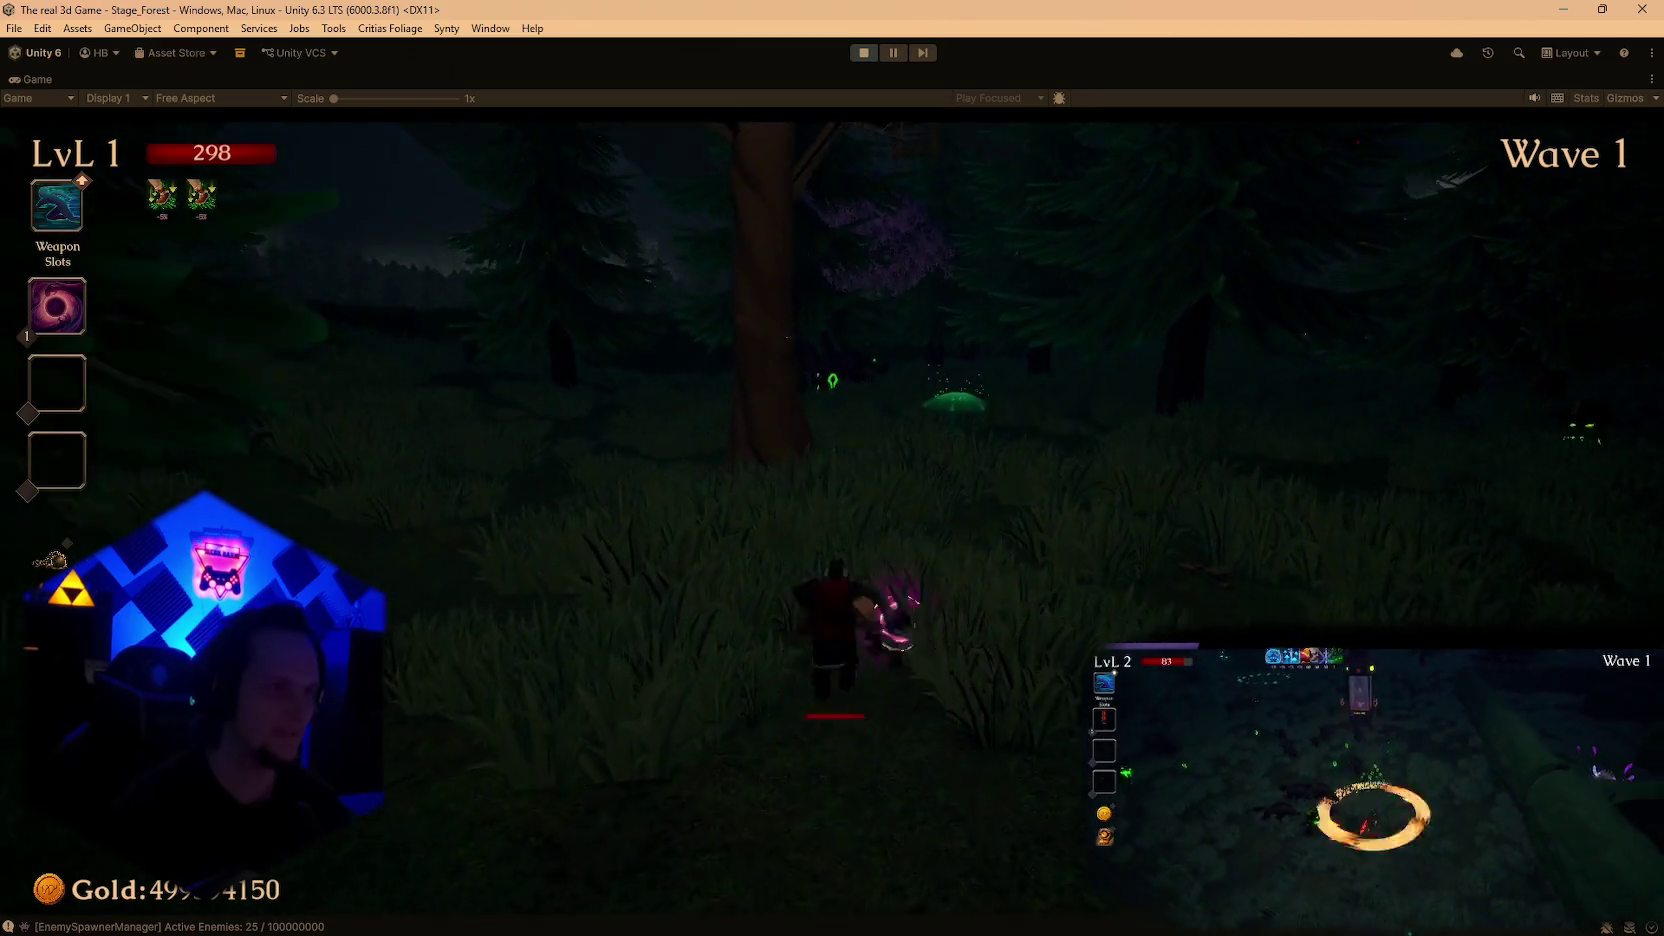
pyautogui.press('w')
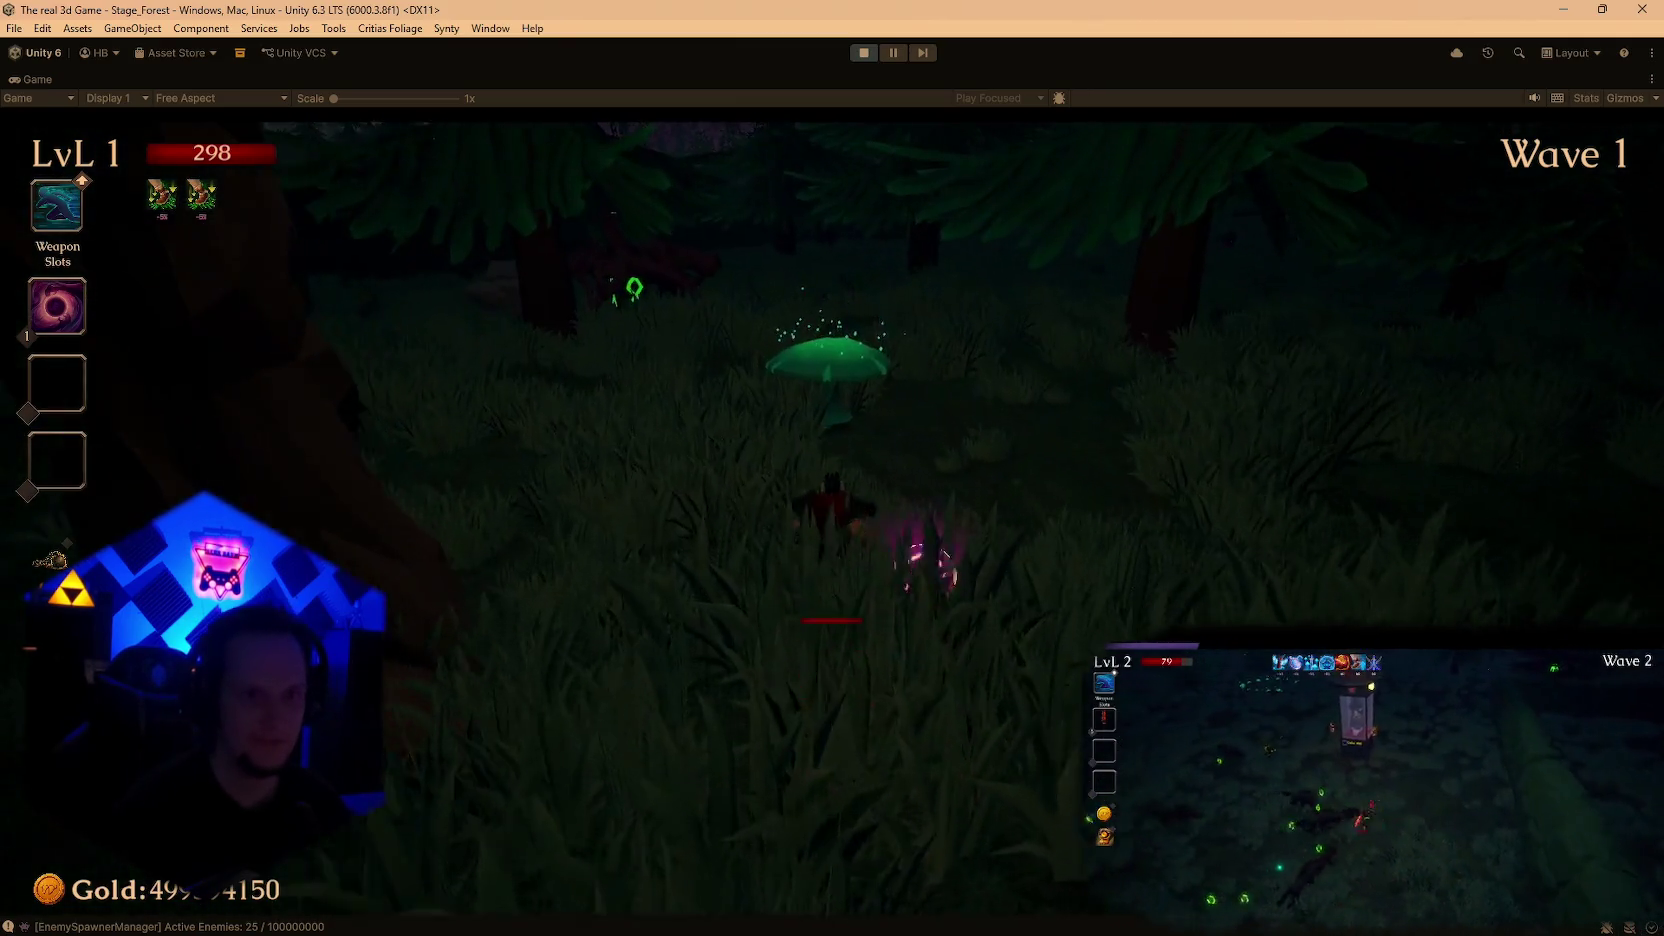
pyautogui.press('w')
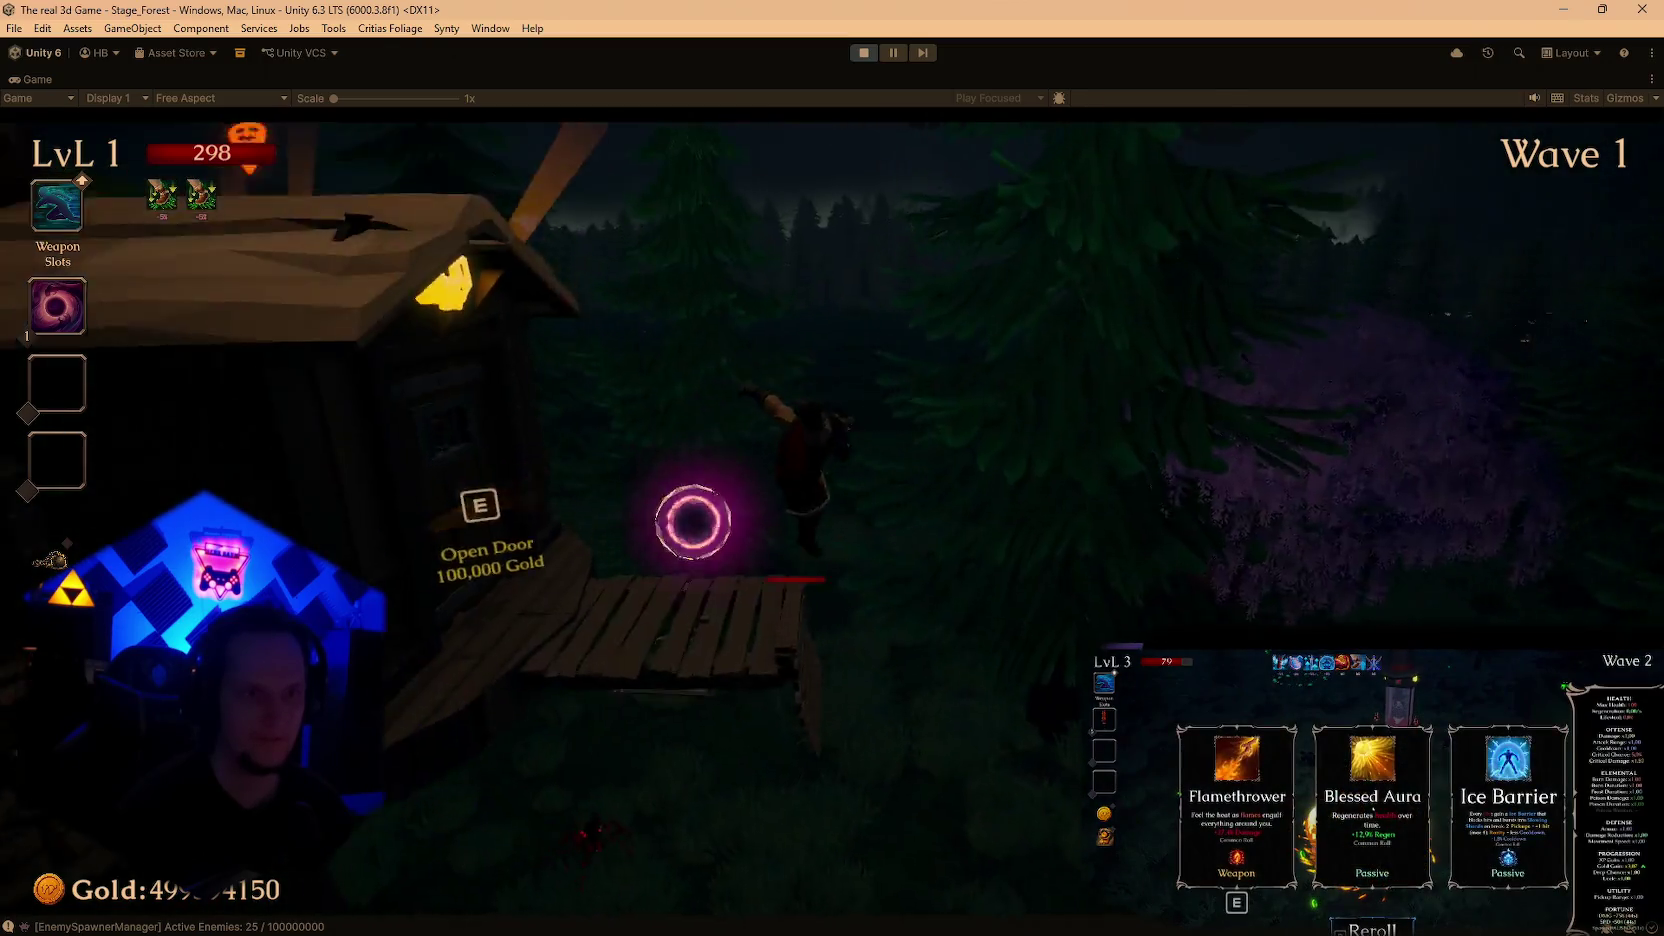
pyautogui.press('w')
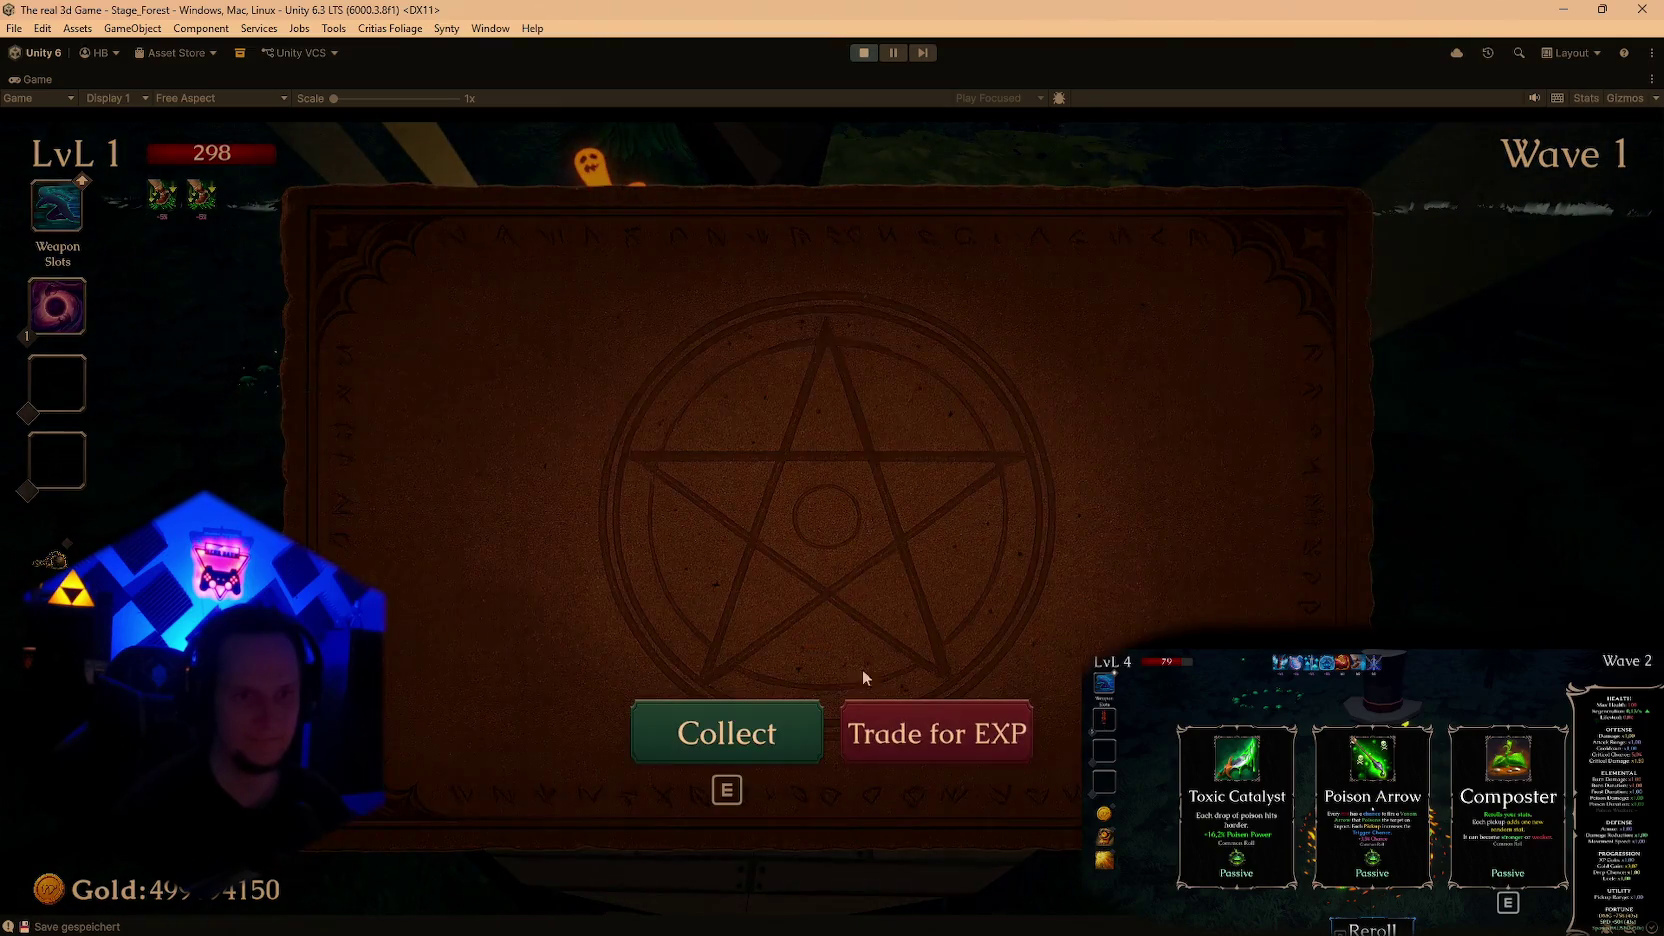
# Collect the tree-house reward, buy a buff at the coin booth, then stop play mode
pyautogui.click(754, 730)
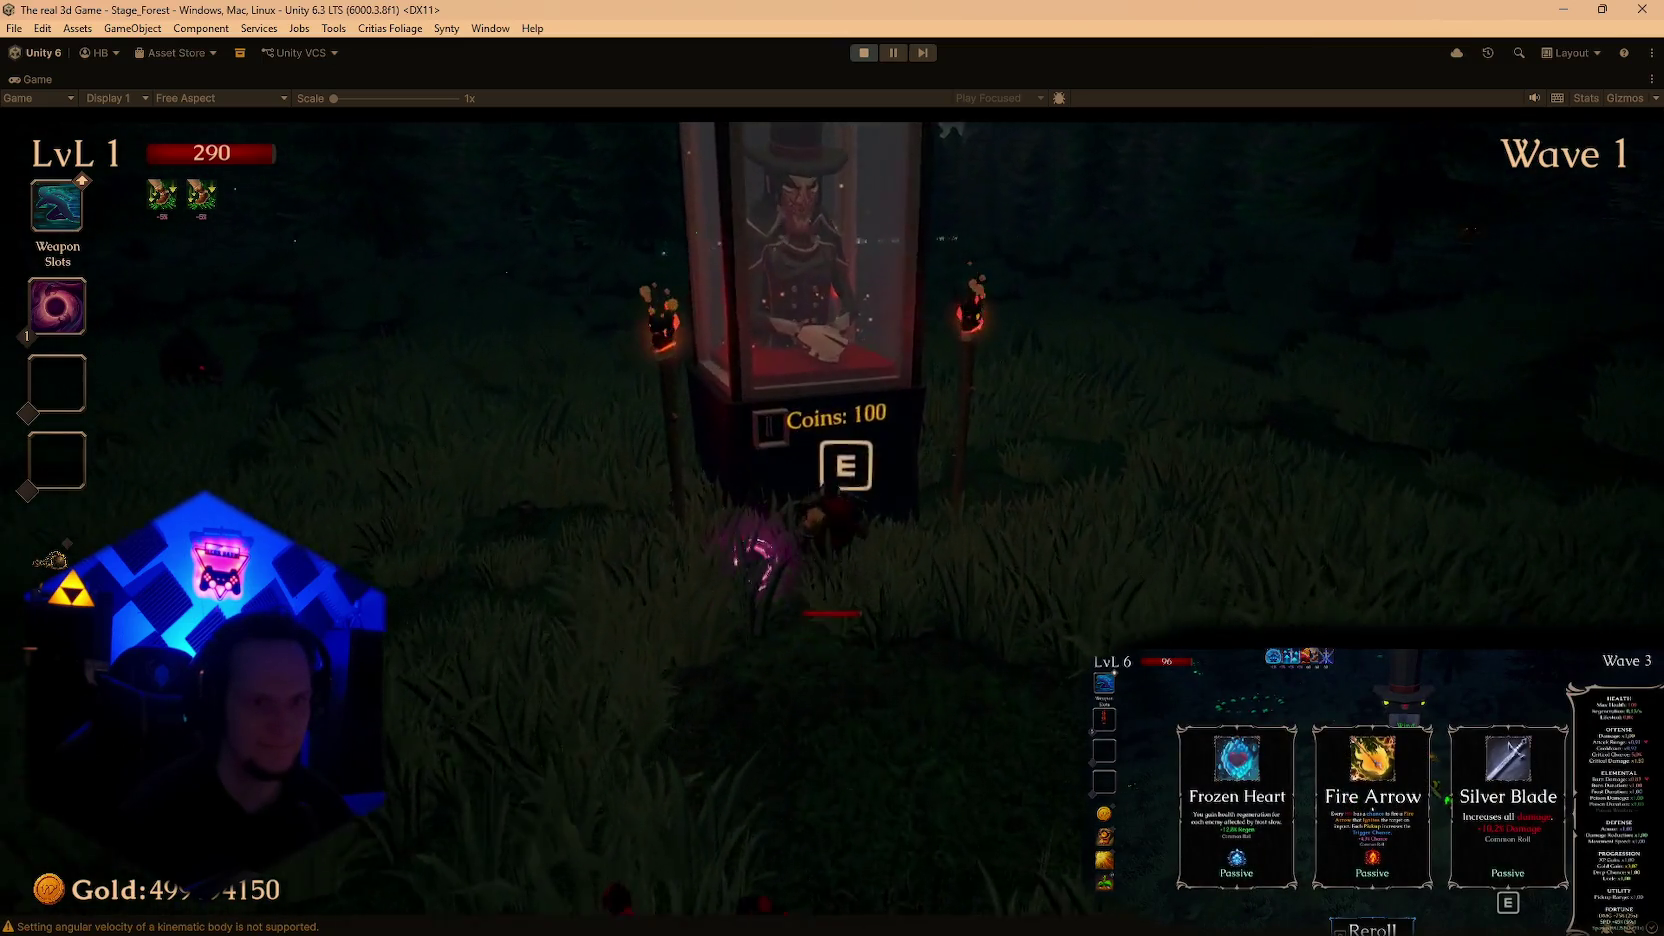
pyautogui.press('e')
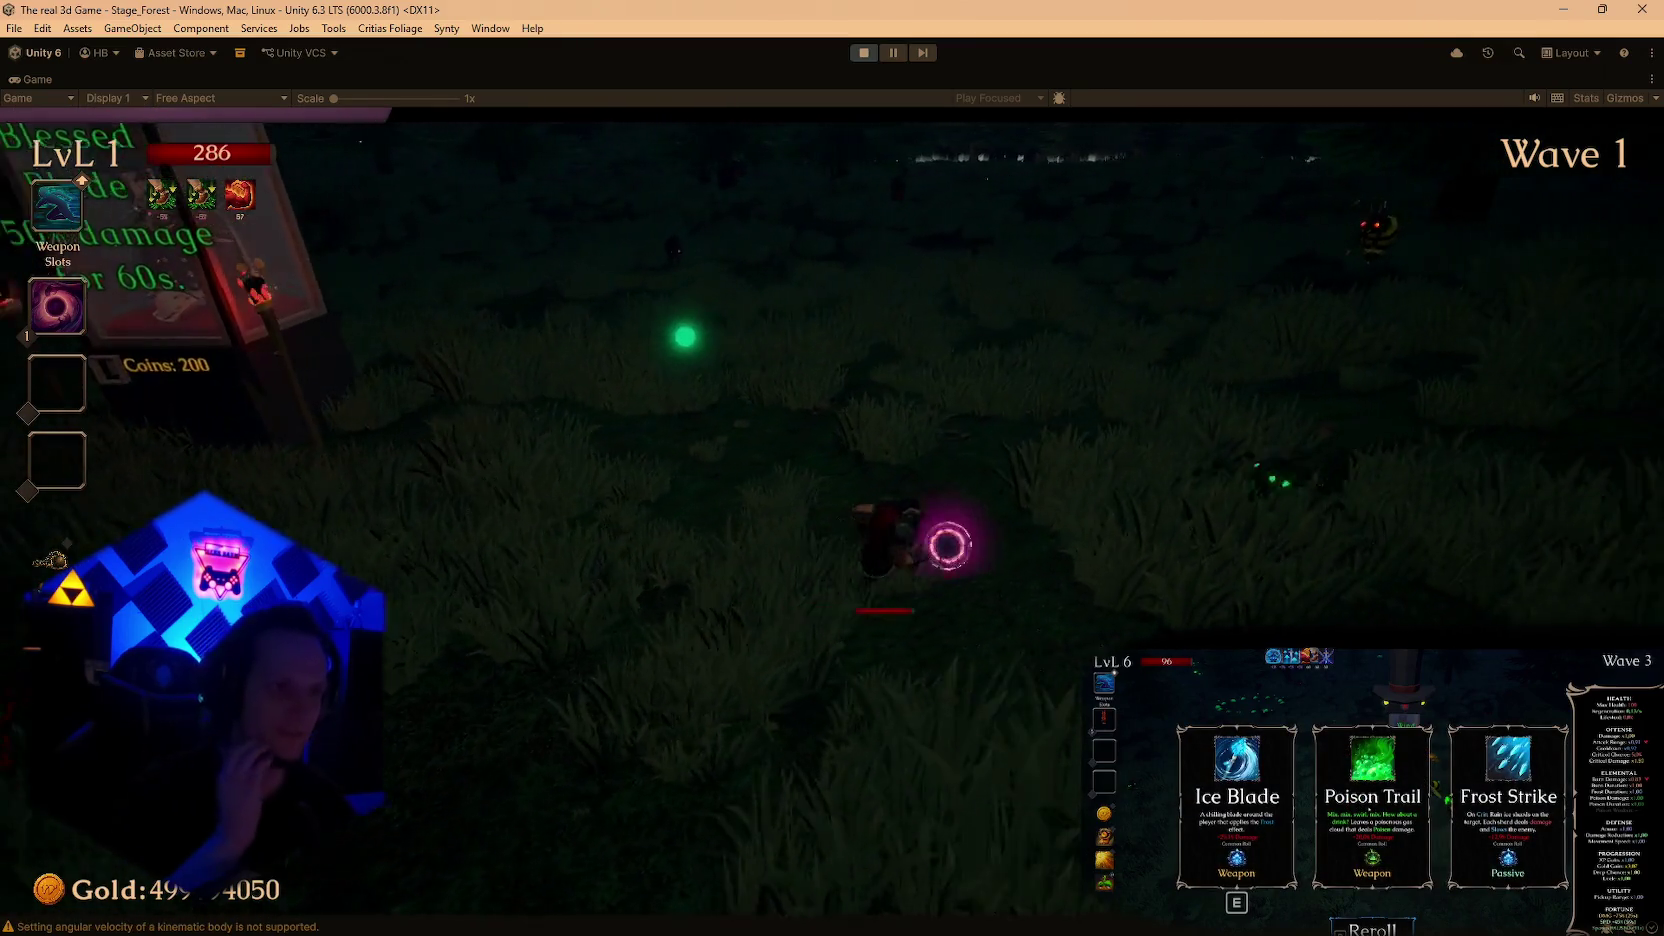
pyautogui.press('Escape')
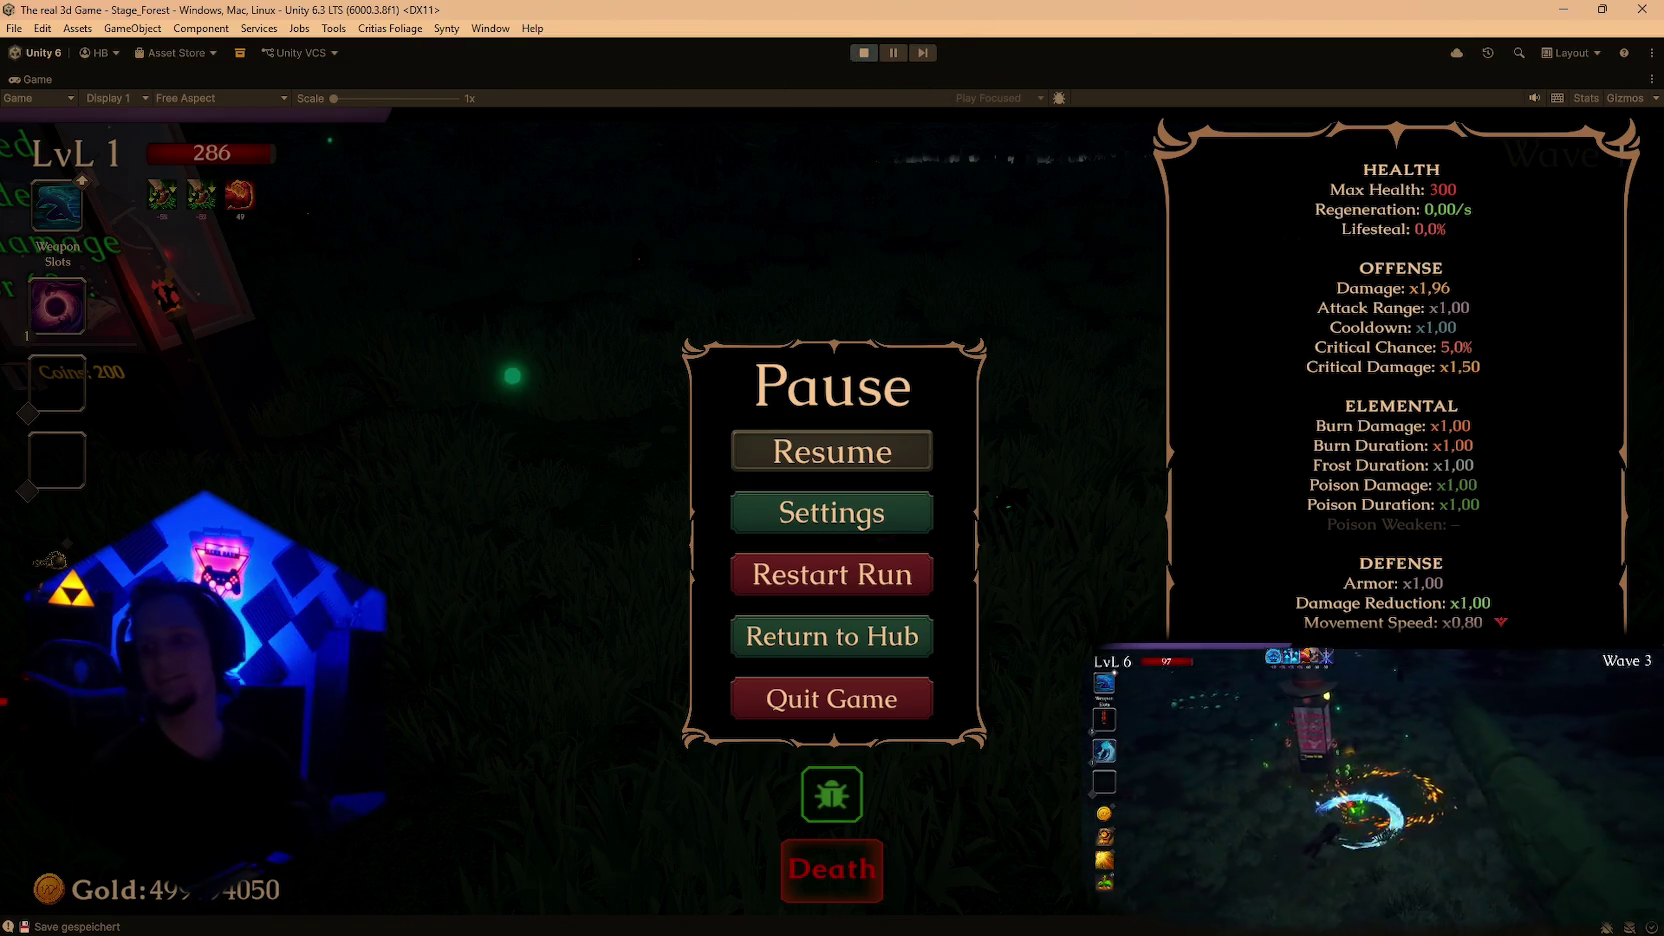
pyautogui.click(863, 52)
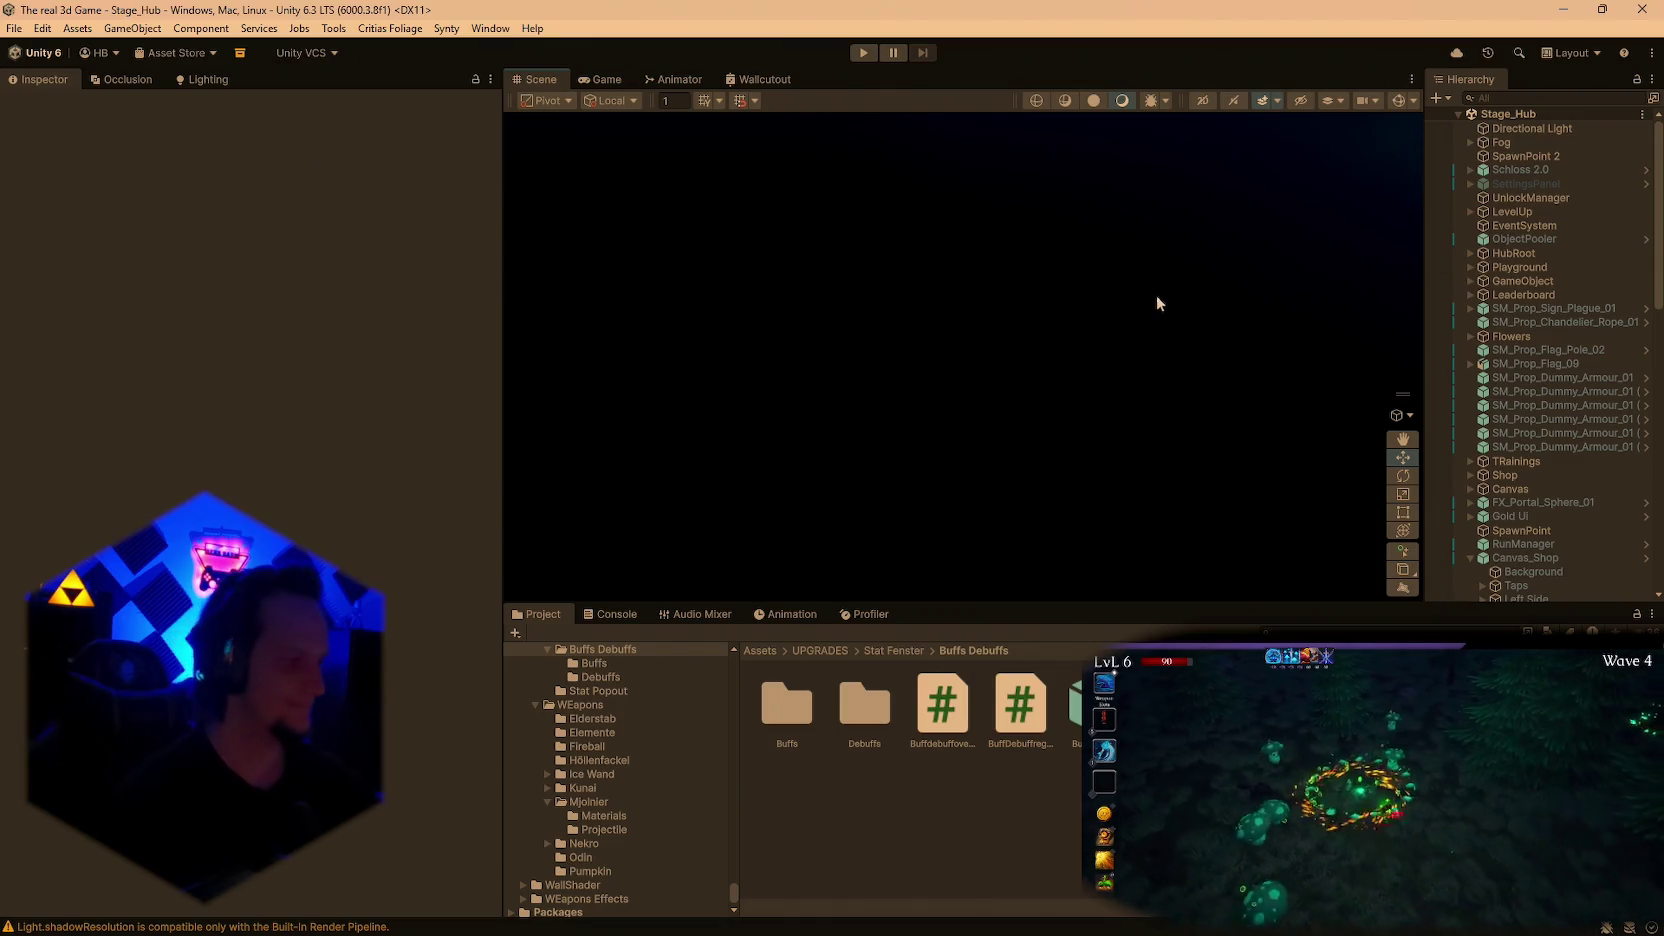
# Select Schloss 2.0, then search the hierarchy for the XPBar object and view its settings
pyautogui.scroll(-5, 1537, 430)
pyautogui.scroll(5, 1537, 432)
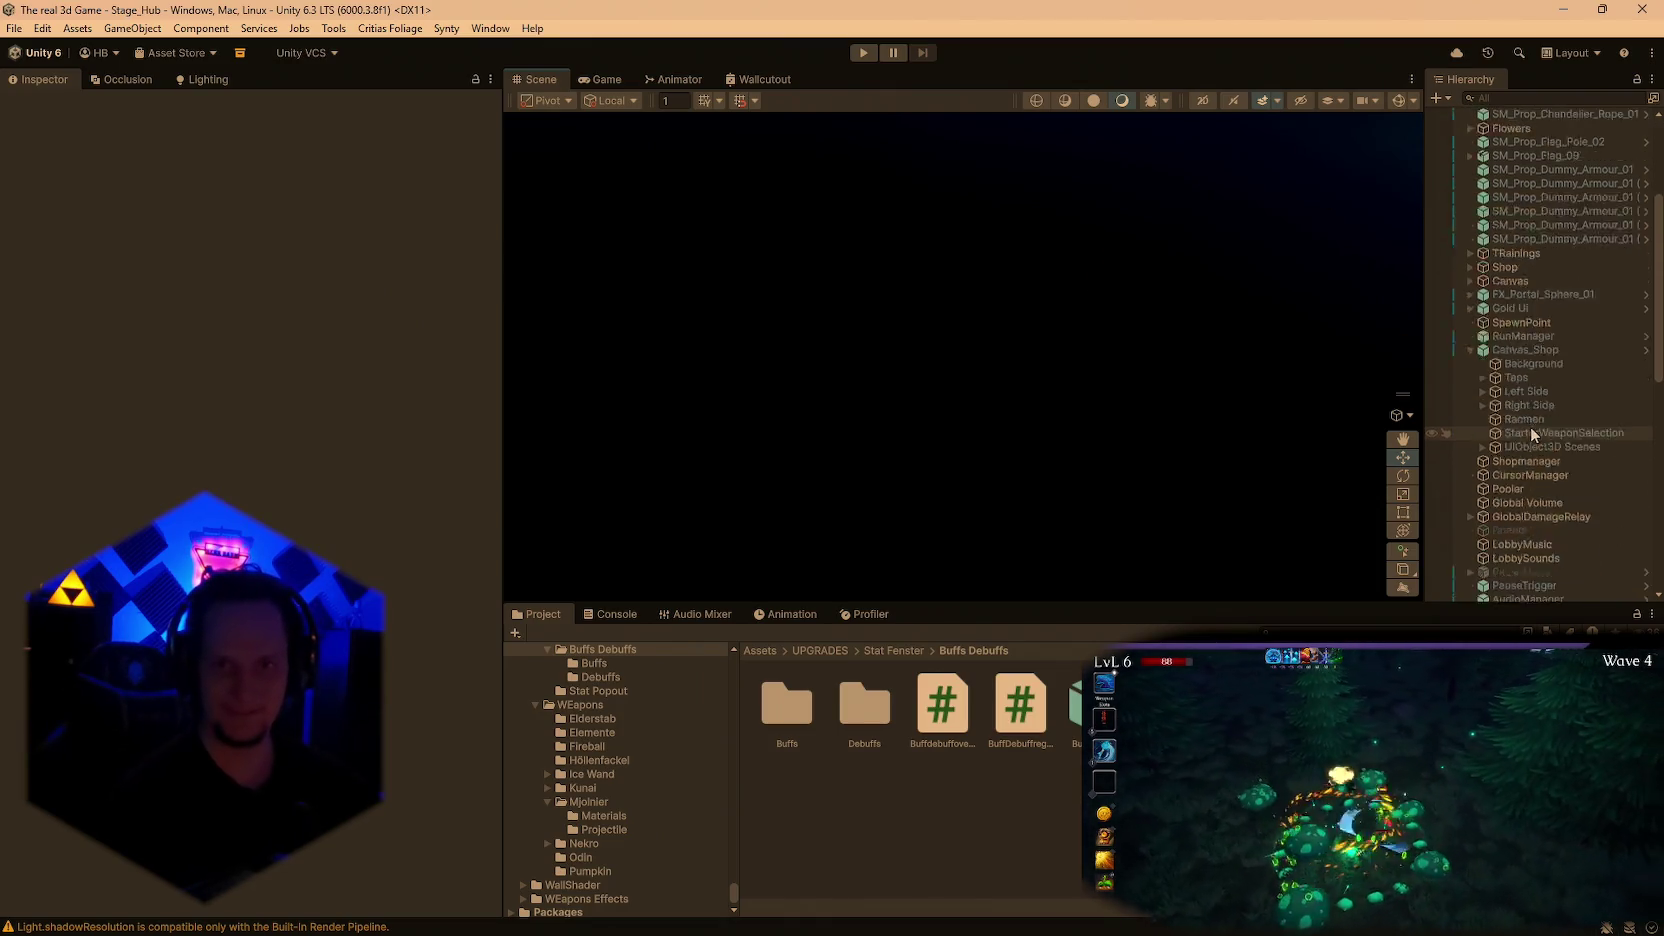
pyautogui.click(1528, 170)
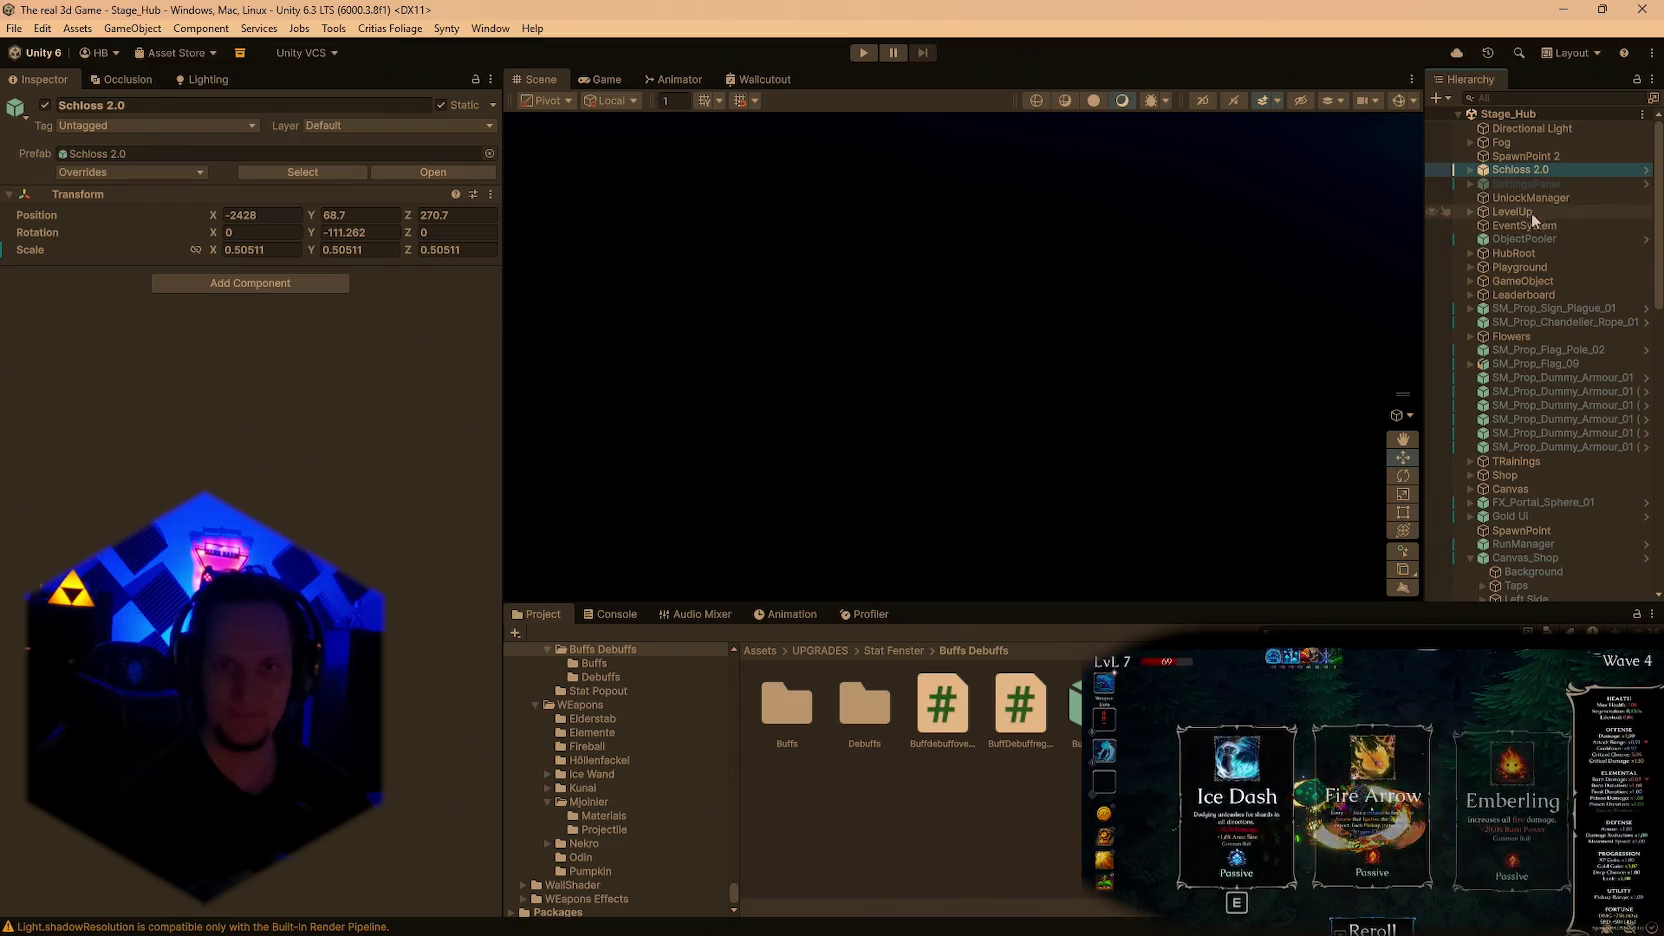
pyautogui.scroll(-2, 1520, 360)
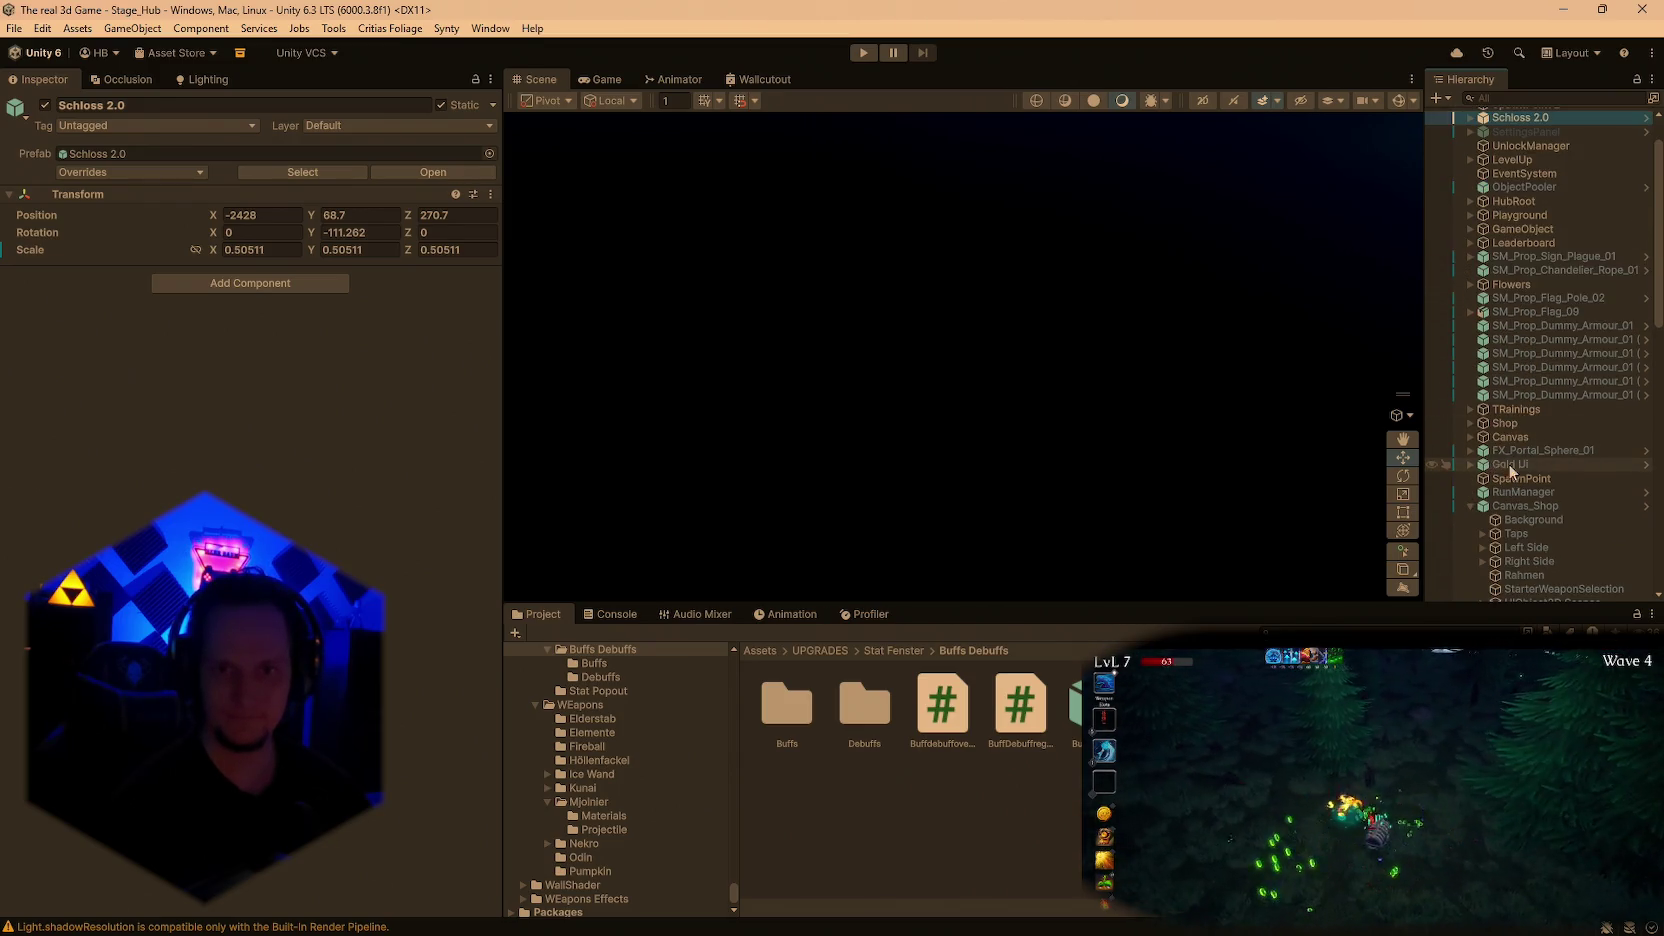
pyautogui.scroll(-4, 1524, 470)
pyautogui.click(1502, 97)
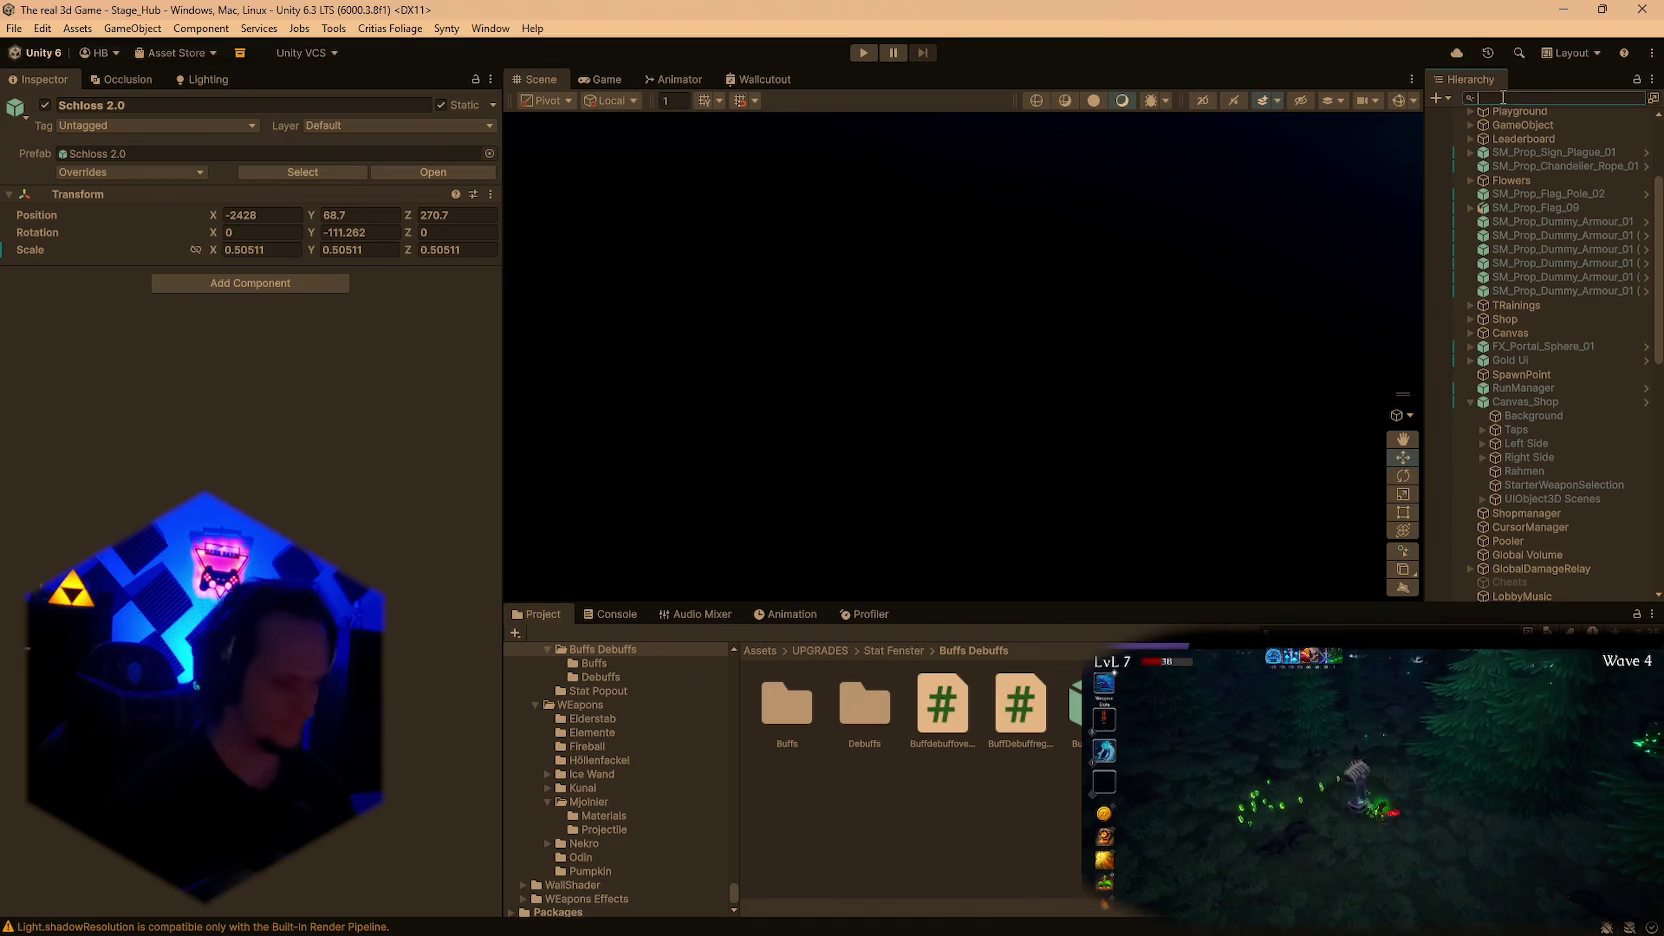
pyautogui.write('p')
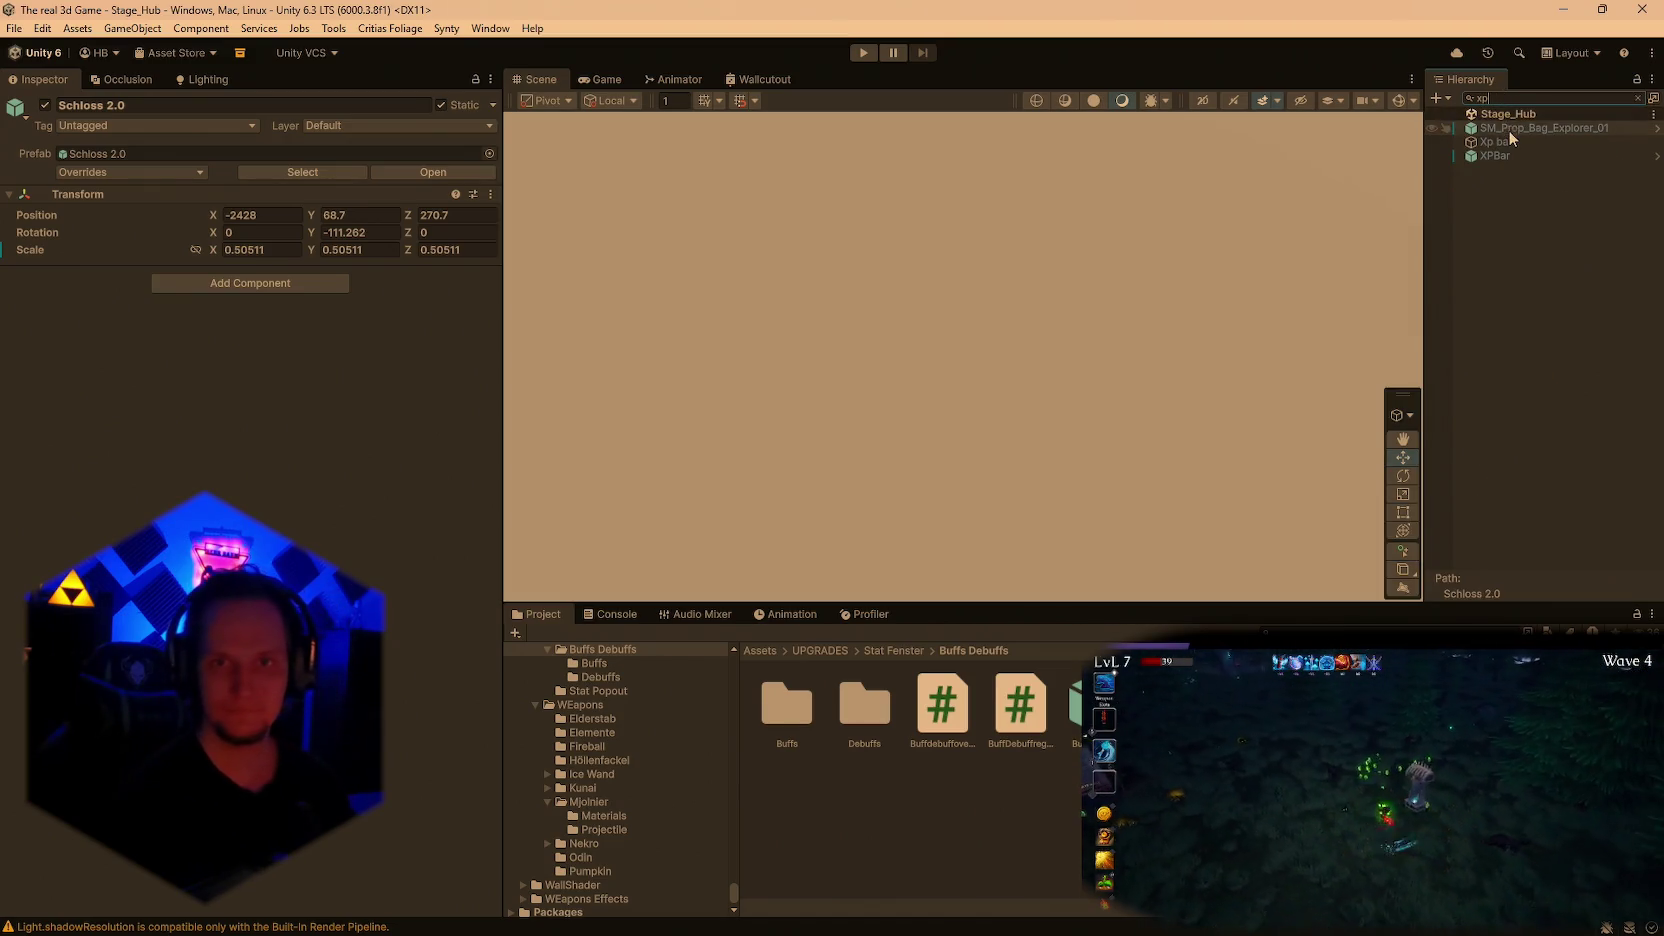
pyautogui.click(1497, 155)
pyautogui.click(1637, 97)
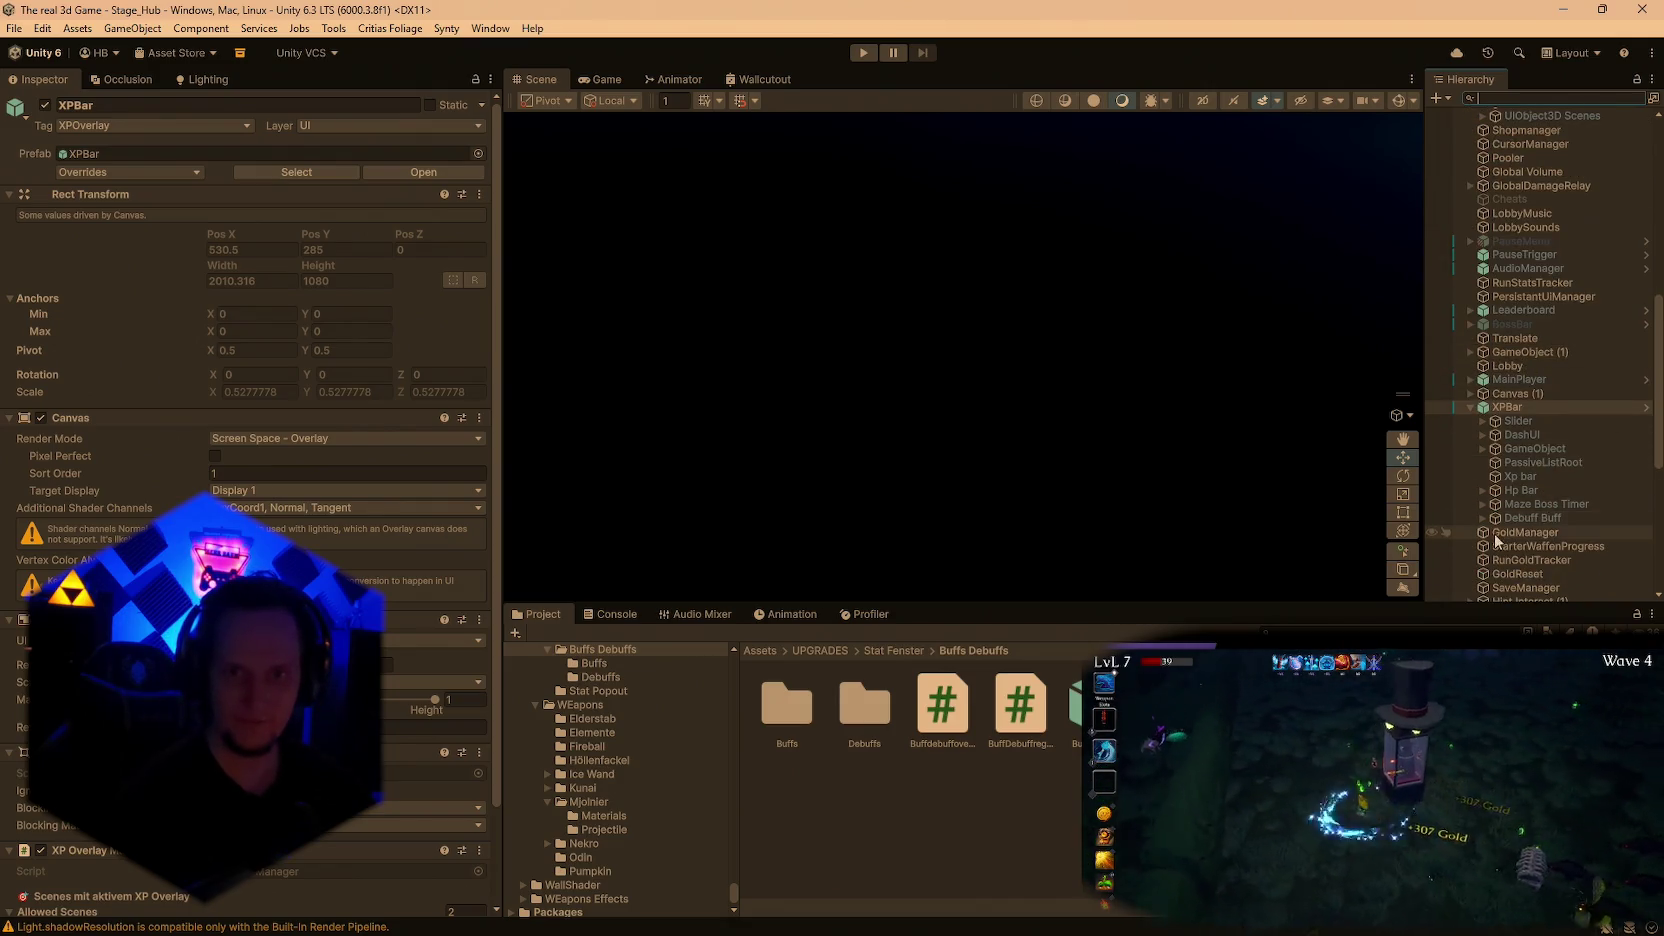
# Expand Debuff Buff, check Slot container, and scroll through Debuff Buff's Icon Library in the Inspector
pyautogui.click(1484, 518)
pyautogui.click(1539, 532)
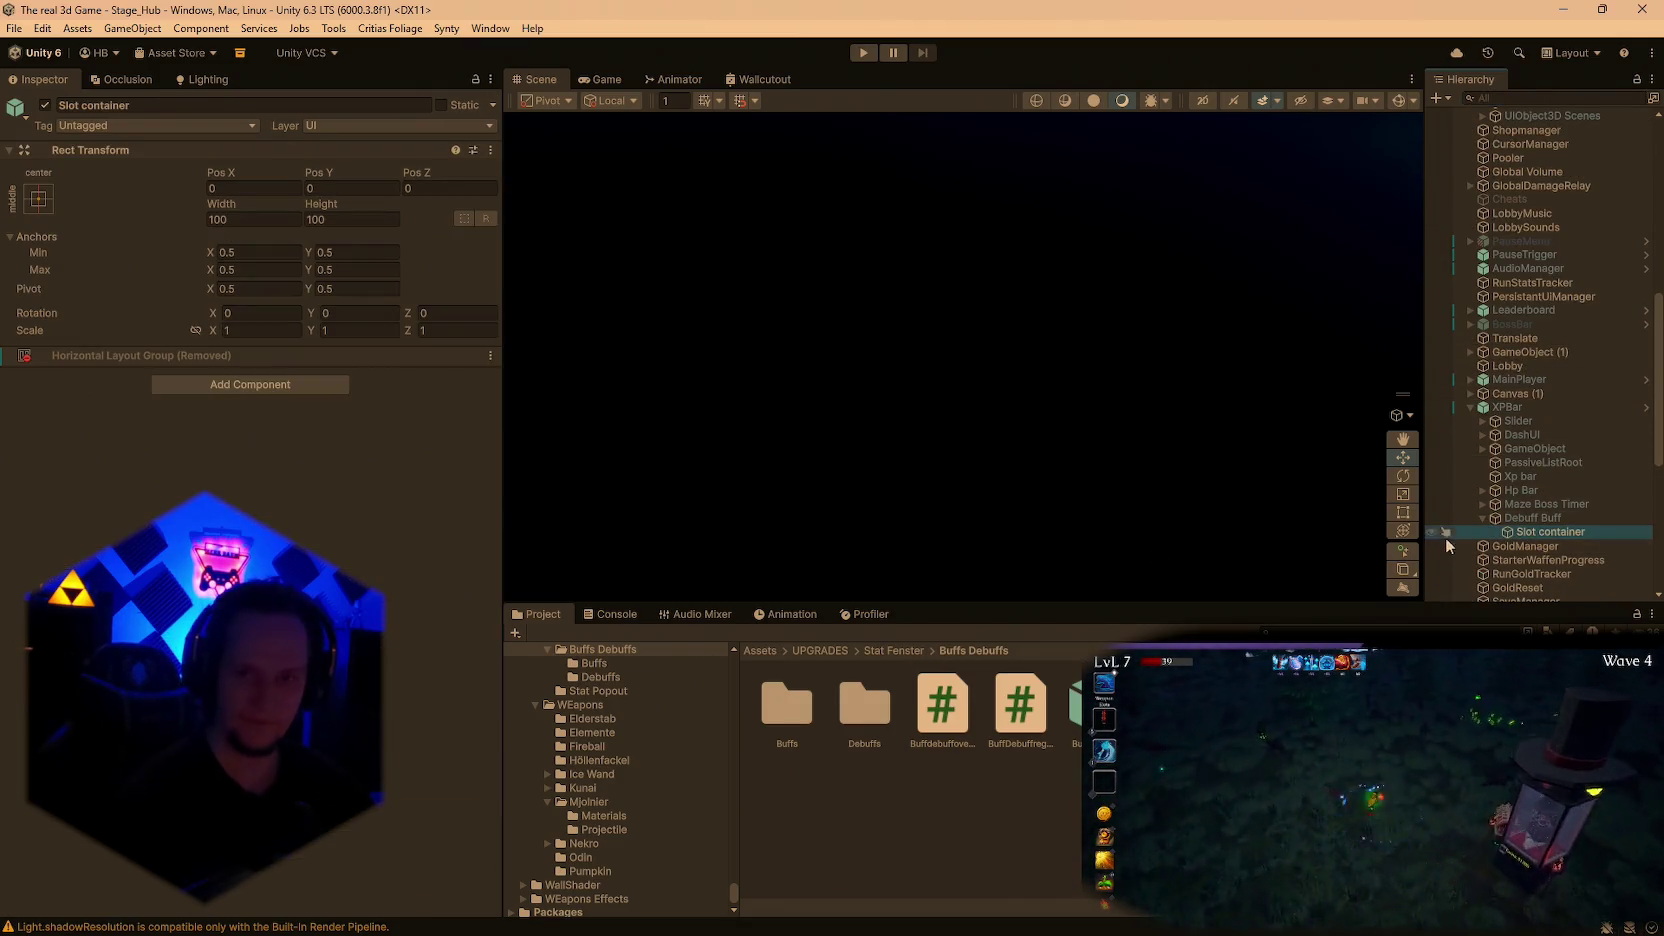
pyautogui.click(1530, 518)
pyautogui.scroll(-10, 376, 543)
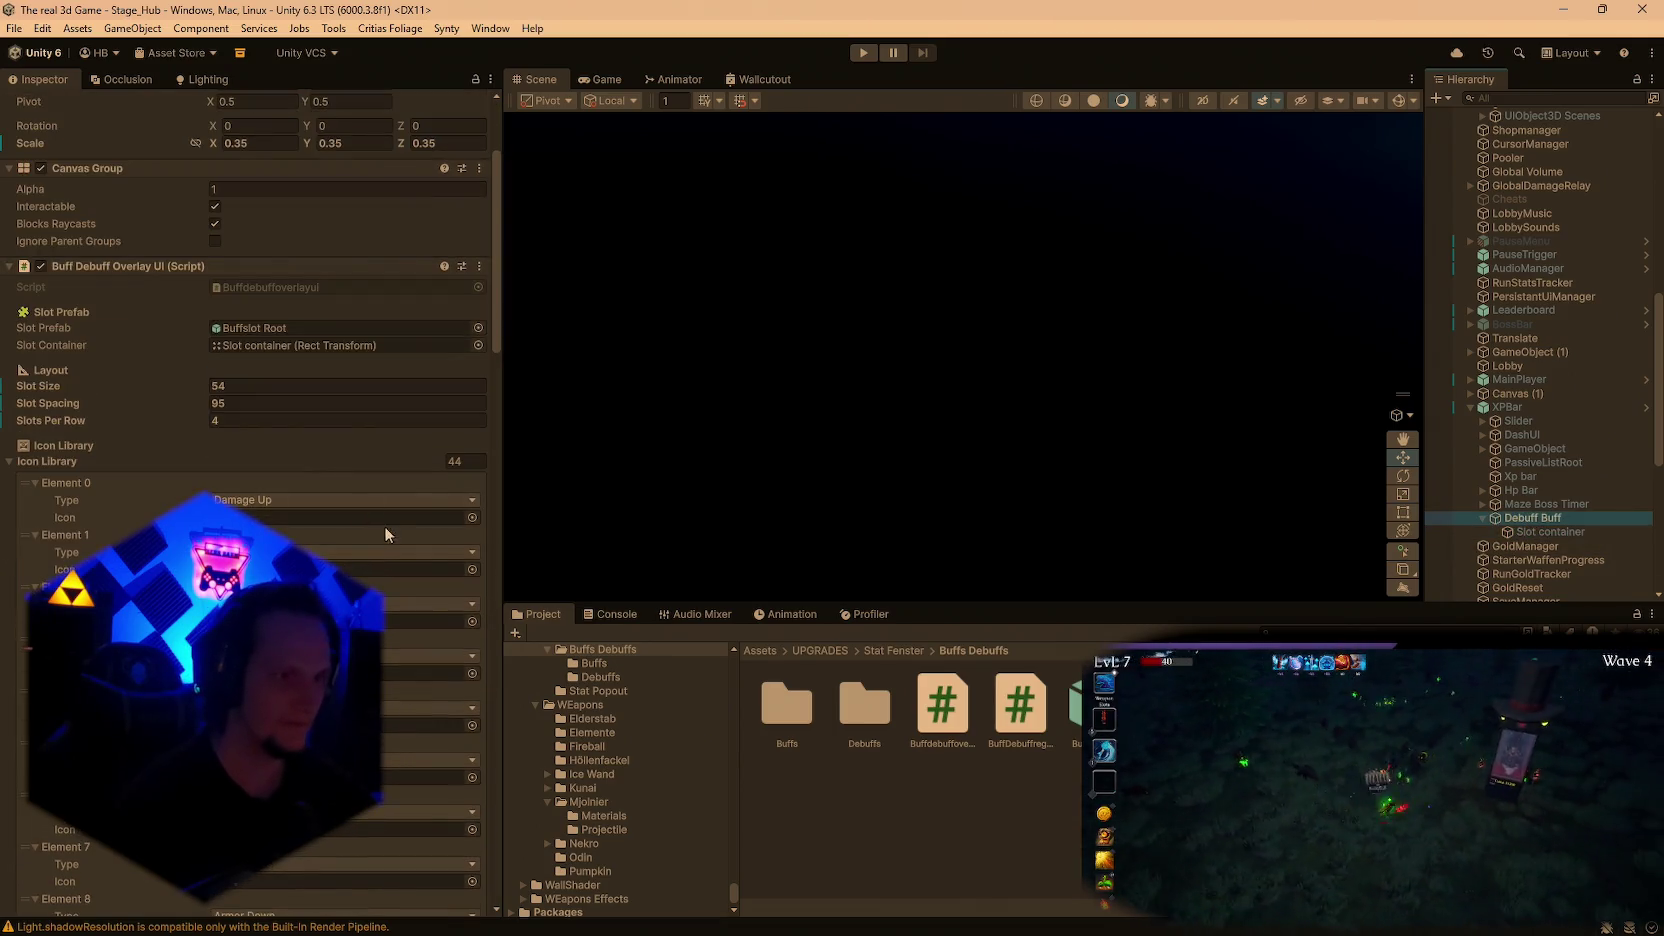
pyautogui.scroll(-5, 370, 524)
pyautogui.moveTo(490, 350); pyautogui.dragTo(485, 774)
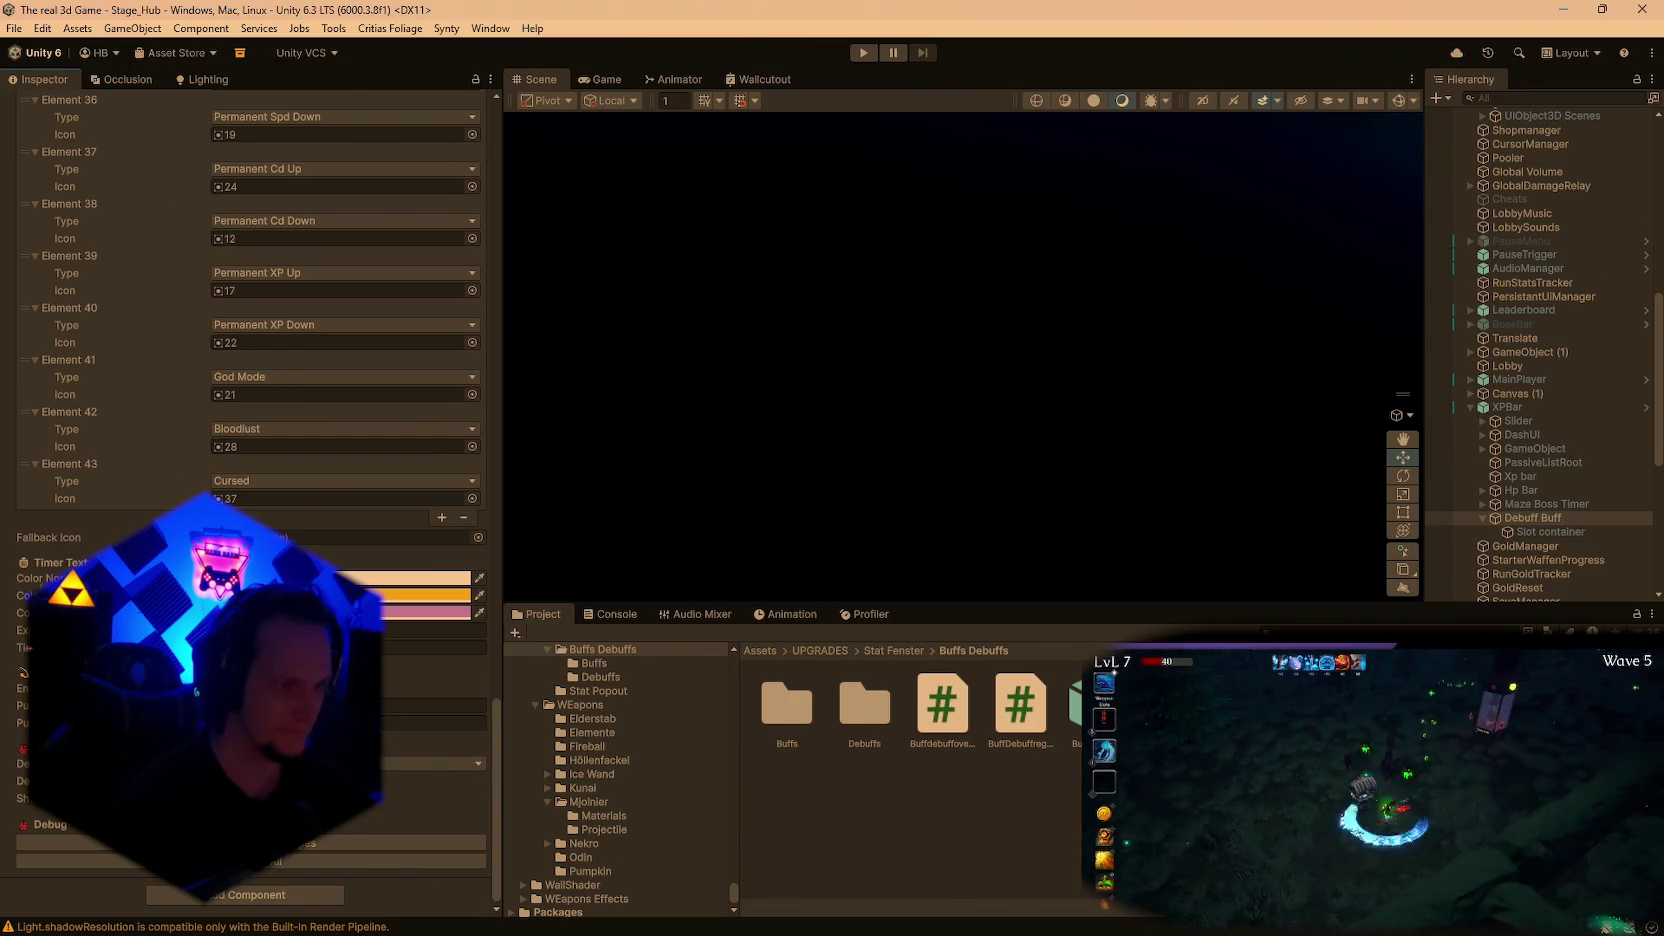
pyautogui.scroll(1, 250, 500)
pyautogui.moveTo(490, 758); pyautogui.dragTo(489, 101)
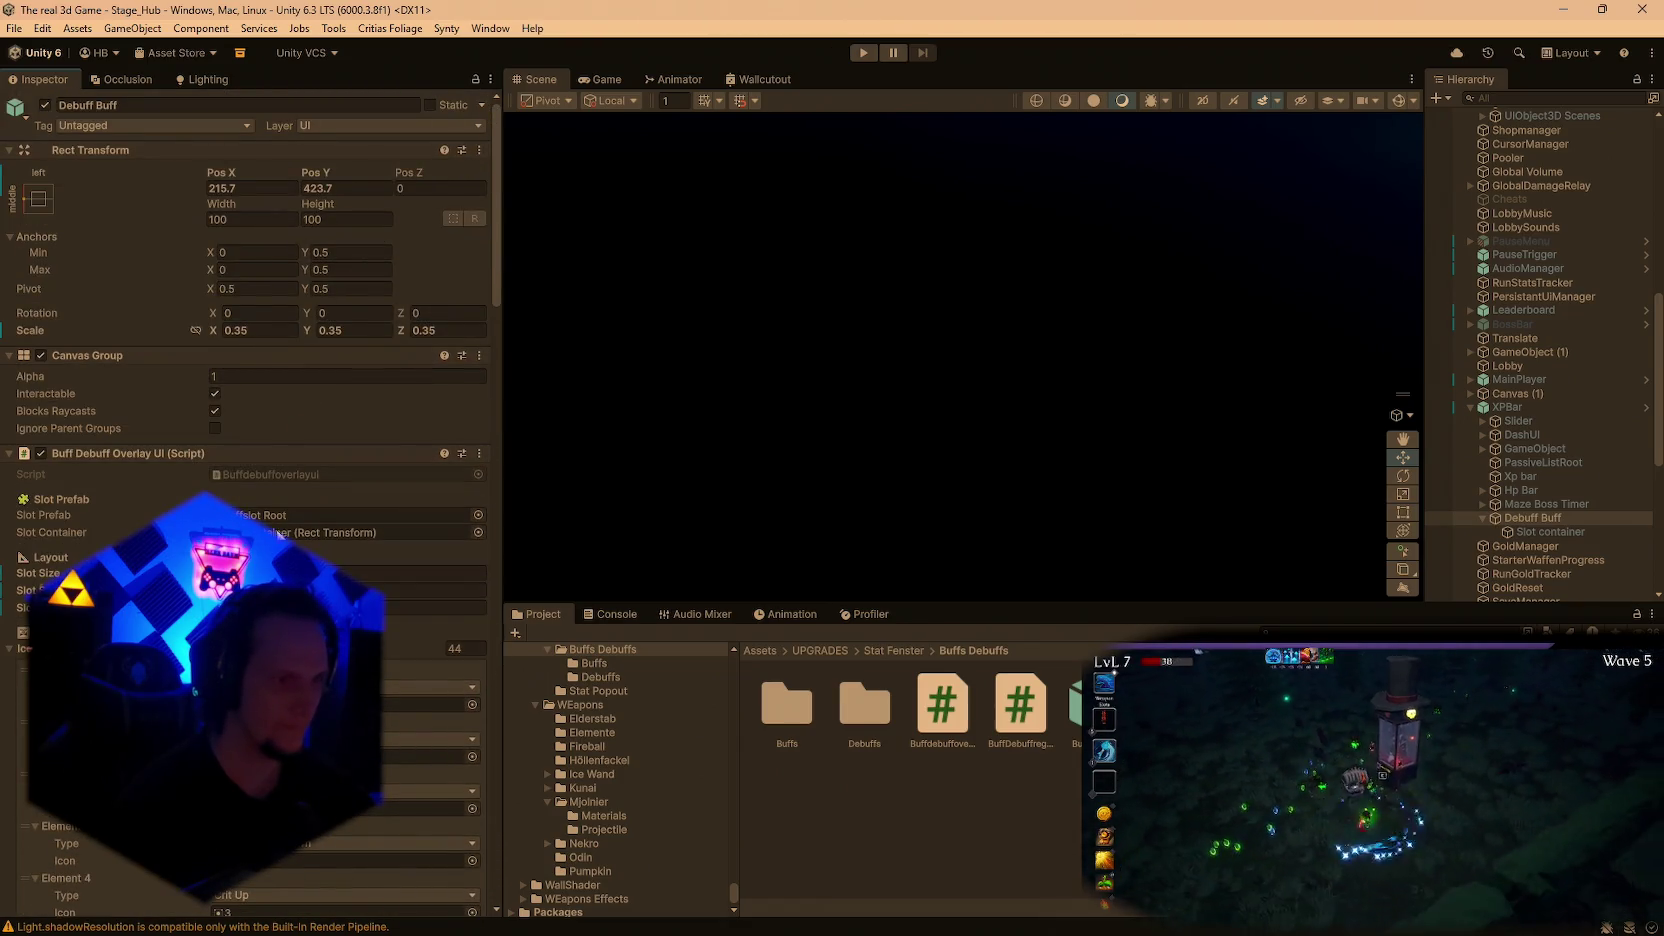
pyautogui.click(1545, 532)
pyautogui.click(1533, 518)
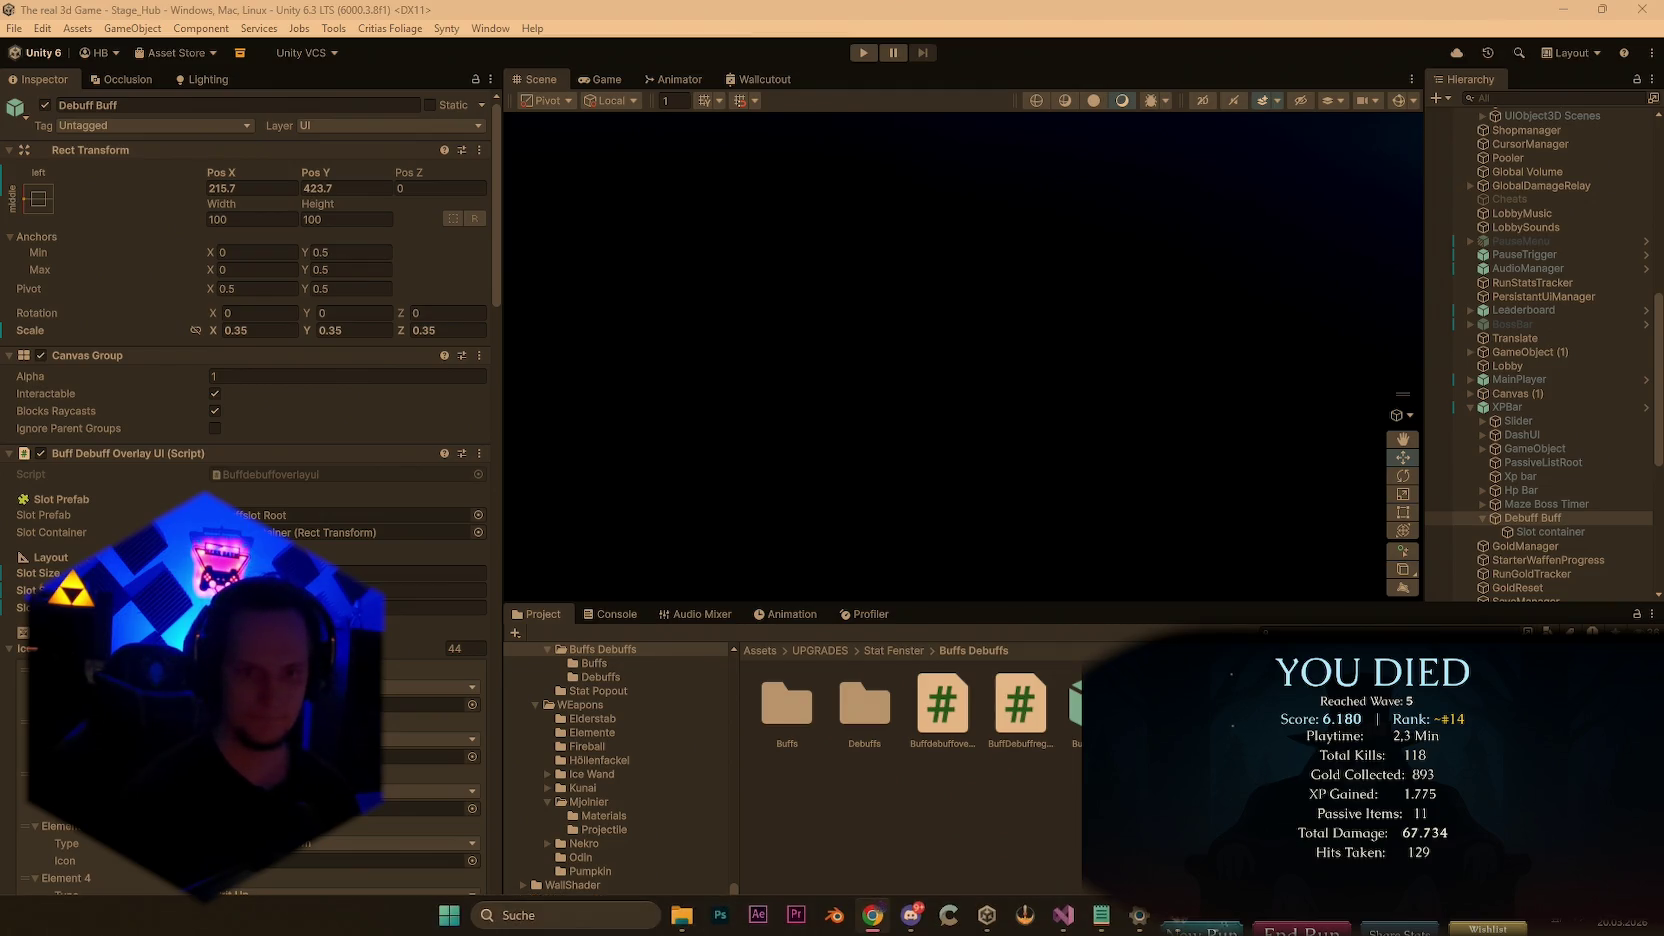
# In Buffdebuffoverlayui.cs, find Time.unscaledTime in the SpawnSlot method
pyautogui.click(1062, 915)
pyautogui.click(965, 528)
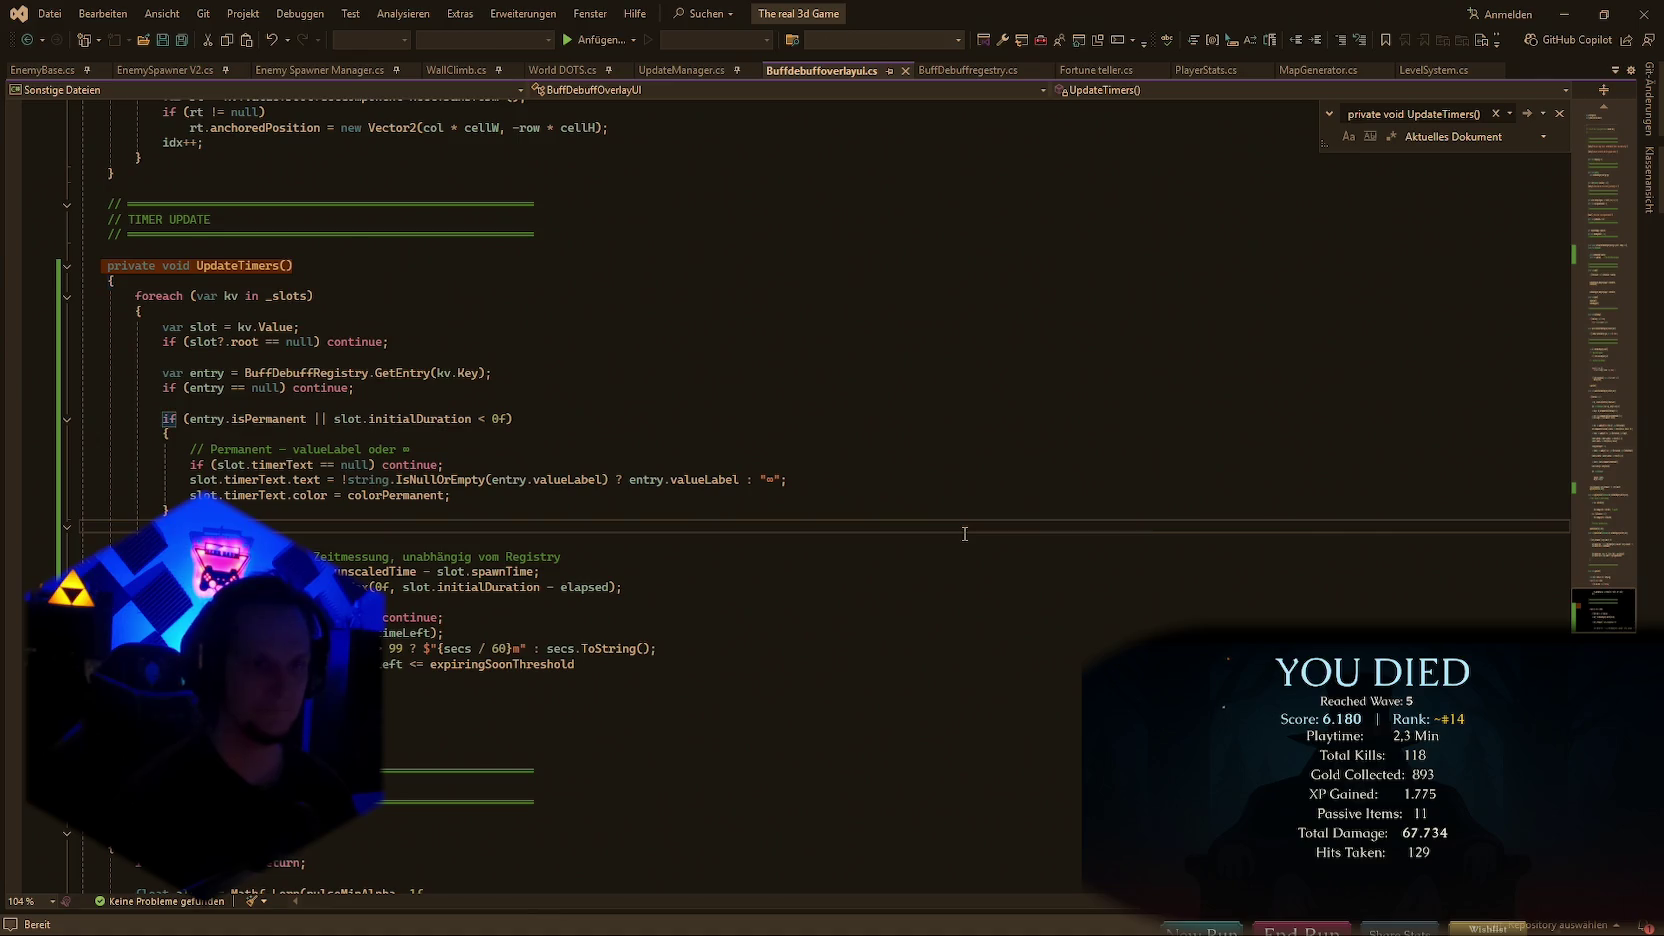
pyautogui.click(1005, 70)
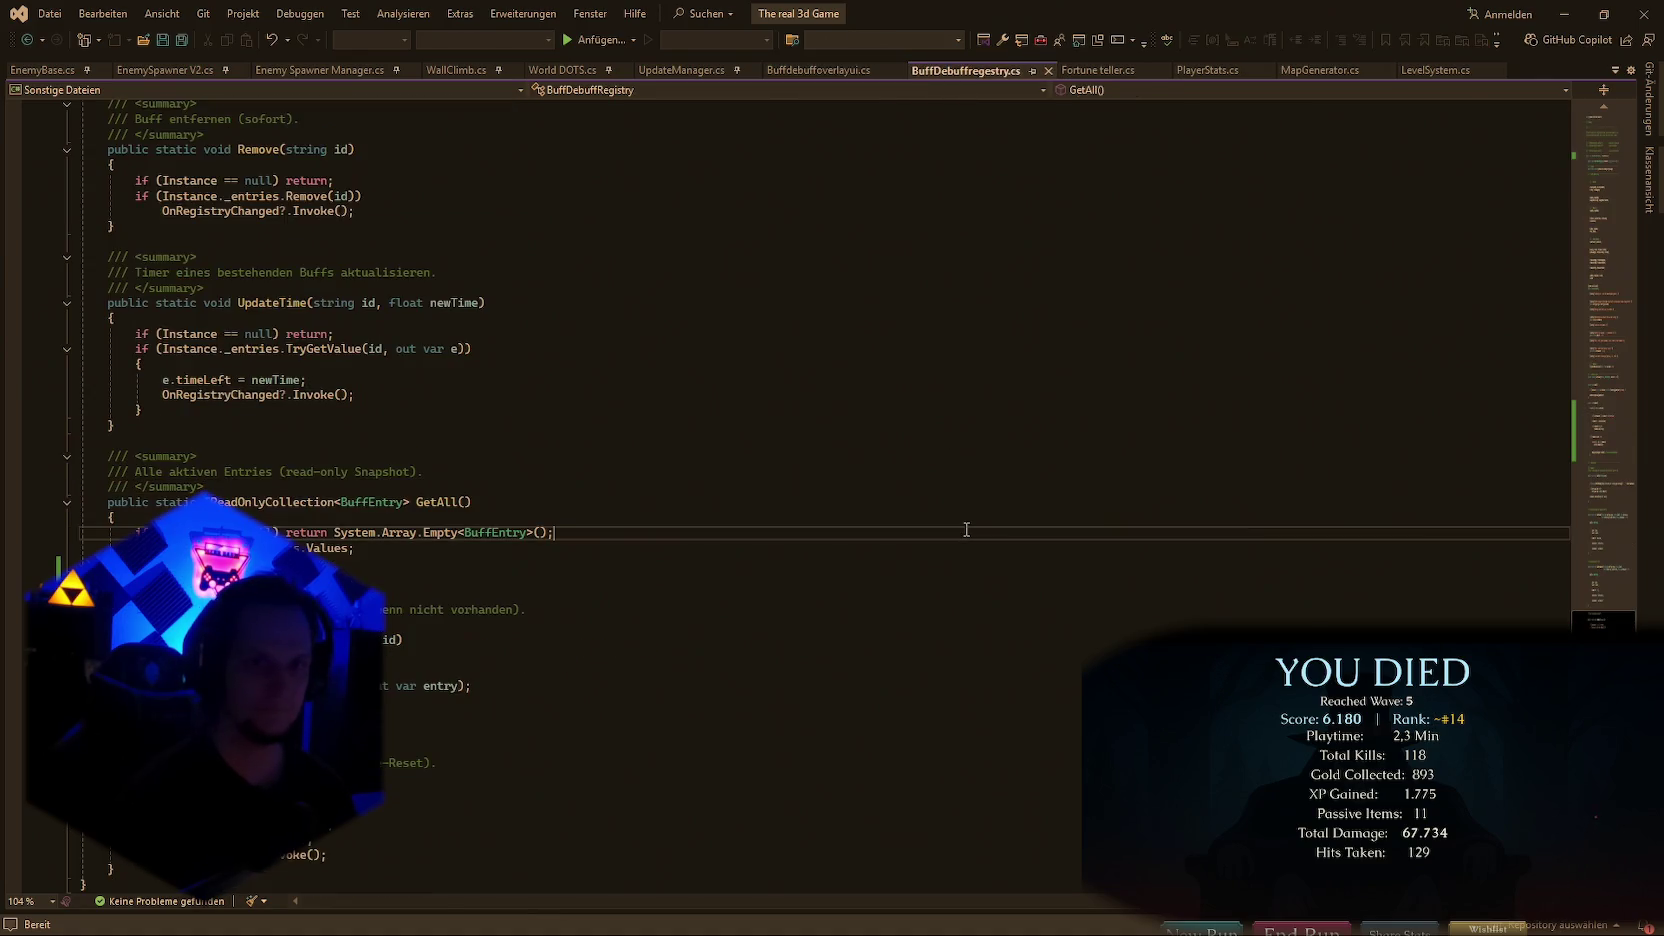
pyautogui.click(815, 70)
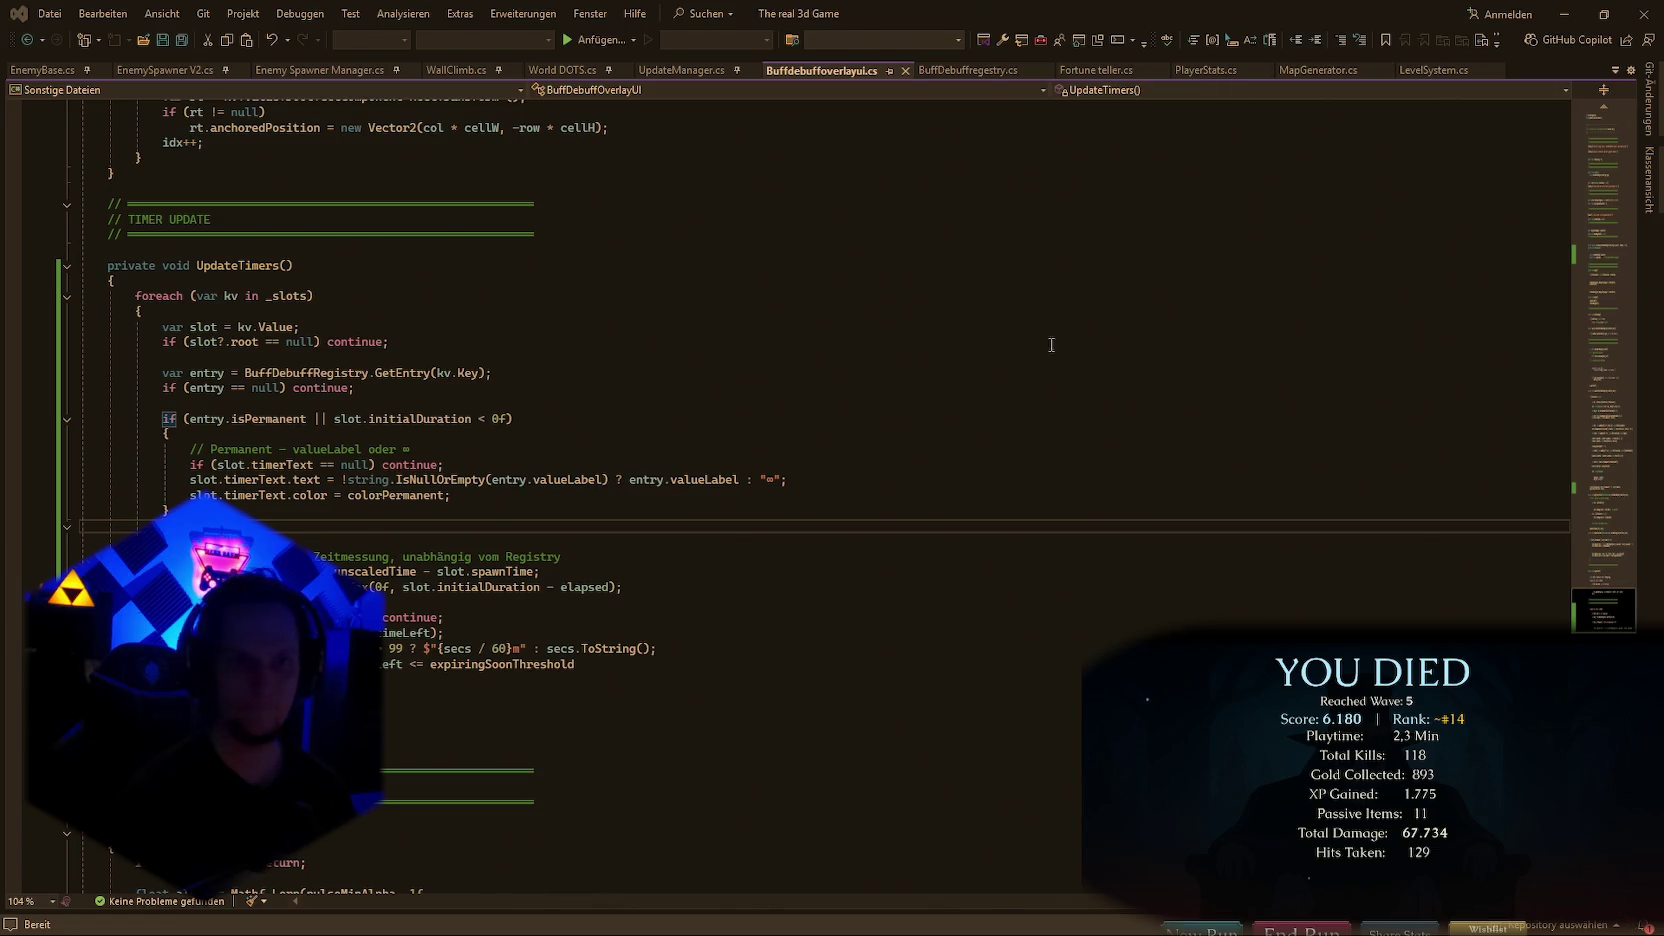
pyautogui.hotkey('ctrl', 'f')
pyautogui.press('Return')
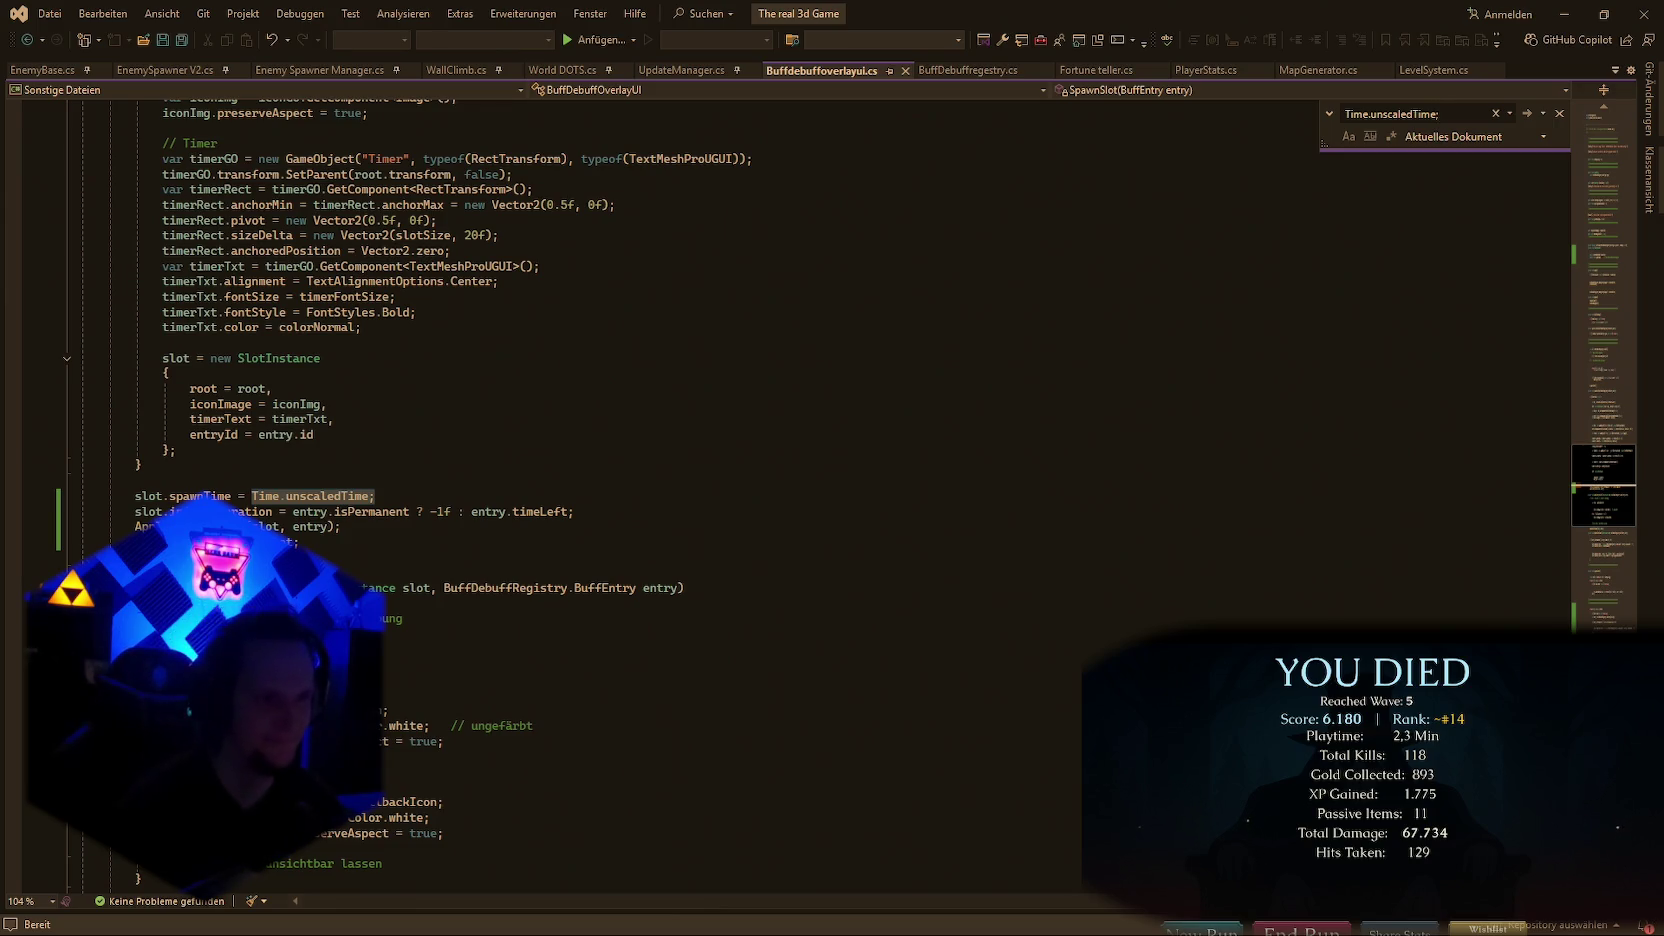
# Replace Time.unscaledTime with Time.time; in SpawnSlot and save the script
pyautogui.hotkey('alt', 'Tab')
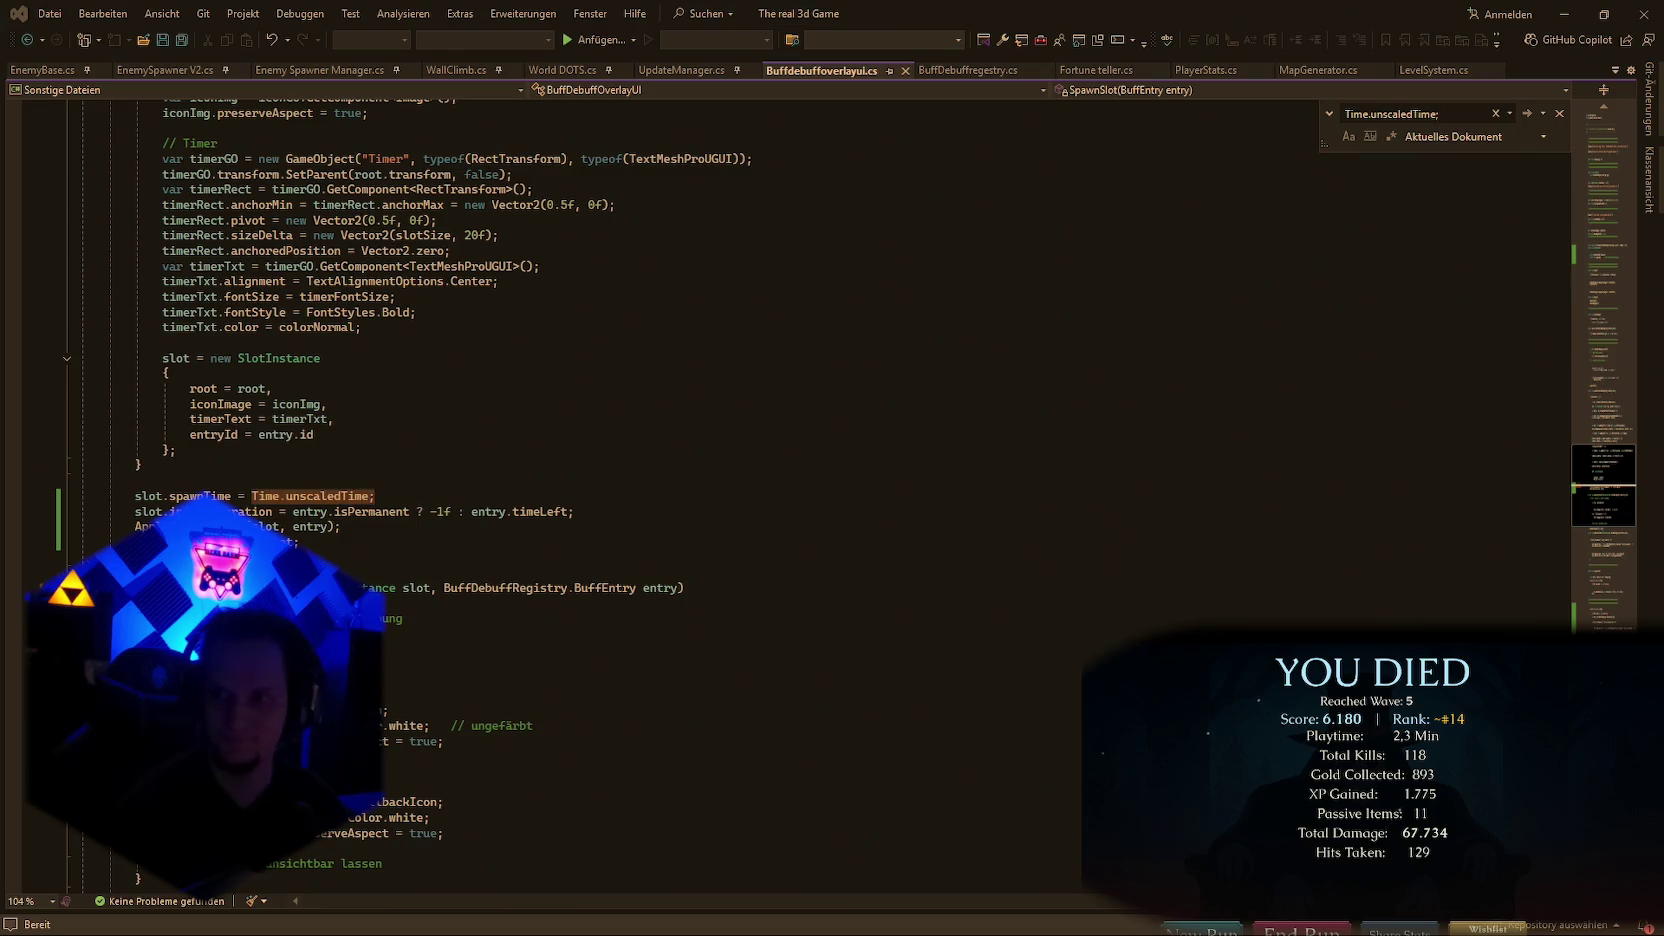
pyautogui.hotkey('alt', 'Tab')
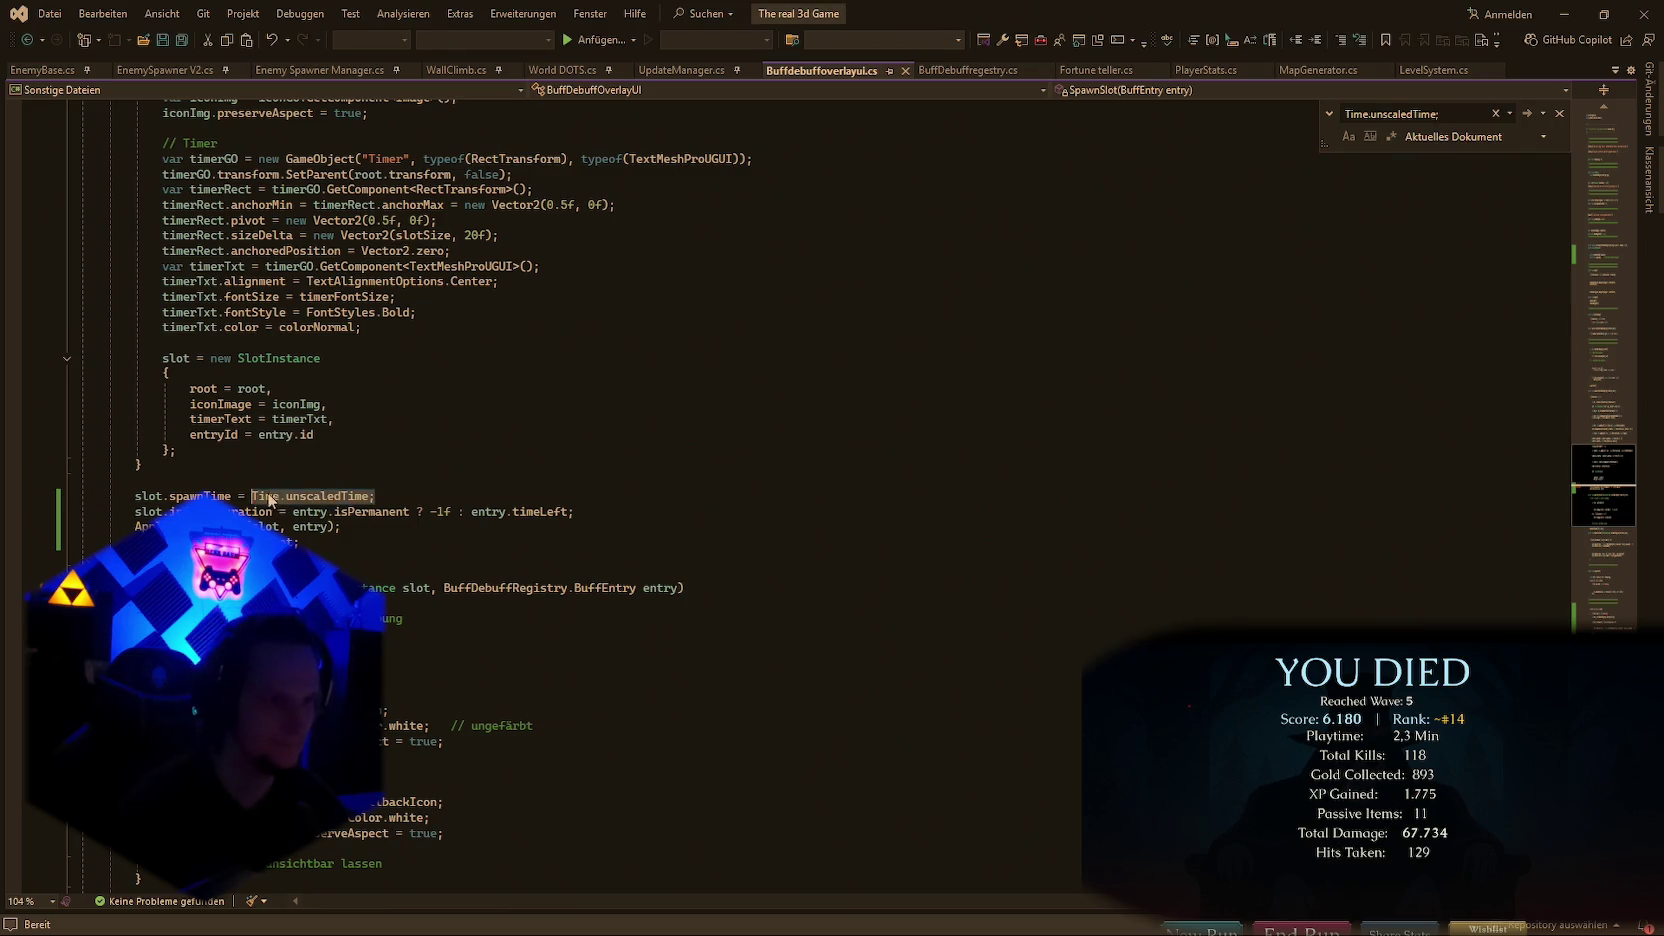
pyautogui.write('Time.time;')
pyautogui.hotkey('ctrl', 's')
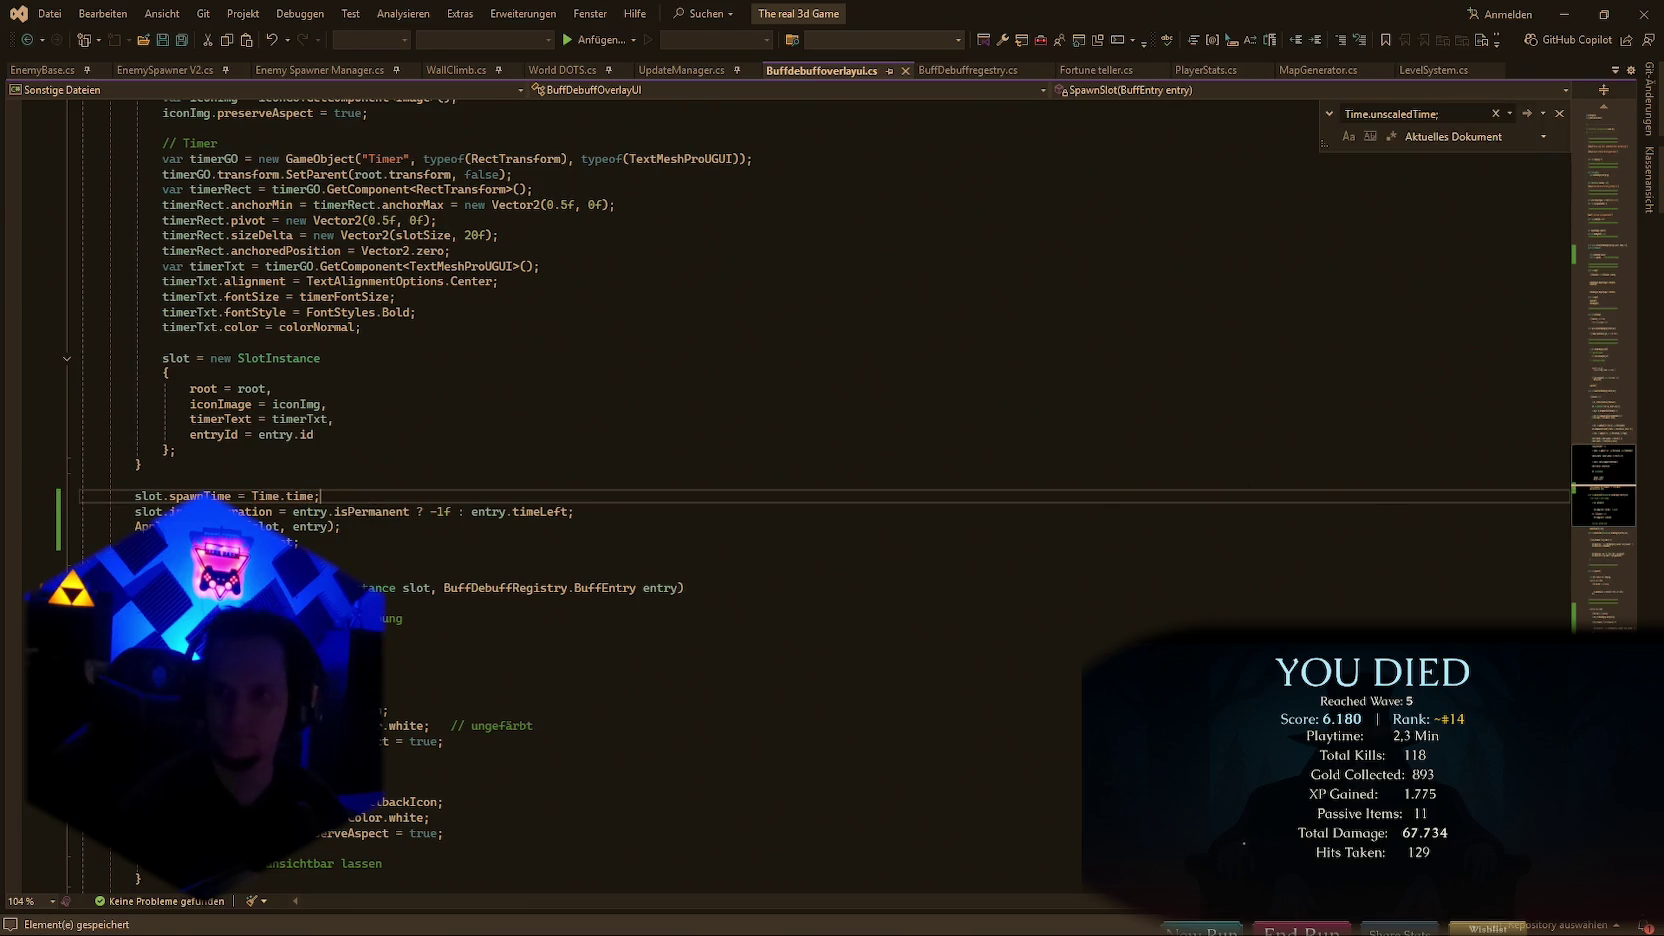
pyautogui.hotkey('alt', 'Tab')
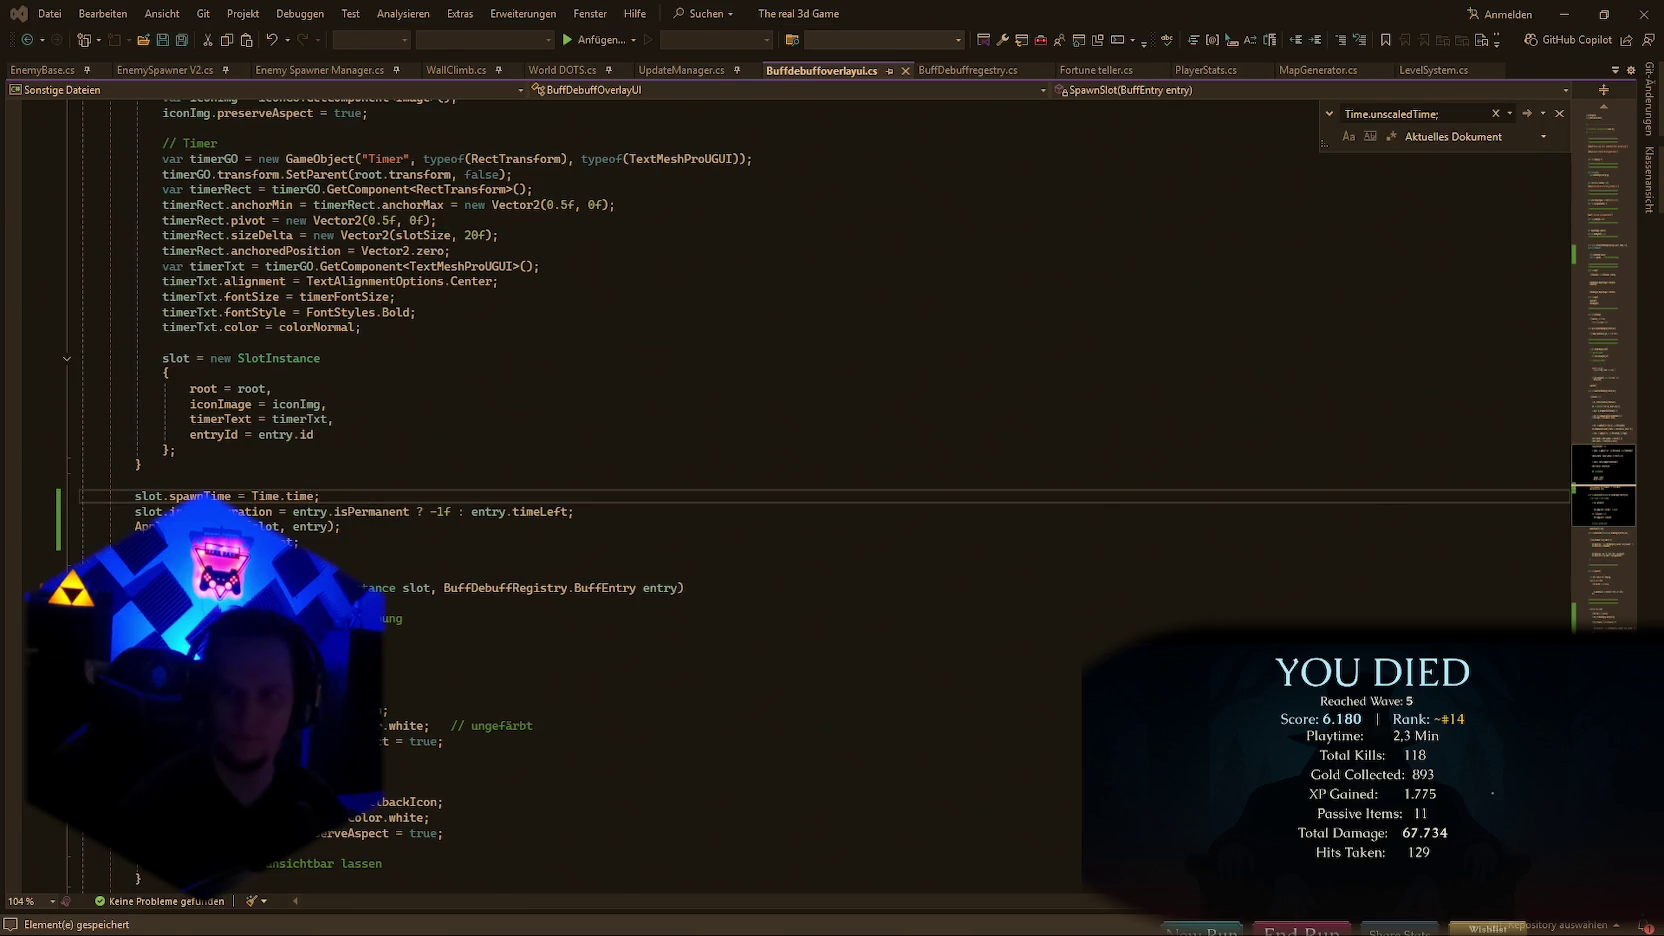
# Find slot.spawnTime in UpdateTimers and select its elapsed-time calculation line, then return to Unity
pyautogui.click(925, 801)
pyautogui.hotkey('ctrl', 'f')
pyautogui.hotkey('ctrl', 'v')
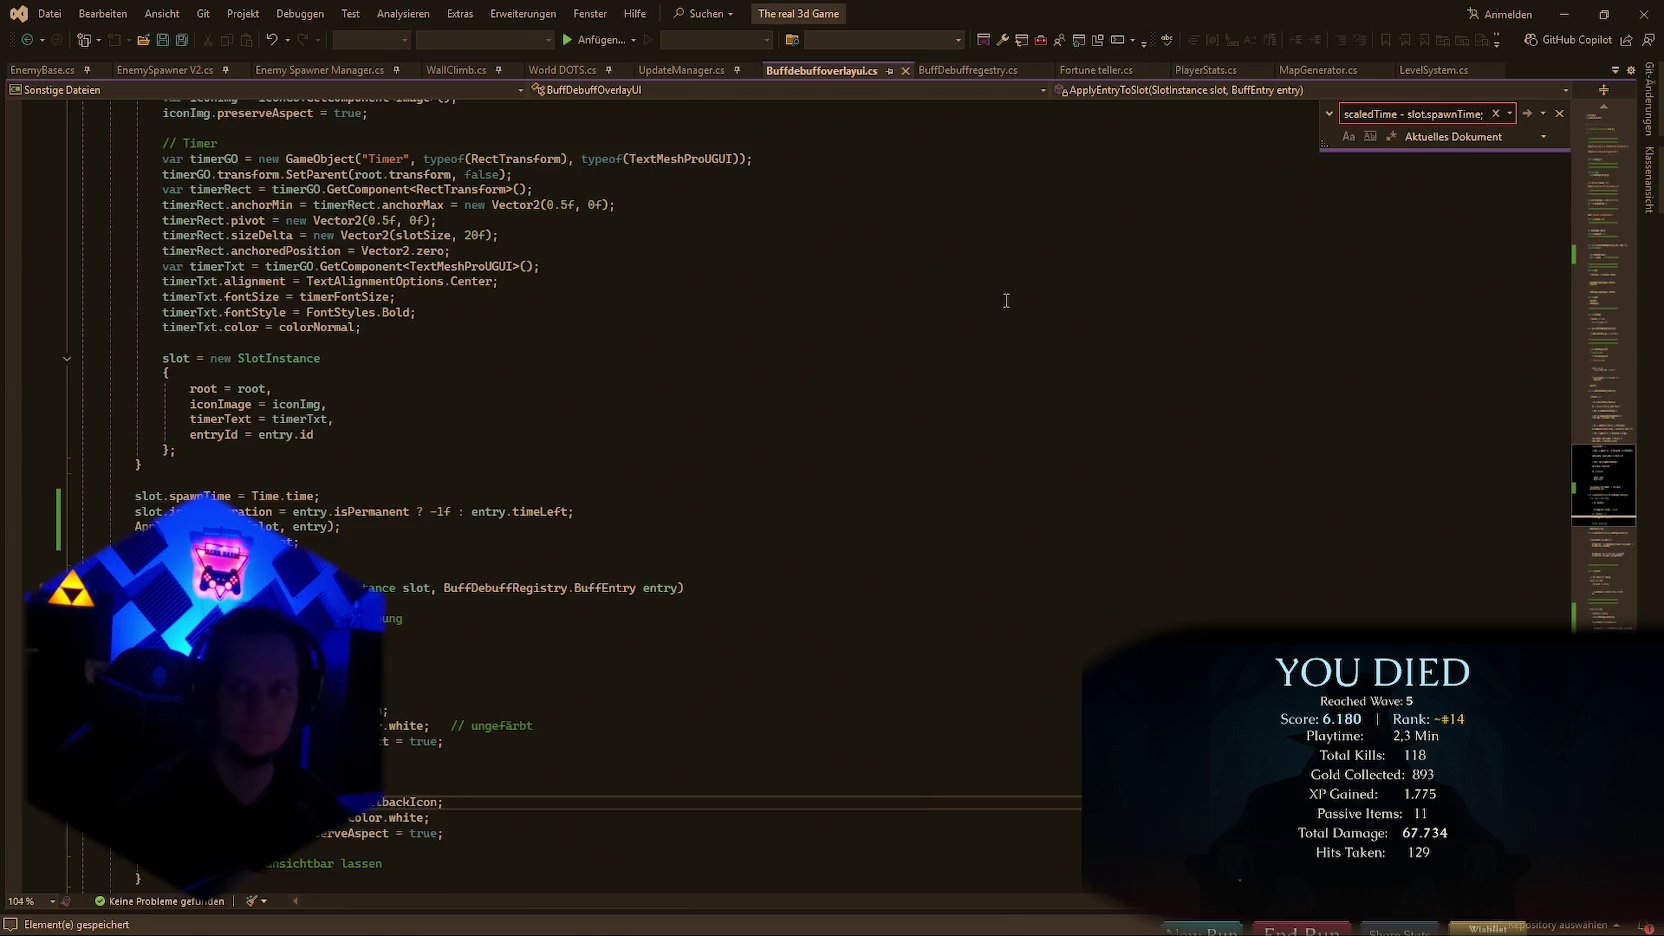
pyautogui.hotkey('alt', 'Tab')
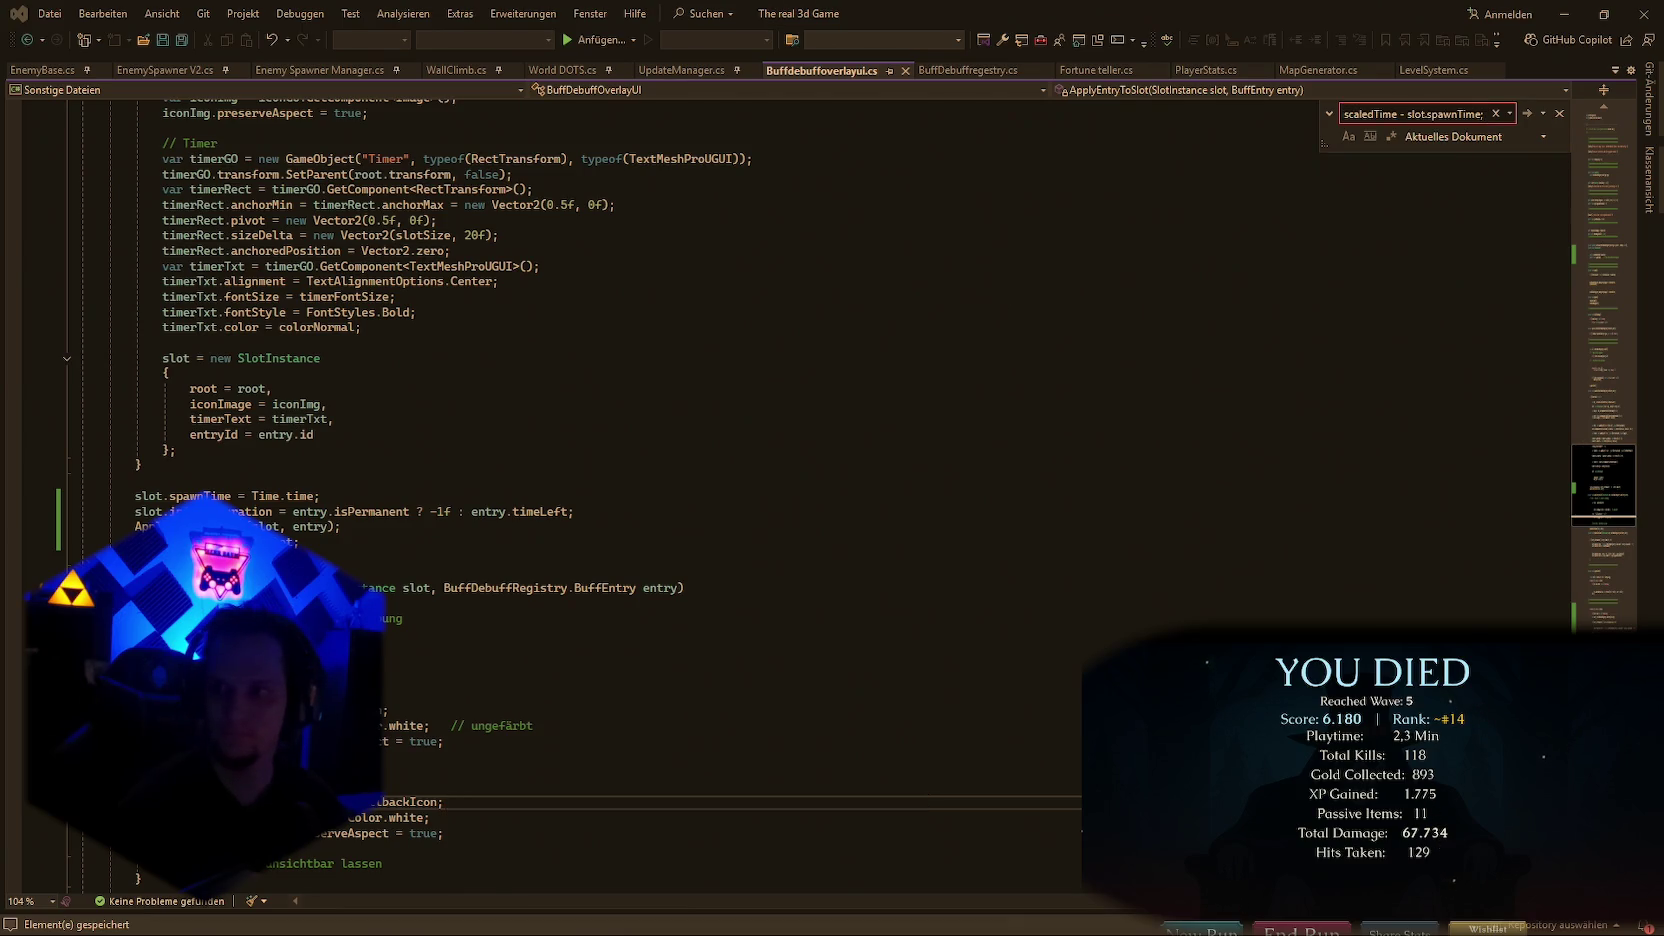
pyautogui.hotkey('alt', 'Tab')
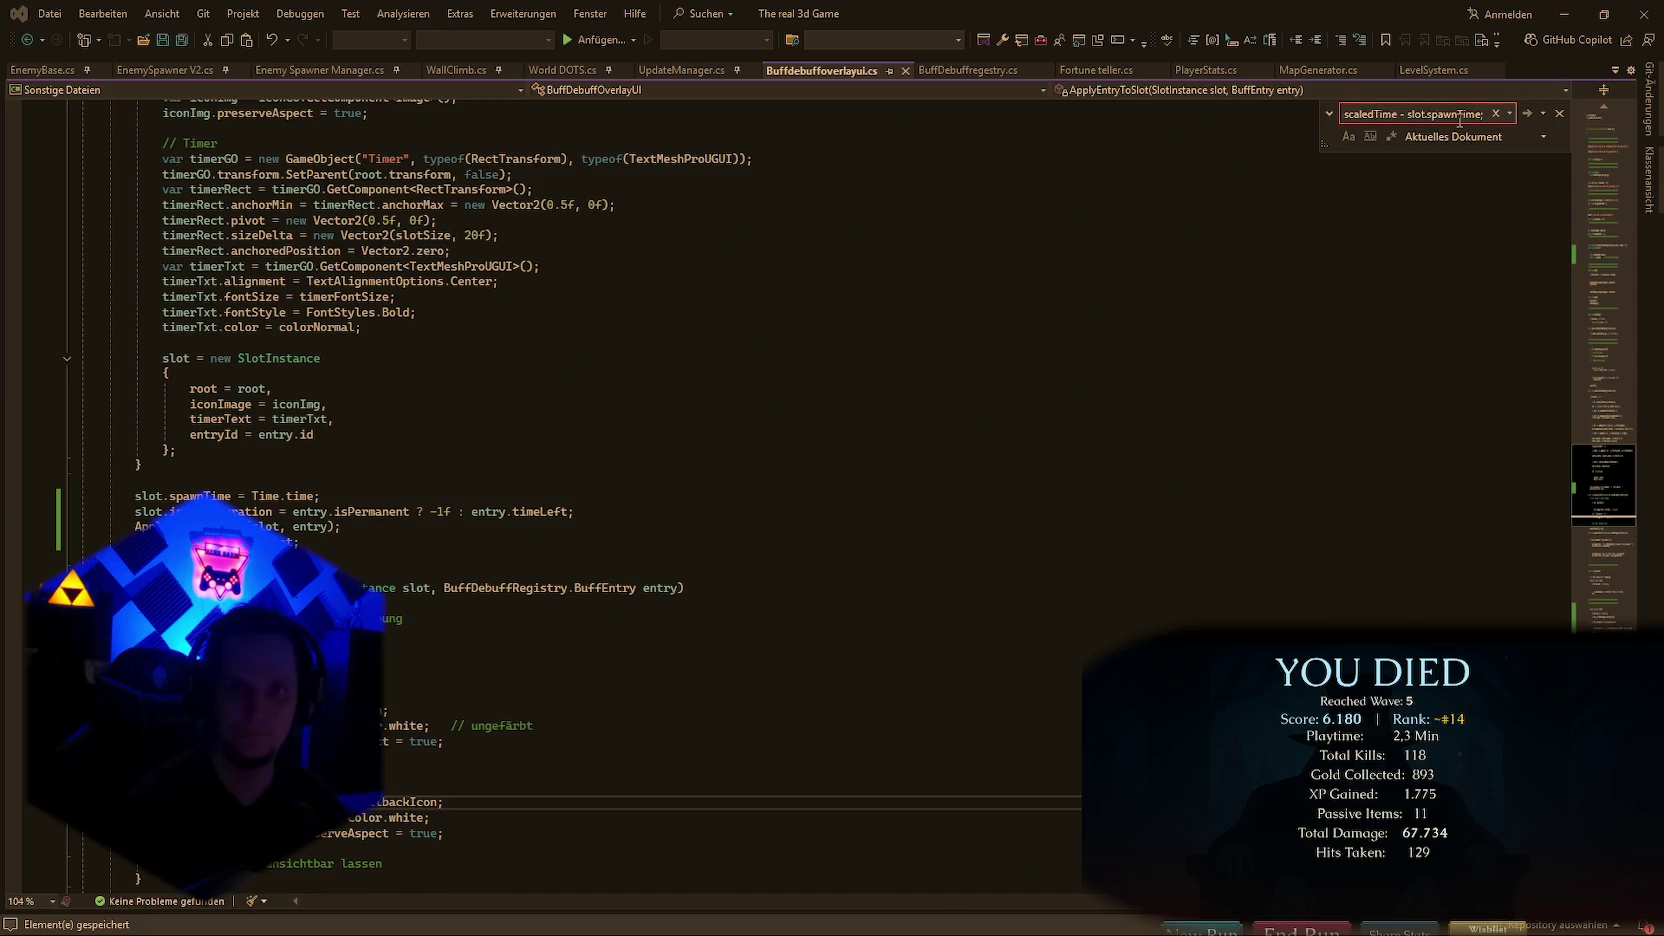
pyautogui.write('slot.spawnTime;')
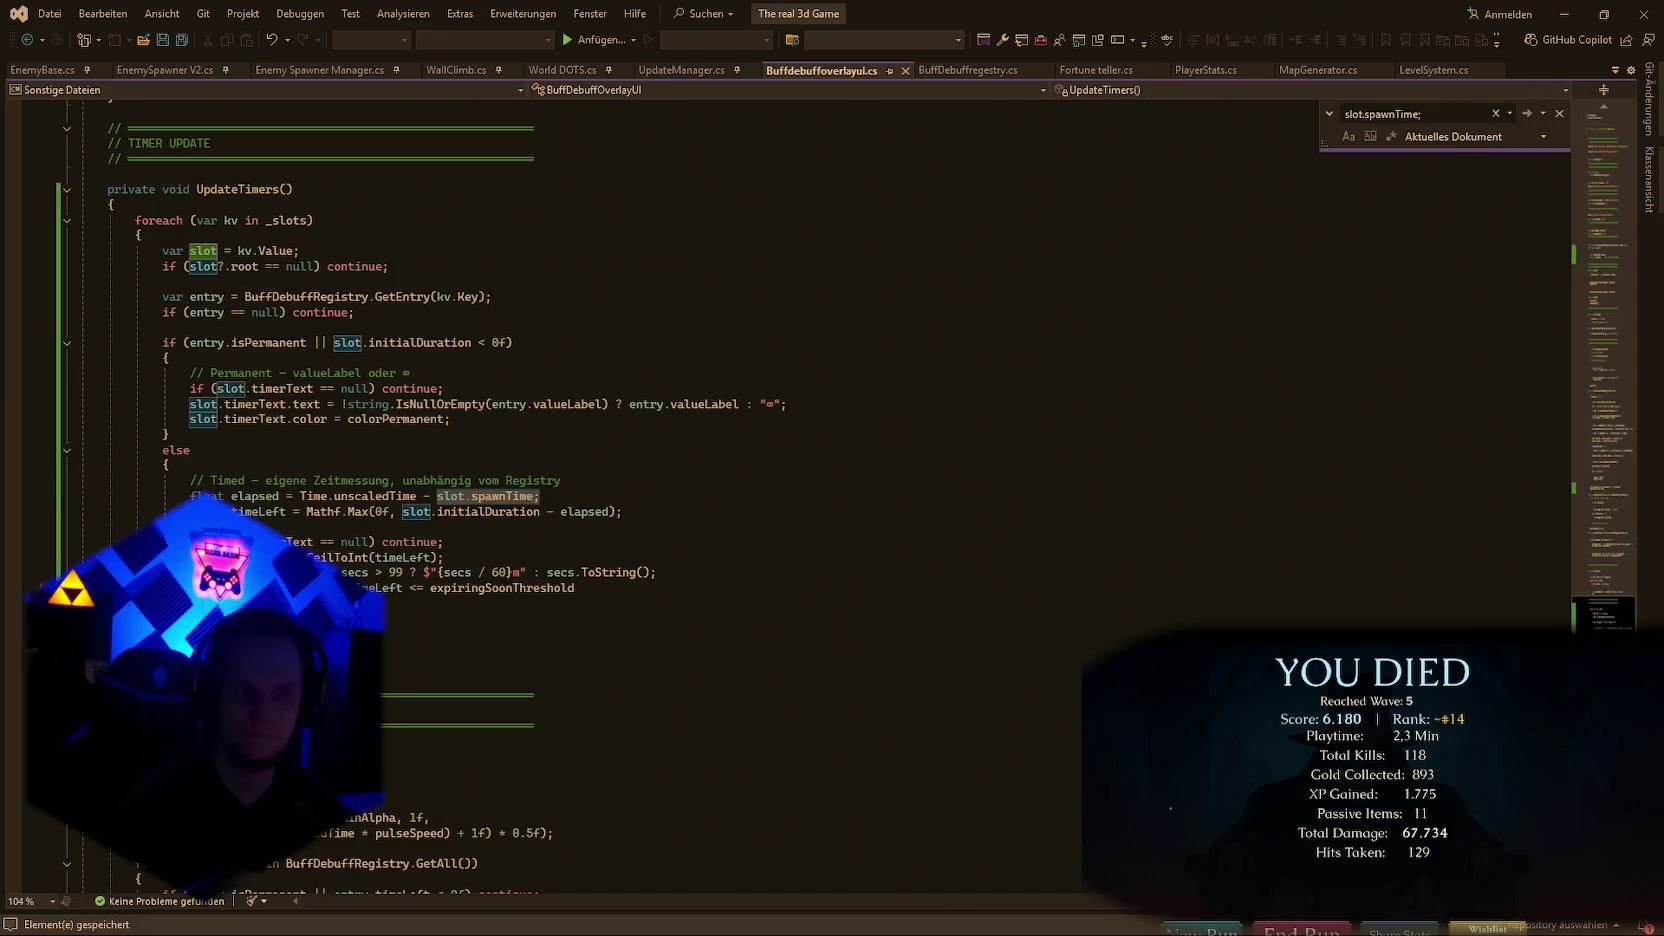
pyautogui.hotkey('alt', 'Tab')
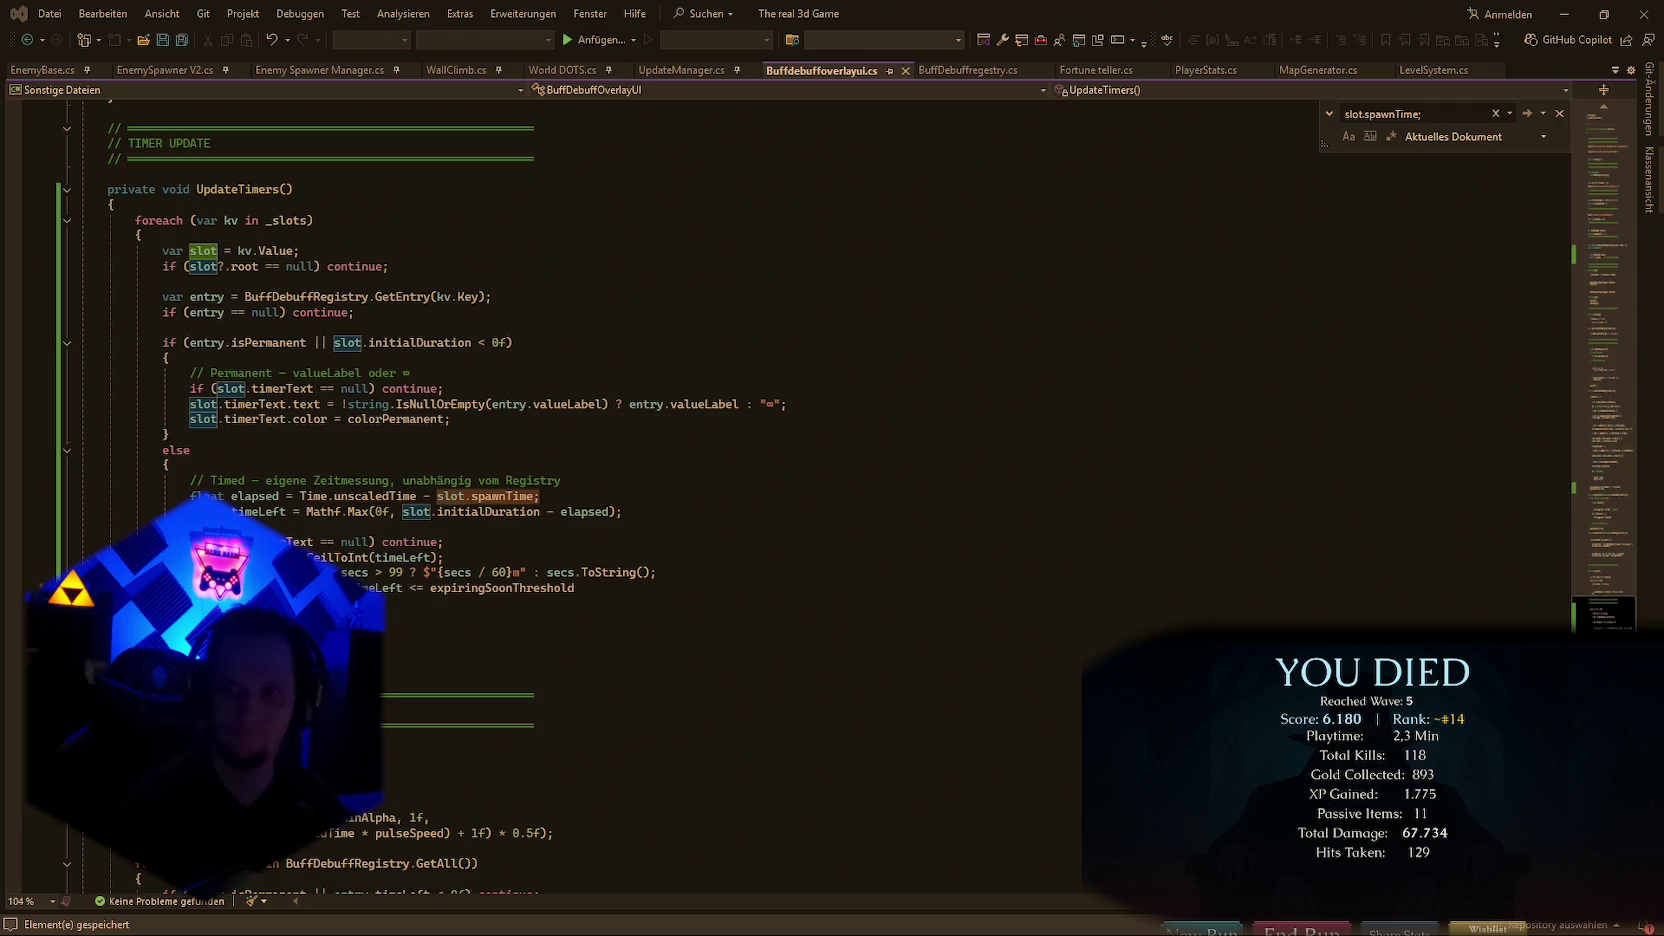
pyautogui.click(969, 642)
pyautogui.moveTo(545, 496); pyautogui.dragTo(197, 495)
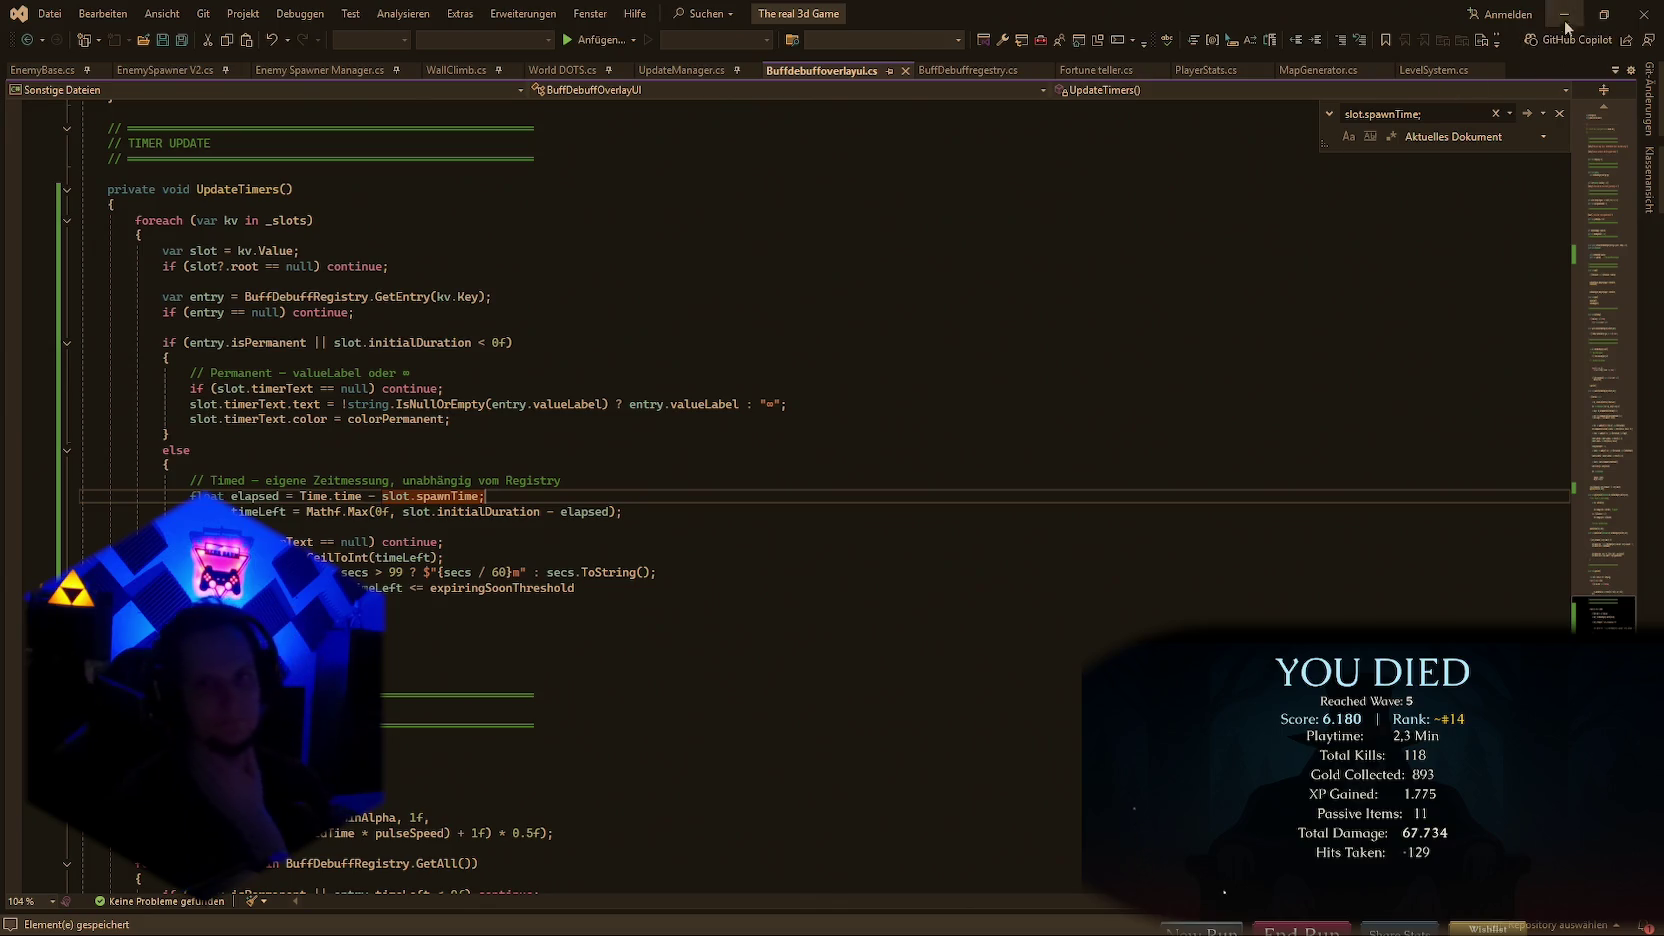
pyautogui.hotkey('alt', 'Tab')
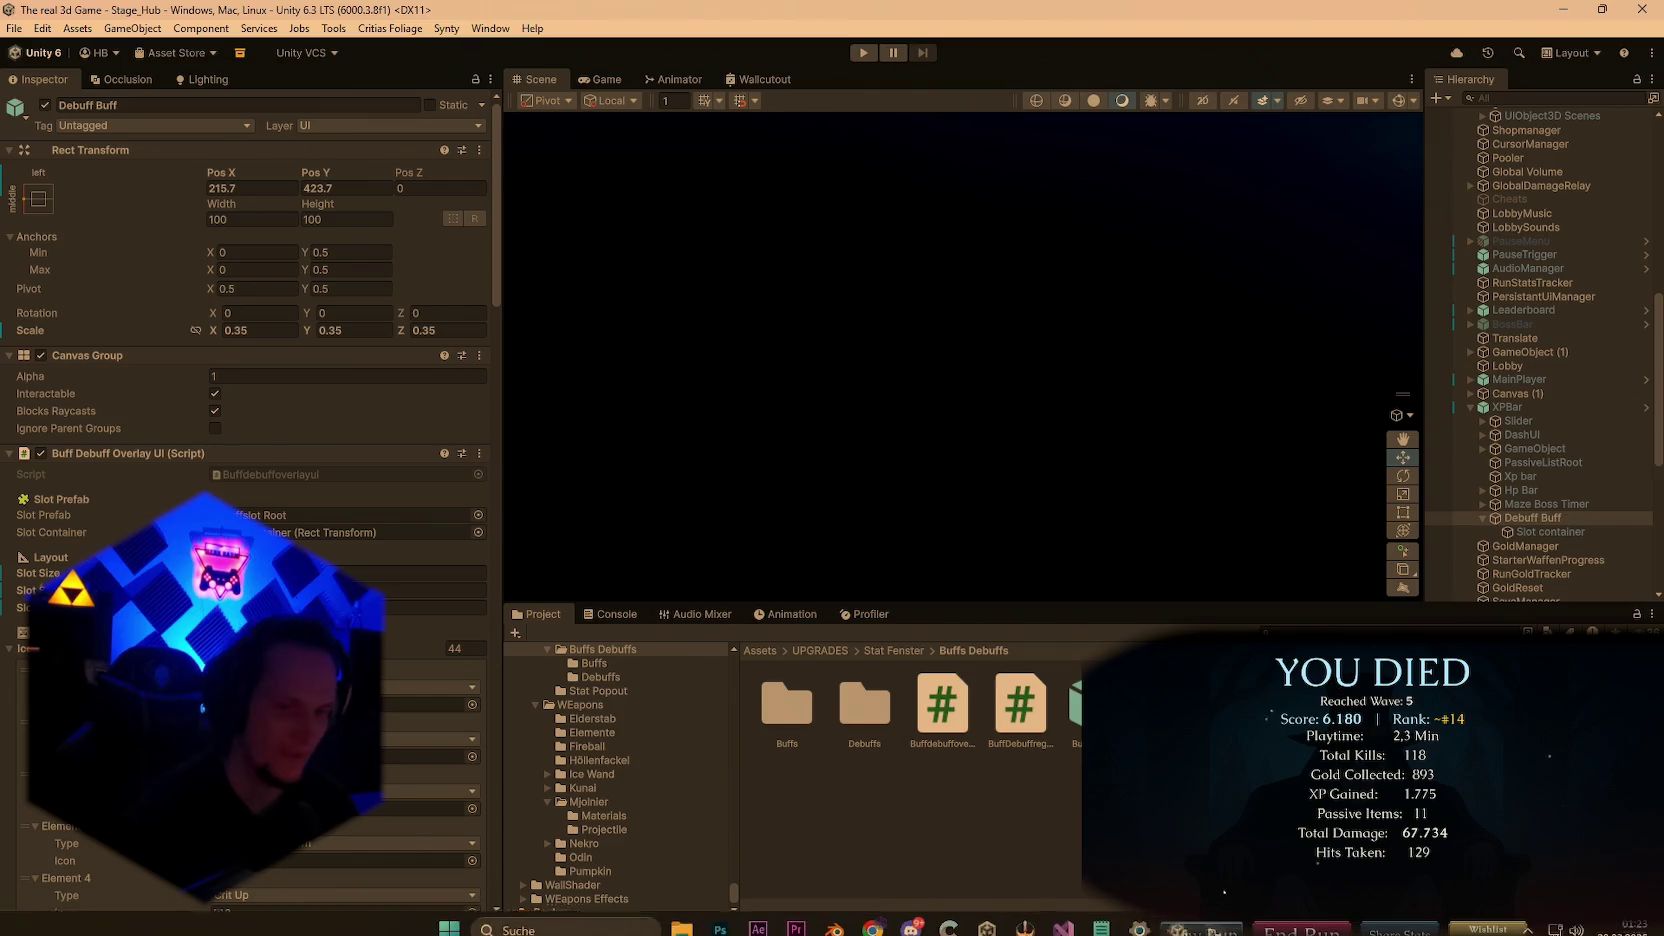
# Bring up the Notepad notes and scroll through the Trailer, POIs and Ideen lists
pyautogui.click(1102, 920)
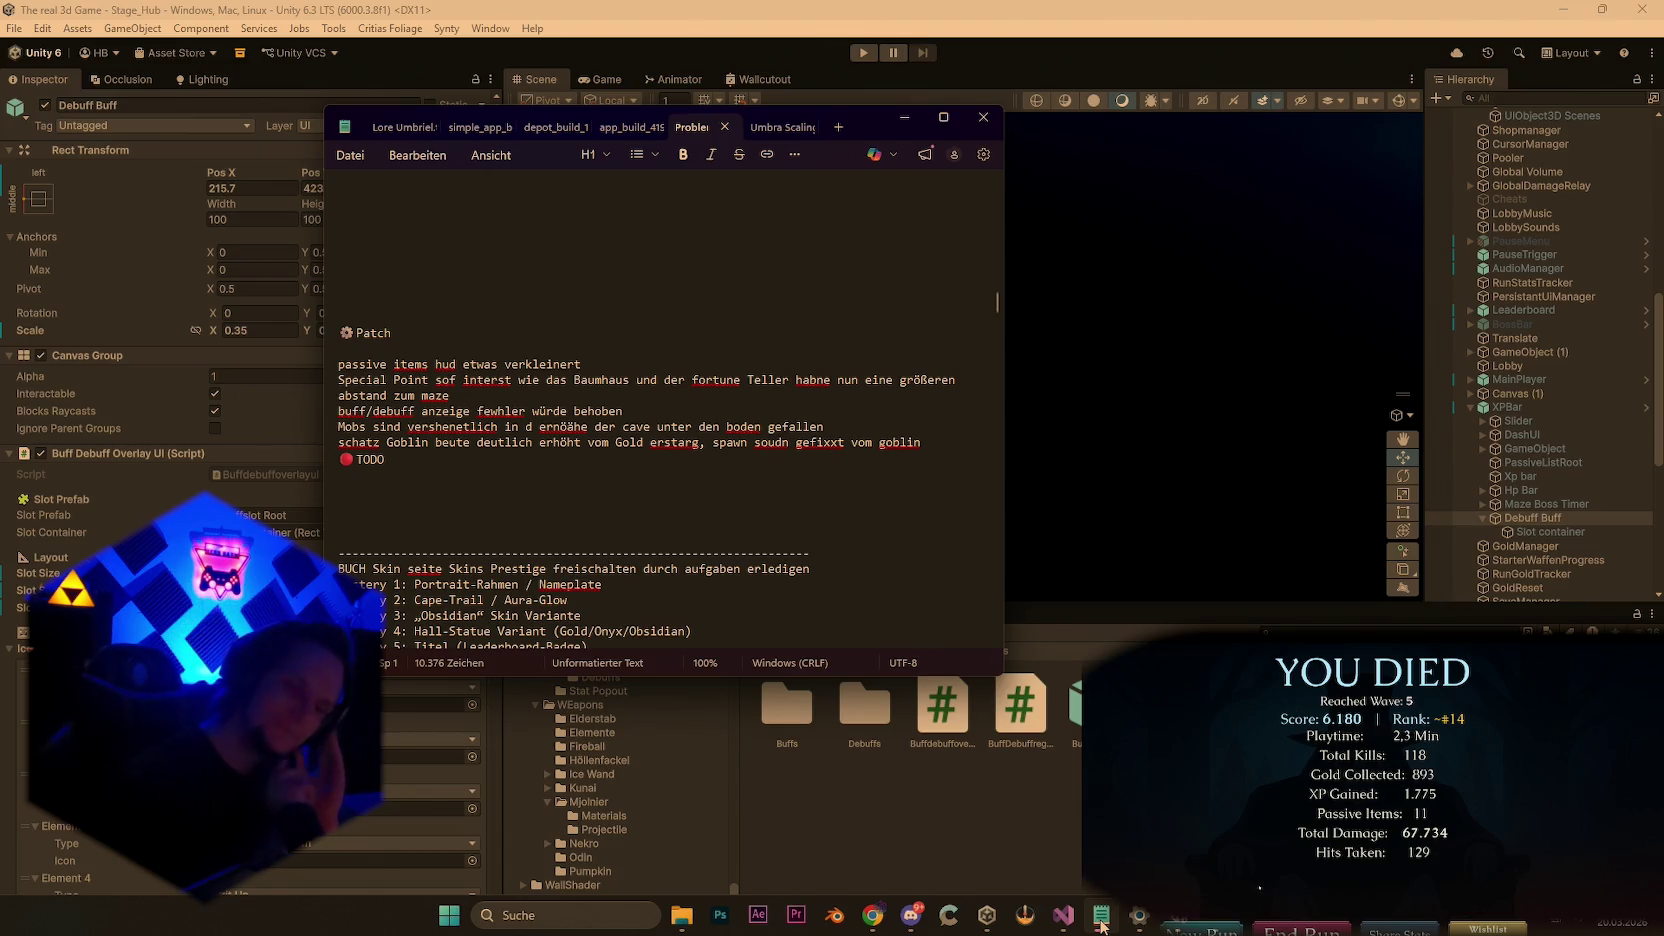
pyautogui.scroll(-10, 603, 423)
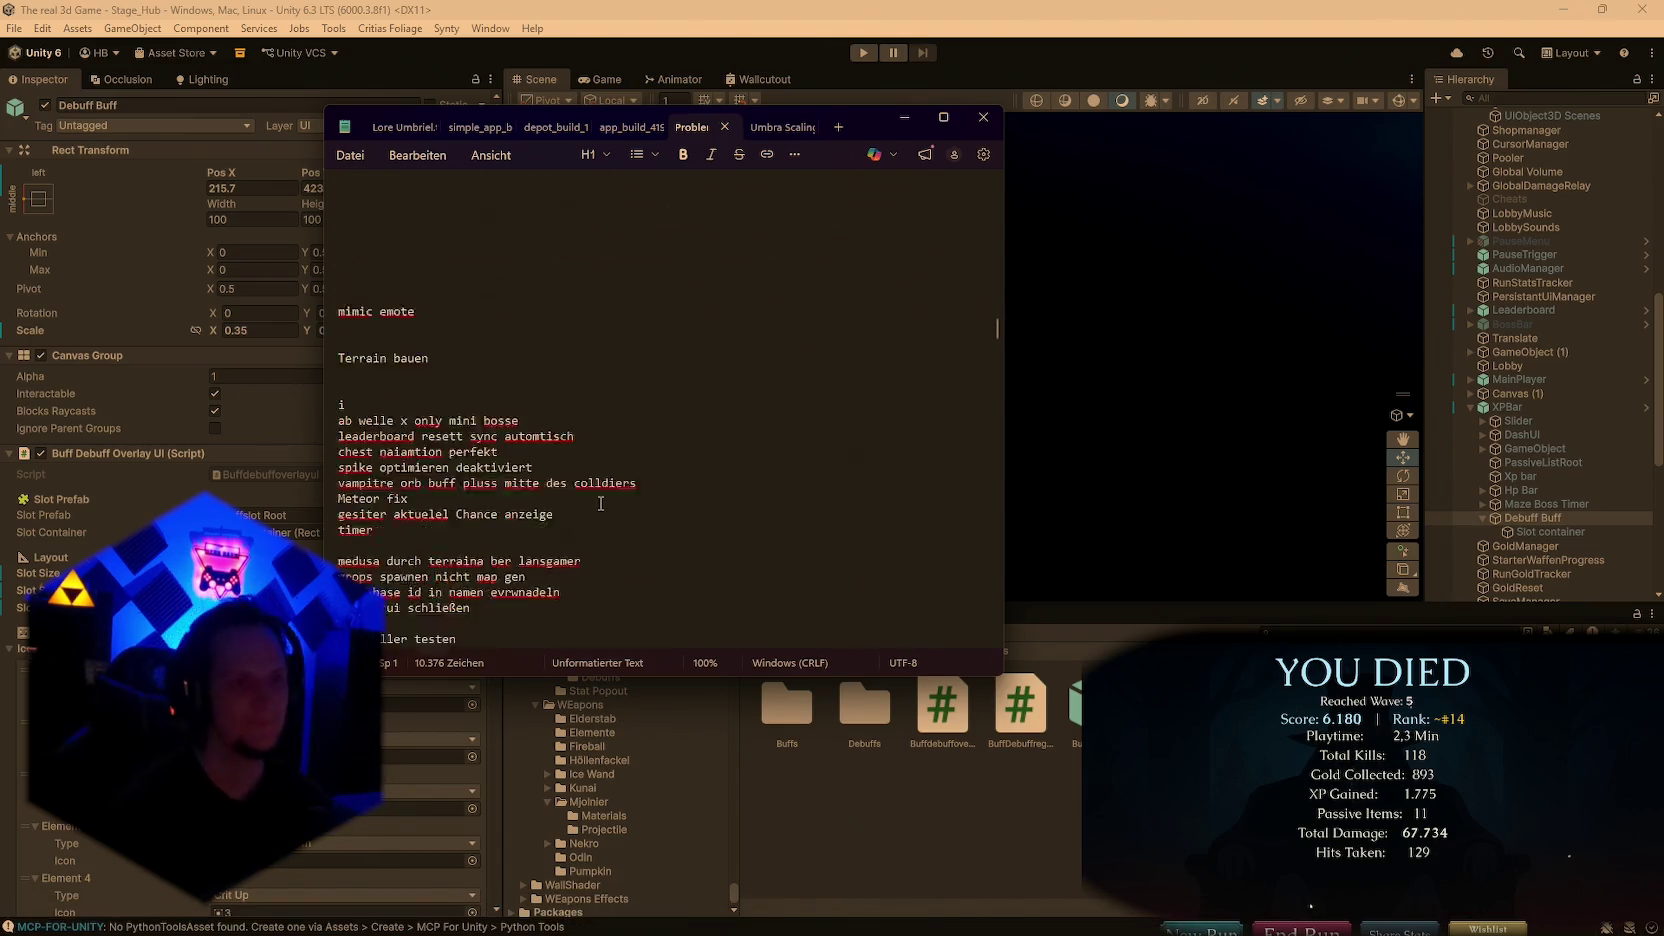
pyautogui.scroll(-15, 603, 423)
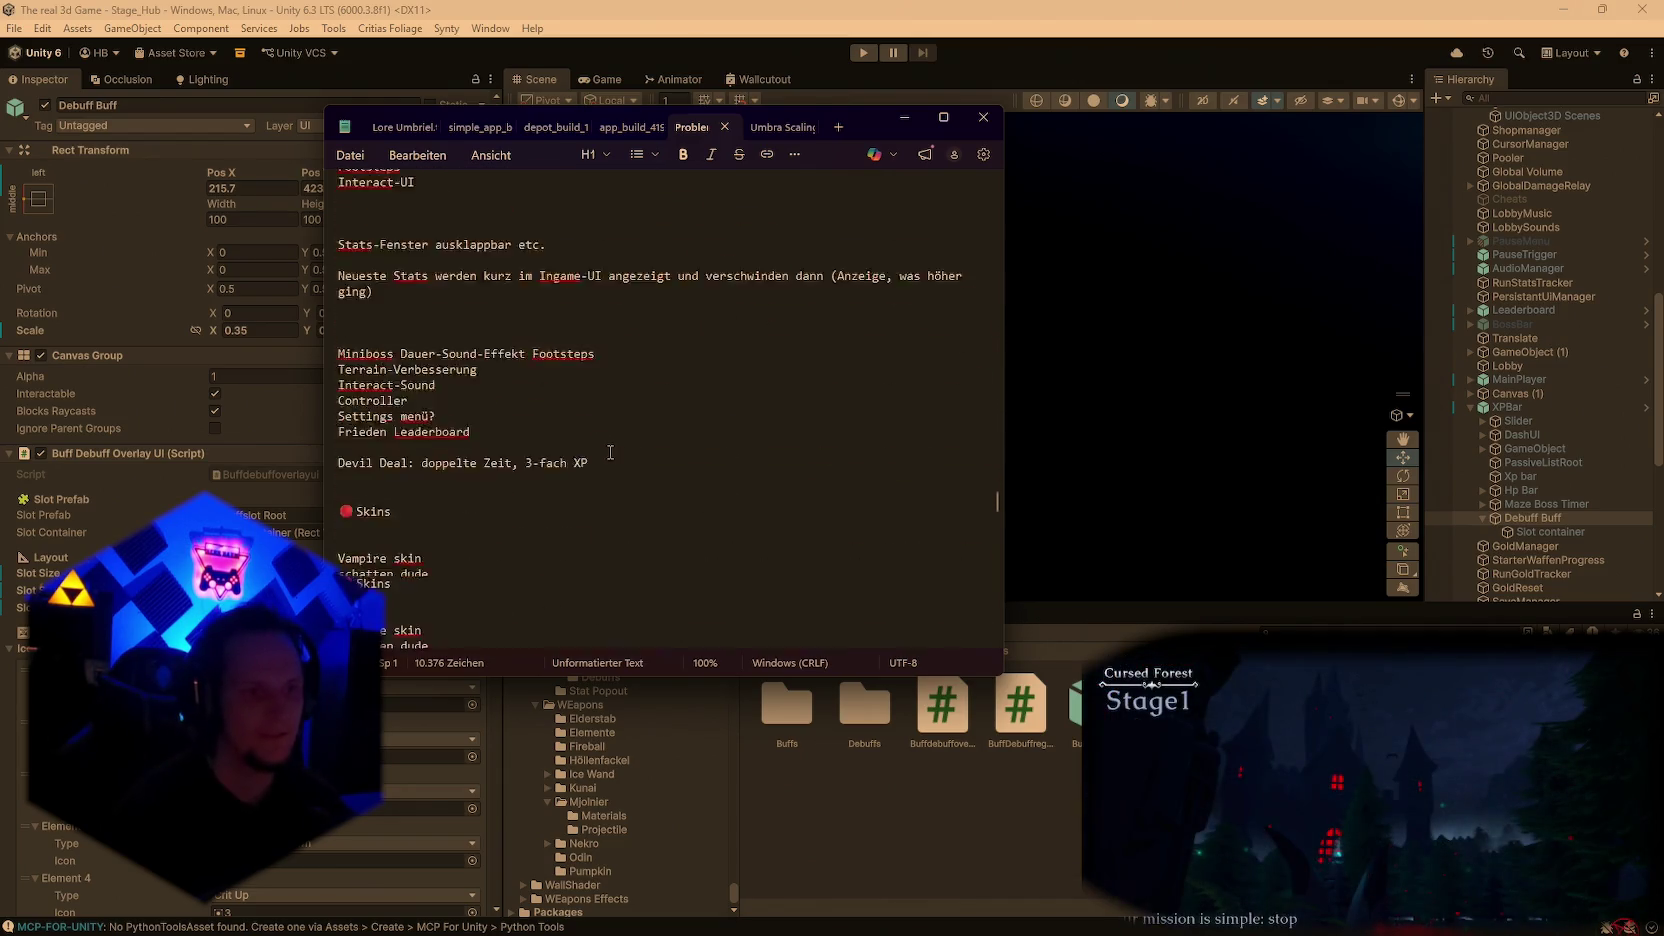
pyautogui.scroll(-10, 611, 453)
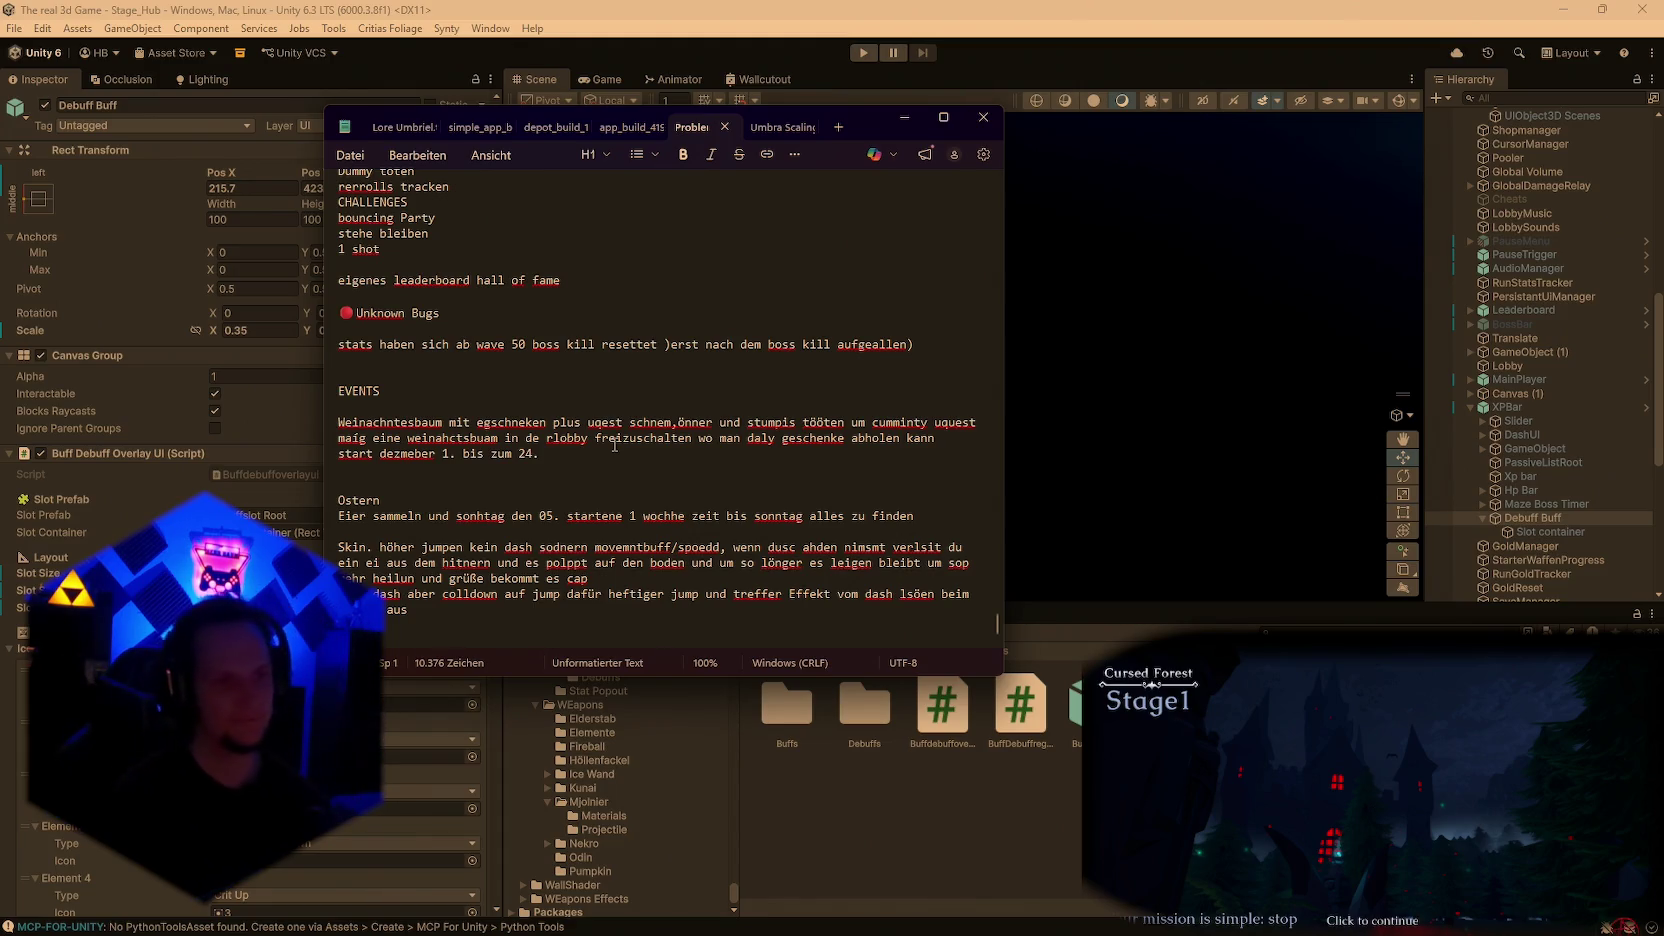
pyautogui.scroll(20, 614, 445)
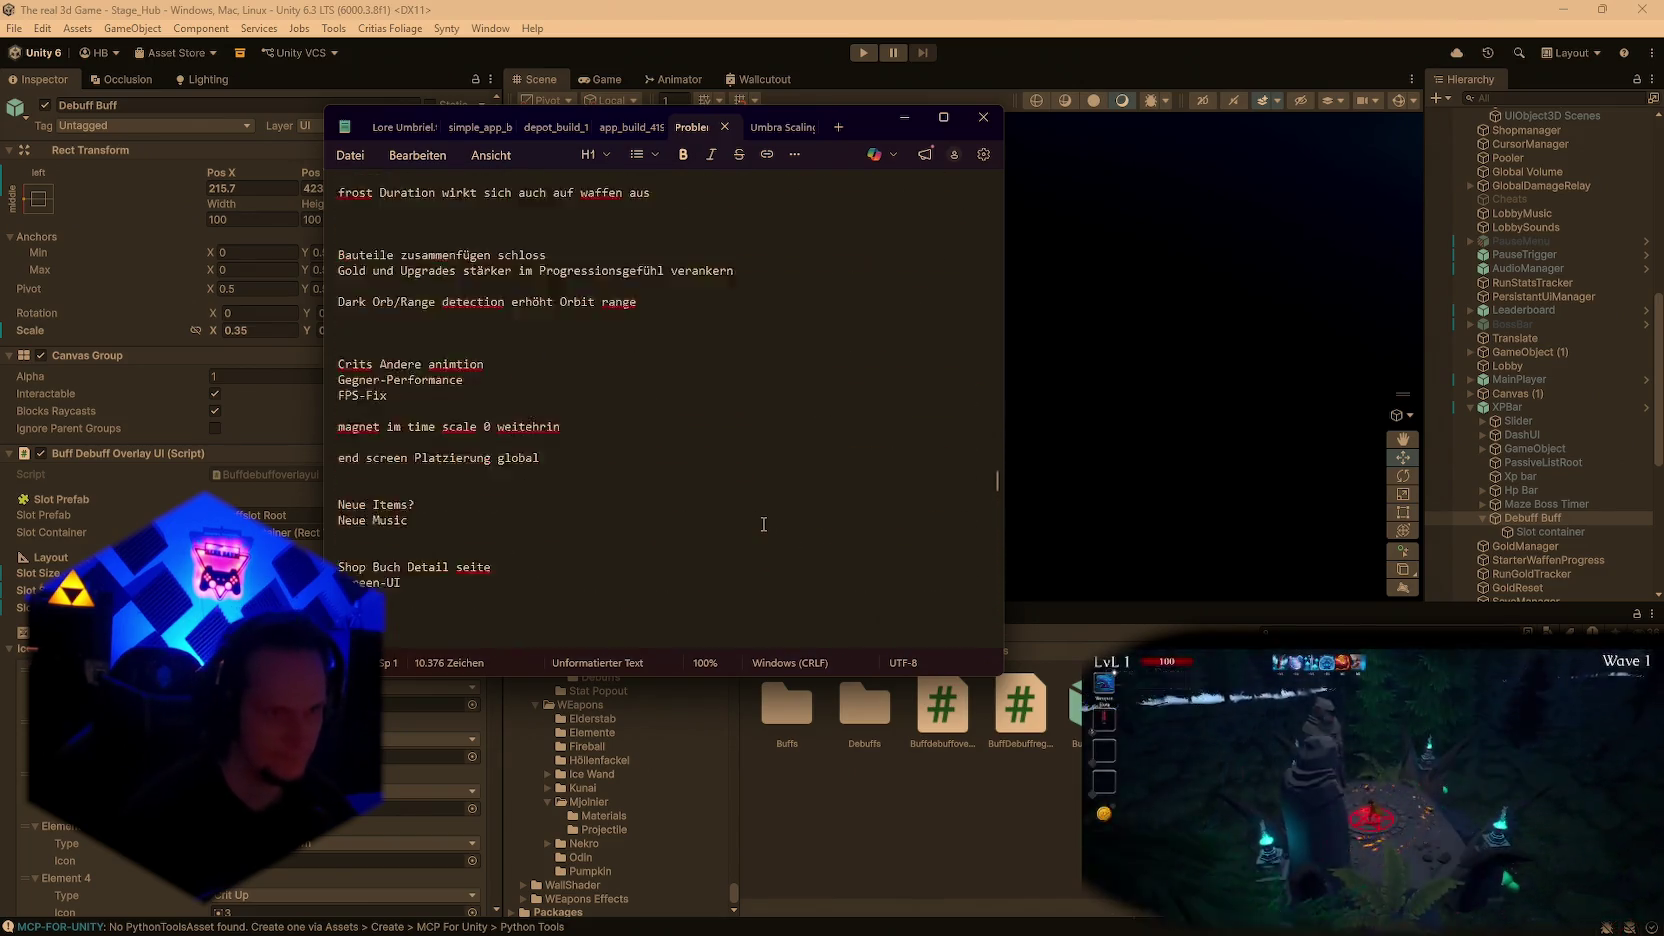
pyautogui.scroll(20, 740, 520)
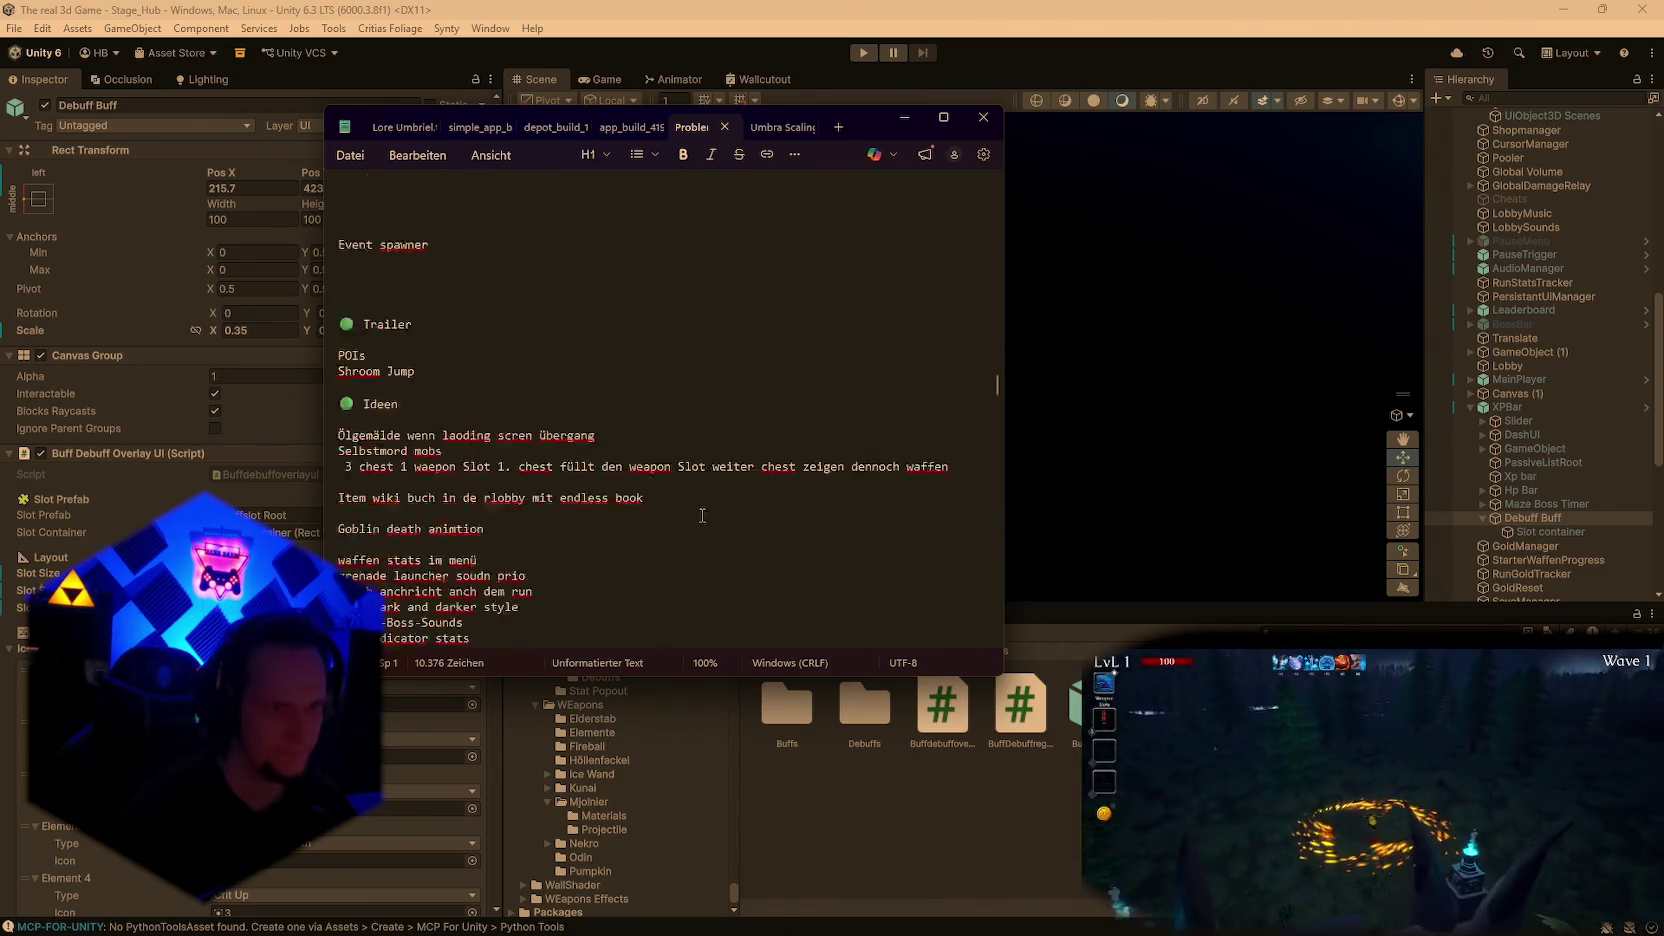
pyautogui.scroll(-3, 702, 515)
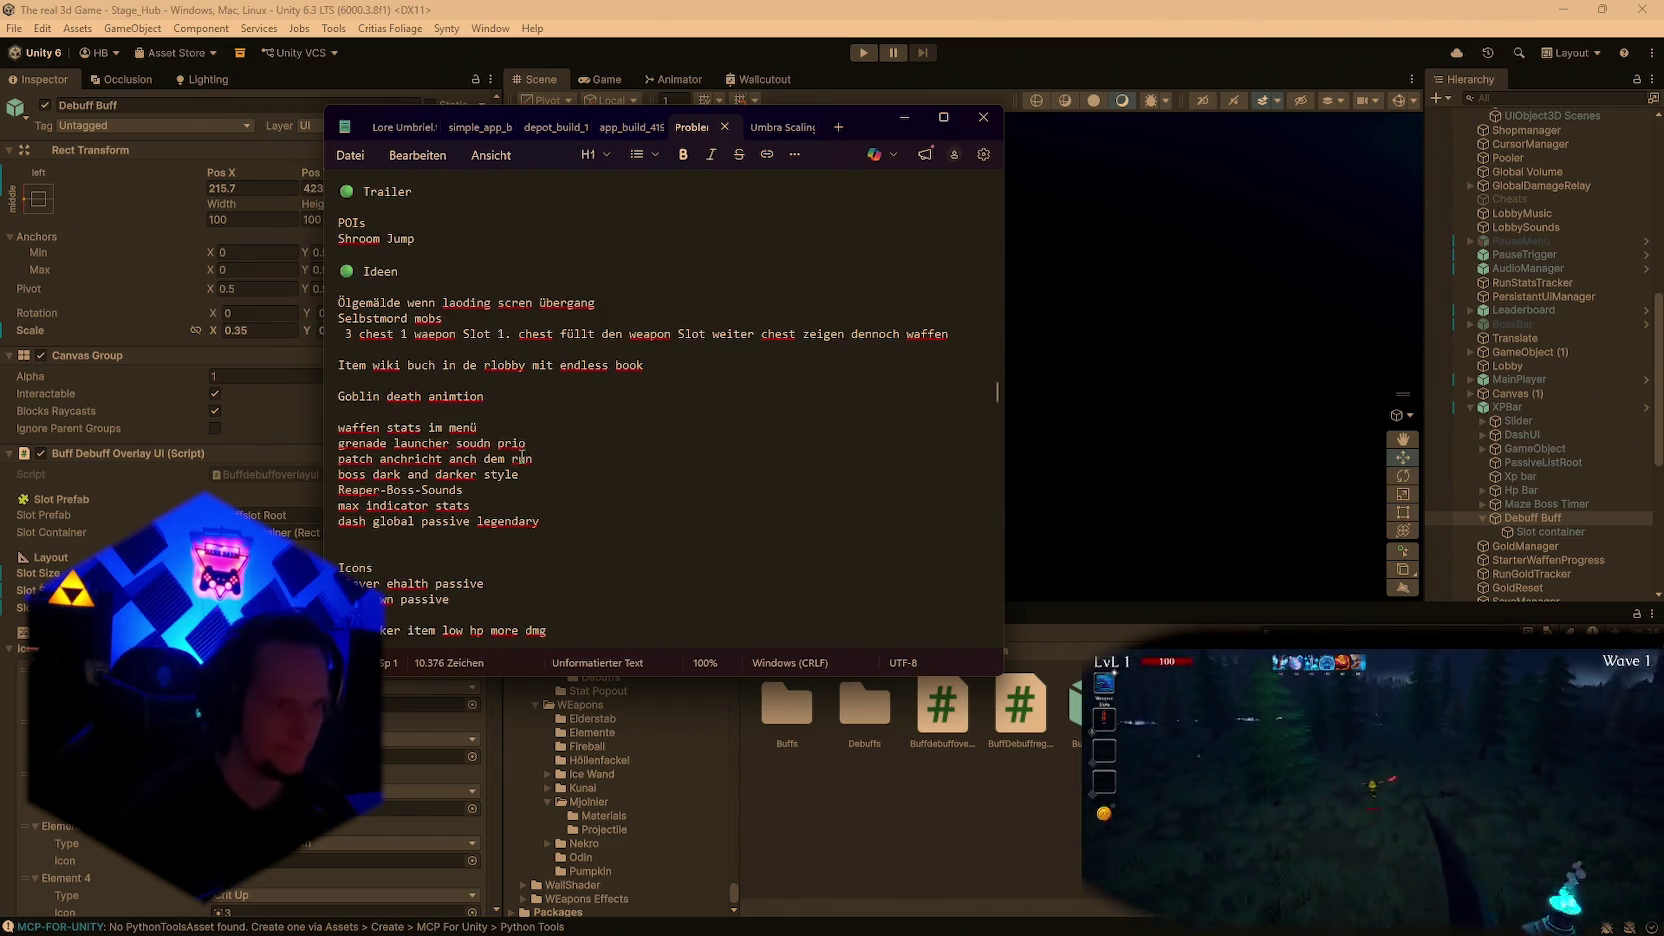
# Add a new 'hover' note above the Icons line and fix its typos
pyautogui.click(351, 551)
pyautogui.write('hover ')
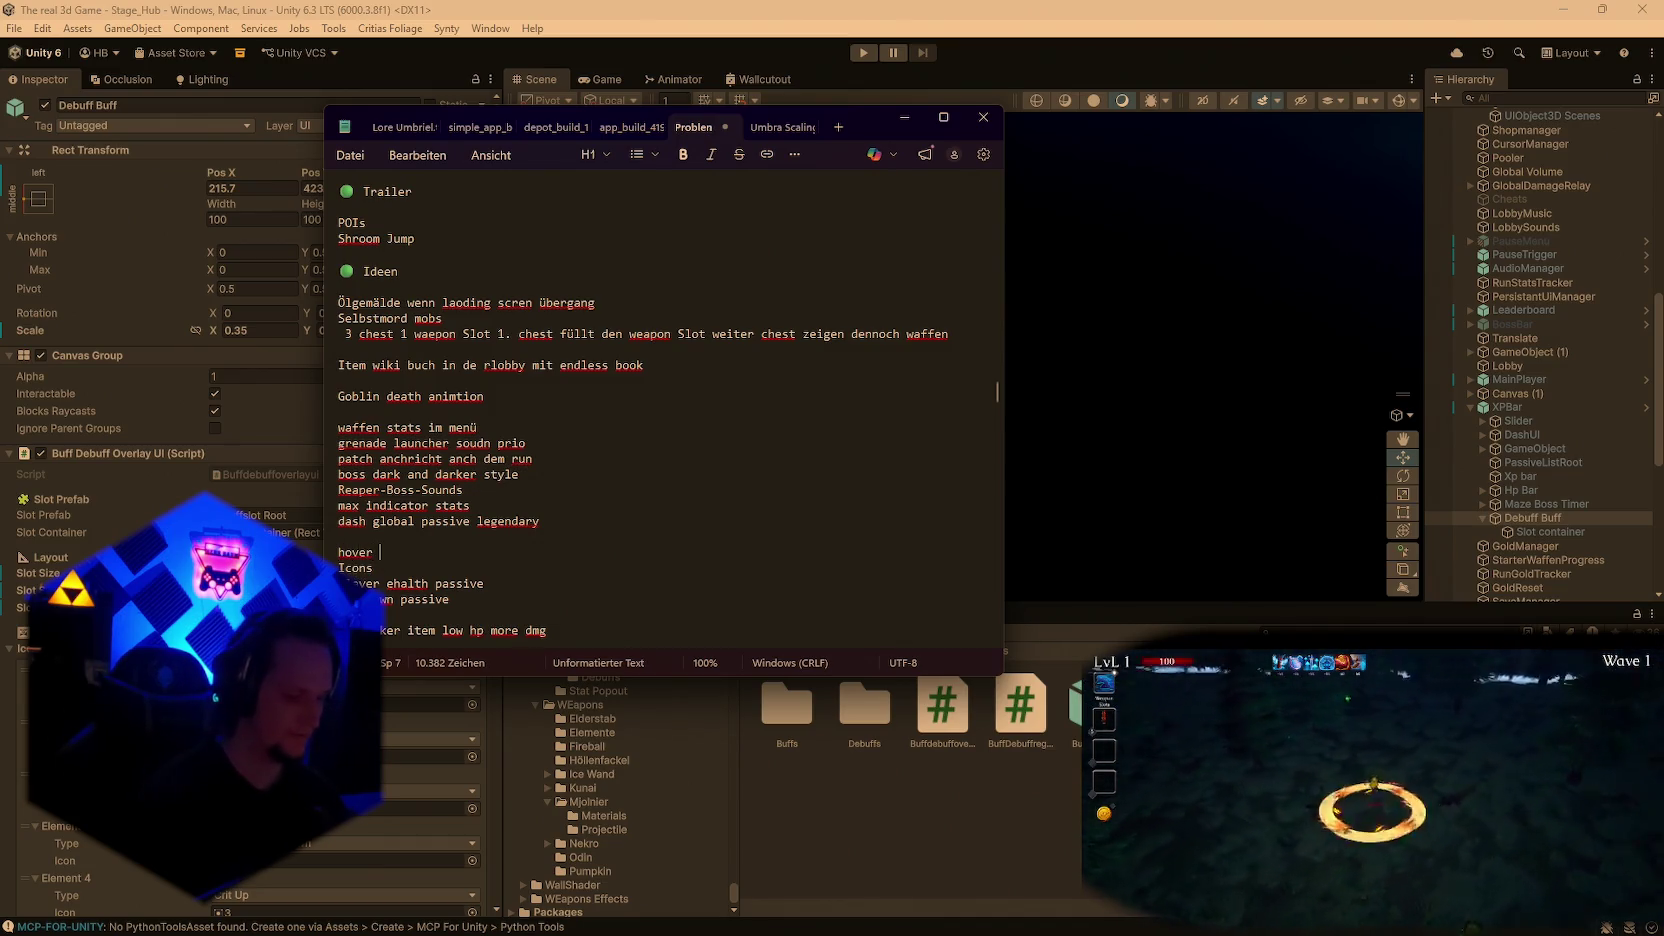
pyautogui.write('k')
pyautogui.write('ietem ')
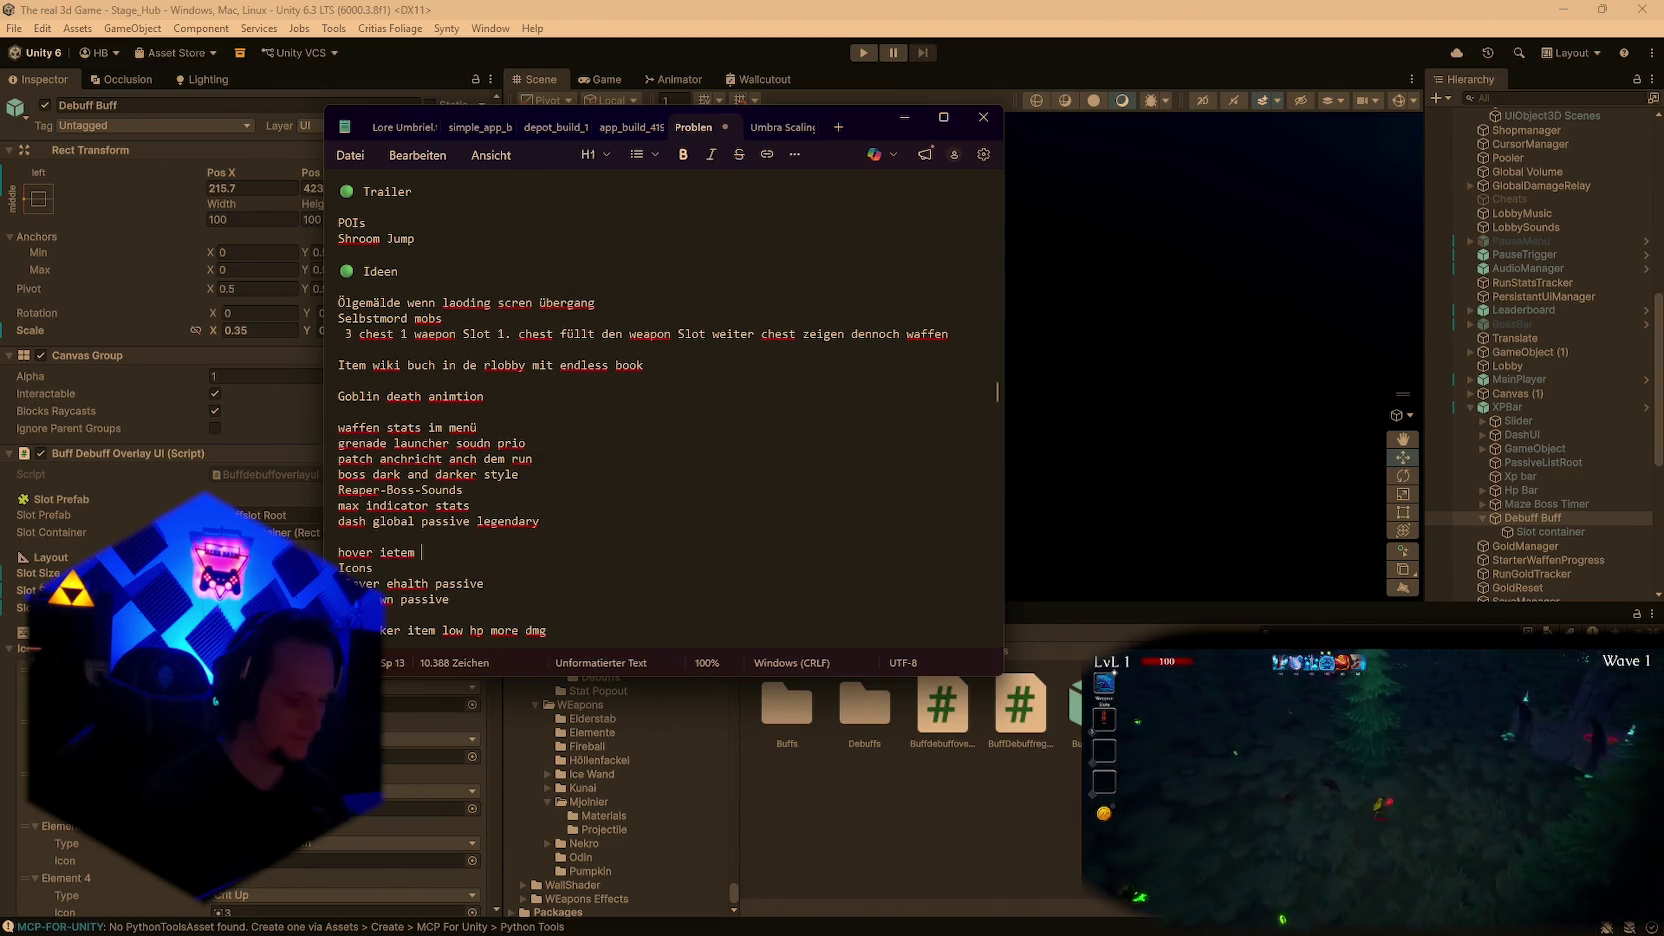
pyautogui.write('e')
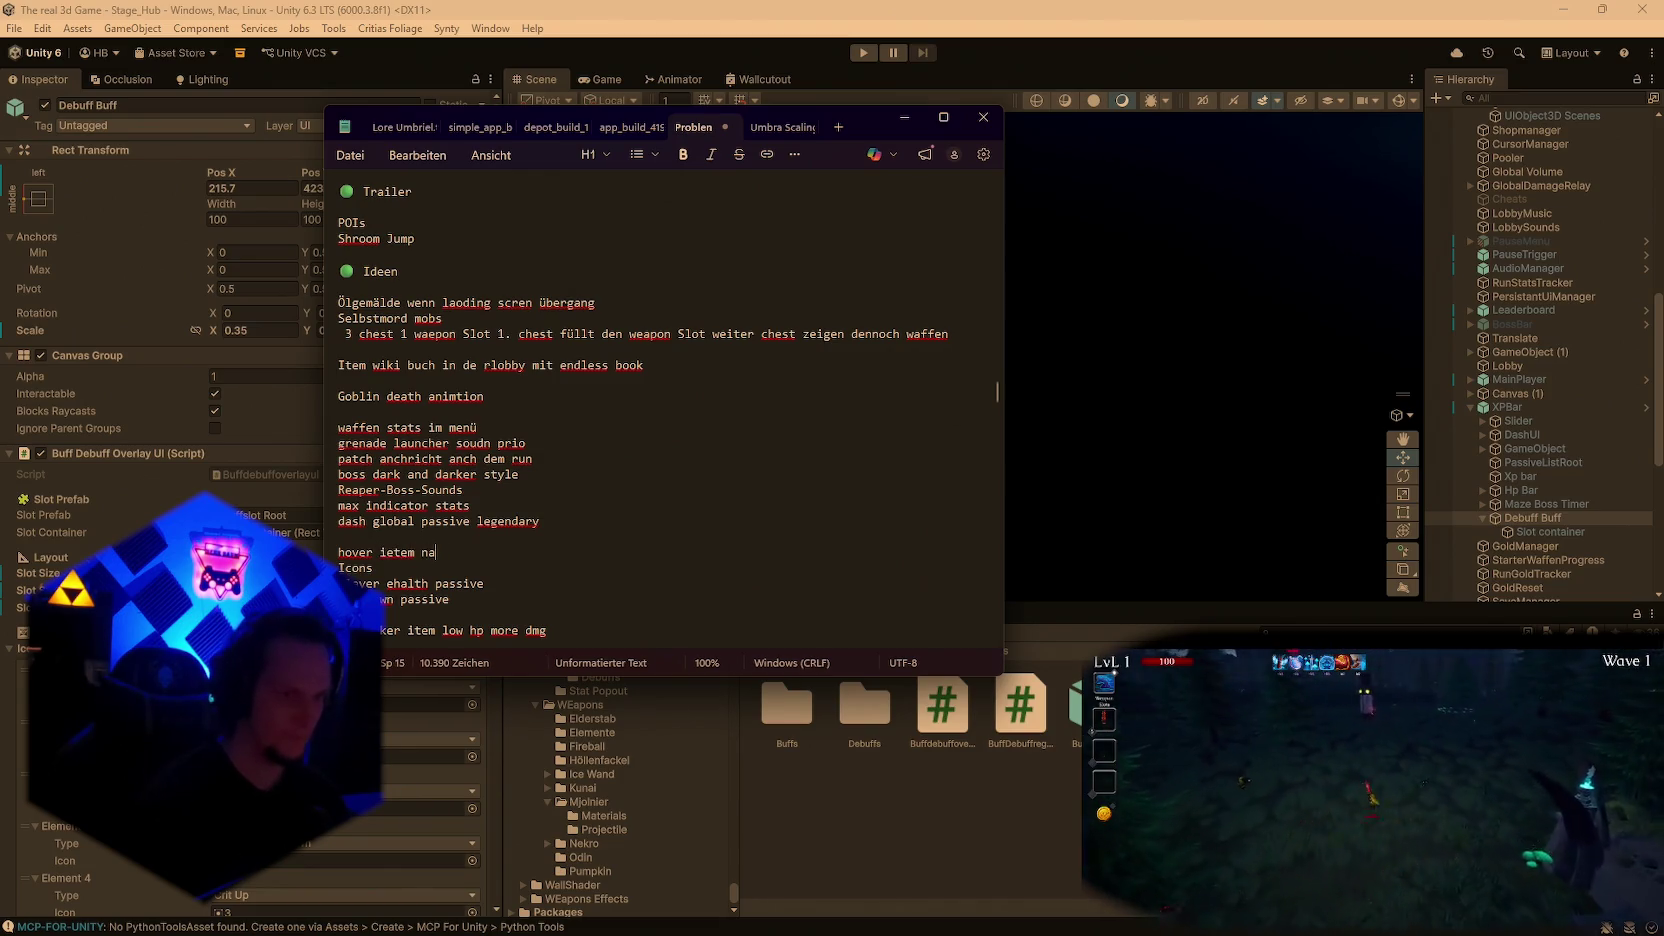
pyautogui.press('BackSpace')
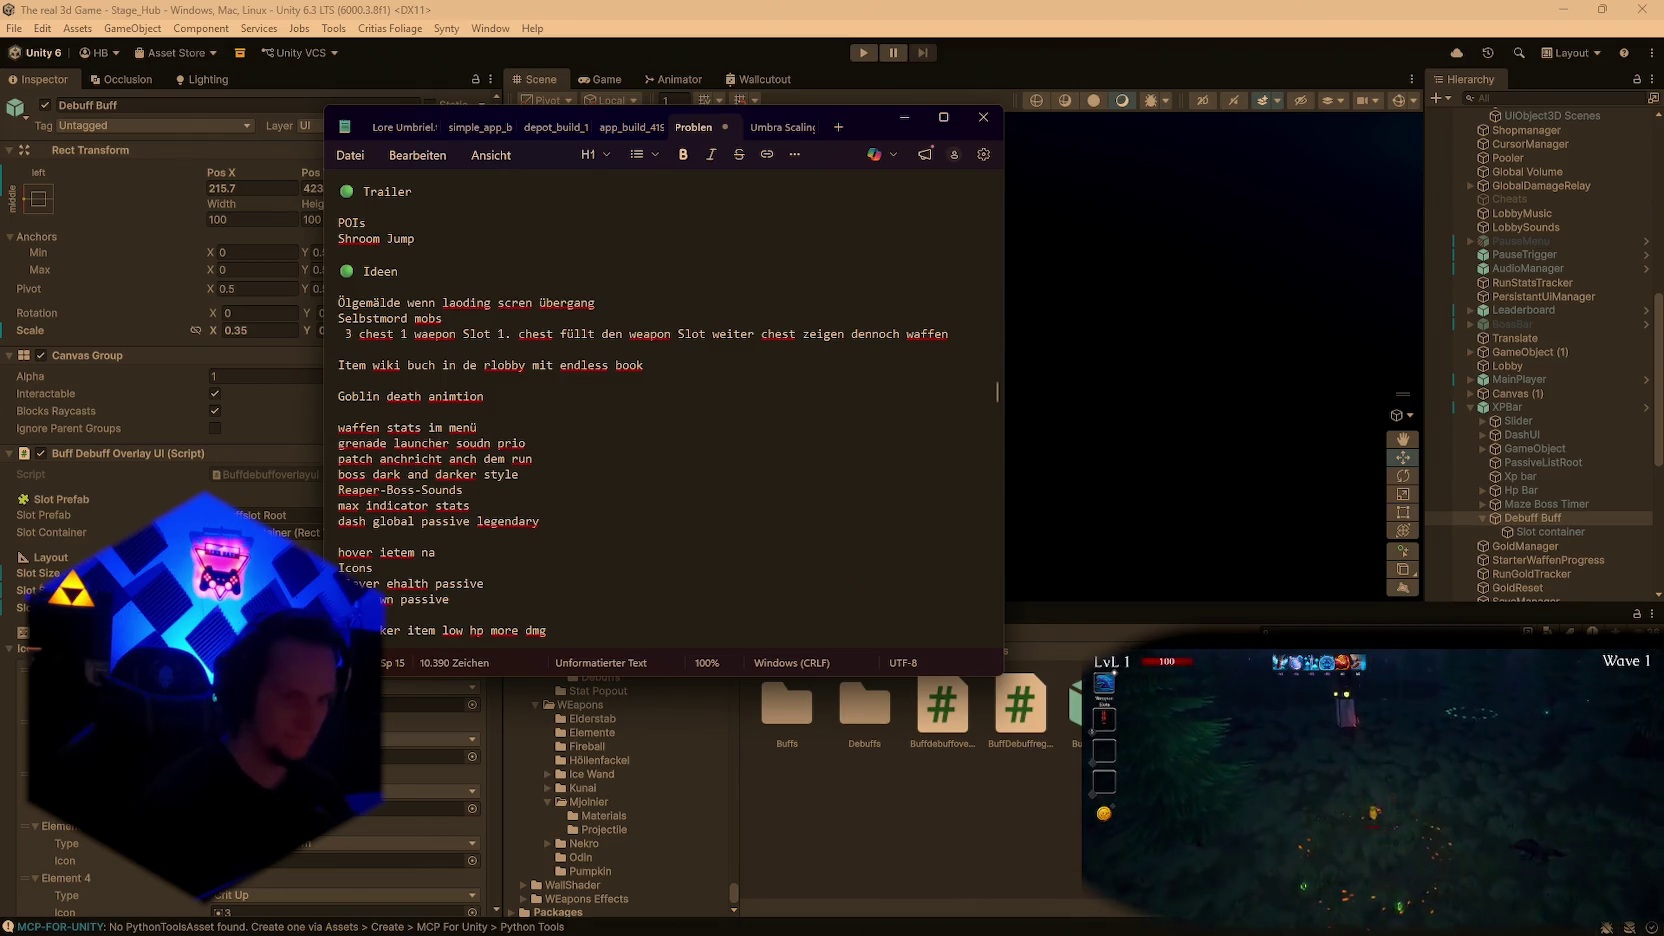
pyautogui.press('Left')
pyautogui.press('BackSpace')
pyautogui.press('Right')
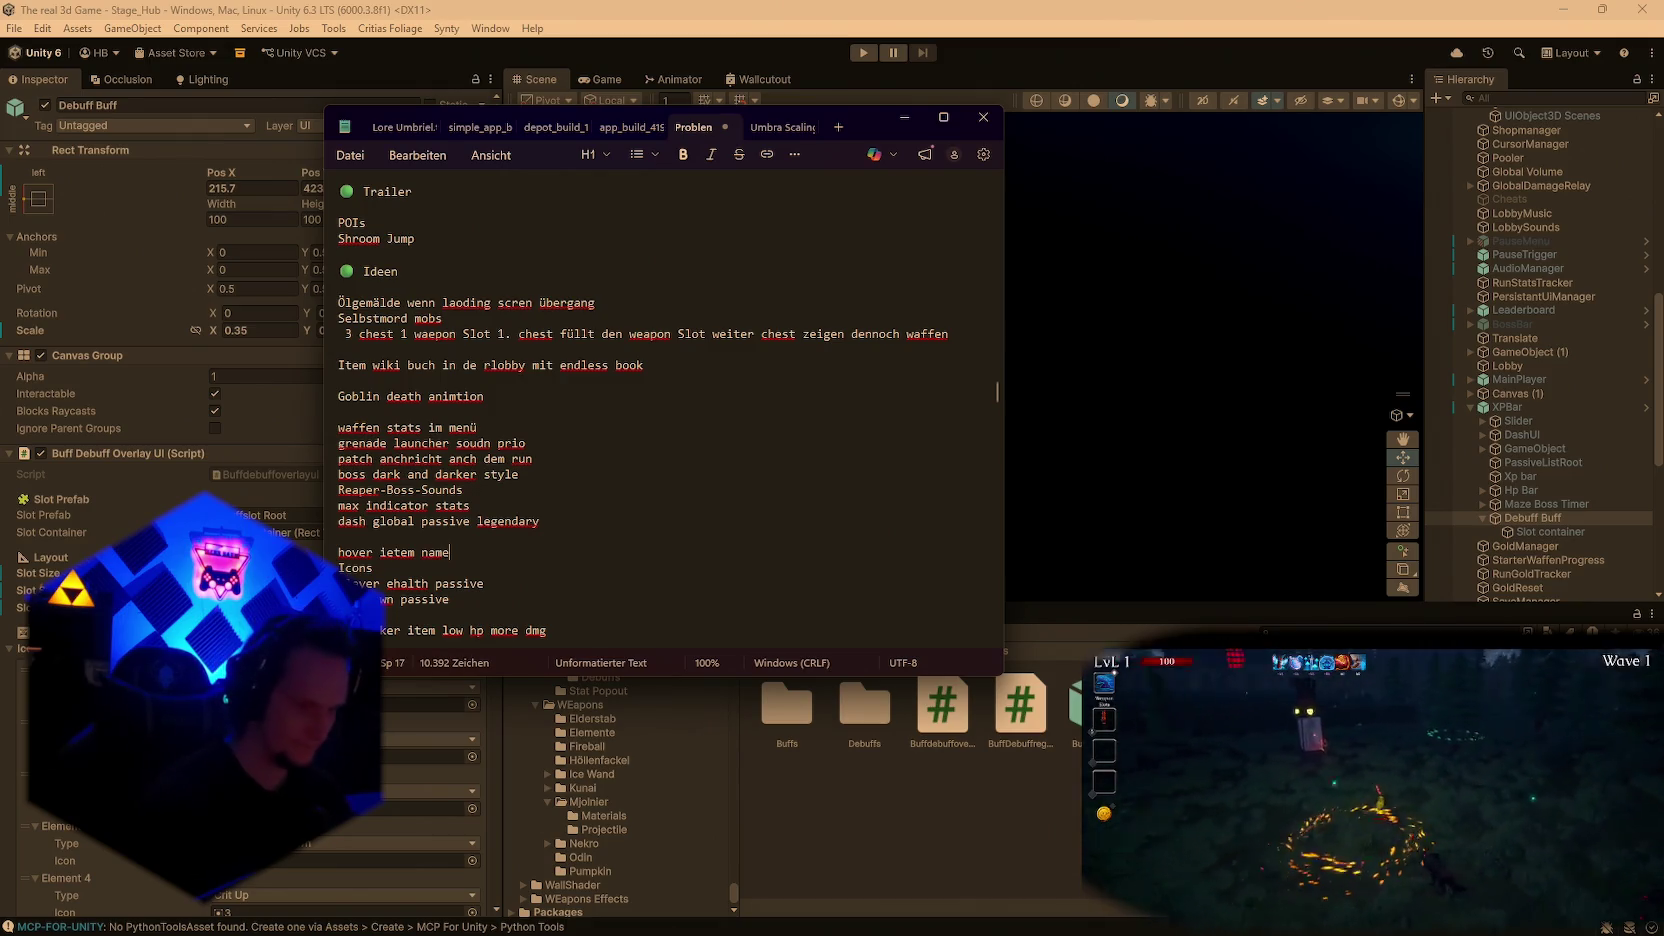
pyautogui.write('ieebung')
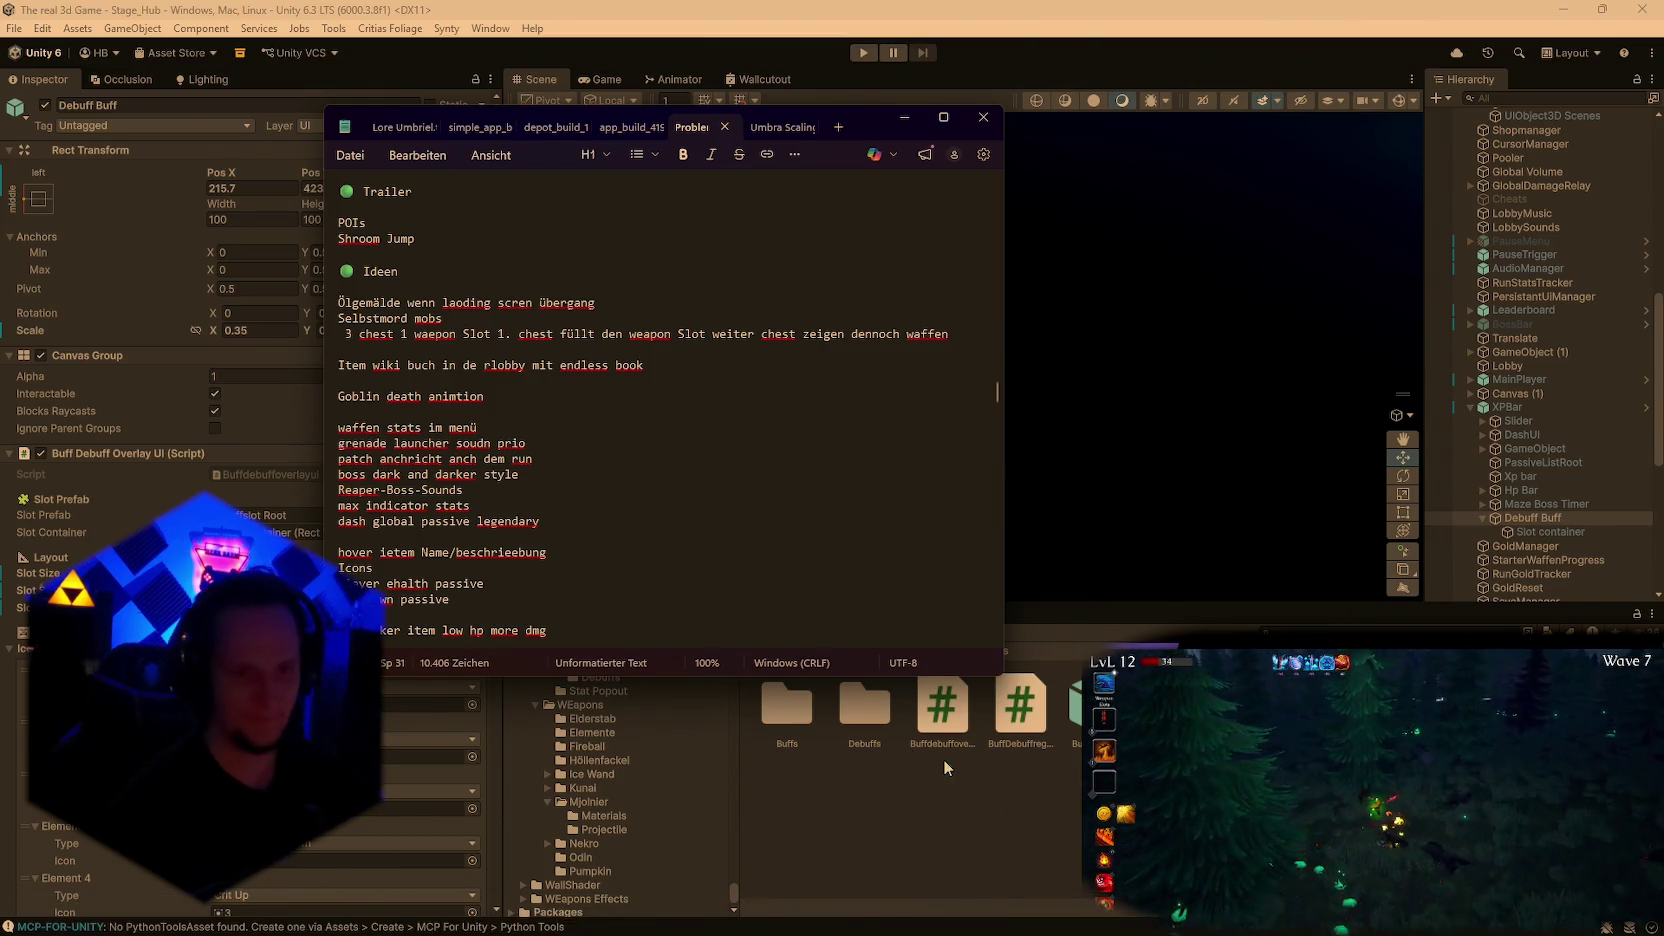
# Raise the JACKPOT event's runGoldDelta in Fortune teller.cs from 100000 to 300000 and save
pyautogui.moveTo(940, 933)
pyautogui.click(1063, 928)
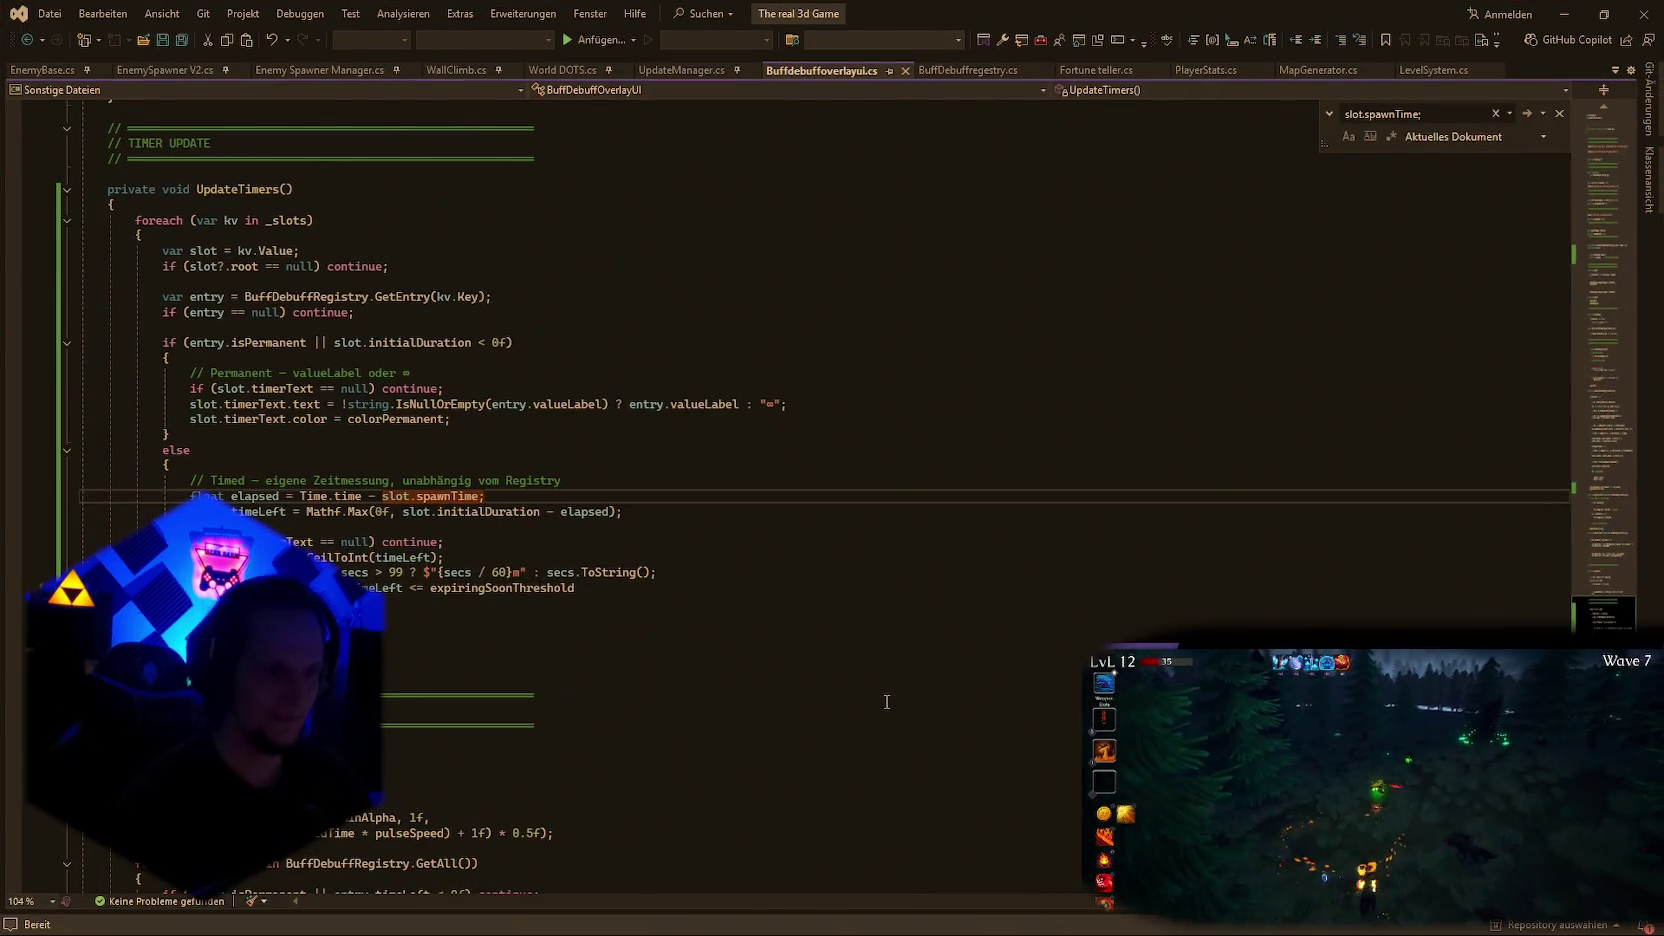
pyautogui.click(1100, 70)
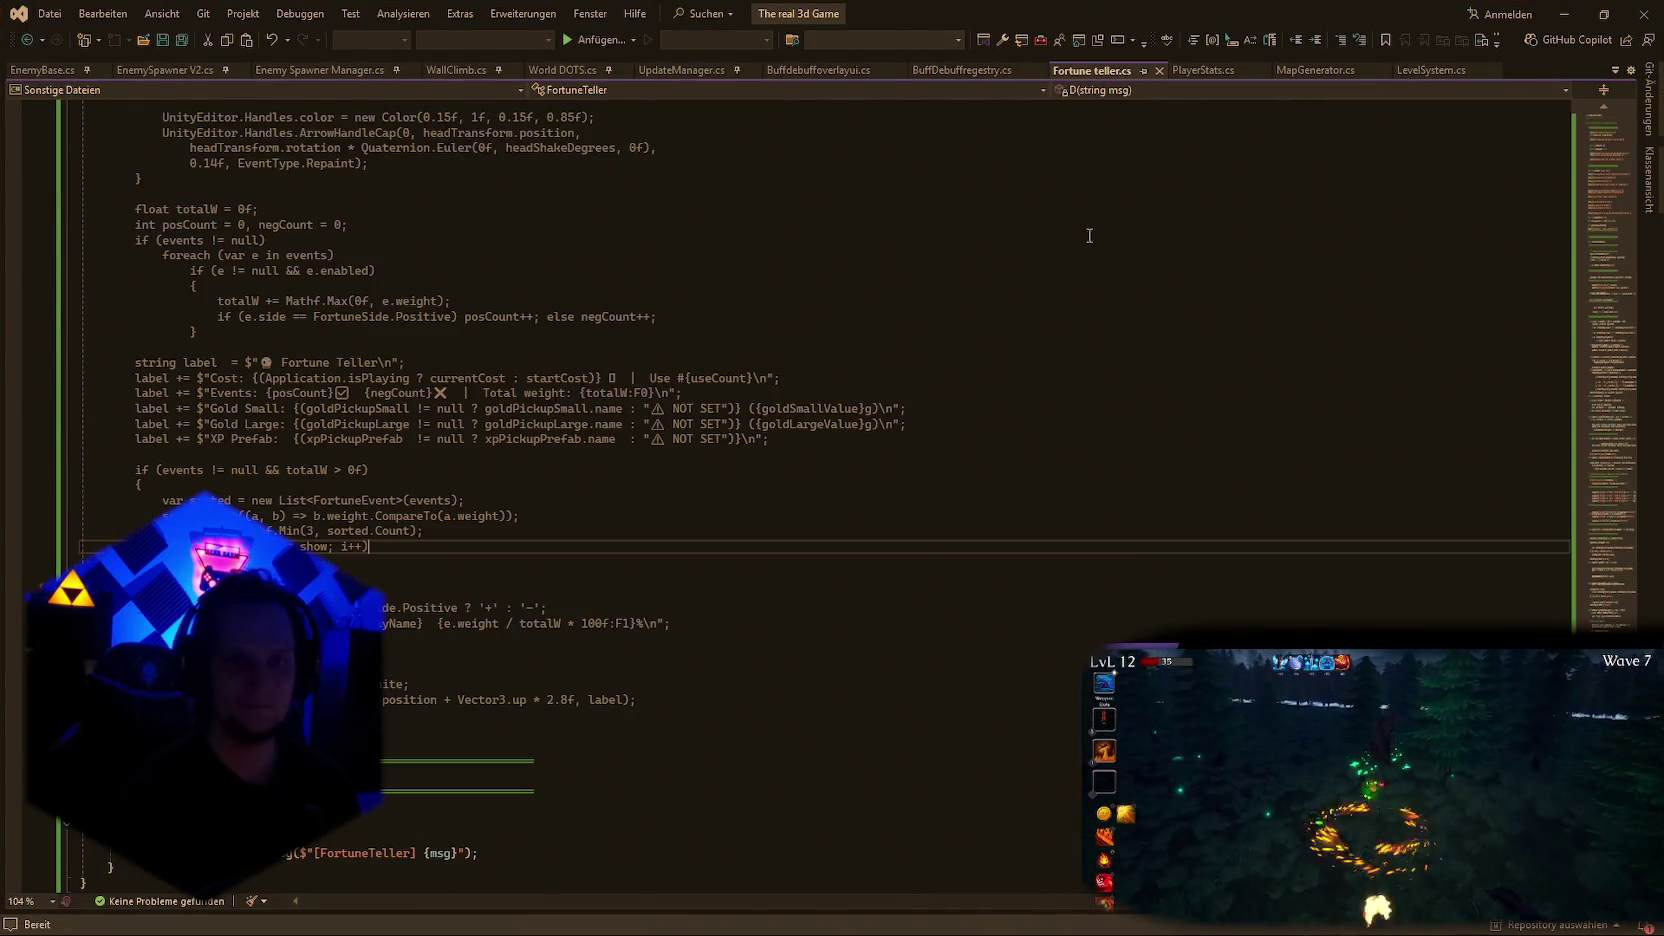
pyautogui.hotkey('ctrl', 'f')
pyautogui.write('10000')
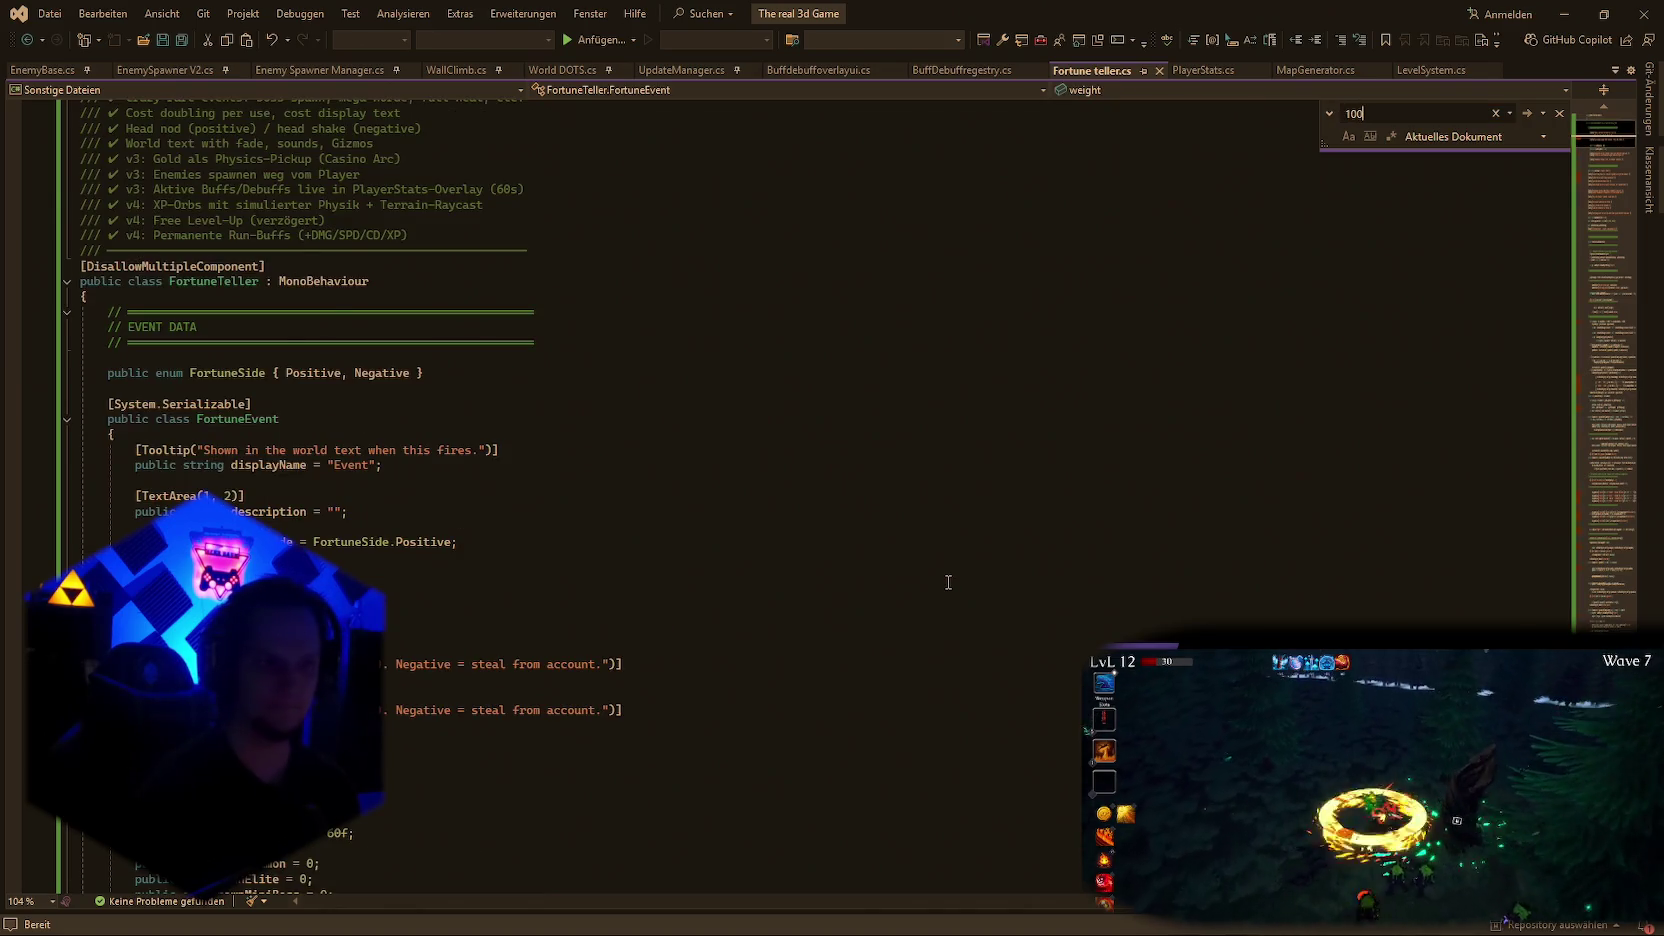
pyautogui.write('0')
pyautogui.press('Return')
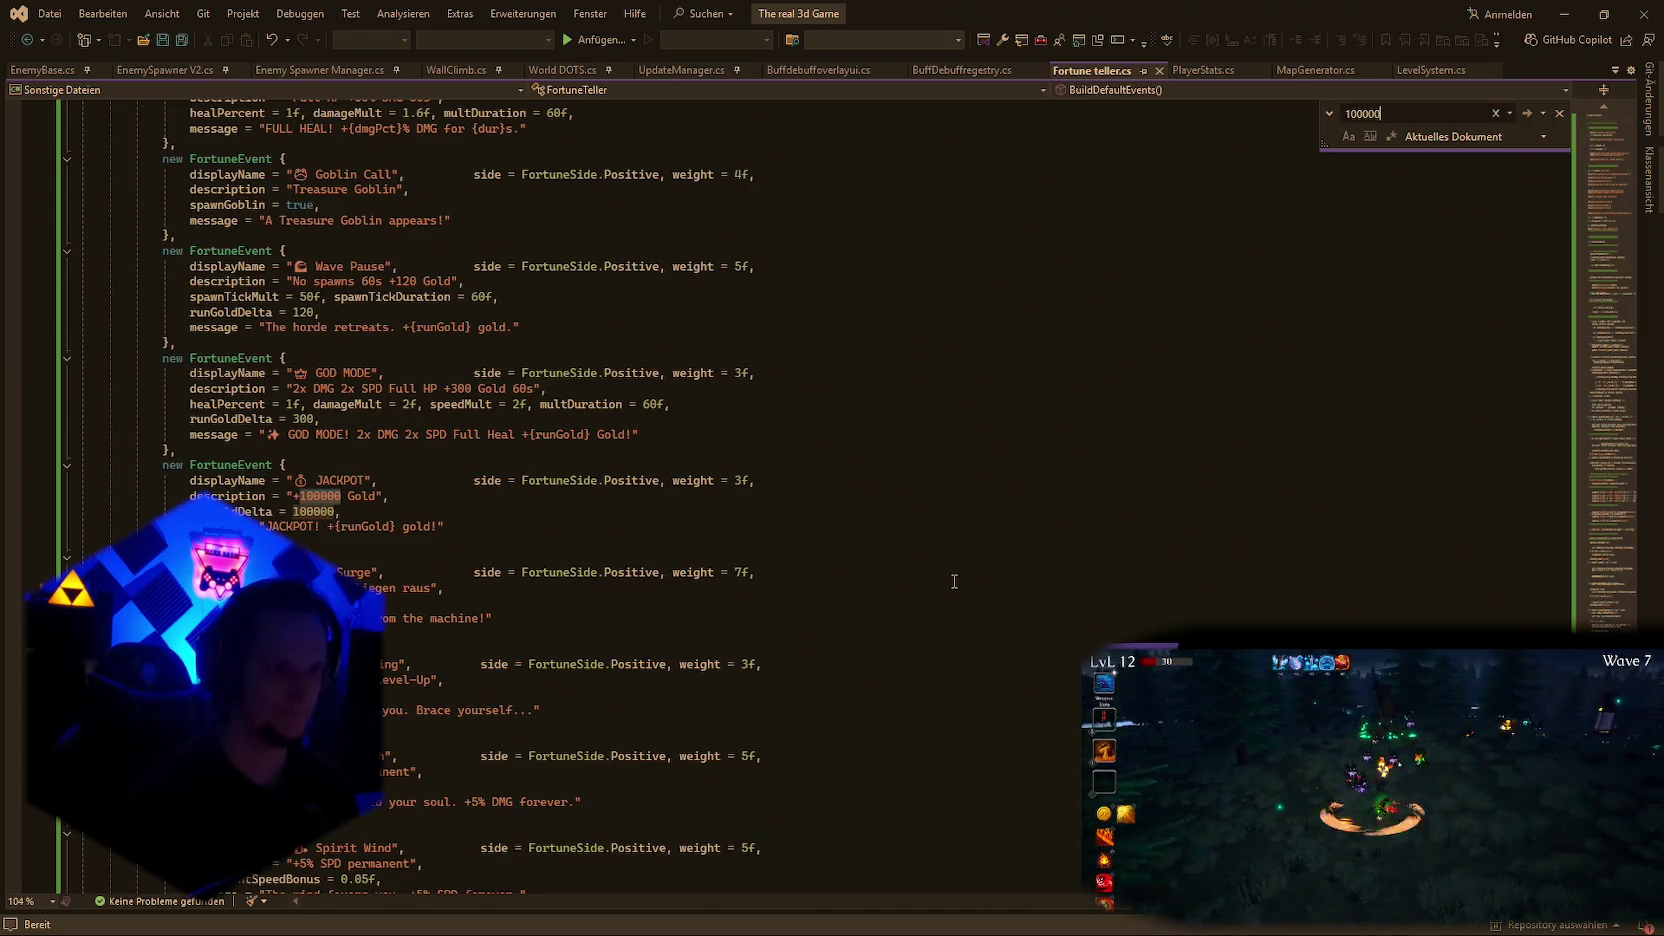
pyautogui.click(338, 516)
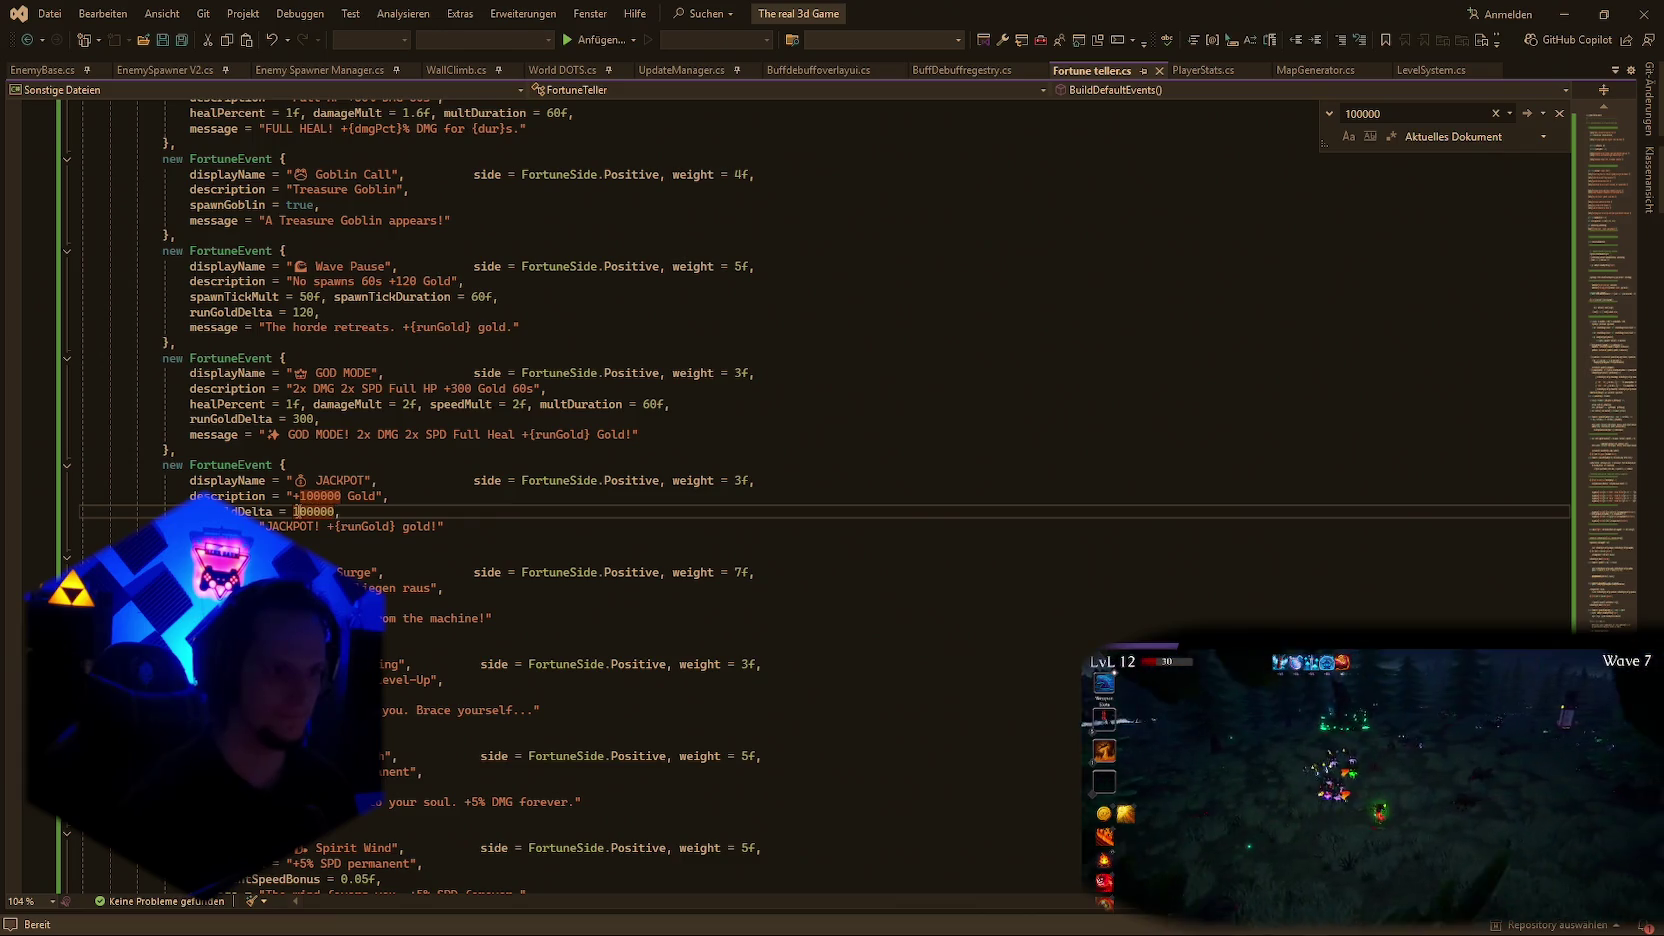
pyautogui.write('3')
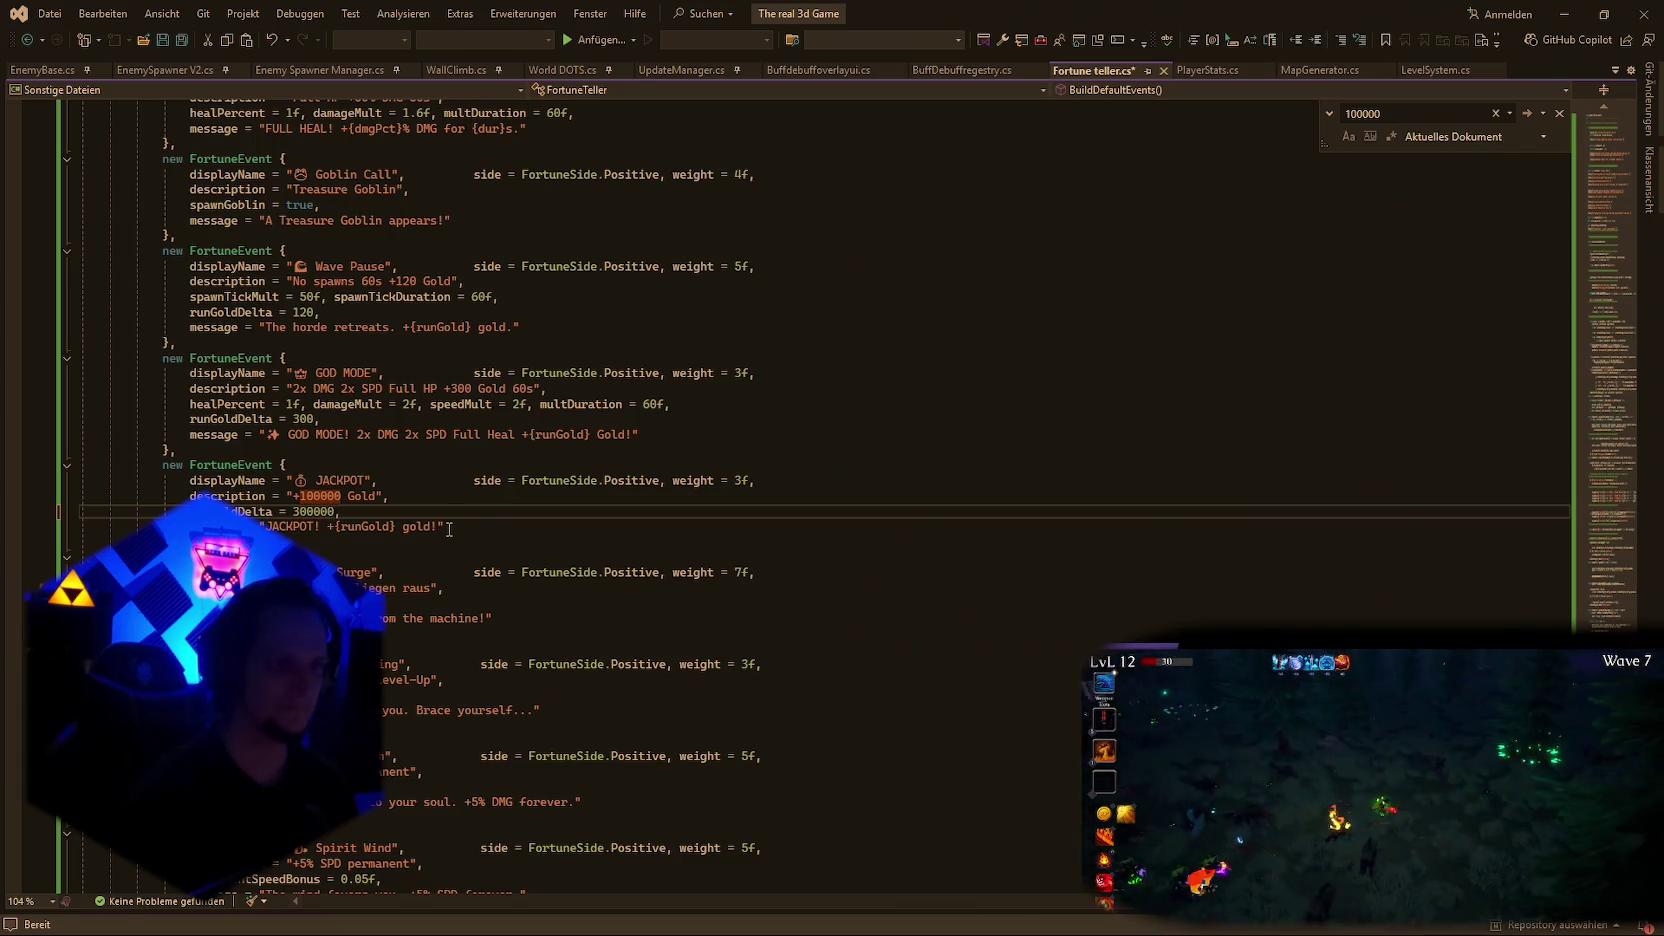
pyautogui.hotkey('ctrl', 's')
pyautogui.click(1566, 12)
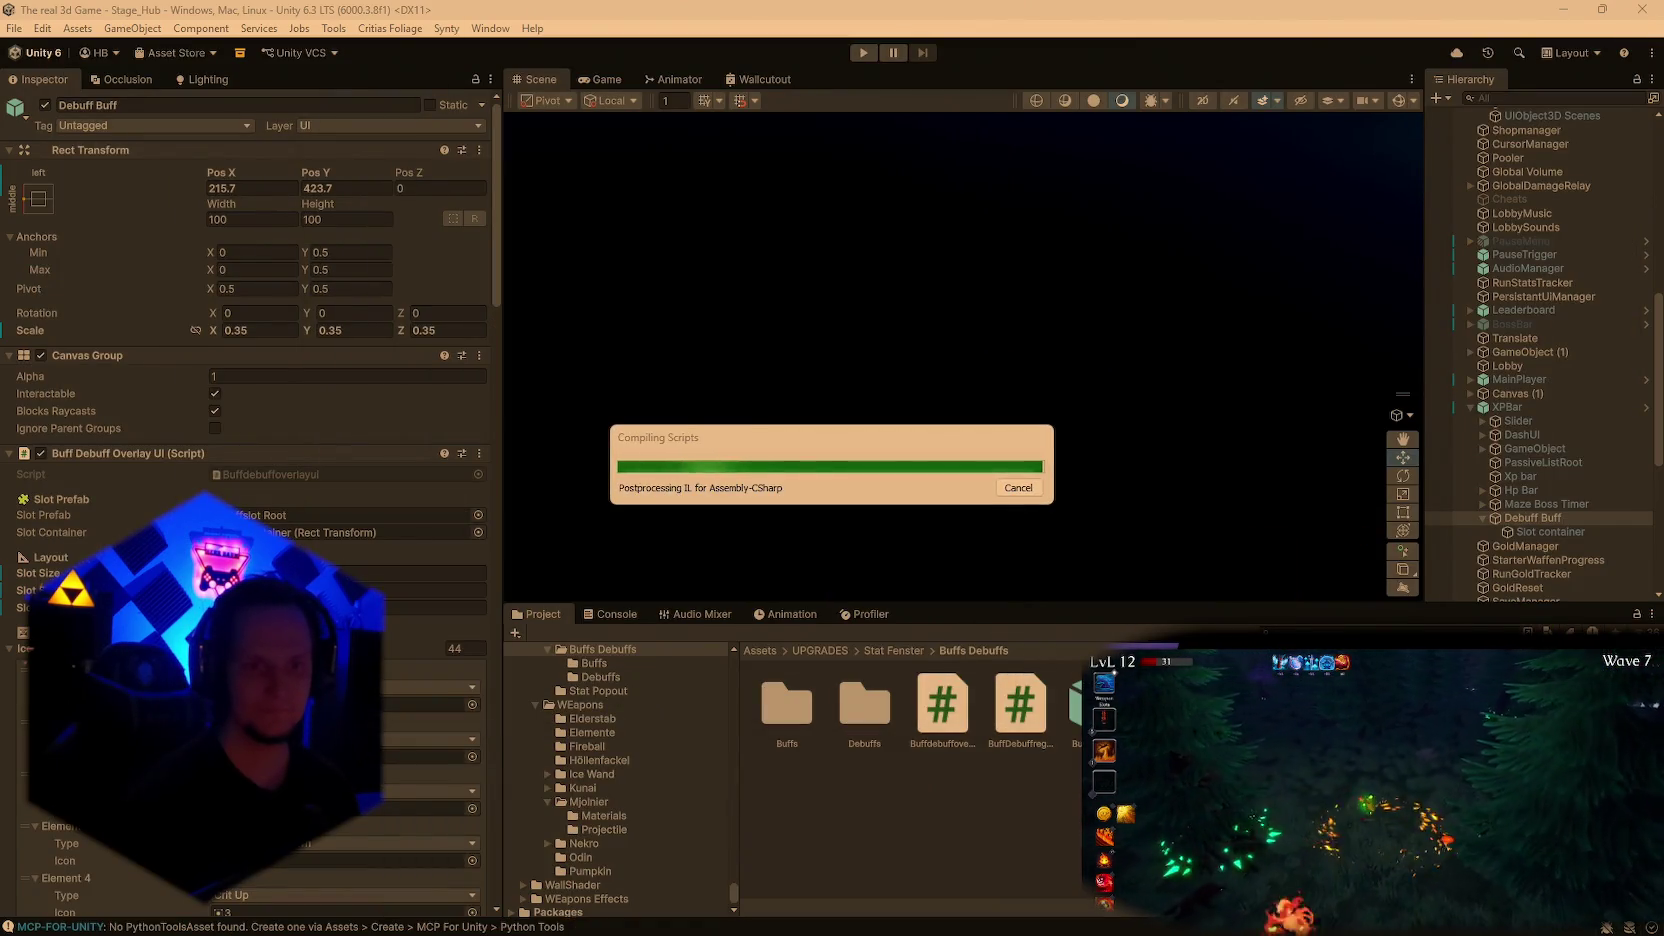
# Add the patch note 'Jackpot vom fortune Teller wurde erhöht' below the treasure goblin line
pyautogui.click(1100, 918)
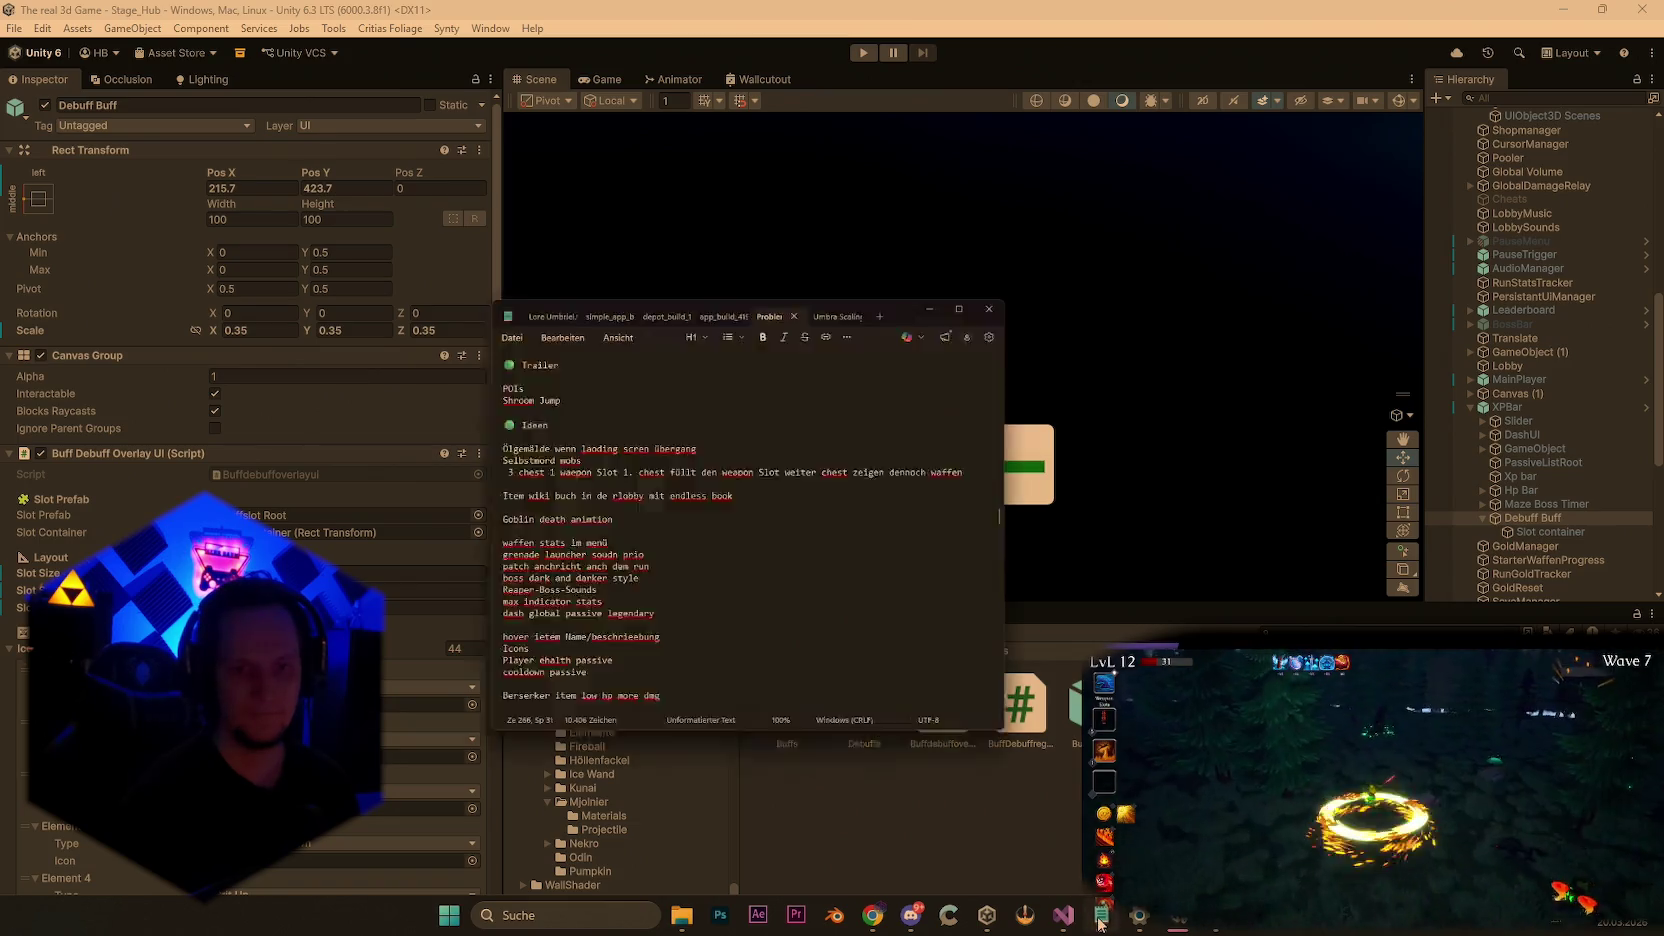
pyautogui.scroll(20, 607, 471)
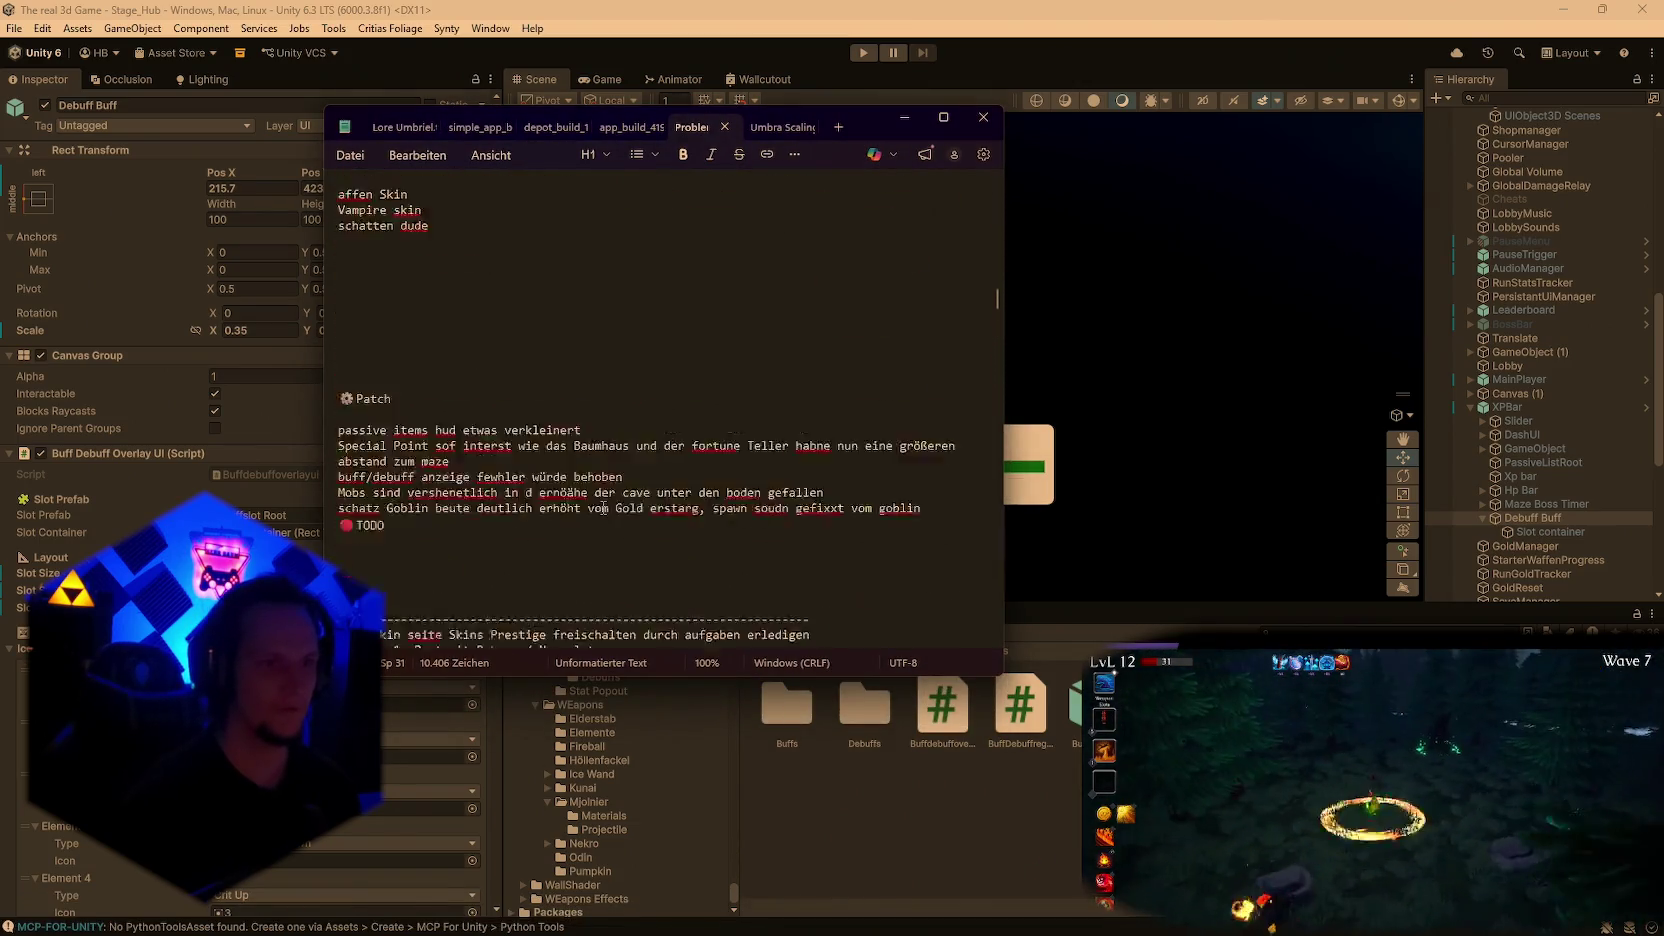
pyautogui.scroll(2, 608, 503)
pyautogui.click(921, 384)
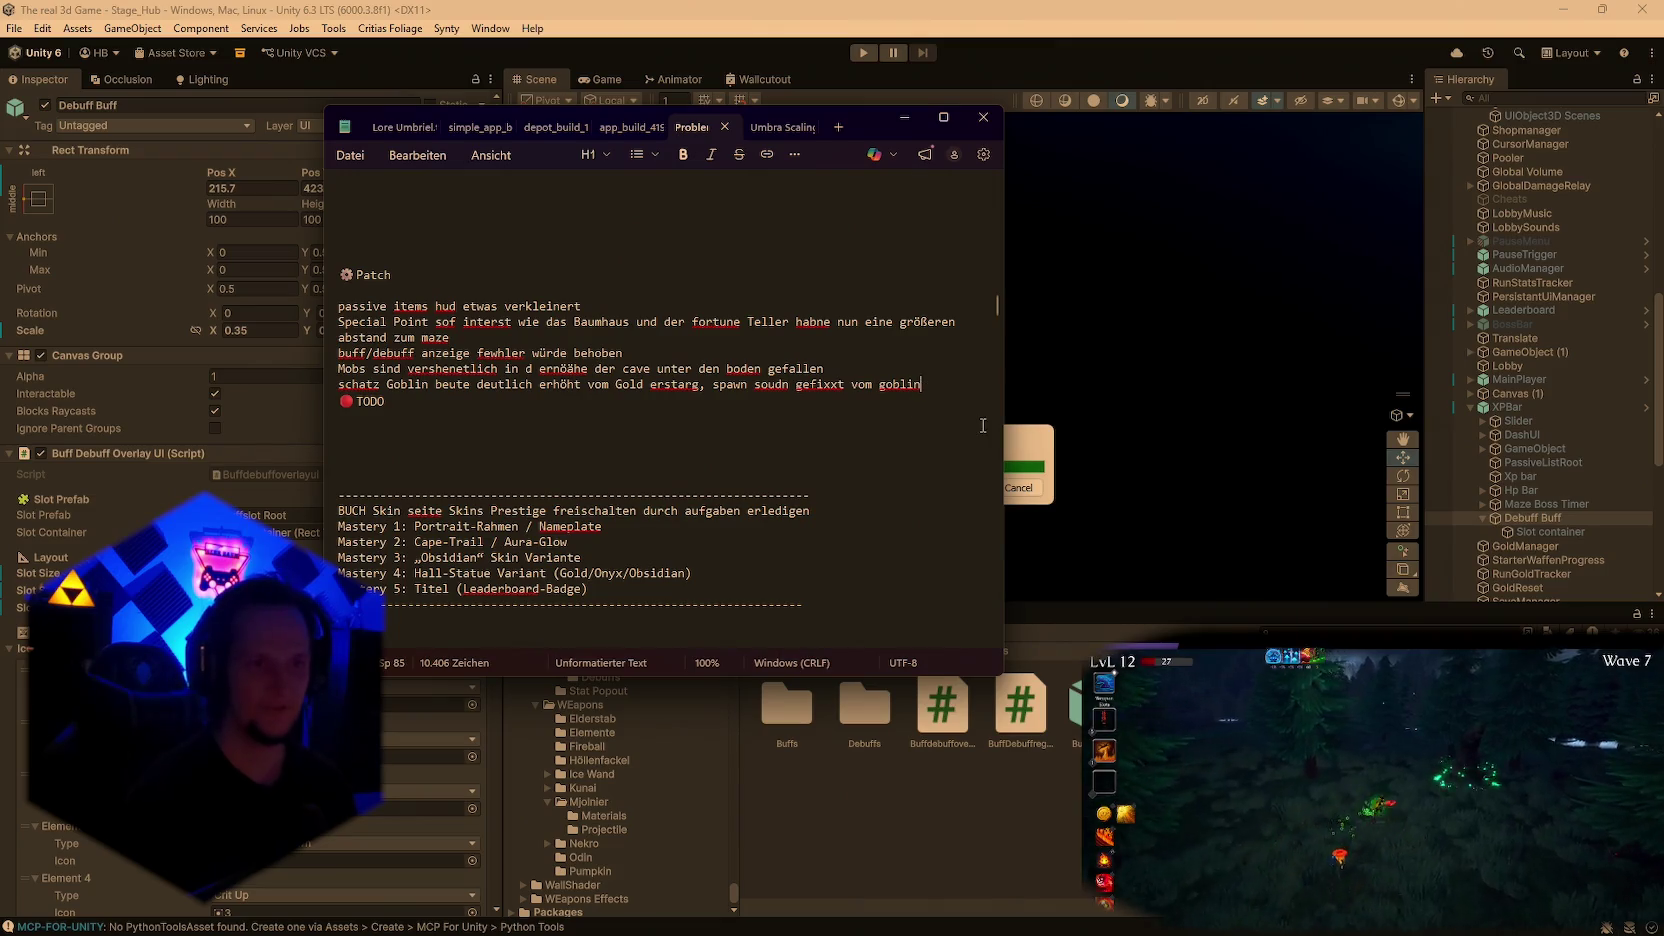
pyautogui.press('Return')
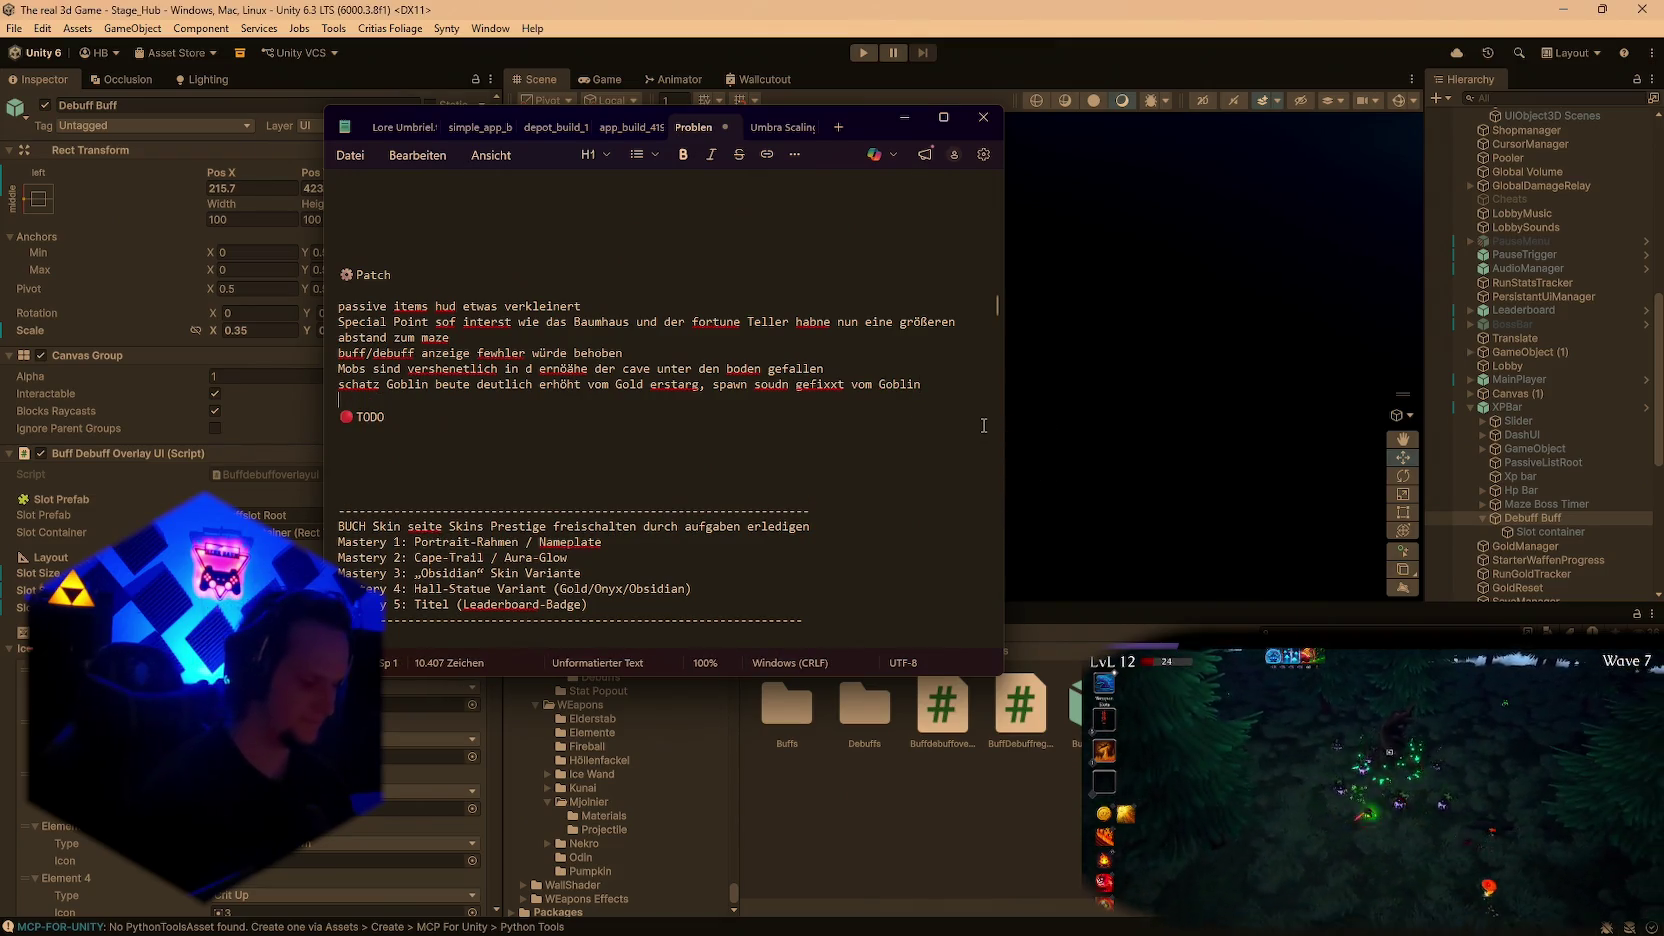
pyautogui.write('Jackpot ')
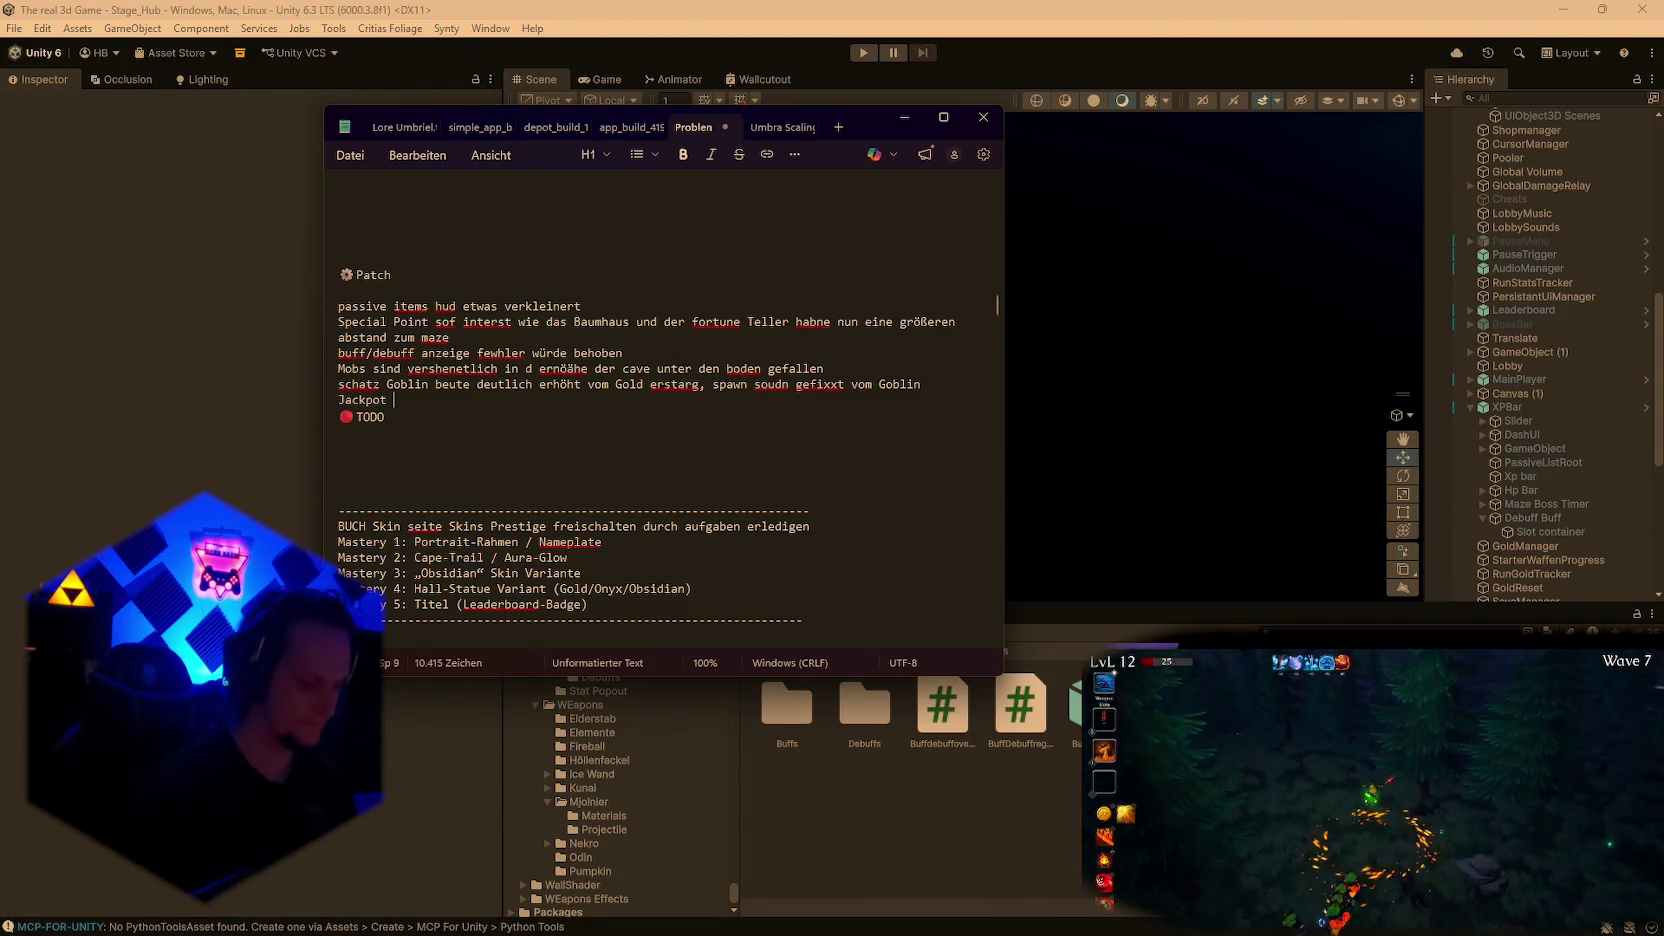
pyautogui.write('vom fortune ')
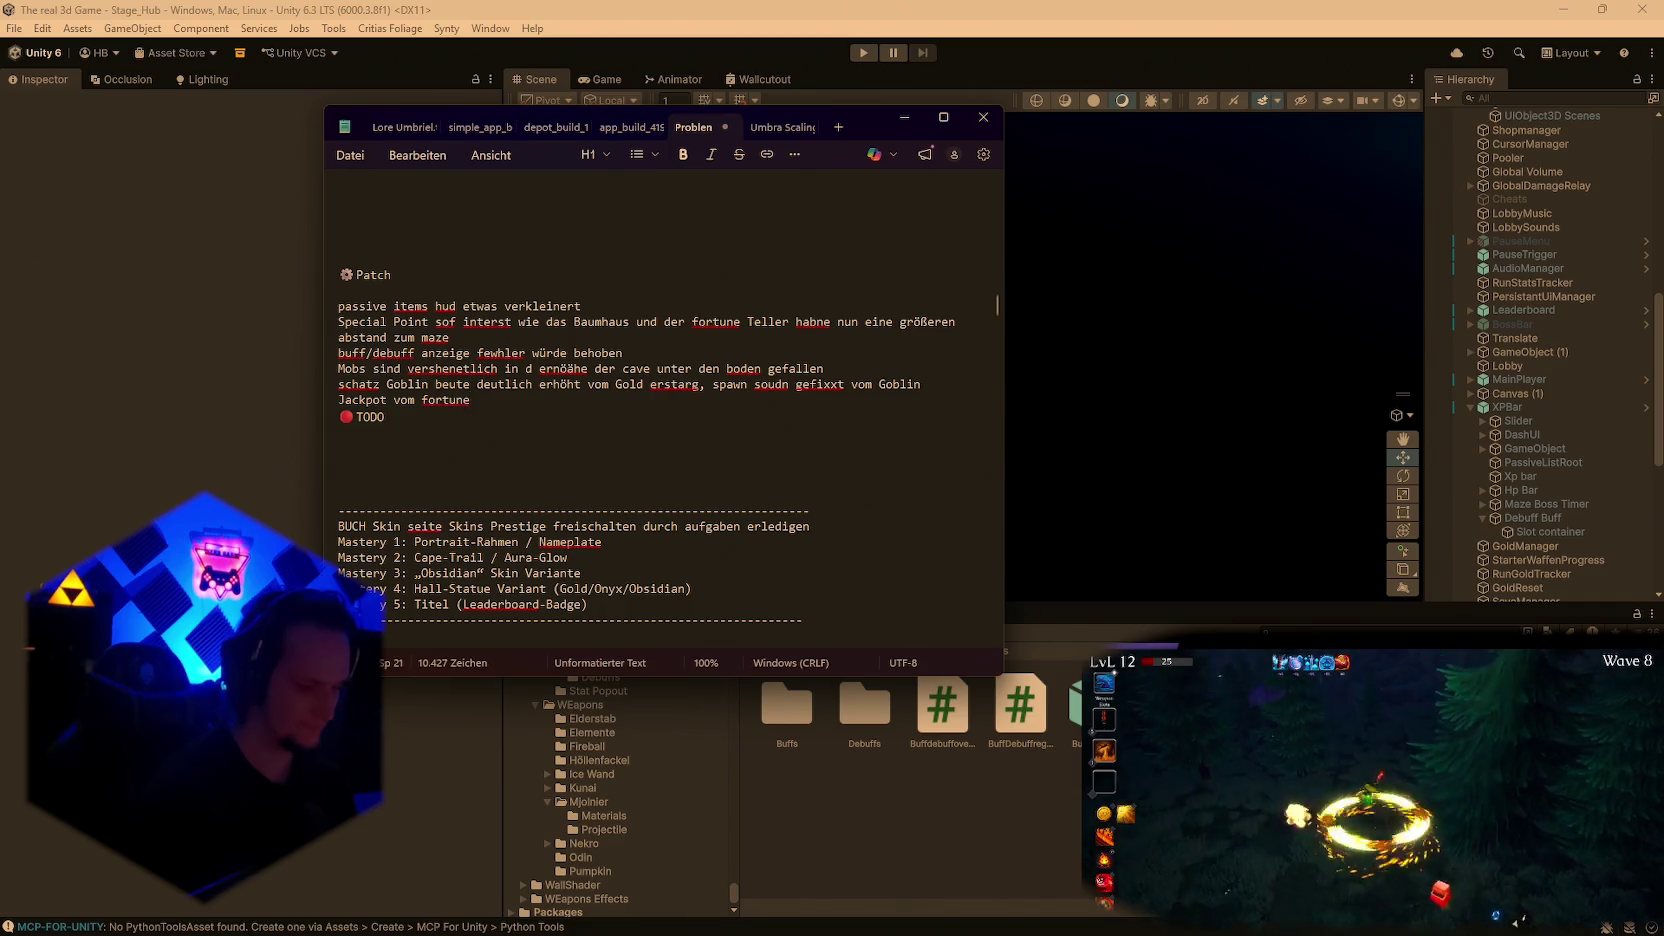
pyautogui.write('Teller wurde erh')
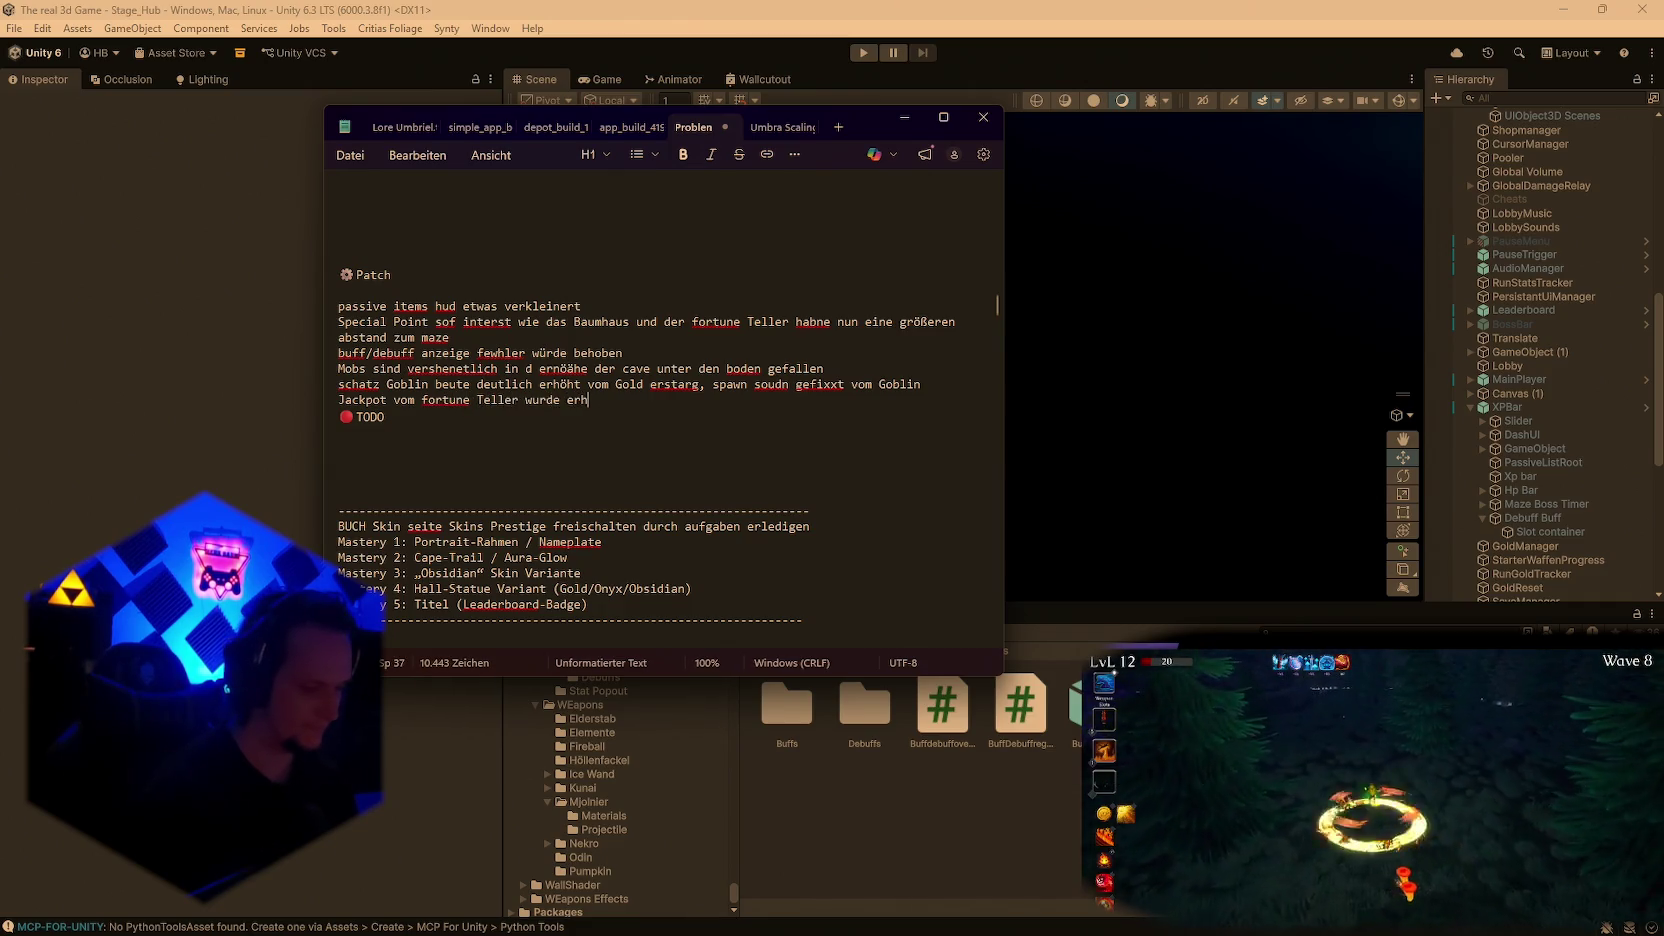
pyautogui.write('öht')
pyautogui.click(904, 117)
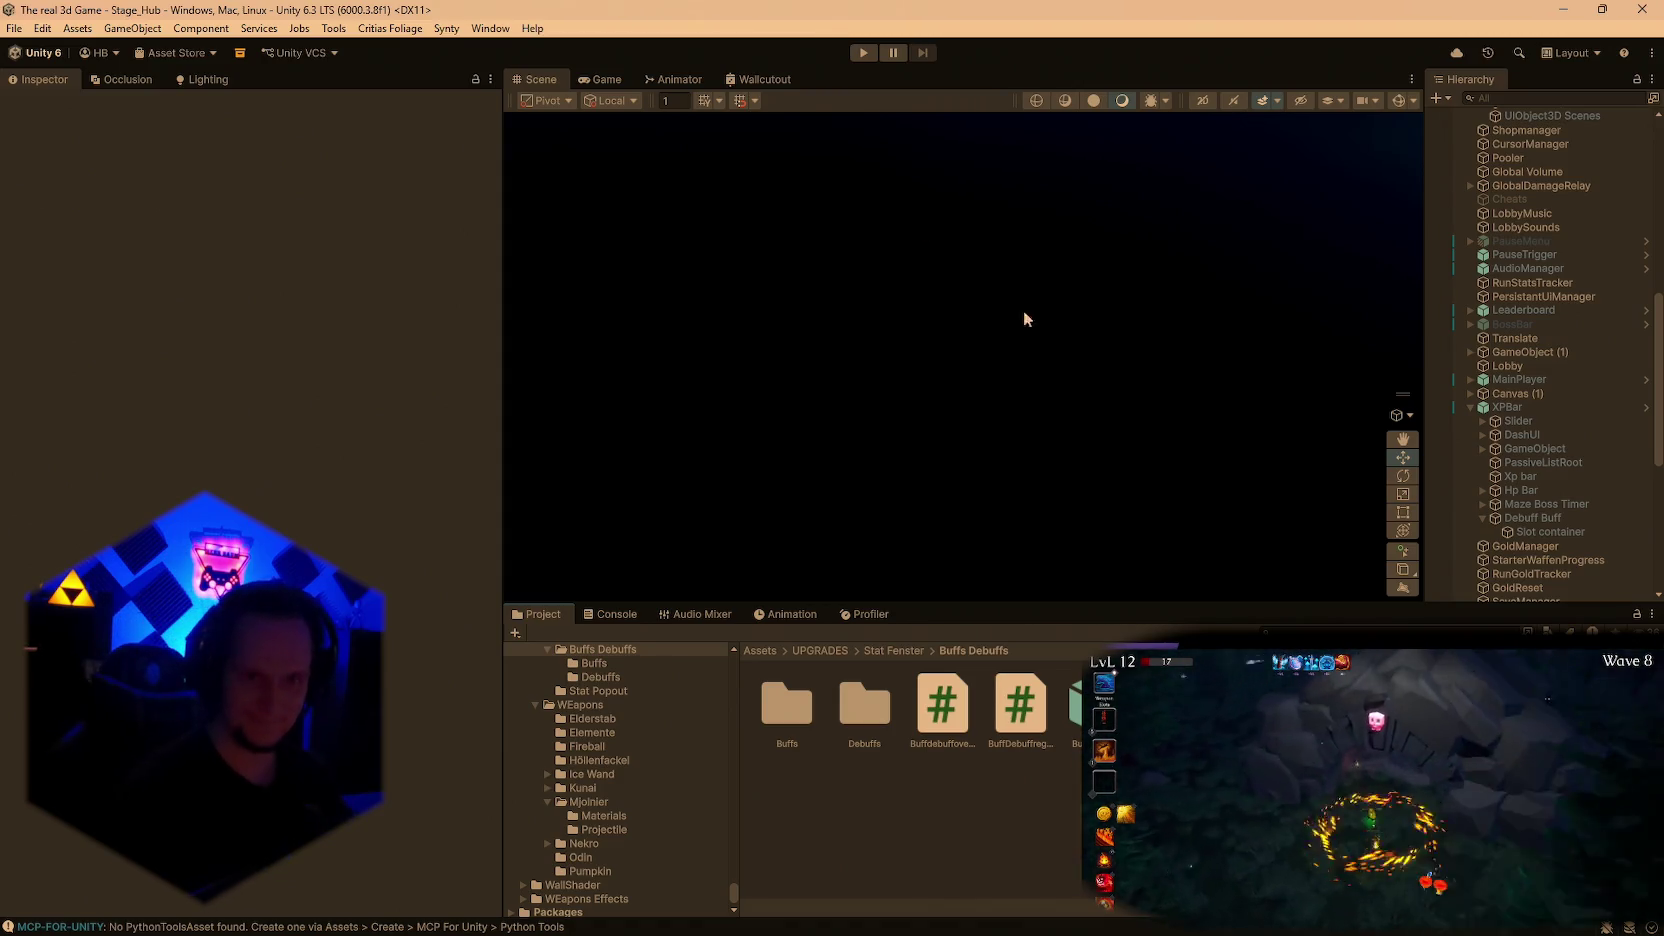
# Select the whole Fortune teller.cs script in Visual Studio to copy it
pyautogui.click(1063, 926)
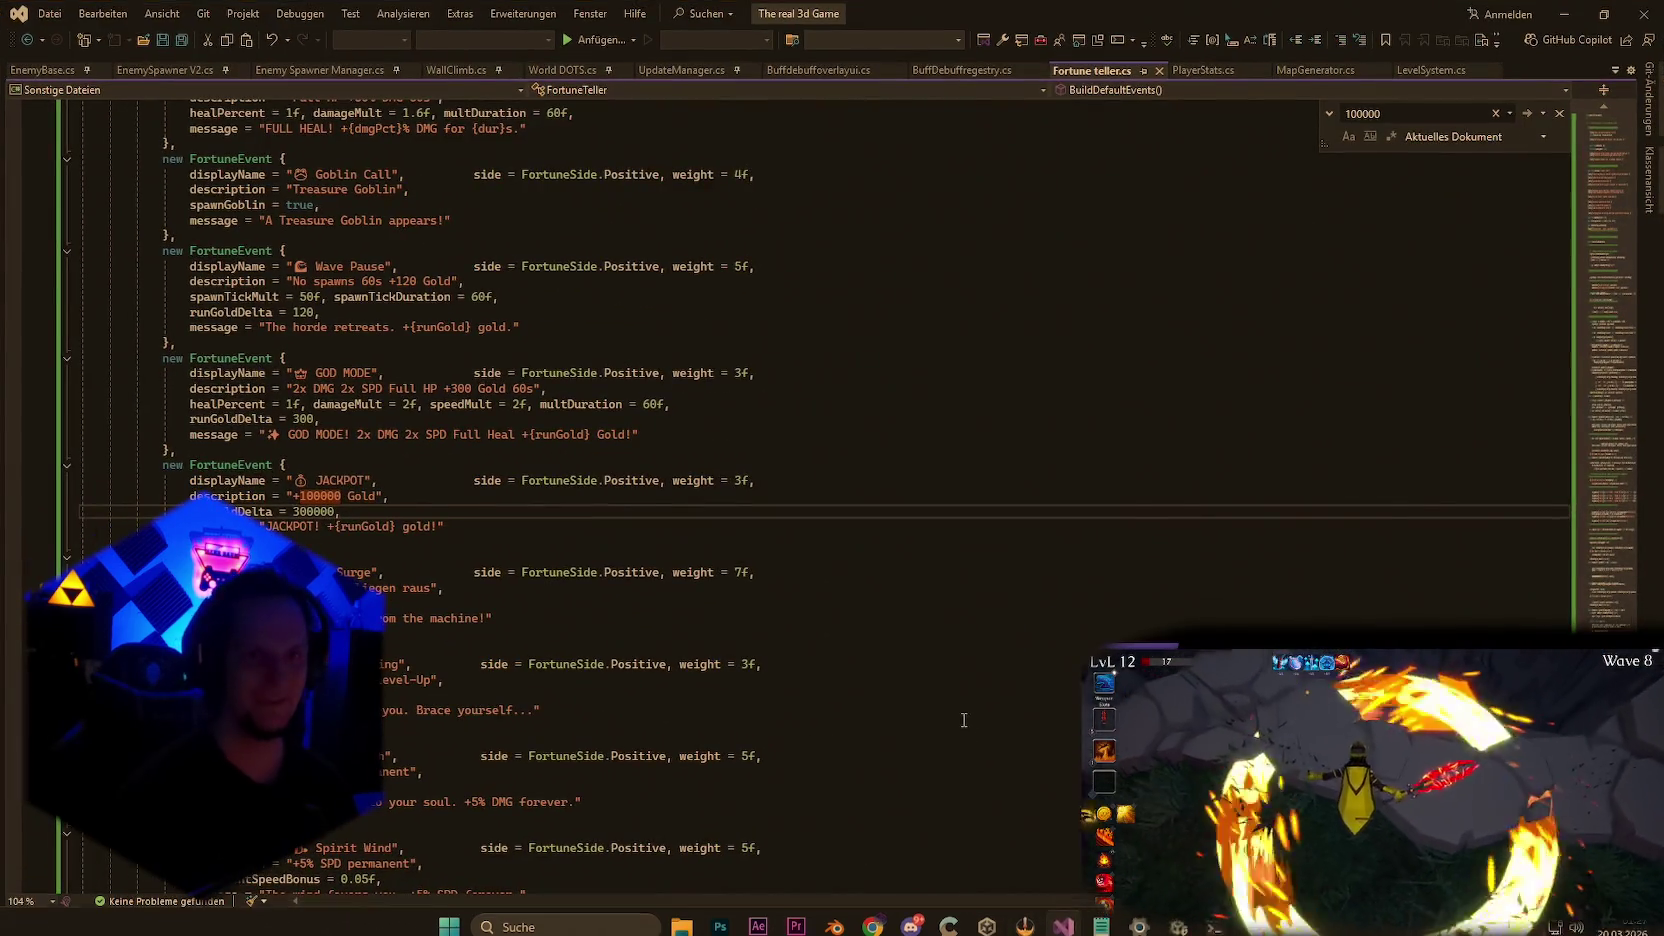
pyautogui.hotkey('ctrl', 'a')
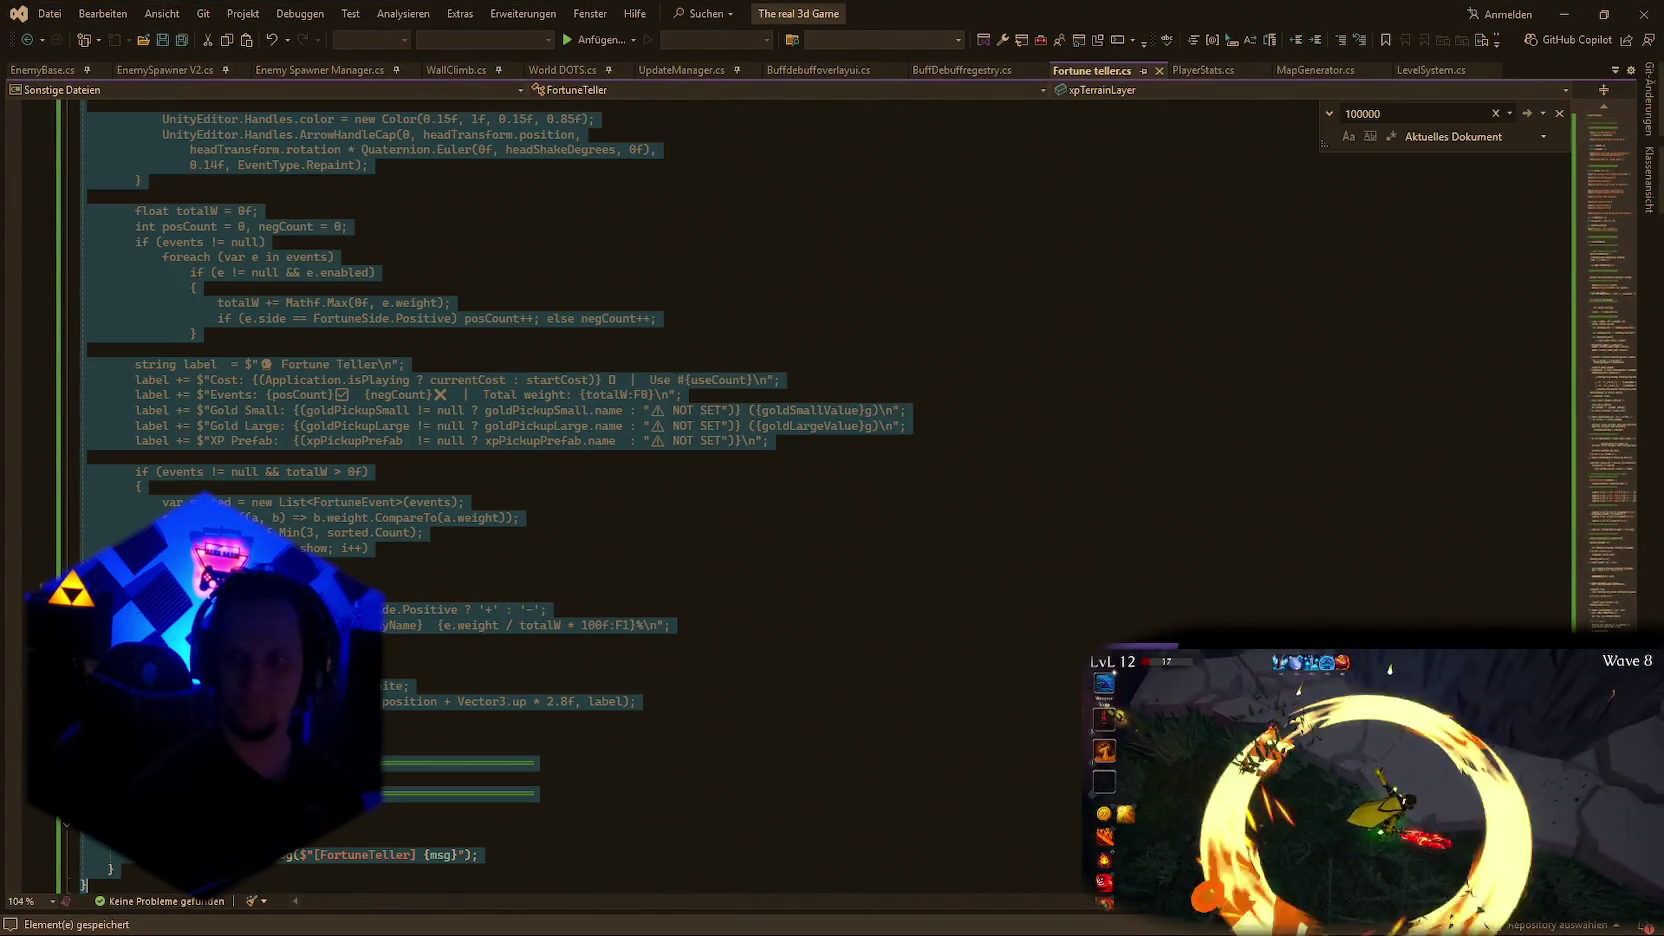
pyautogui.hotkey('alt', 'Tab')
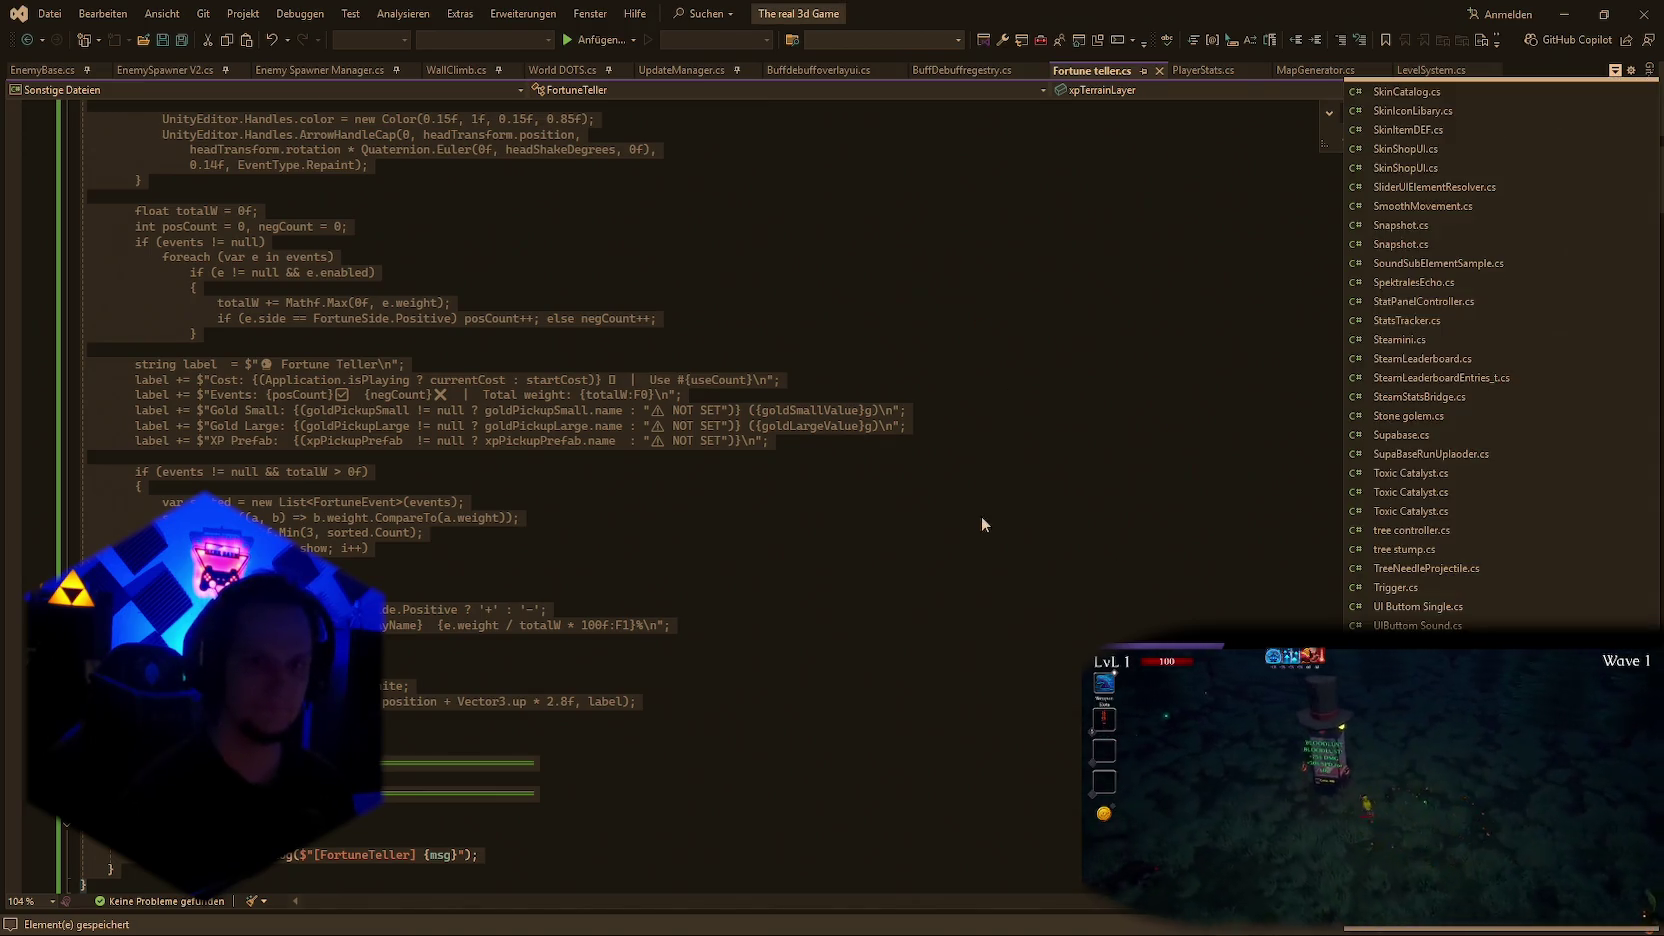
# Switch to EndScreen.cs and place the caret in EndRun_LoadHub_WithLoadingScreen()
pyautogui.hotkey('ctrl', 'alt', 'Down')
pyautogui.click(1395, 167)
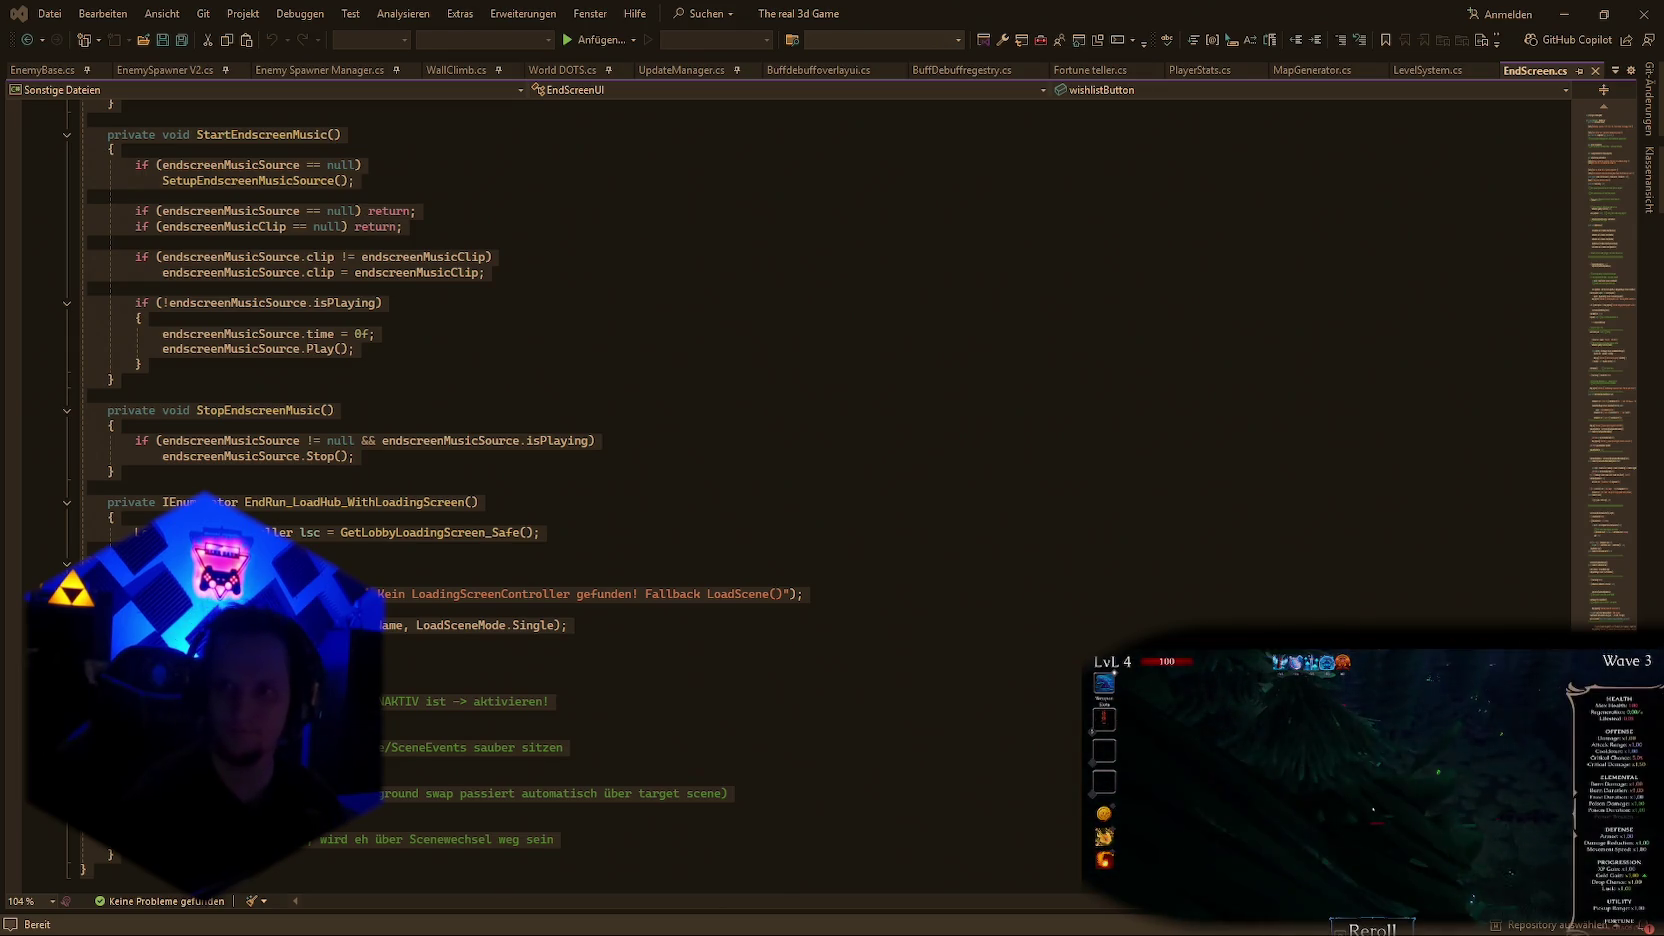
pyautogui.click(549, 701)
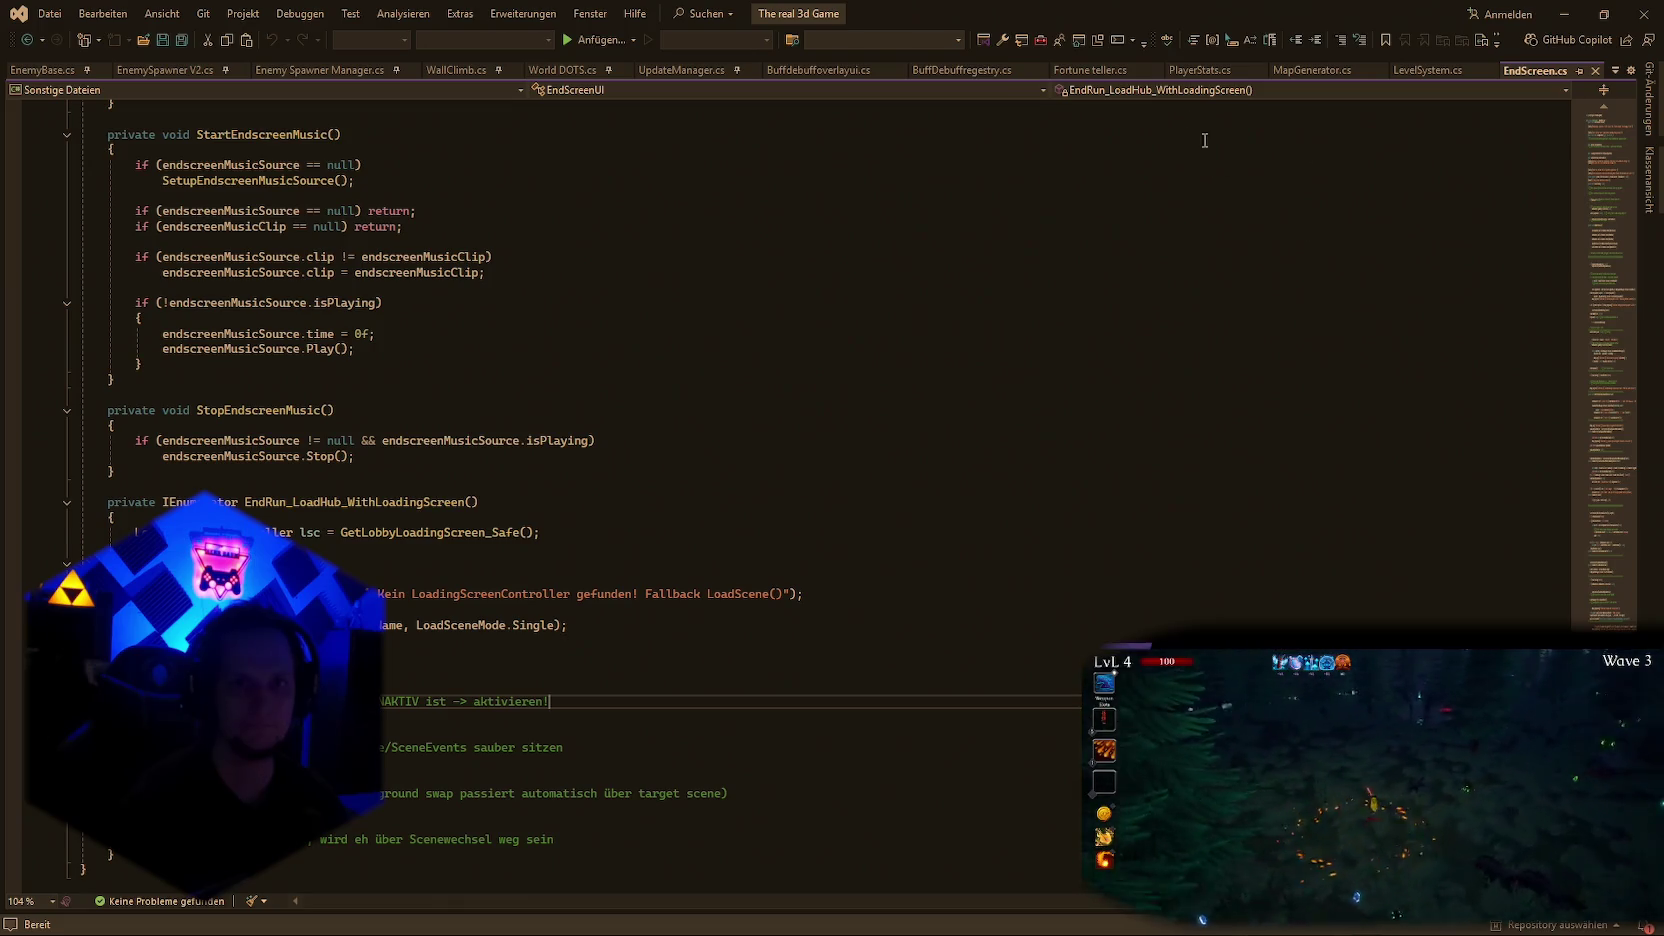
# Locate Awake() in Fortune teller.cs, then bring up the BuffDebuffregestry.cs script
pyautogui.click(1092, 70)
pyautogui.hotkey('ctrl', 'f')
pyautogui.press('Return')
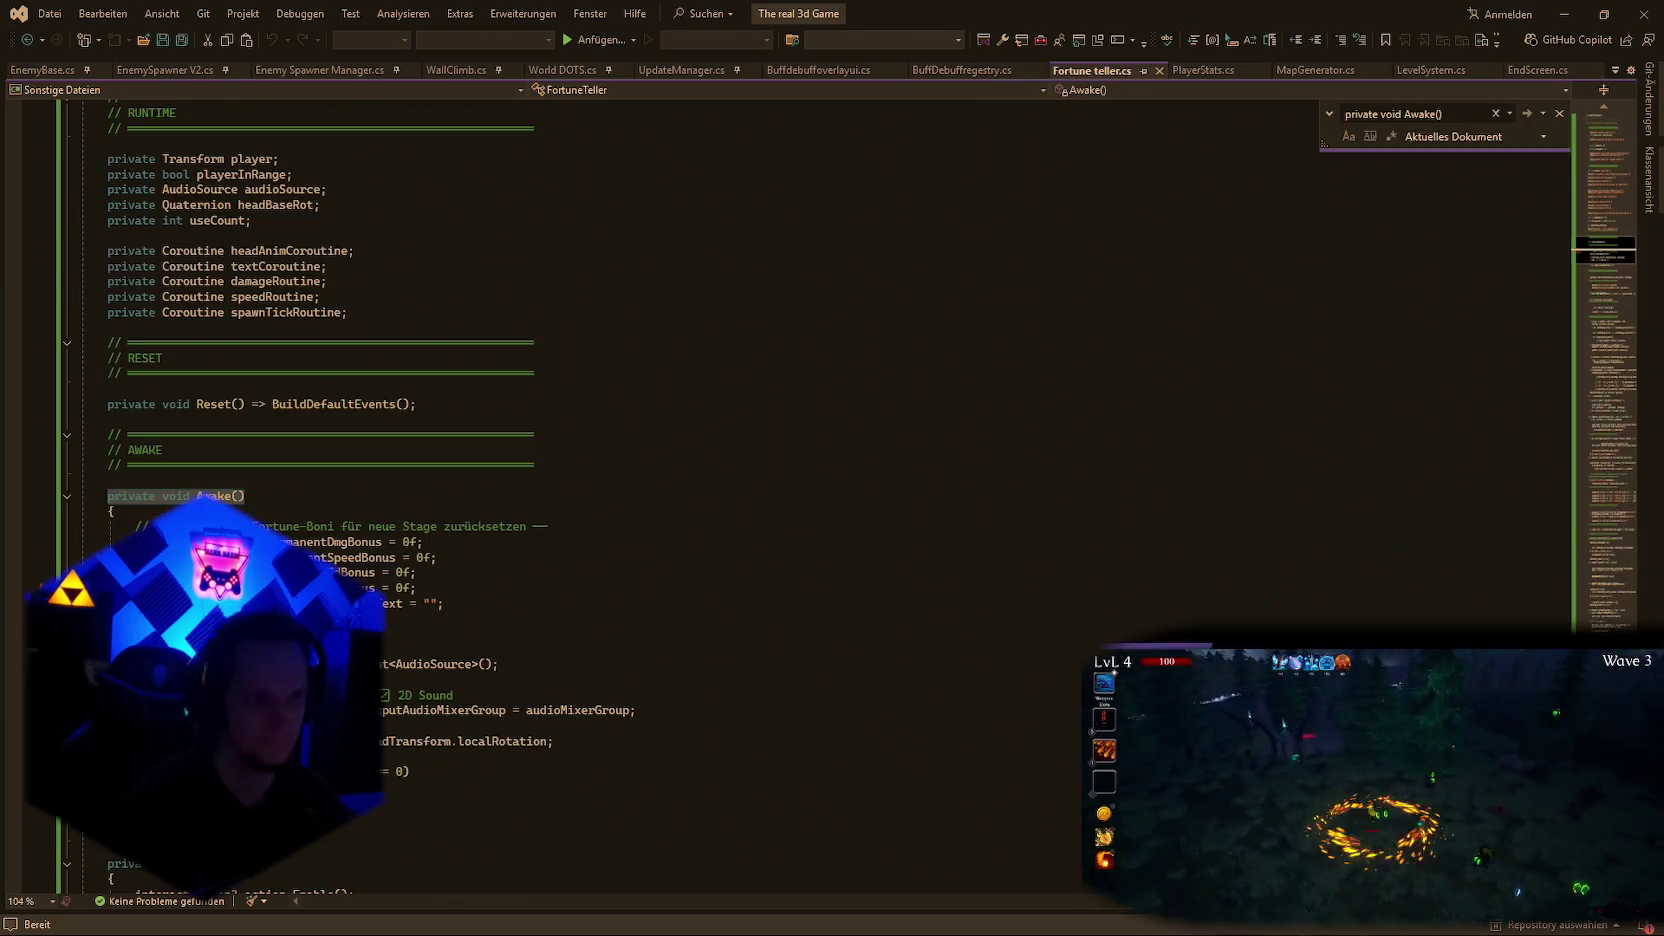
pyautogui.press('Escape')
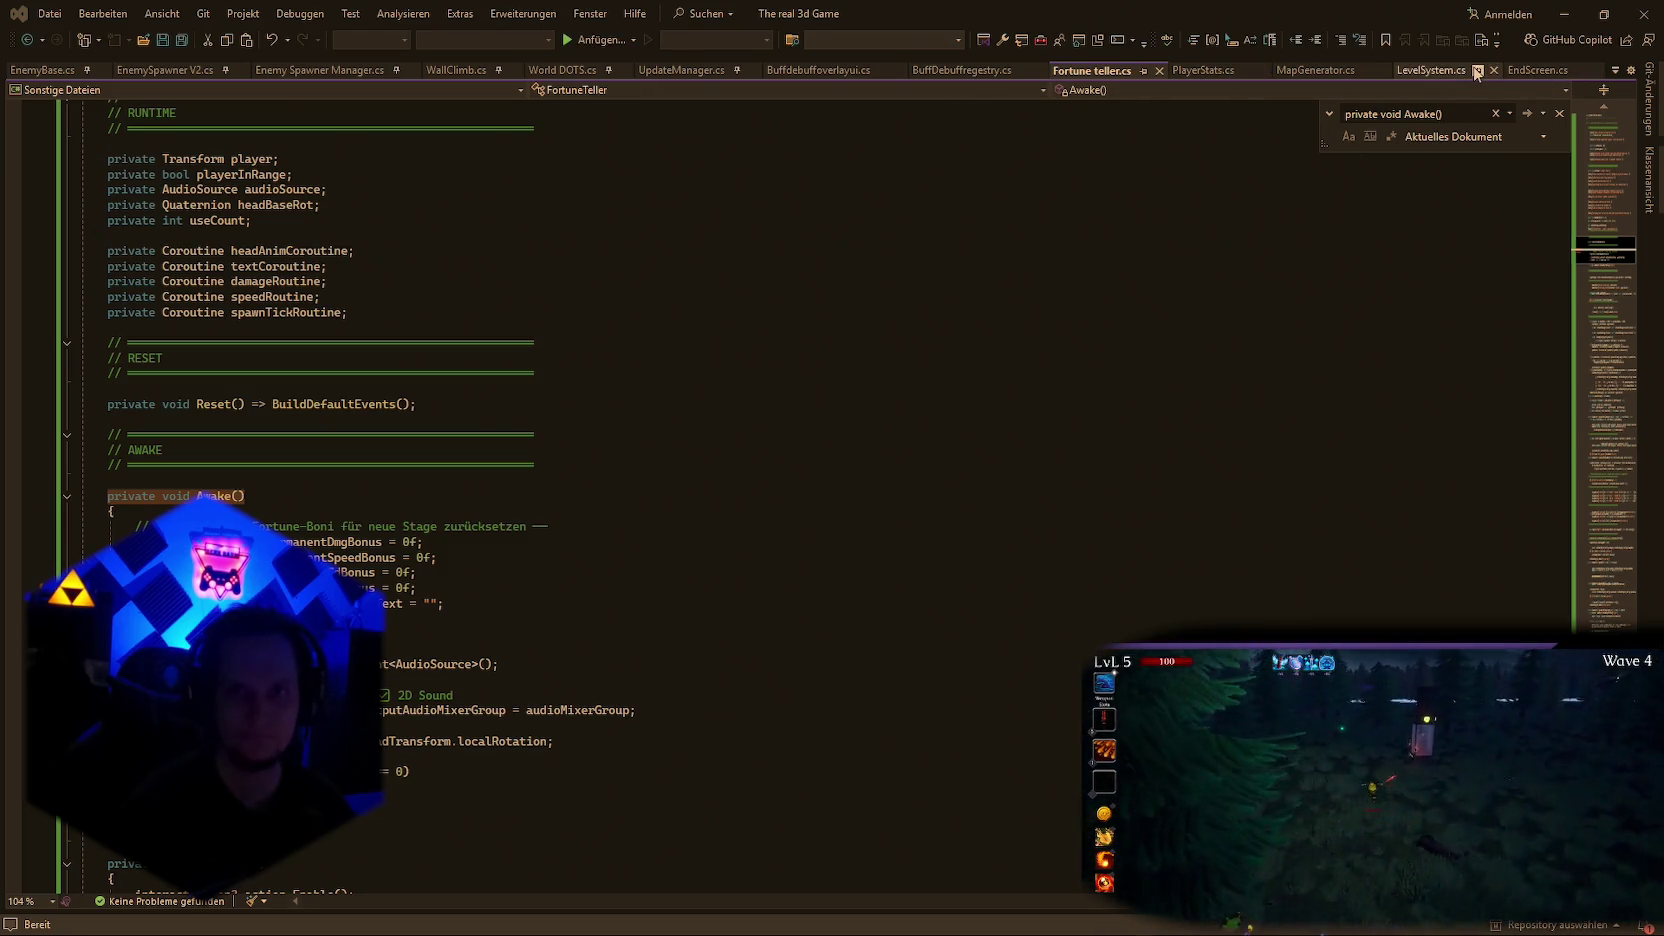
pyautogui.click(1014, 72)
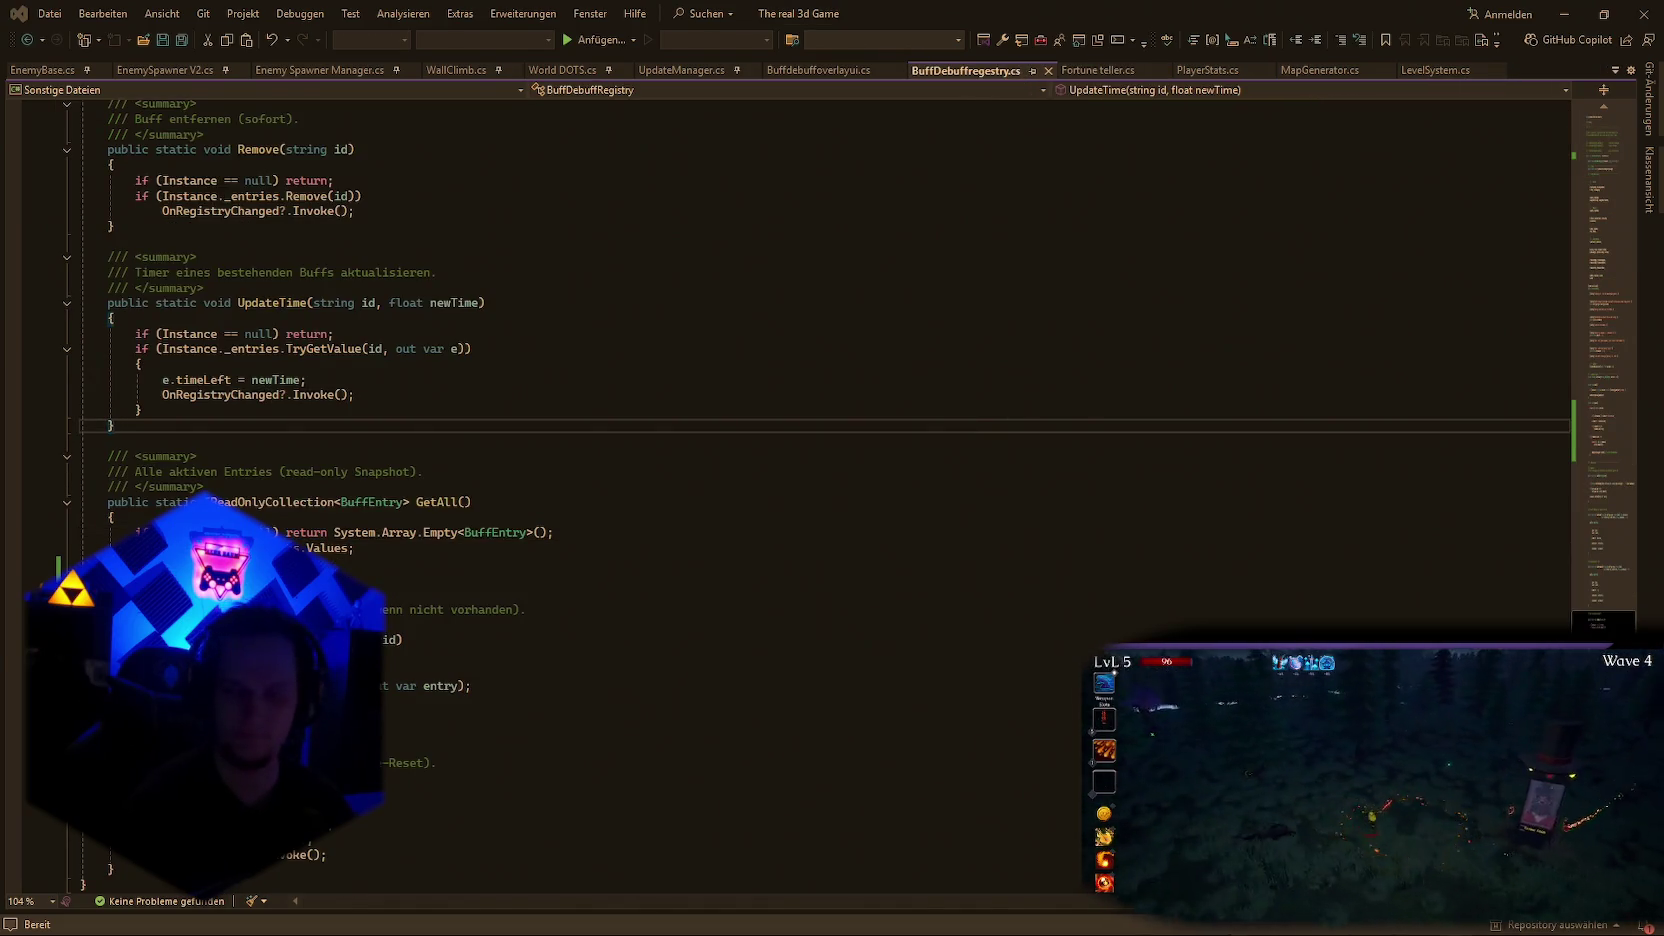
# Replace BuffDebuffregestry.cs's old Awake() code with the pasted OnSceneLoaded hook and save
pyautogui.hotkey('ctrl', 'f')
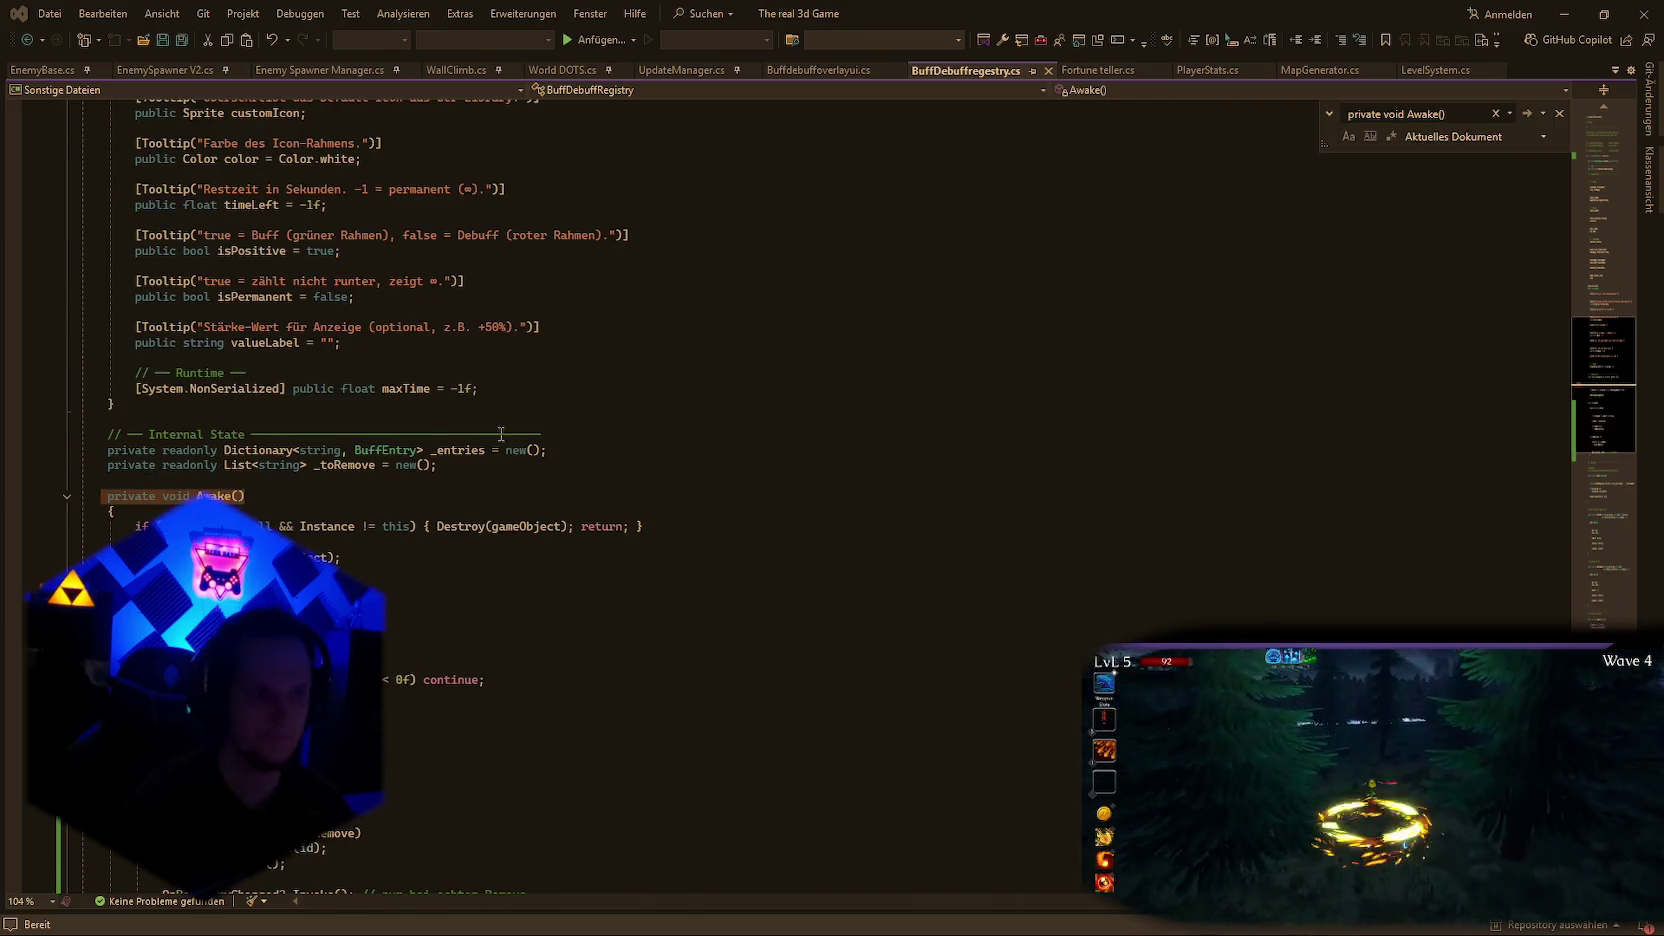
pyautogui.click(105, 541)
pyautogui.moveTo(108, 497); pyautogui.dragTo(345, 558)
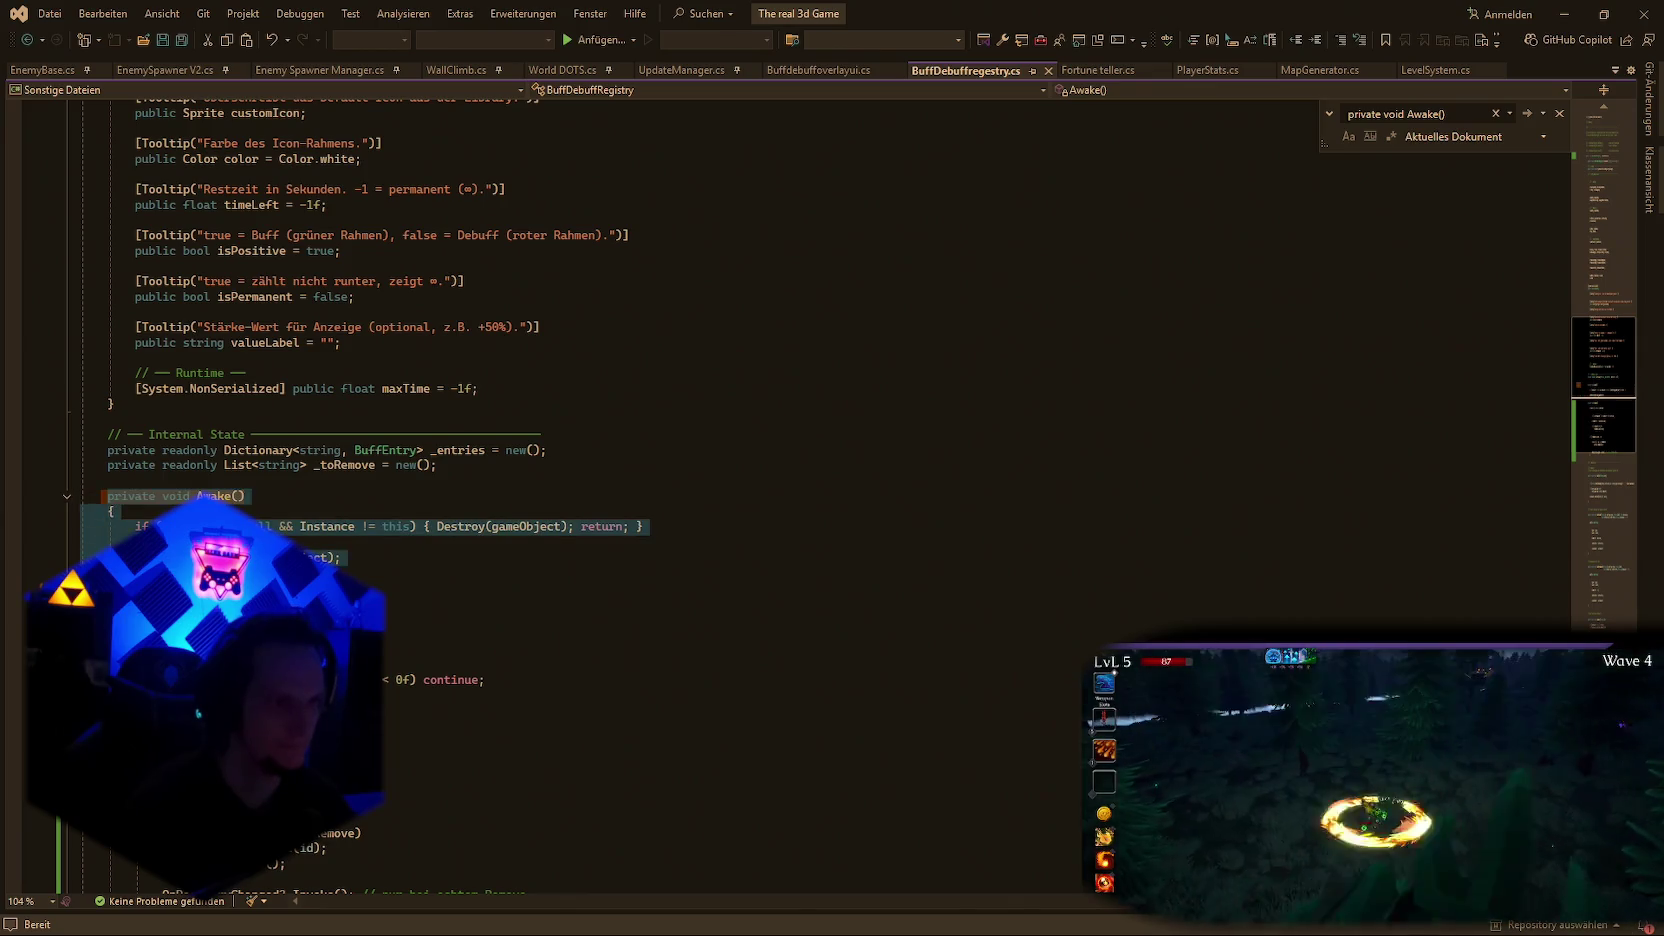
pyautogui.hotkey('ctrl', 'v')
pyautogui.hotkey('ctrl', 's')
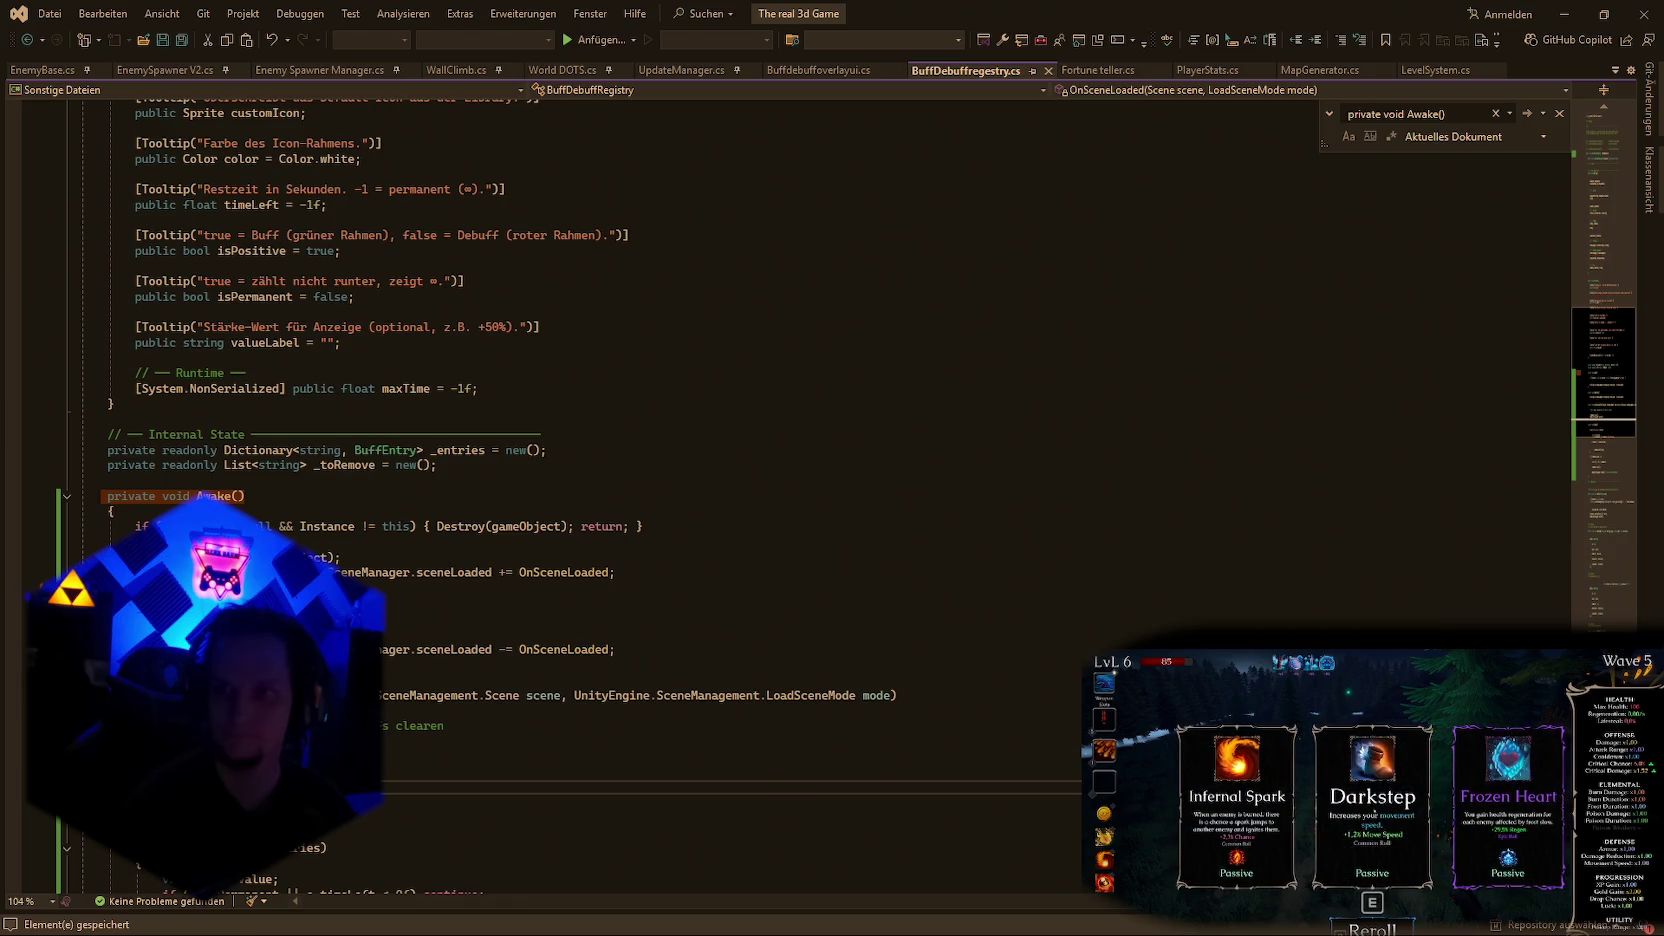
# Insert a blank line after the fortune-bonus reset lines in Fortune teller.cs's Awake()
pyautogui.click(1097, 69)
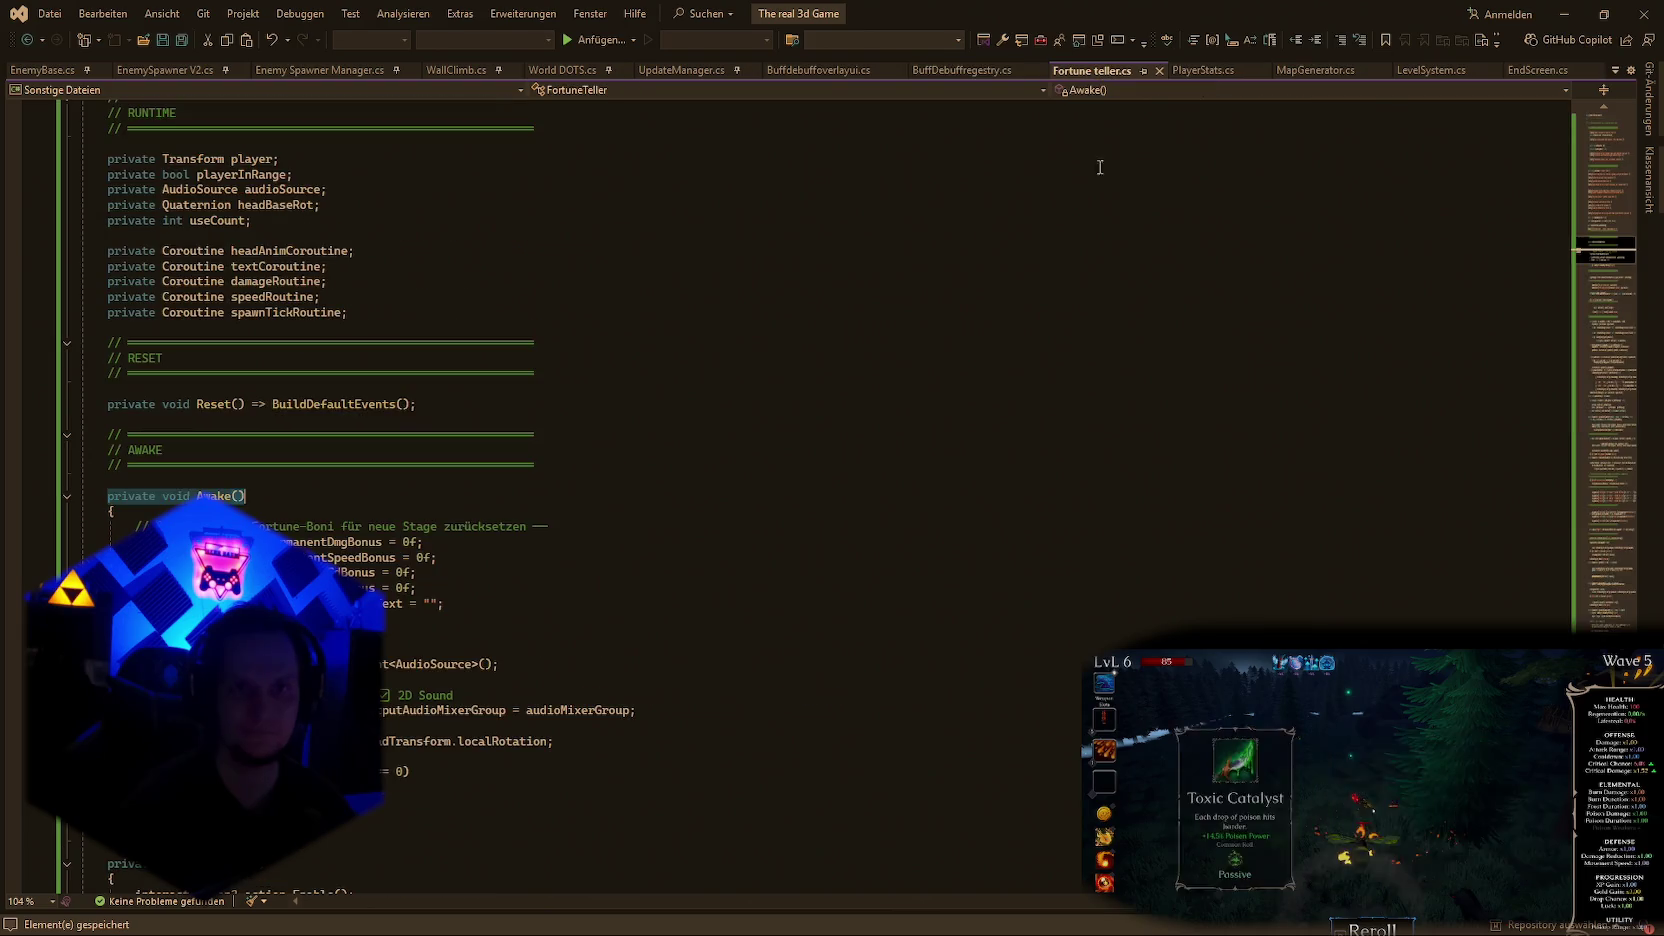
pyautogui.press('Up')
pyautogui.press('Up')
pyautogui.press('Up')
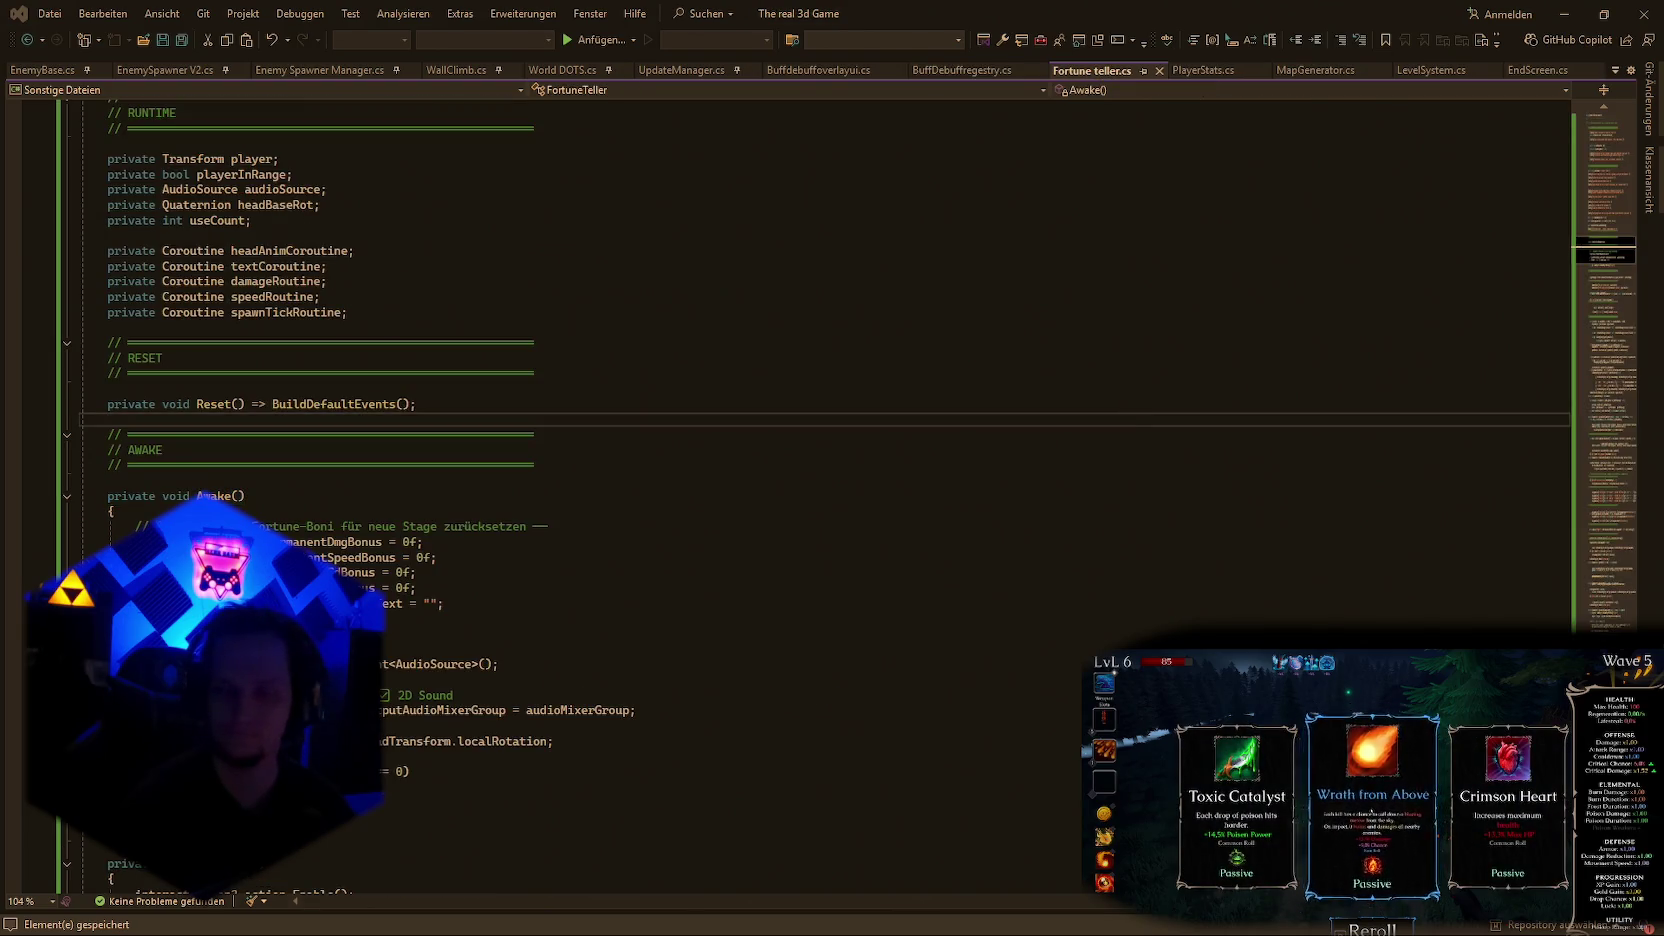
pyautogui.tripleClick(330, 526)
pyautogui.hotkey('ctrl', 'f')
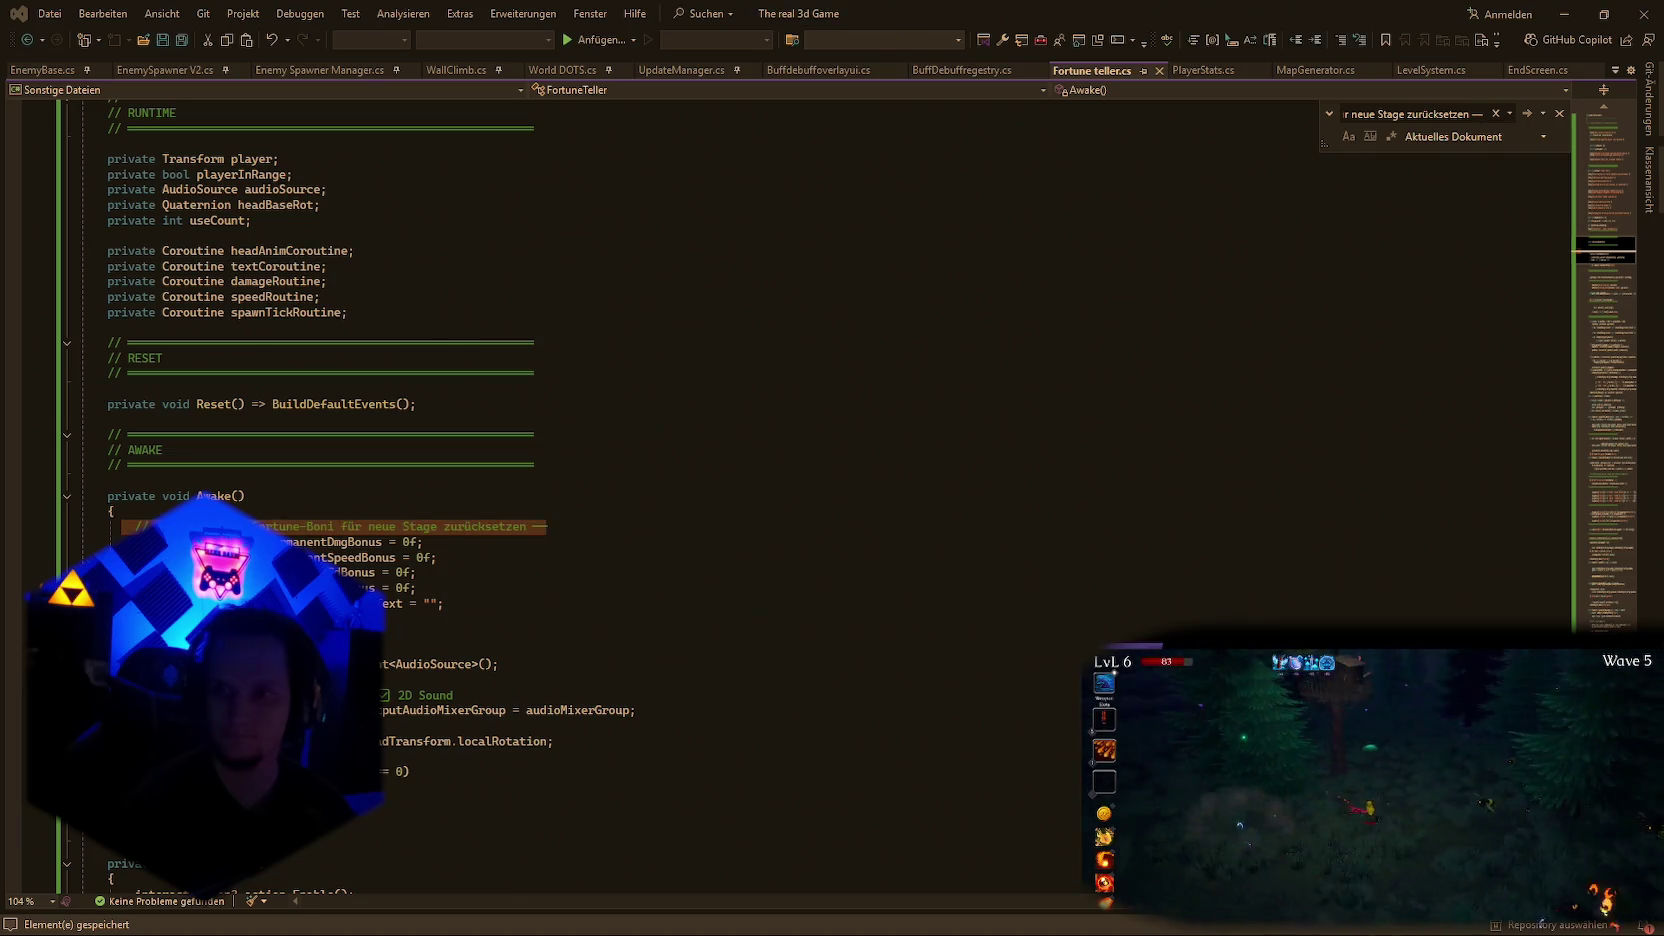
pyautogui.scroll(-1, 477, 563)
pyautogui.click(250, 510)
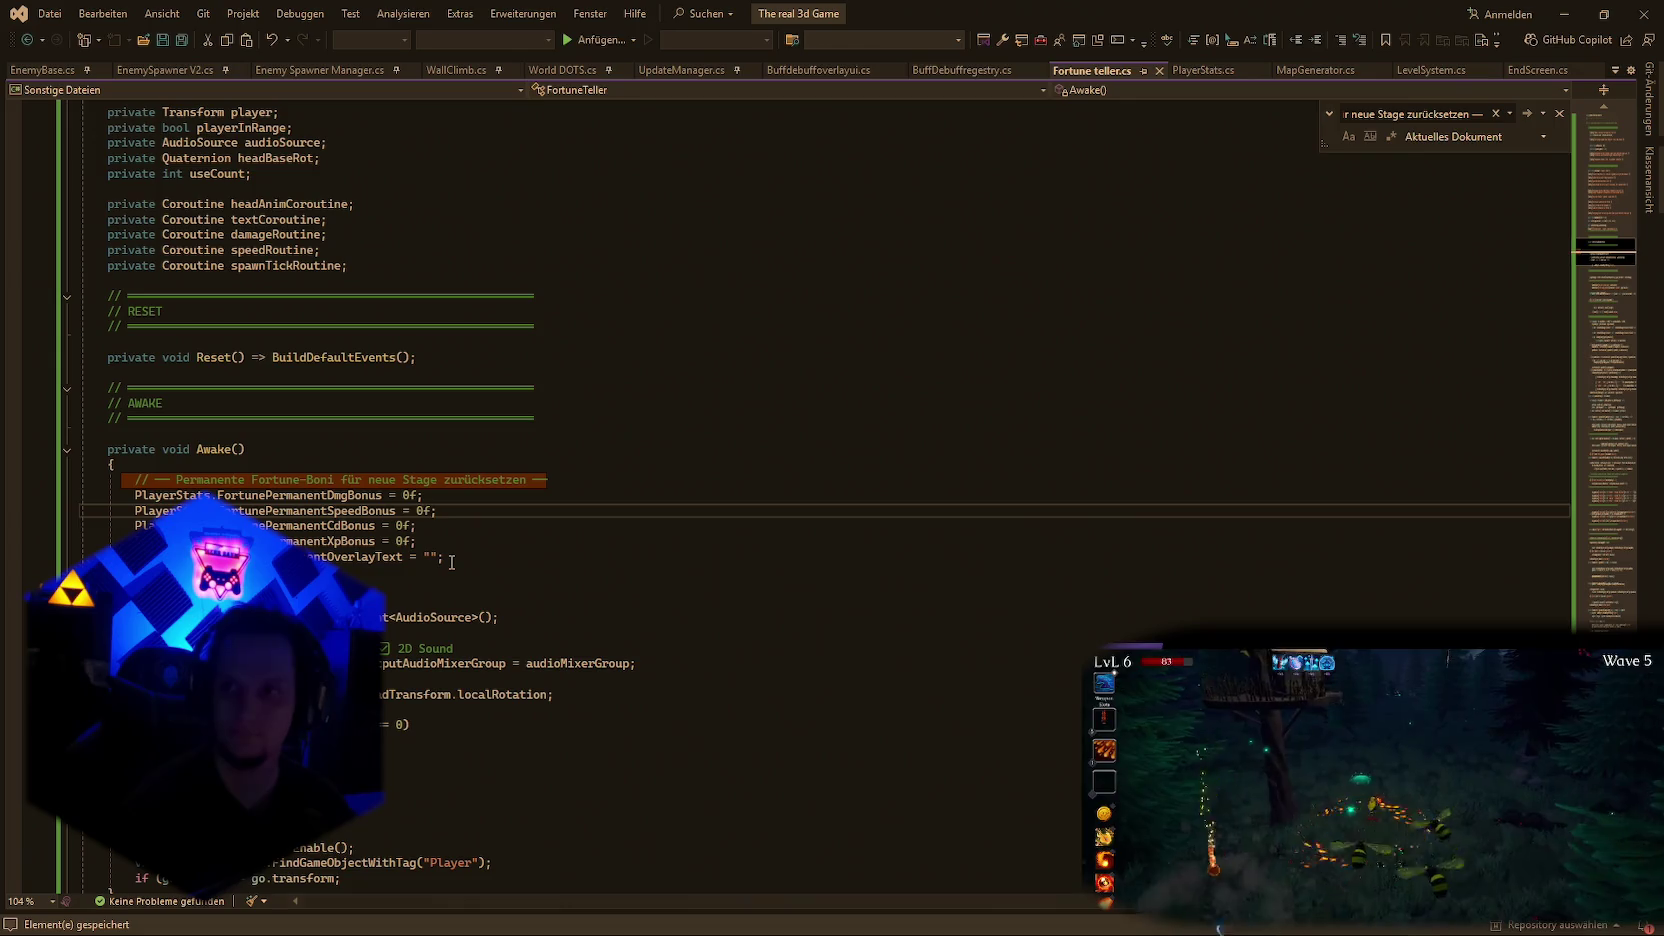
pyautogui.hotkey('shift', 'Up')
pyautogui.hotkey('shift', 'Up')
pyautogui.hotkey('shift', 'Up')
pyautogui.hotkey('ctrl', 'v')
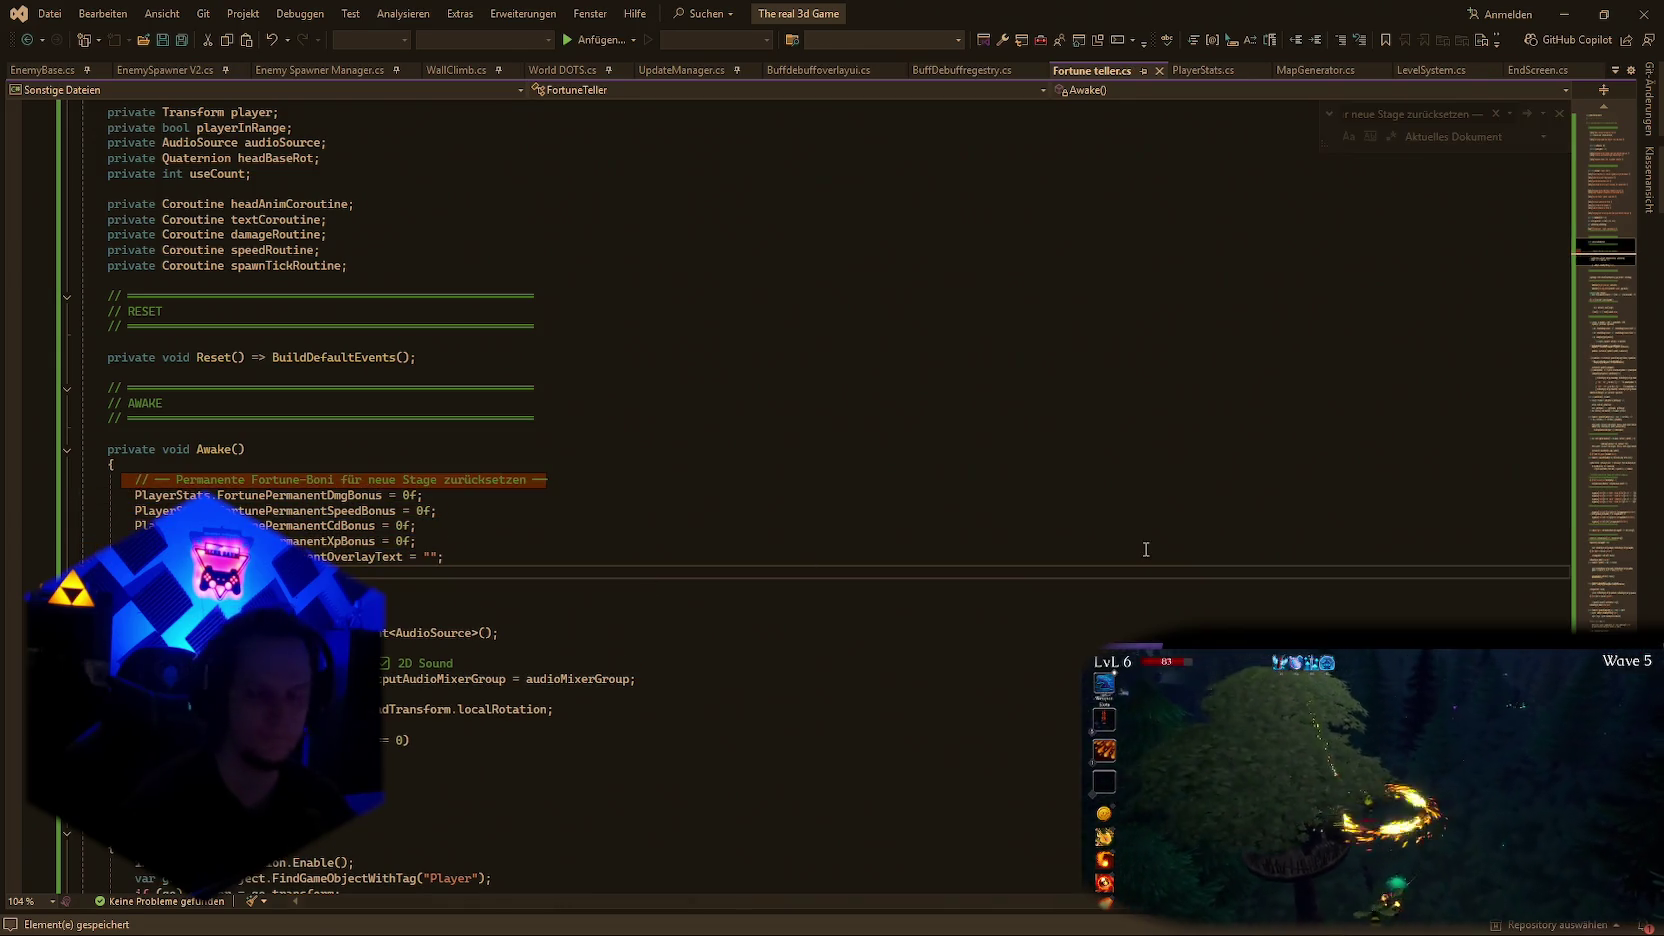
pyautogui.hotkey('alt', 'Tab')
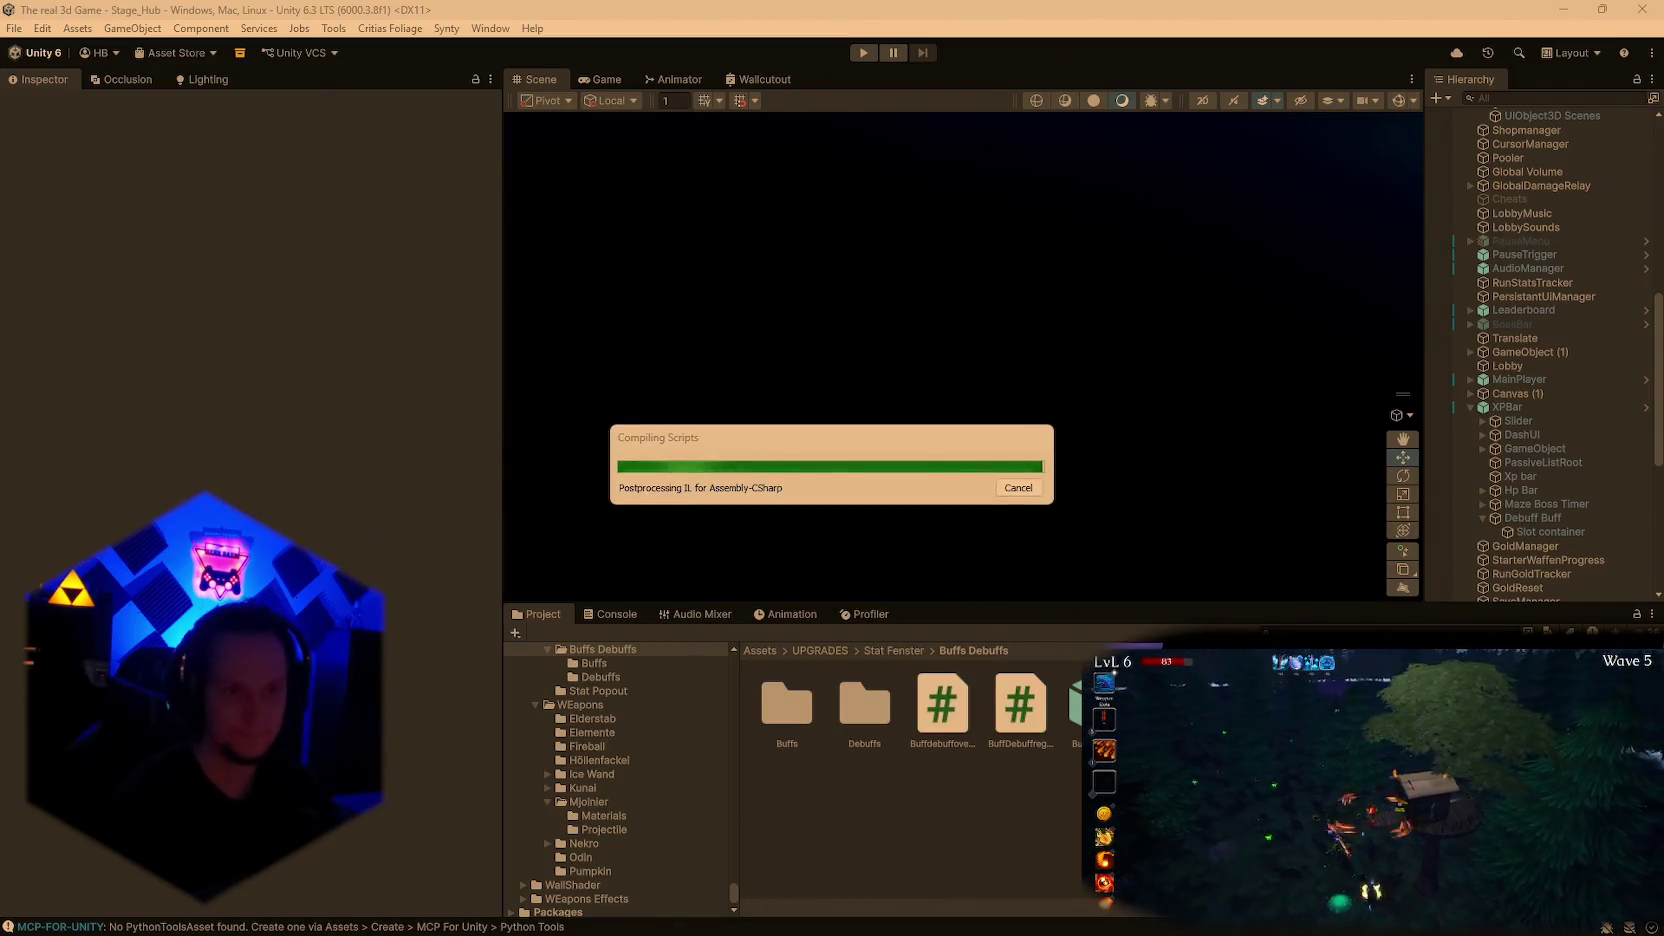
# Add the patch note 'fortune Teller buffs werden bei eienm neuen run jetzt auch resettet'
pyautogui.hotkey('alt', 'Tab')
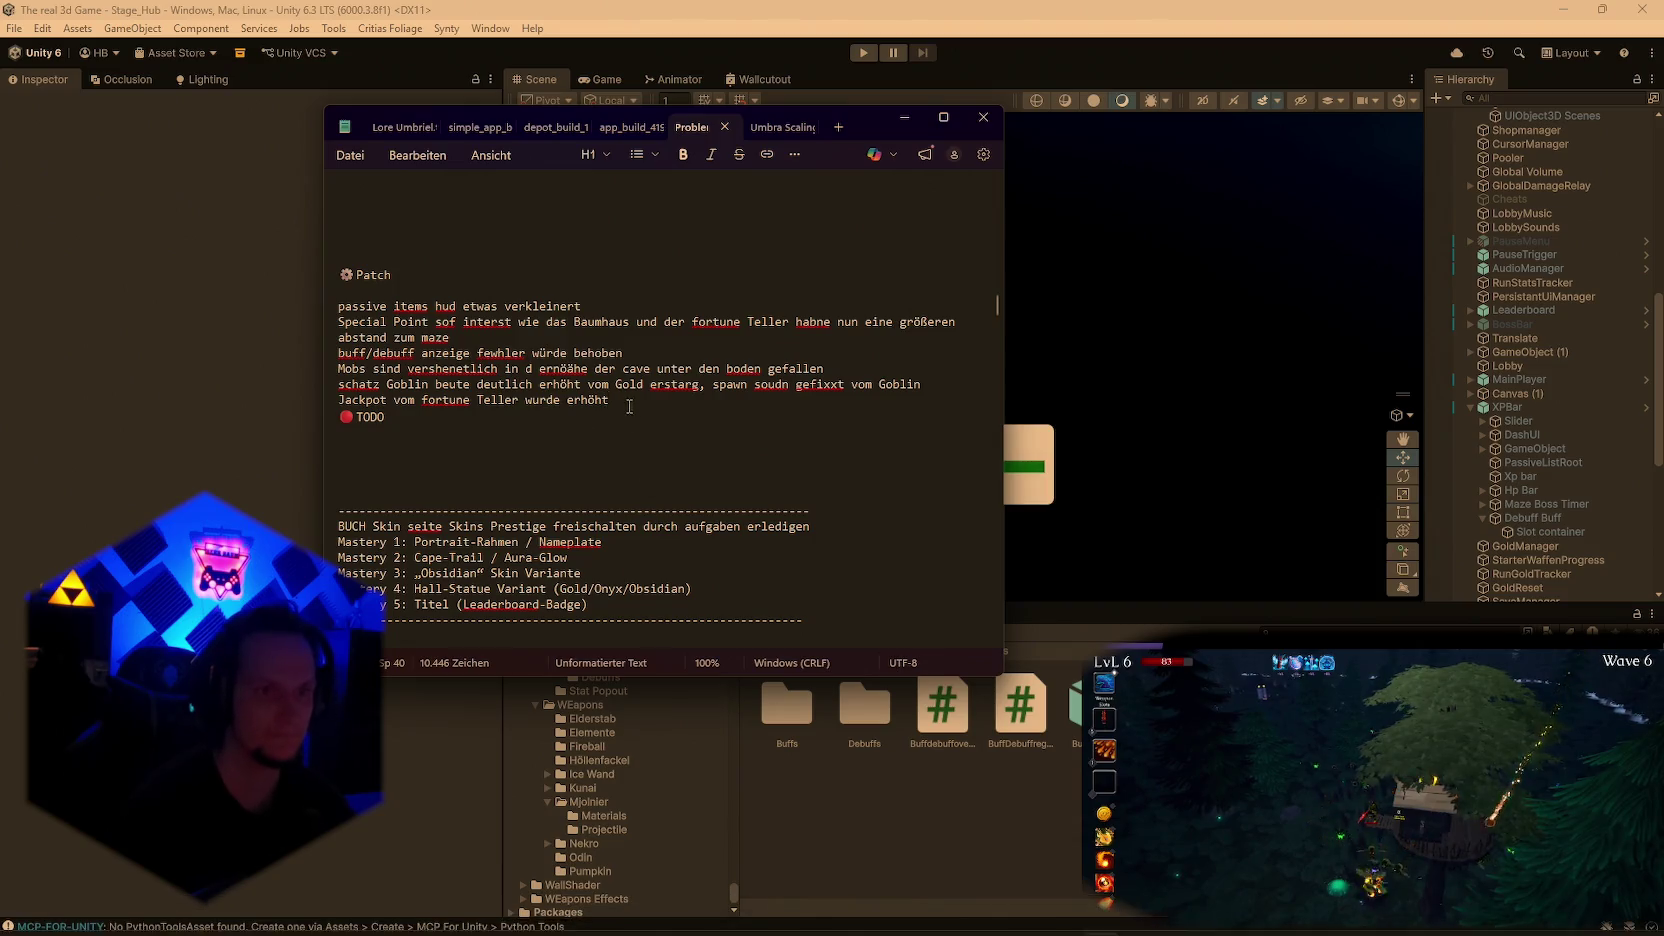
pyautogui.press('Return')
pyautogui.write('fortune Teller buff')
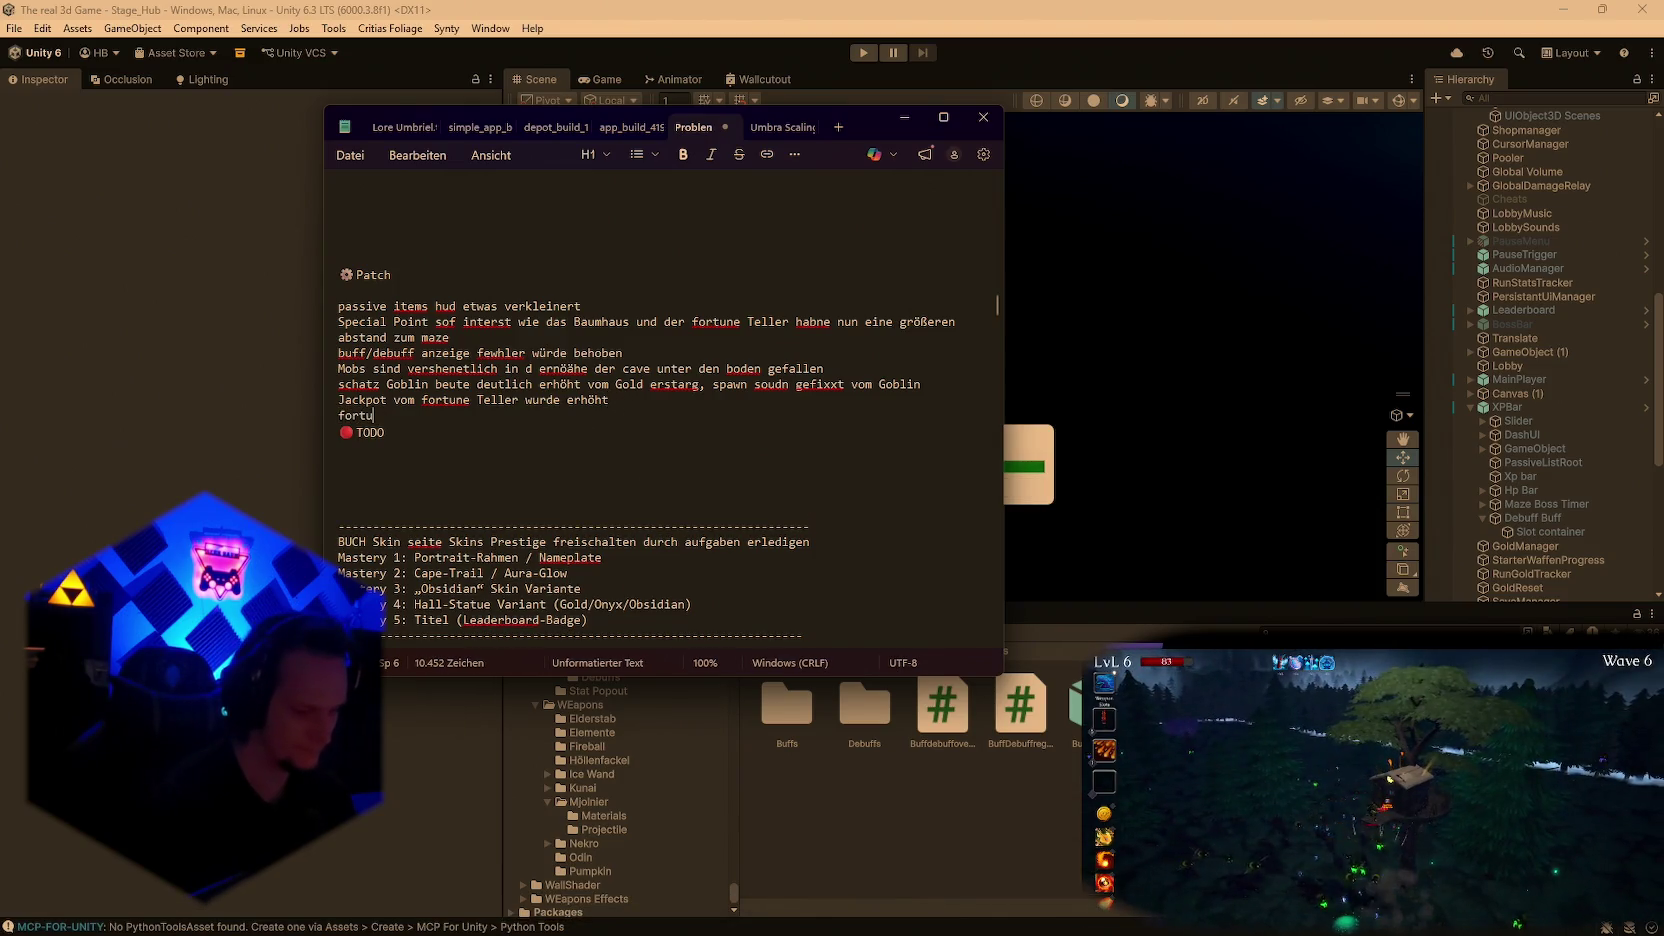
pyautogui.write('s werden bei eienm')
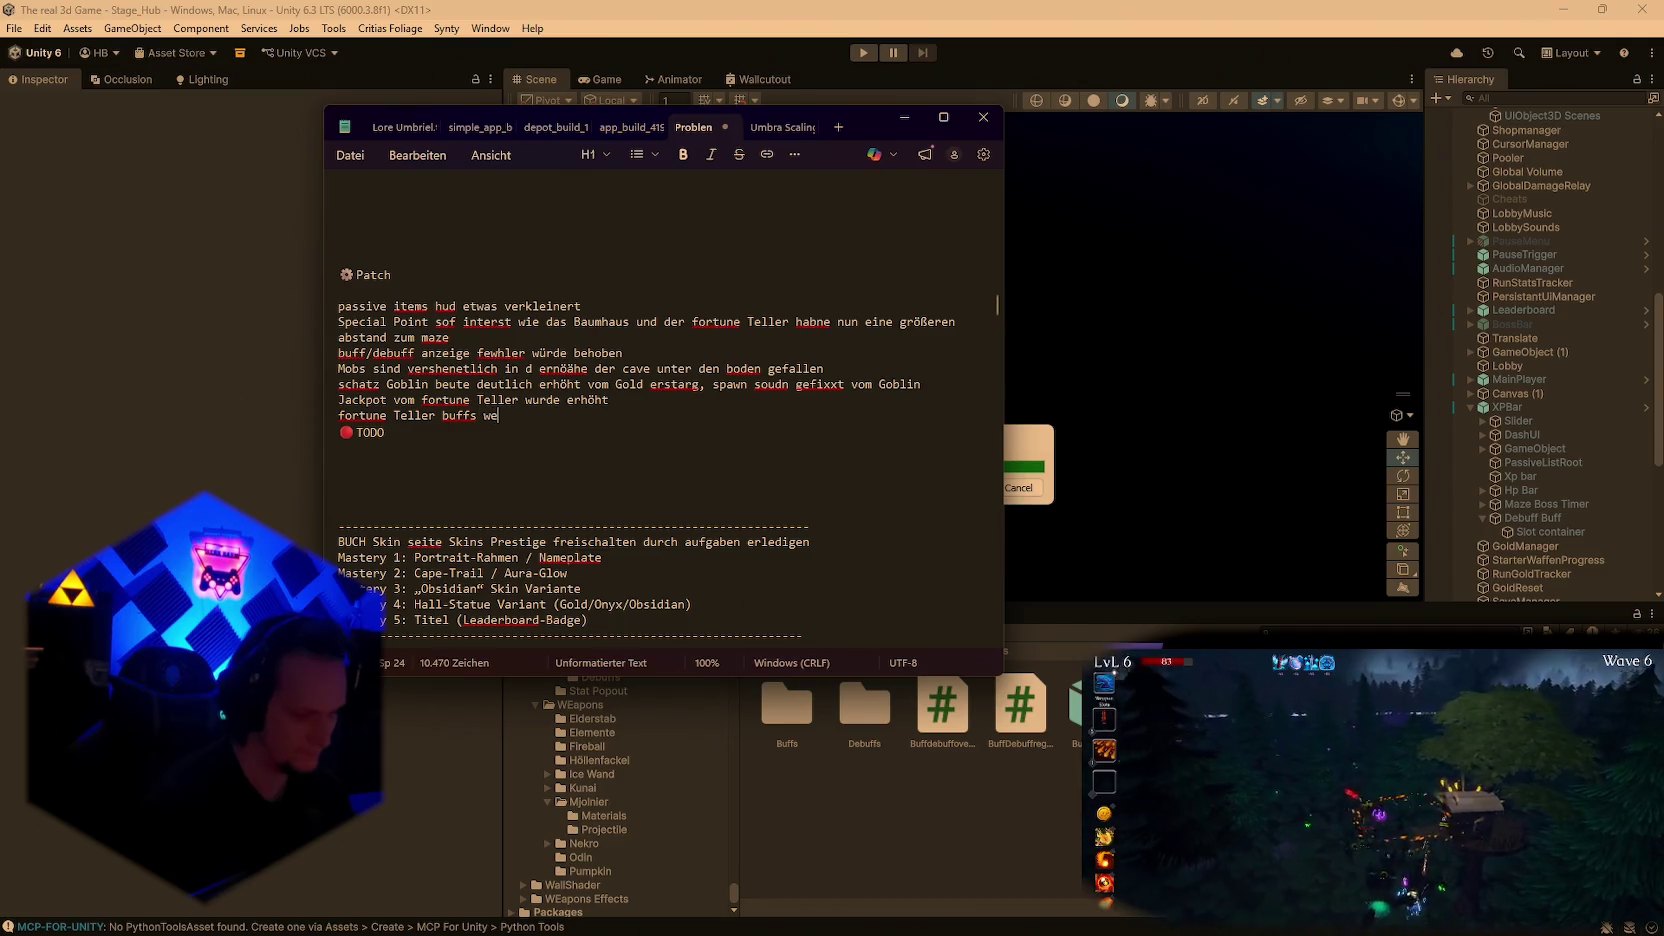
pyautogui.write(' neuen run jetzt auch re')
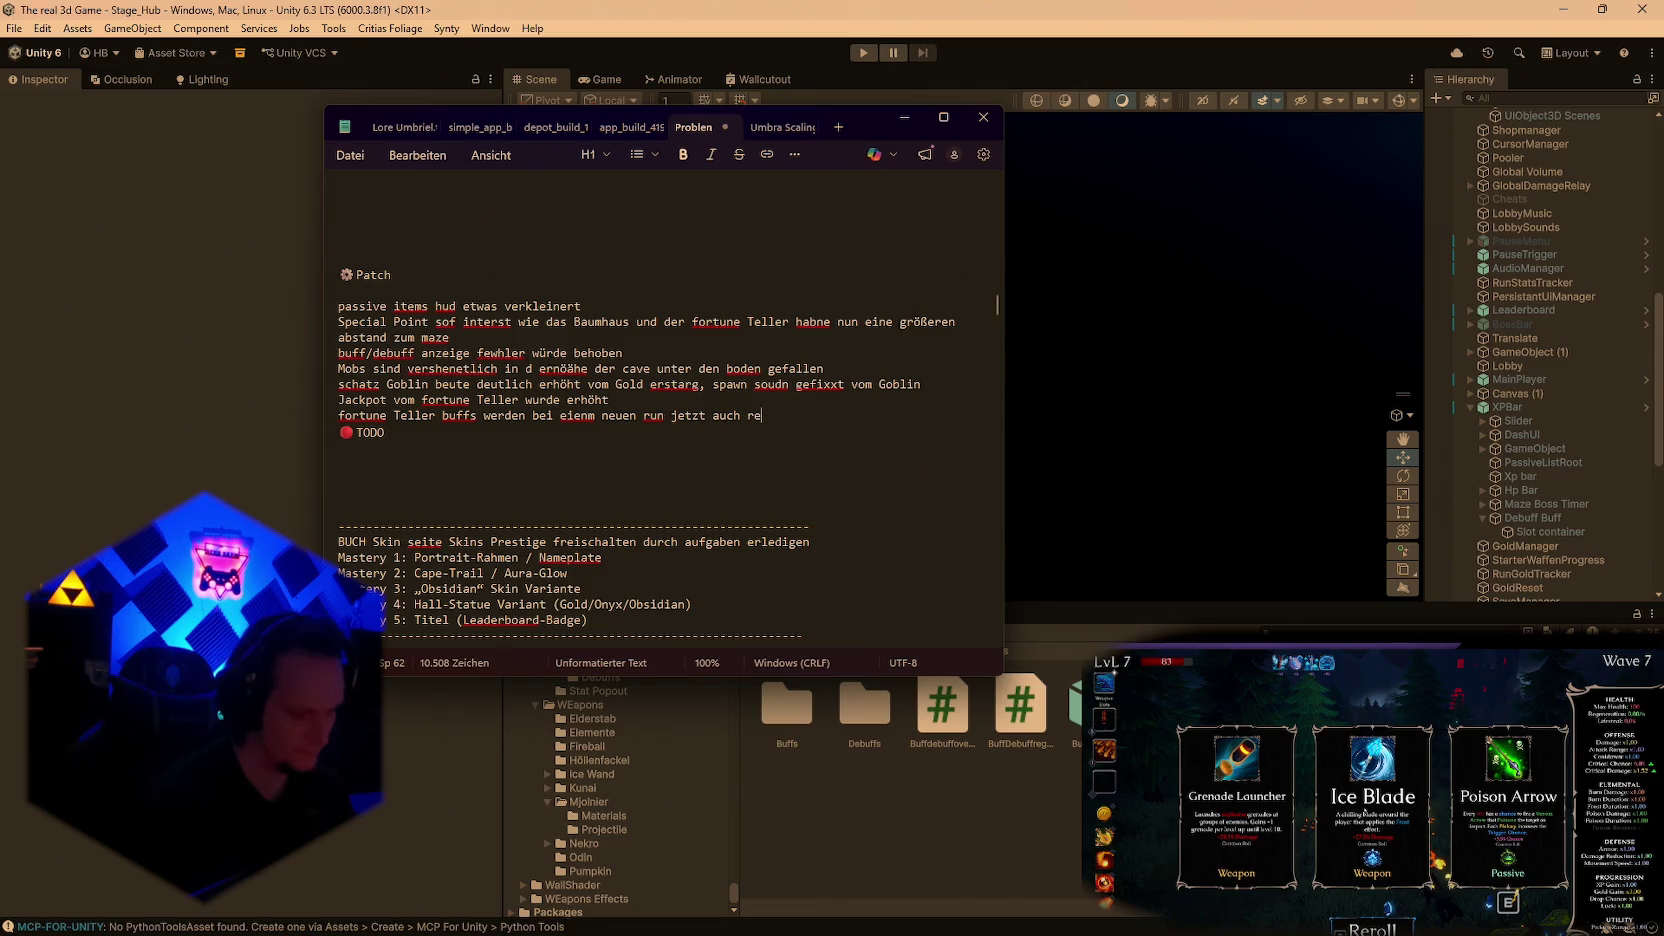
pyautogui.write('settet')
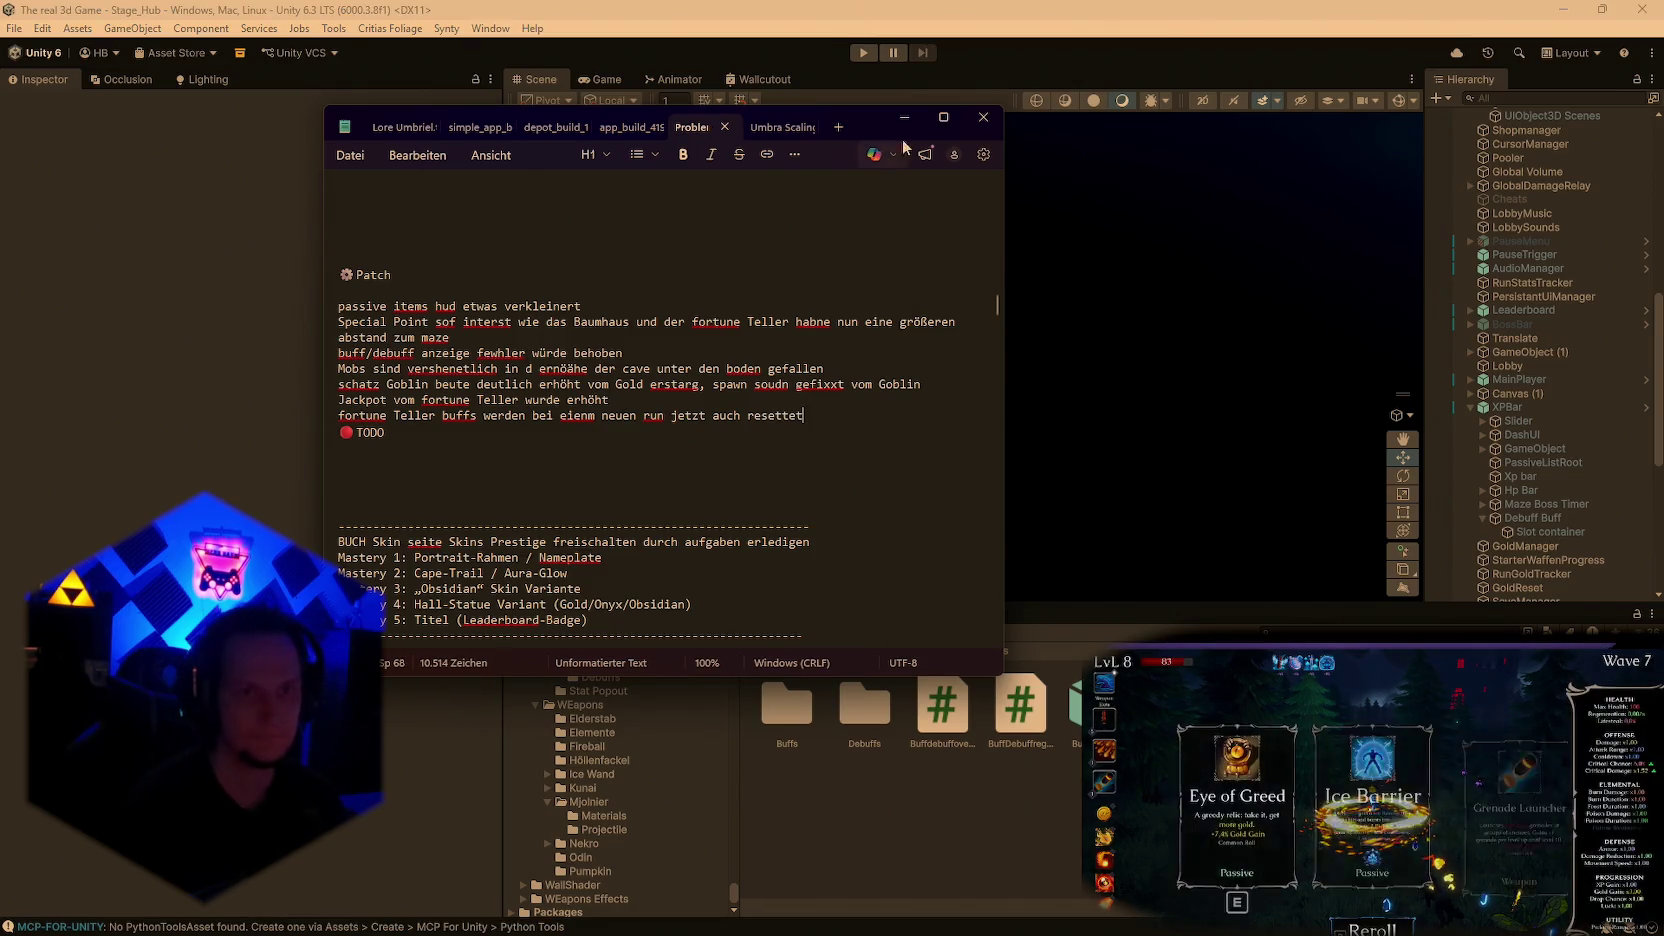
pyautogui.click(904, 117)
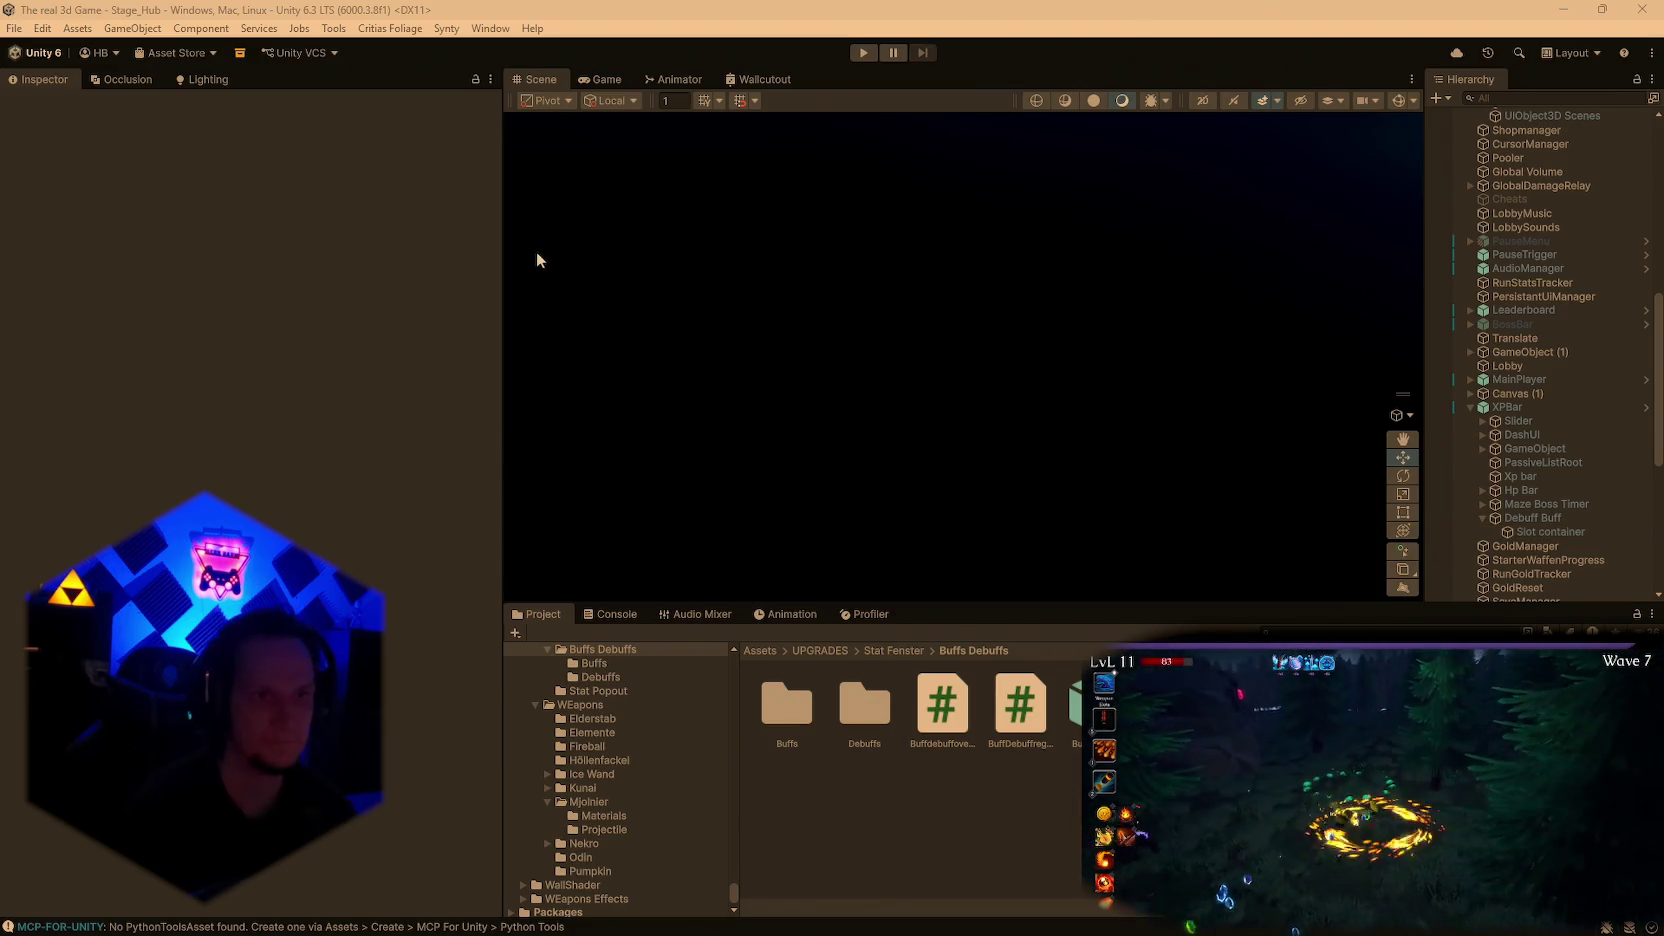
# Save the scene and open the Fortune teller folder from the 'Fortune' search results
pyautogui.click(14, 28)
pyautogui.click(42, 116)
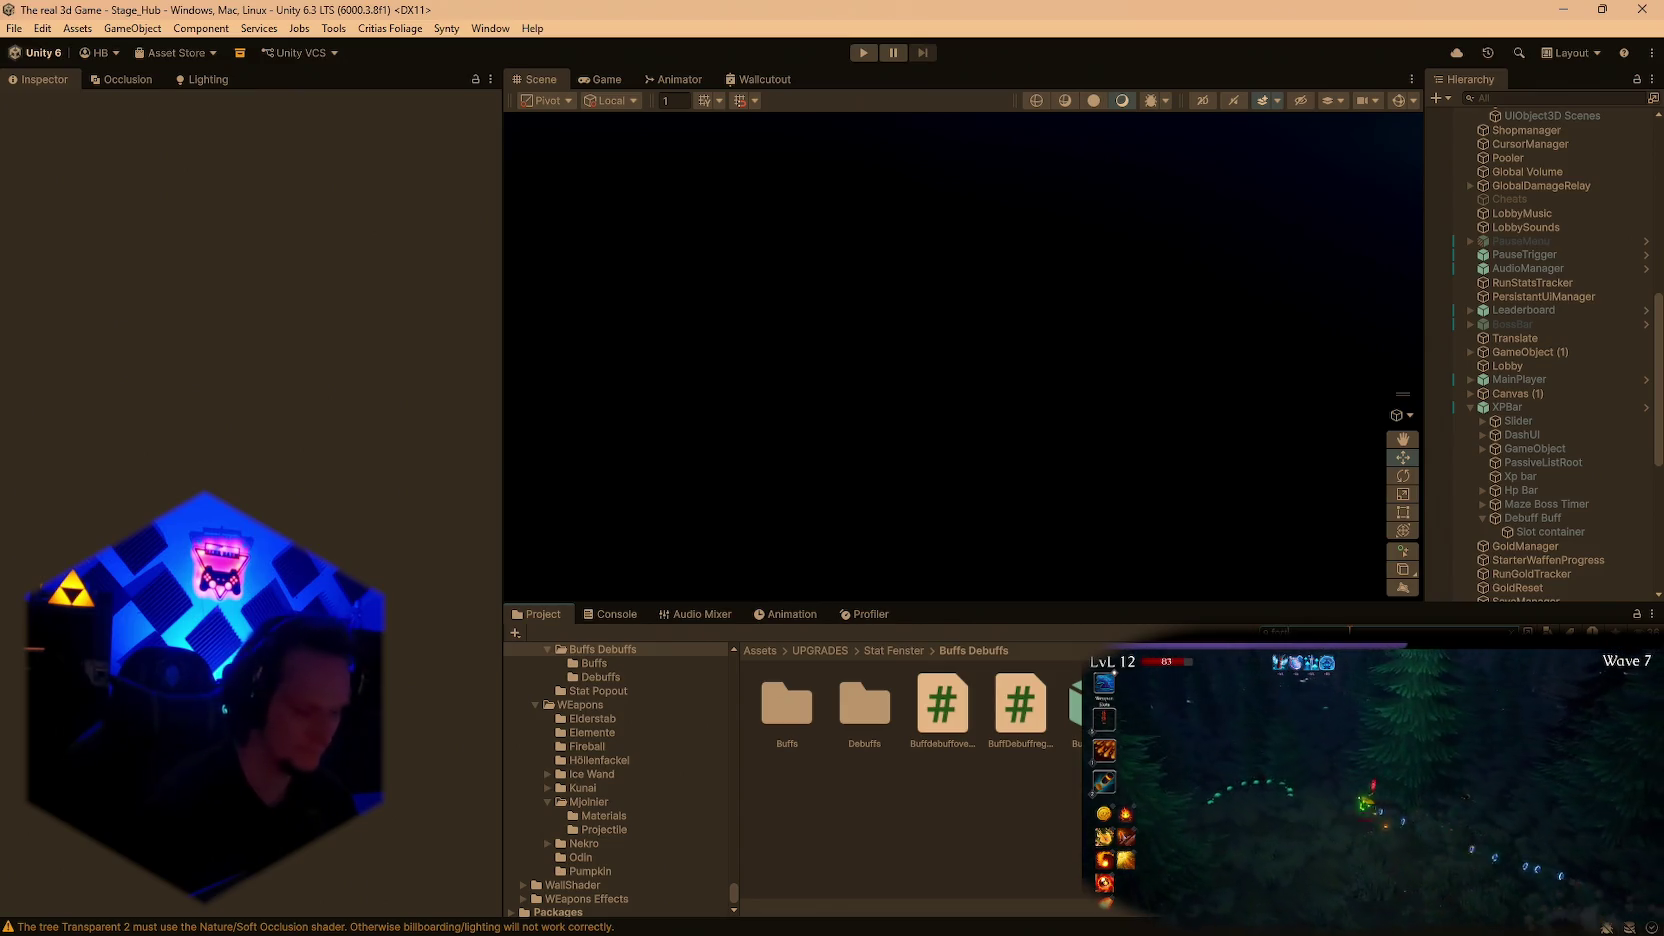
pyautogui.doubleClick(805, 708)
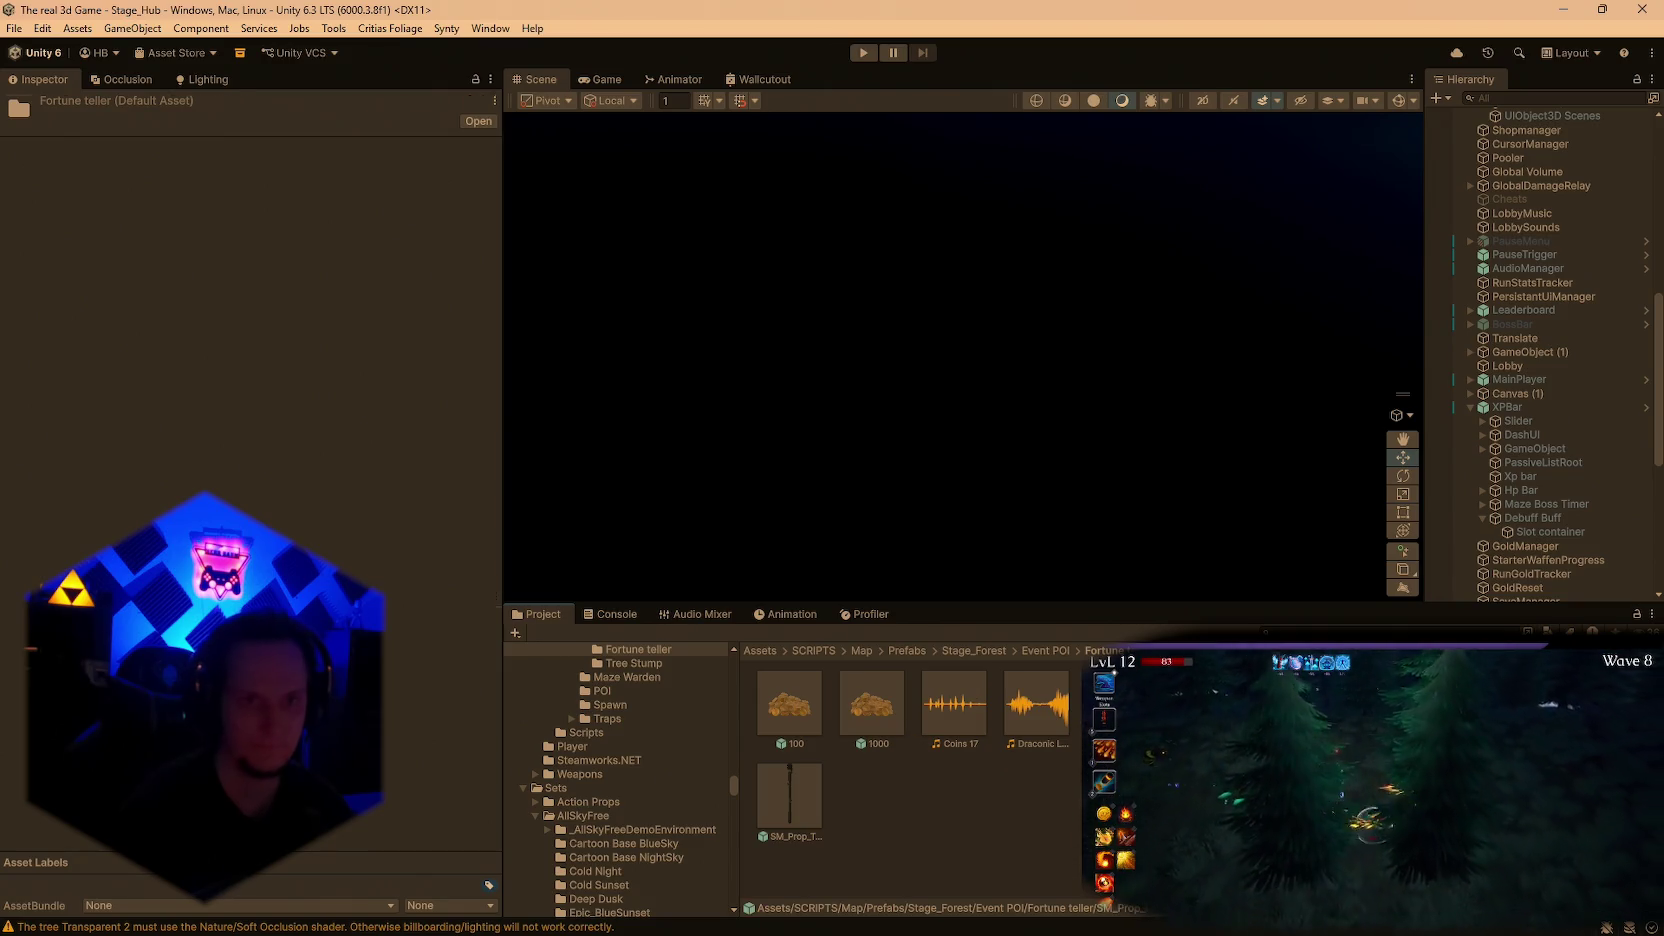
# Open the fortune teller prefab and select the 1000 price Text (TMP) under Canvas
pyautogui.doubleClick(789, 795)
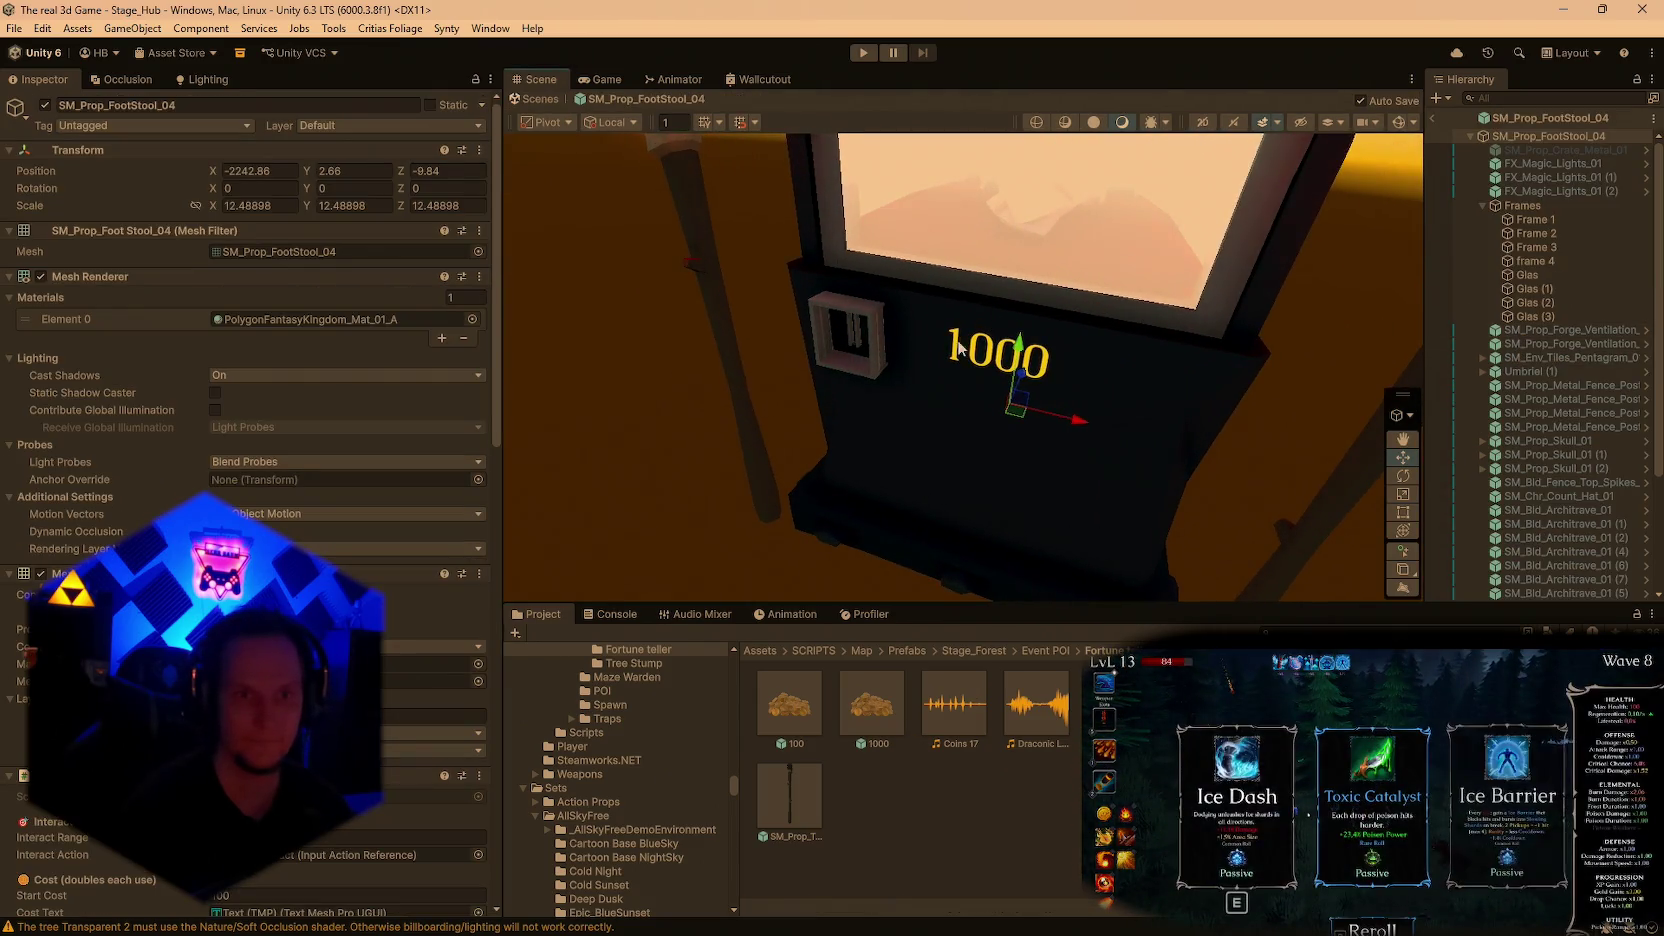
pyautogui.click(958, 348)
pyautogui.scroll(-4, 1557, 407)
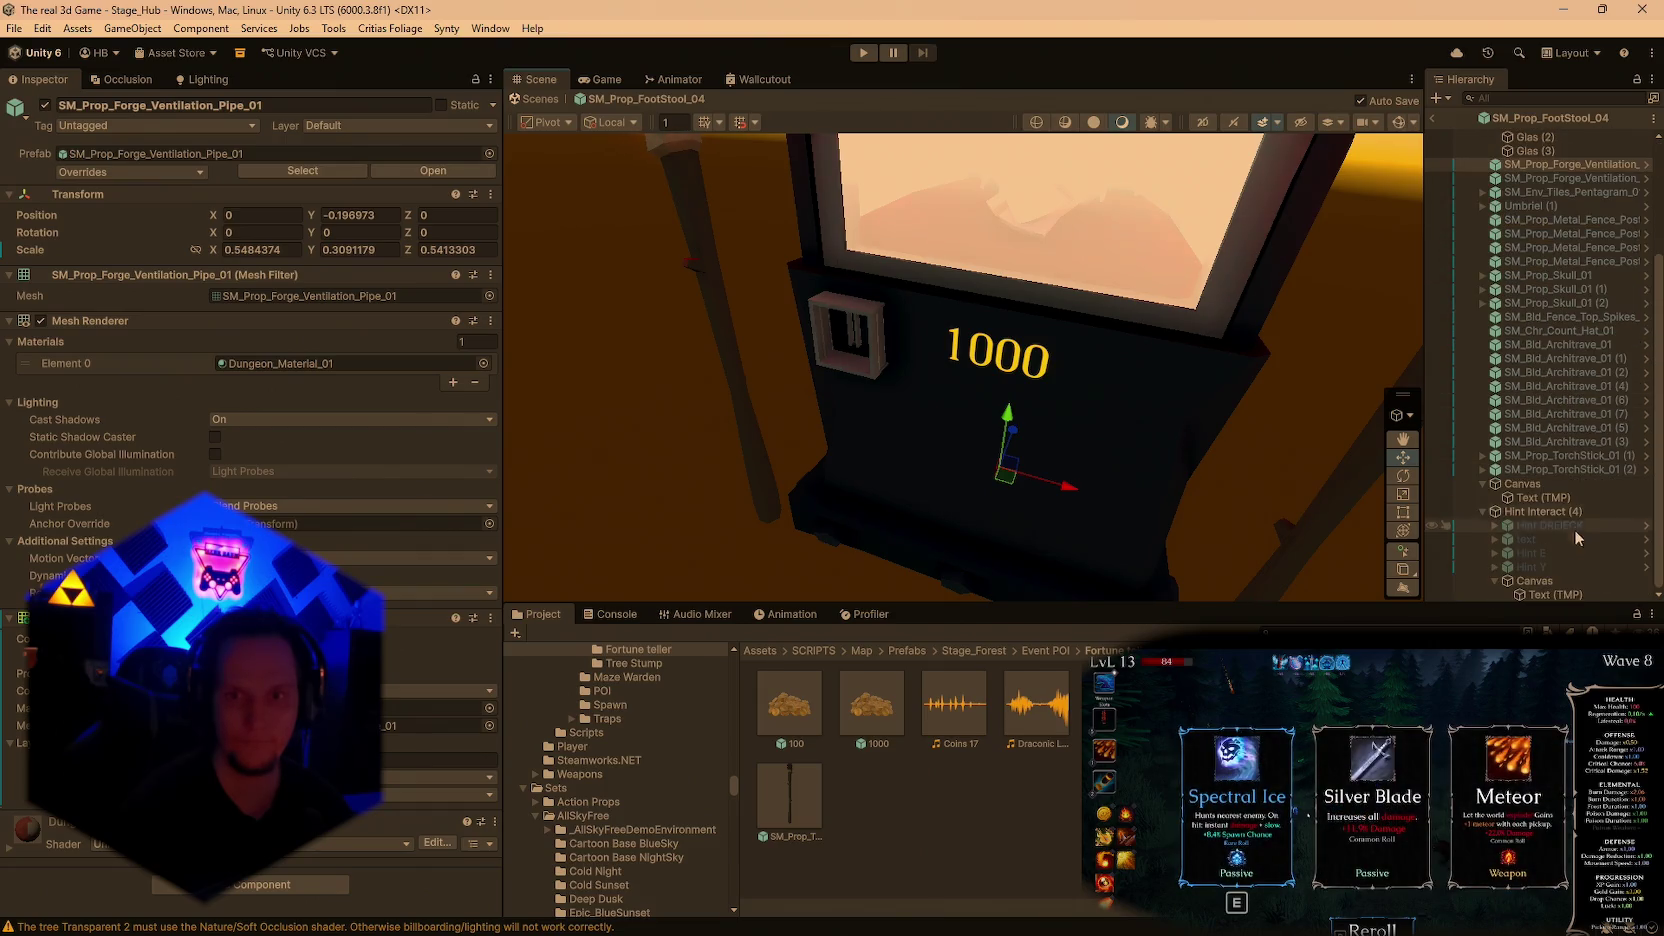
pyautogui.click(1542, 497)
pyautogui.scroll(-3, 340, 428)
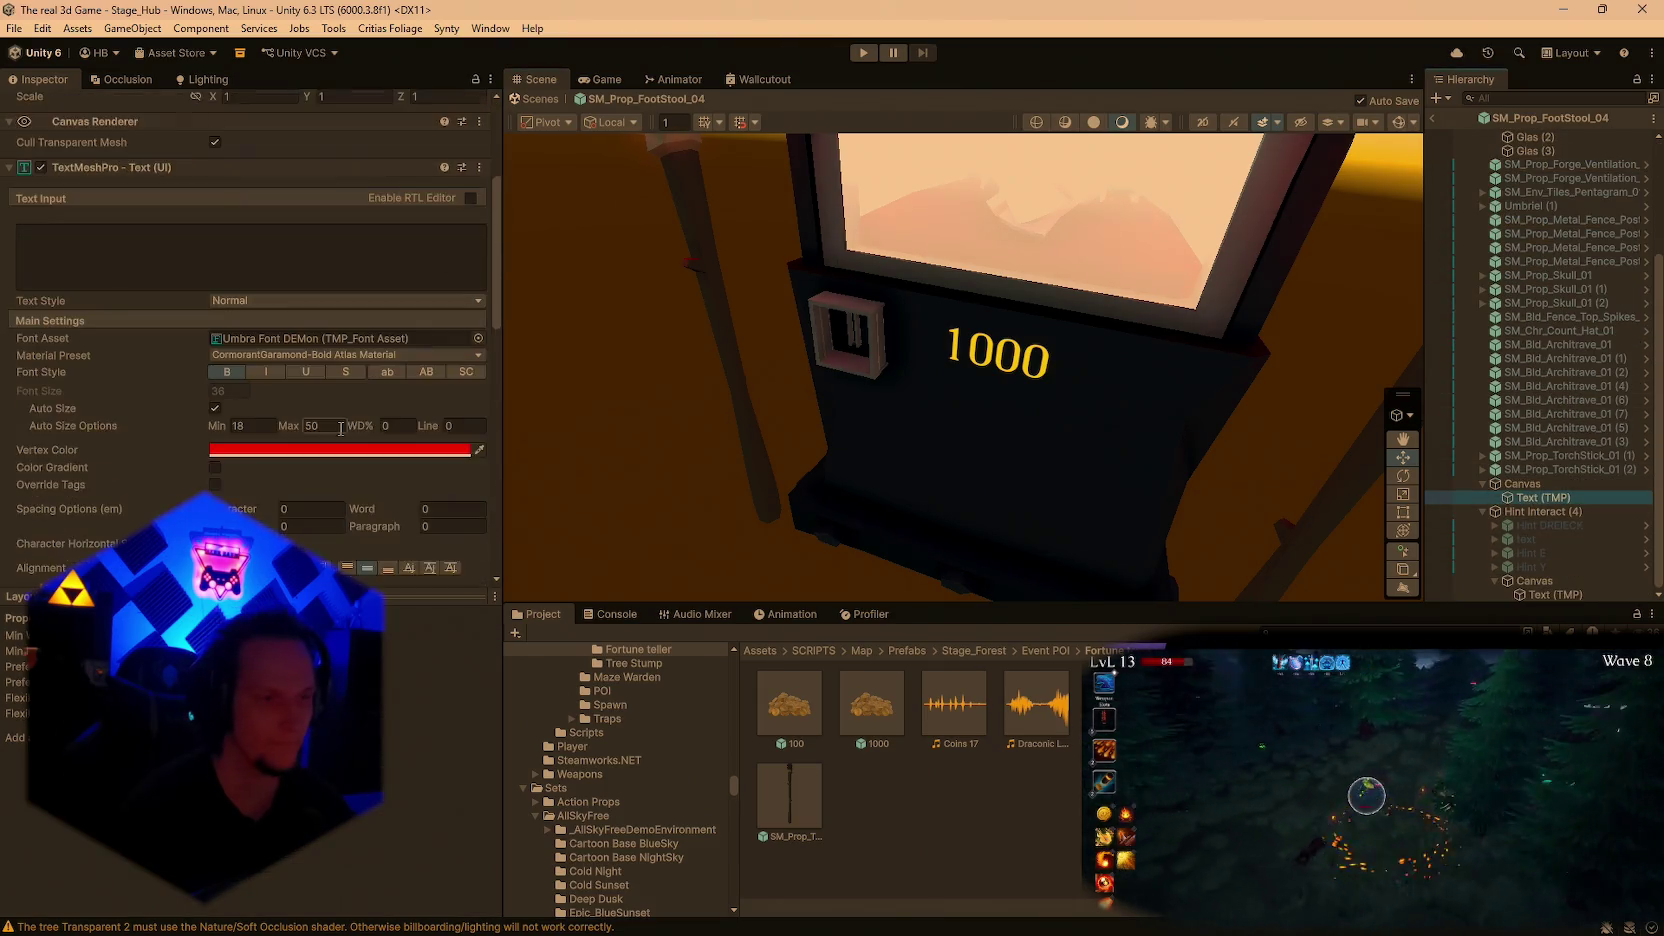
pyautogui.scroll(-2, 340, 428)
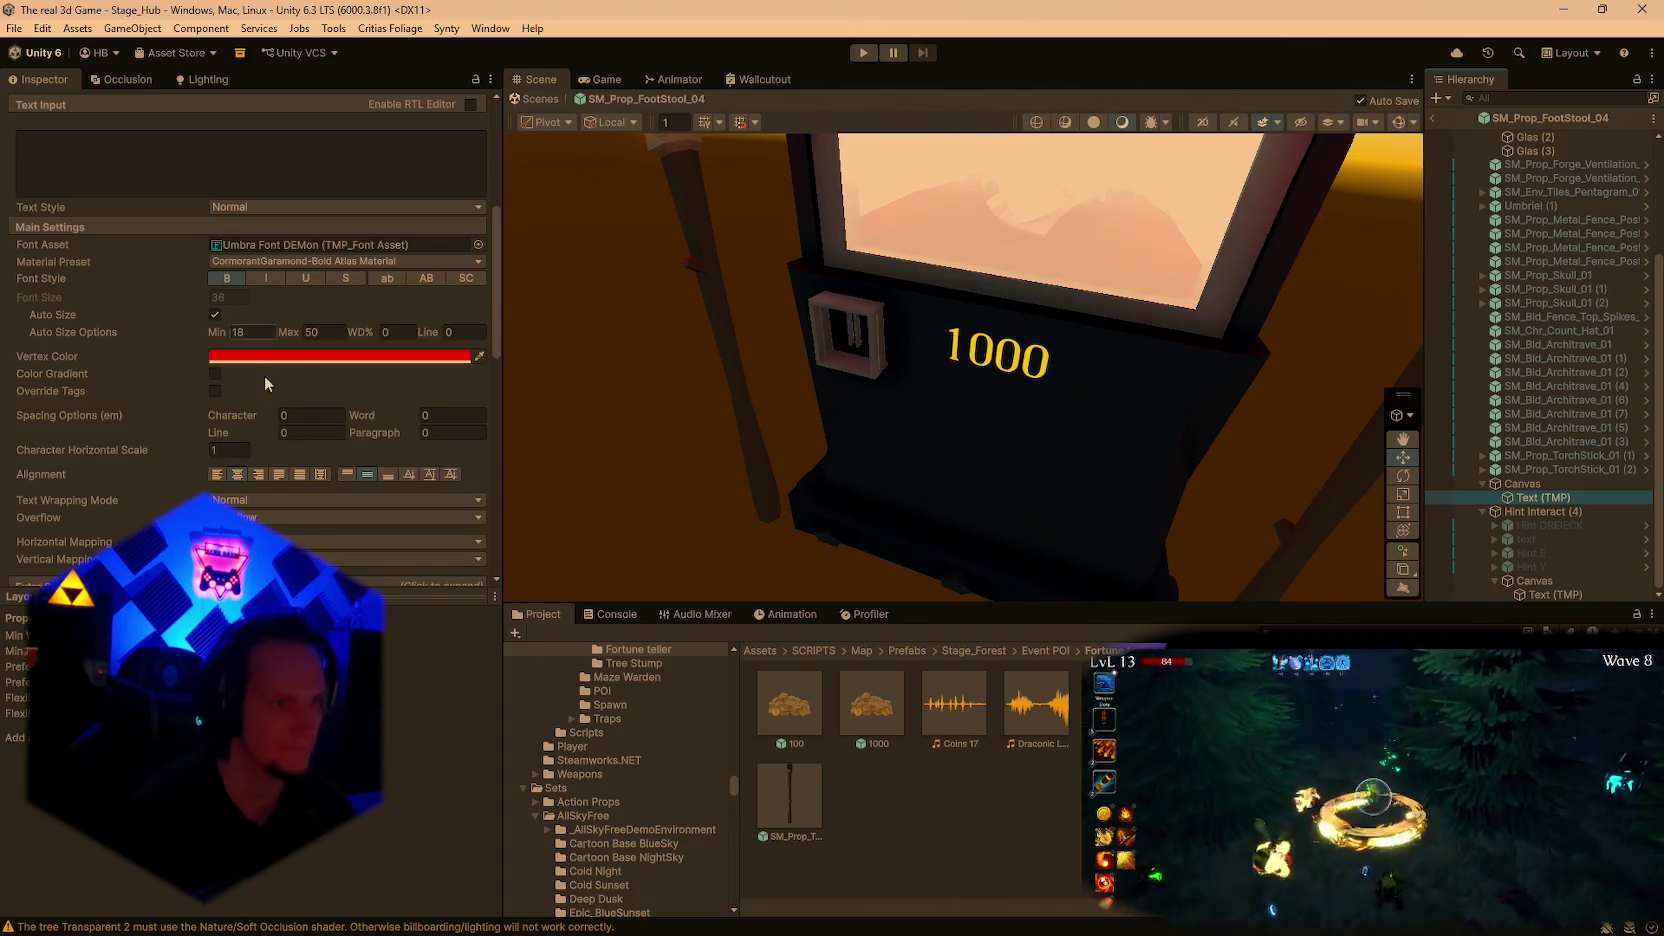
pyautogui.click(1547, 595)
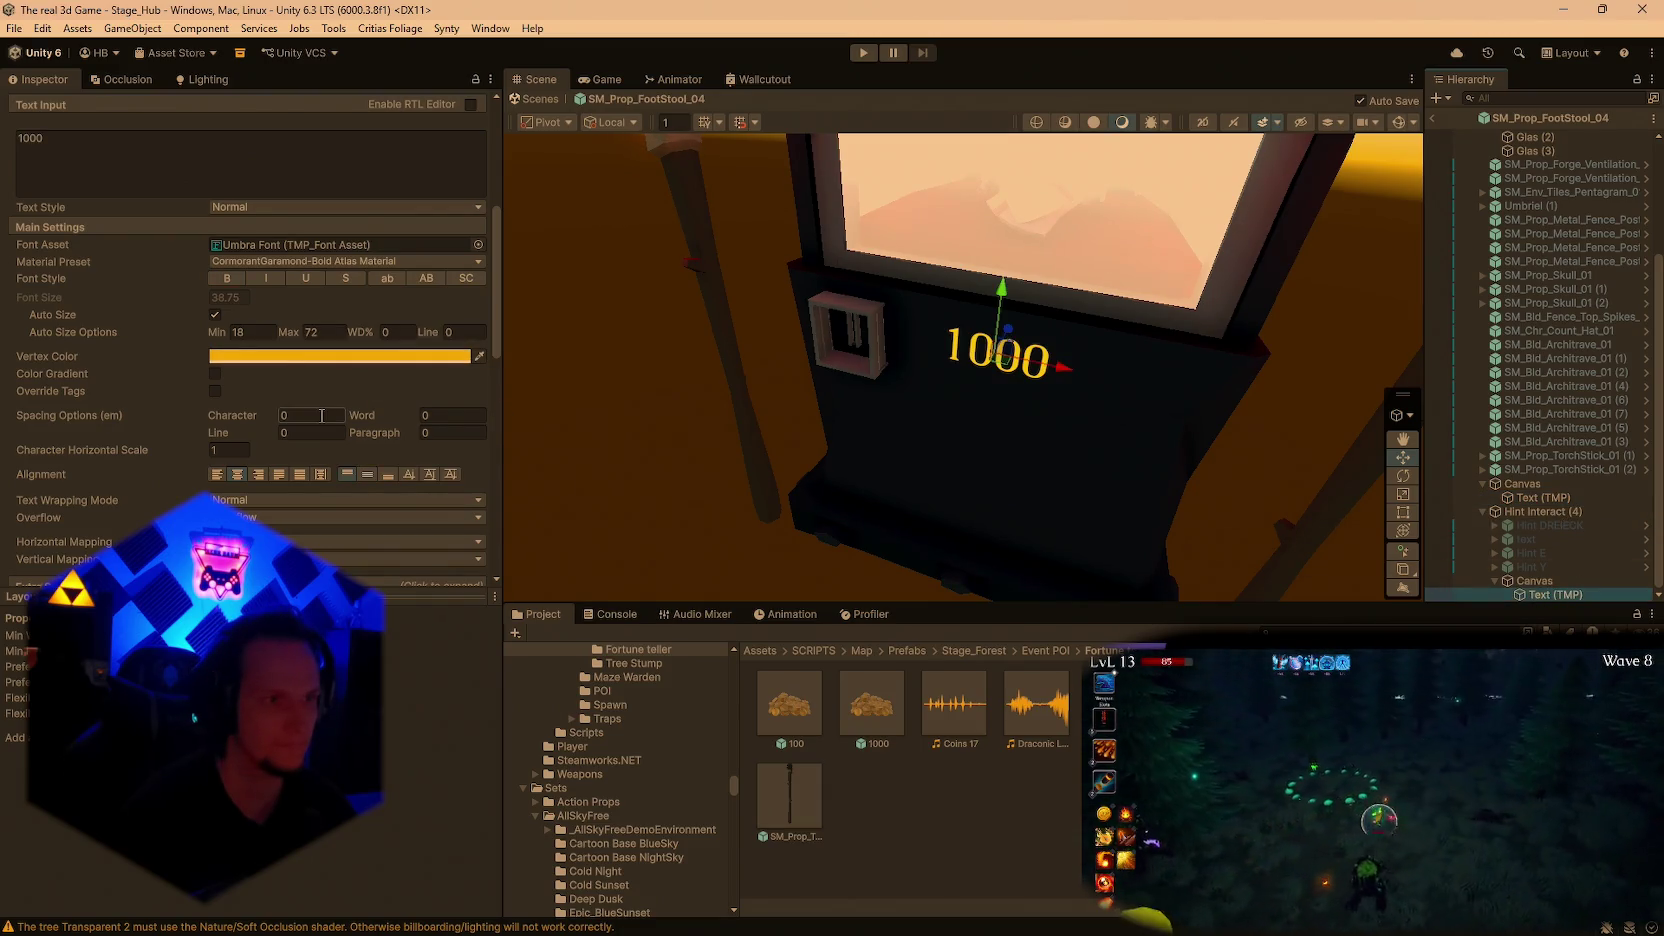
# Set the 1000 price text's font asset to Umbra Font nicht durchsichtig and exit prefab mode
pyautogui.scroll(-1, 321, 390)
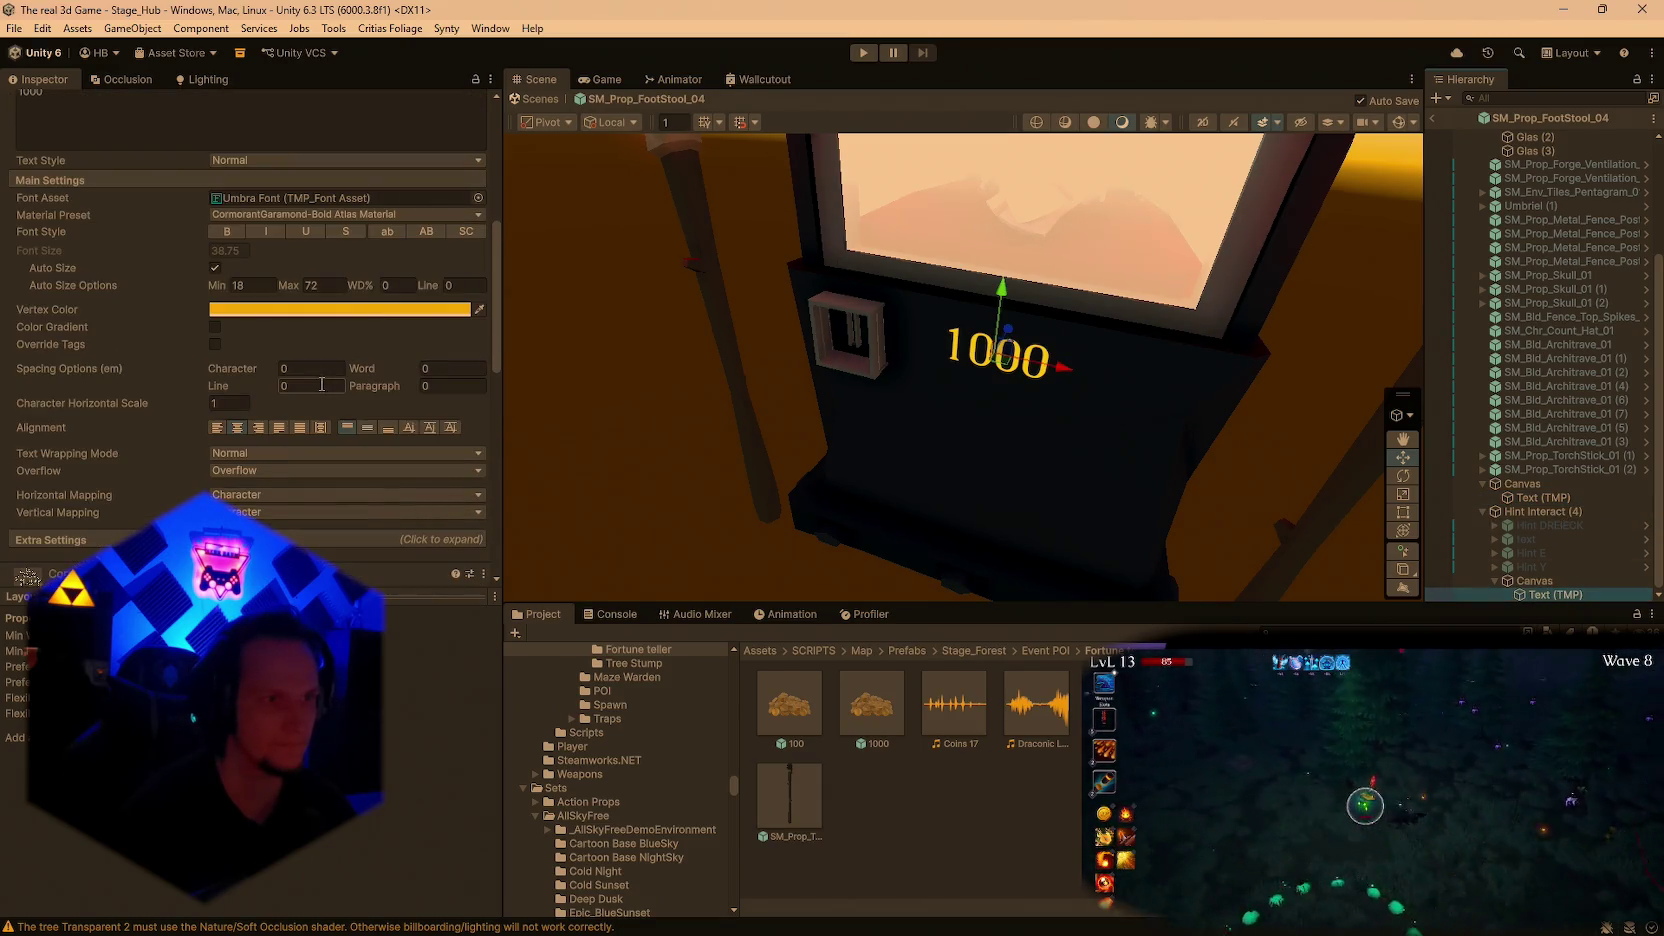
pyautogui.click(290, 198)
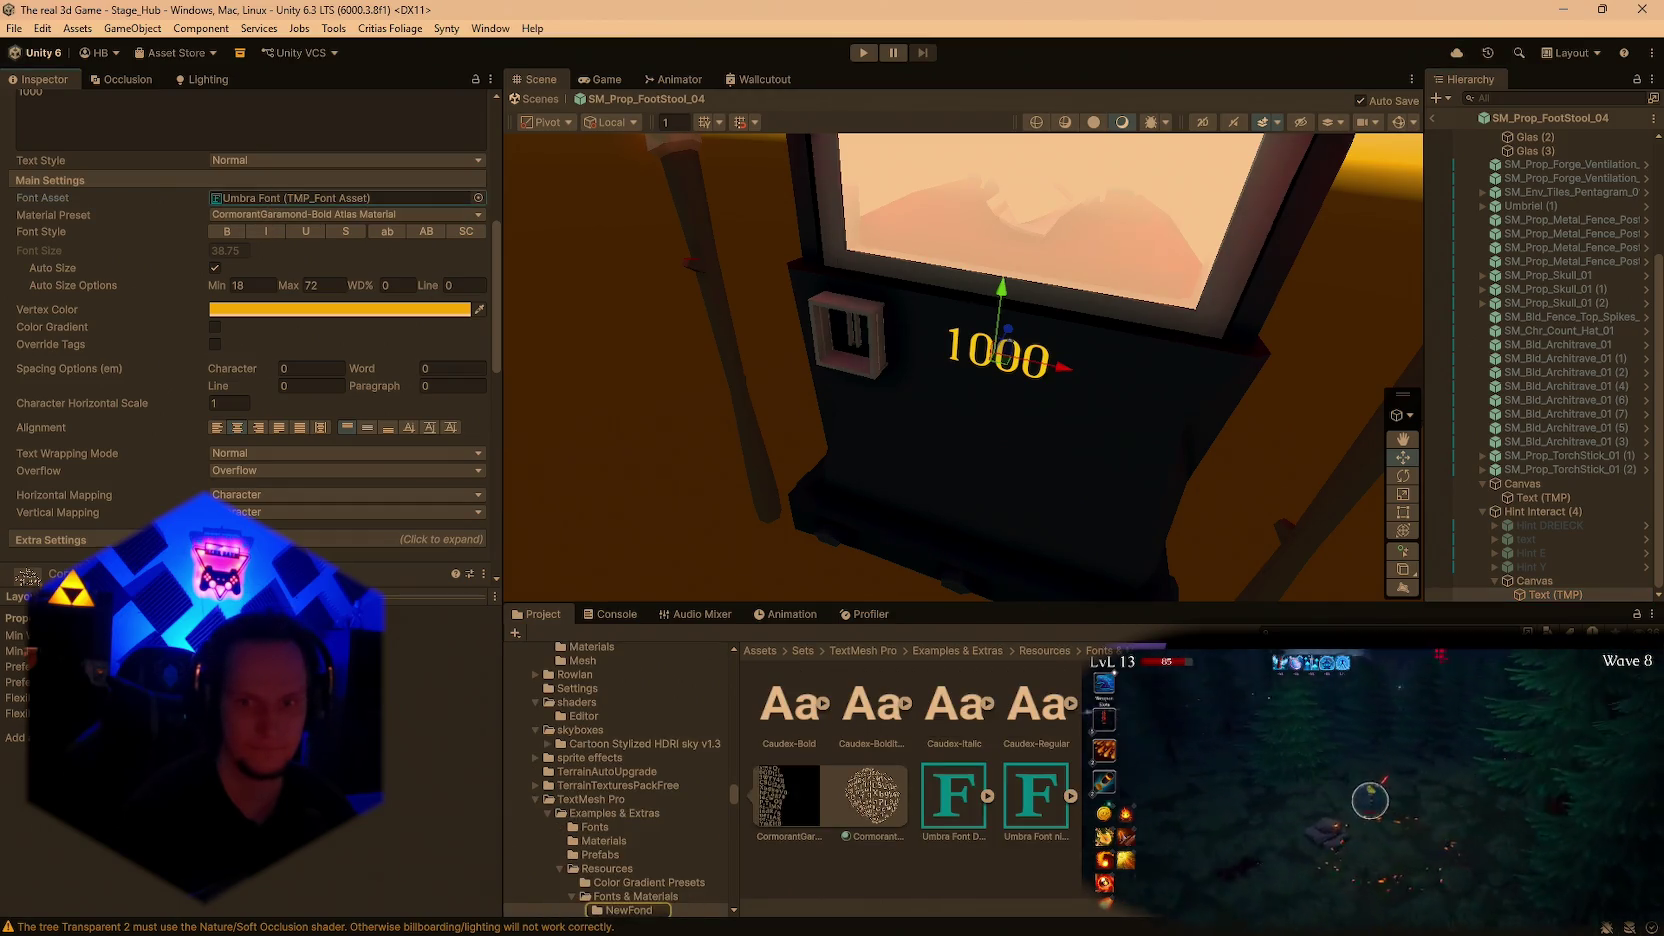
pyautogui.click(968, 808)
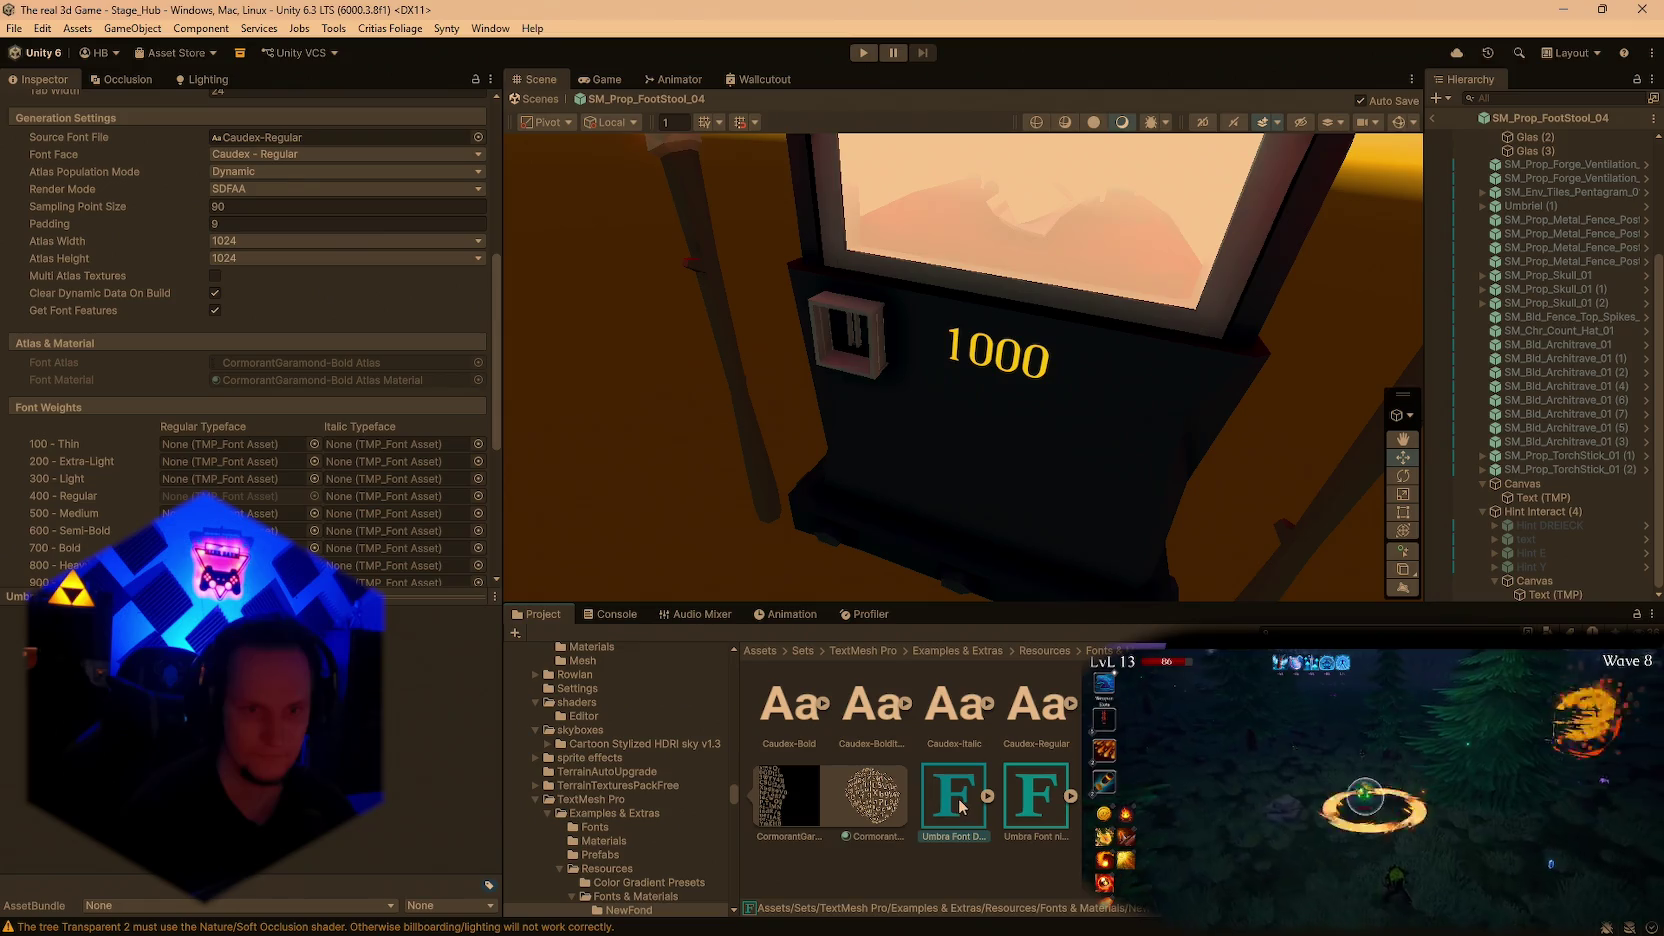
pyautogui.scroll(5, 326, 373)
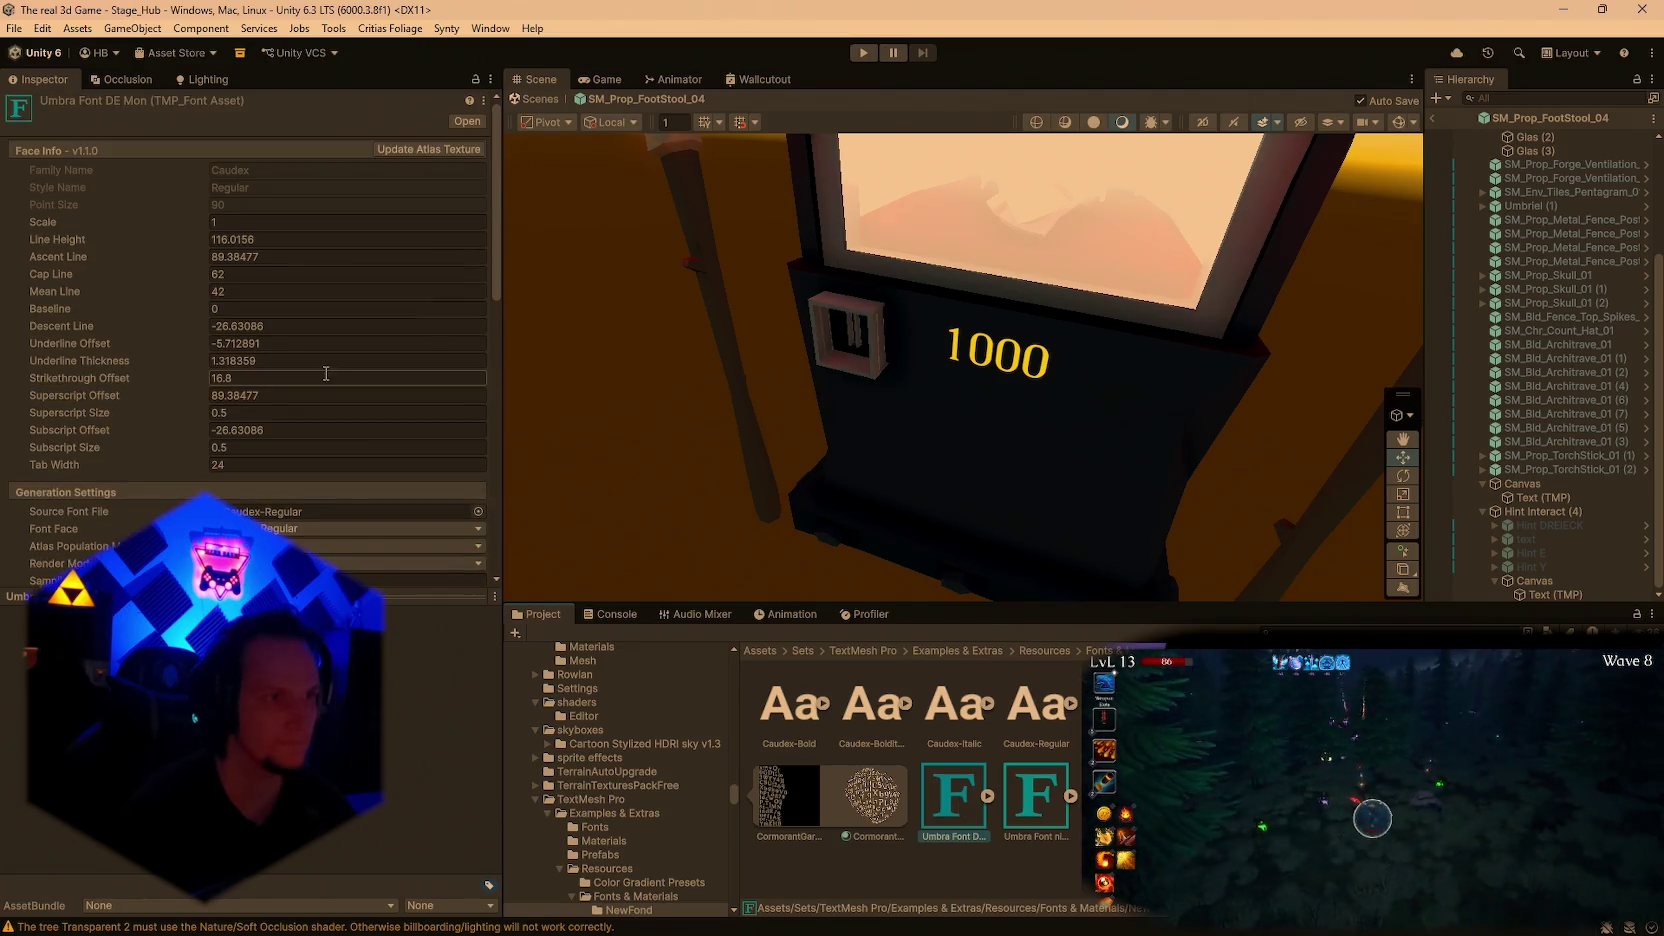
pyautogui.click(1053, 808)
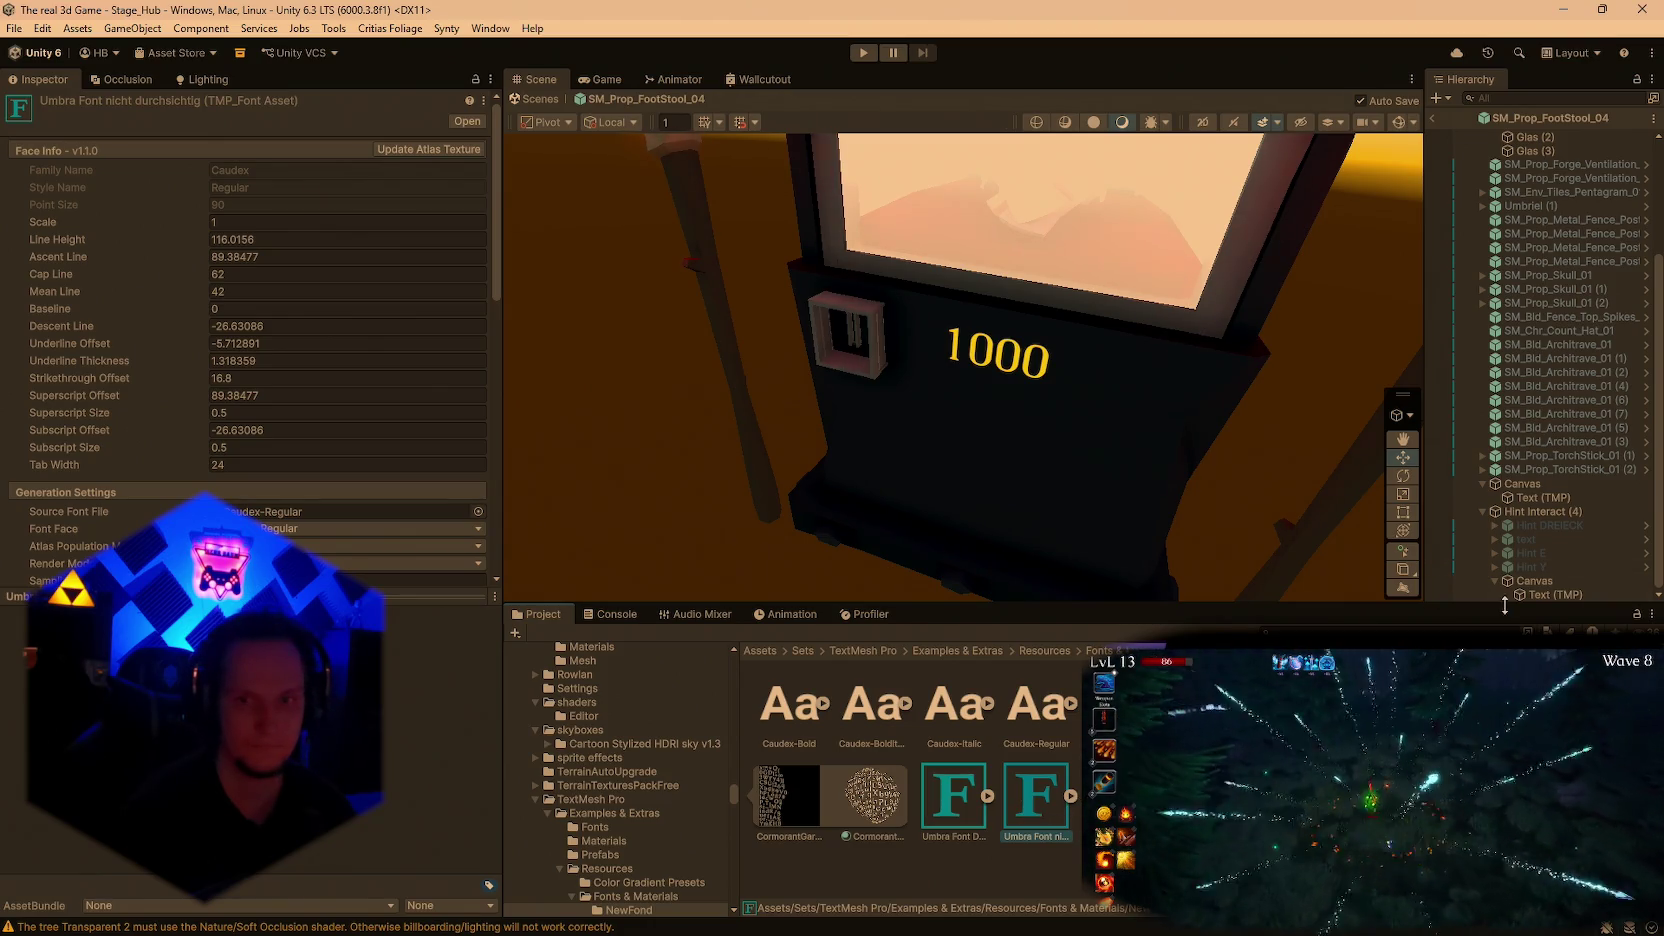
pyautogui.click(1535, 595)
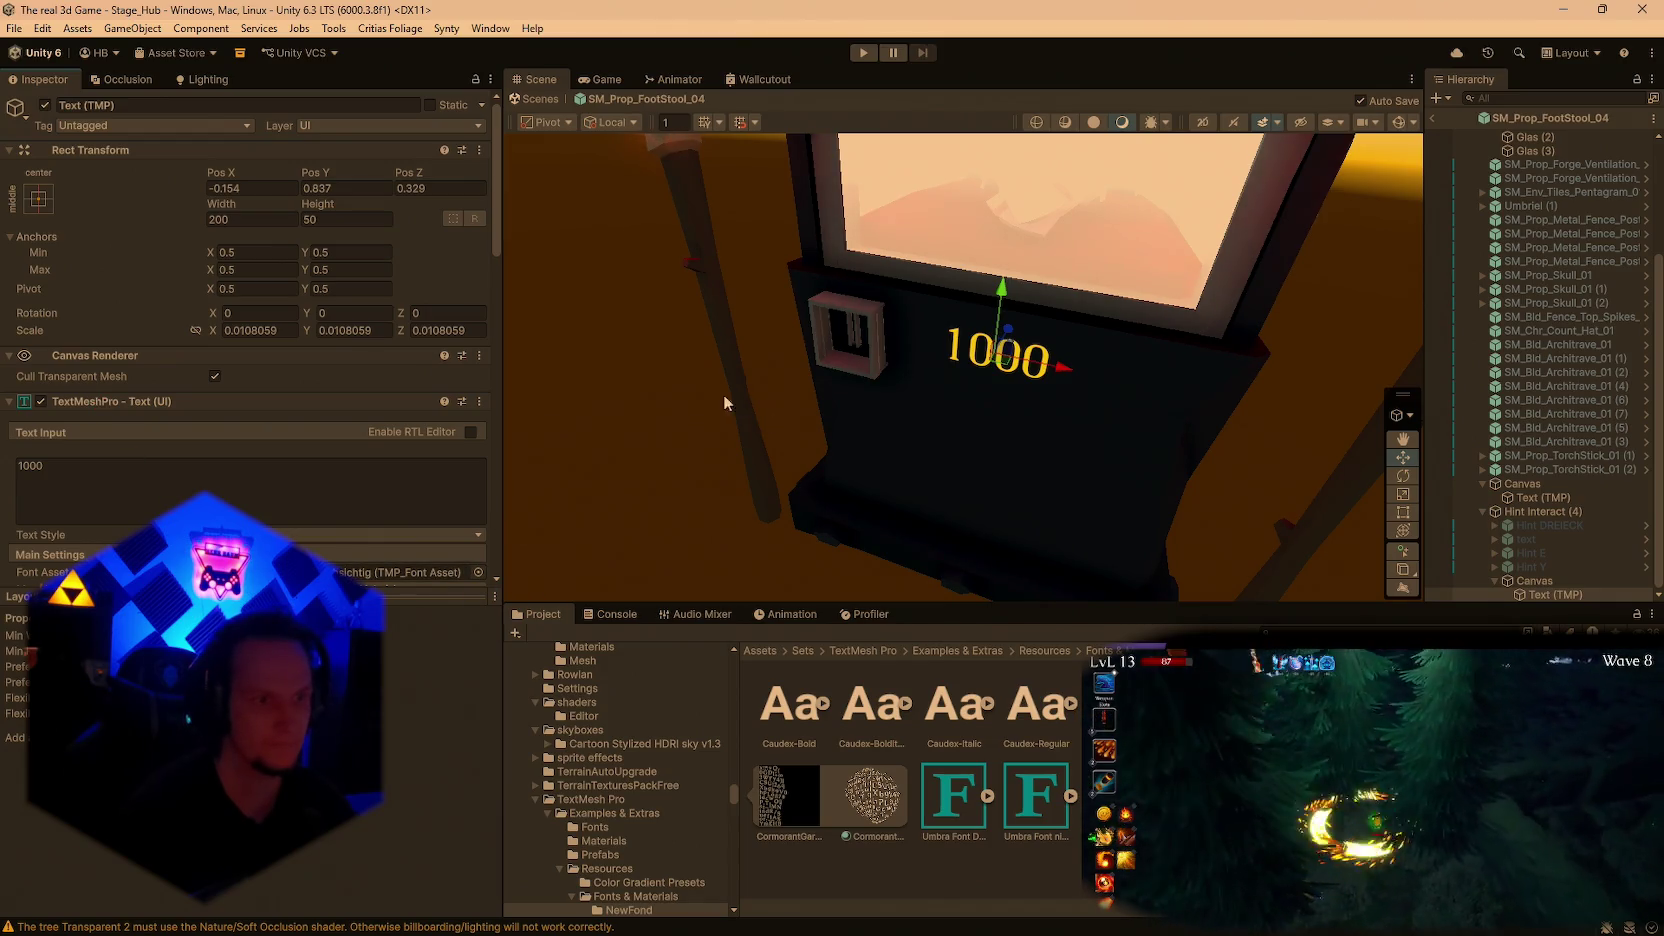
pyautogui.click(1437, 119)
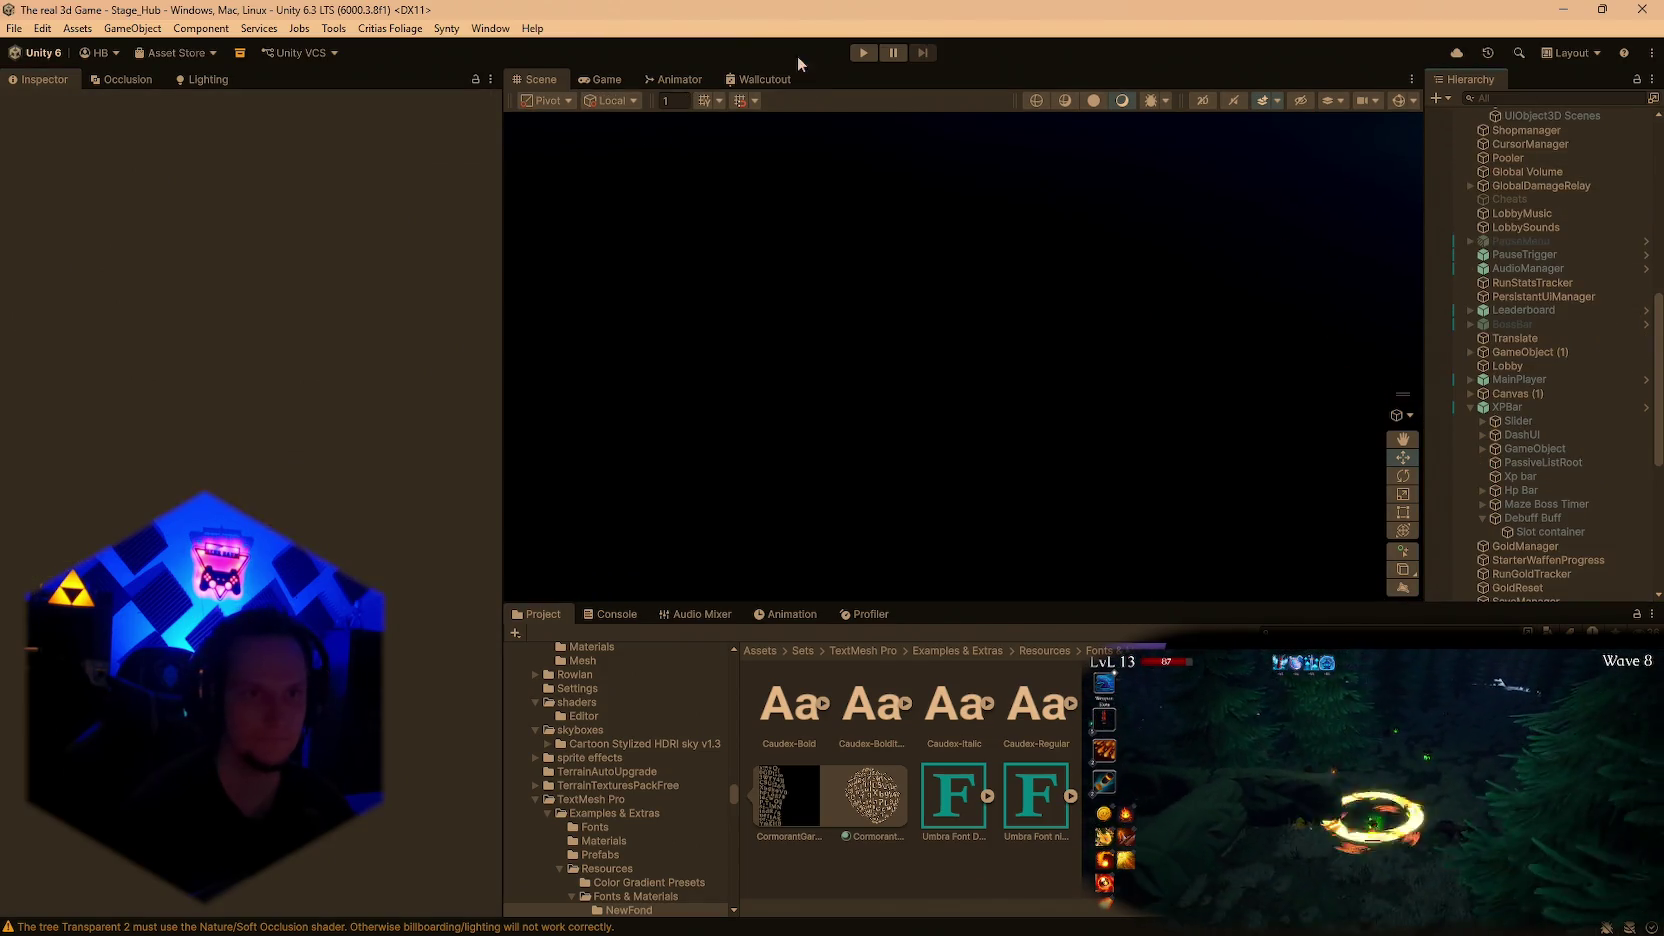
# Save the Unity project and run the game in play mode for a quick hub test
pyautogui.click(14, 28)
pyautogui.click(14, 28)
pyautogui.click(12, 30)
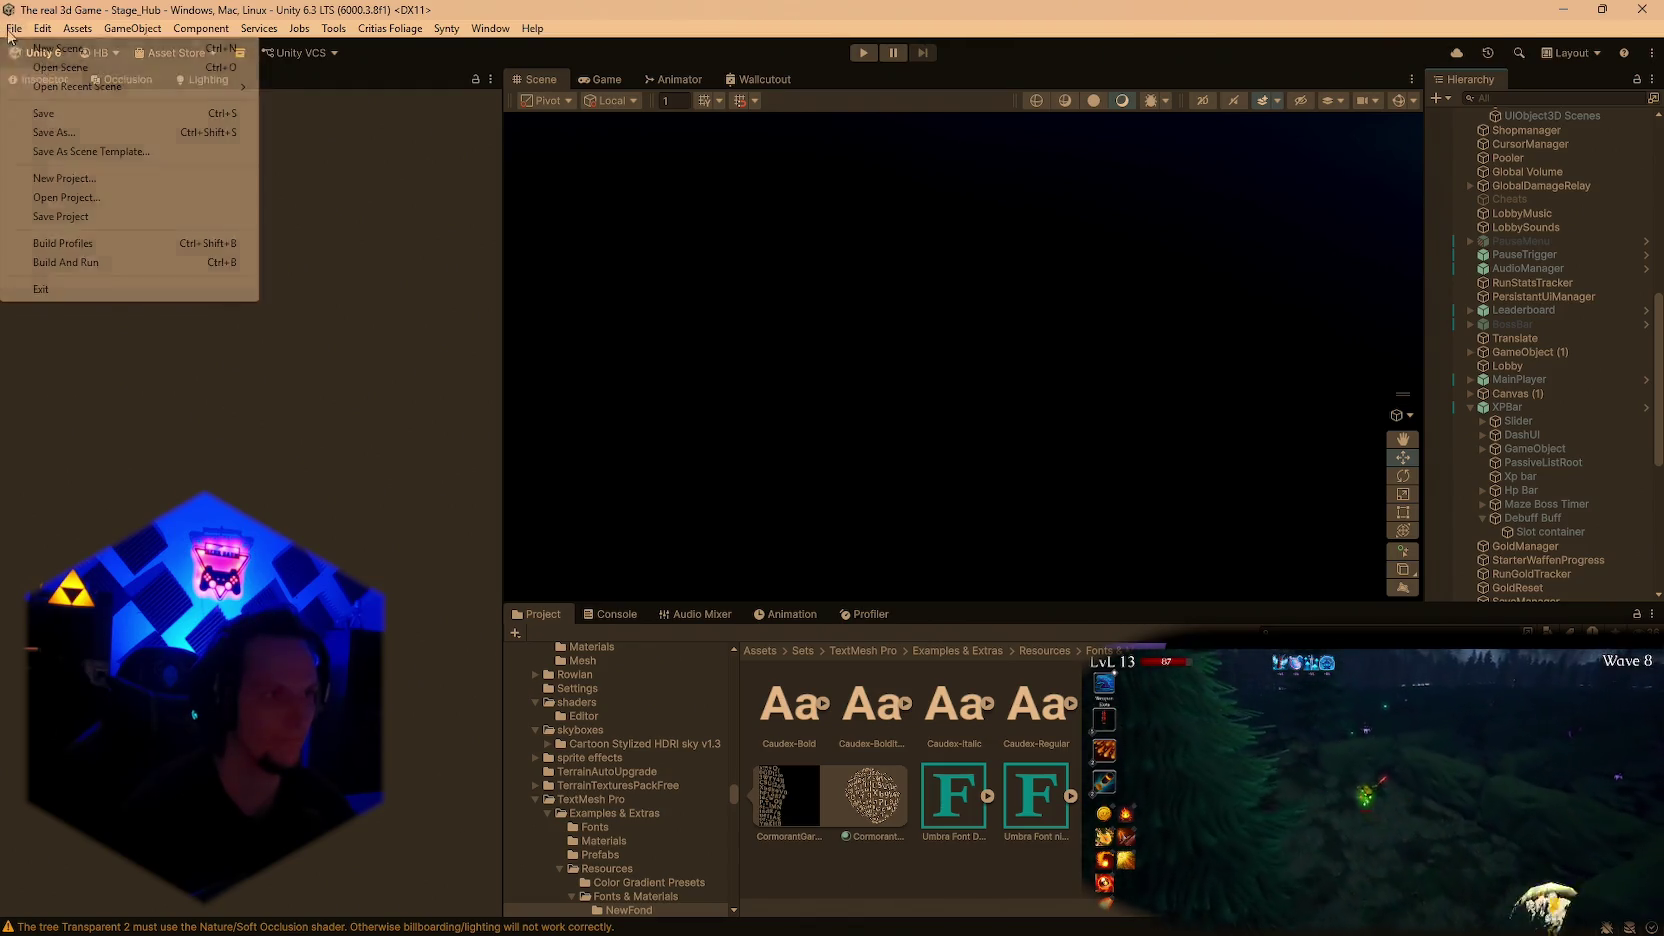
pyautogui.click(60, 216)
pyautogui.scroll(-10, 1540, 430)
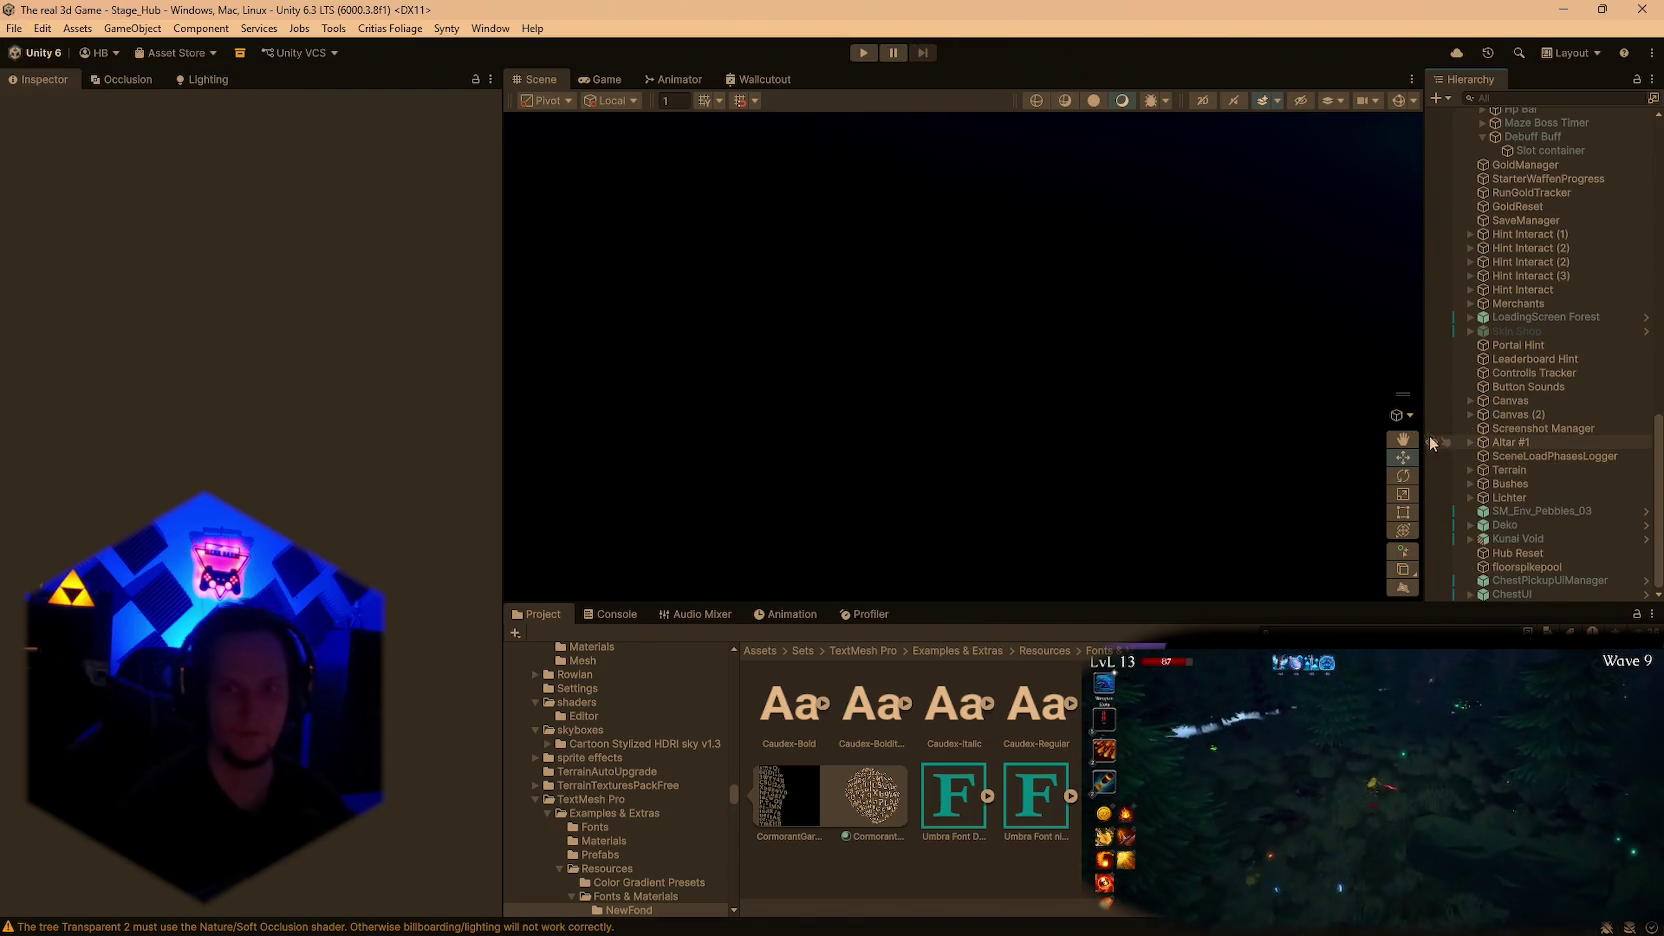
pyautogui.click(863, 53)
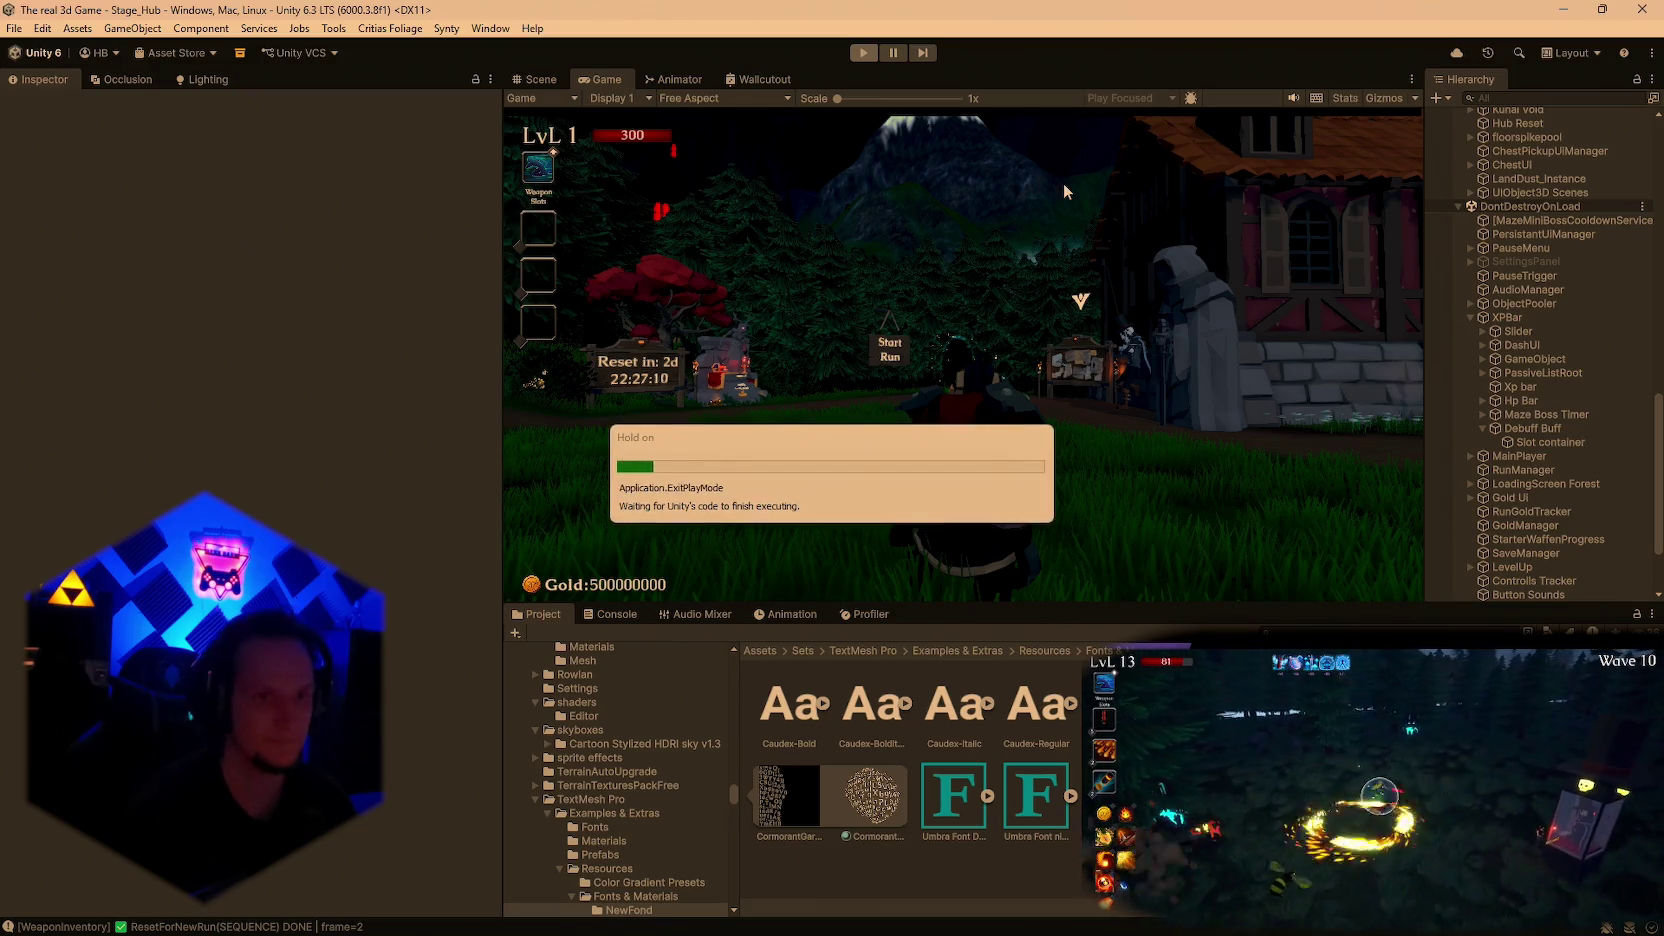
# Save the Unity project
pyautogui.click(14, 28)
pyautogui.click(14, 28)
pyautogui.click(12, 30)
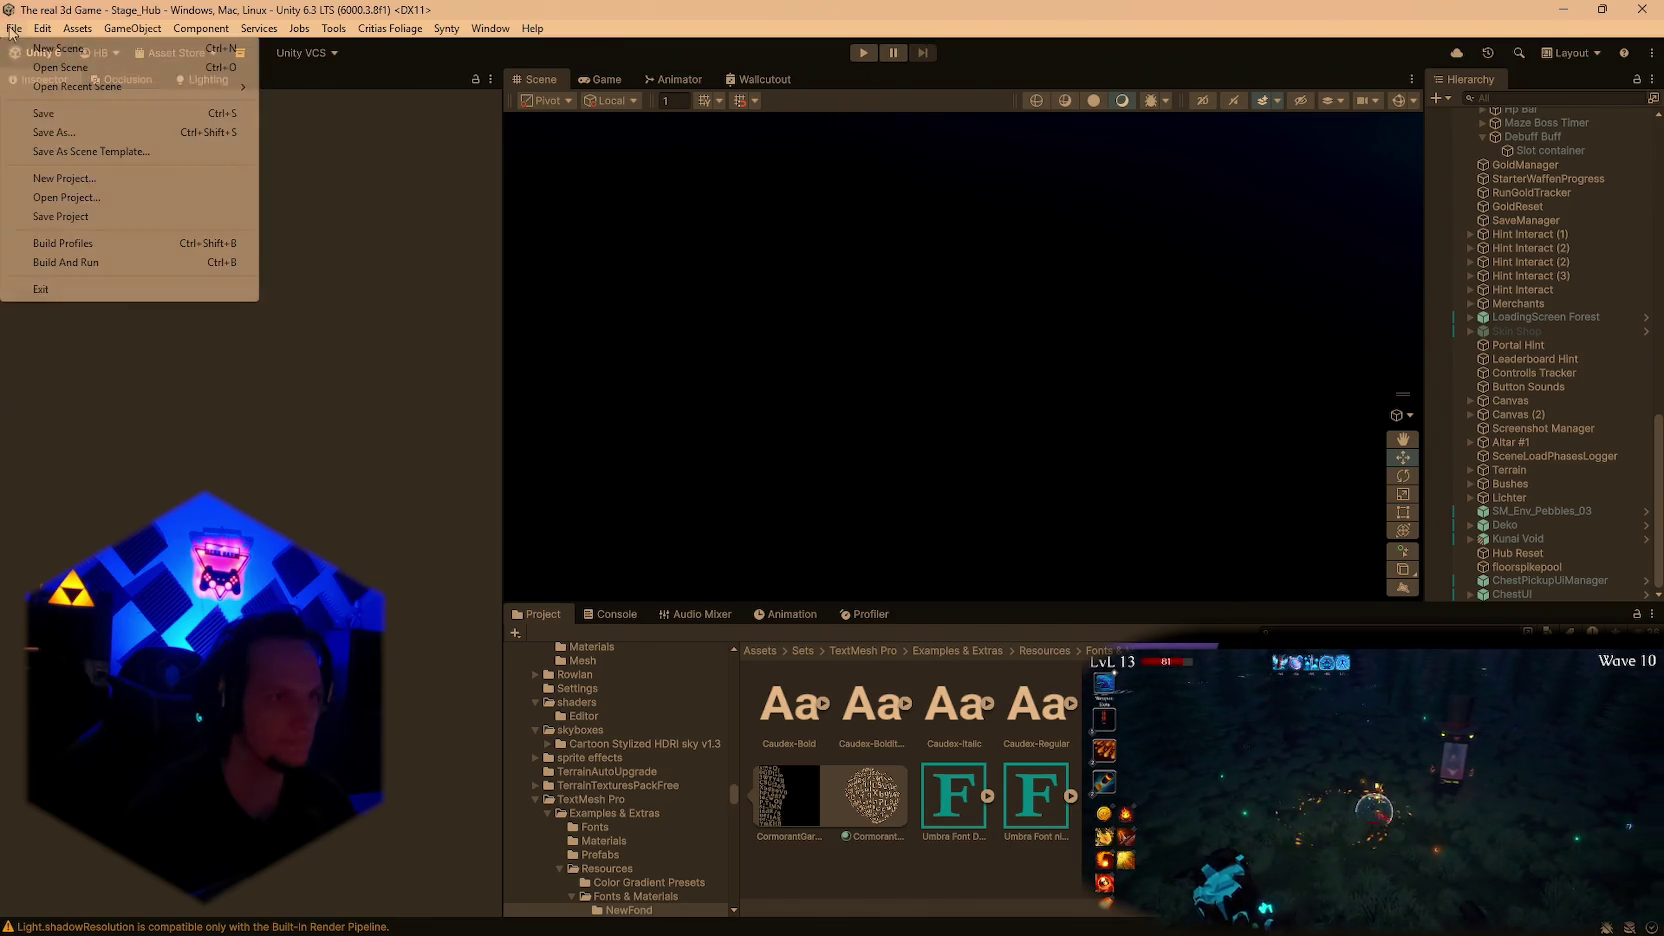
pyautogui.click(60, 216)
# Start a Windows build into the Steam ContentBuilder 'content' folder, then return to Visual Studio
pyautogui.click(14, 28)
pyautogui.click(65, 244)
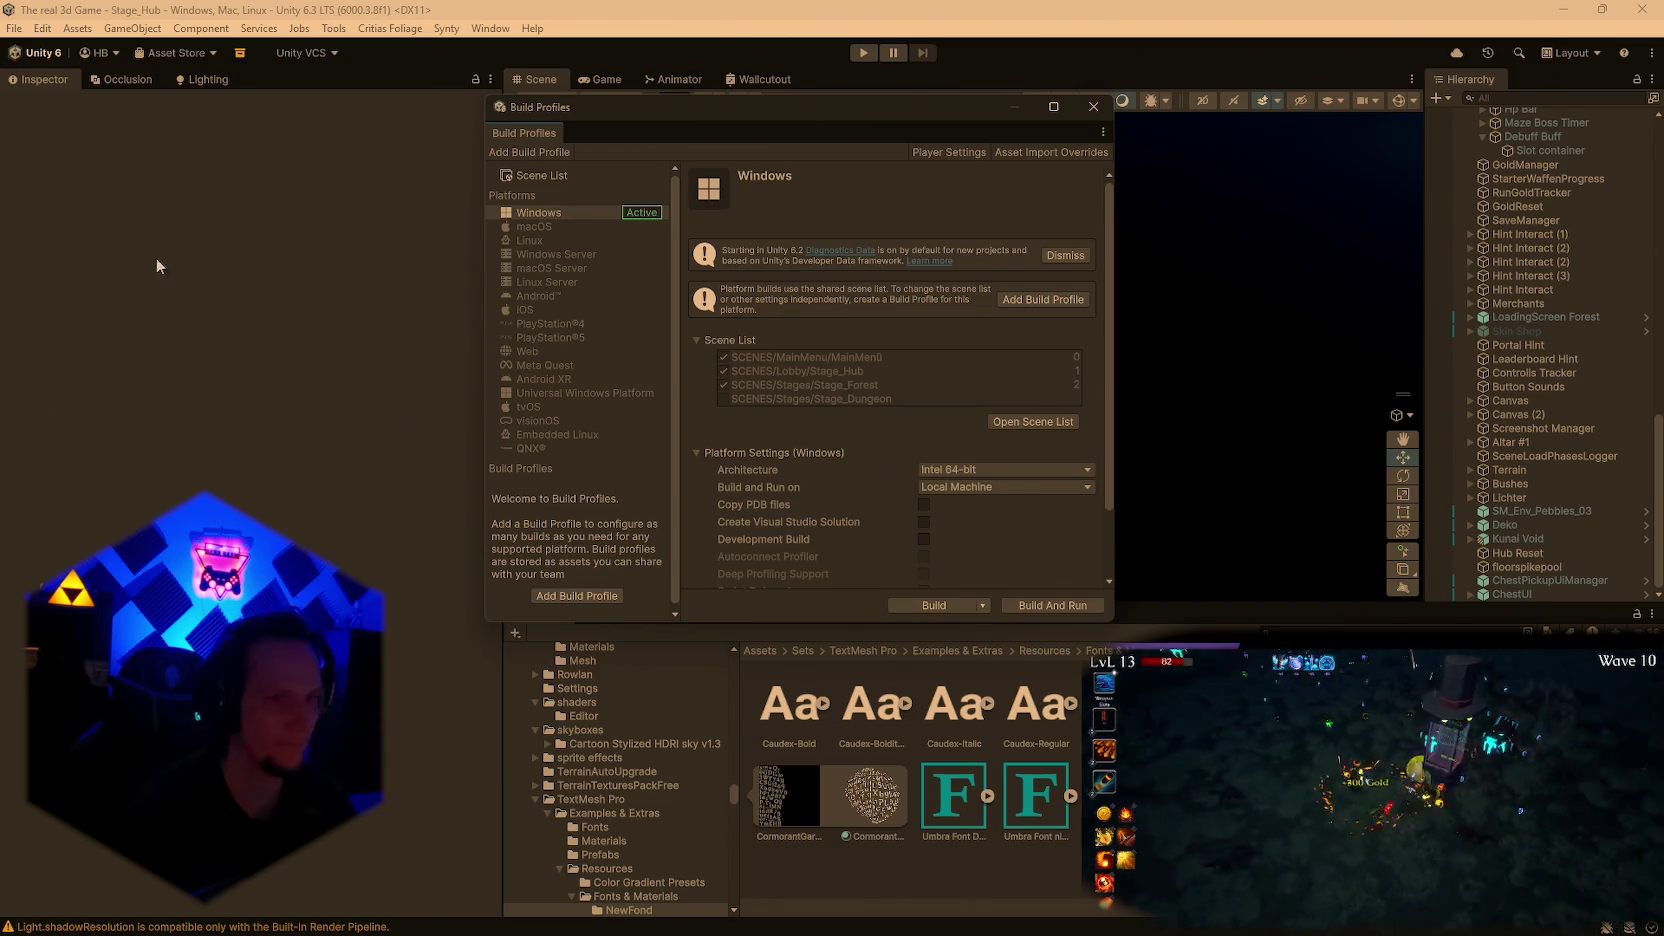
pyautogui.click(922, 603)
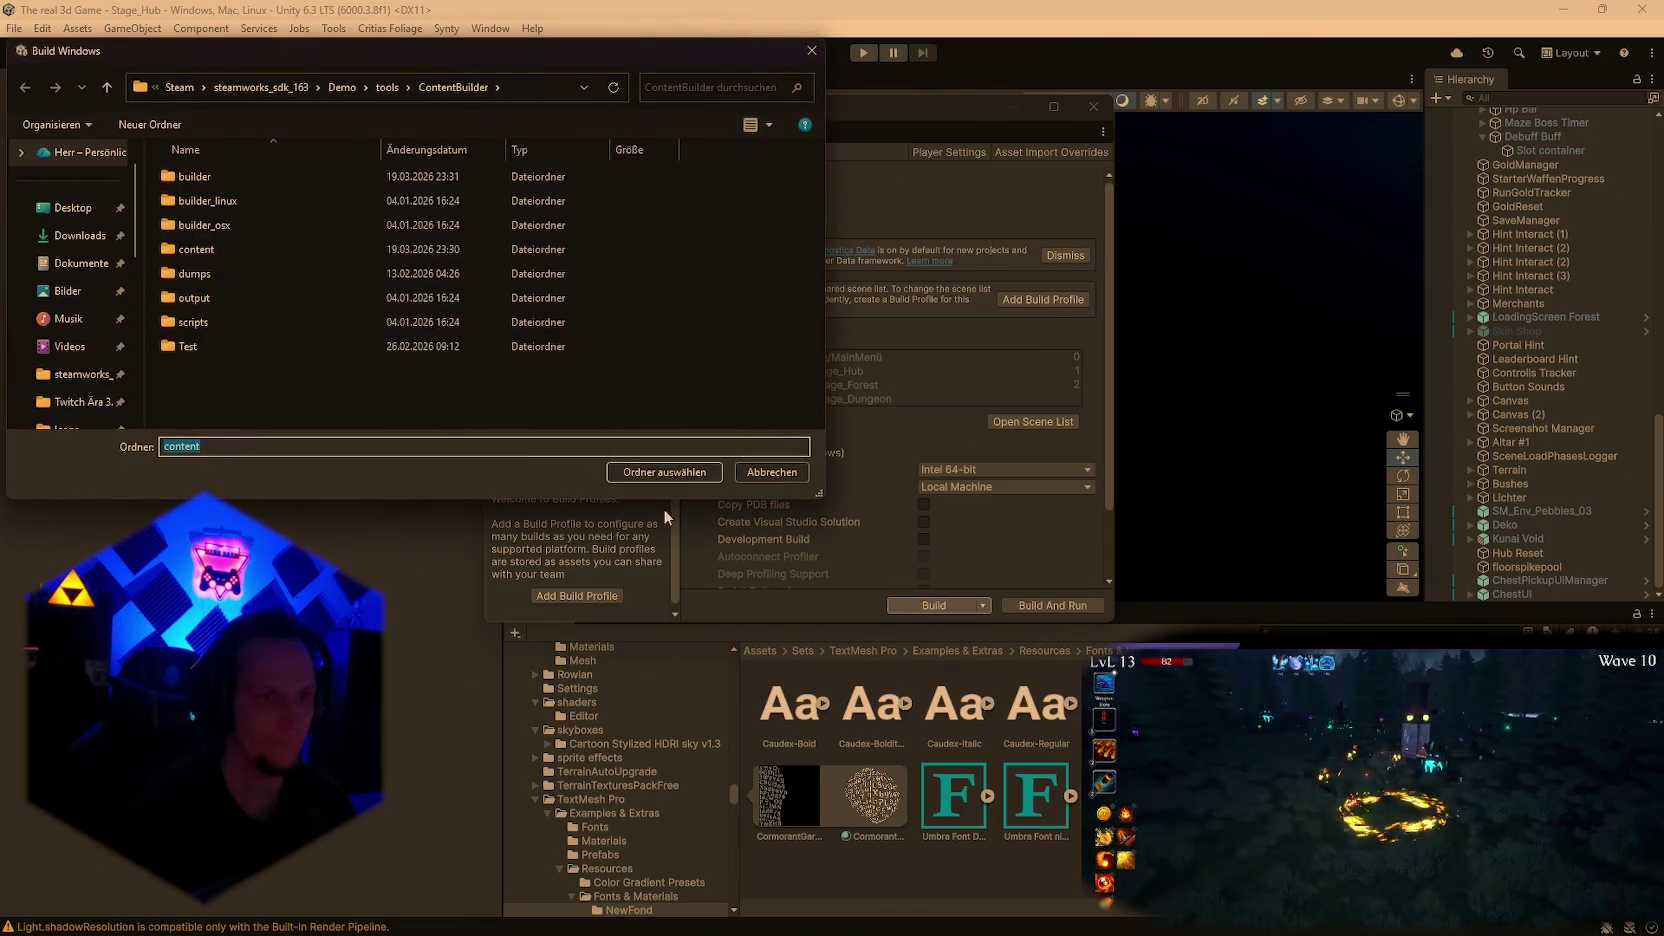
pyautogui.click(651, 471)
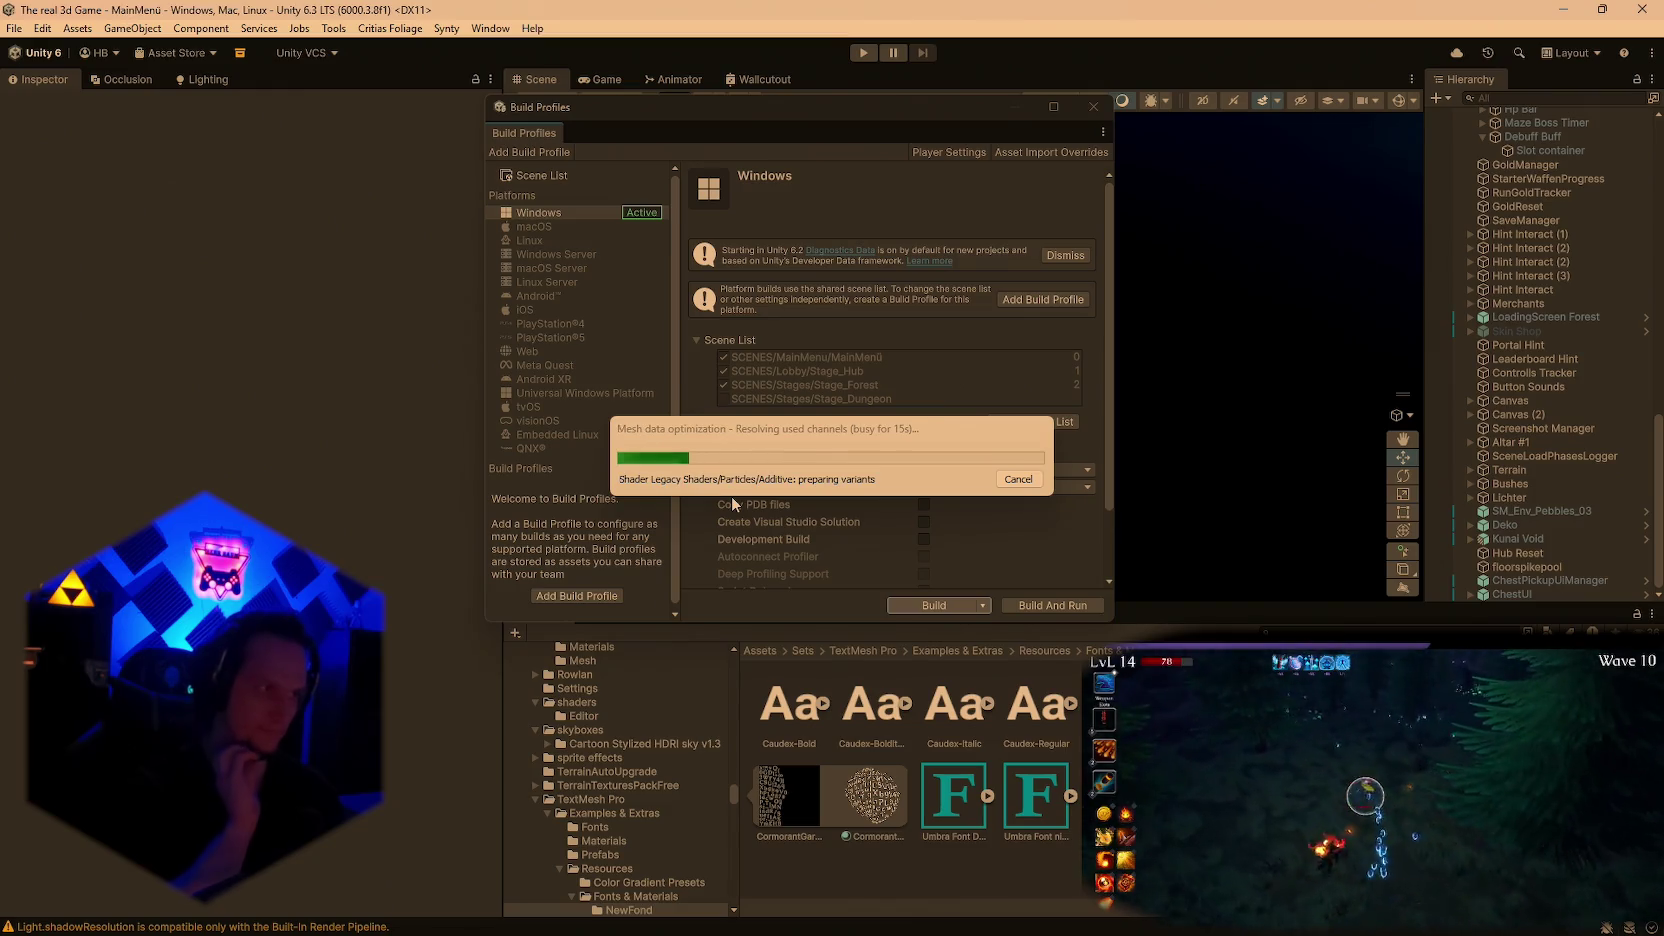
pyautogui.moveTo(921, 932)
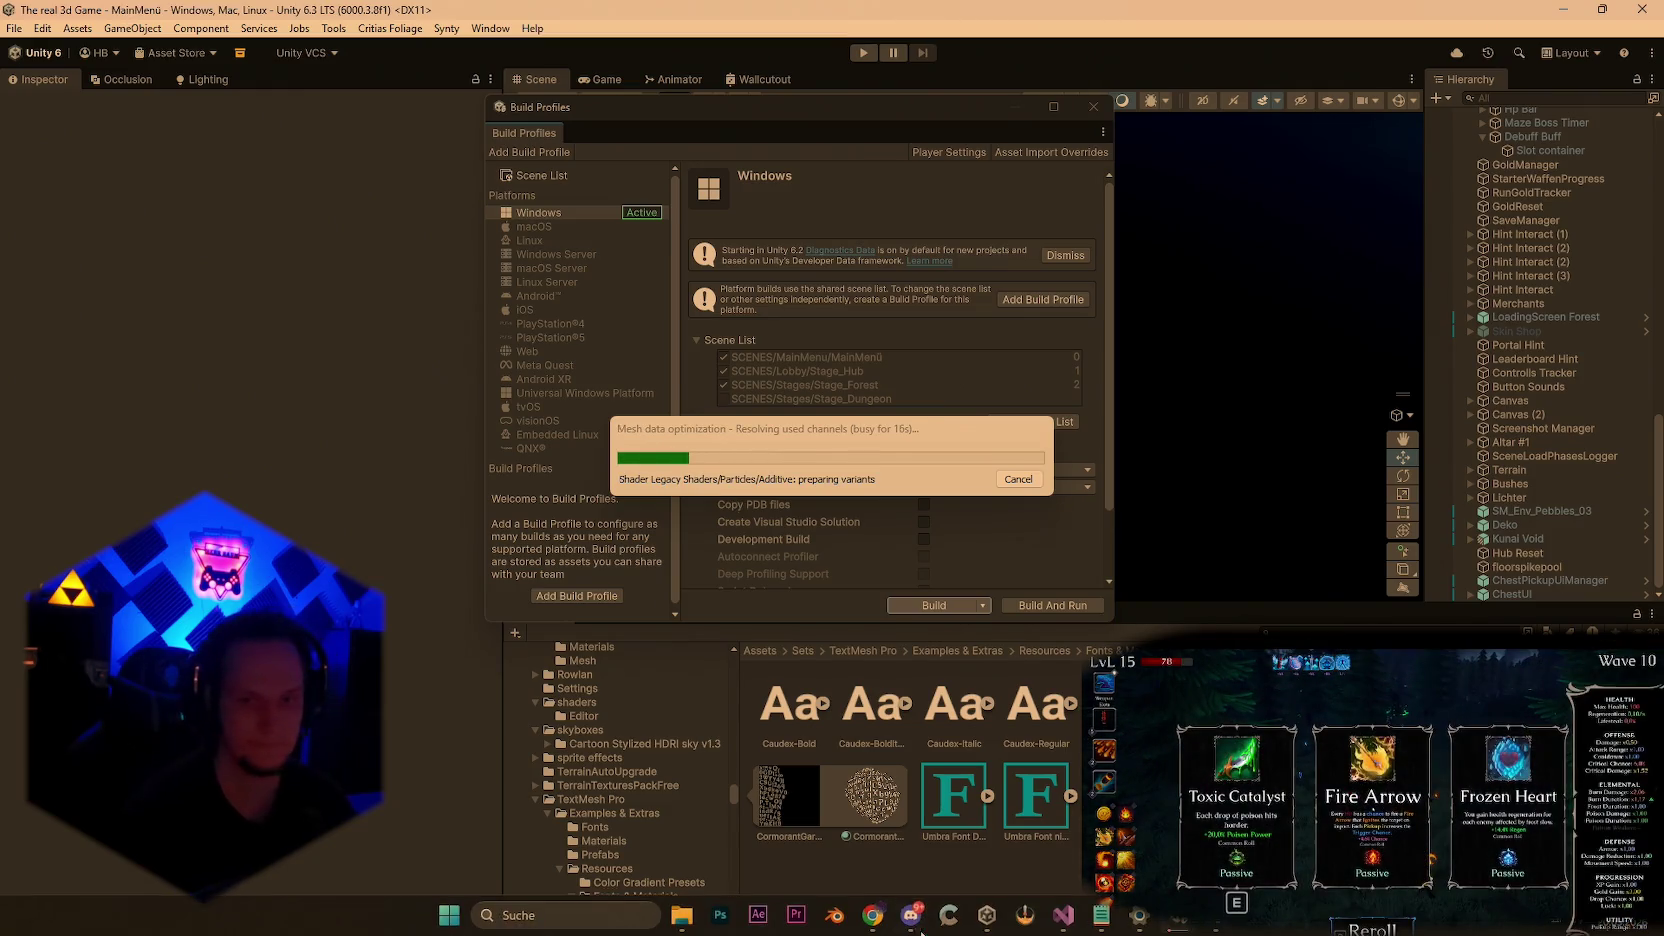
pyautogui.click(1063, 915)
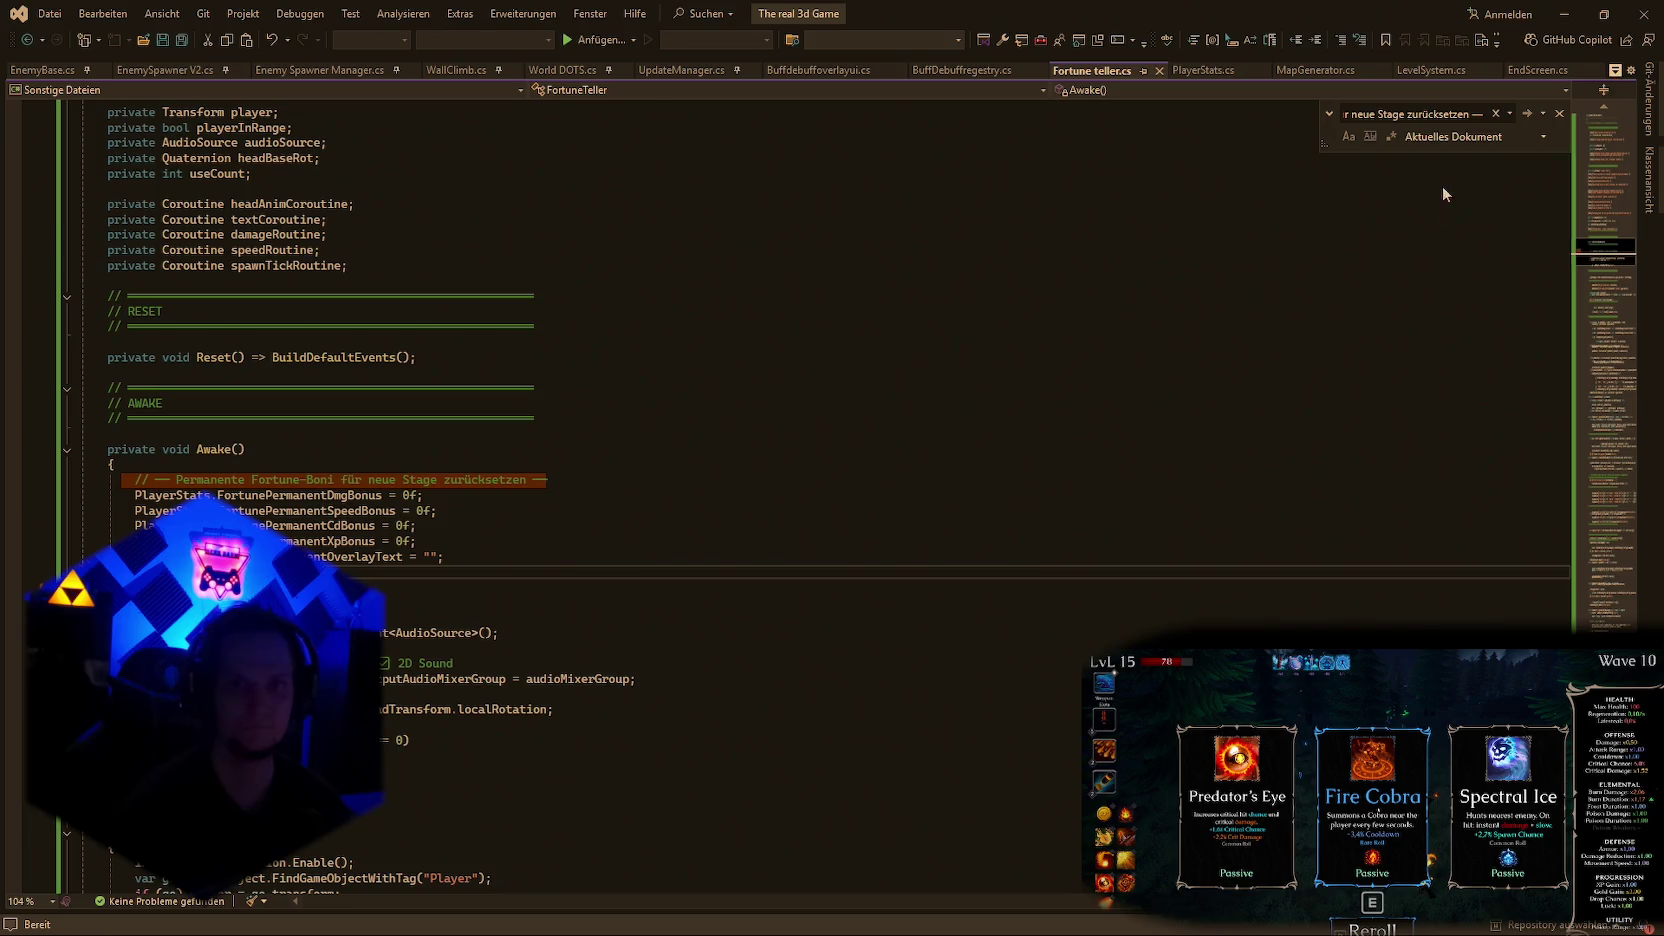
# Open SchatzGoblin.cs in Visual Studio, then minimize Visual Studio to reveal Unity's Build Profiles
pyautogui.hotkey('ctrl', 'alt', 'l')
pyautogui.scroll(-2, 1500, 350)
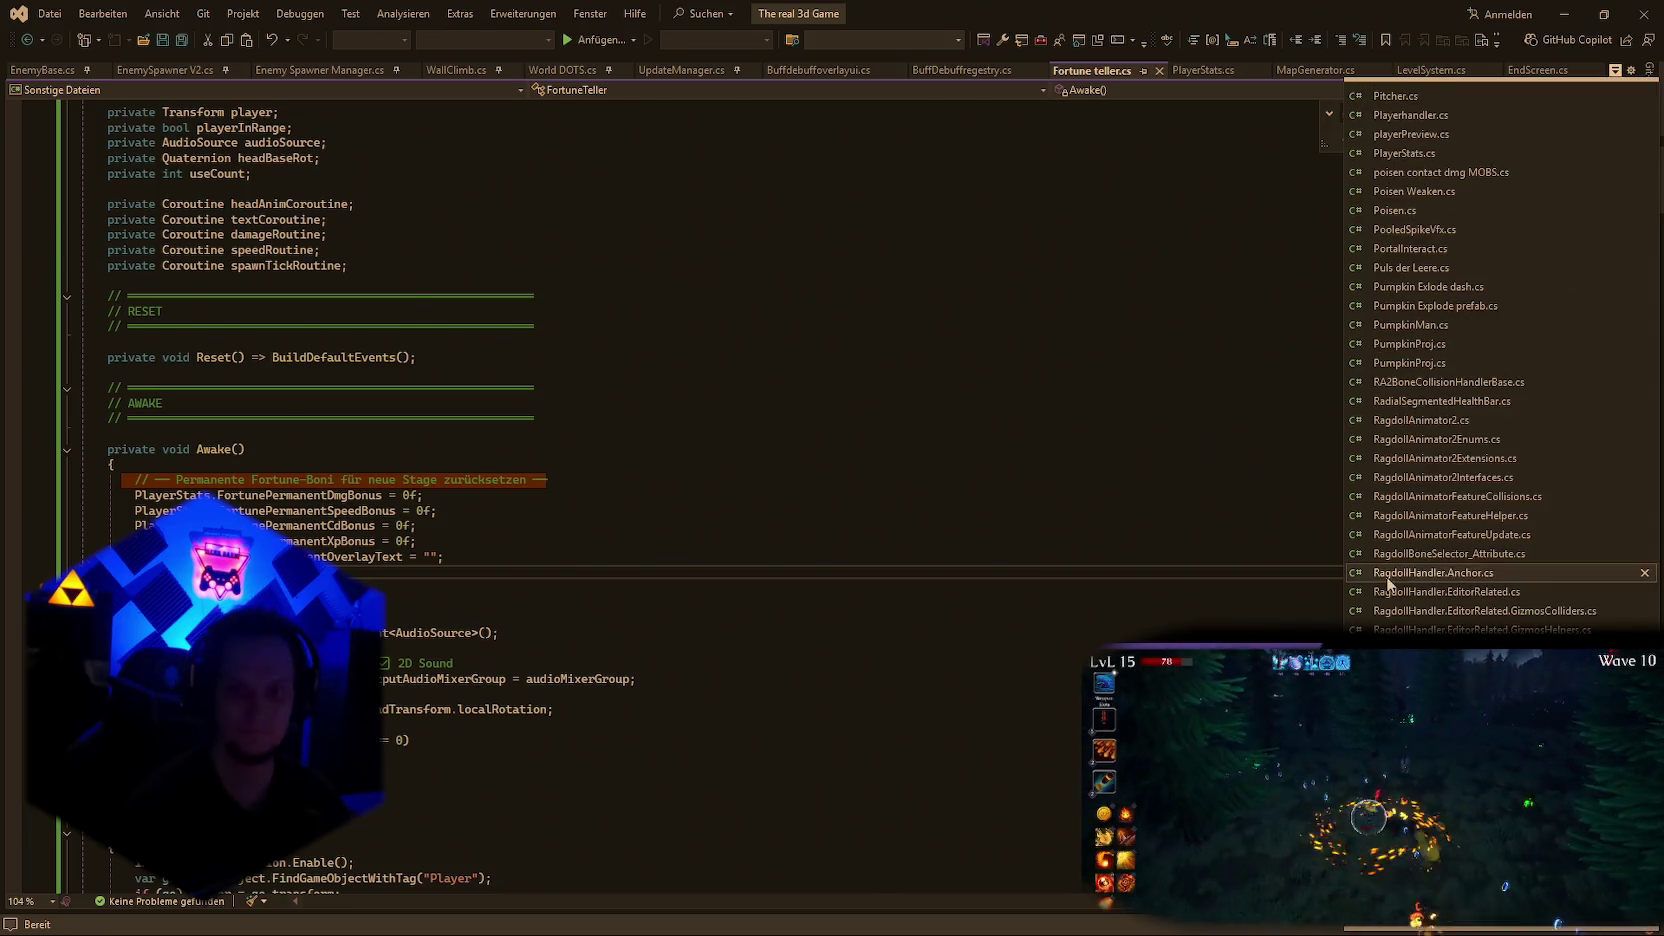
pyautogui.scroll(-1, 1500, 350)
pyautogui.press('Return')
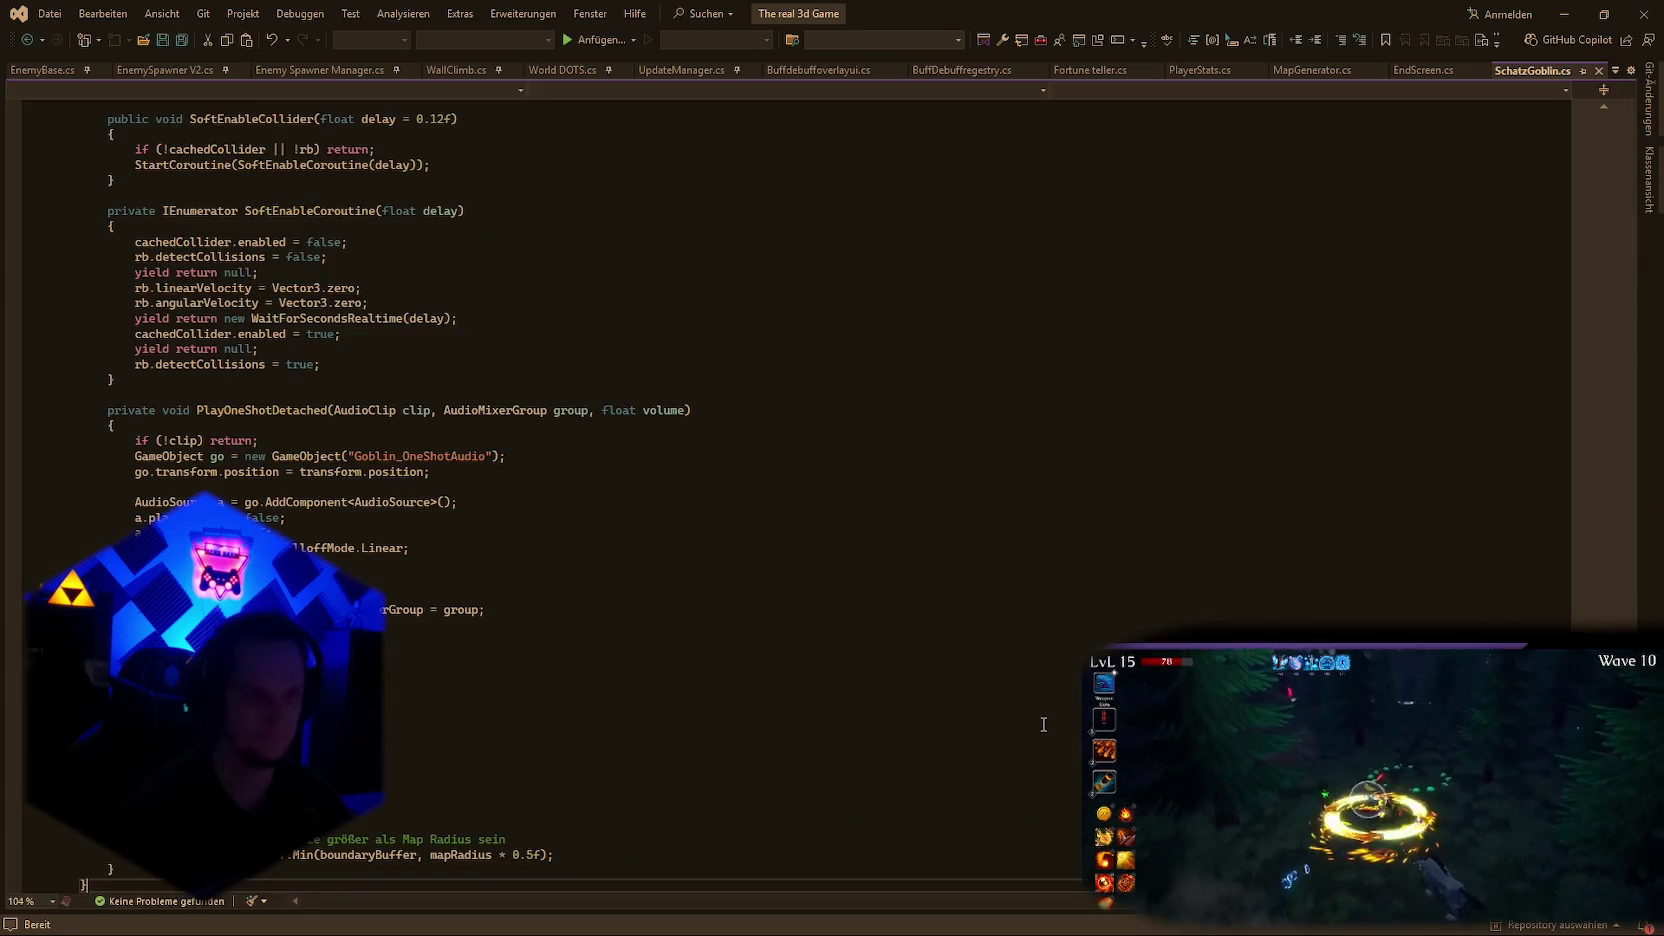
pyautogui.hotkey('ctrl', 'a')
pyautogui.click(1017, 696)
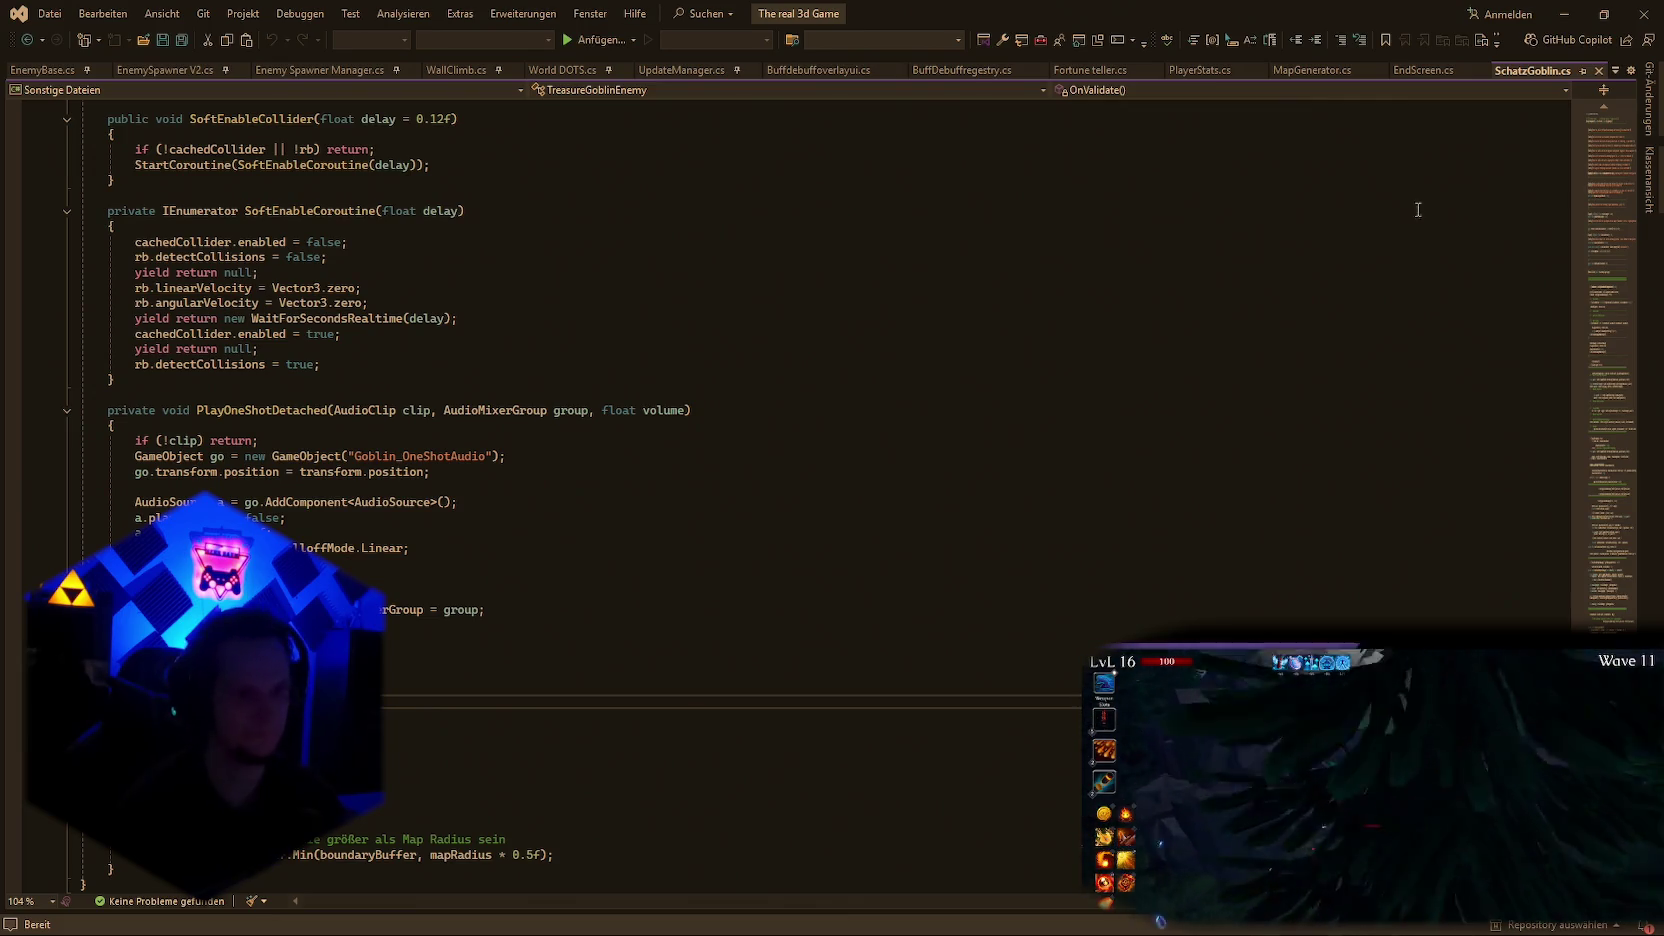
pyautogui.click(1567, 16)
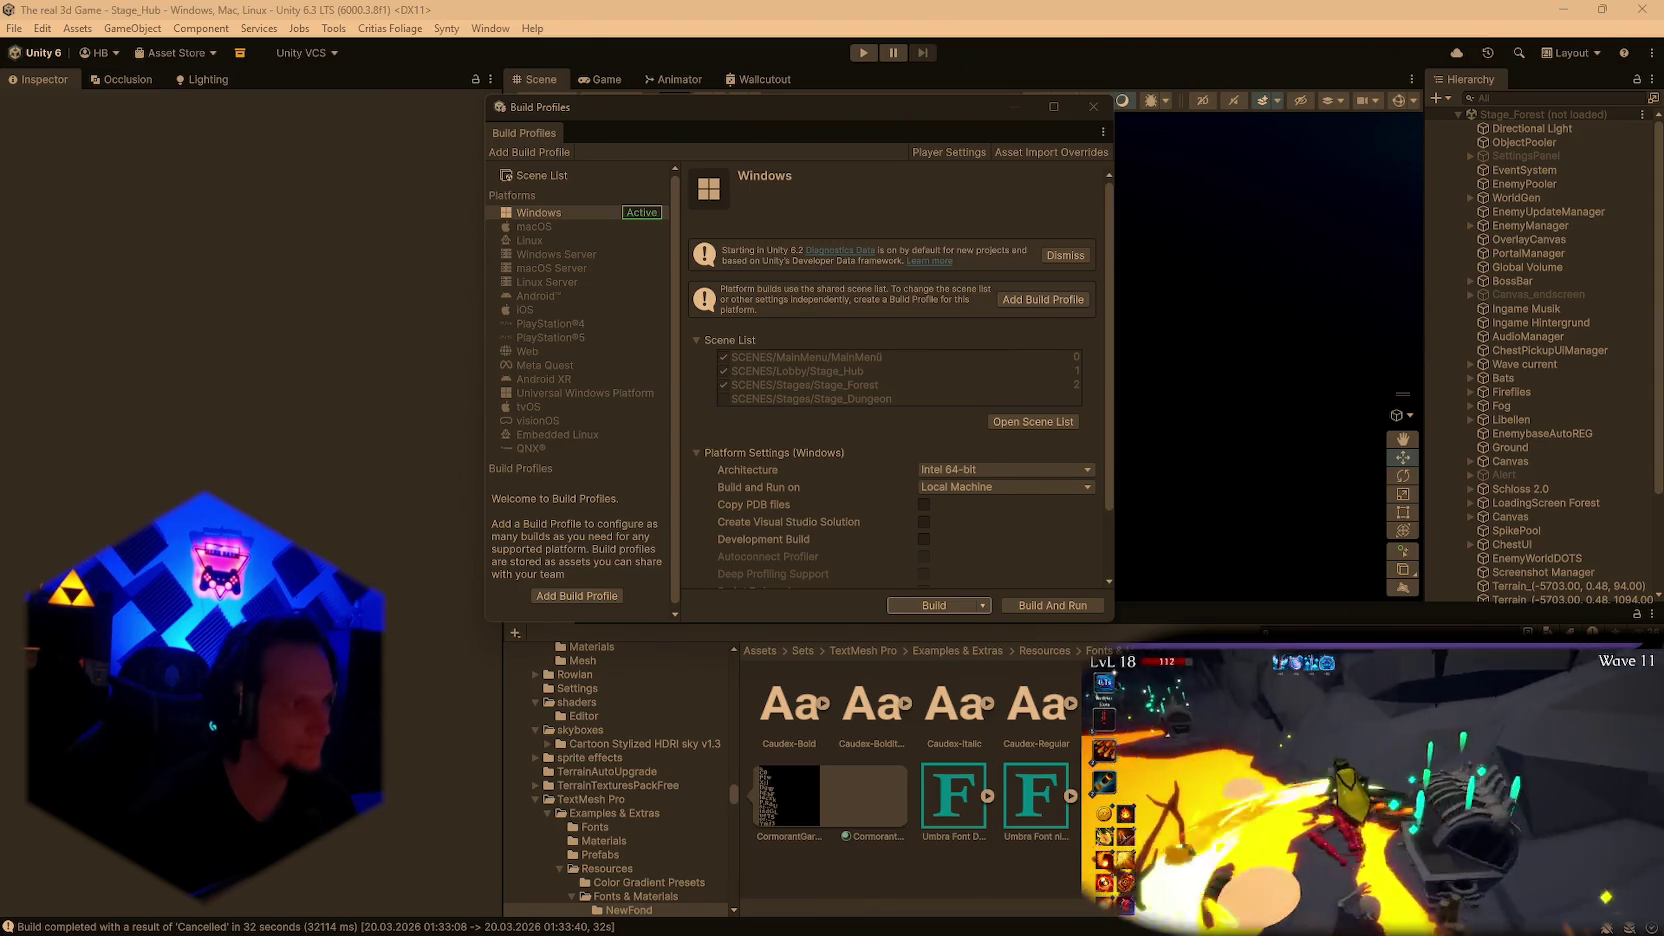
# Type 'e' in the Unity editor
pyautogui.press('e')
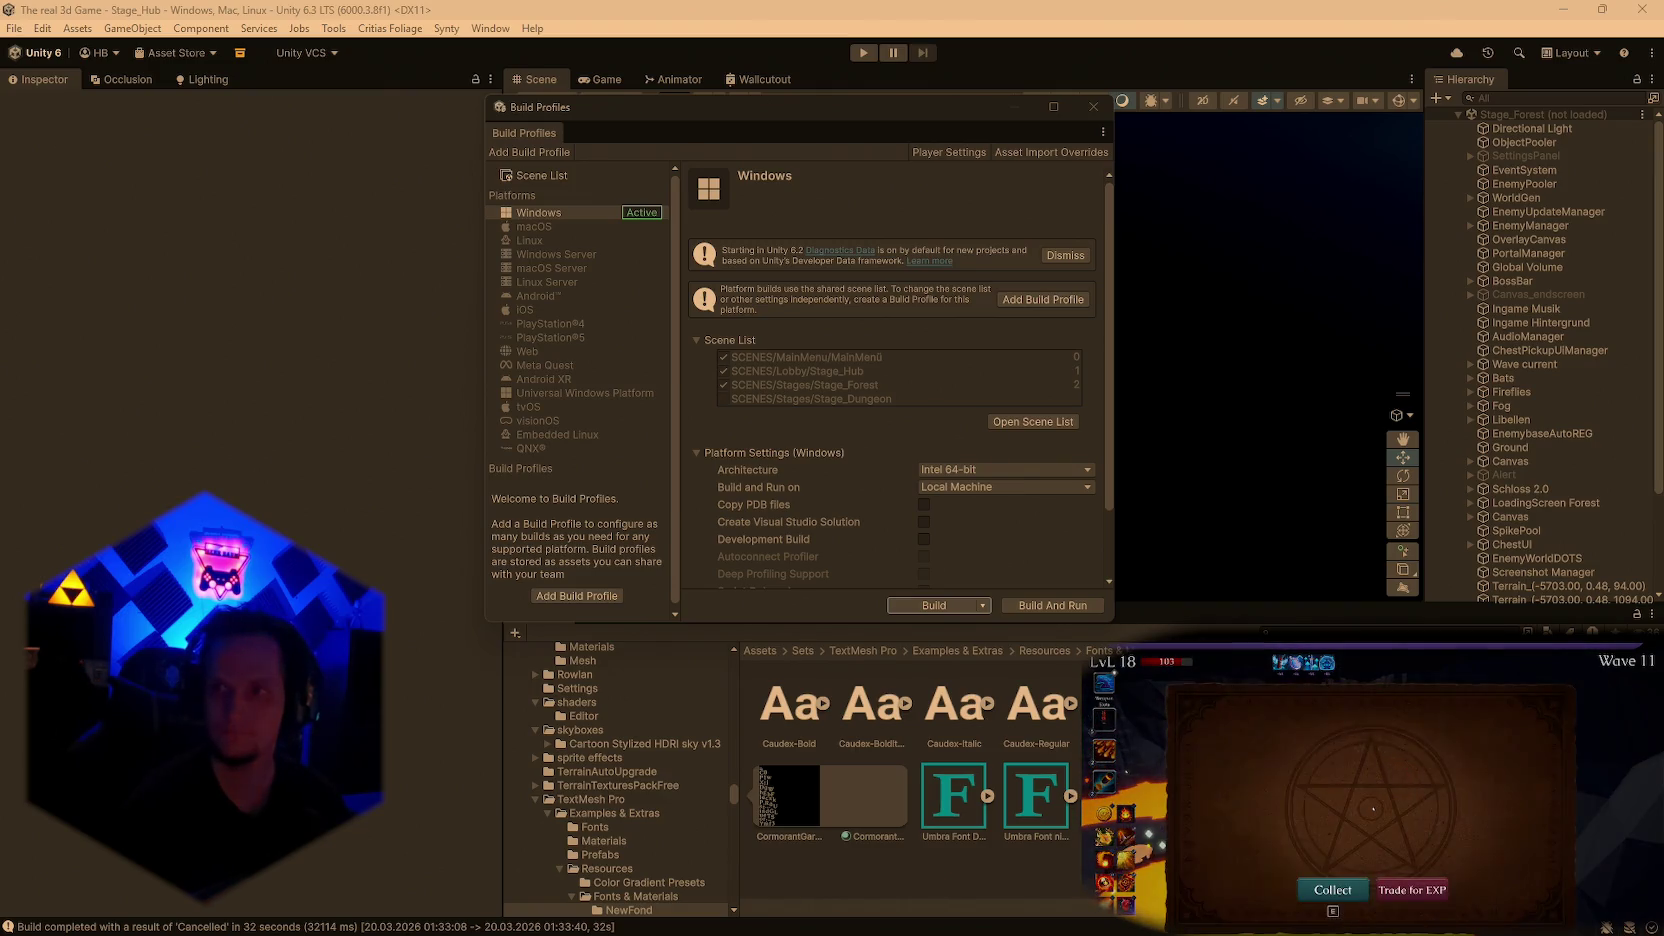
# Find PlayOneShotDetached in SchatzGoblin.cs and replace the whole method with the shorter version
pyautogui.moveTo(1130, 925)
pyautogui.click(1035, 926)
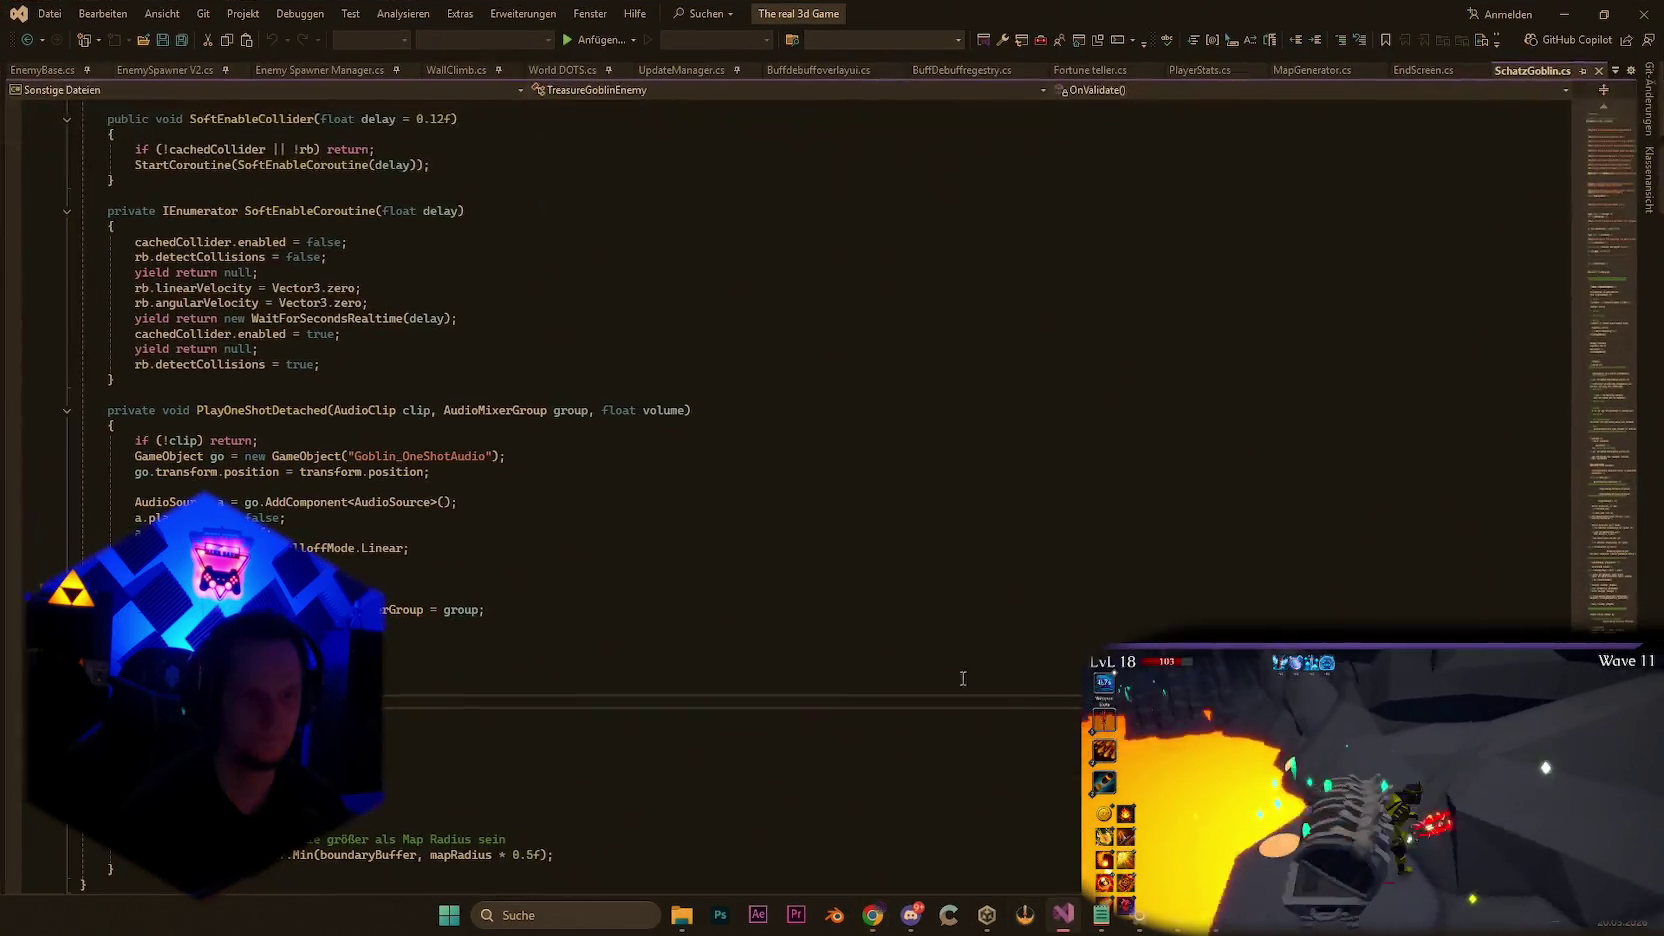
pyautogui.hotkey('ctrl', 'f')
pyautogui.hotkey('ctrl', 'v')
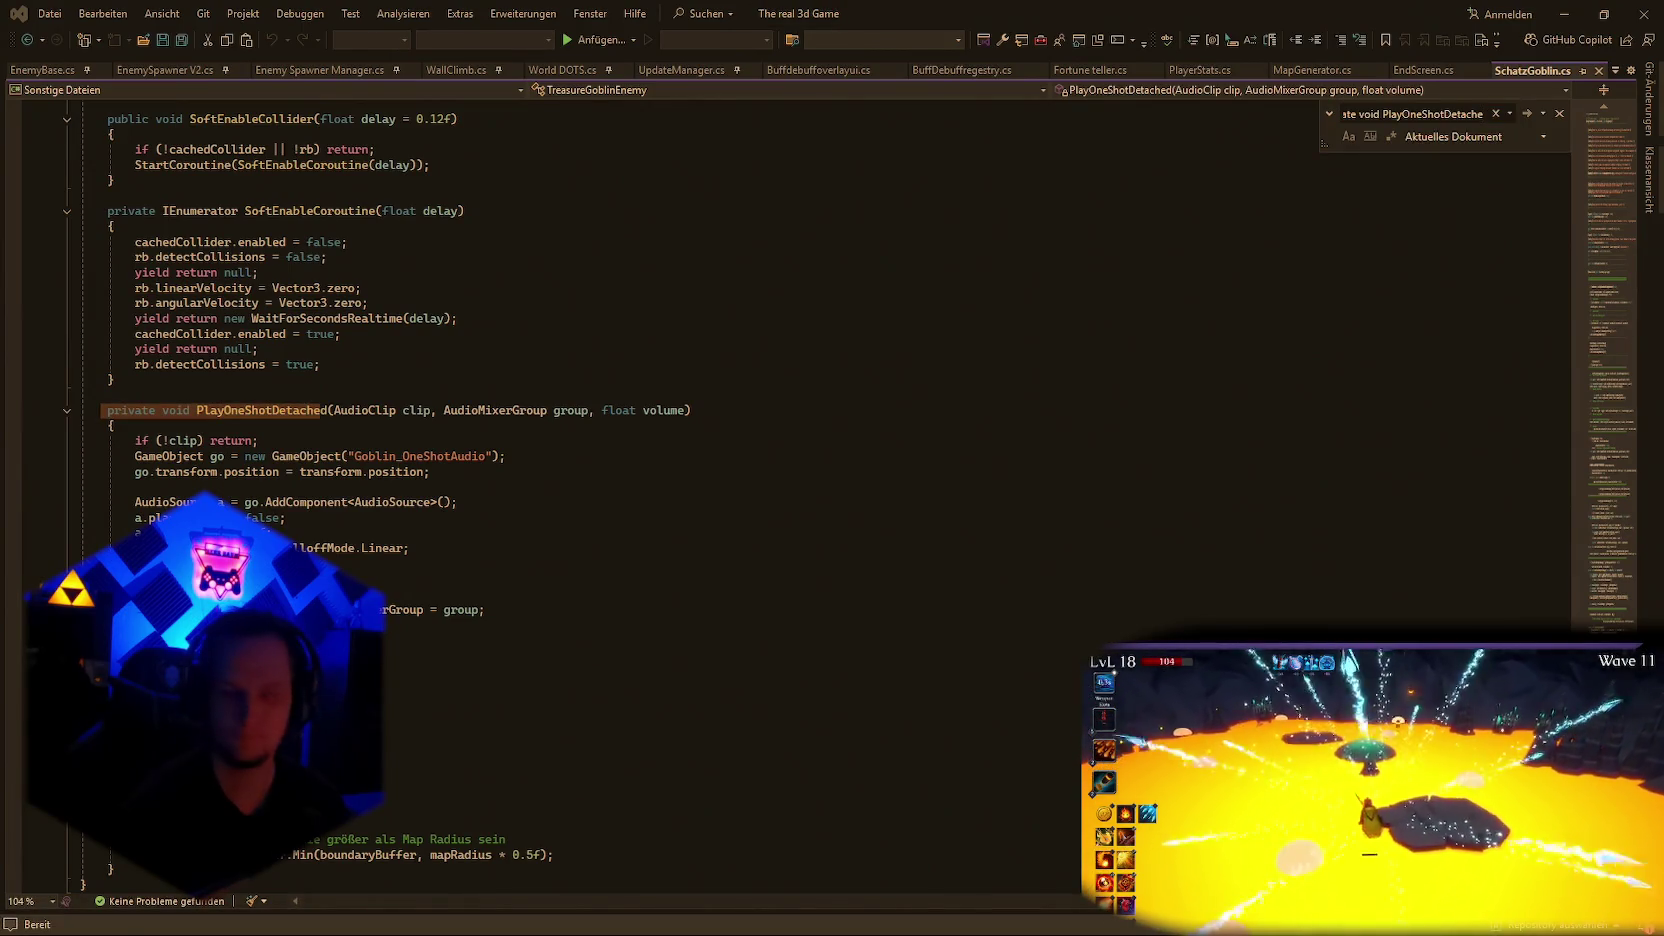
pyautogui.click(135, 440)
pyautogui.moveTo(107, 410); pyautogui.dragTo(250, 625)
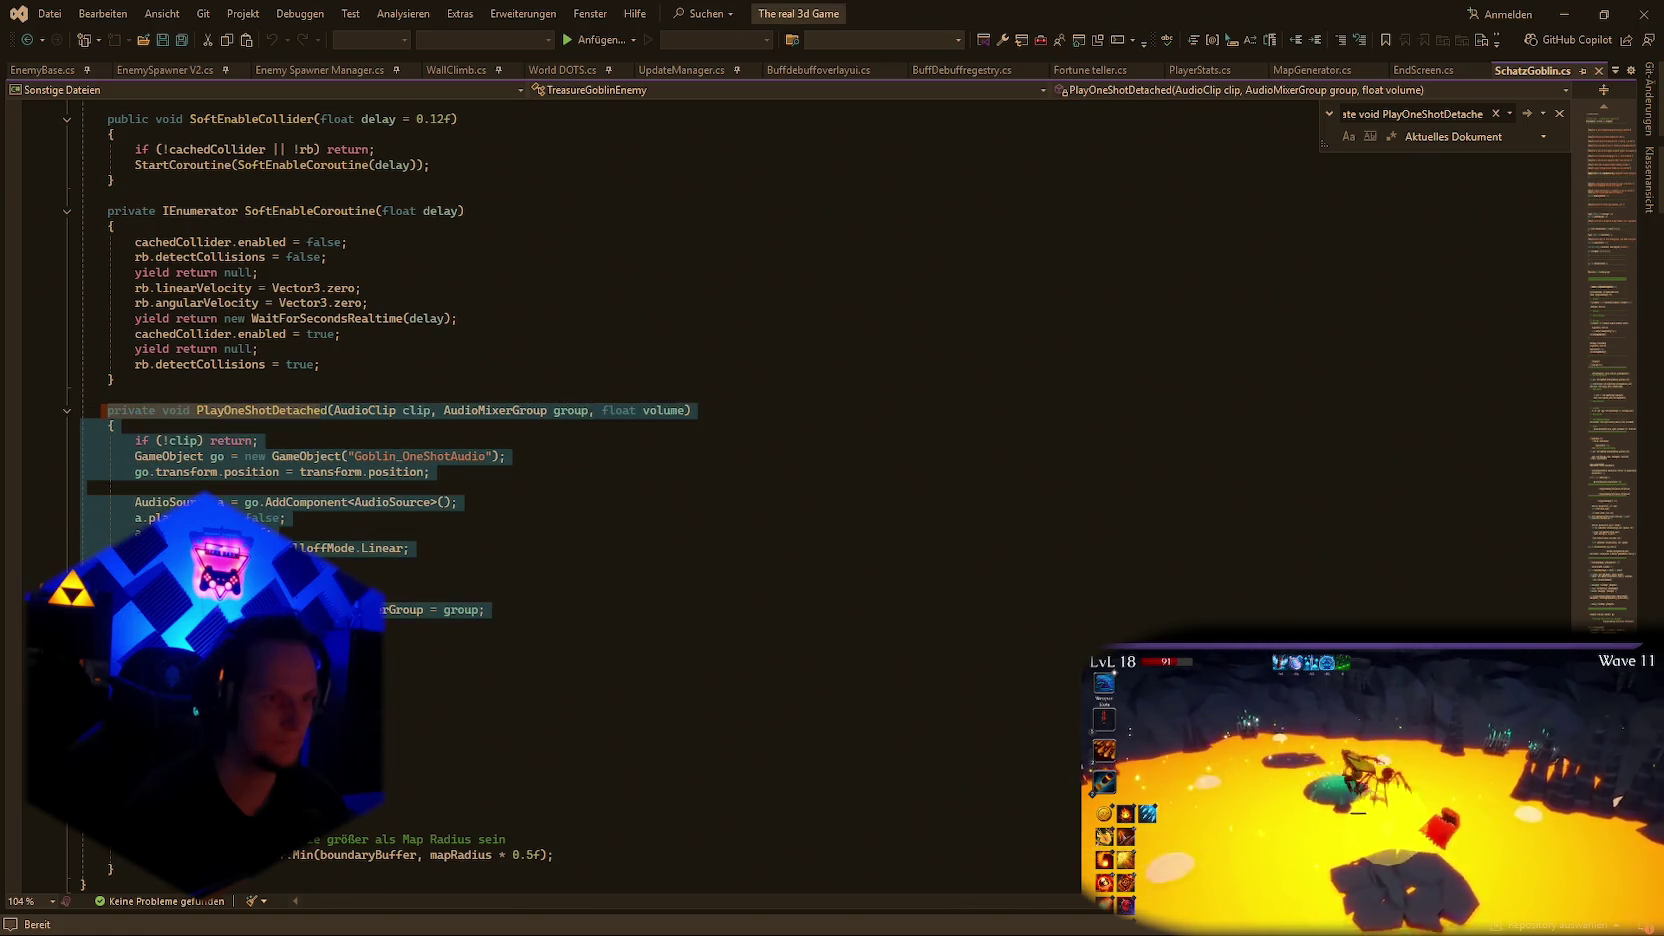
pyautogui.click(390, 626)
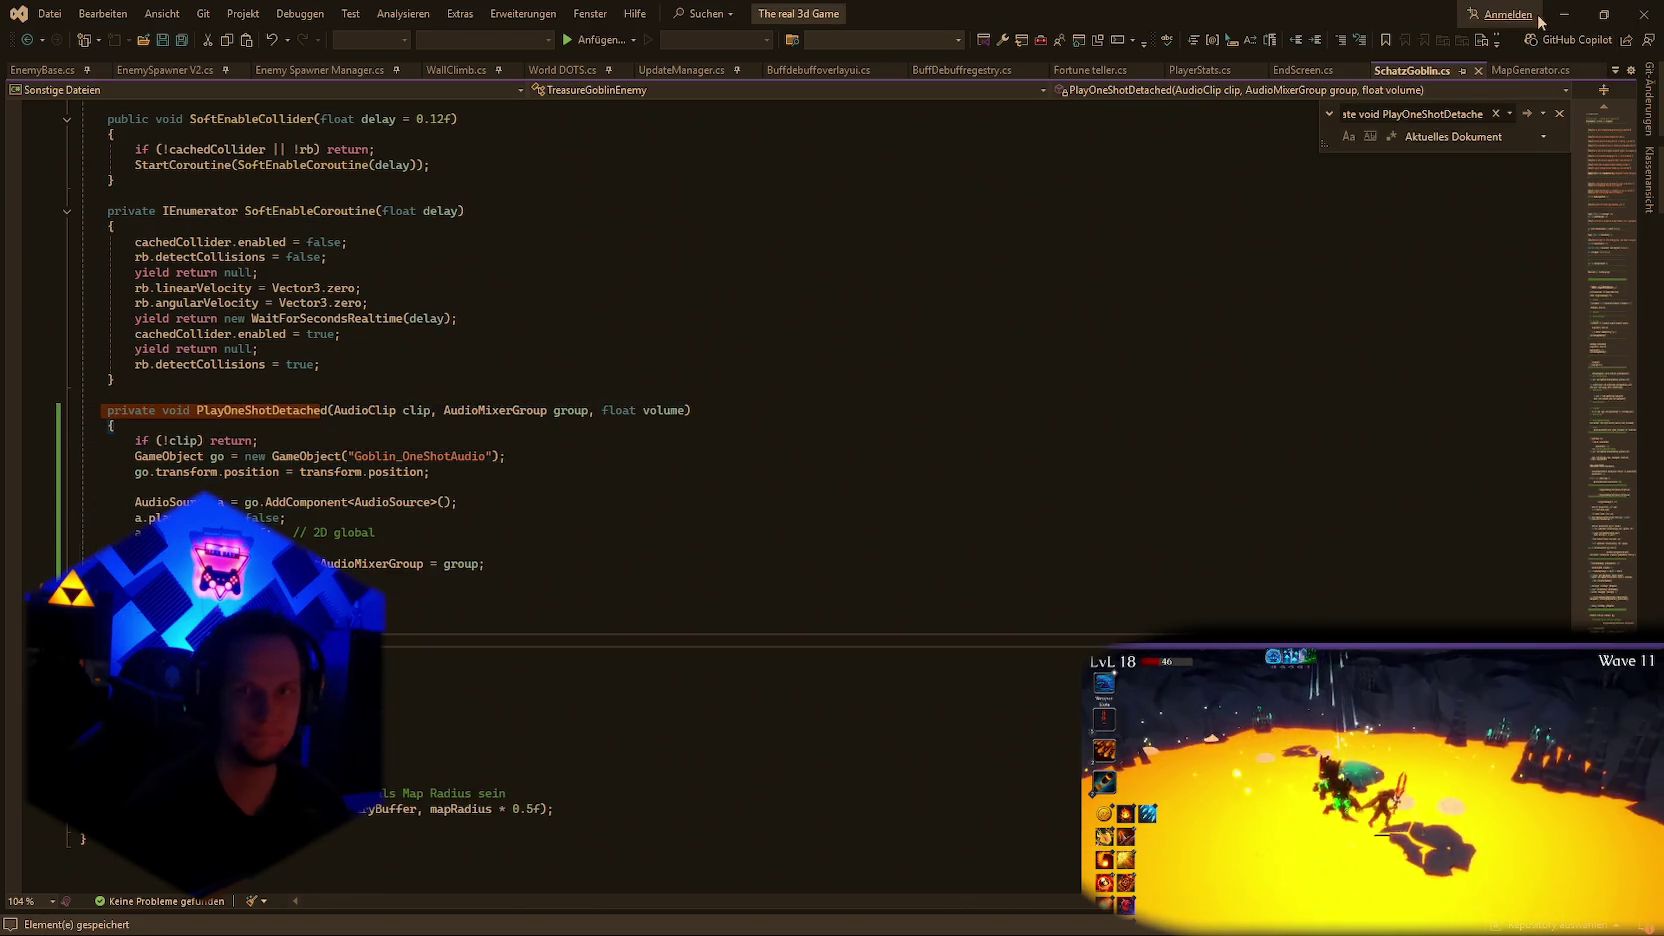
pyautogui.hotkey('alt', 'Tab')
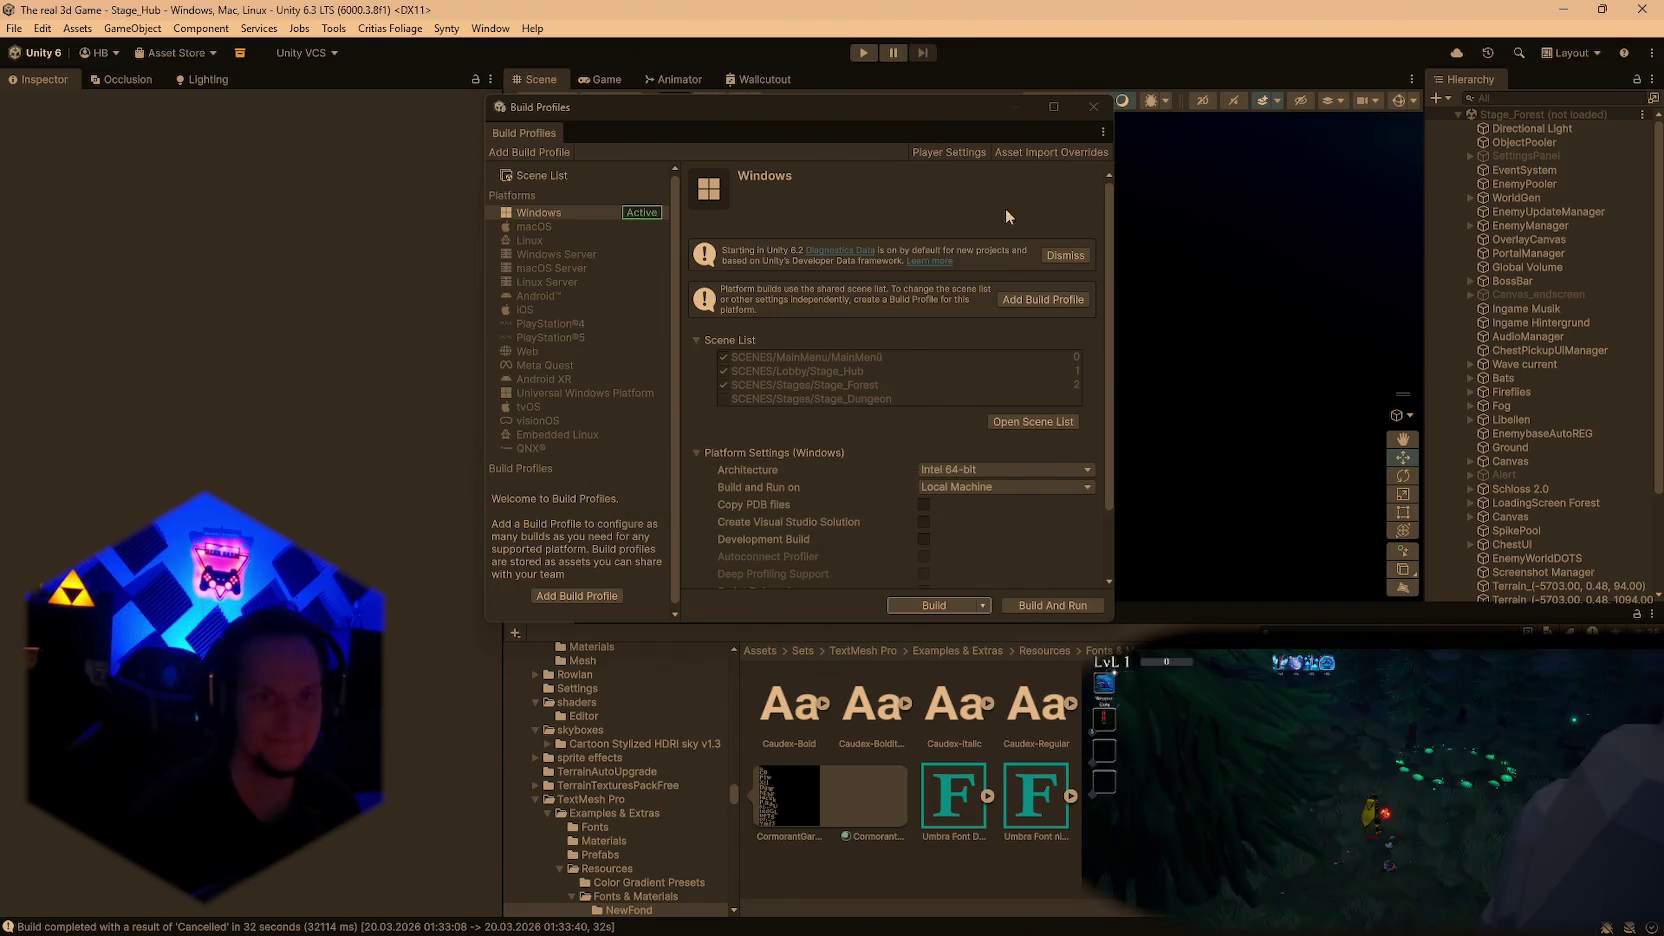
# Rebuild the Windows player into the Steamworks ContentBuilder 'content' folder
pyautogui.click(1093, 106)
pyautogui.click(14, 28)
pyautogui.click(40, 243)
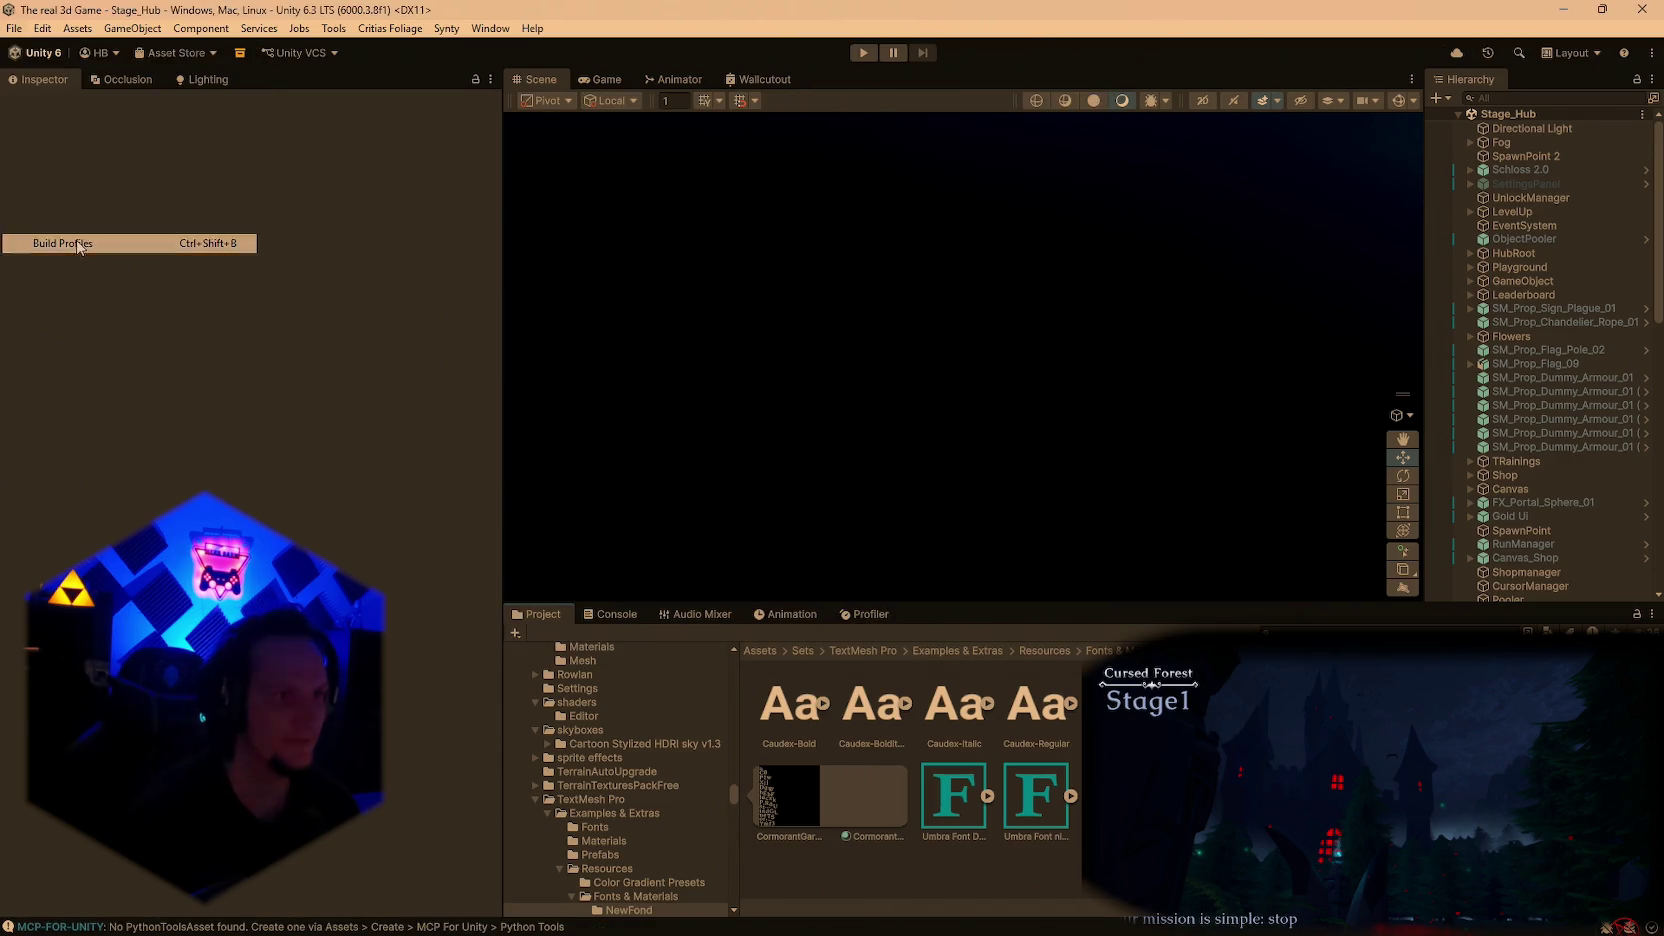
pyautogui.click(907, 604)
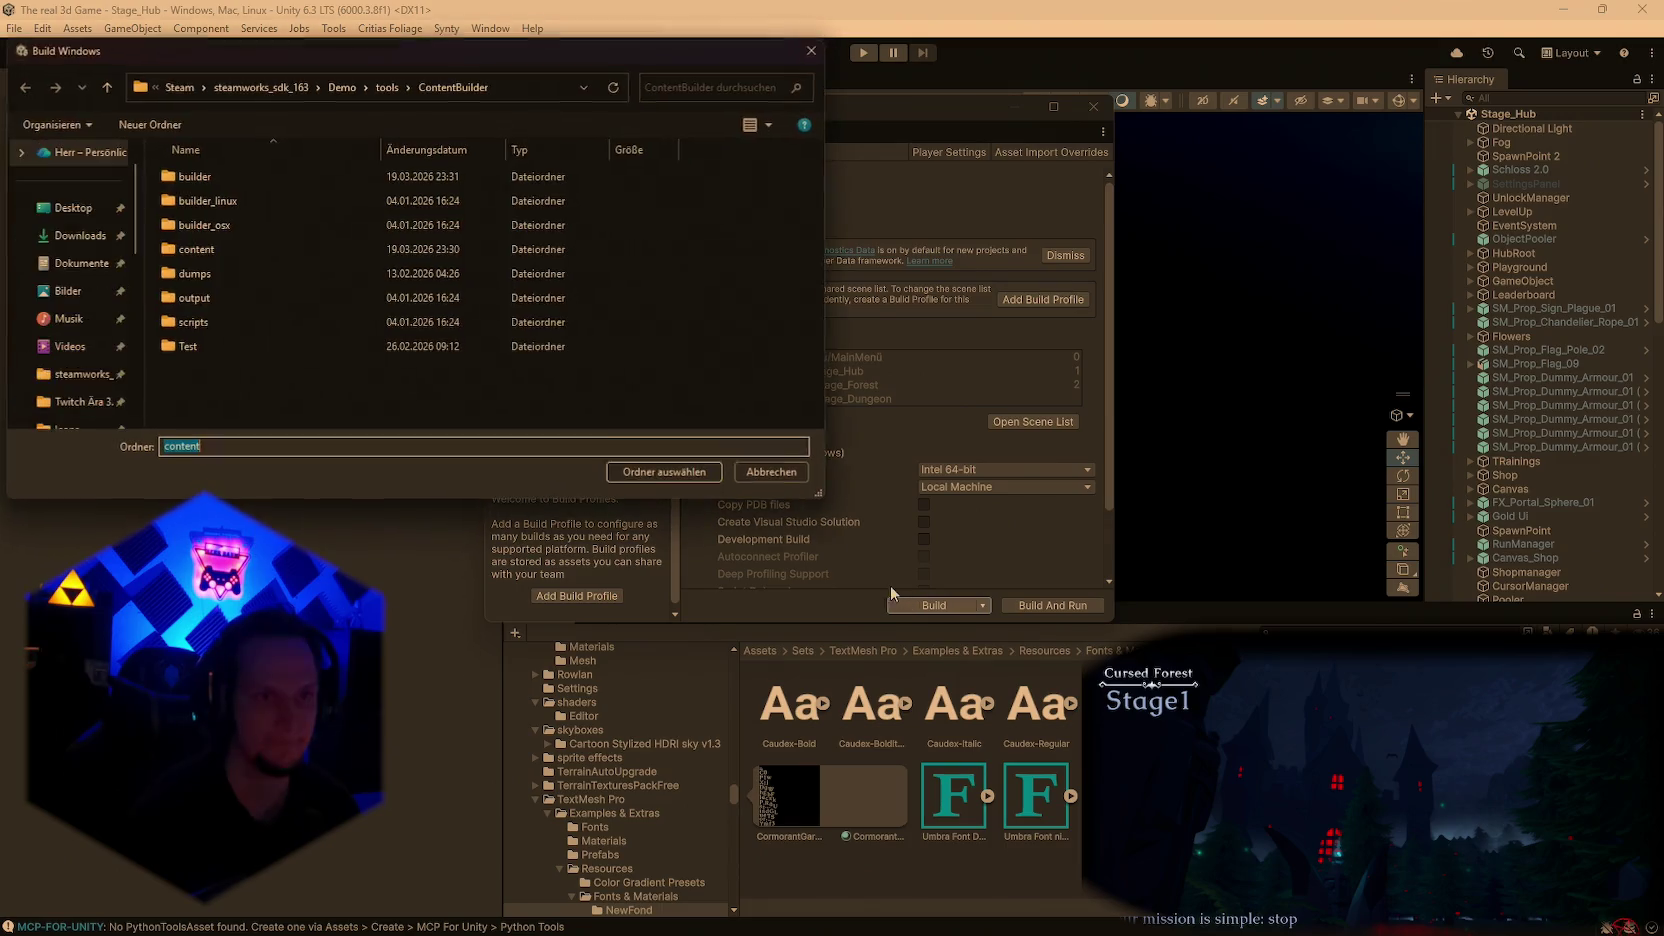
pyautogui.click(661, 472)
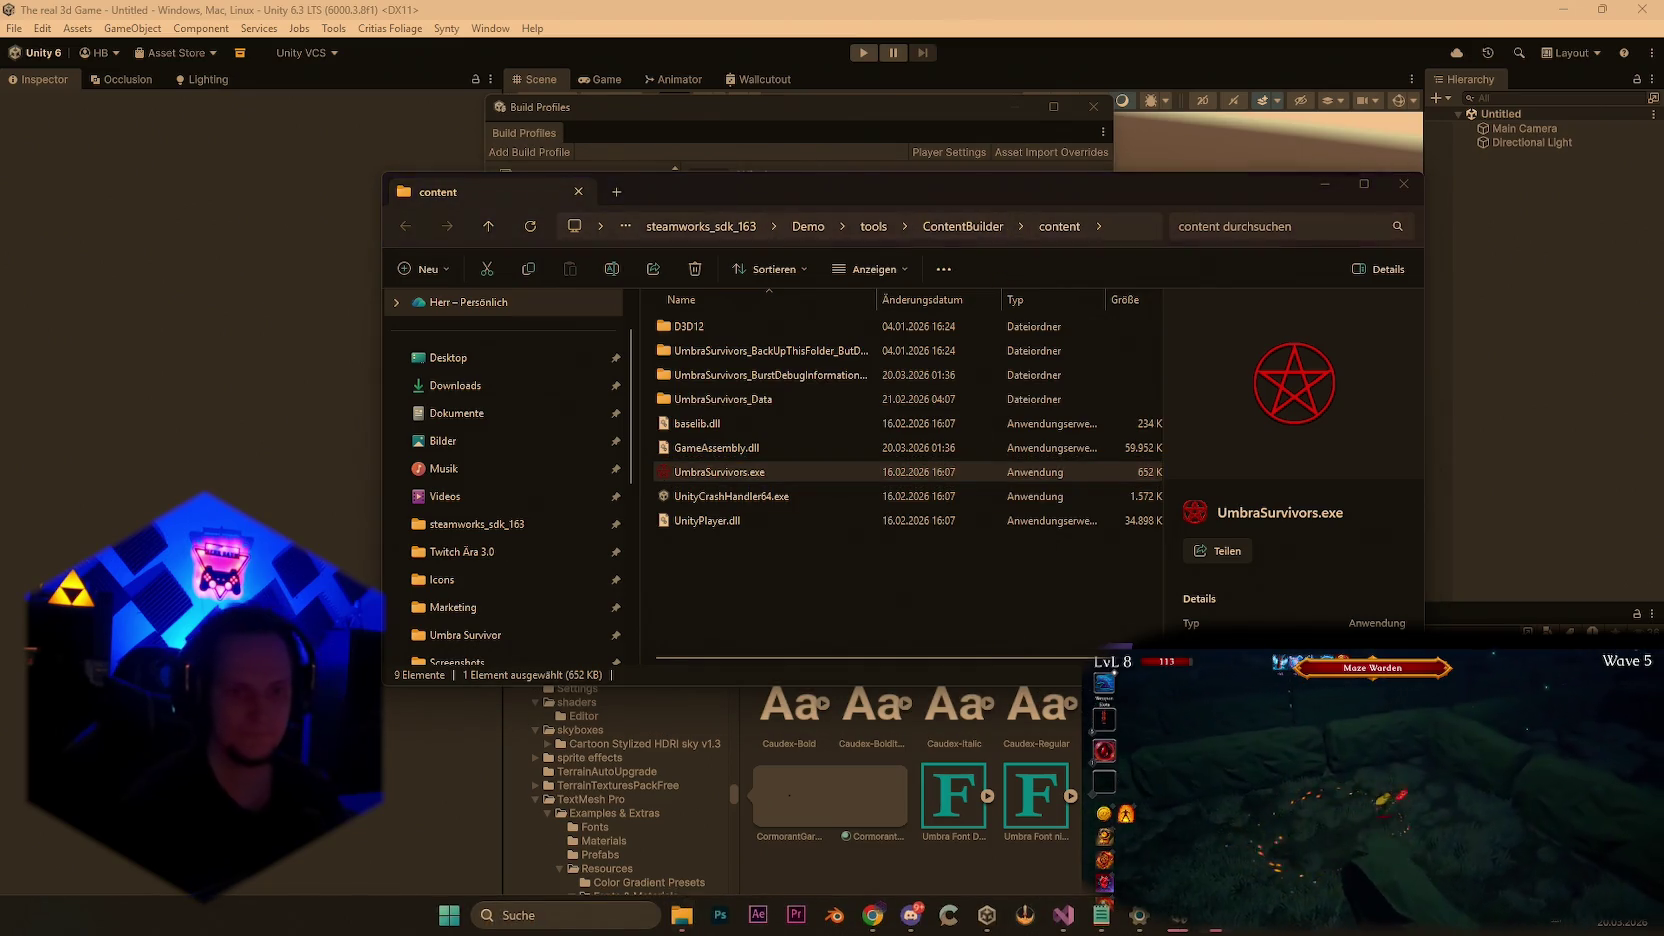
# Rerun the run_app_build command in SteamCMD to upload the new build to Steam
pyautogui.hotkey('alt', 'Tab')
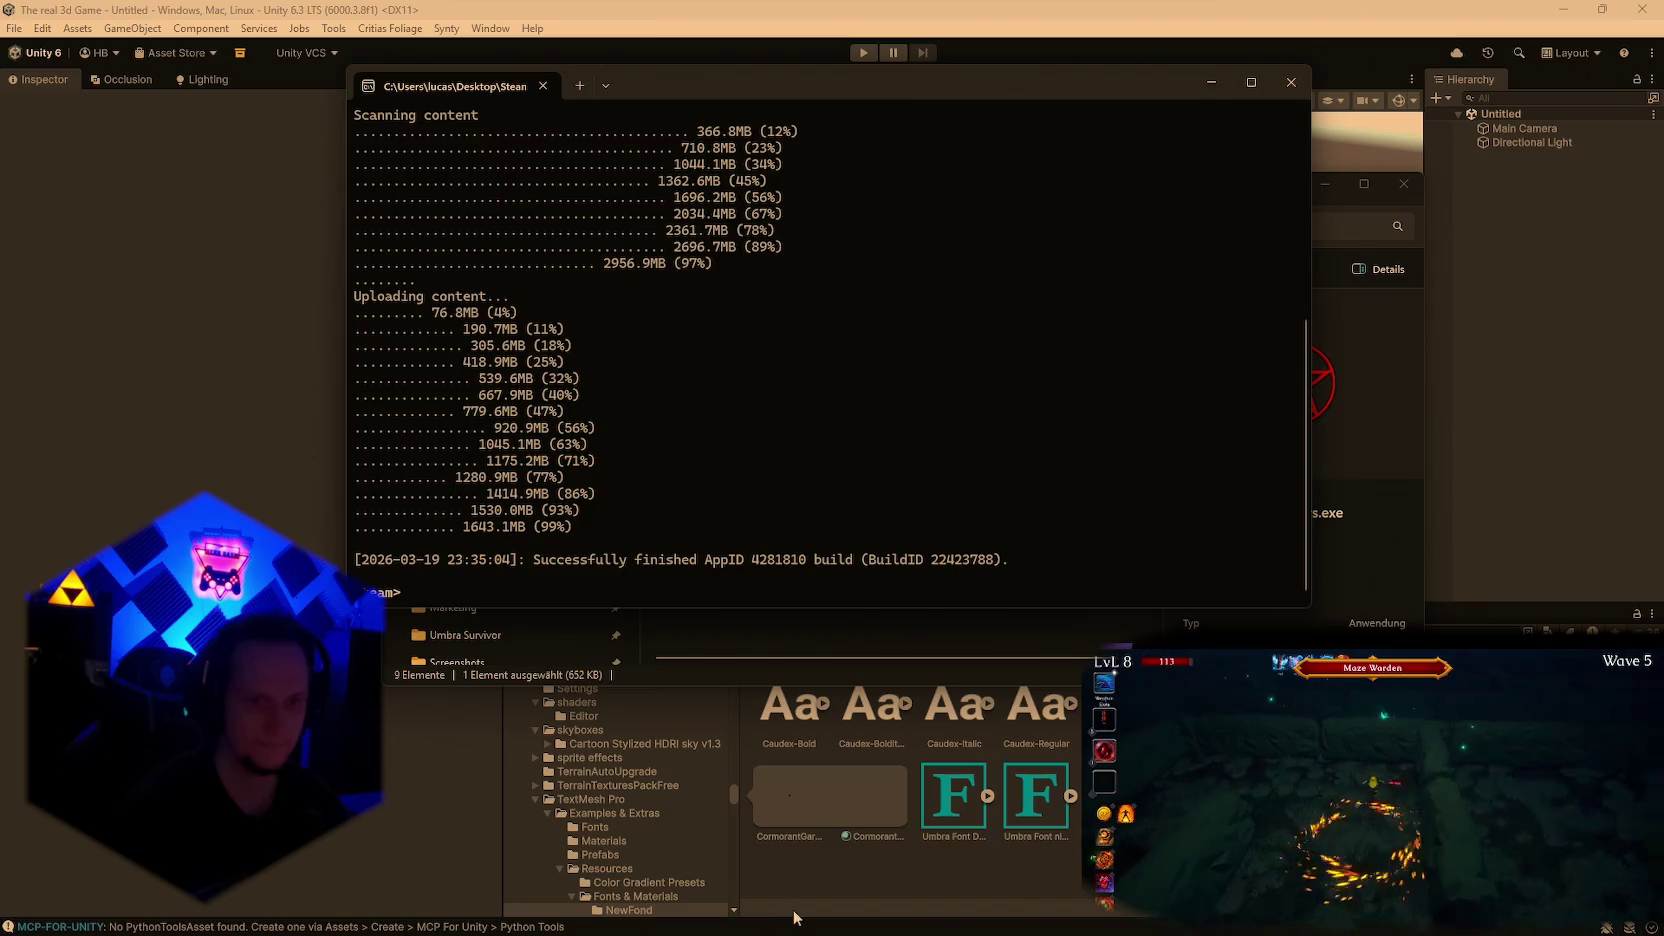
pyautogui.click(1101, 915)
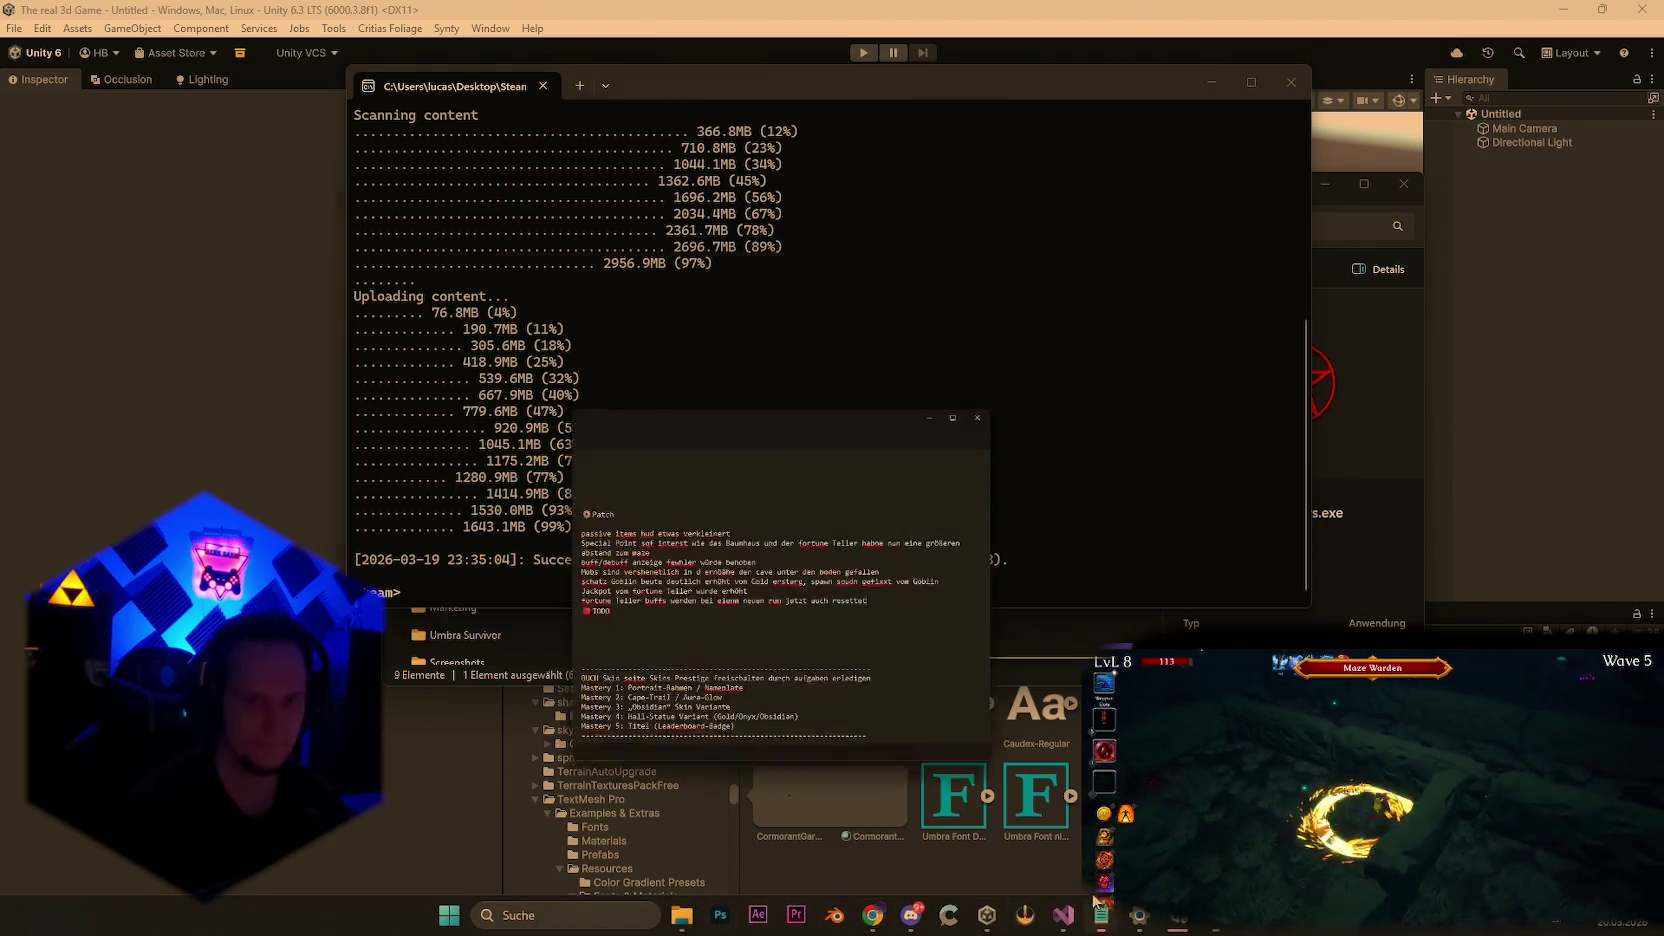
pyautogui.scroll(15, 575, 371)
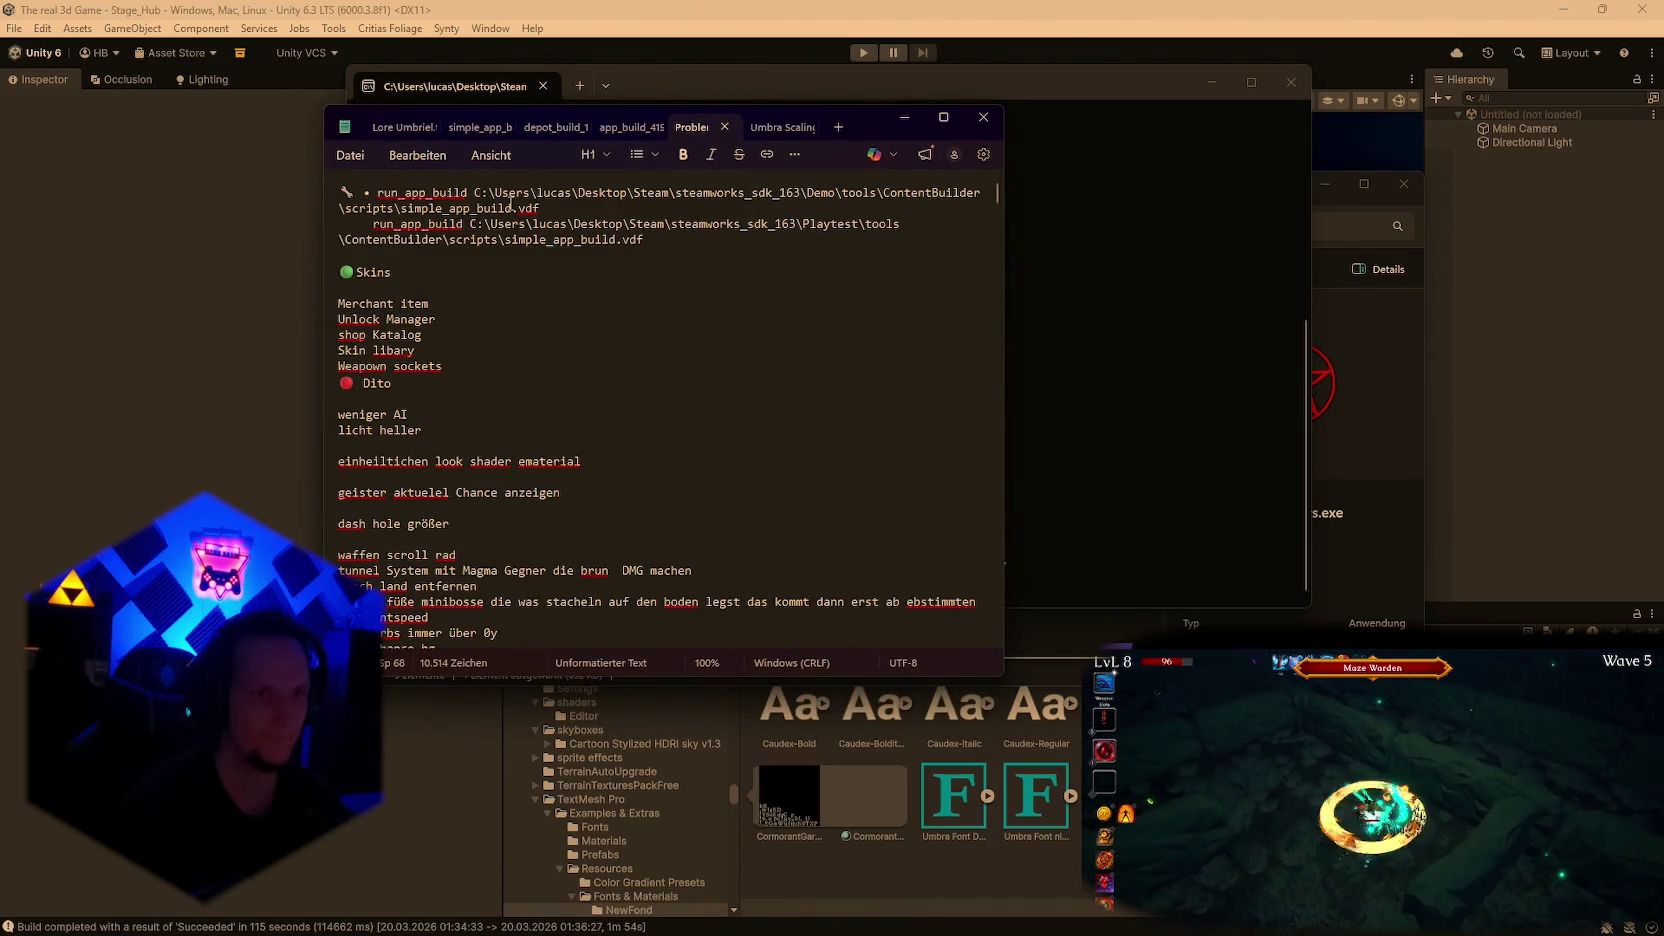
pyautogui.moveTo(540, 208); pyautogui.dragTo(377, 192)
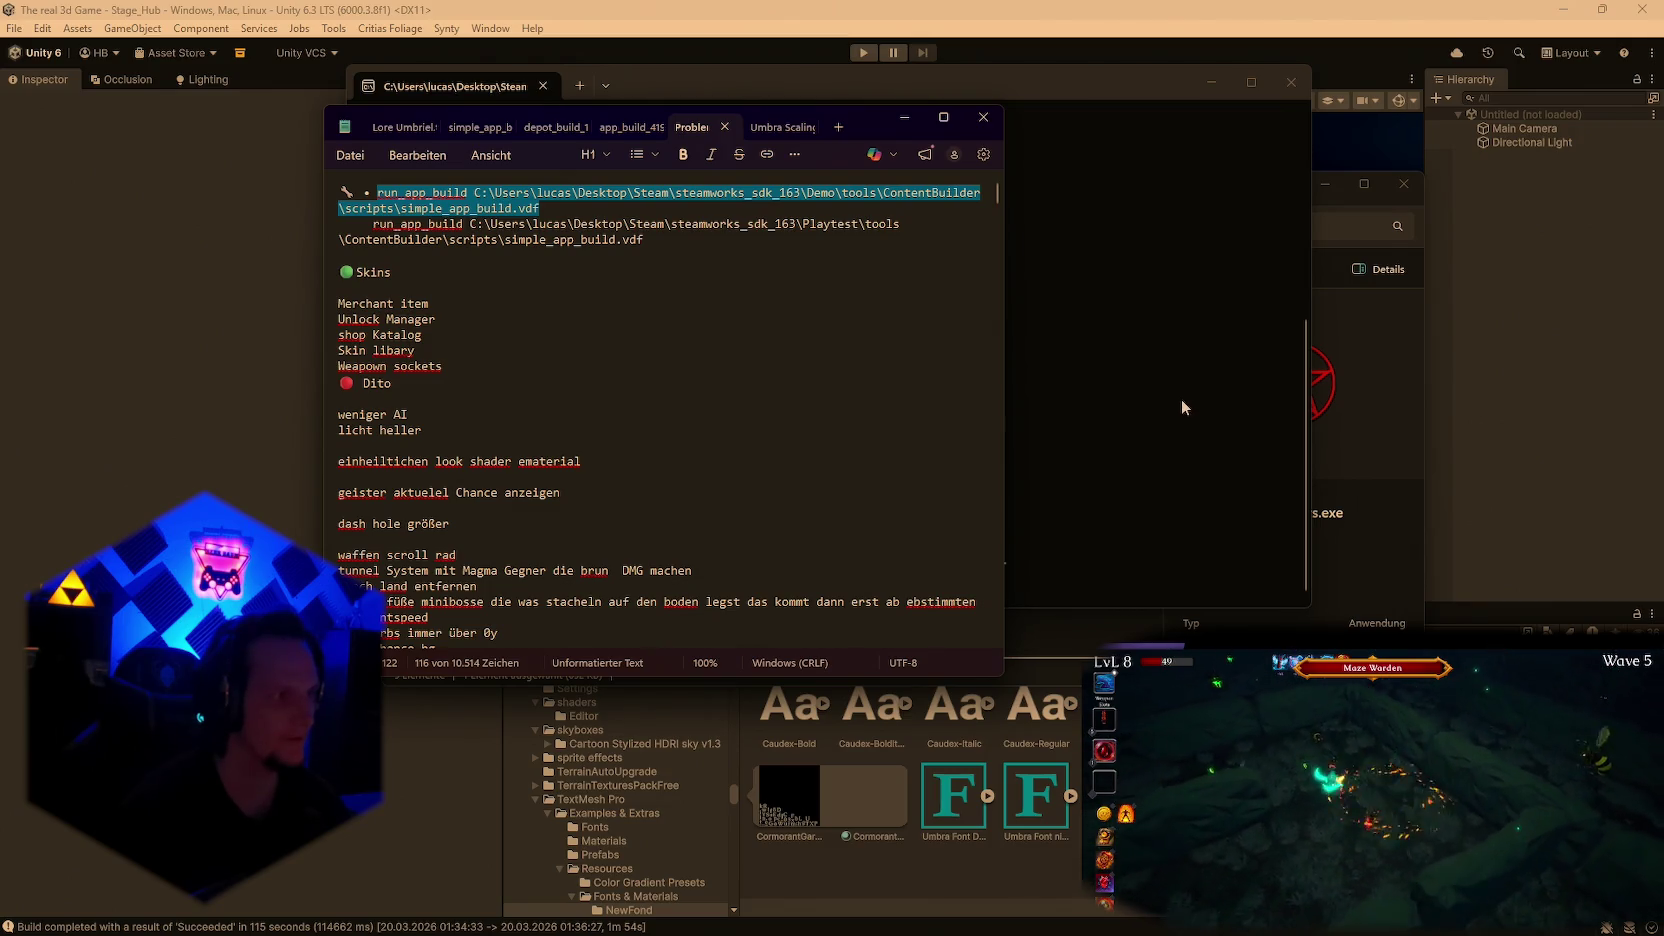
pyautogui.click(1188, 451)
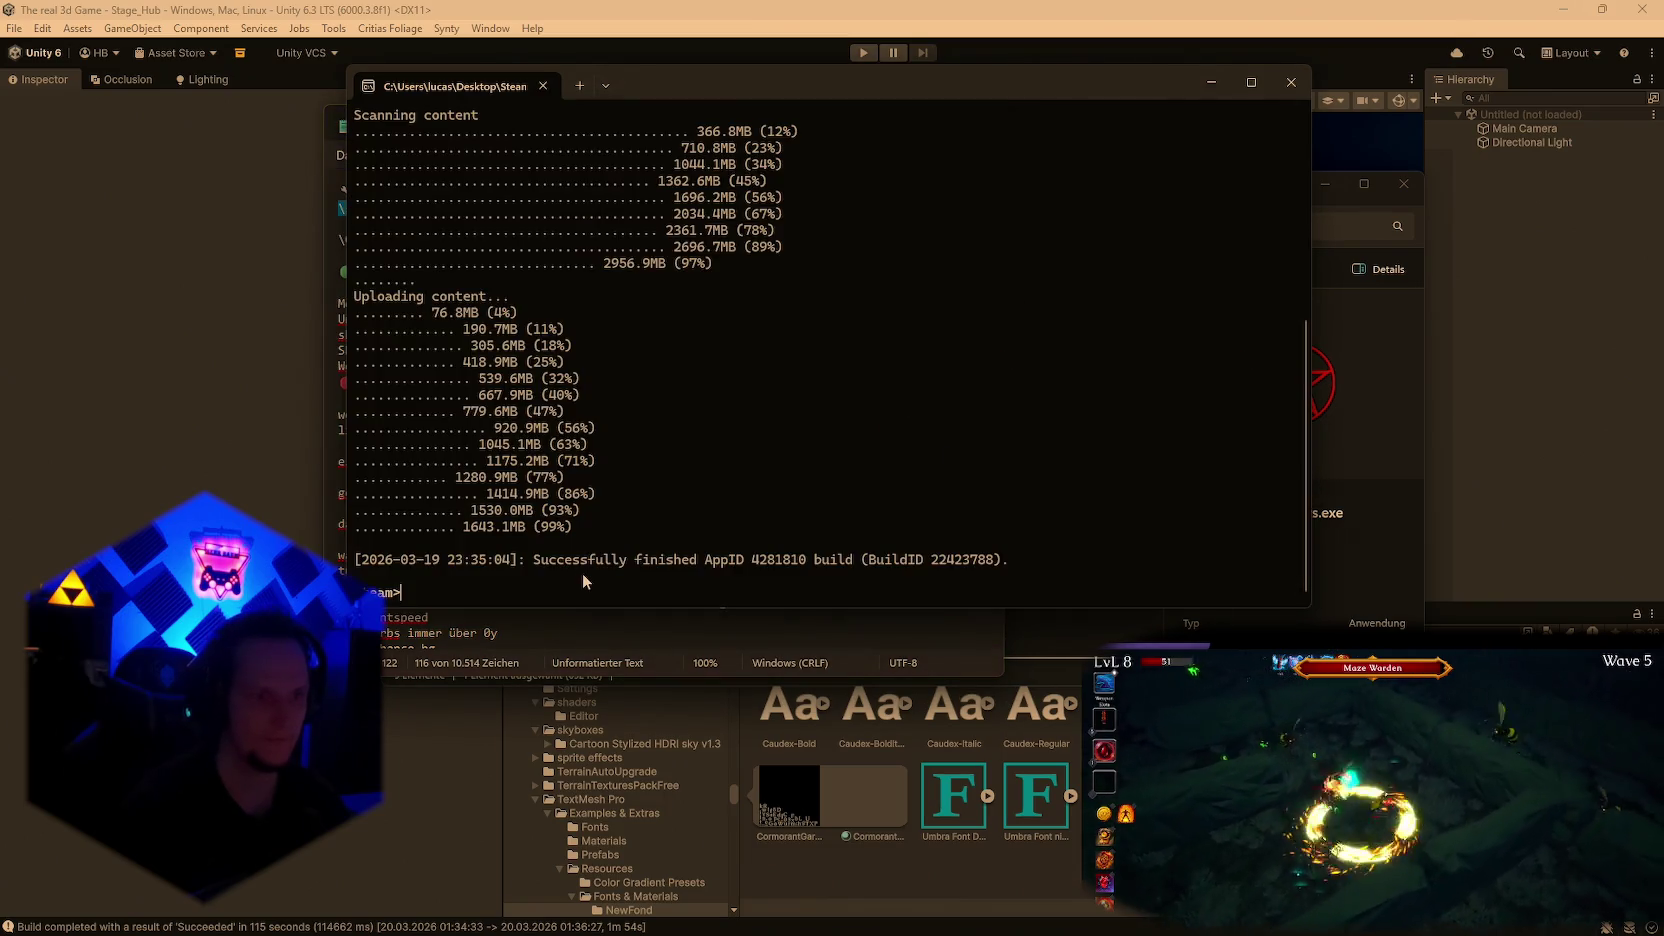
pyautogui.press('Up')
pyautogui.press('Return')
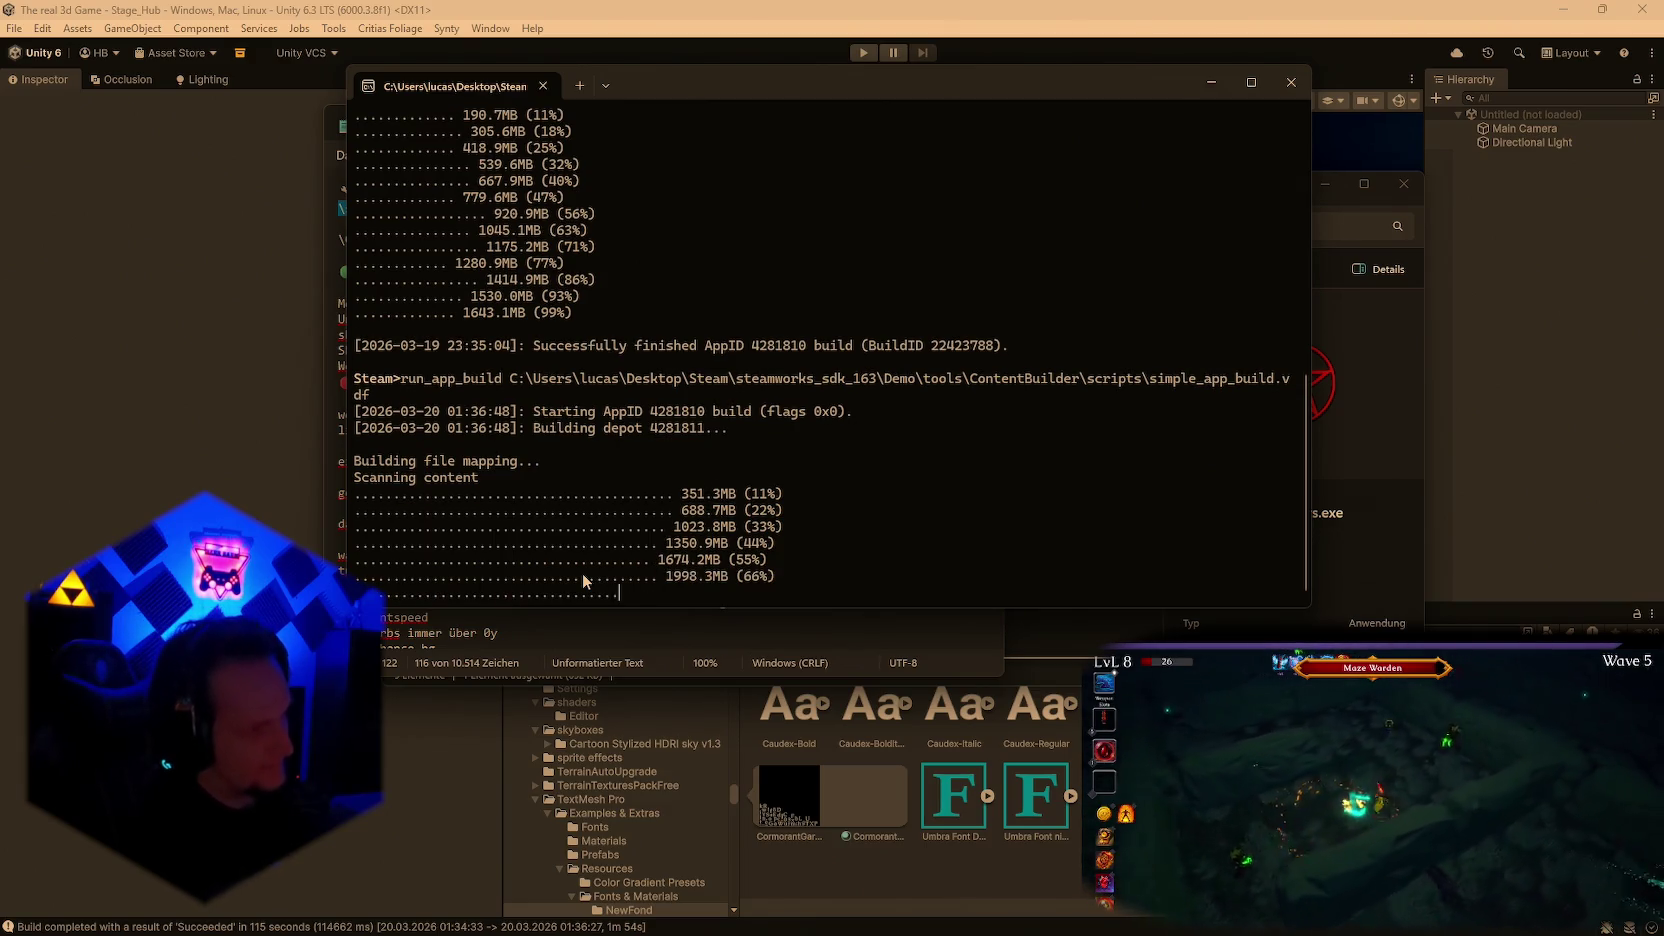
# Select the Patch section's list of changes in the Notepad patch notes
pyautogui.moveTo(1033, 930)
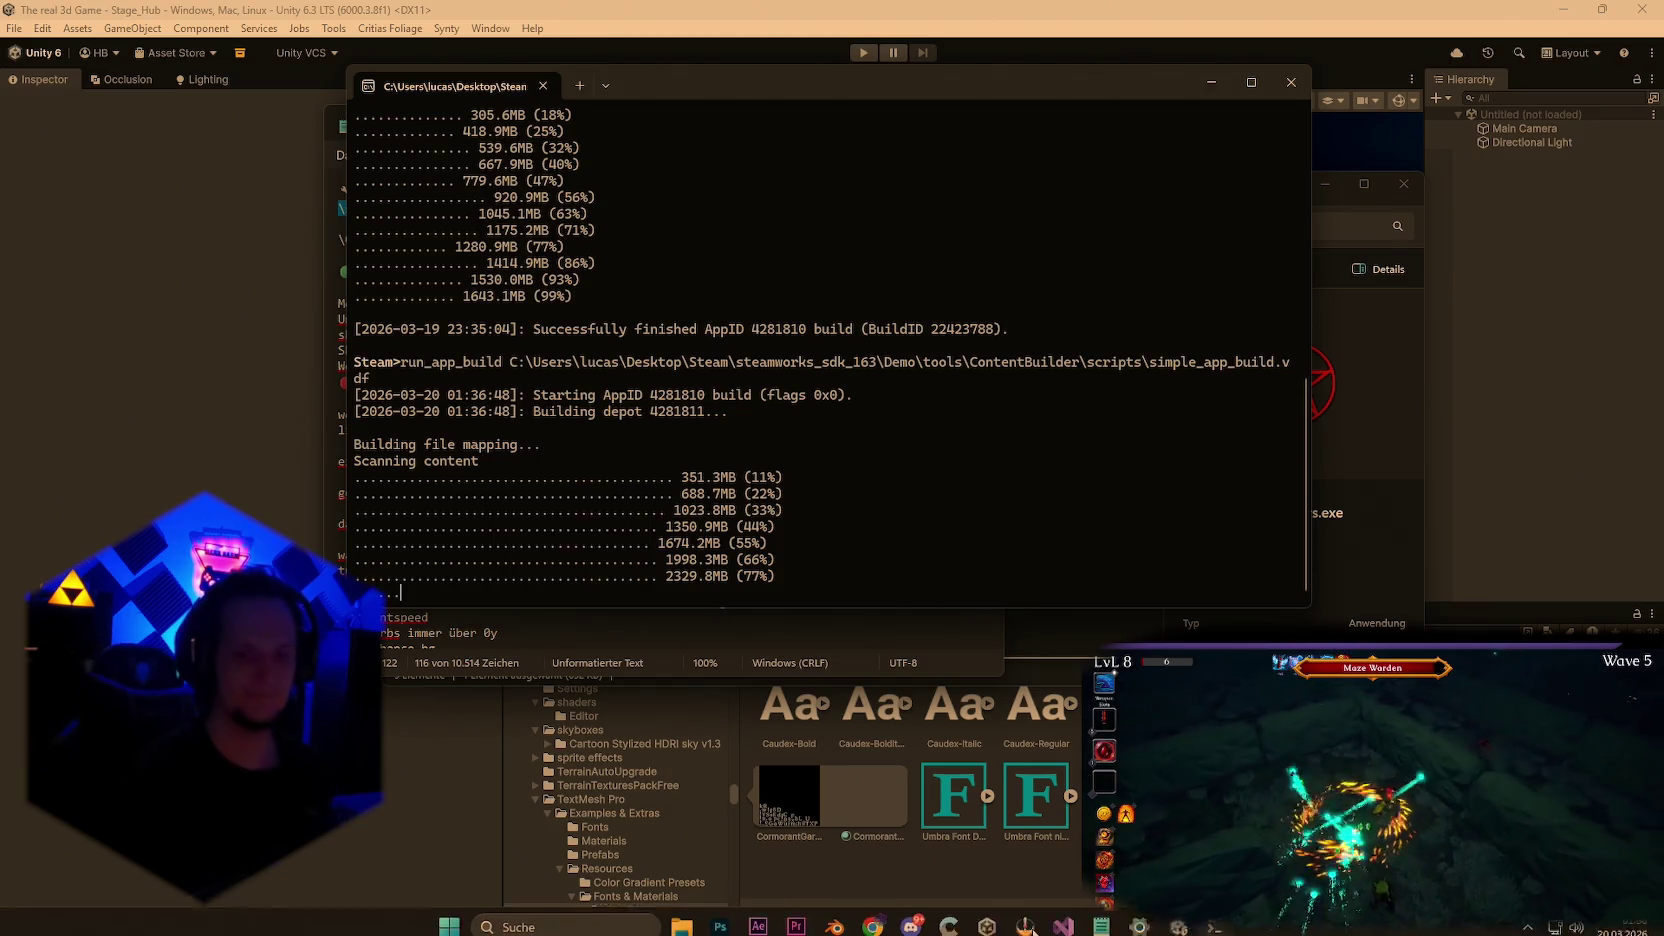
pyautogui.click(1101, 927)
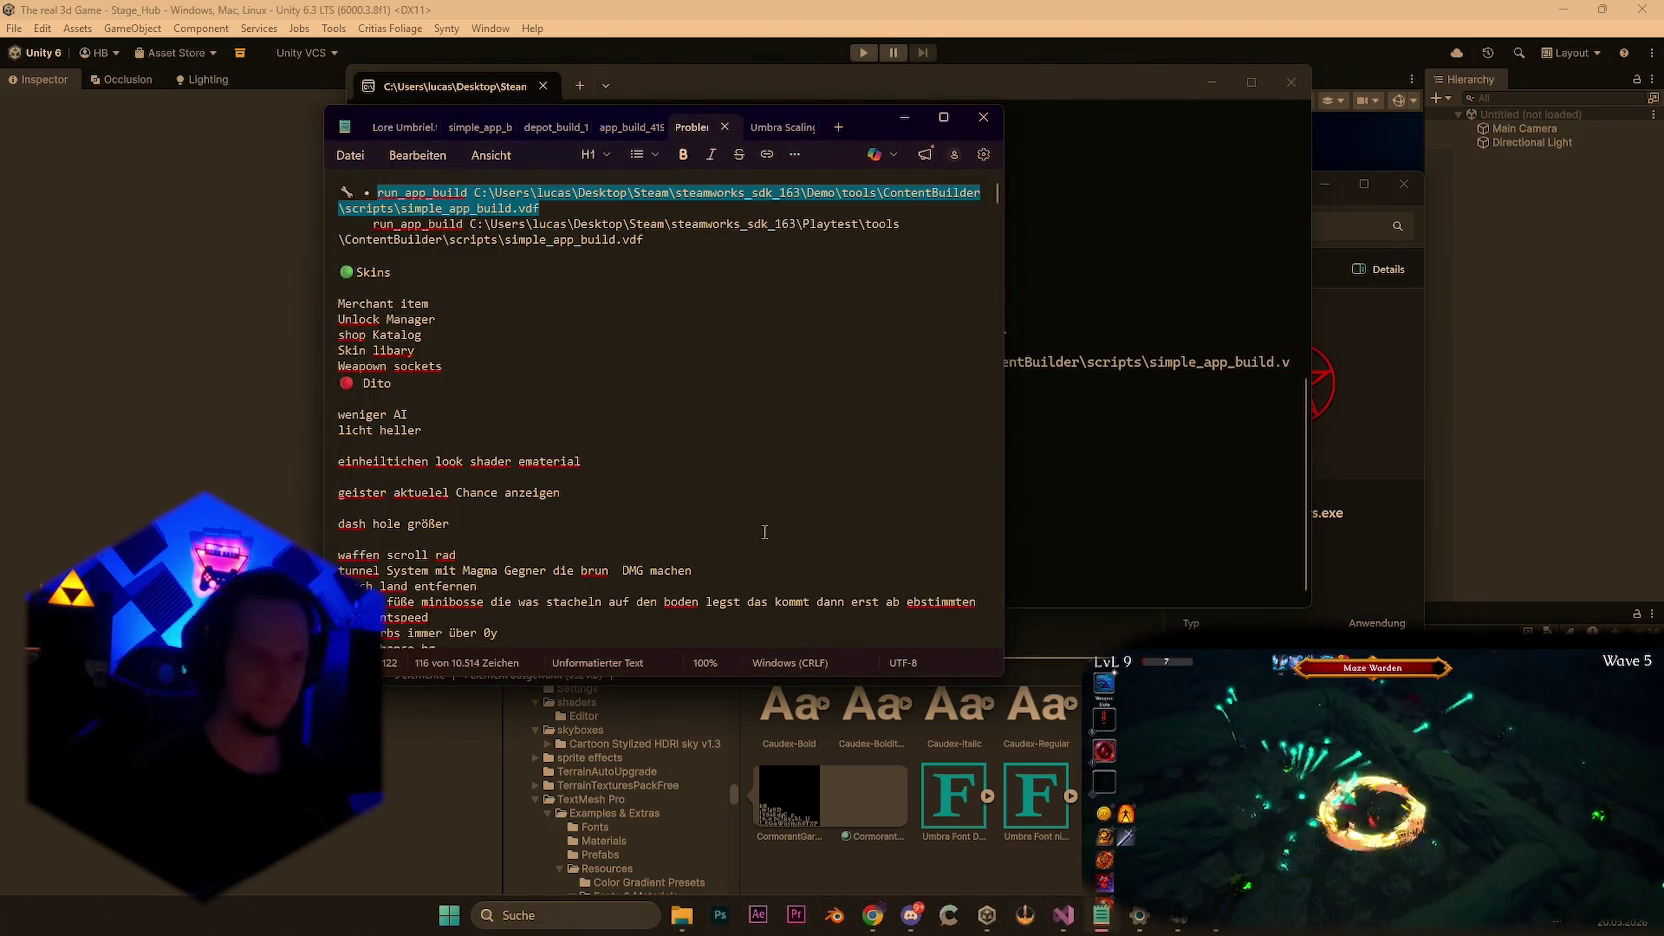
pyautogui.scroll(-20, 764, 531)
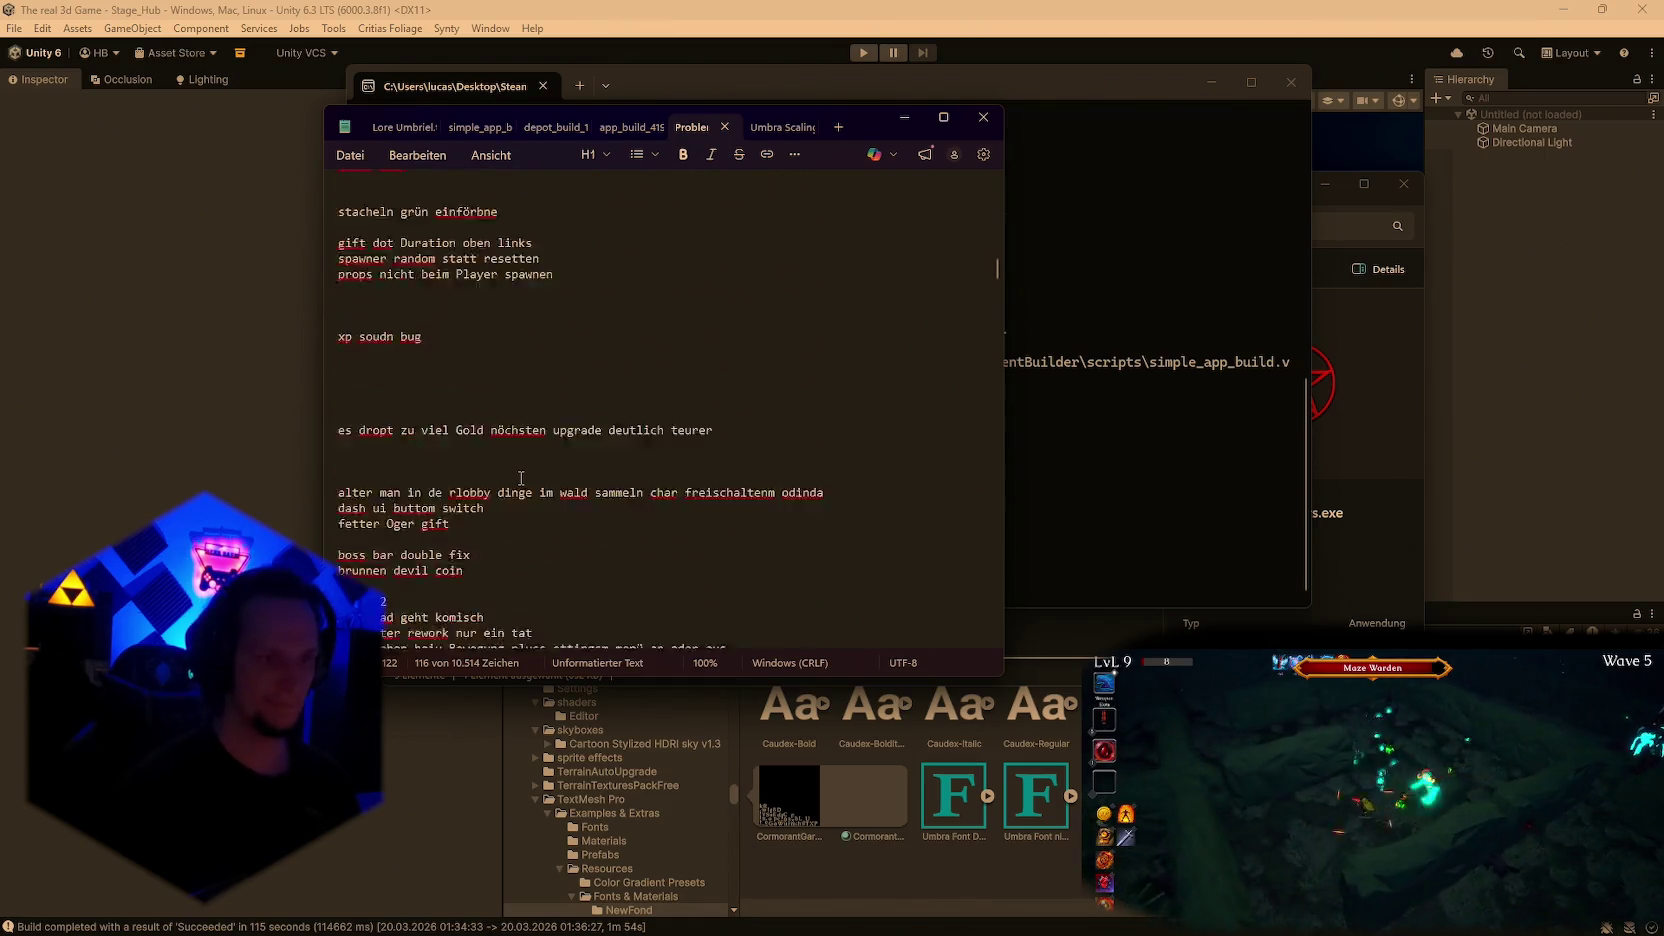
pyautogui.scroll(-10, 521, 478)
pyautogui.scroll(4, 521, 478)
pyautogui.moveTo(803, 471); pyautogui.dragTo(338, 362)
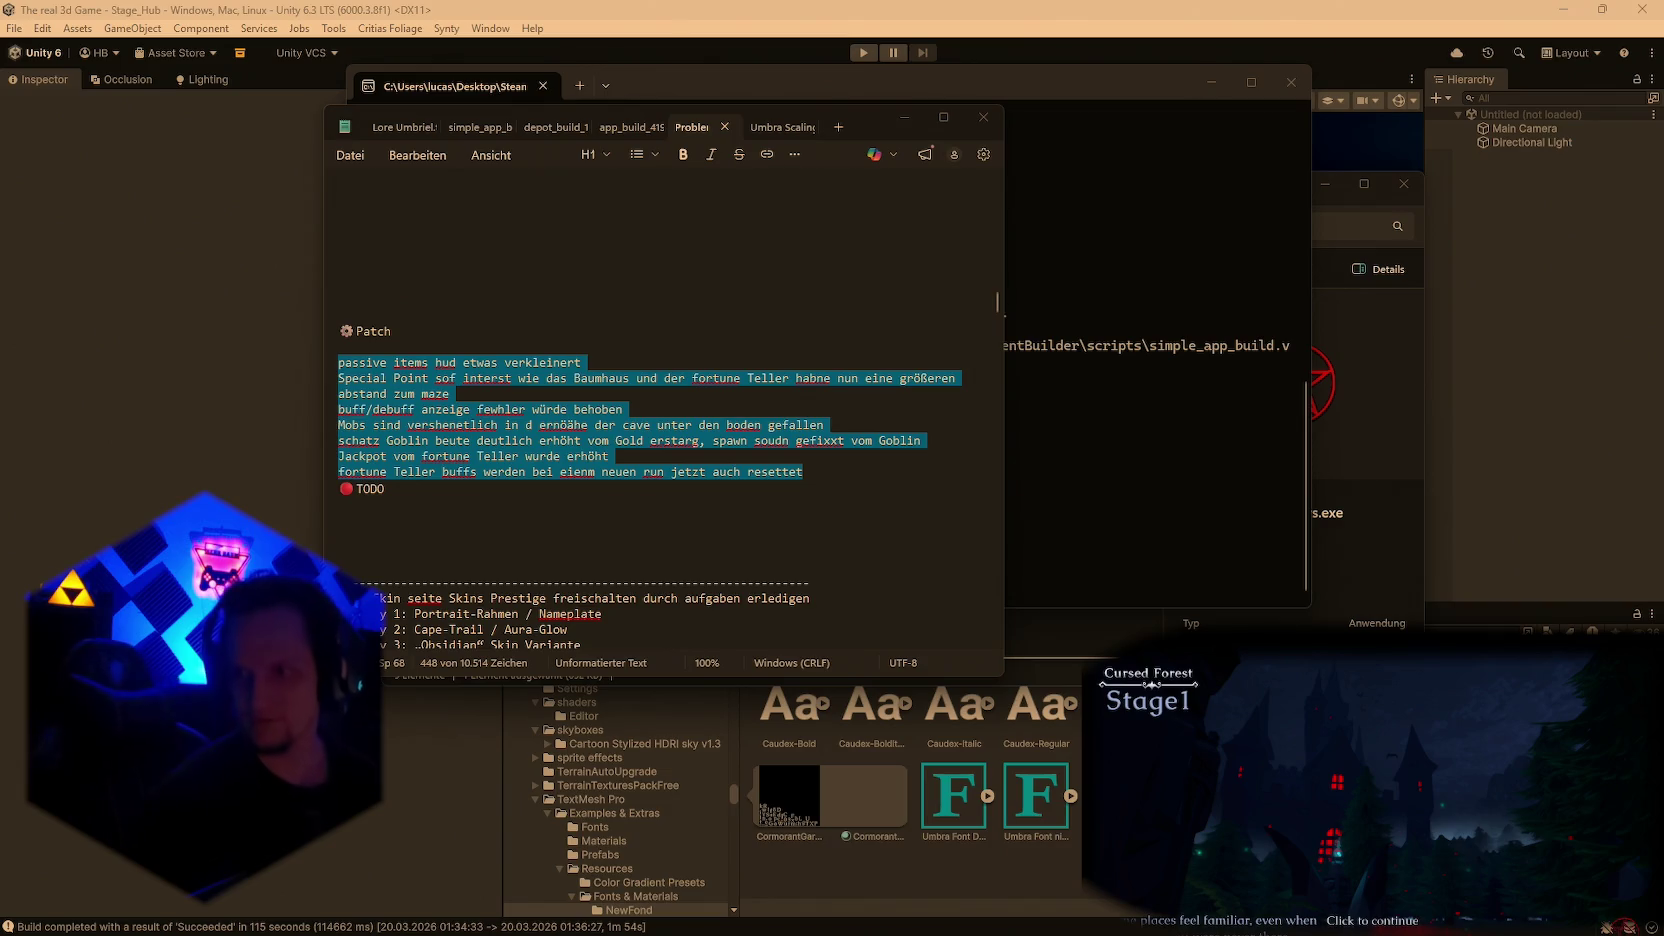
pyautogui.scroll(-2, 1005, 268)
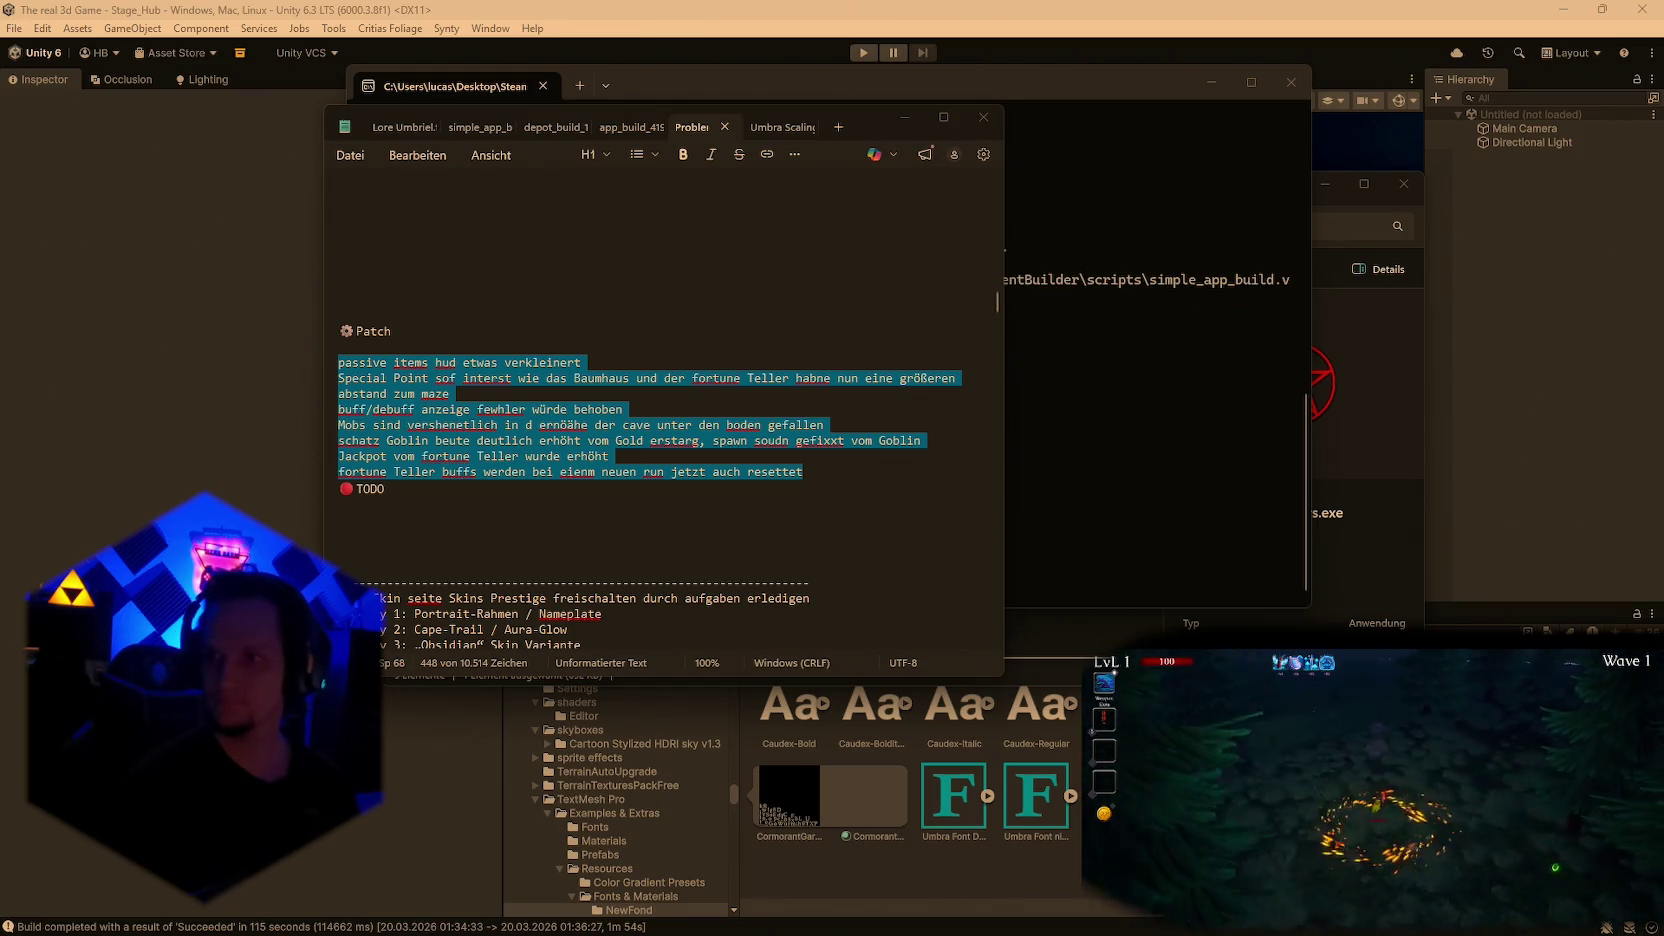
pyautogui.click(922, 930)
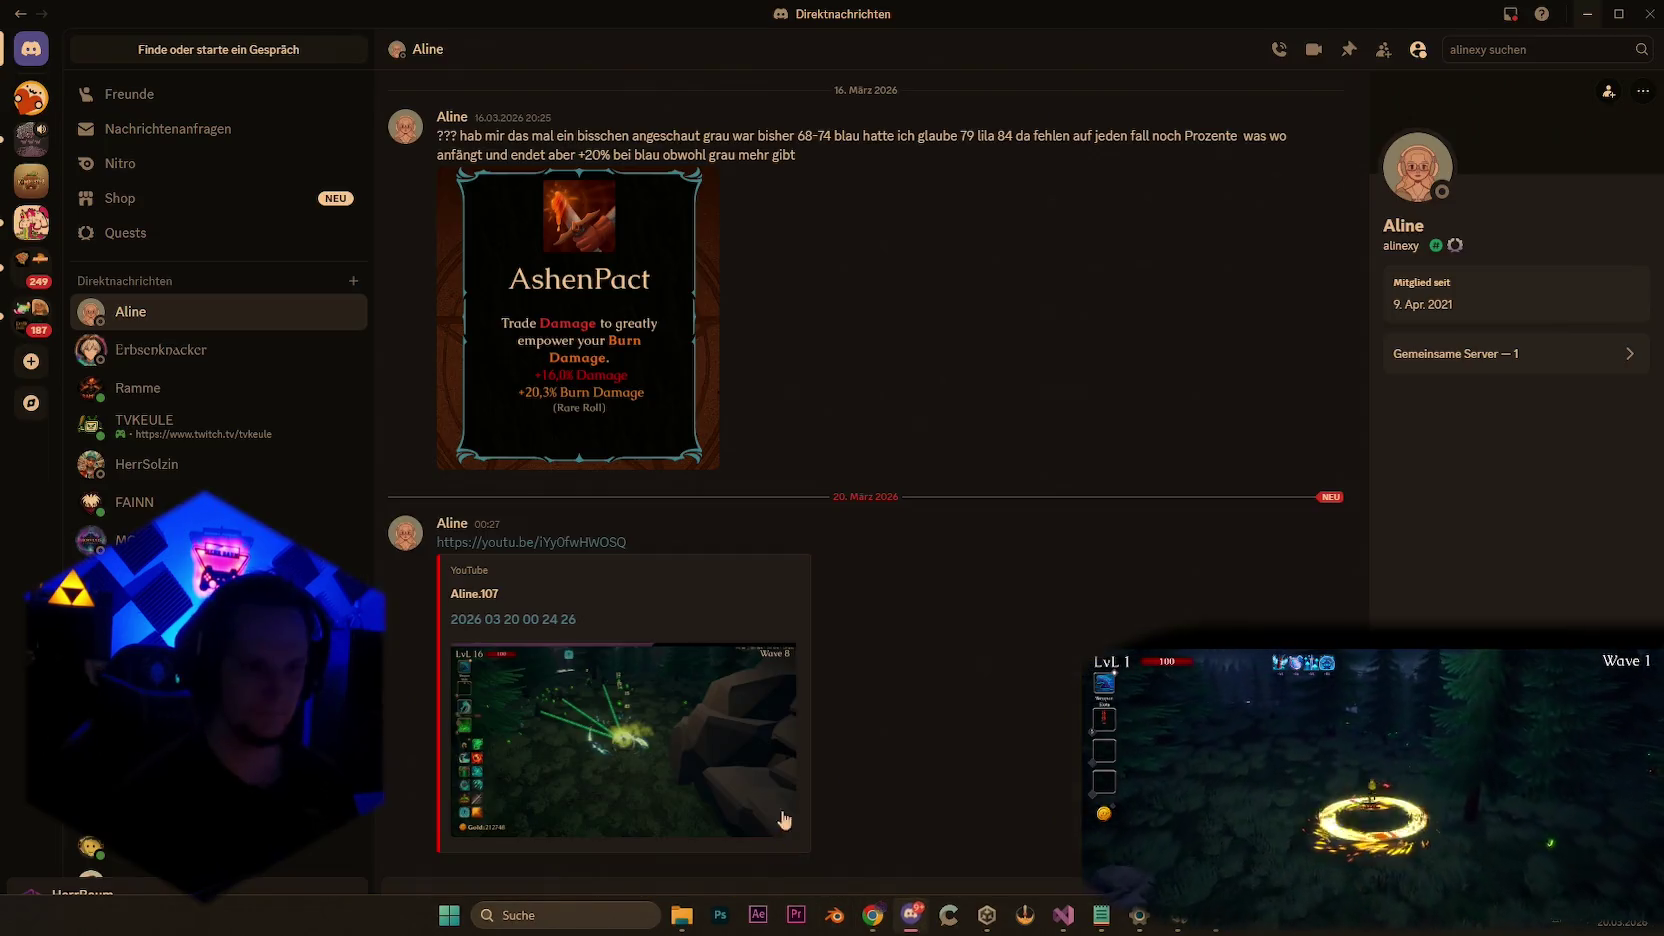
# Post the prepared Patch Notes message in the Wood Wide Web Patches channel
pyautogui.click(31, 137)
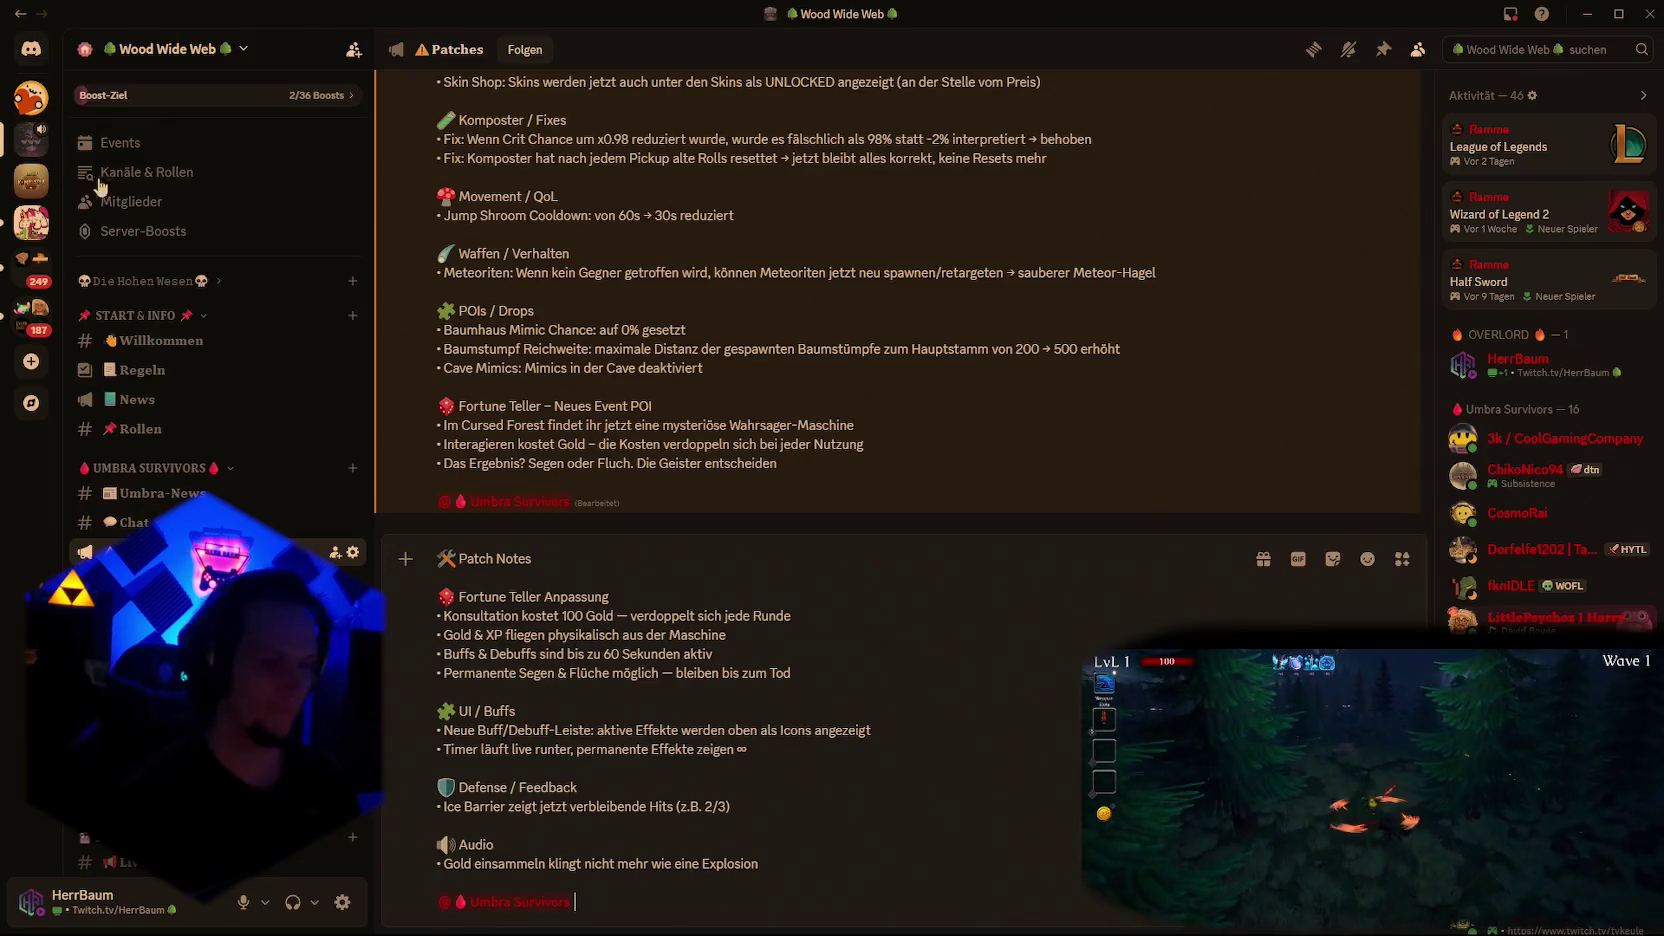
pyautogui.click(592, 889)
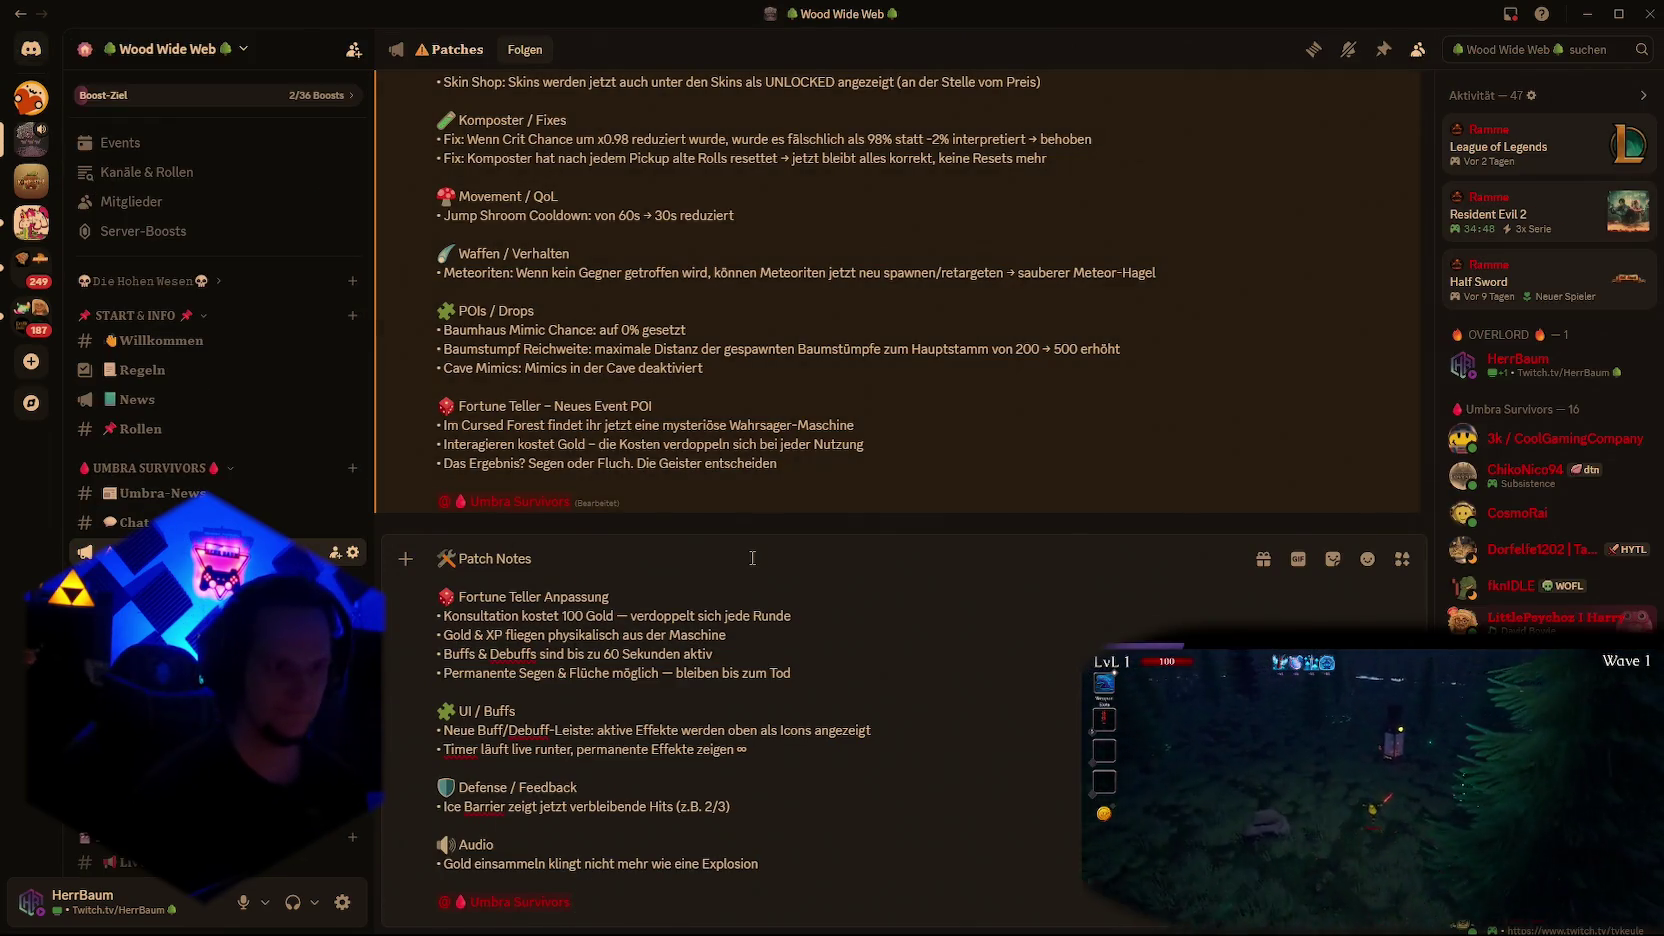
pyautogui.press('Return')
pyautogui.write('🛠️ Patch Notes (DE)  📊 UI / HUD • Passive-Items HUD etwas verkleinert • Buff/Debuff Anzeige: Fehler behoben  🍀 POIs / Worldgen • Special POIs (z.B. Baumhaus, Fortune Teller) haben jetzt einen größeren Abstand zum Maze  🔧 Fixes / Spawning • Bugfix: Mobs sind in der Nähe der Cave teilweise unter den Boden gefallen → behoben  🪙 Loot / Events • Schatzgoblin: Beute deutlich erhöht (mehr Gold) • Schatzgoblin: Spawn-Sound gefixt • Fortune Teller: Jackpot erhöht • Fortune Teller: Buffs werden bei einem neuen Run jetzt korrekt resettet')
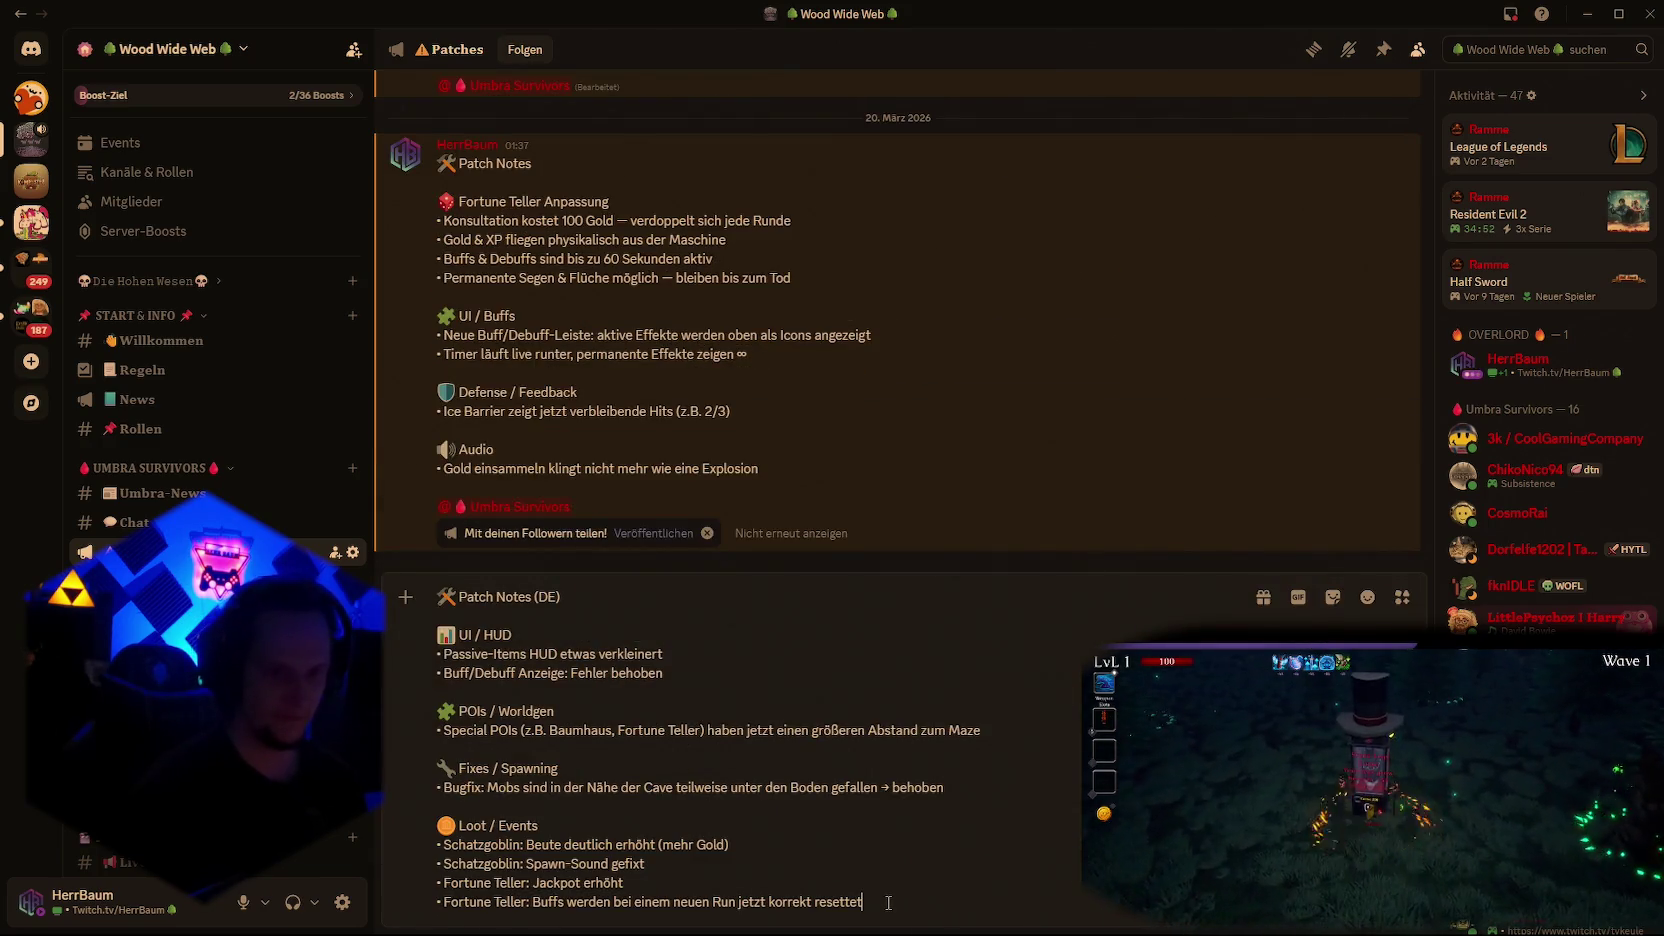
pyautogui.hotkey('shift', 'Return')
pyautogui.hotkey('shift', 'Return')
pyautogui.write('@um')
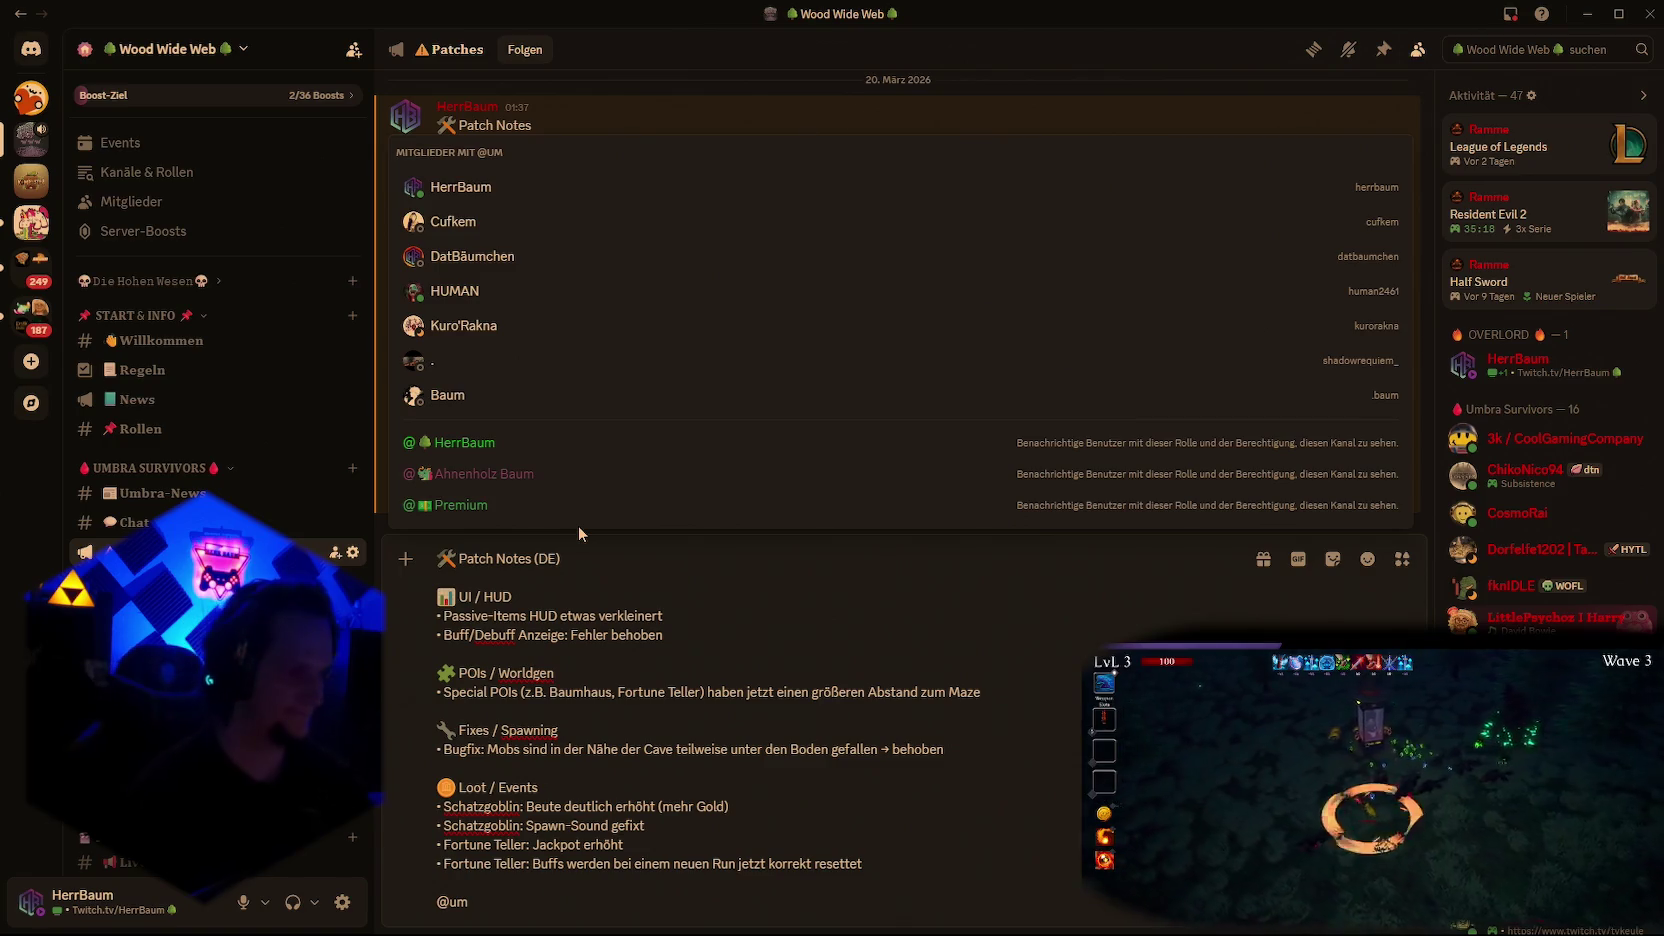
pyautogui.write('bra')
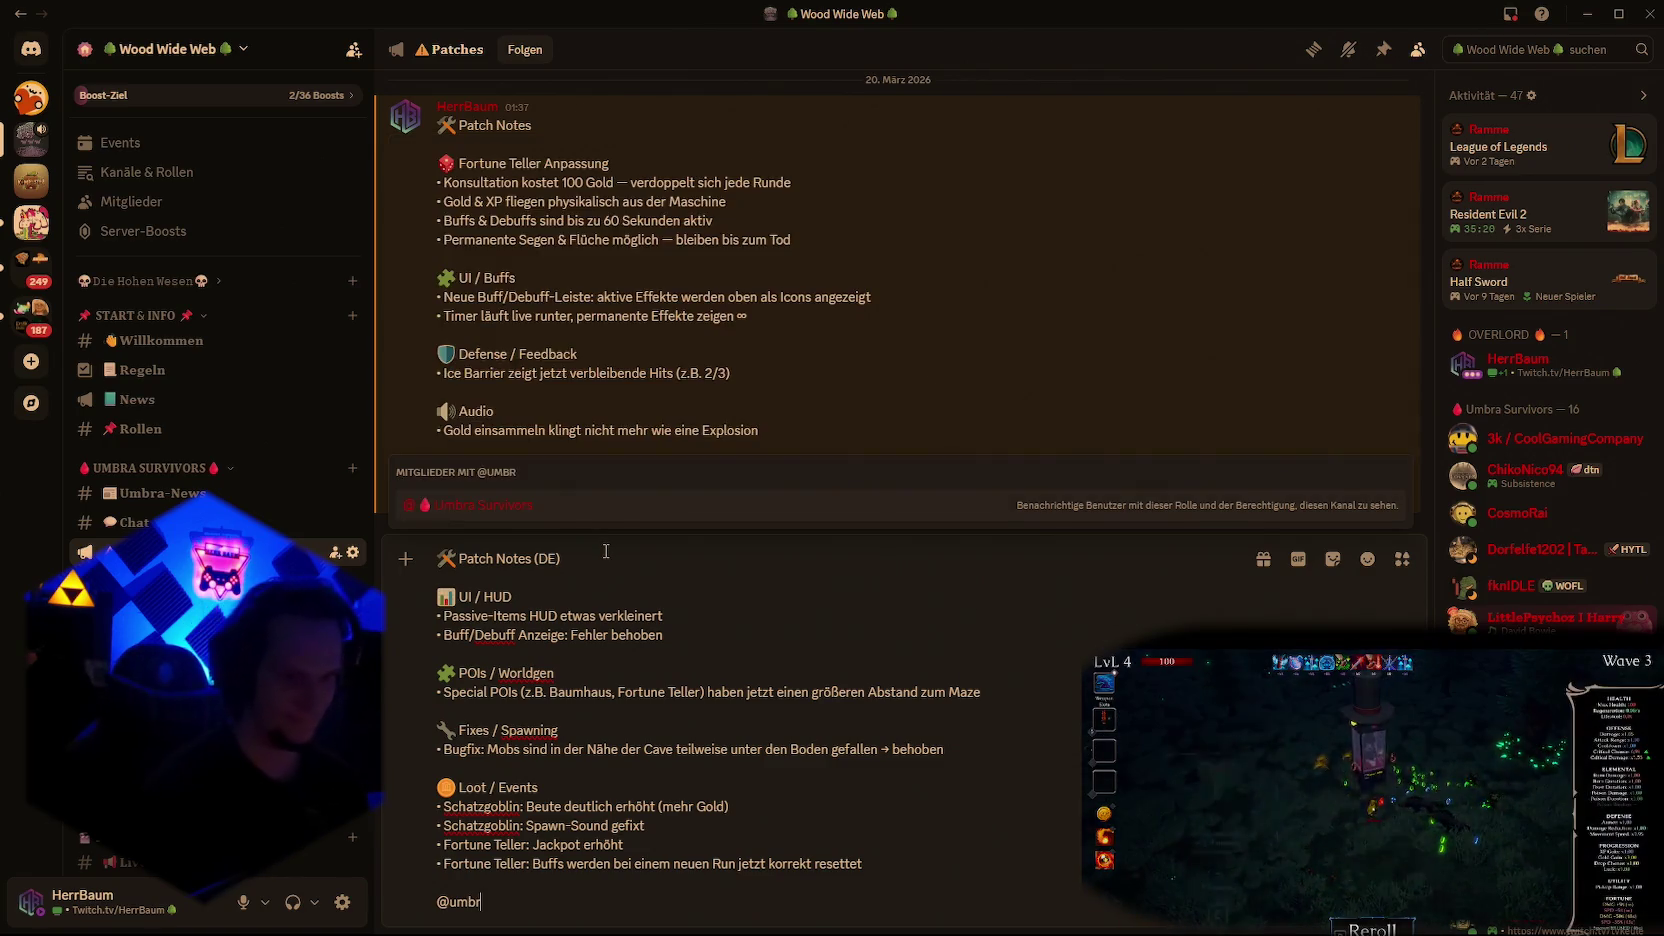
pyautogui.click(492, 510)
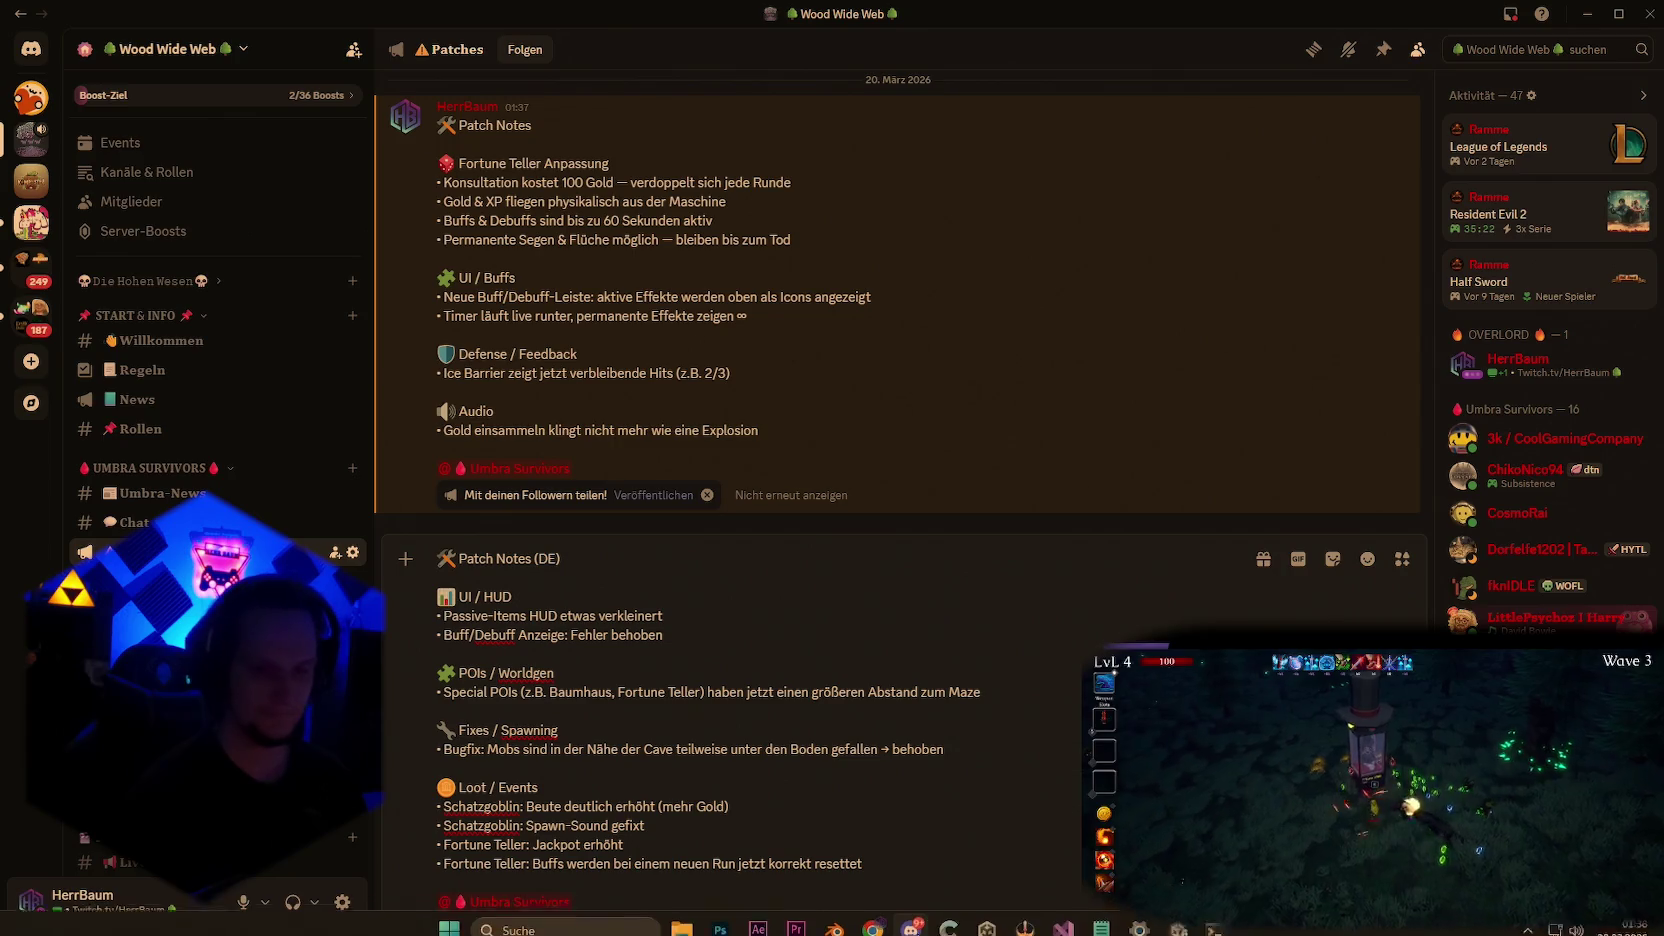
pyautogui.press('BackSpace')
pyautogui.press('BackSpace')
pyautogui.press('BackSpace')
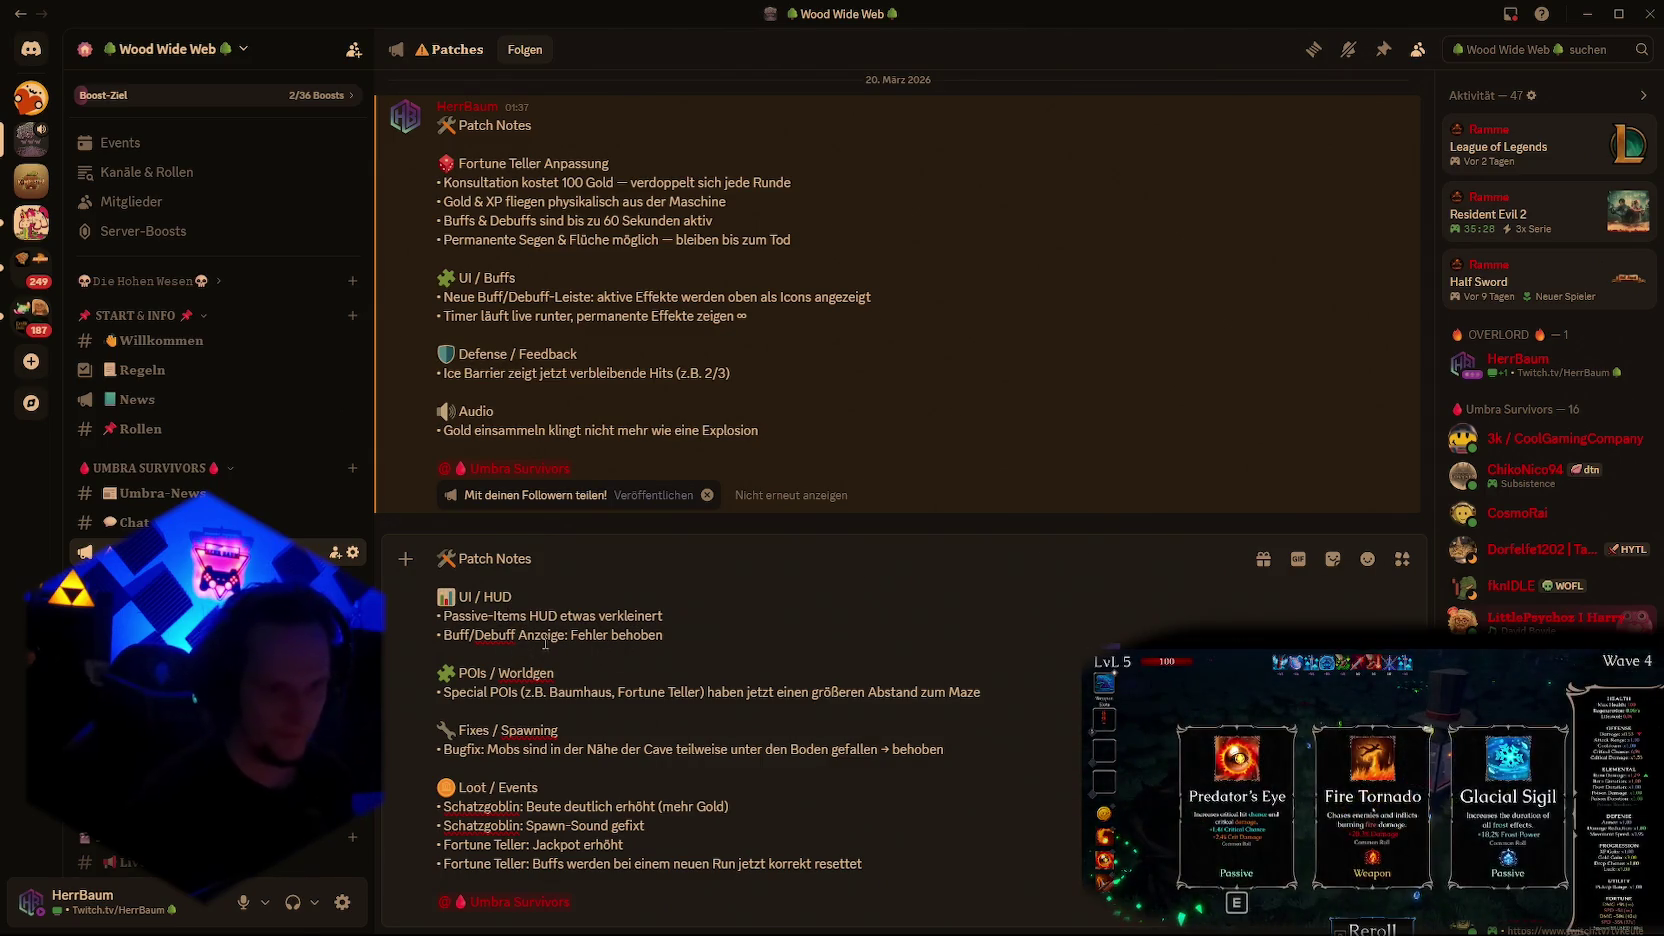
# Extend the Buff/Debuff line with ', timer wird jetzt korrekt angezeigt', correcting the typo
pyautogui.click(662, 635)
pyautogui.write(', coo')
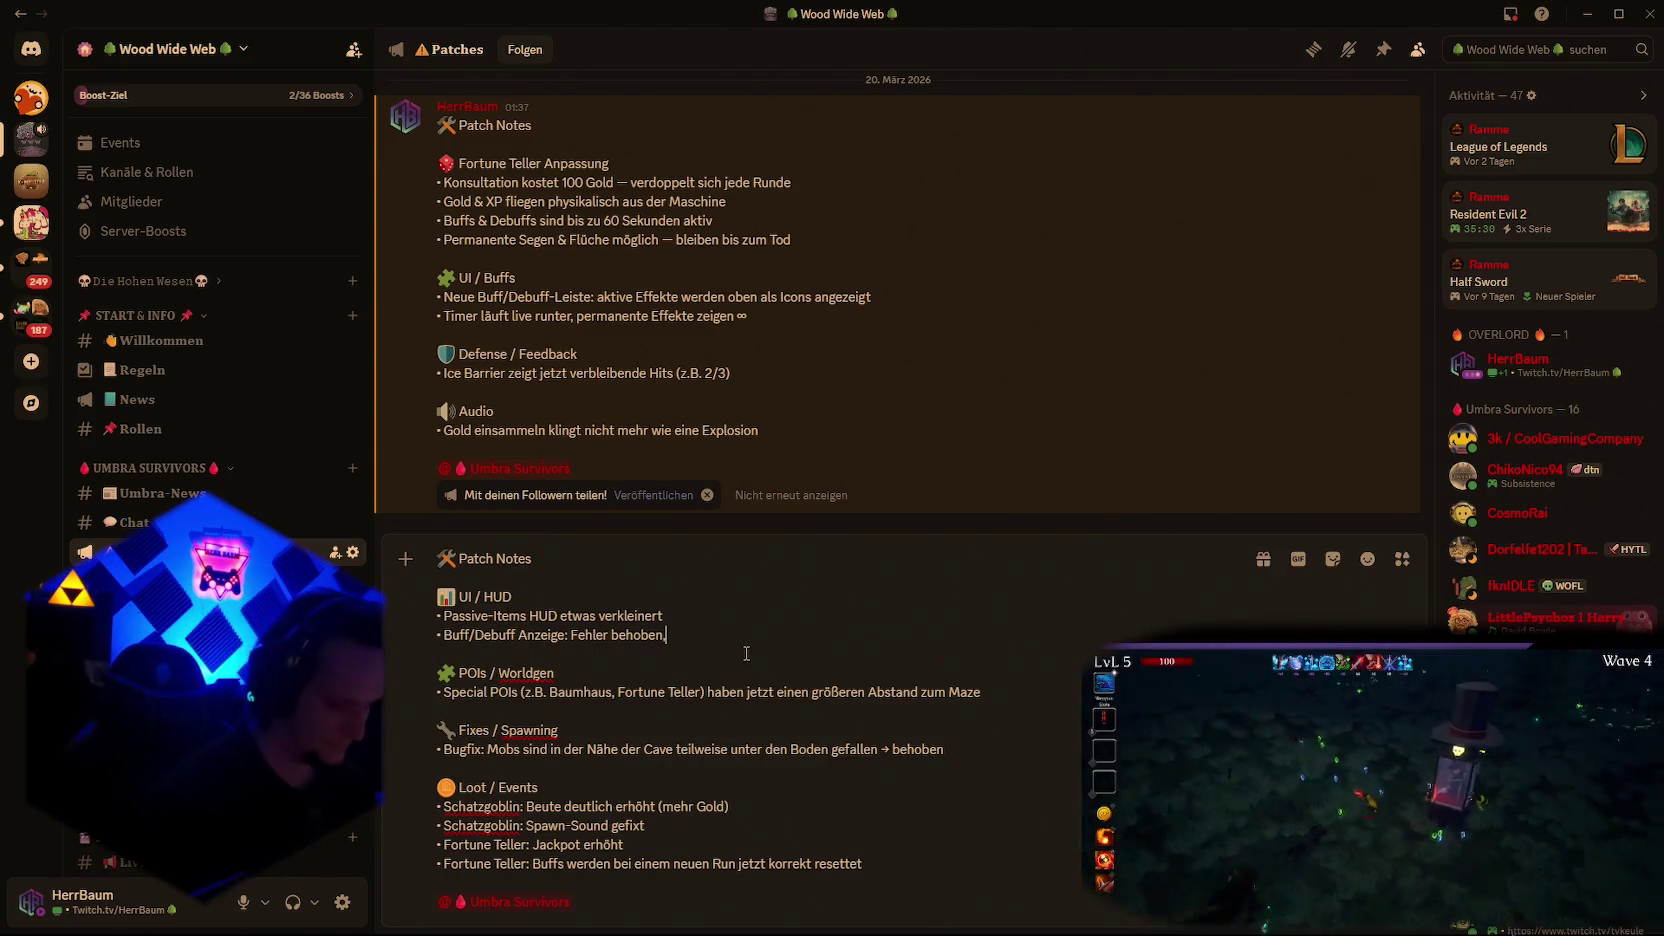
pyautogui.write('ldown wird jetzt ')
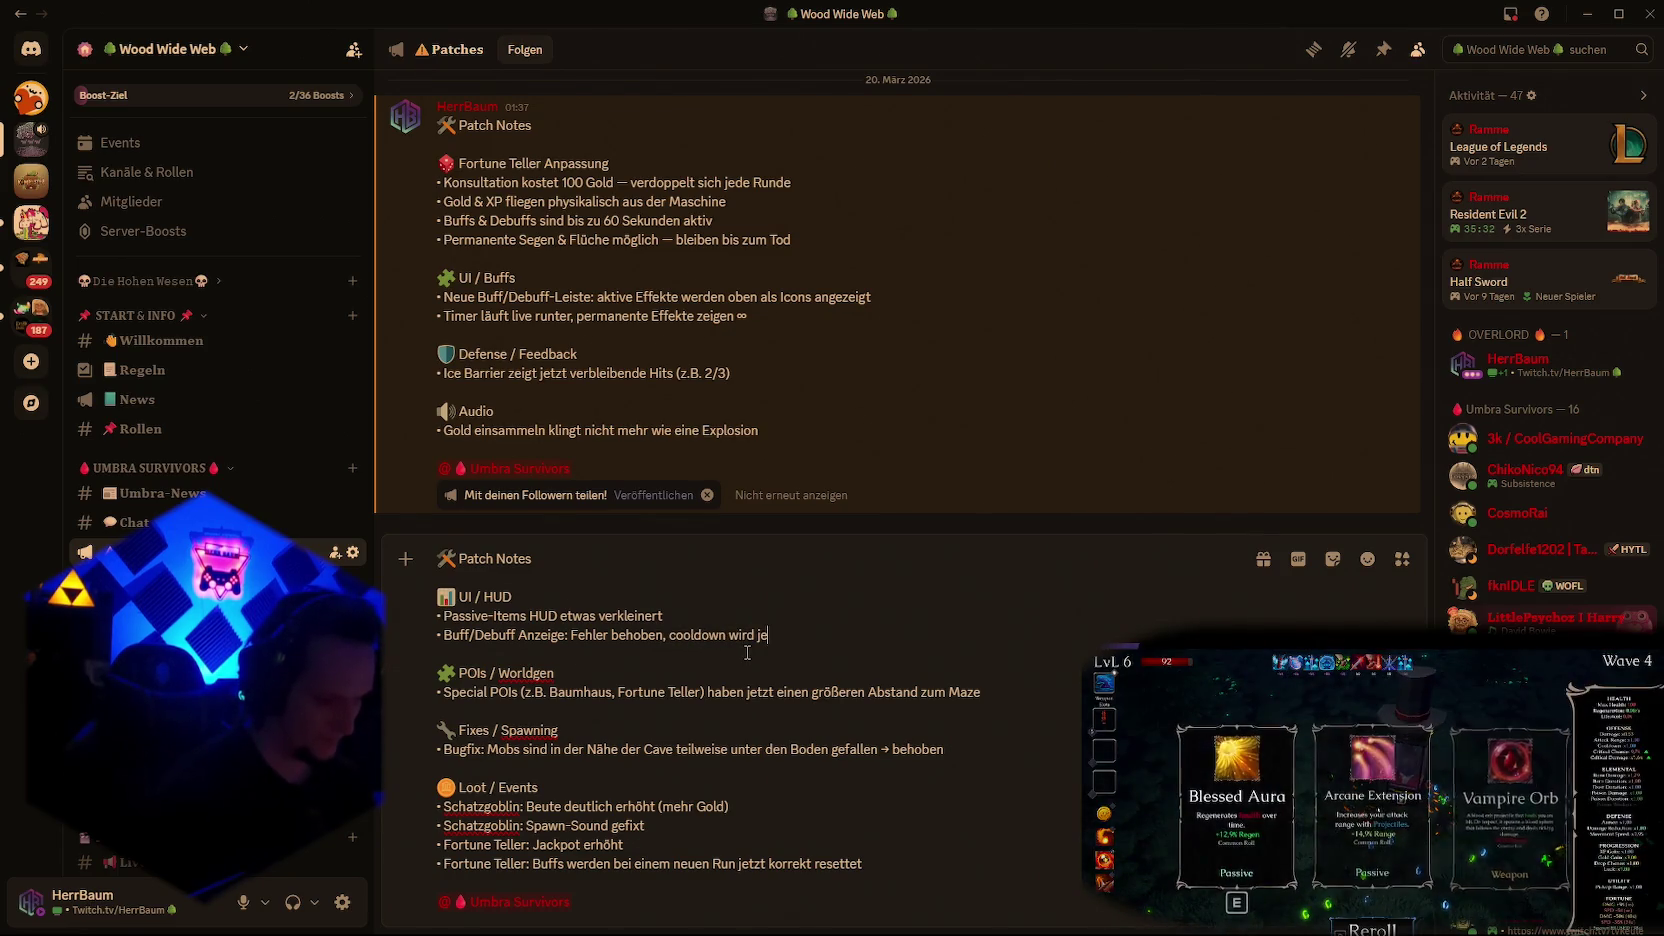
pyautogui.write('korrekt angeze')
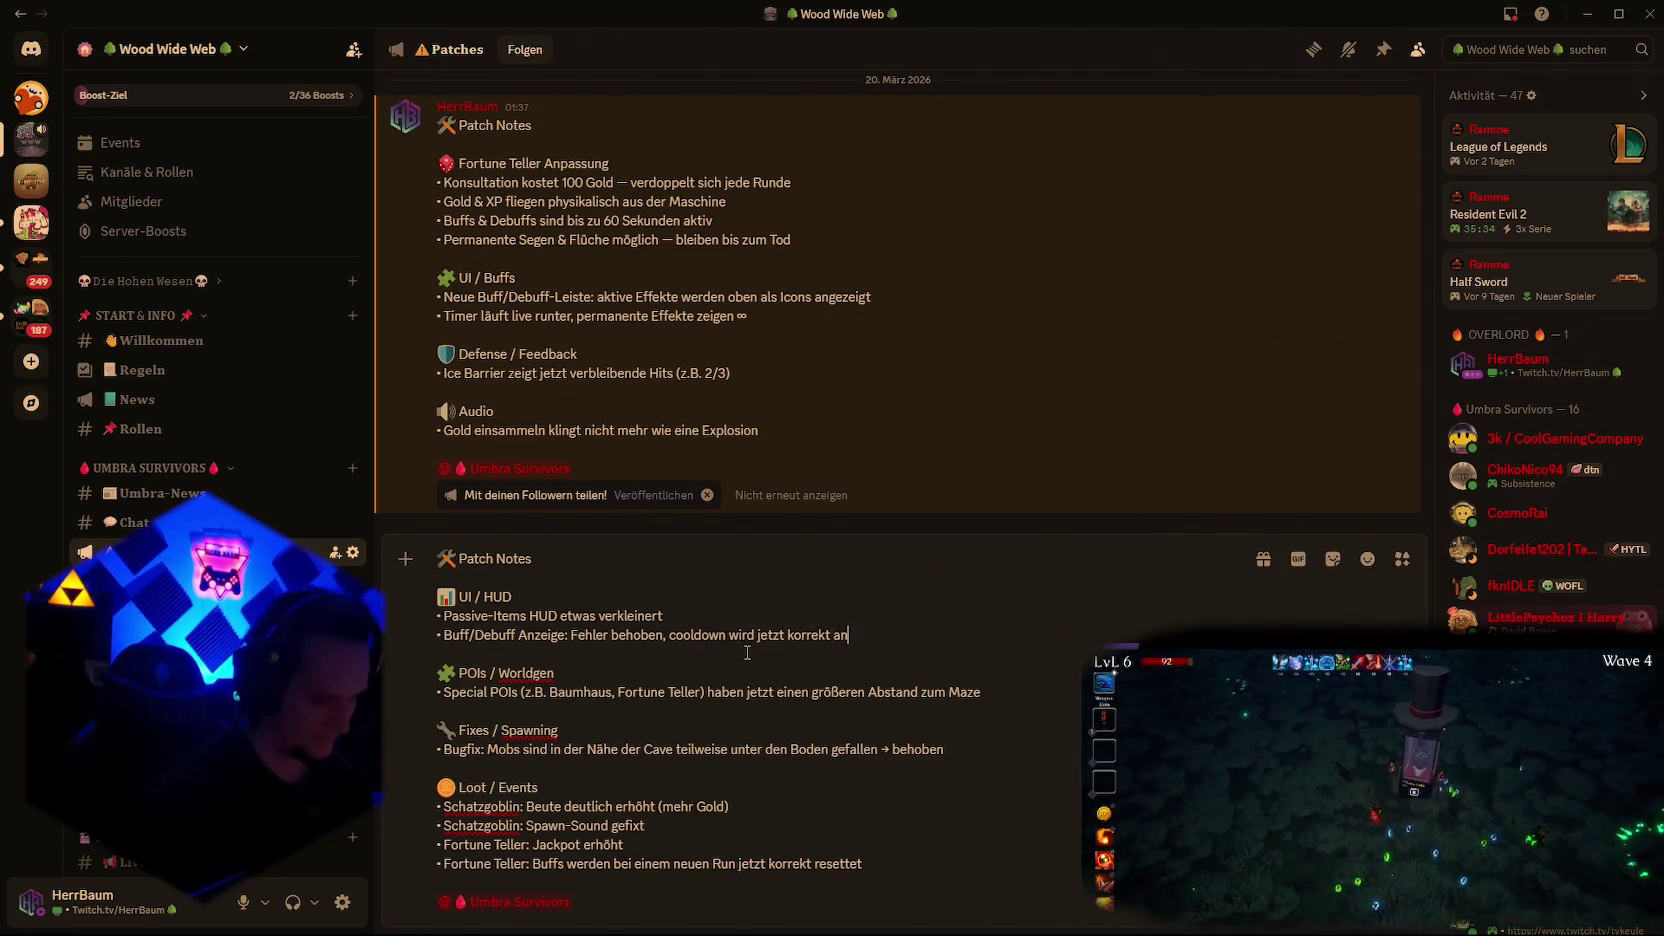
pyautogui.write('ogt')
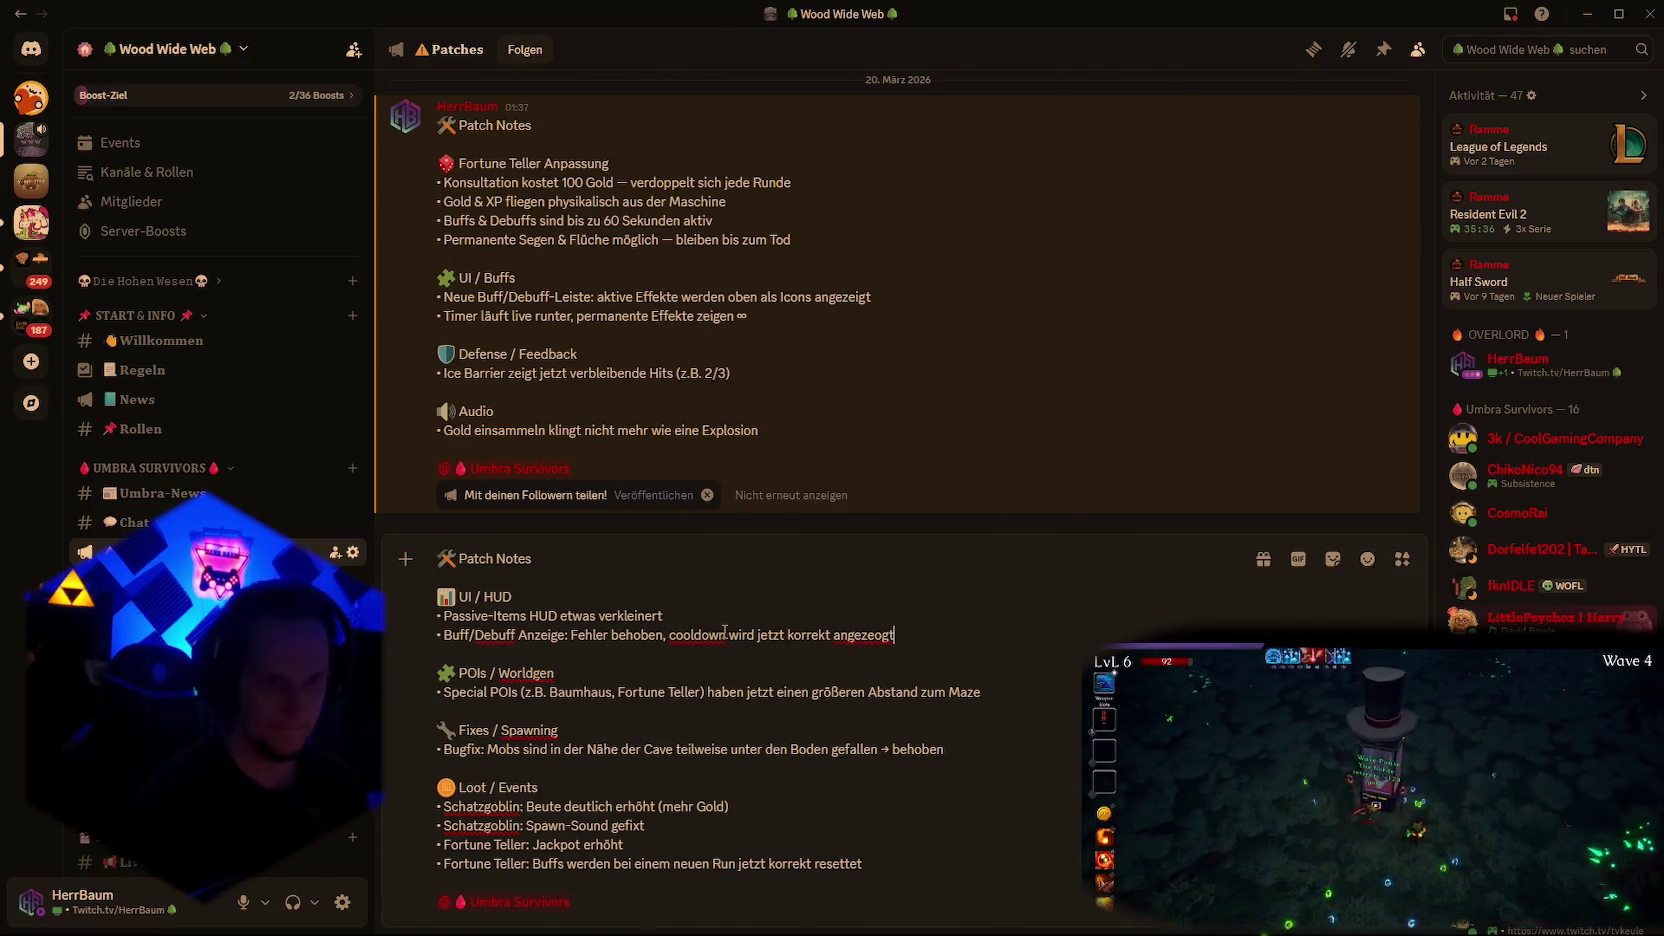
pyautogui.moveTo(726, 635); pyautogui.dragTo(672, 635)
pyautogui.write('timer')
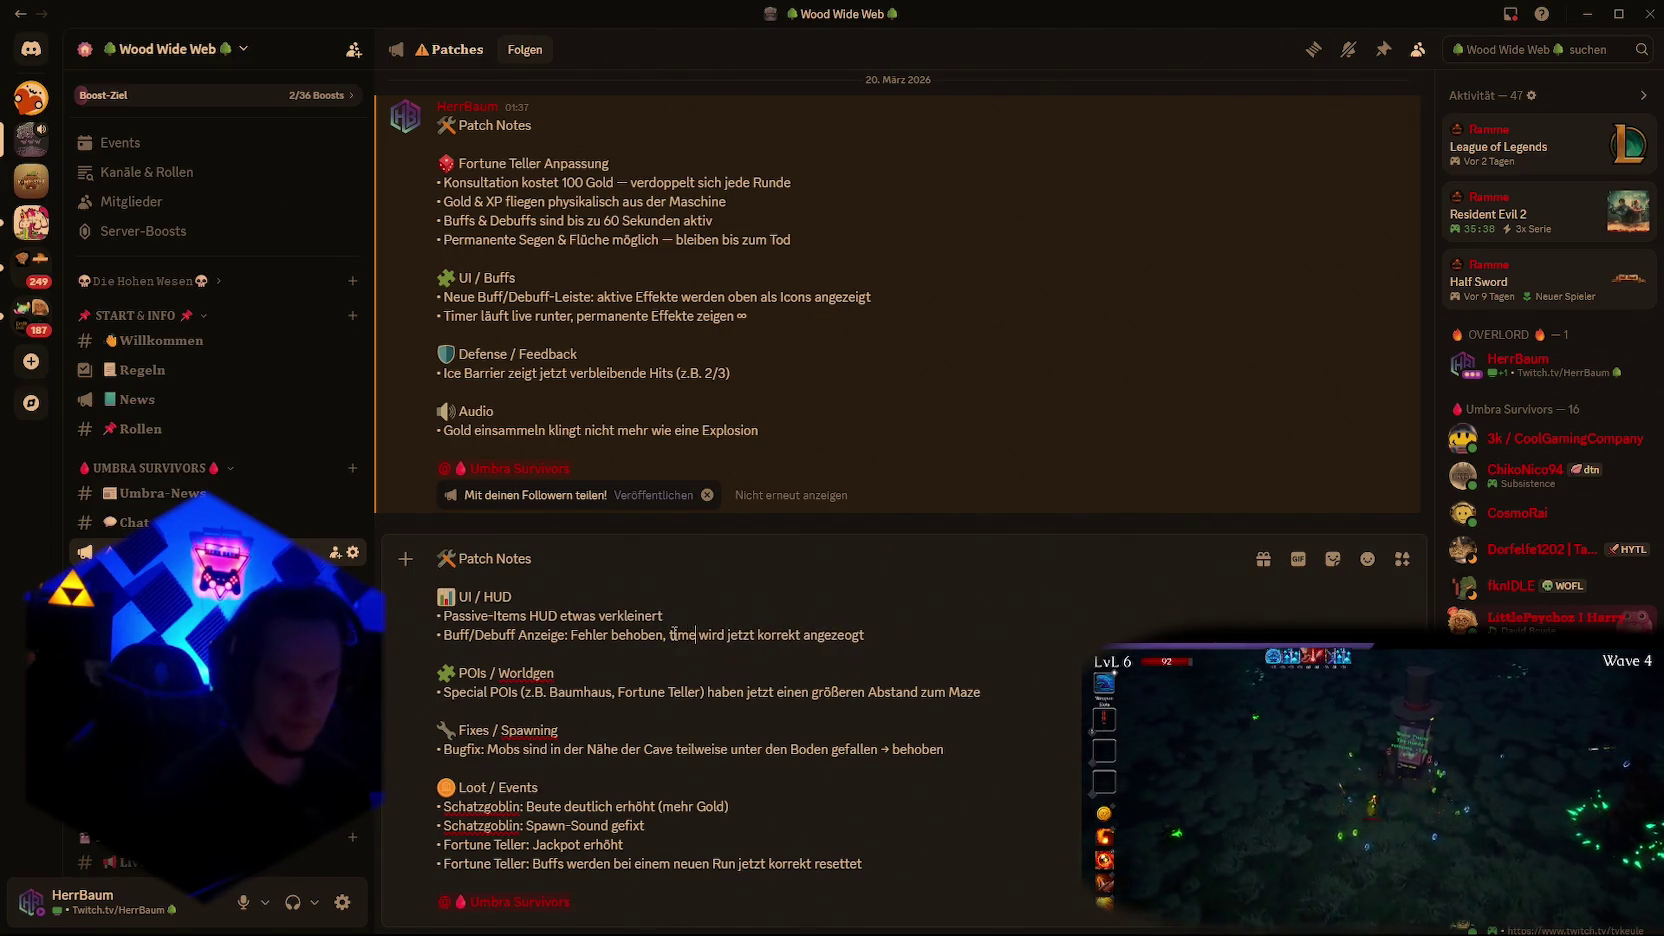
pyautogui.rightClick(840, 636)
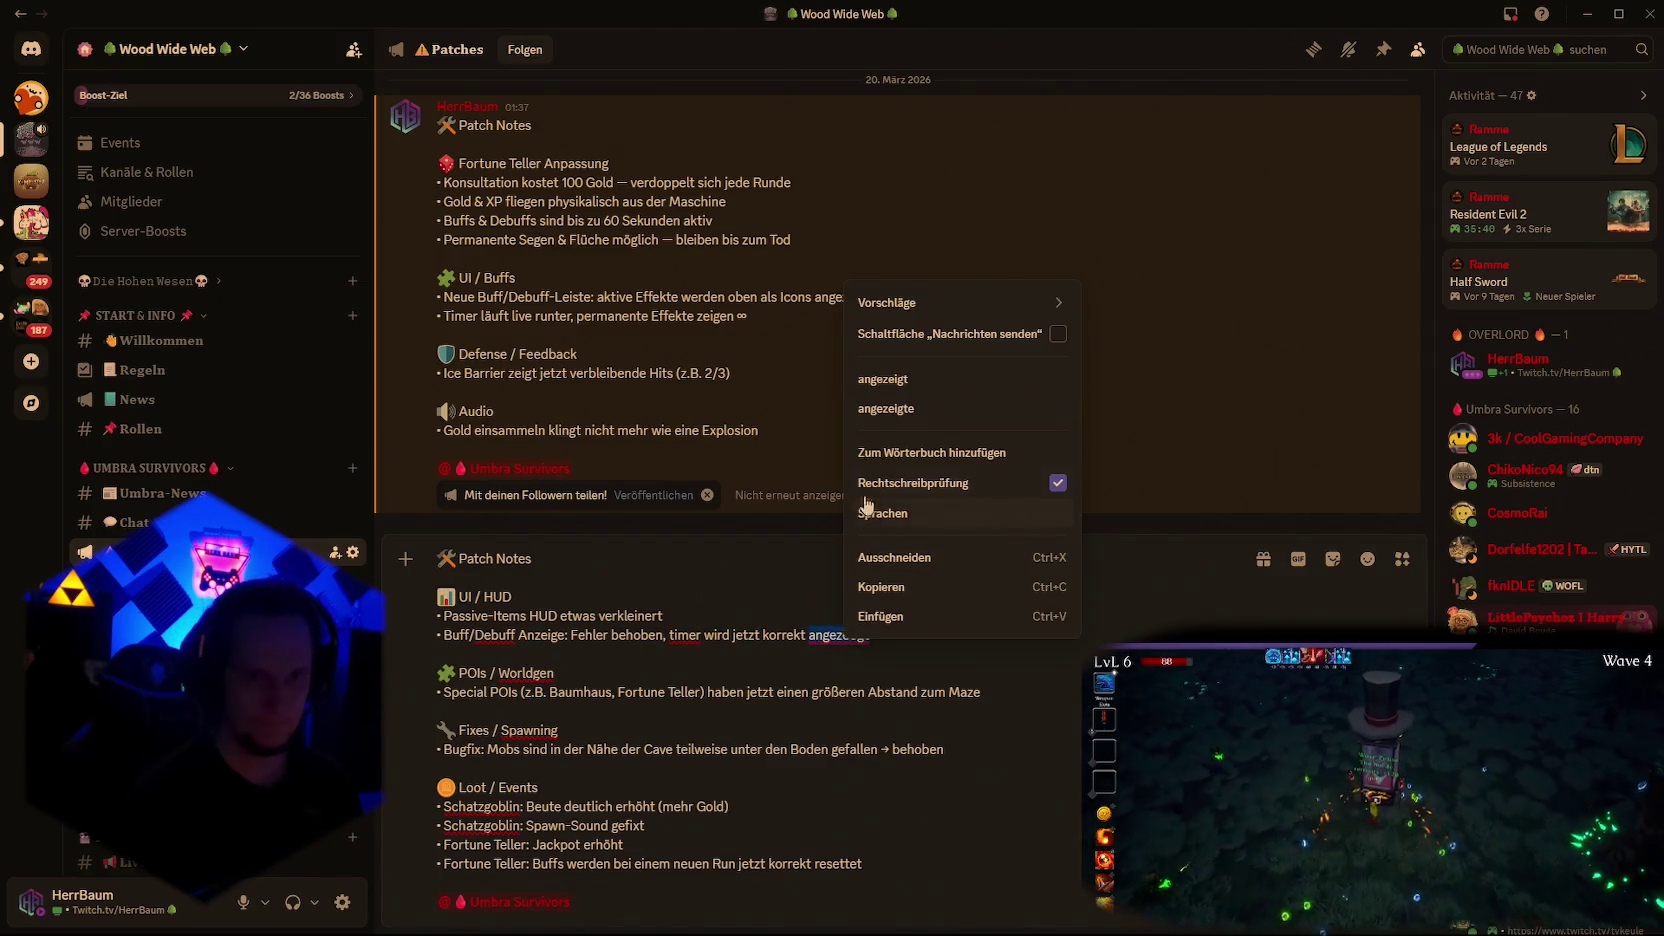
pyautogui.click(877, 383)
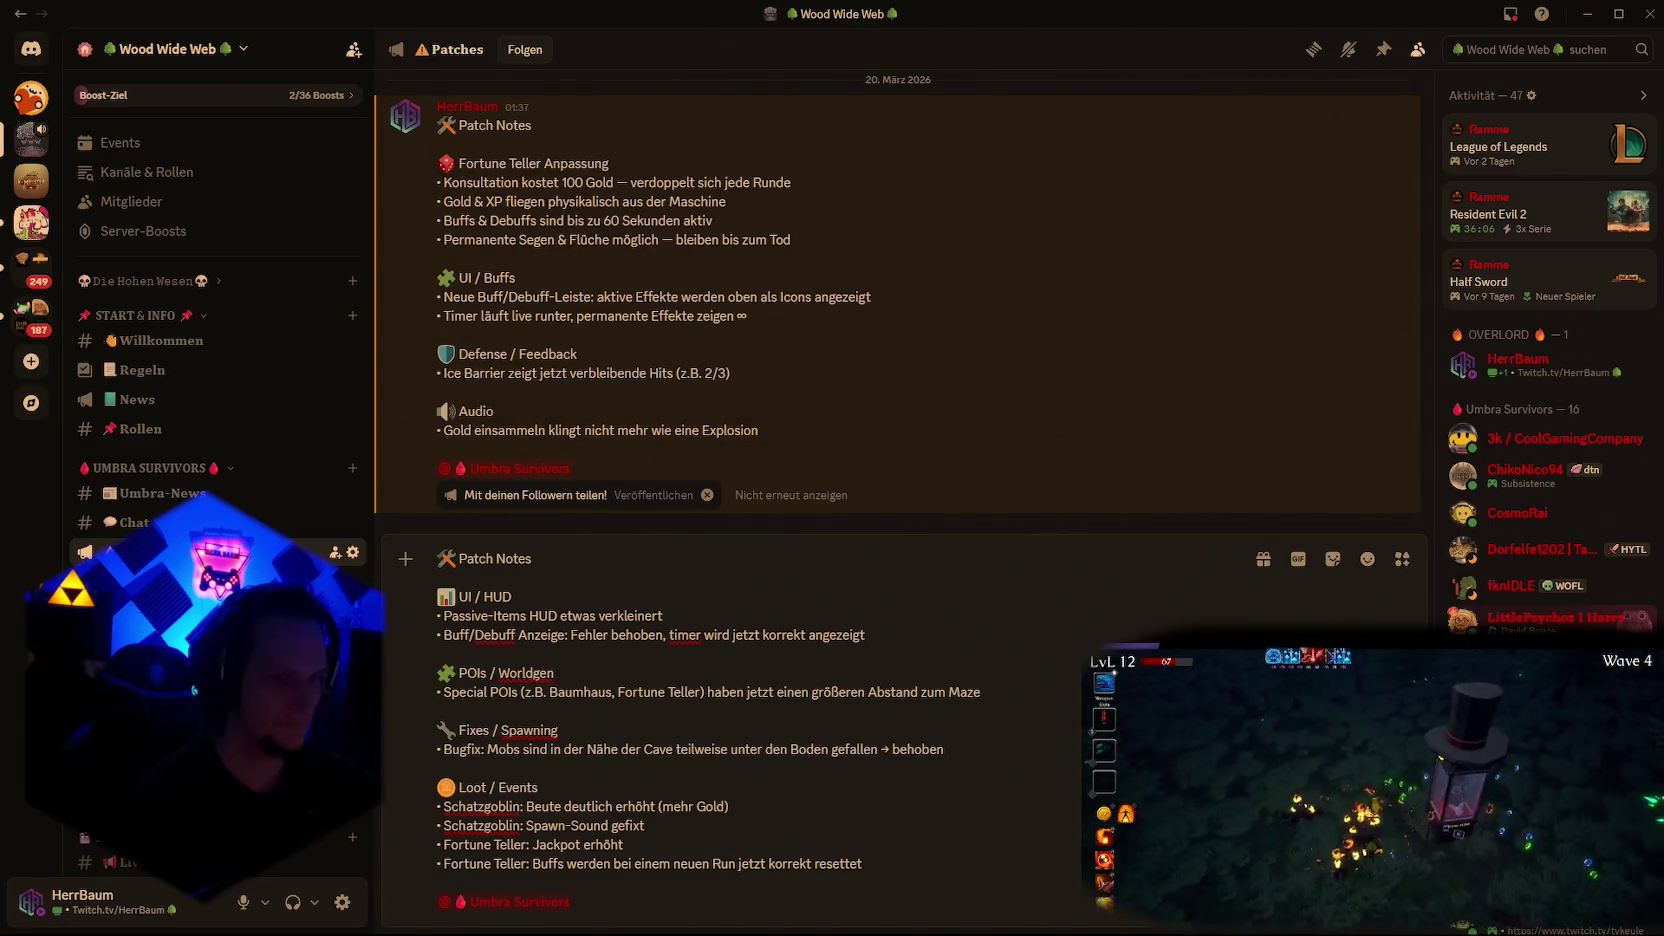
pyautogui.click(1101, 929)
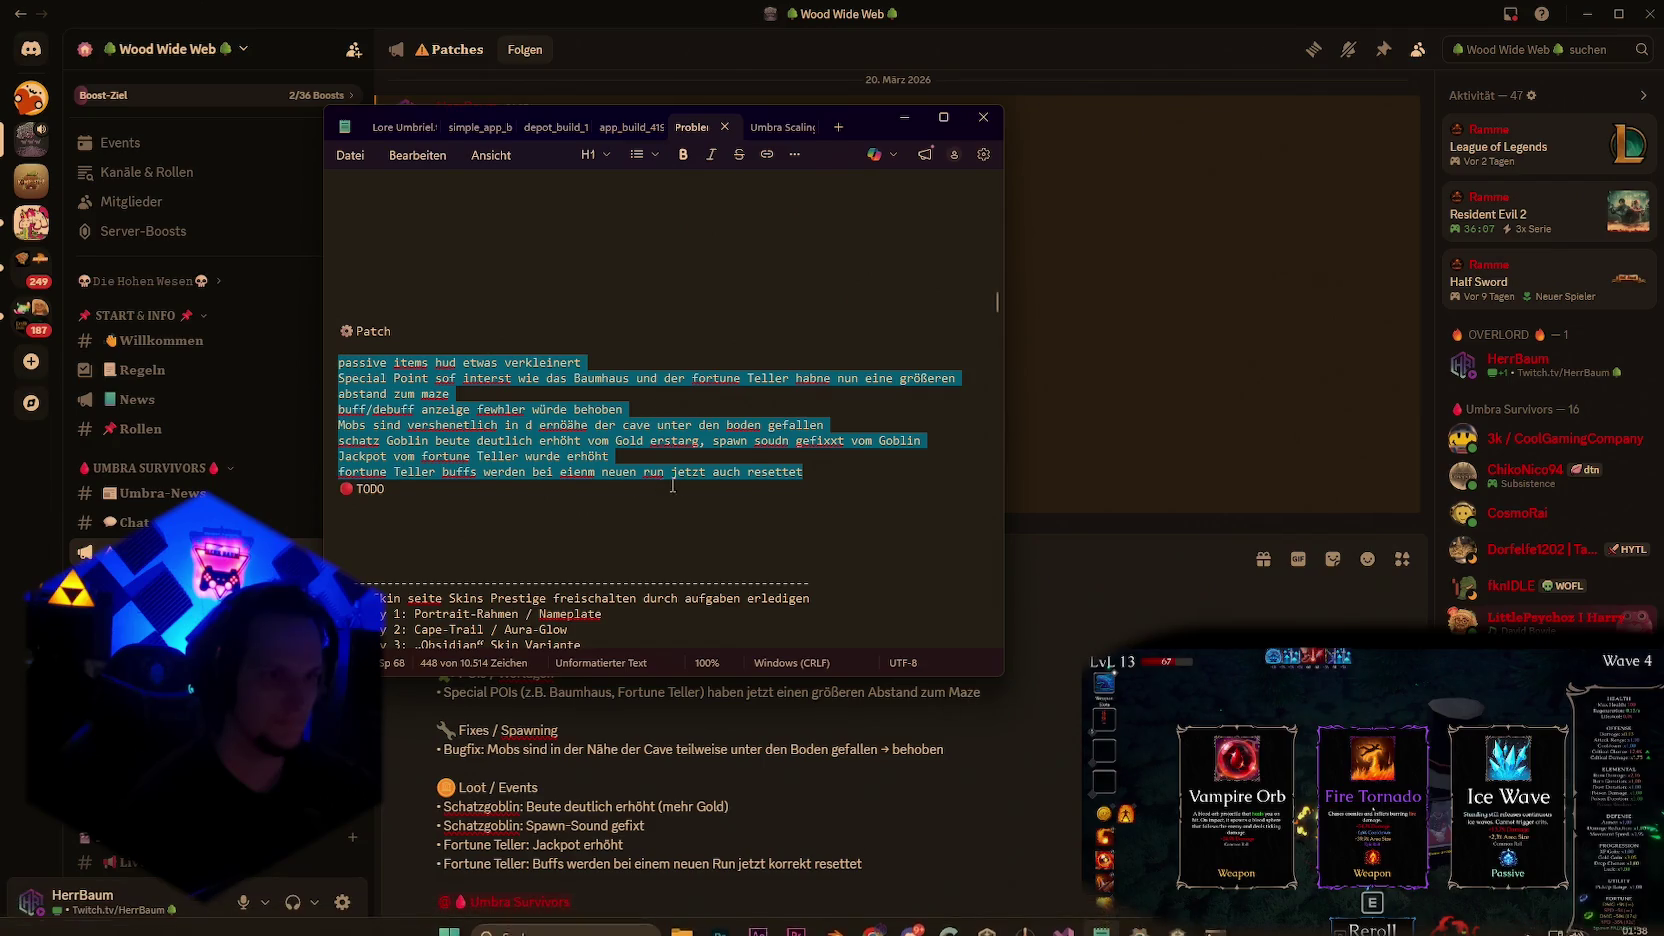
# Look over the patch notes, deselect the text, and minimize Notepad to reveal the Discord draft
pyautogui.scroll(15, 673, 485)
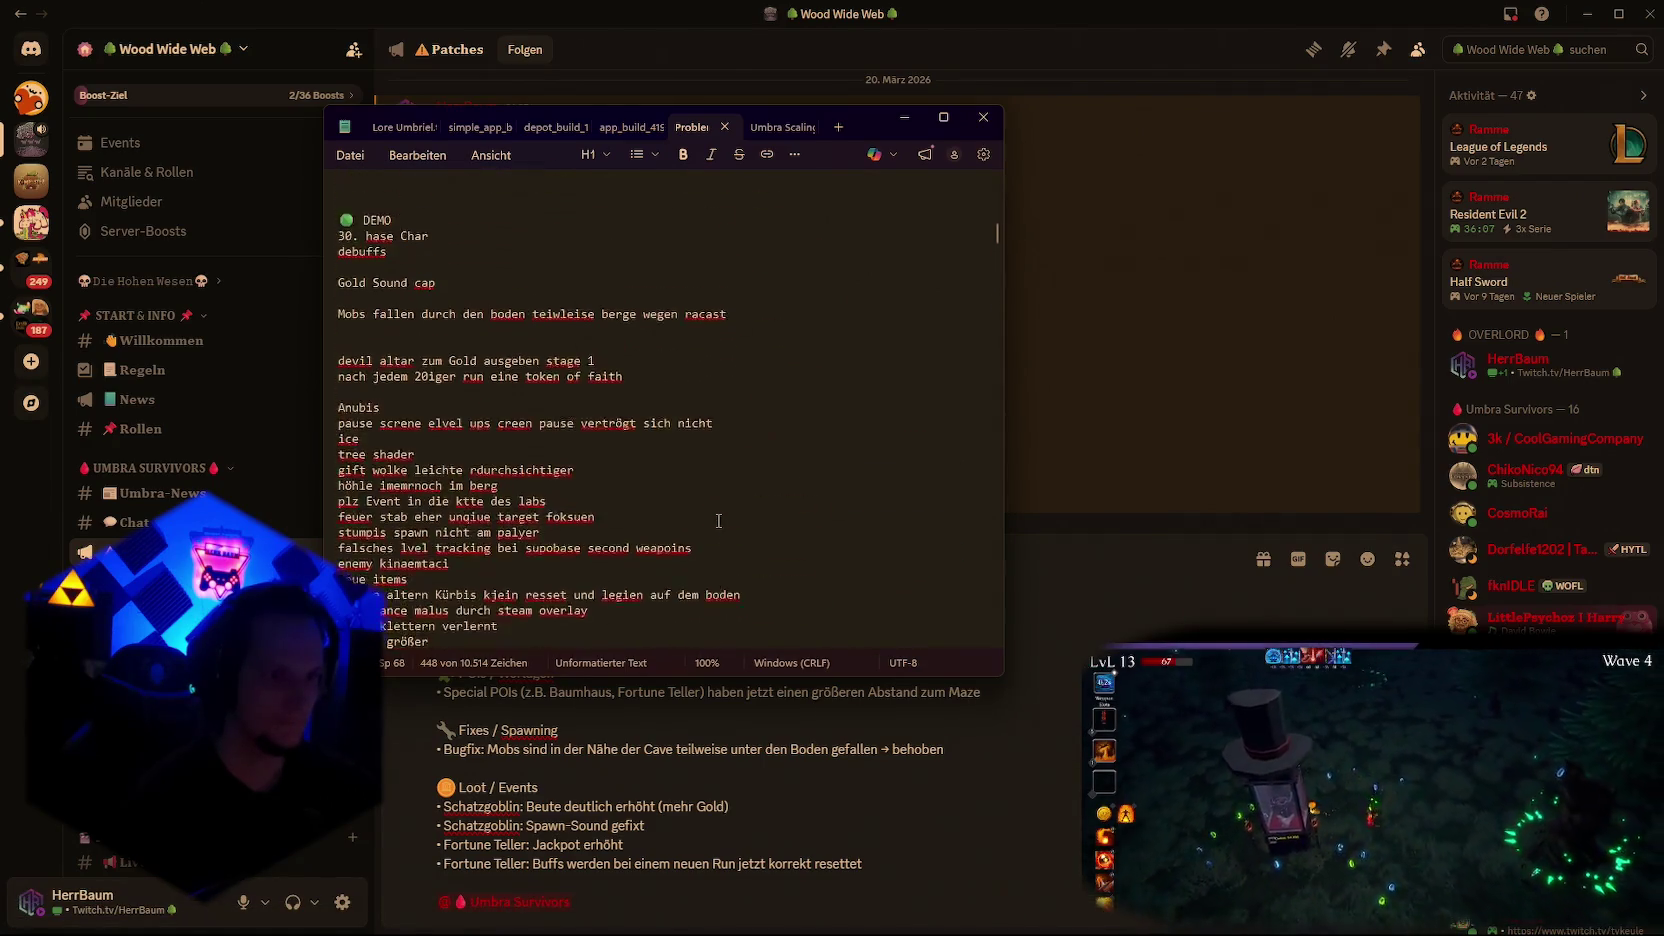
pyautogui.scroll(5, 718, 520)
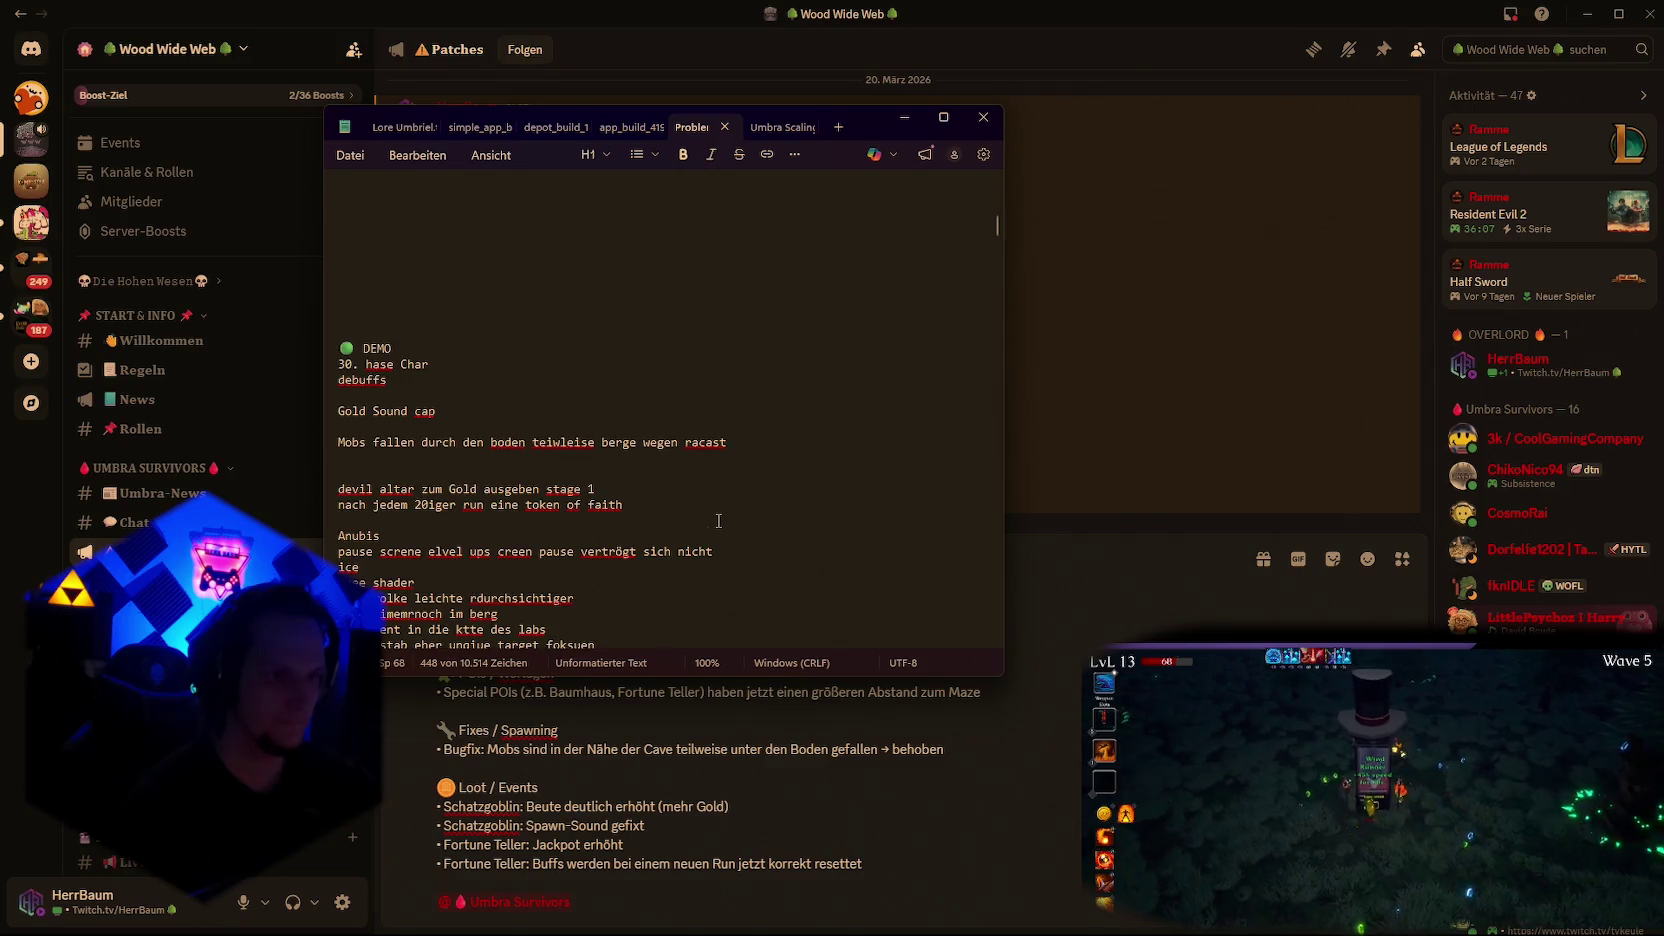
pyautogui.scroll(-15, 718, 520)
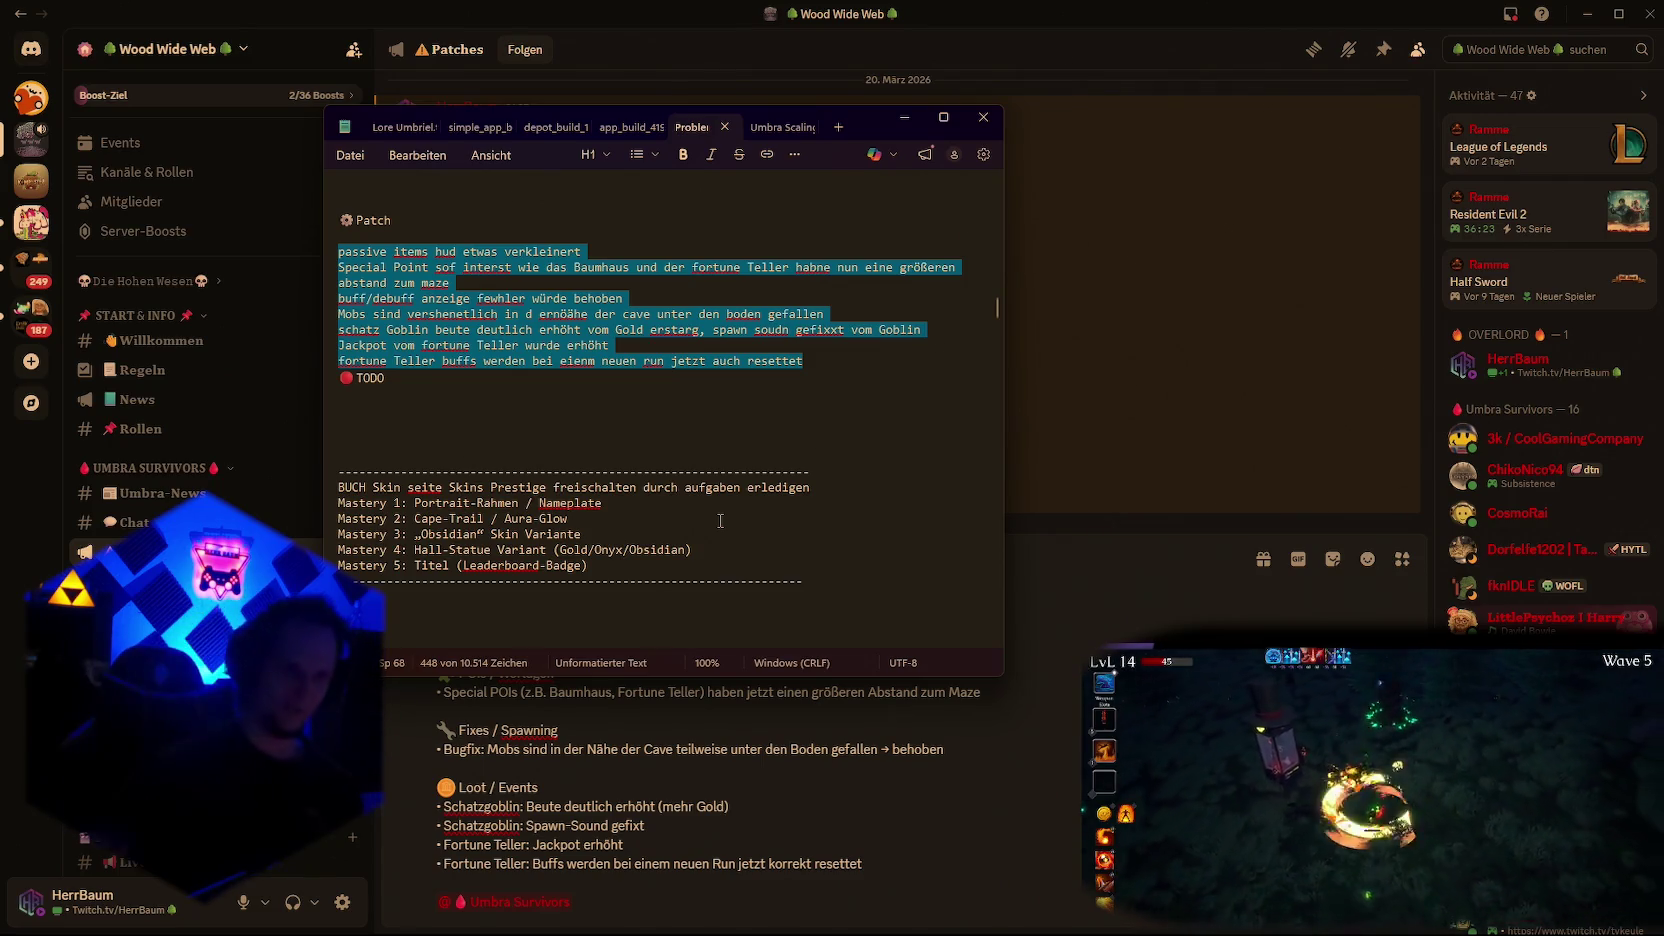
pyautogui.click(790, 408)
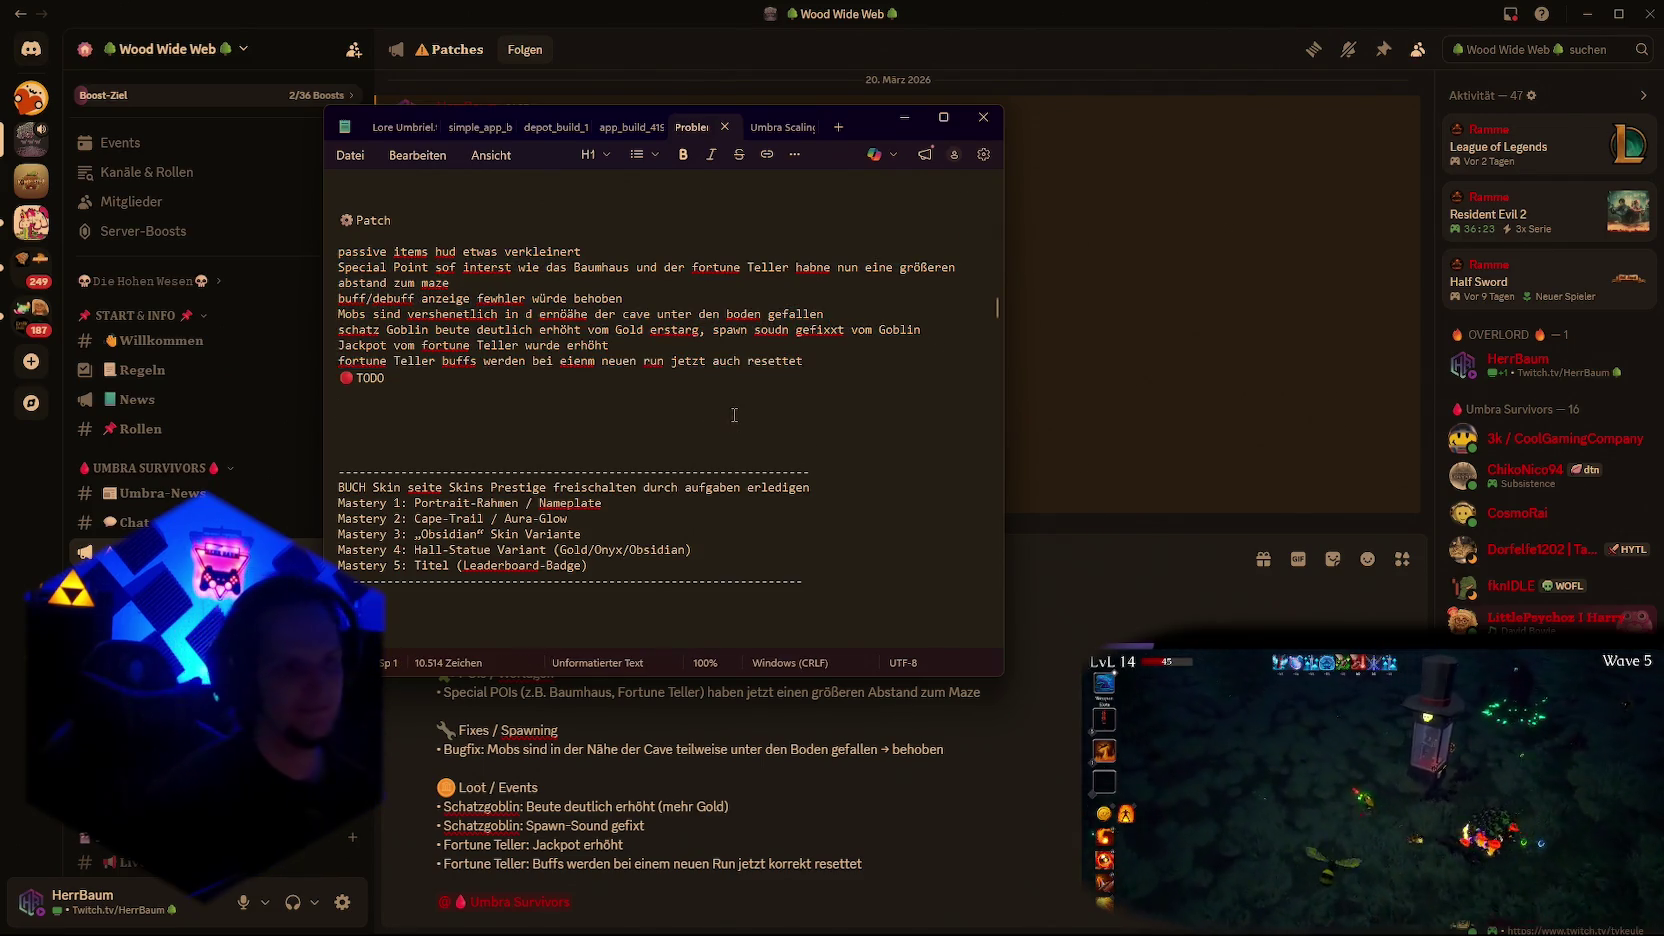
pyautogui.click(904, 117)
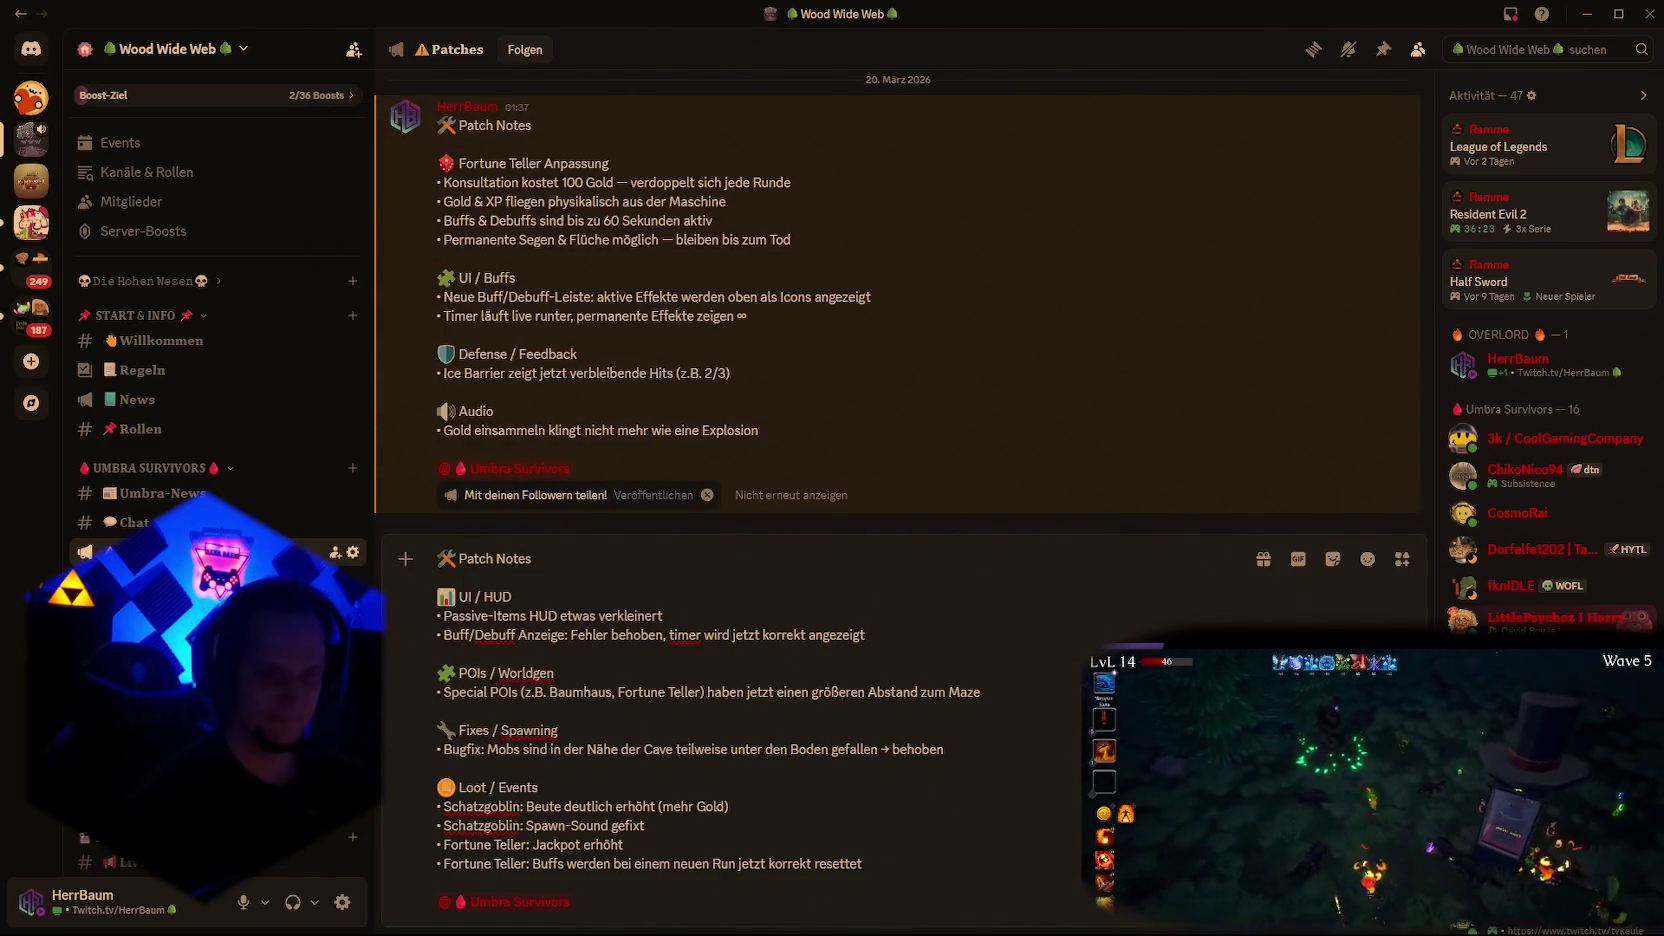
# Bring the Windows Terminal with the SteamCMD upload to the front
pyautogui.click(1216, 930)
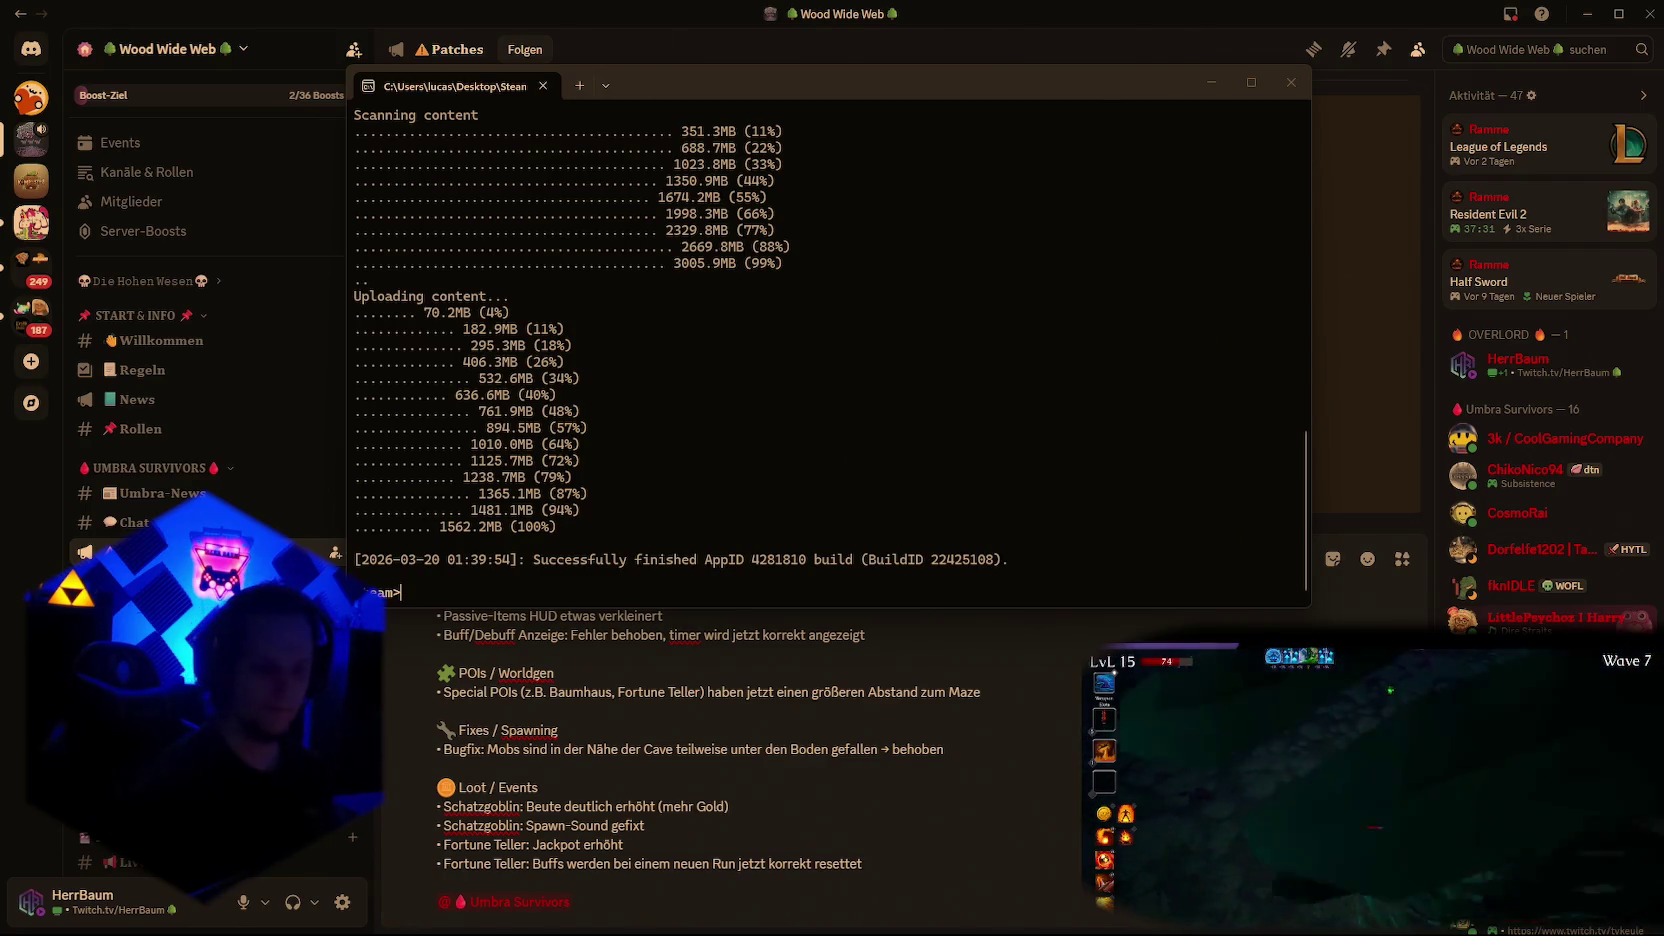
# Return to the Discord message box holding the Patch Notes draft
pyautogui.click(625, 911)
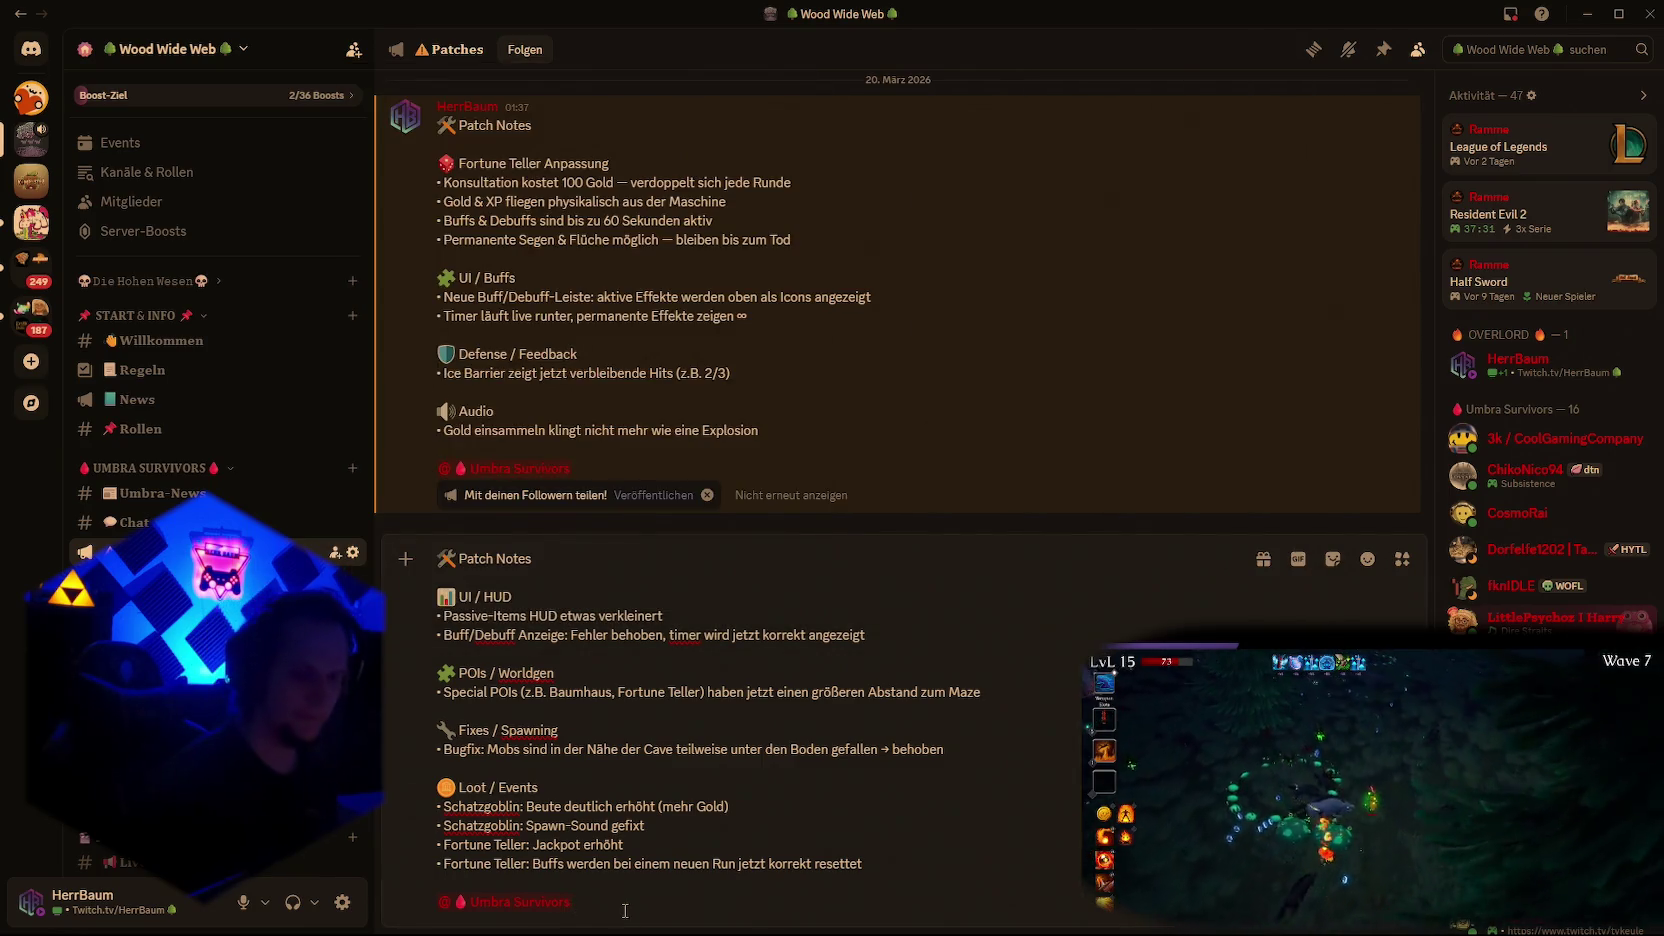
# Send the drafted Patch Notes message to the Patches channel
pyautogui.press('Return')
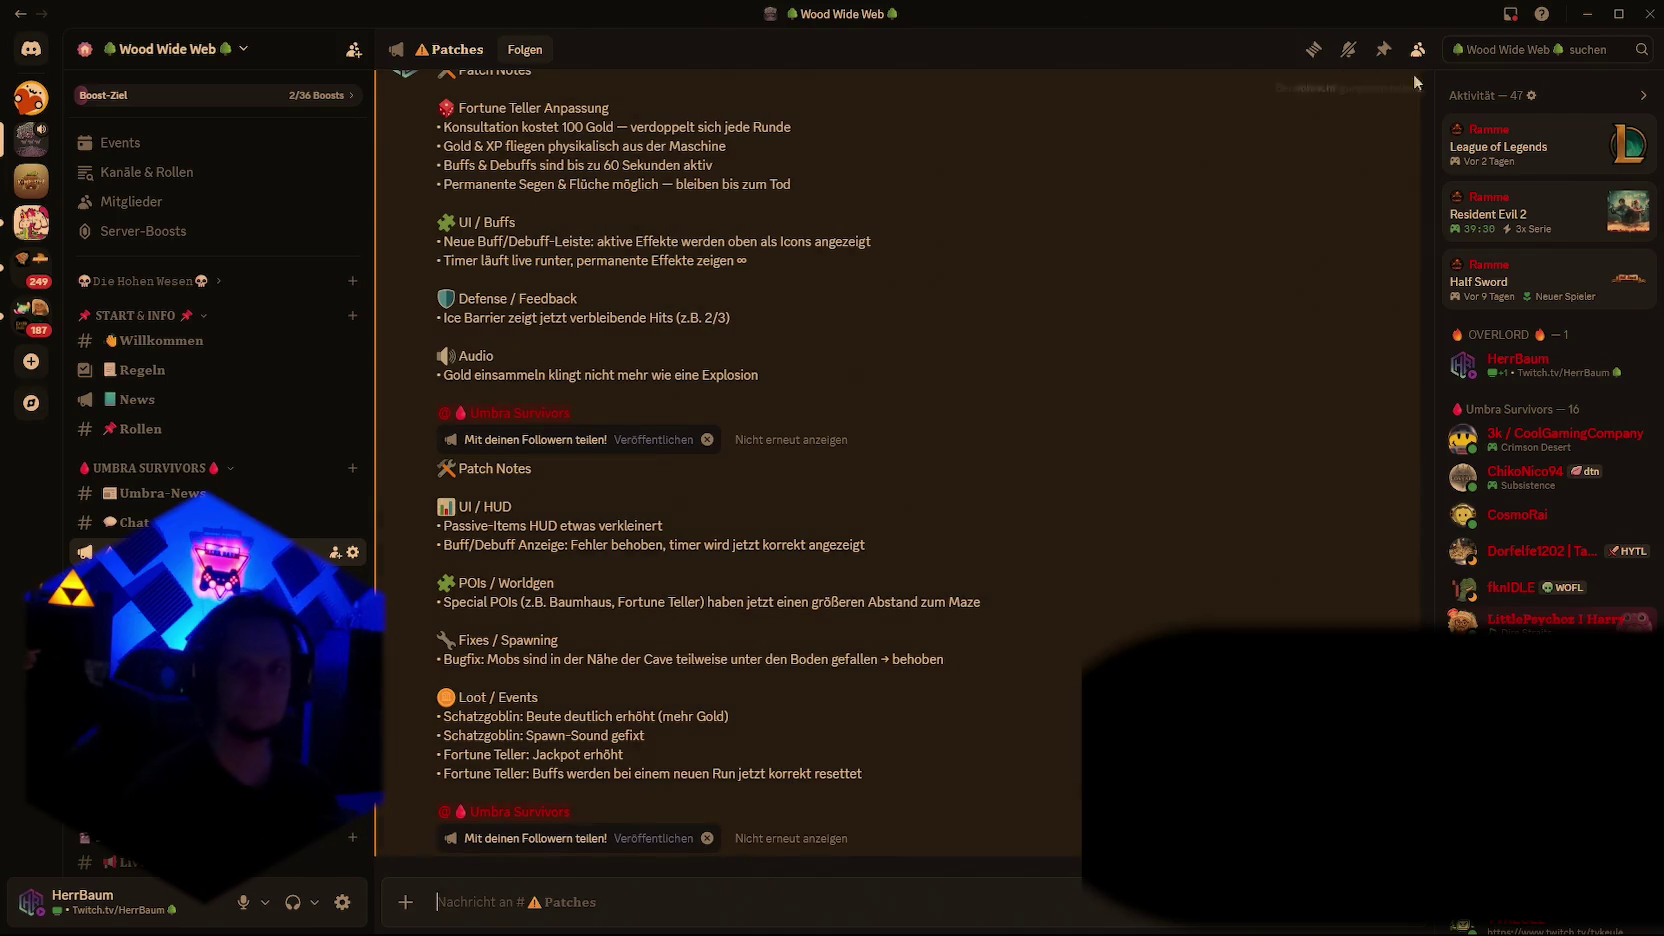
# Hide Discord, the finished upload terminal and Explorer, close Build Profiles, then return to Discord
pyautogui.click(1588, 14)
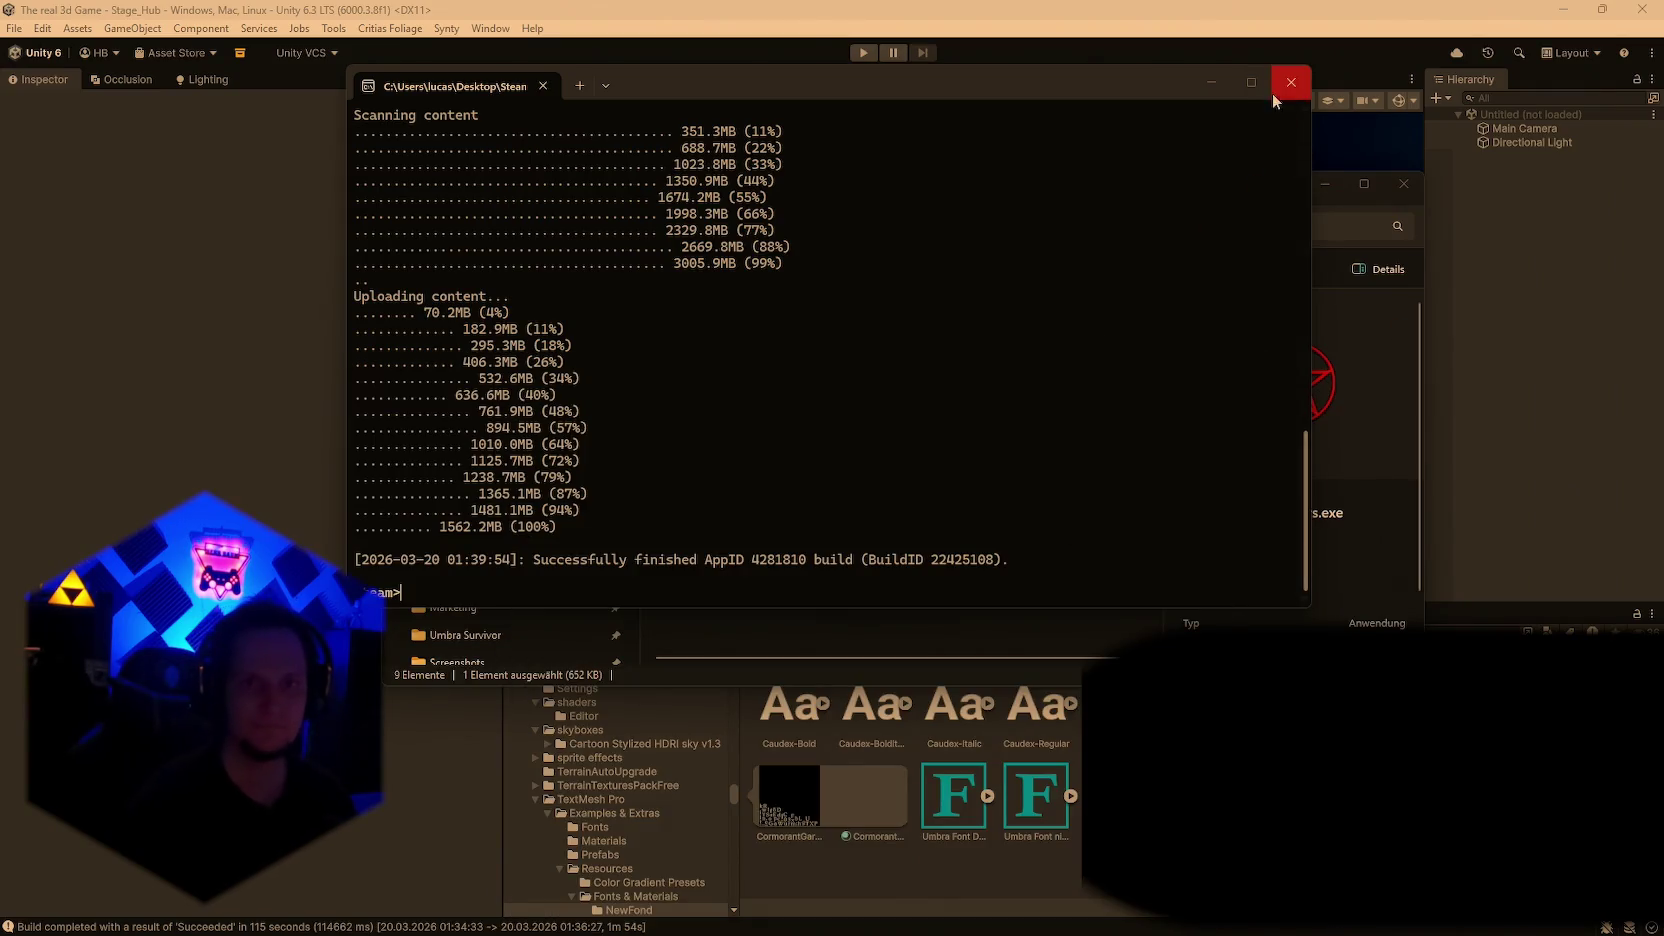
pyautogui.click(1212, 83)
pyautogui.click(1325, 184)
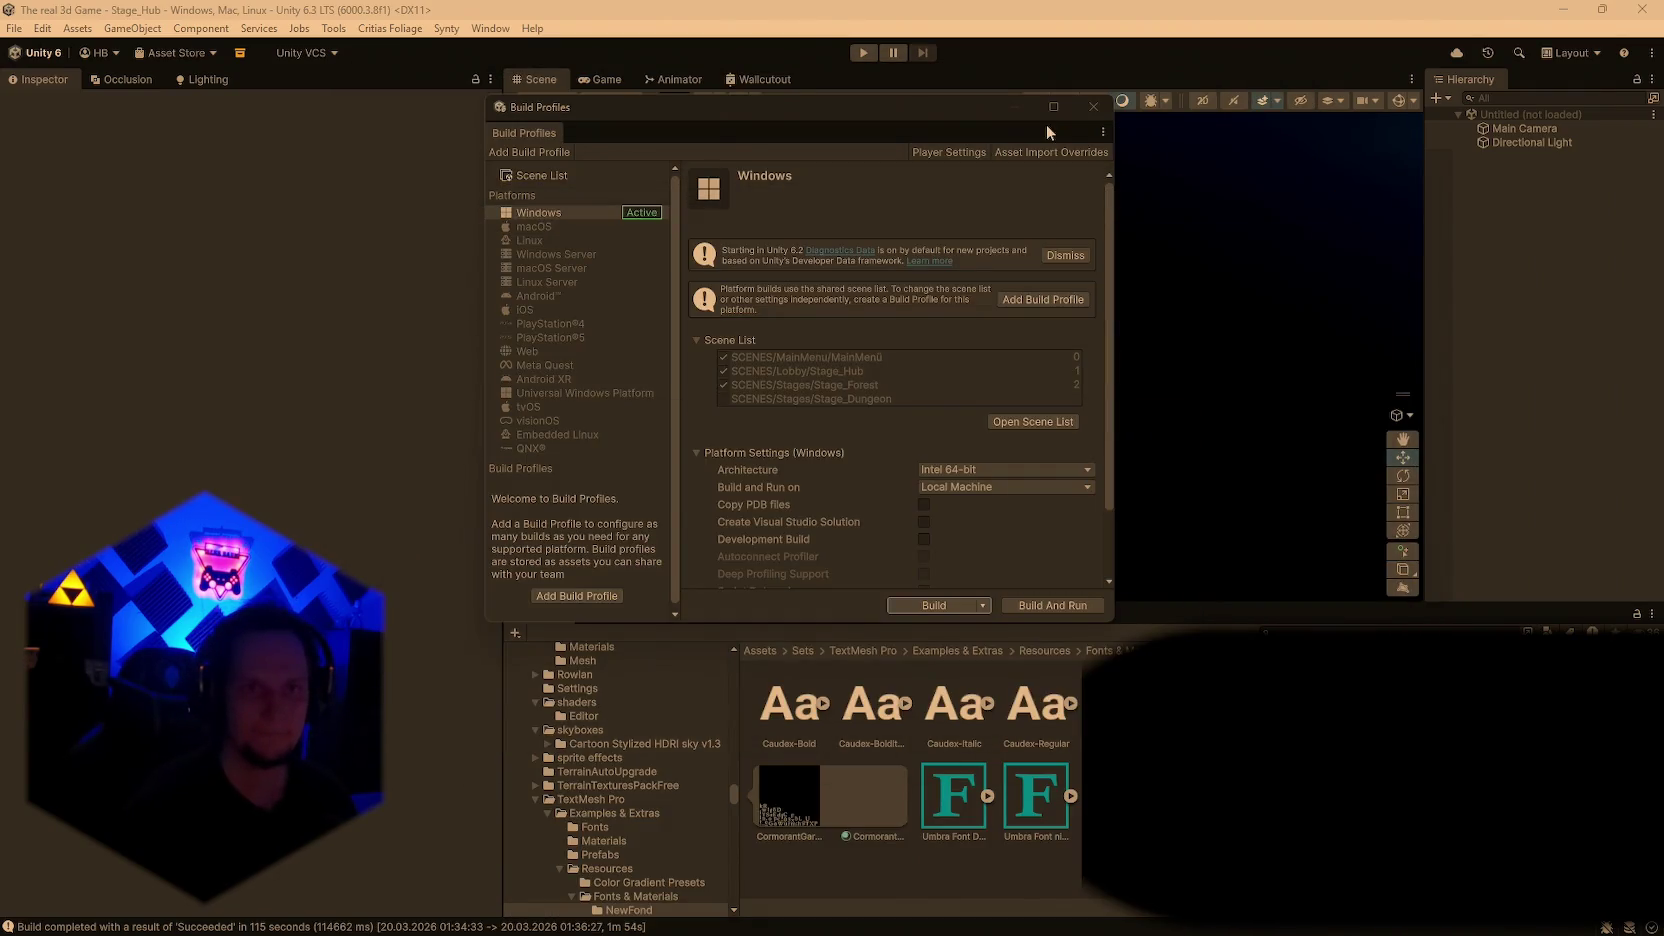
pyautogui.click(1094, 106)
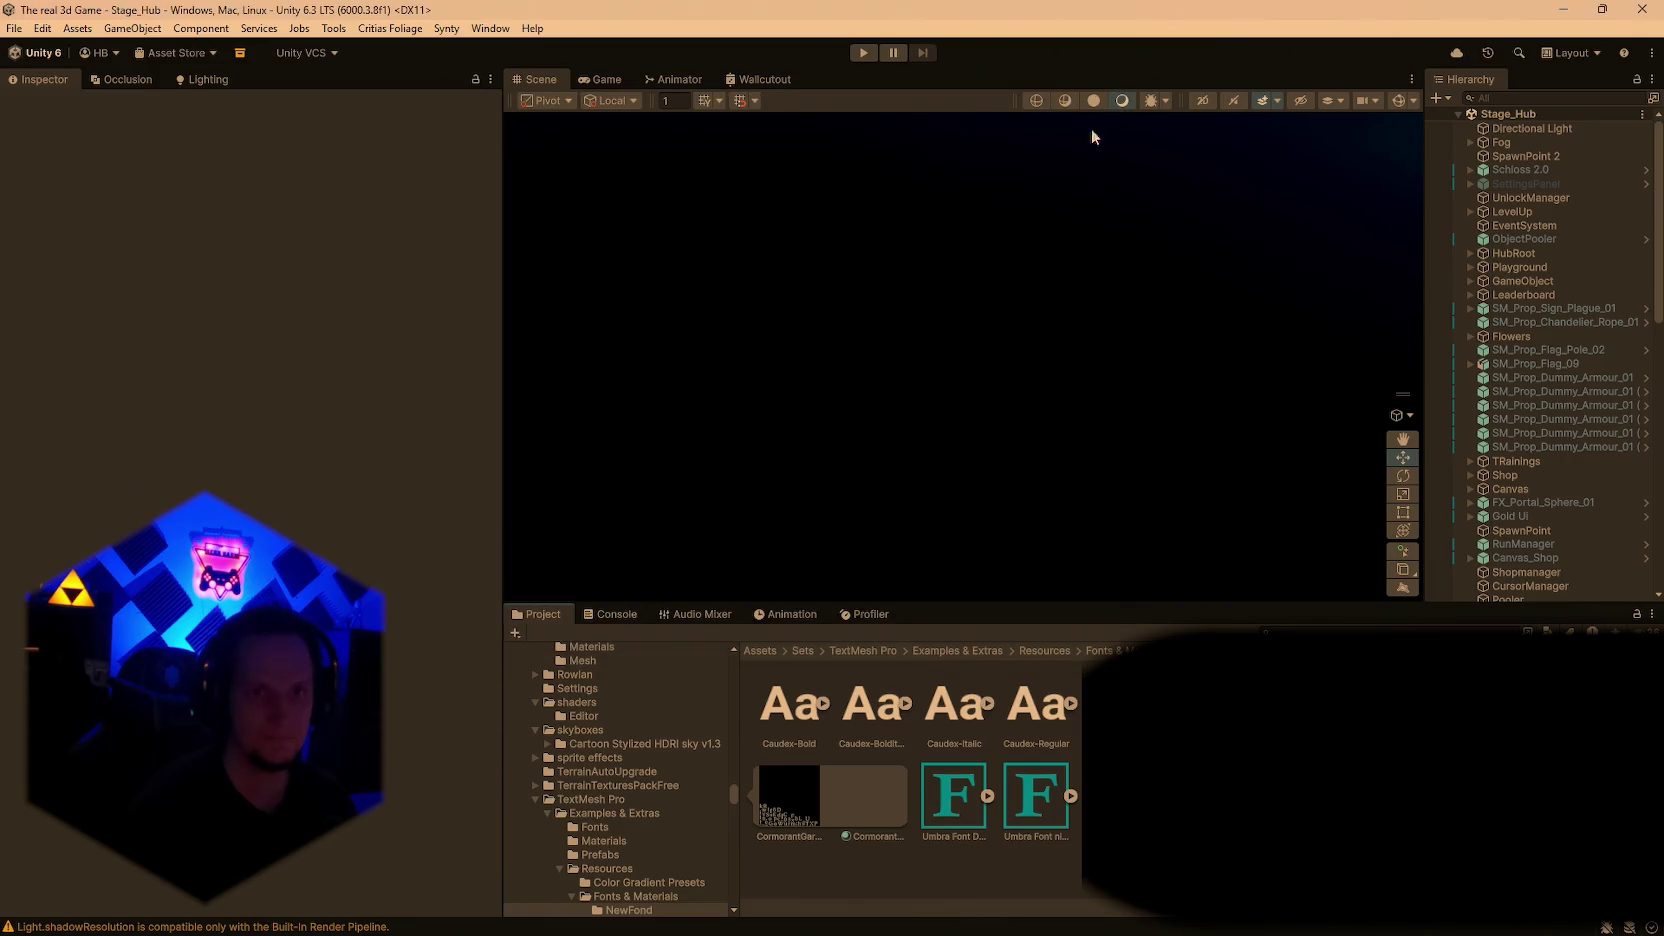
pyautogui.moveTo(1055, 928)
pyautogui.click(922, 924)
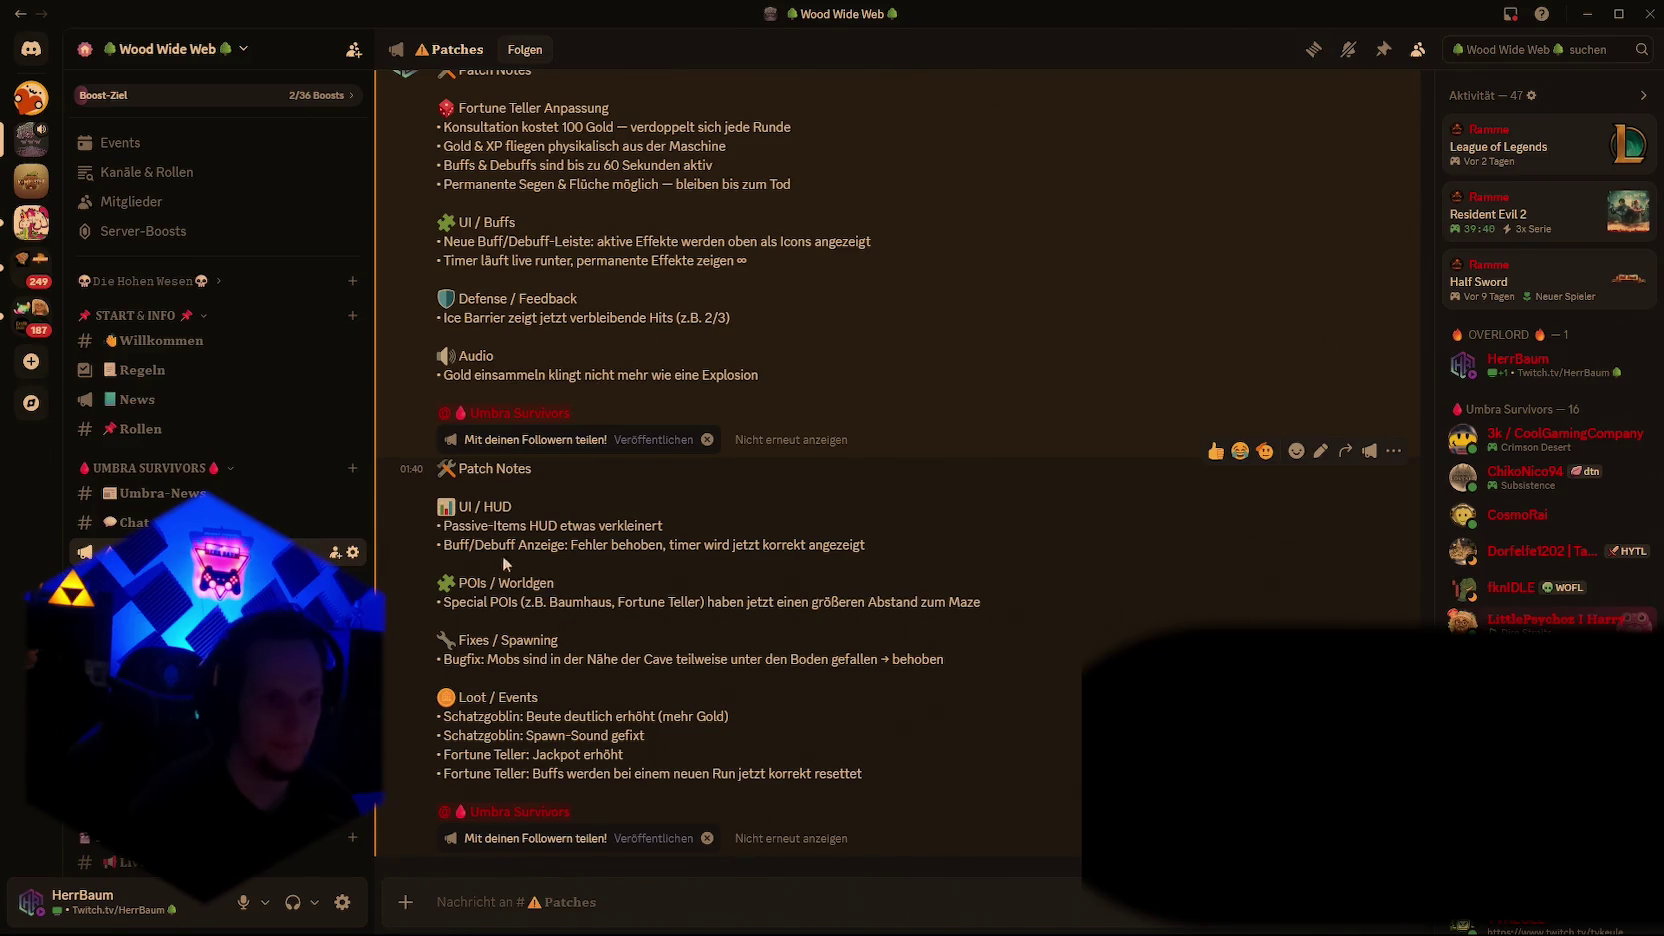
# Reread the Passive-Items HUD and Buff/Debuff lines of the posted patch notes
pyautogui.moveTo(696, 525); pyautogui.dragTo(446, 527)
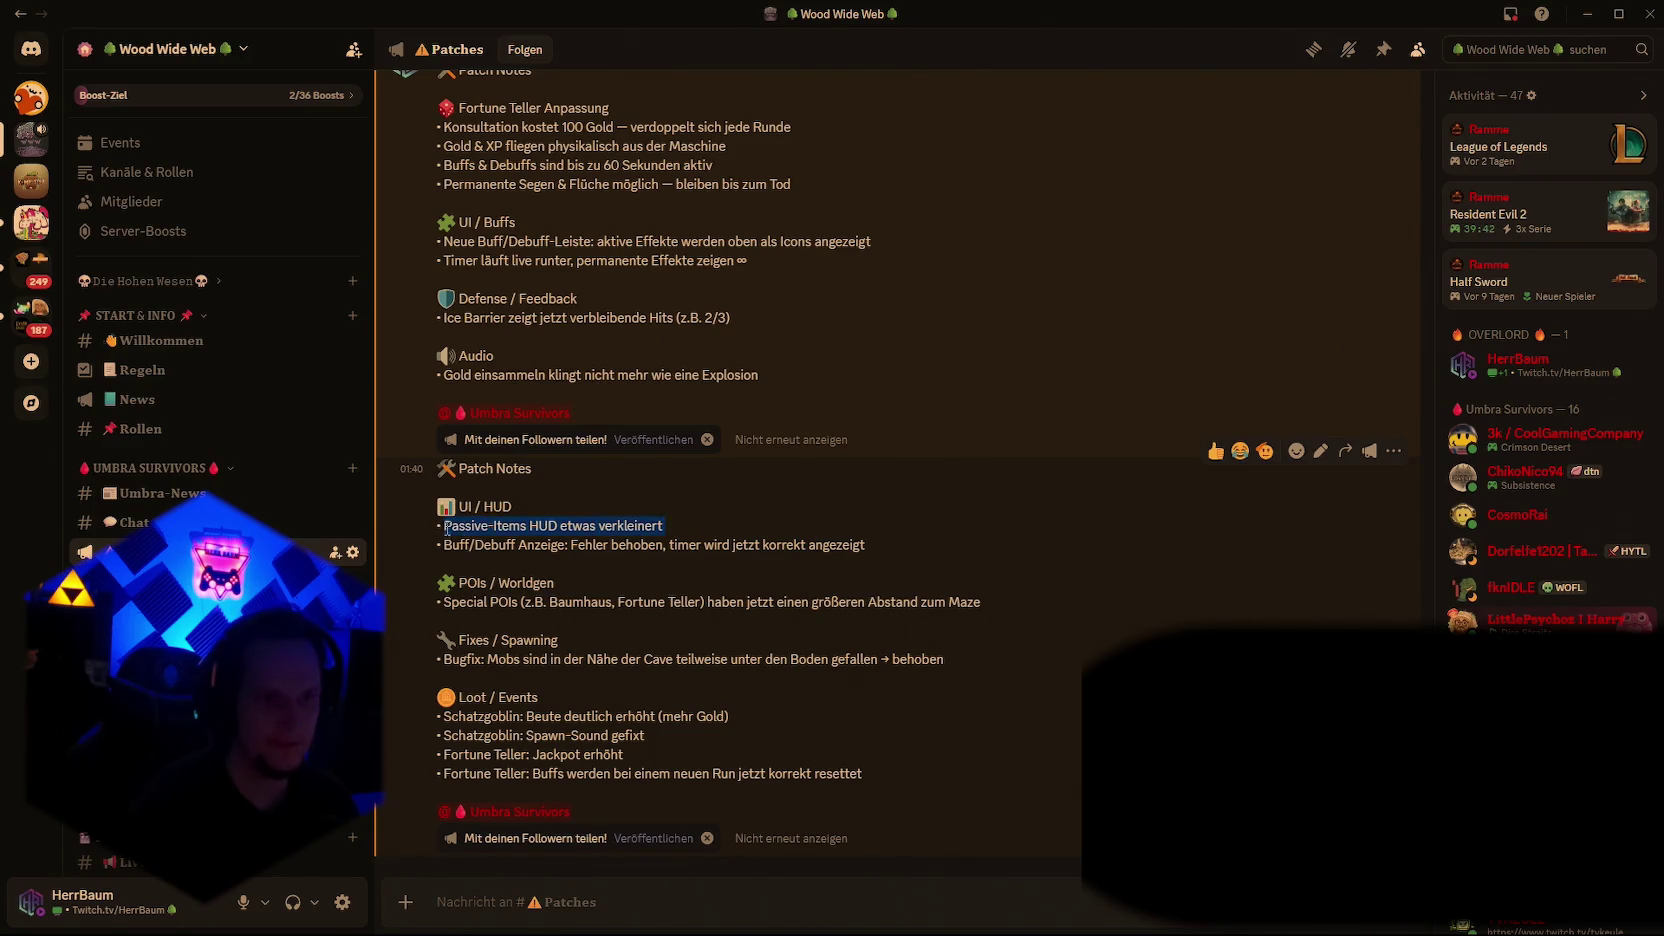
pyautogui.click(689, 564)
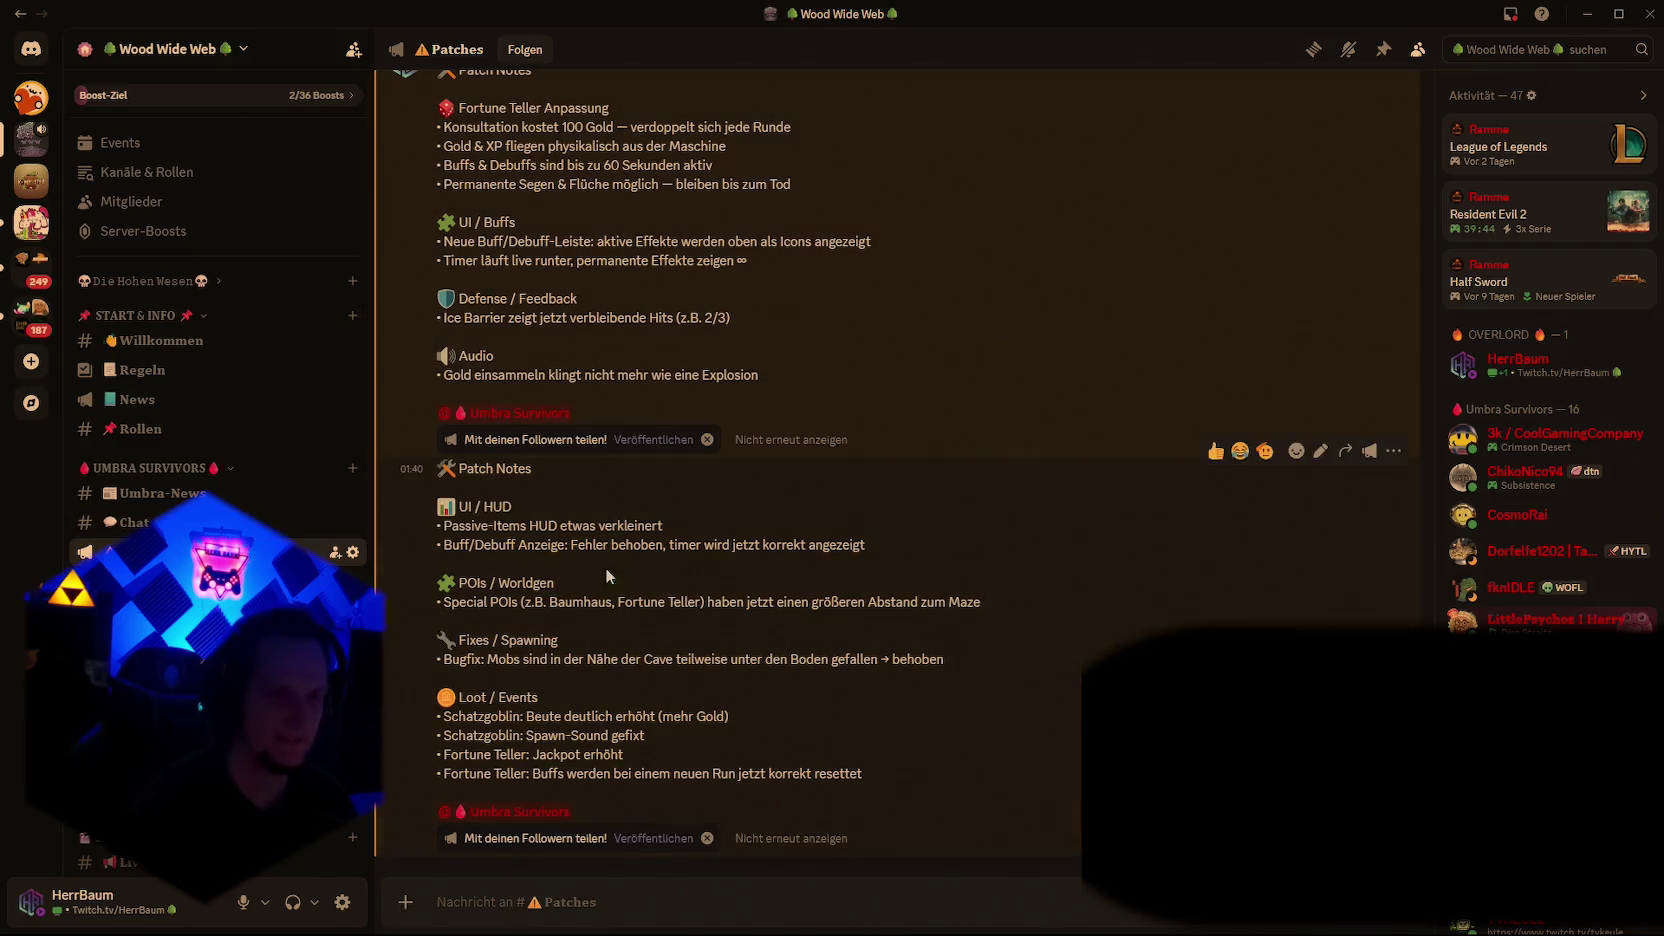
pyautogui.tripleClick(473, 556)
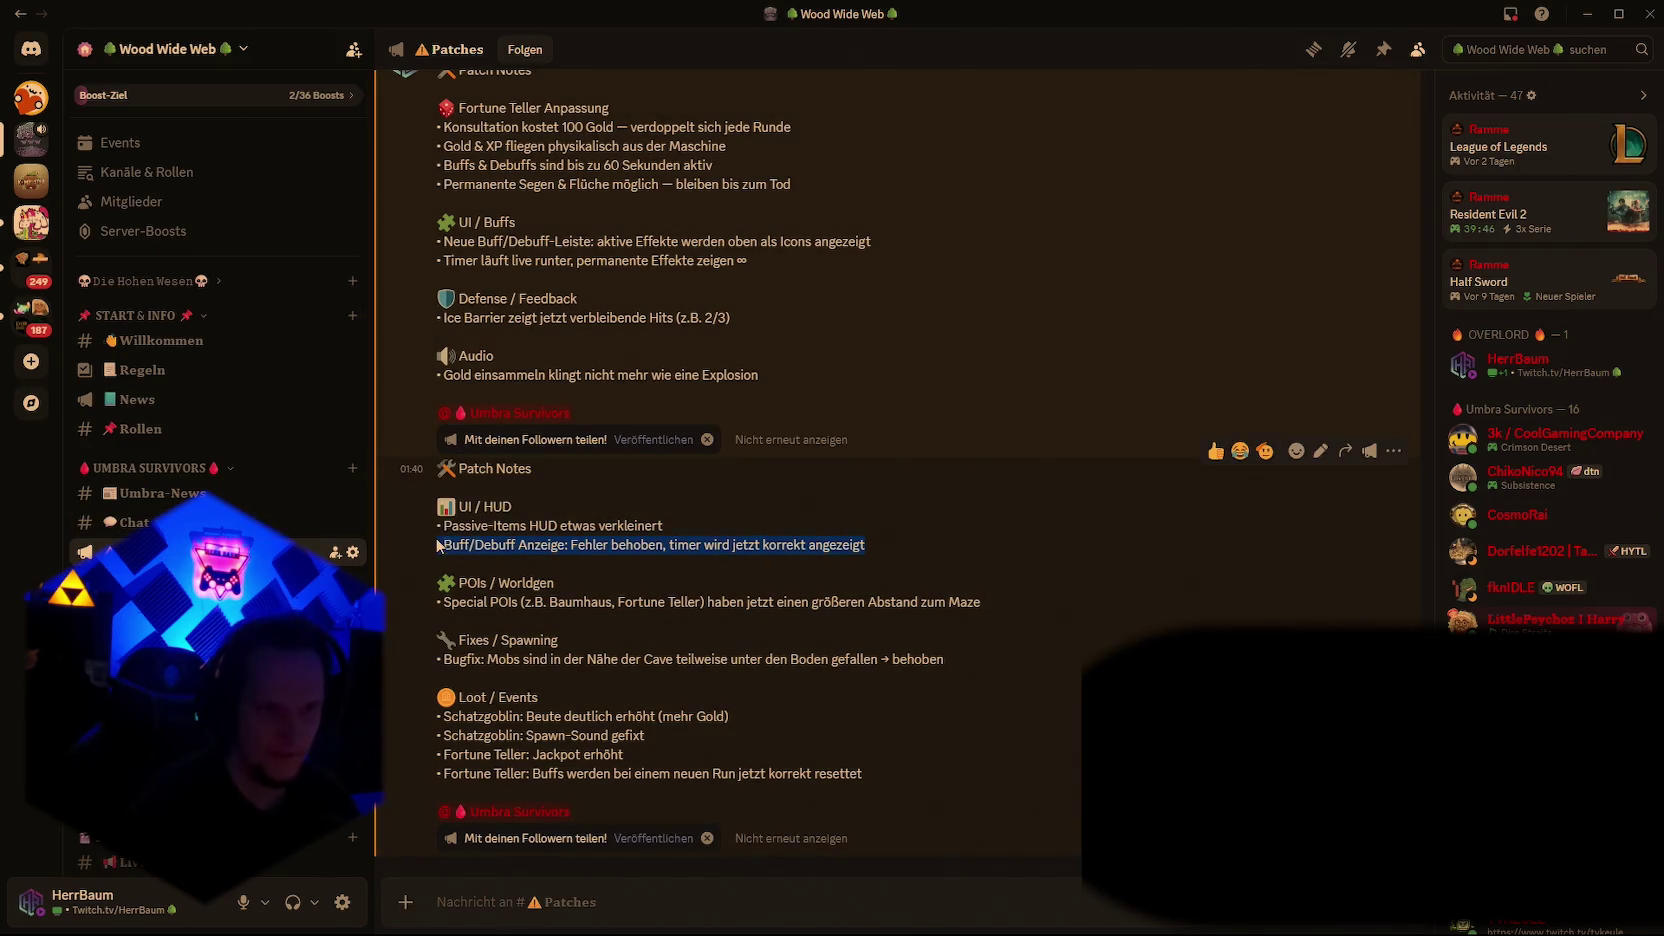
pyautogui.click(457, 557)
pyautogui.moveTo(865, 545); pyautogui.dragTo(466, 547)
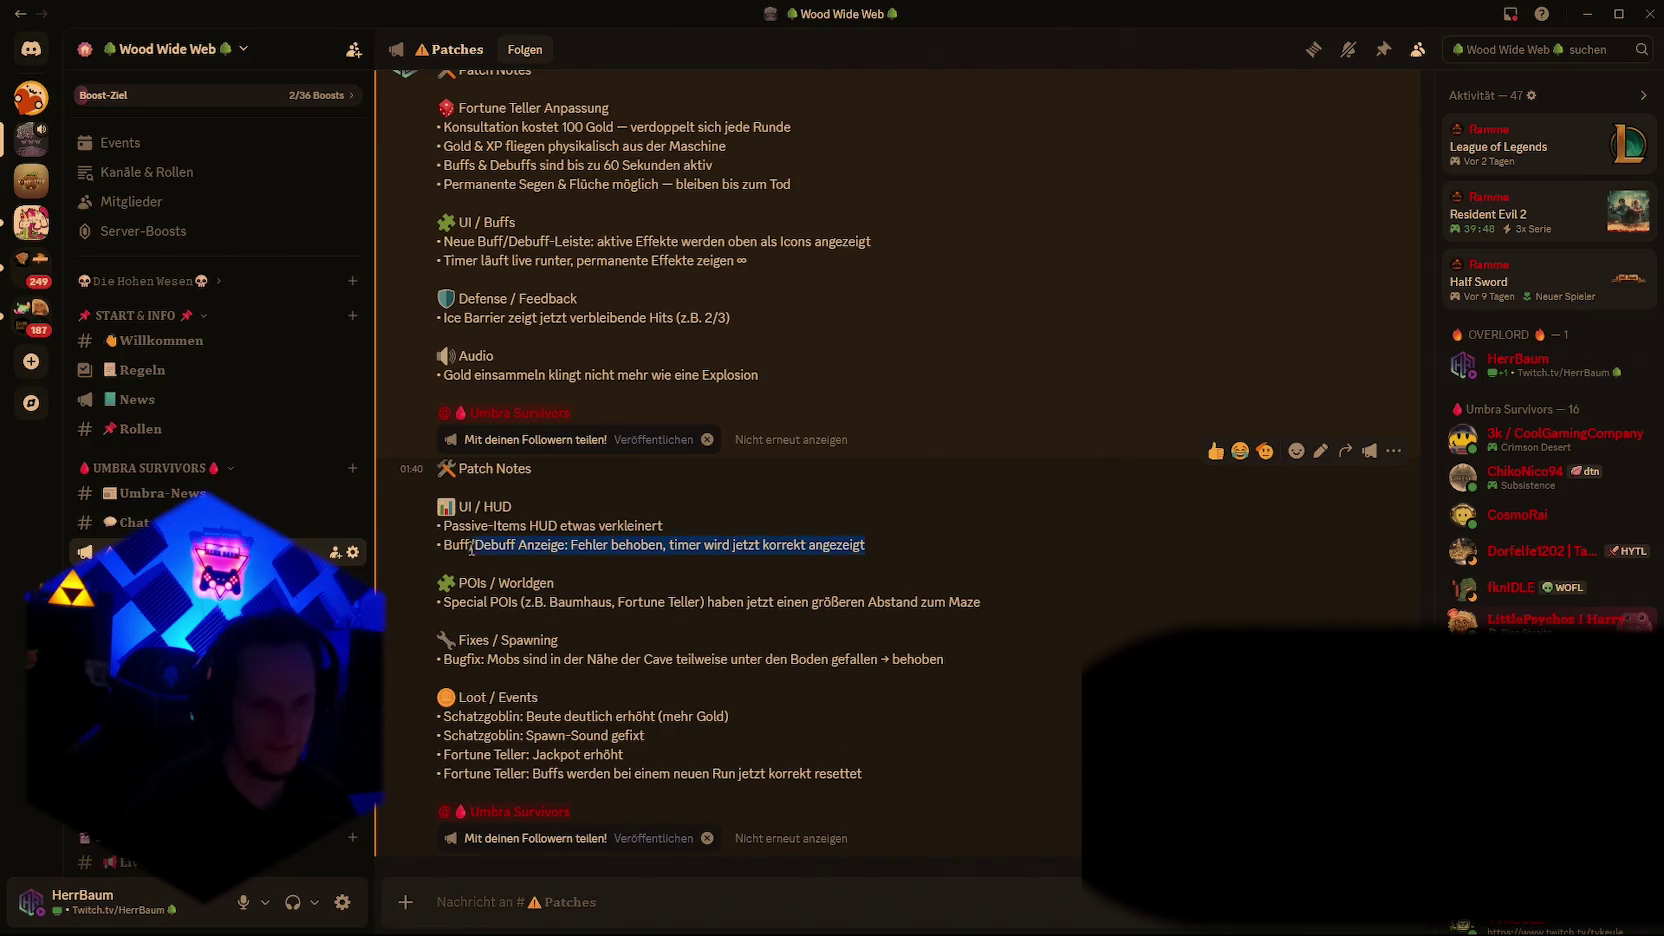
pyautogui.click(455, 560)
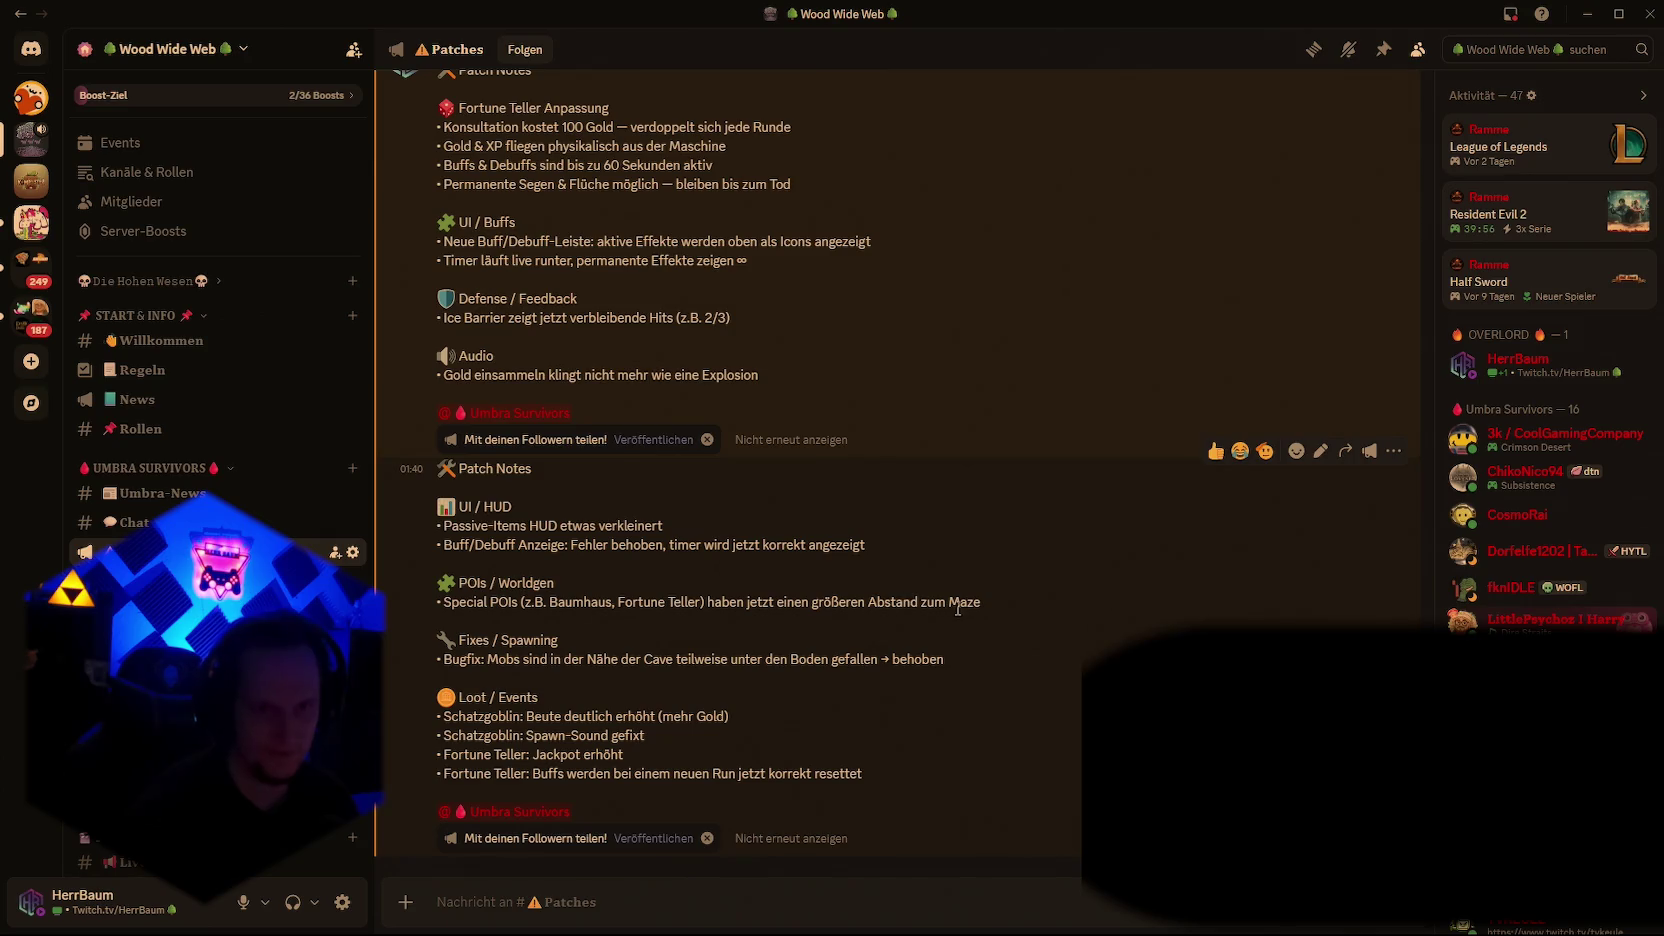
# Reread the POIs, Bugfix, Jackpot and Fortune Teller lines, then switch back to Unity
pyautogui.moveTo(1012, 616); pyautogui.dragTo(485, 602)
pyautogui.moveTo(443, 660); pyautogui.dragTo(500, 660)
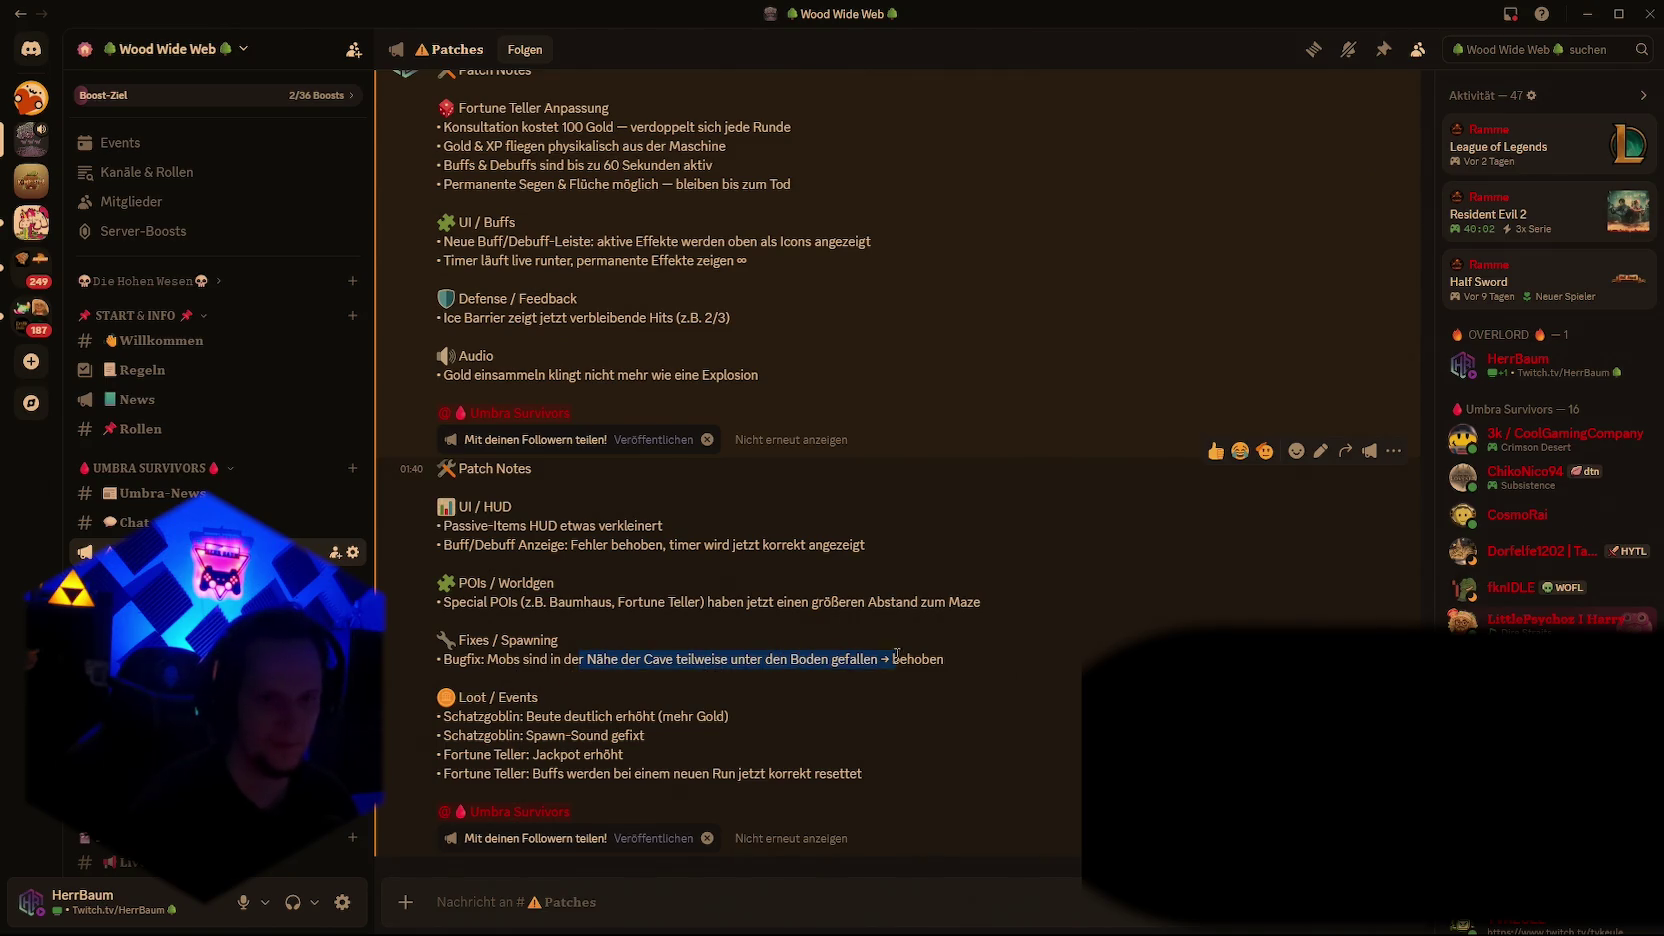
pyautogui.click(944, 659)
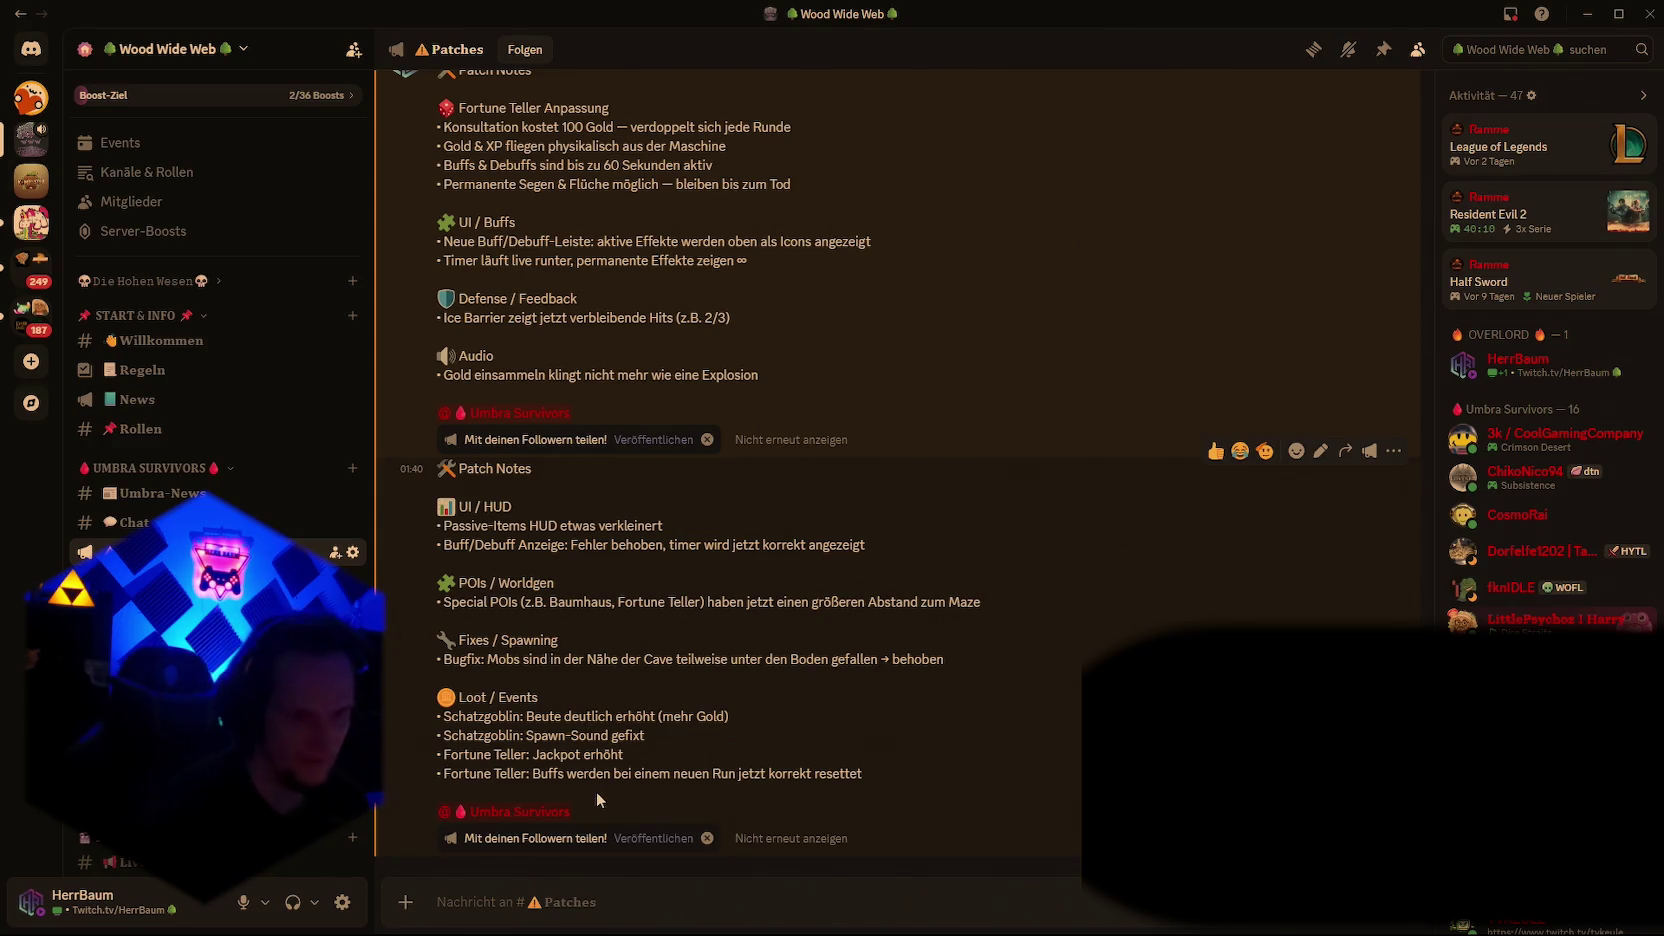
pyautogui.moveTo(624, 757)
pyautogui.mouseDown()
pyautogui.moveTo(496, 775)
pyautogui.moveTo(813, 776)
pyautogui.mouseUp()
pyautogui.click(910, 784)
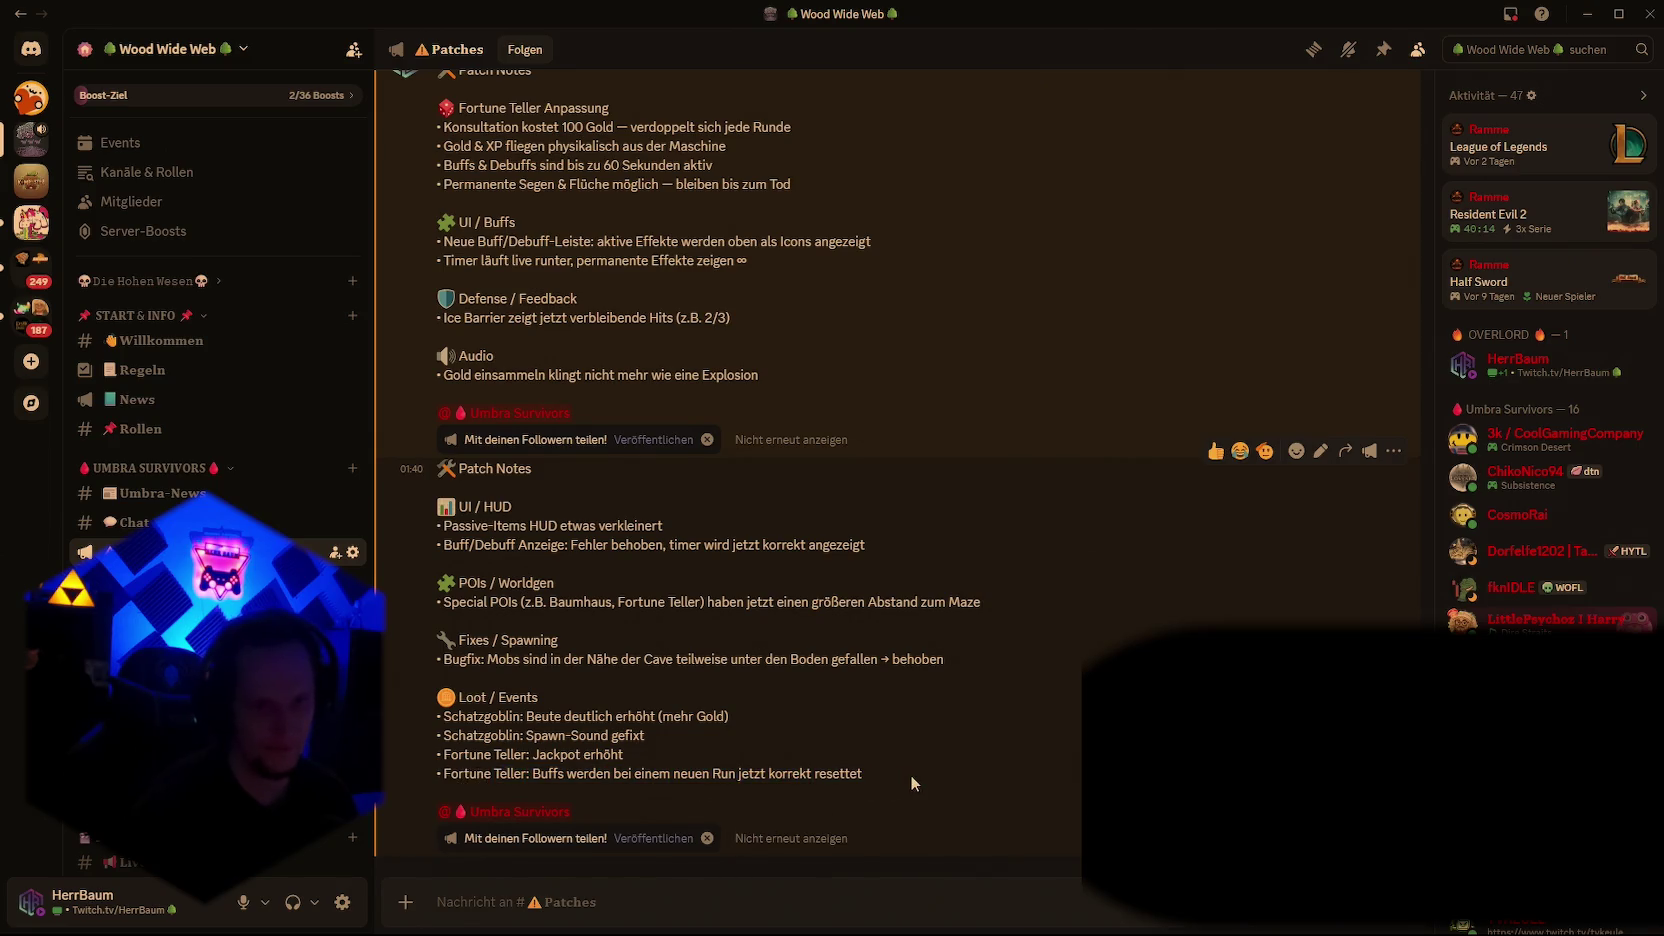
pyautogui.hotkey('alt', 'Tab')
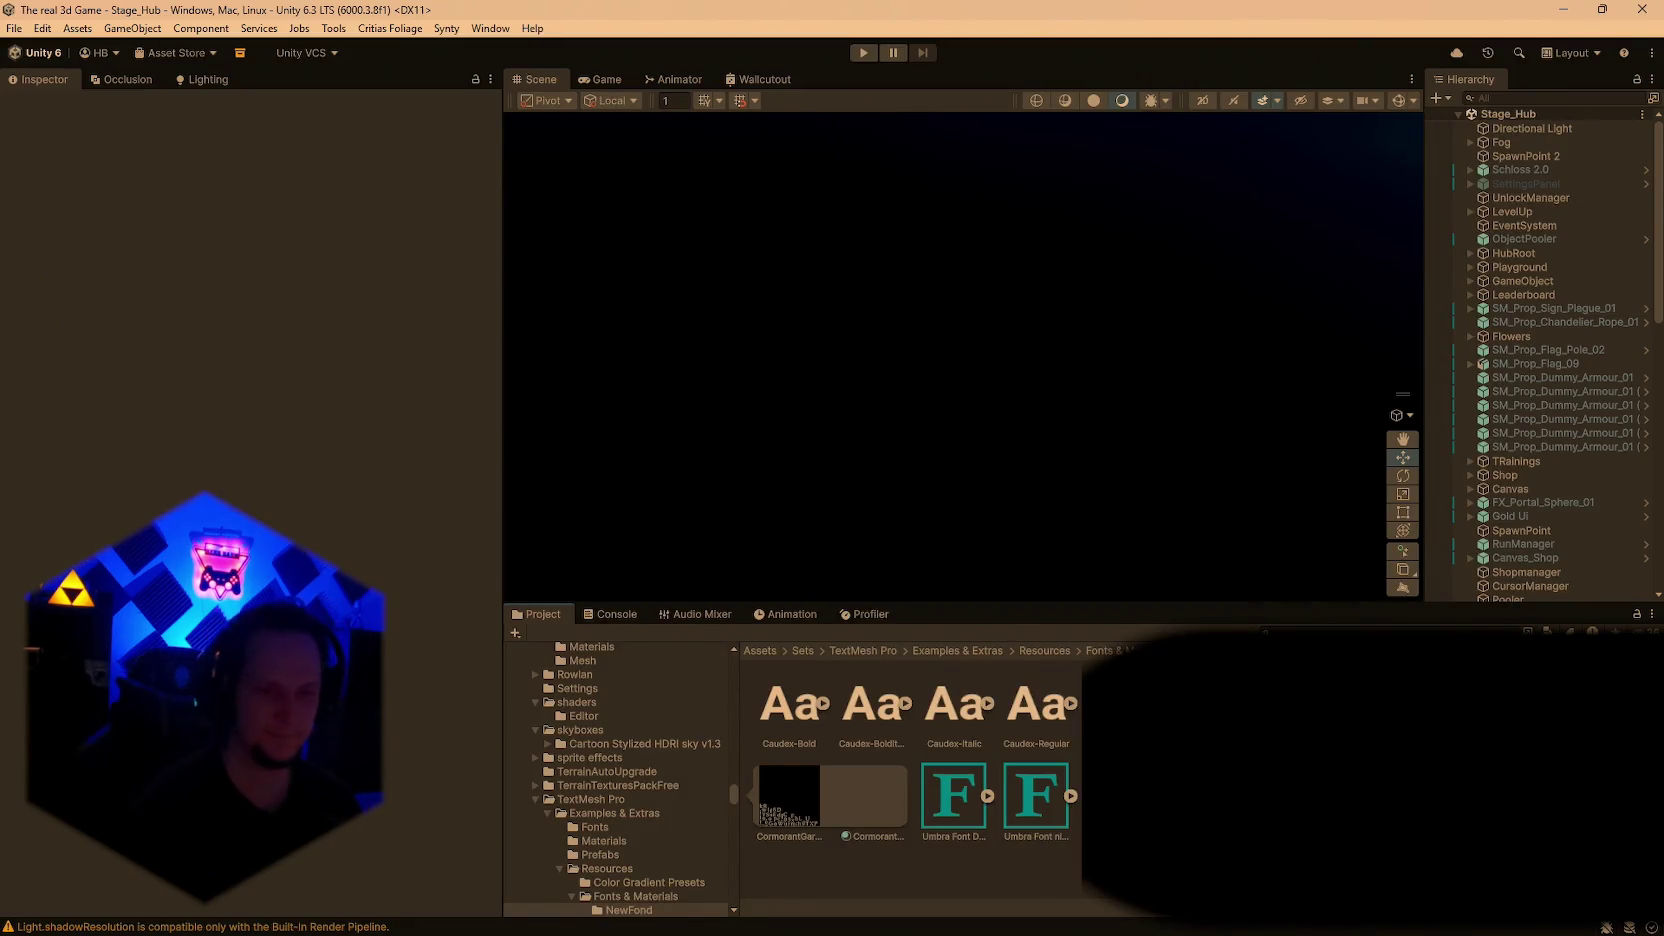
# Delete the Gold Sound cap, Mobs fallen and devil altar lines from the Notepad fix list
pyautogui.moveTo(1067, 912)
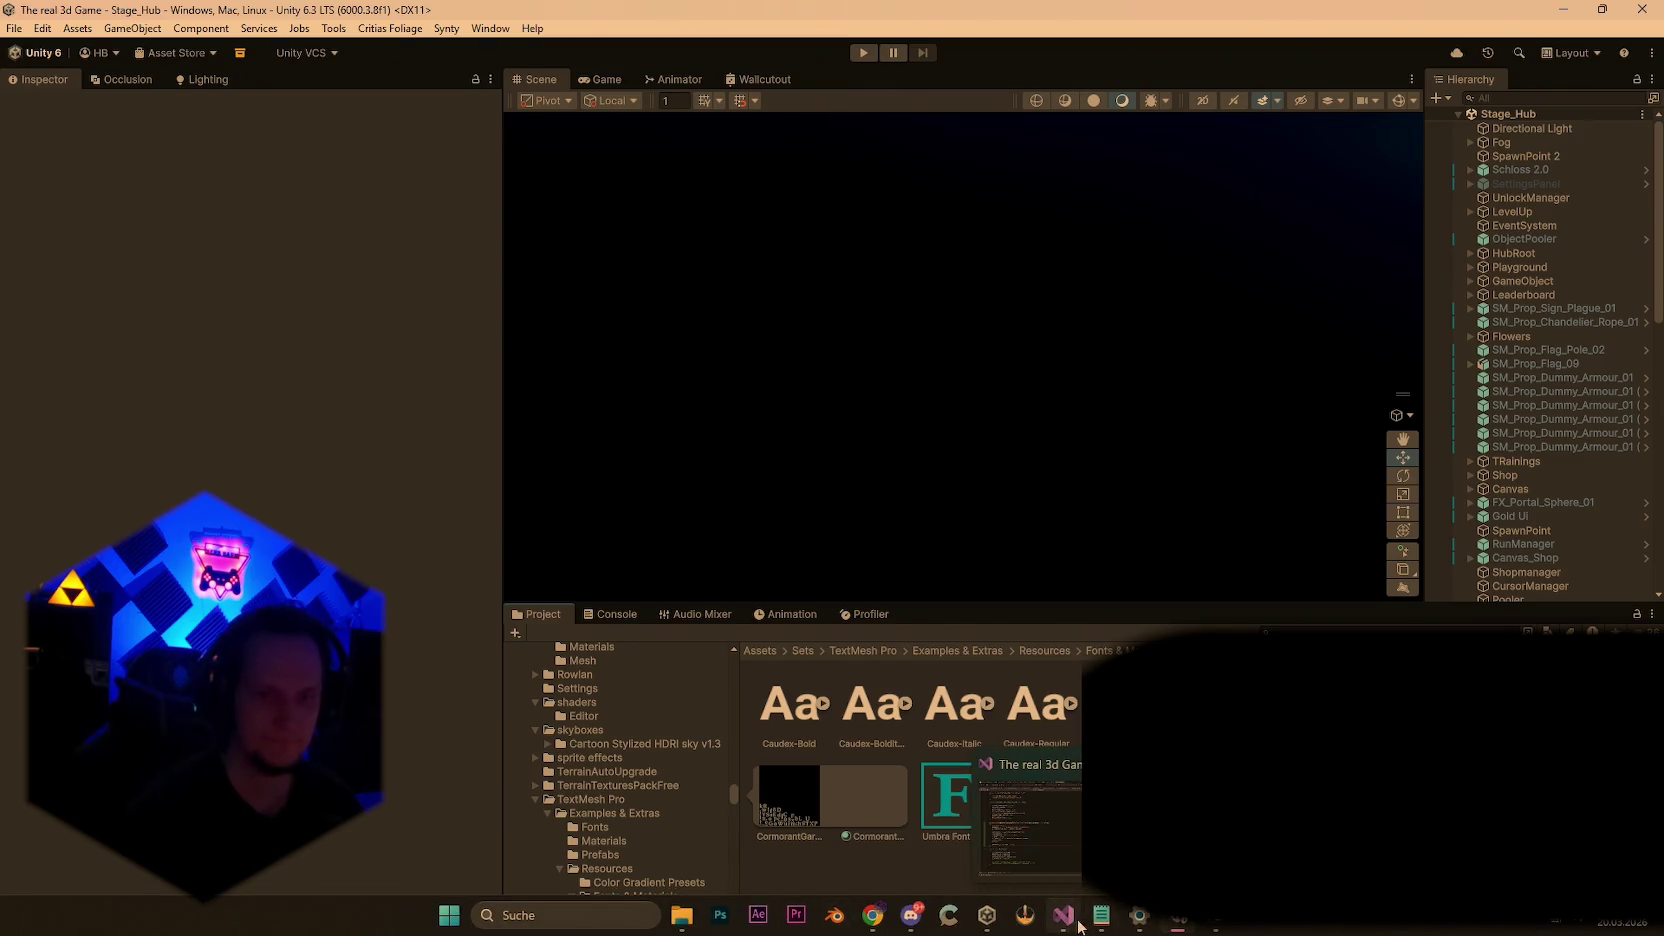
pyautogui.moveTo(987, 920)
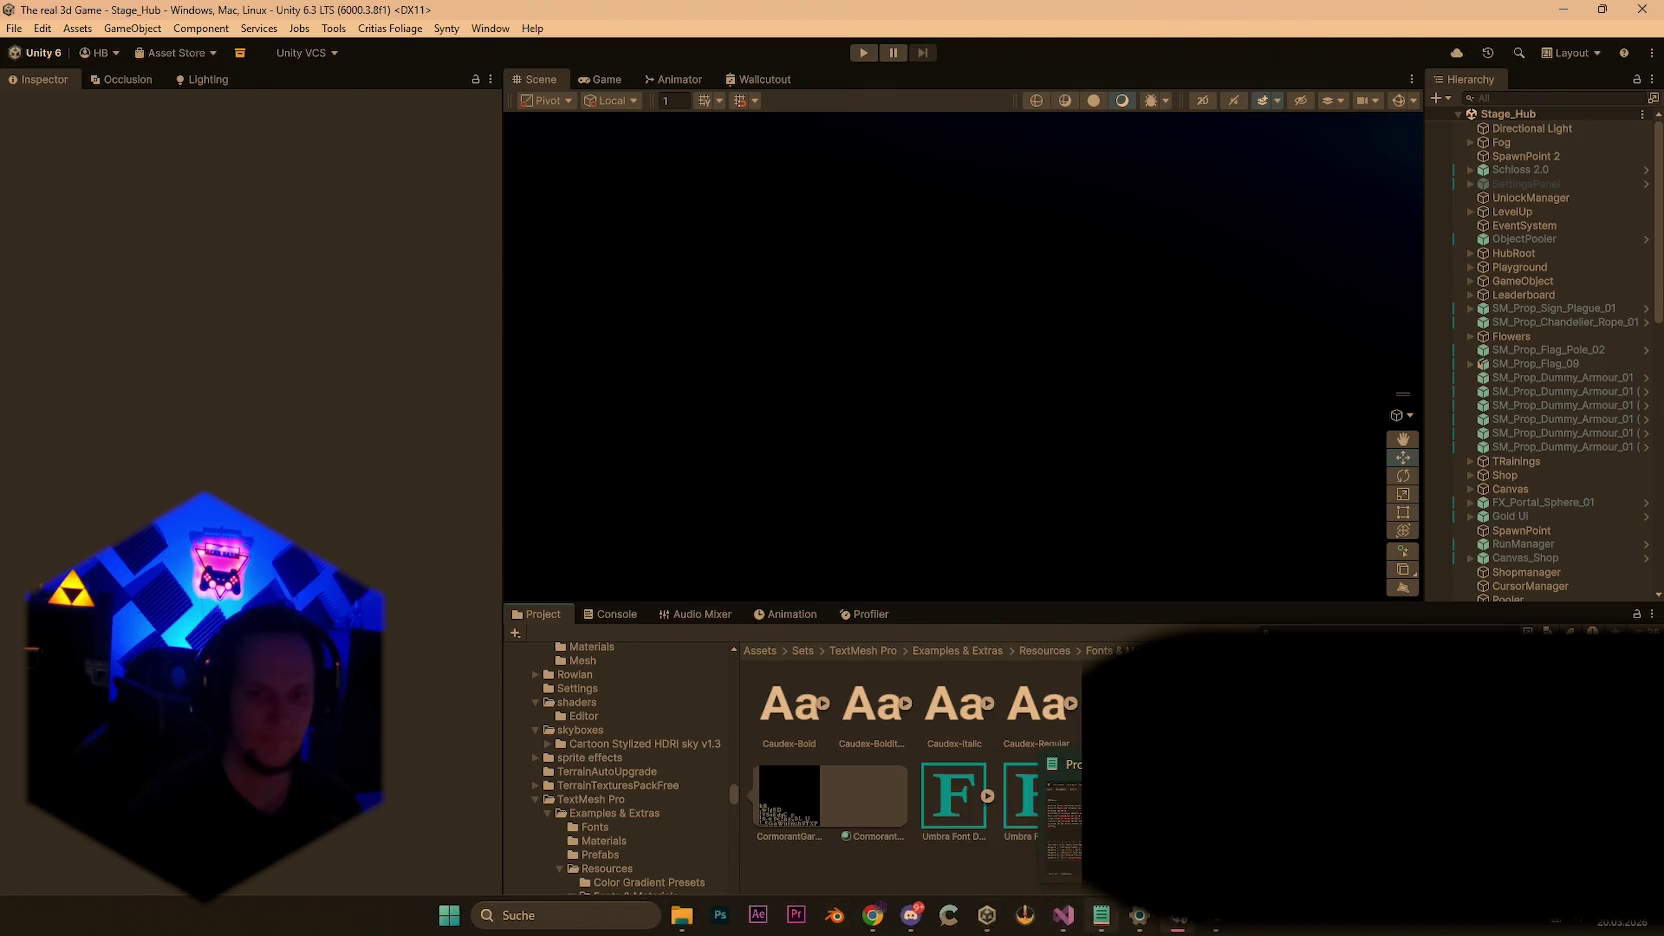
pyautogui.click(1101, 915)
pyautogui.scroll(15, 649, 437)
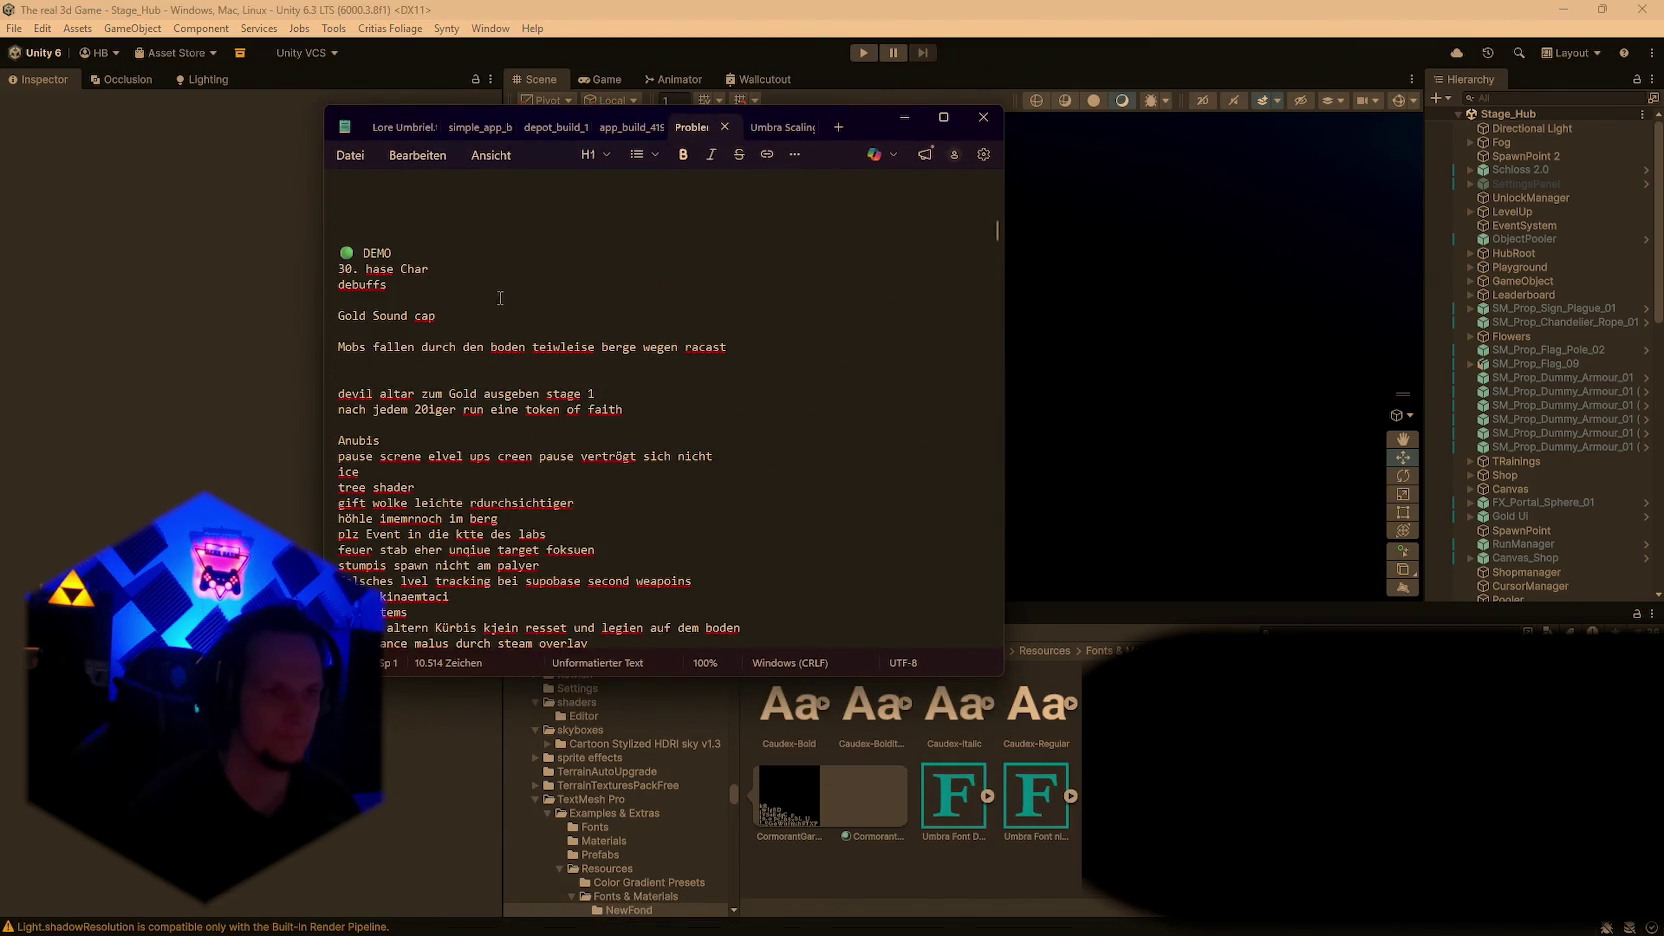
pyautogui.moveTo(437, 316); pyautogui.dragTo(338, 316)
pyautogui.press('BackSpace')
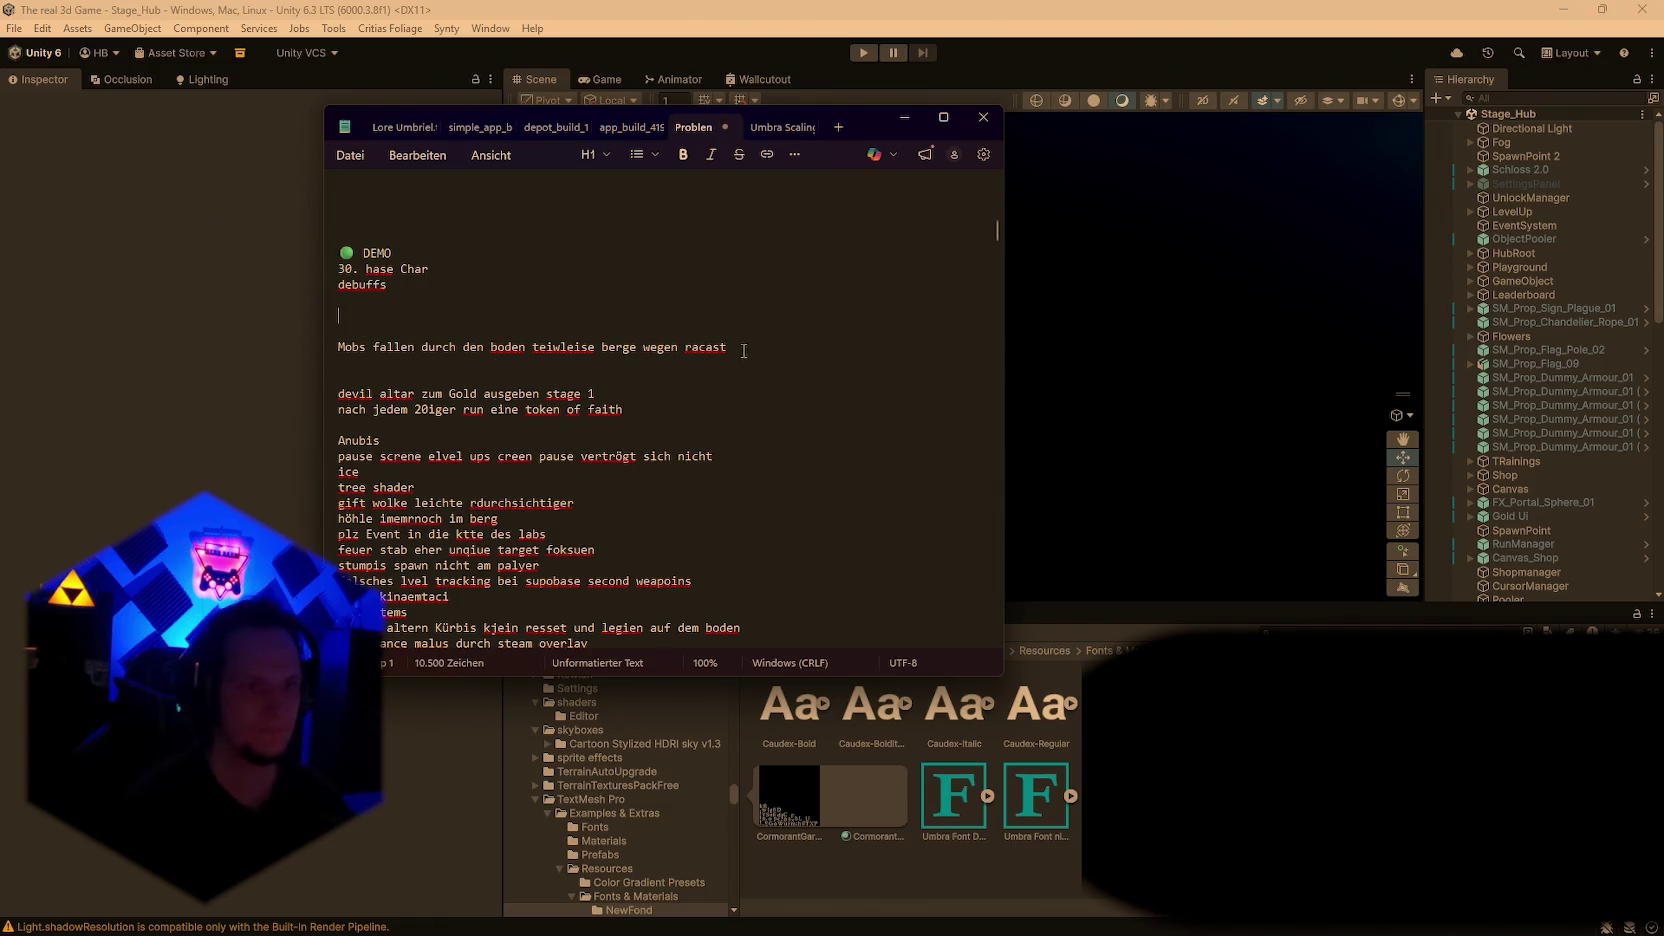
pyautogui.moveTo(733, 347)
pyautogui.mouseDown()
pyautogui.moveTo(358, 364)
pyautogui.moveTo(310, 345)
pyautogui.mouseUp()
pyautogui.press('BackSpace')
pyautogui.moveTo(600, 393); pyautogui.dragTo(338, 393)
pyautogui.press('BackSpace')
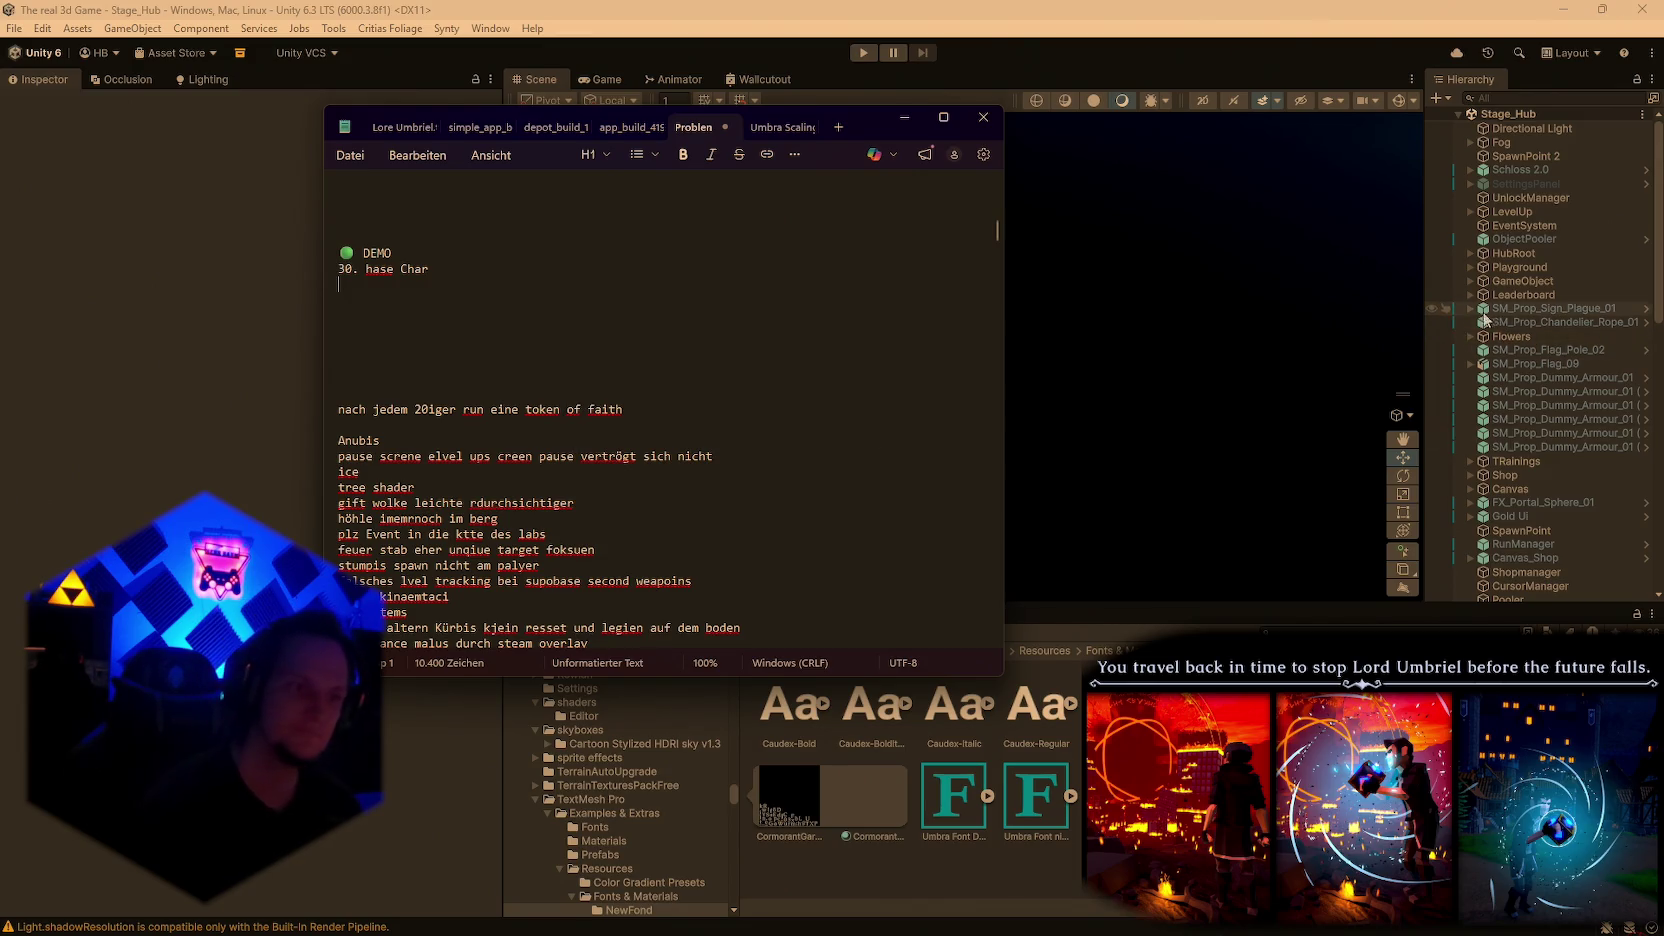
# Review the remaining fix notes and switch to a new Chrome tab
pyautogui.scroll(10, 770, 469)
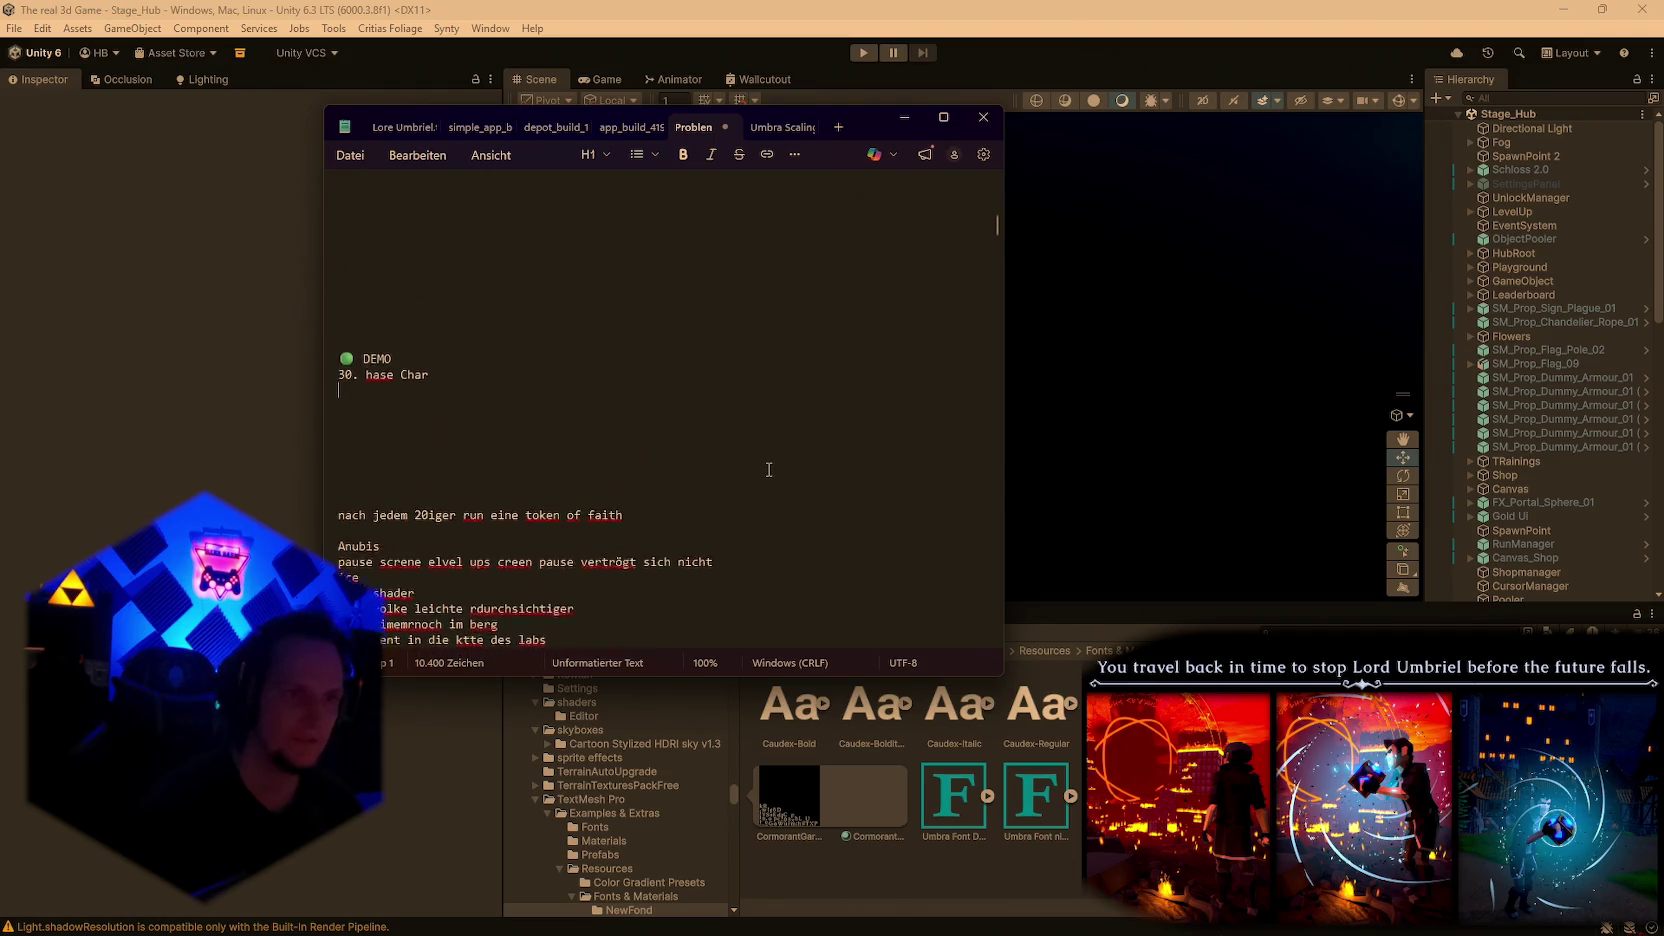
pyautogui.scroll(-8, 766, 472)
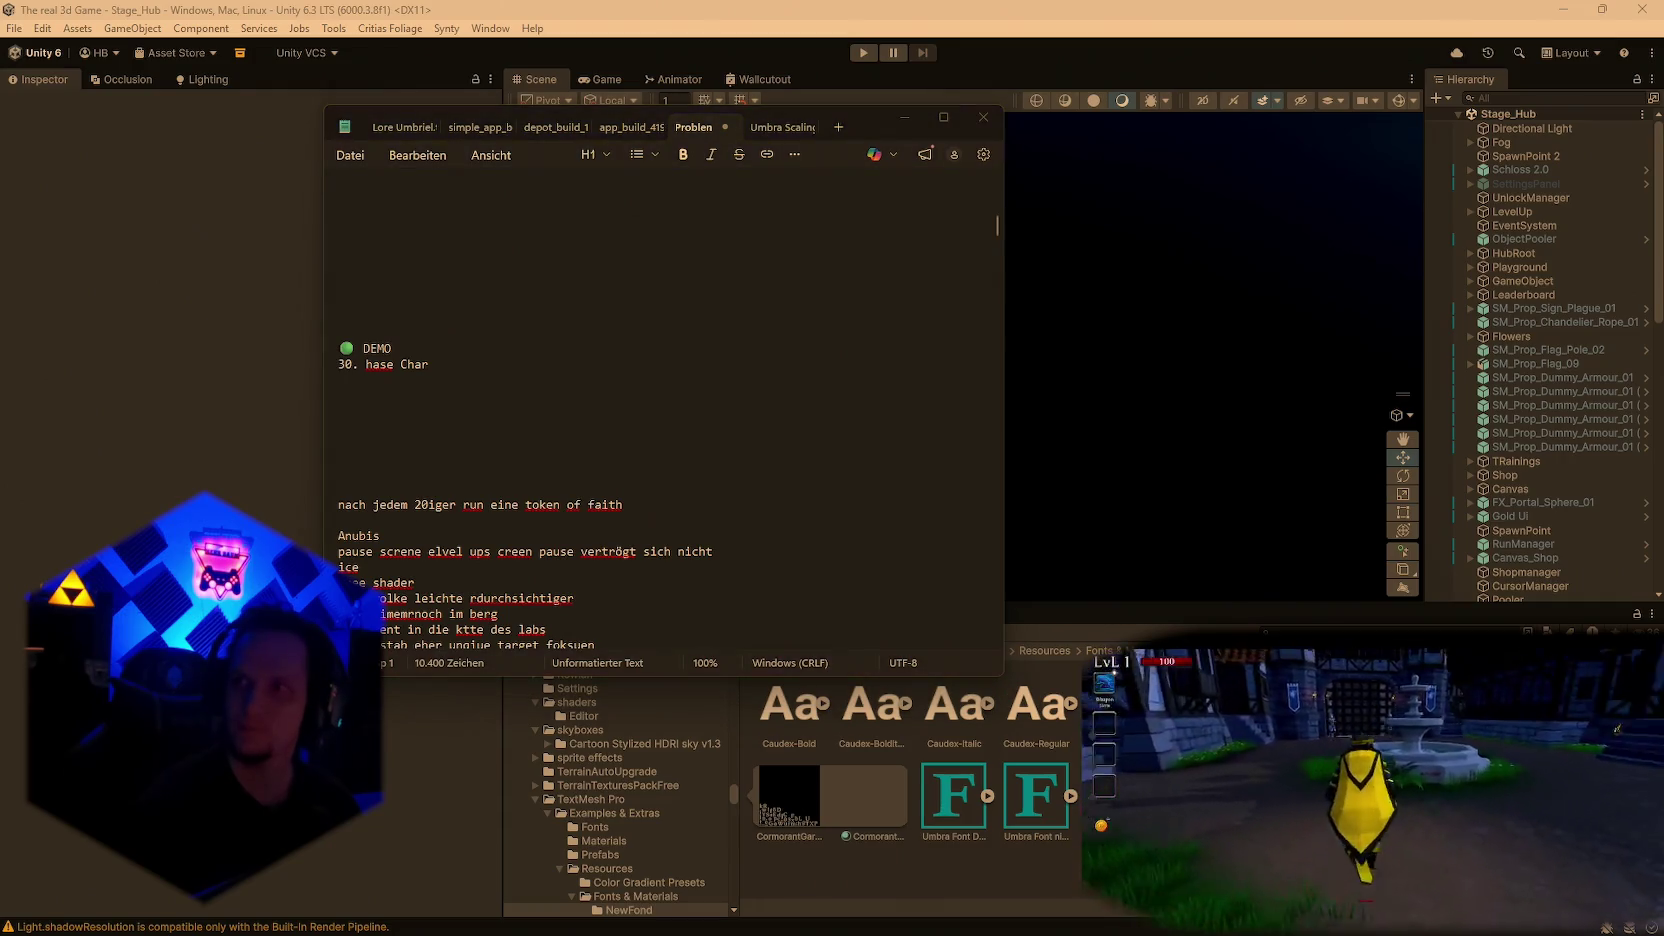
pyautogui.hotkey('alt', 'Tab')
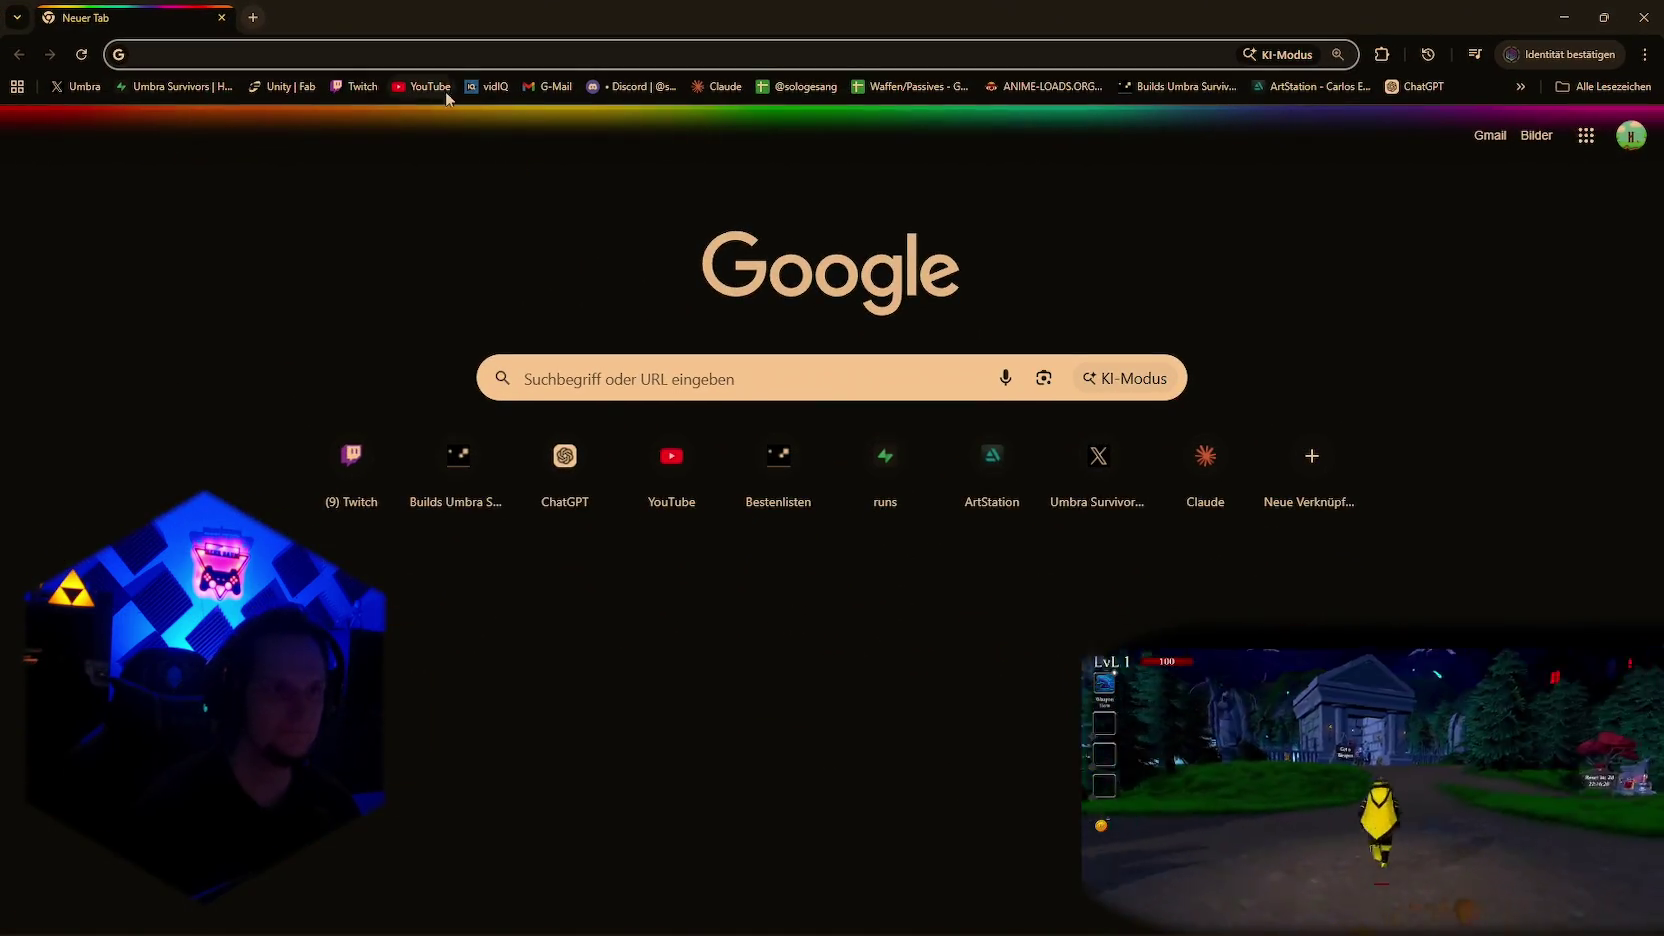
# Open Twitch, expand the followed channels list, and visit a followed streamer's channel
pyautogui.click(341, 90)
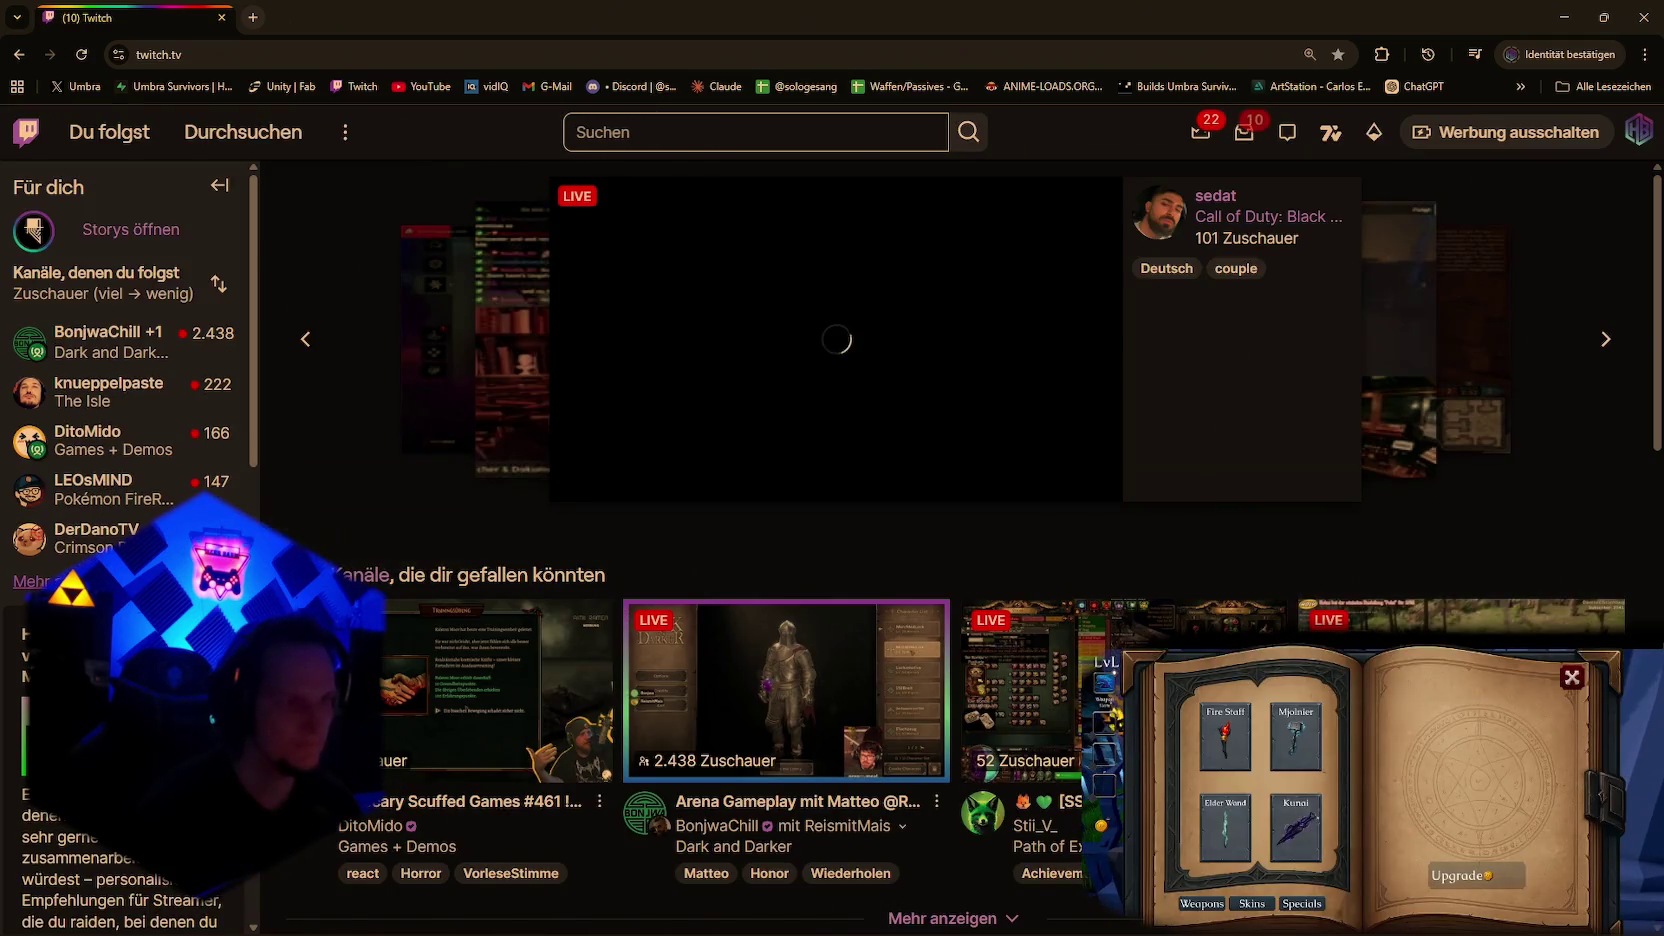
pyautogui.click(35, 581)
pyautogui.scroll(-2, 100, 600)
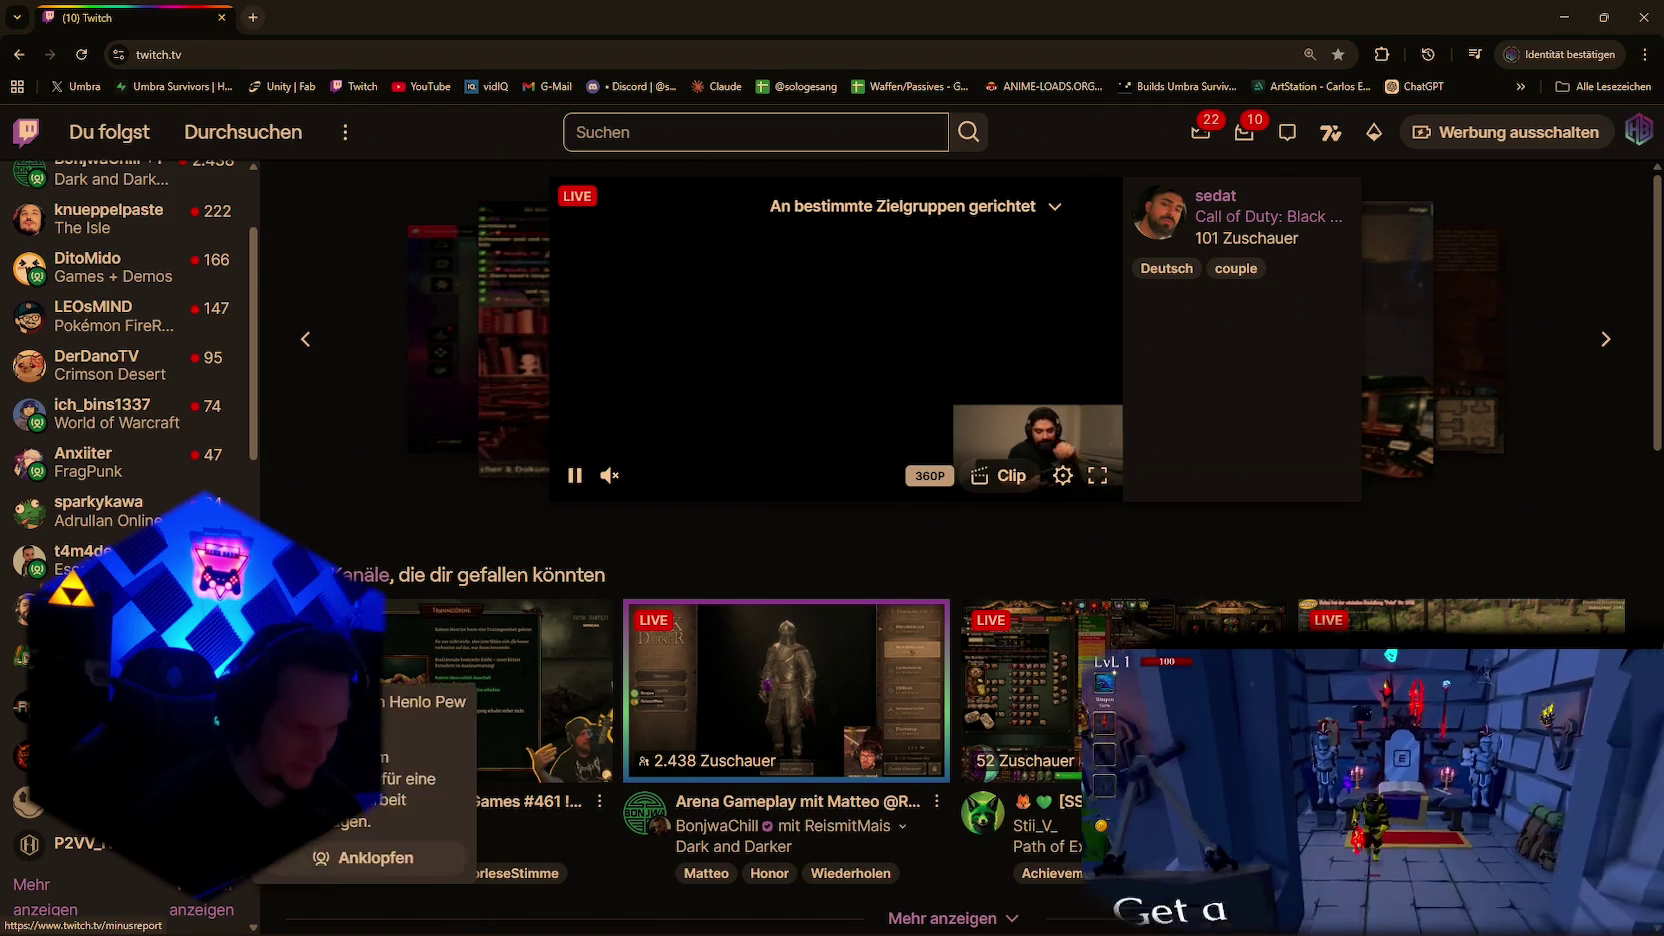
pyautogui.click(120, 655)
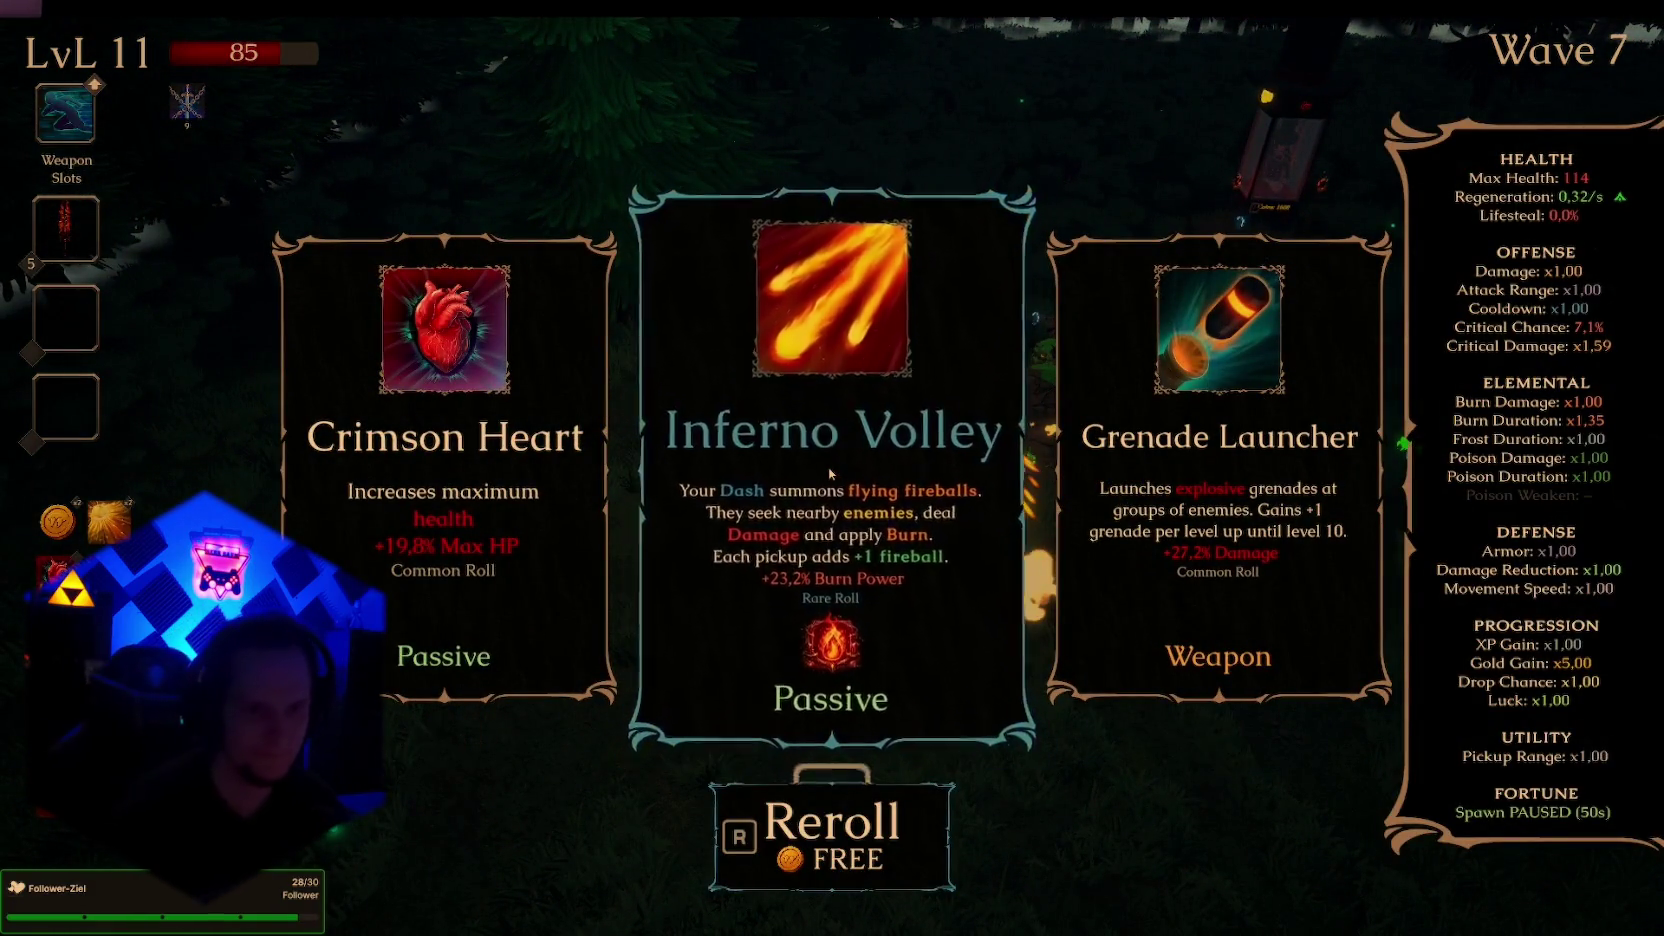
# Take Inferno Volley, reroll, then take Ice Barrier from the level-up cards
pyautogui.click(829, 474)
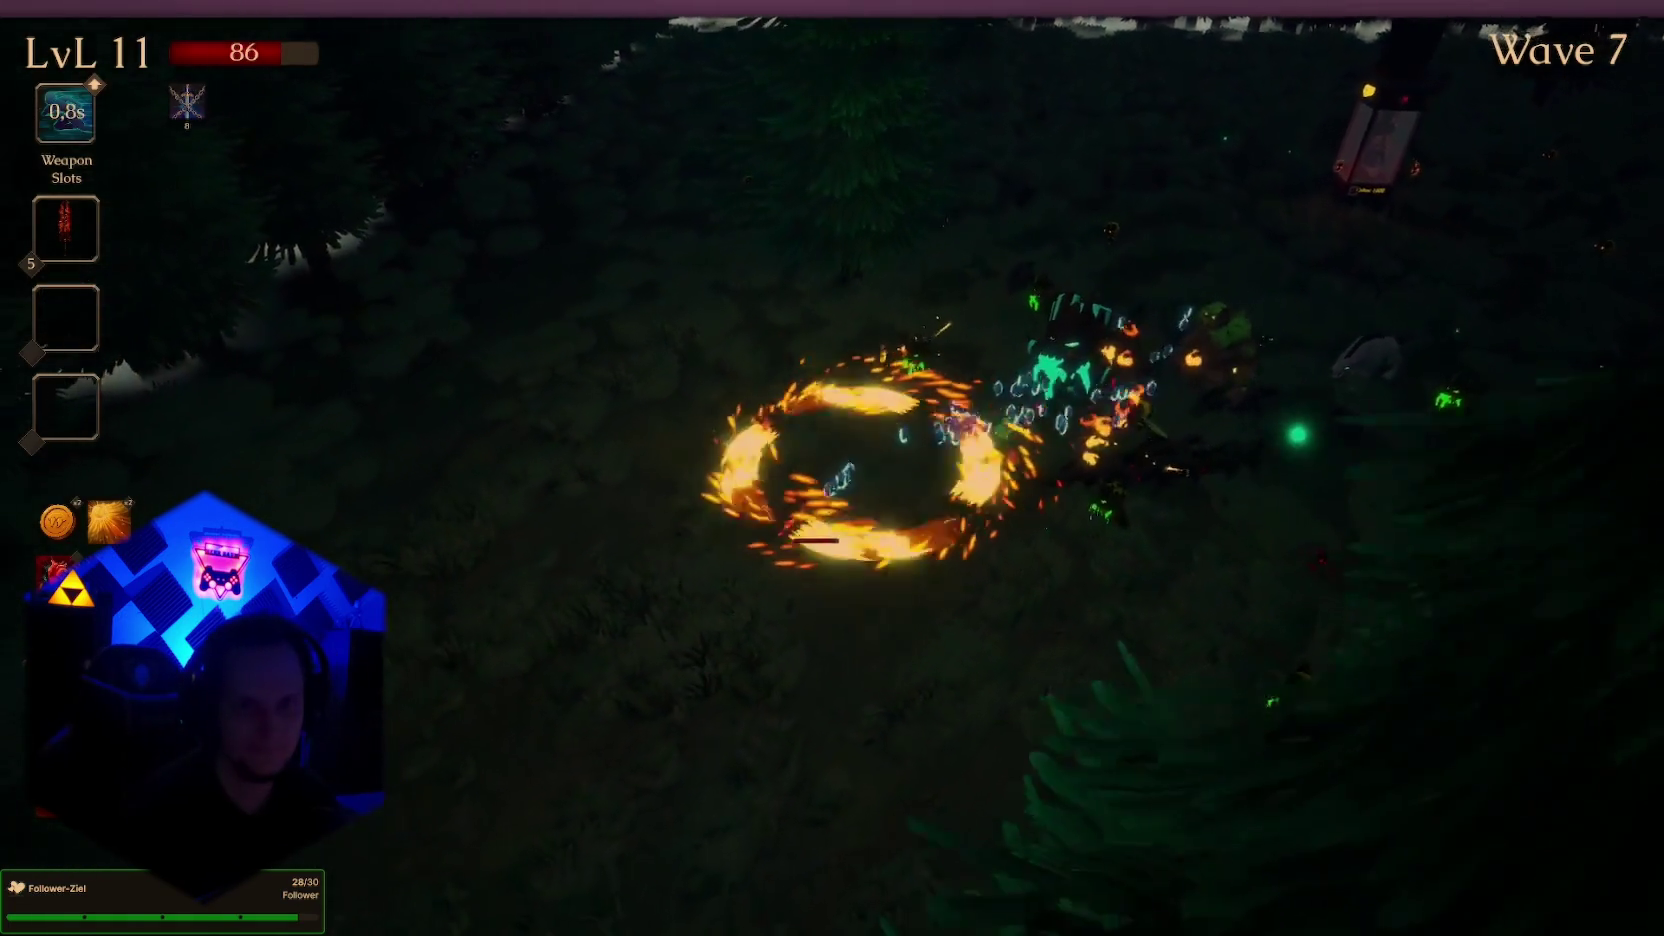
pyautogui.press('r')
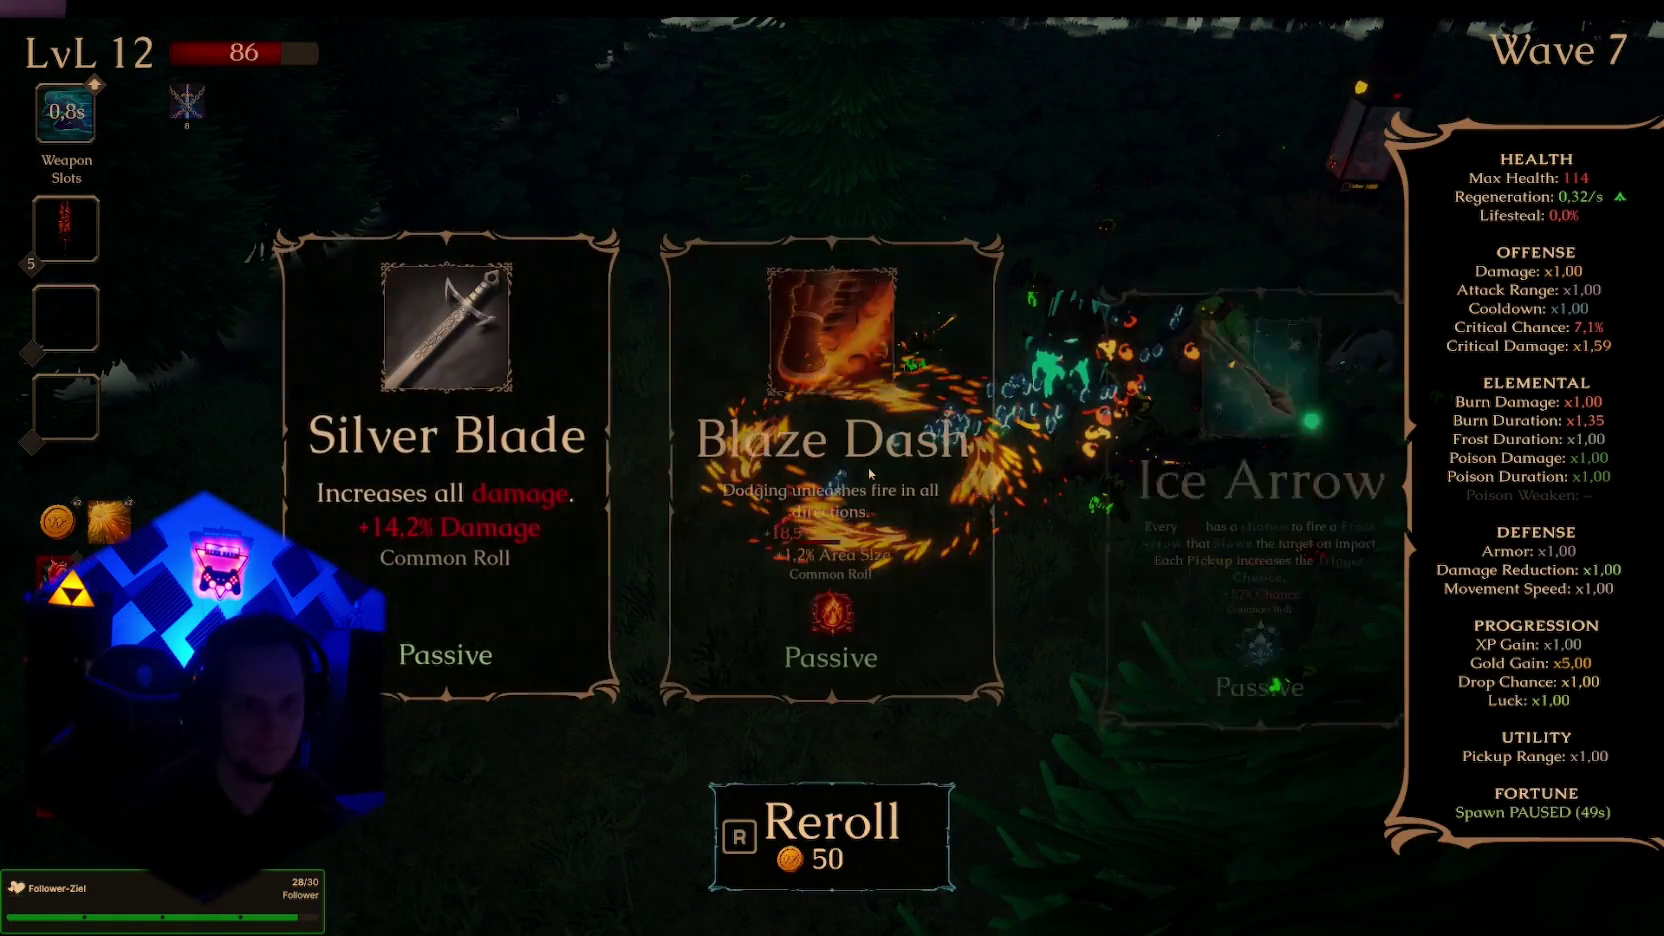
pyautogui.press('e')
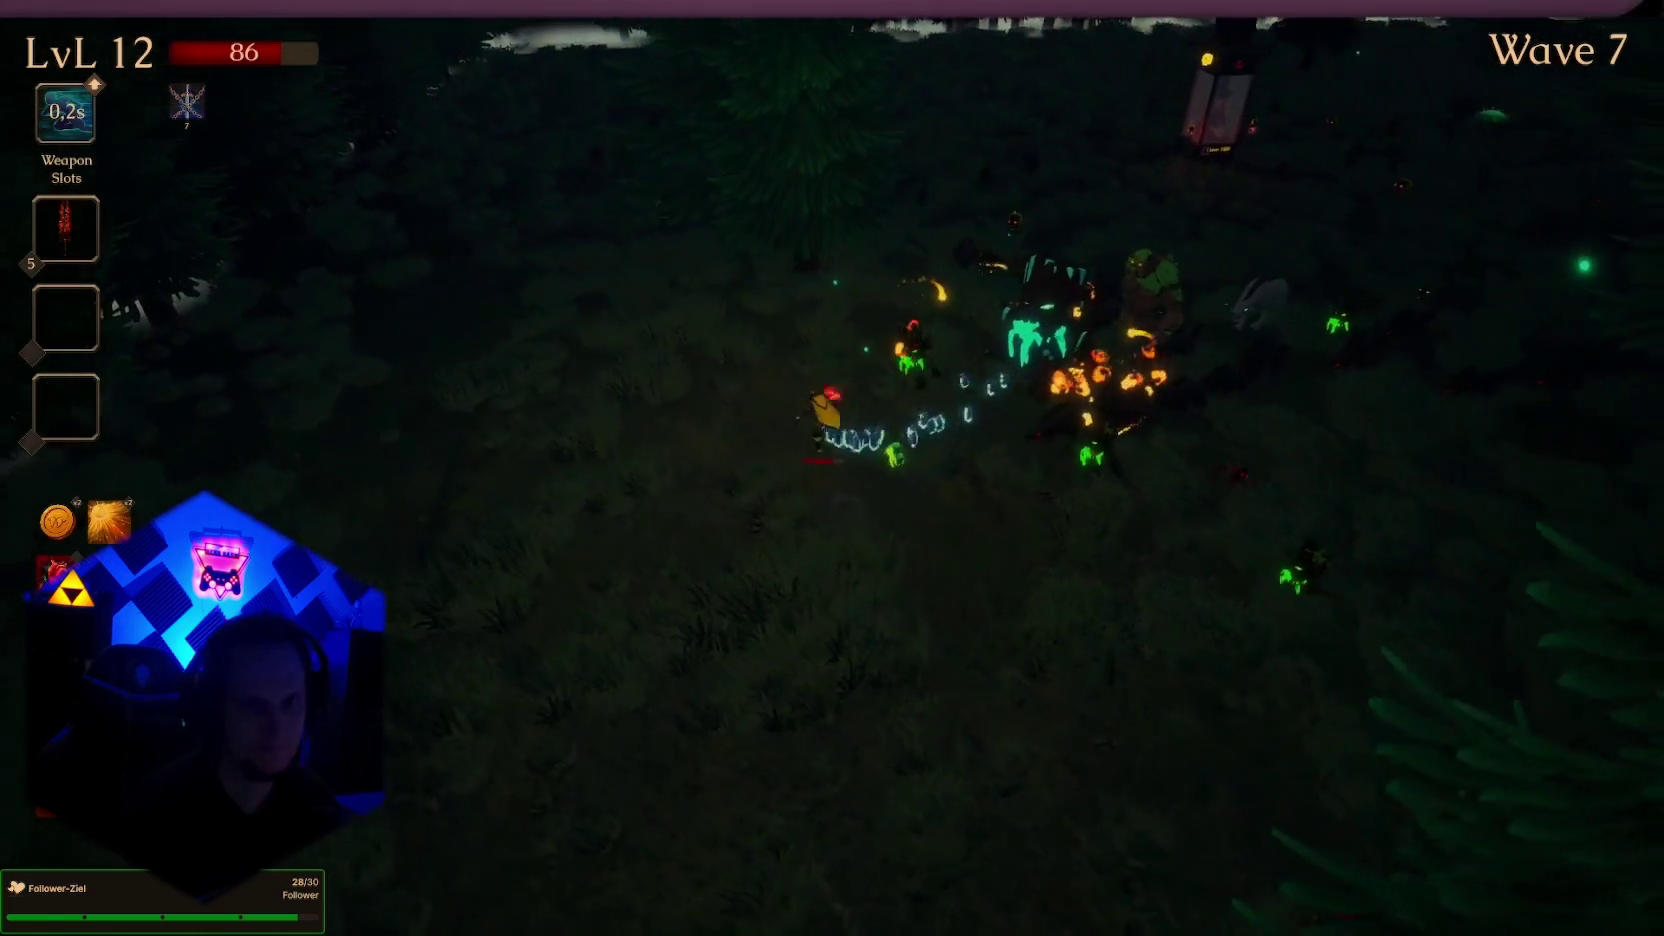
pyautogui.press('e')
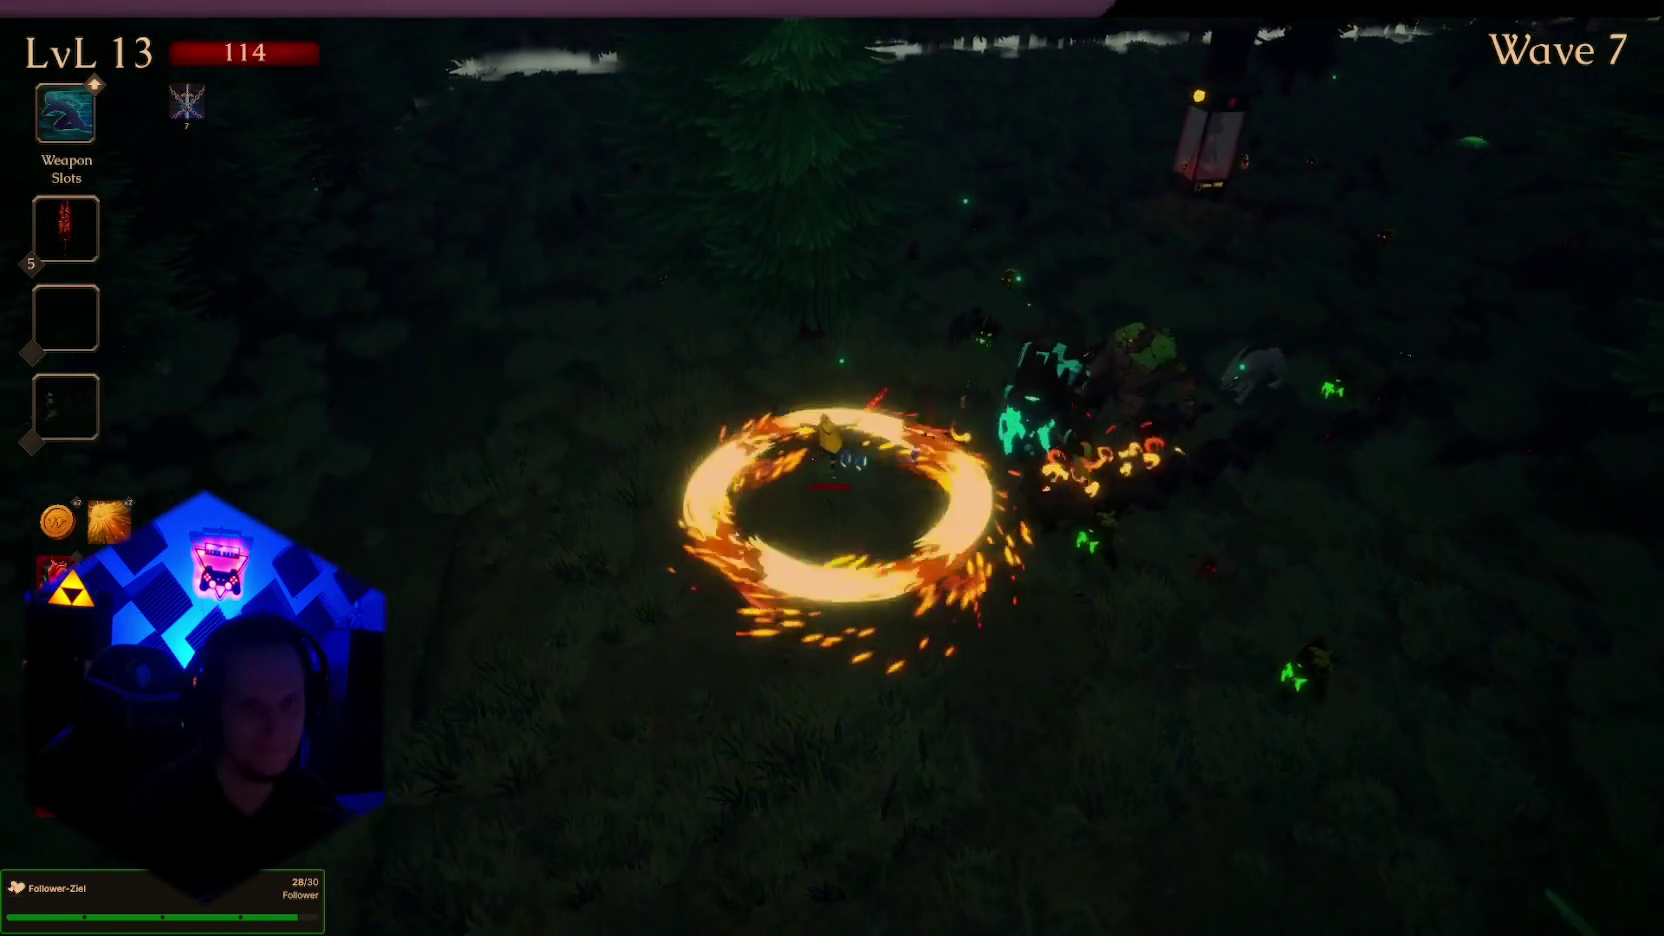
# Walk the hero through the forest to the top-hat shrine and summon the Reaper
pyautogui.press('d')
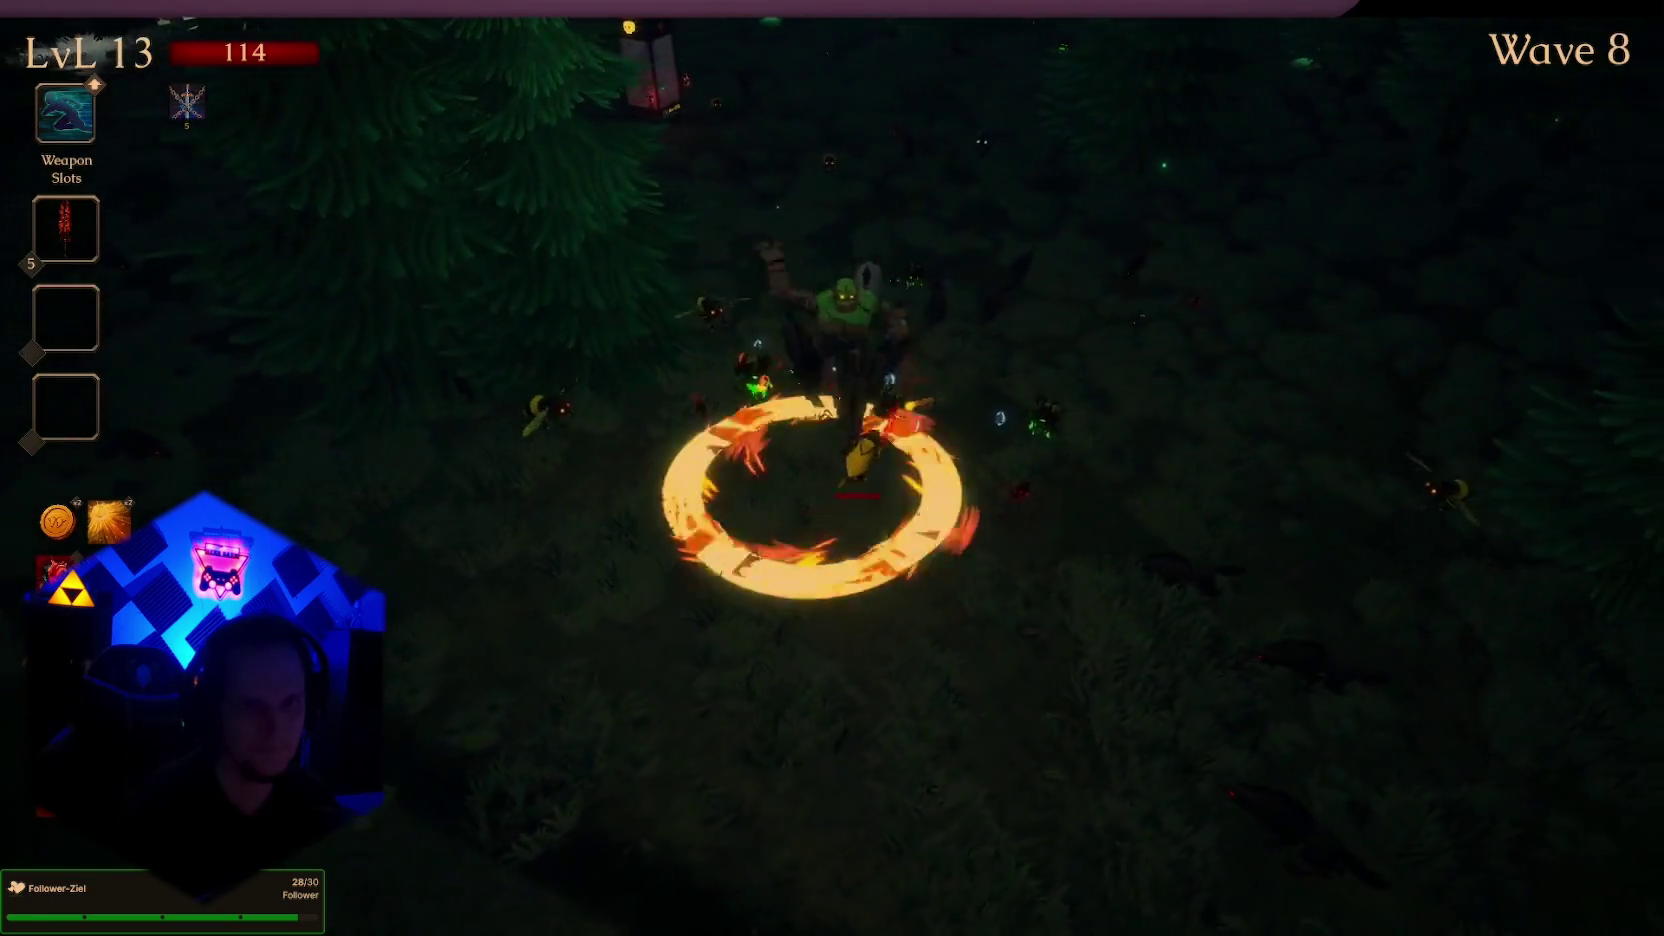
pyautogui.press('d')
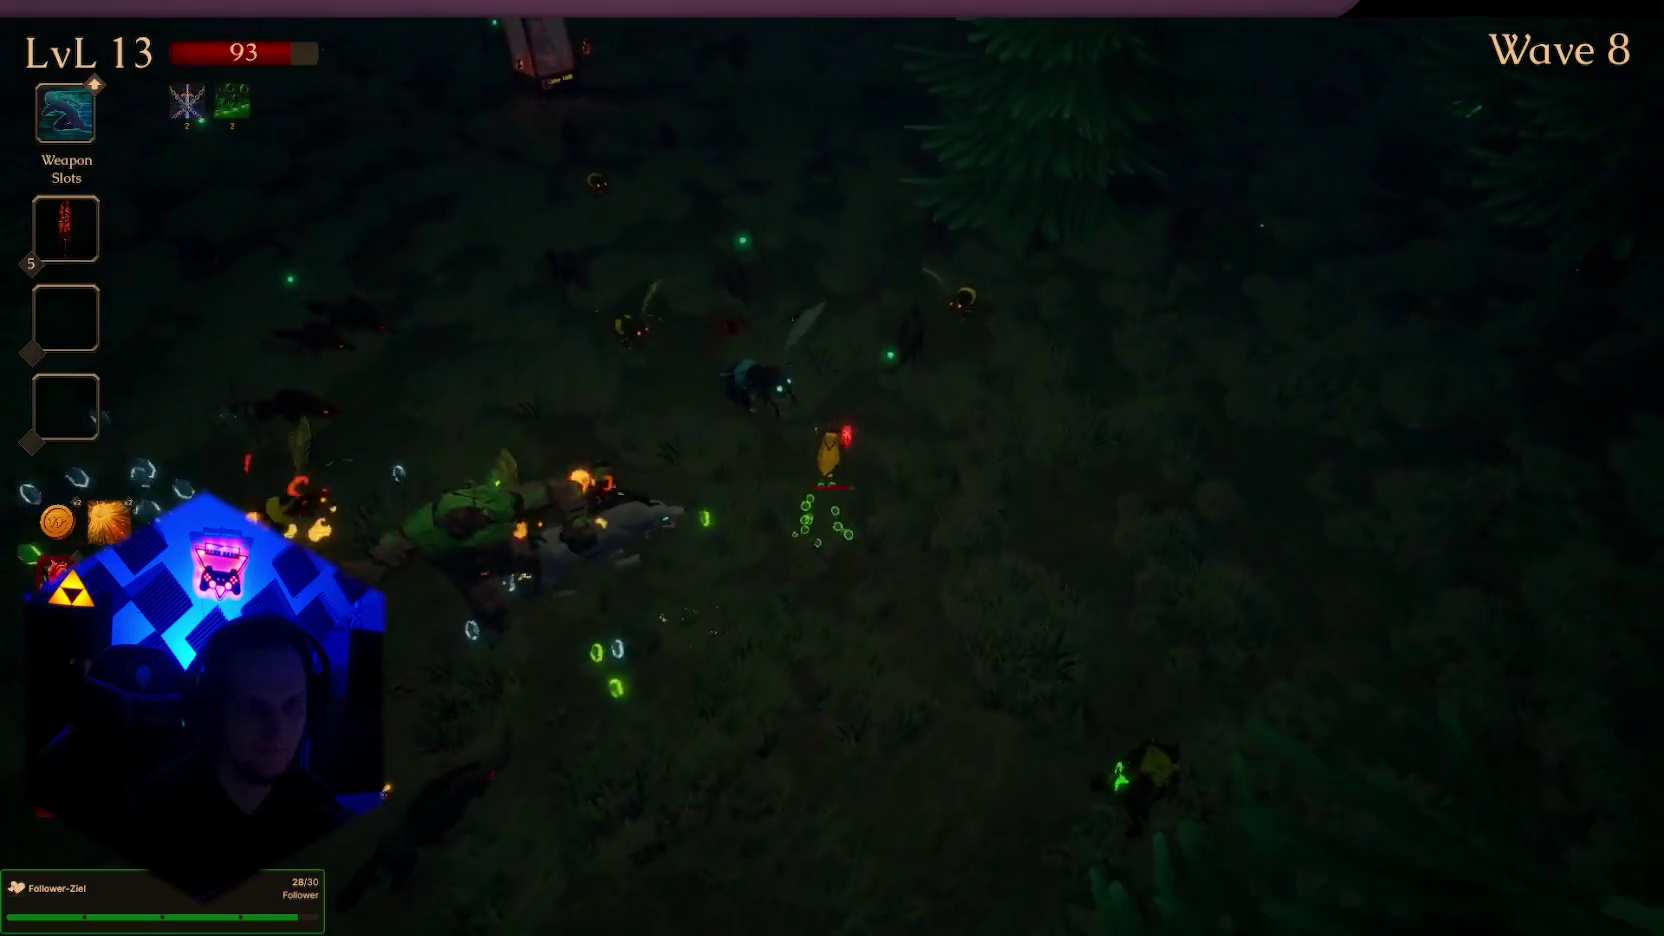
pyautogui.press('w')
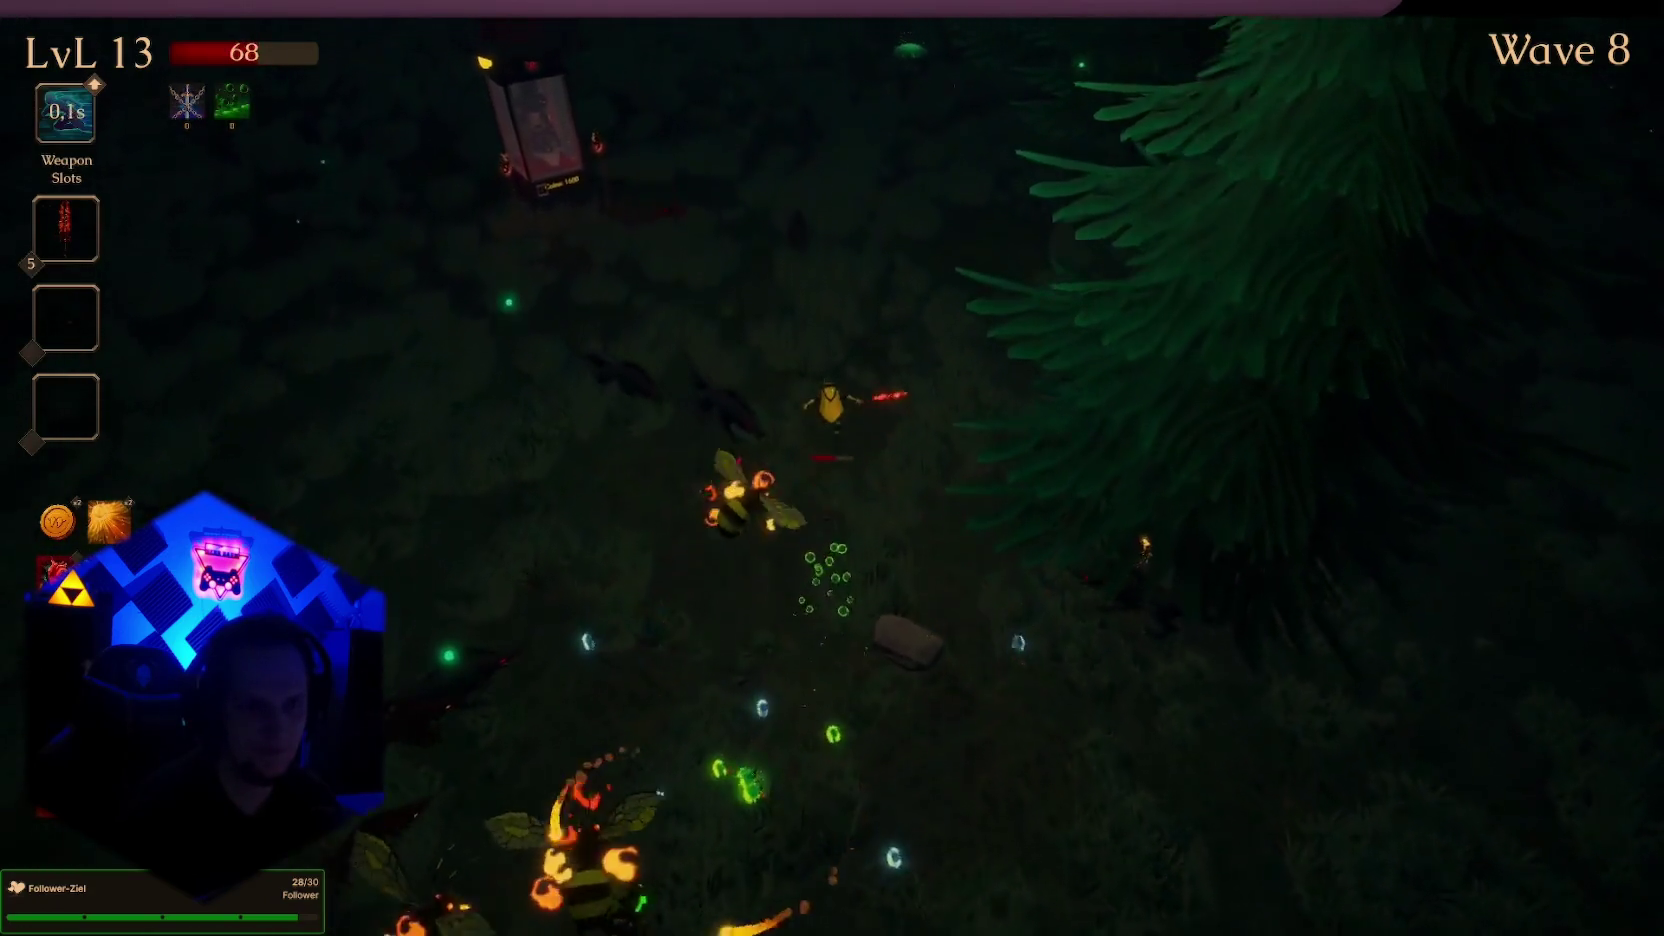
pyautogui.press('w')
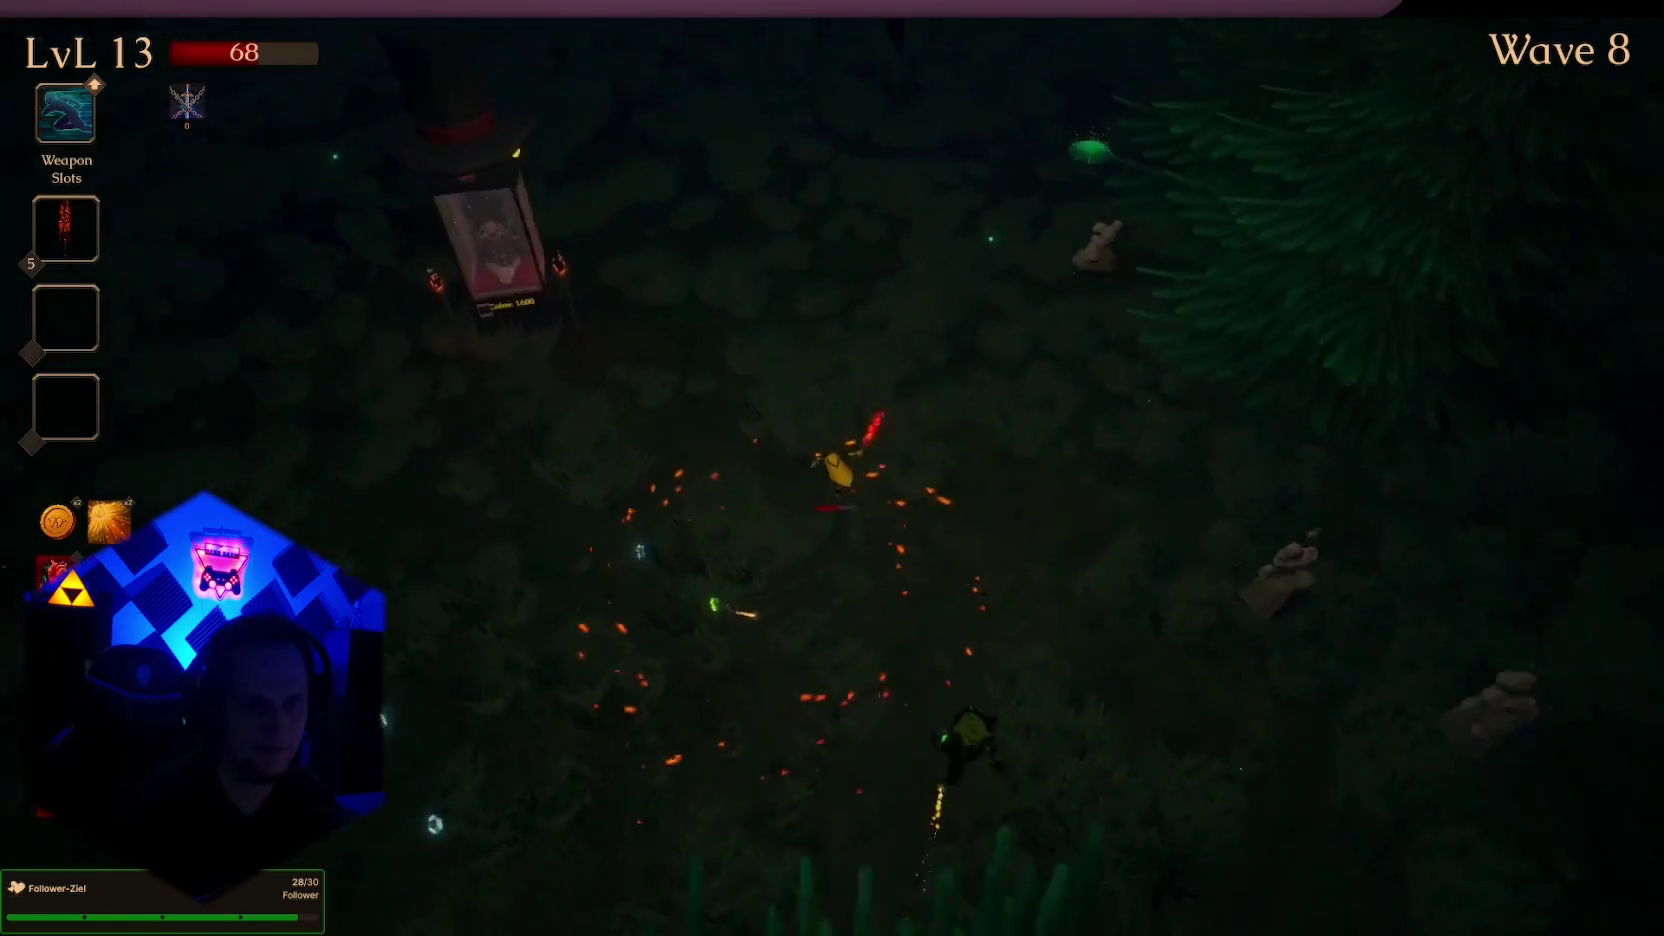
pyautogui.press('w')
pyautogui.press('a')
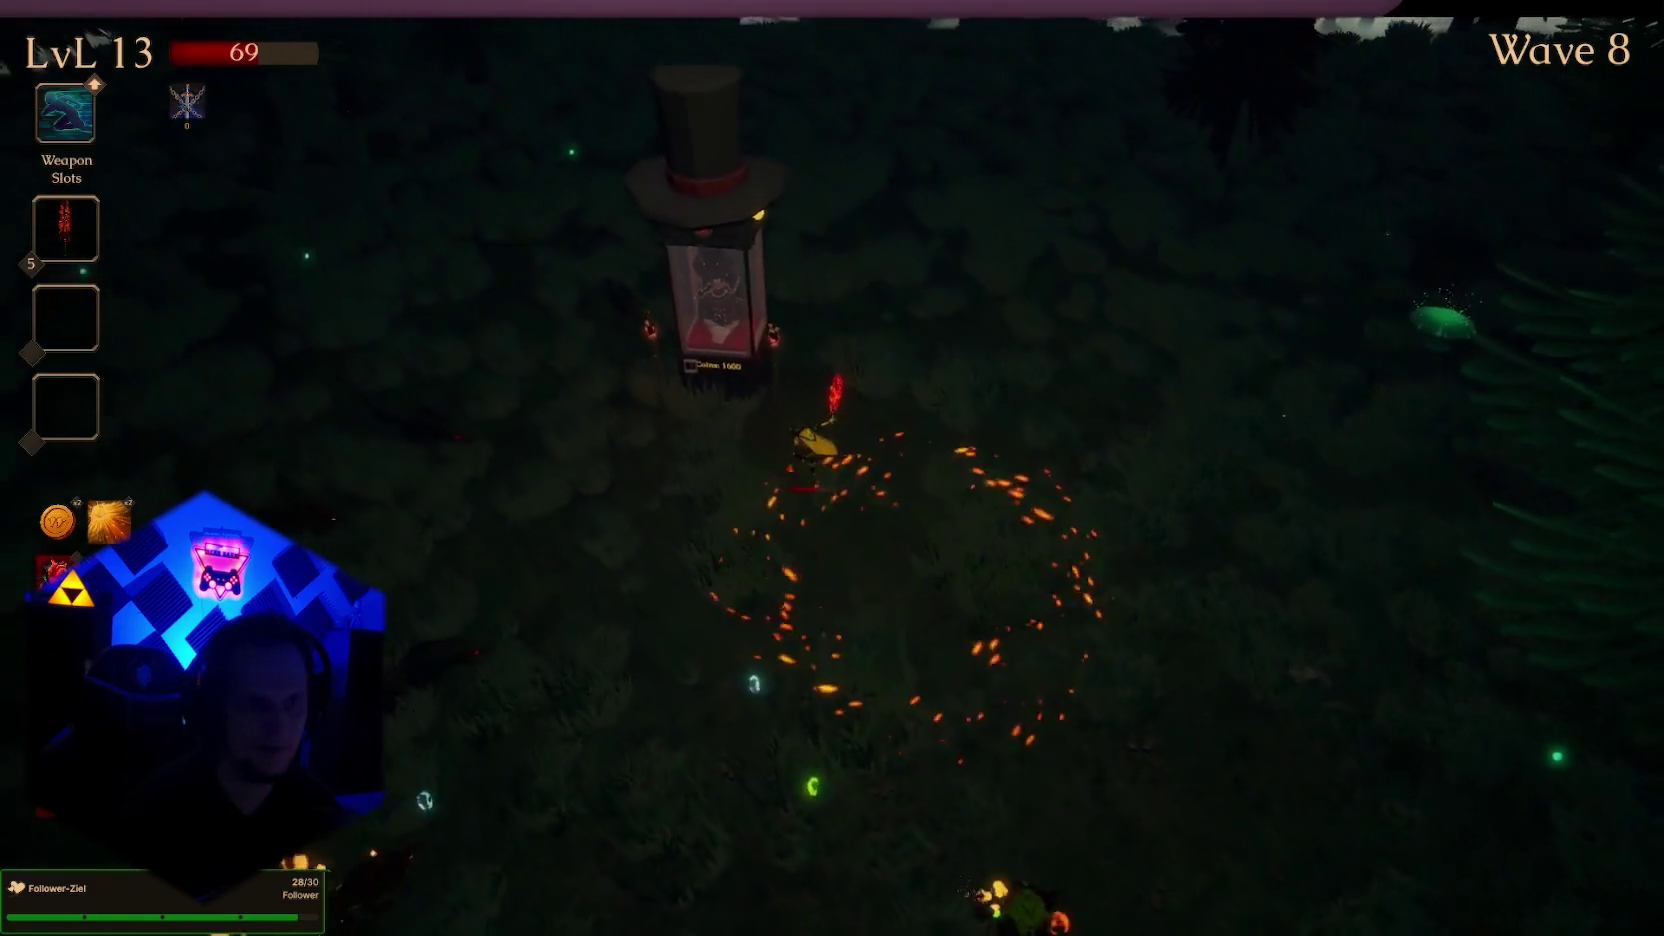
# Move east and north past the mushroom while dodging the spike attacks
pyautogui.press('d')
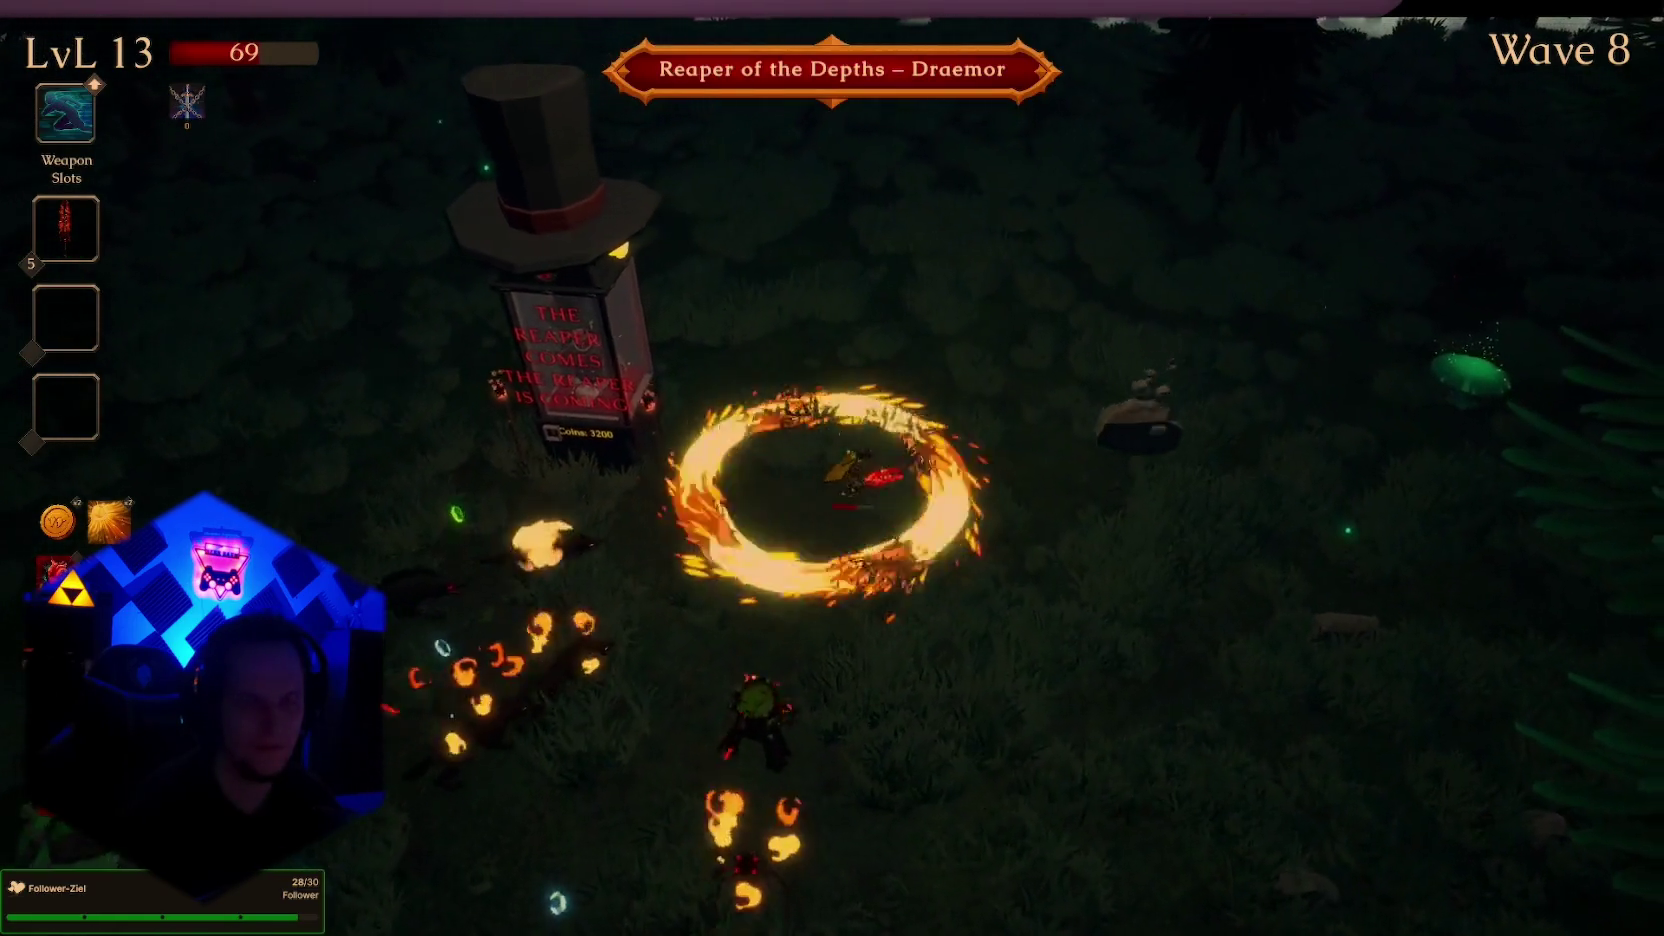
pyautogui.press('d')
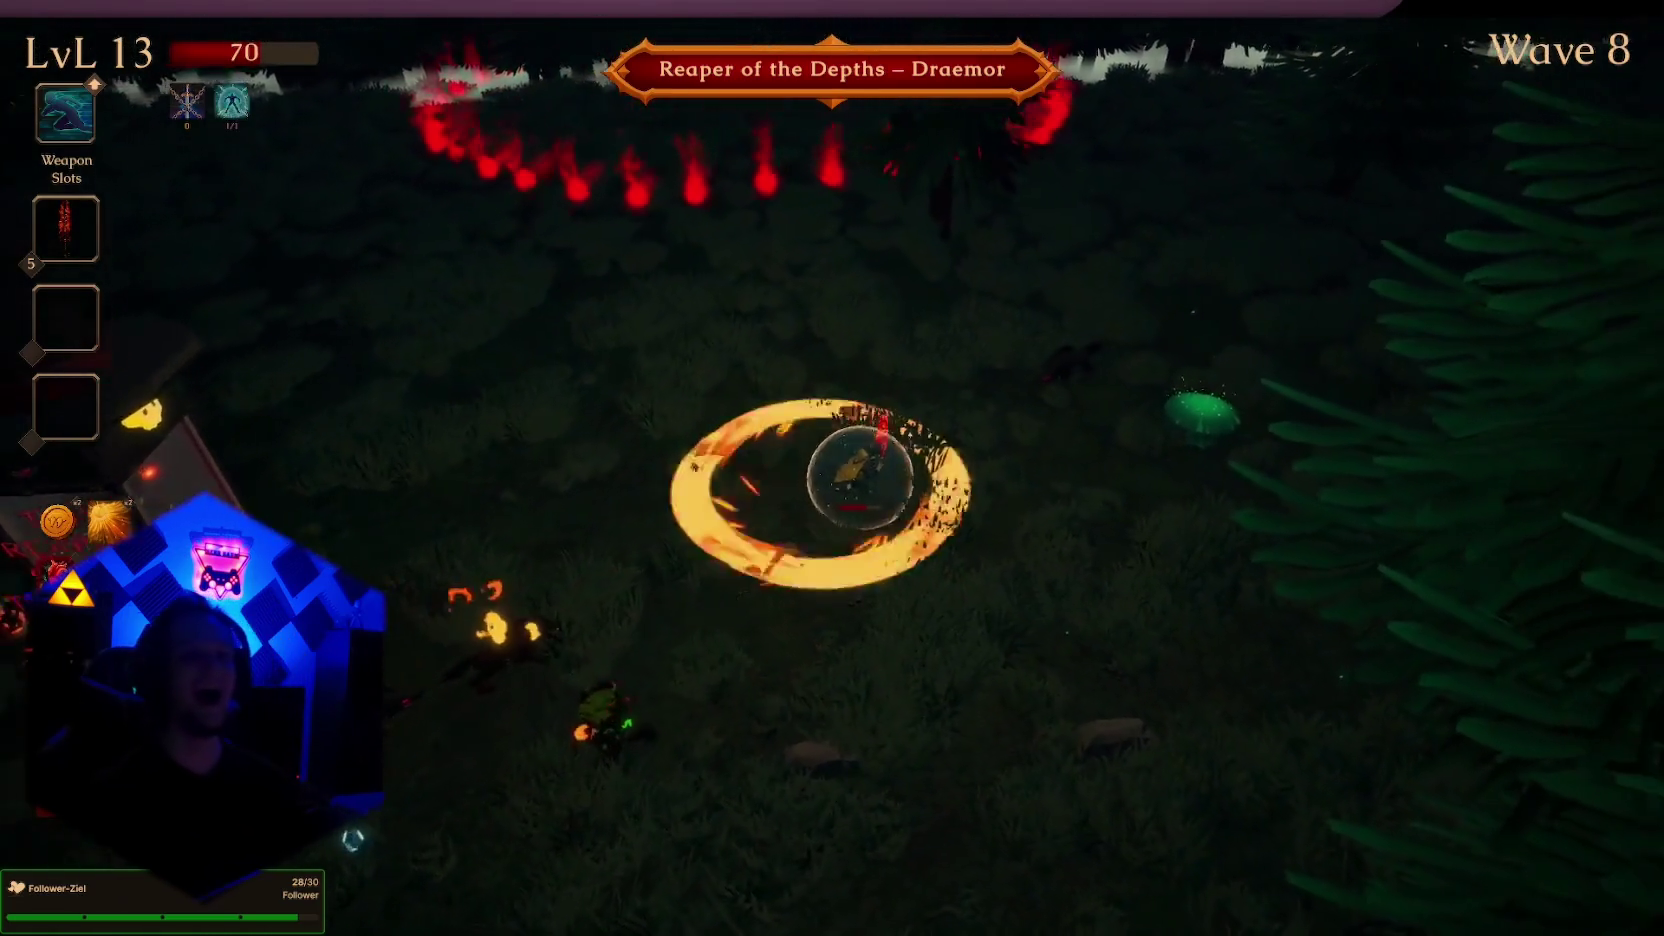
pyautogui.press('d')
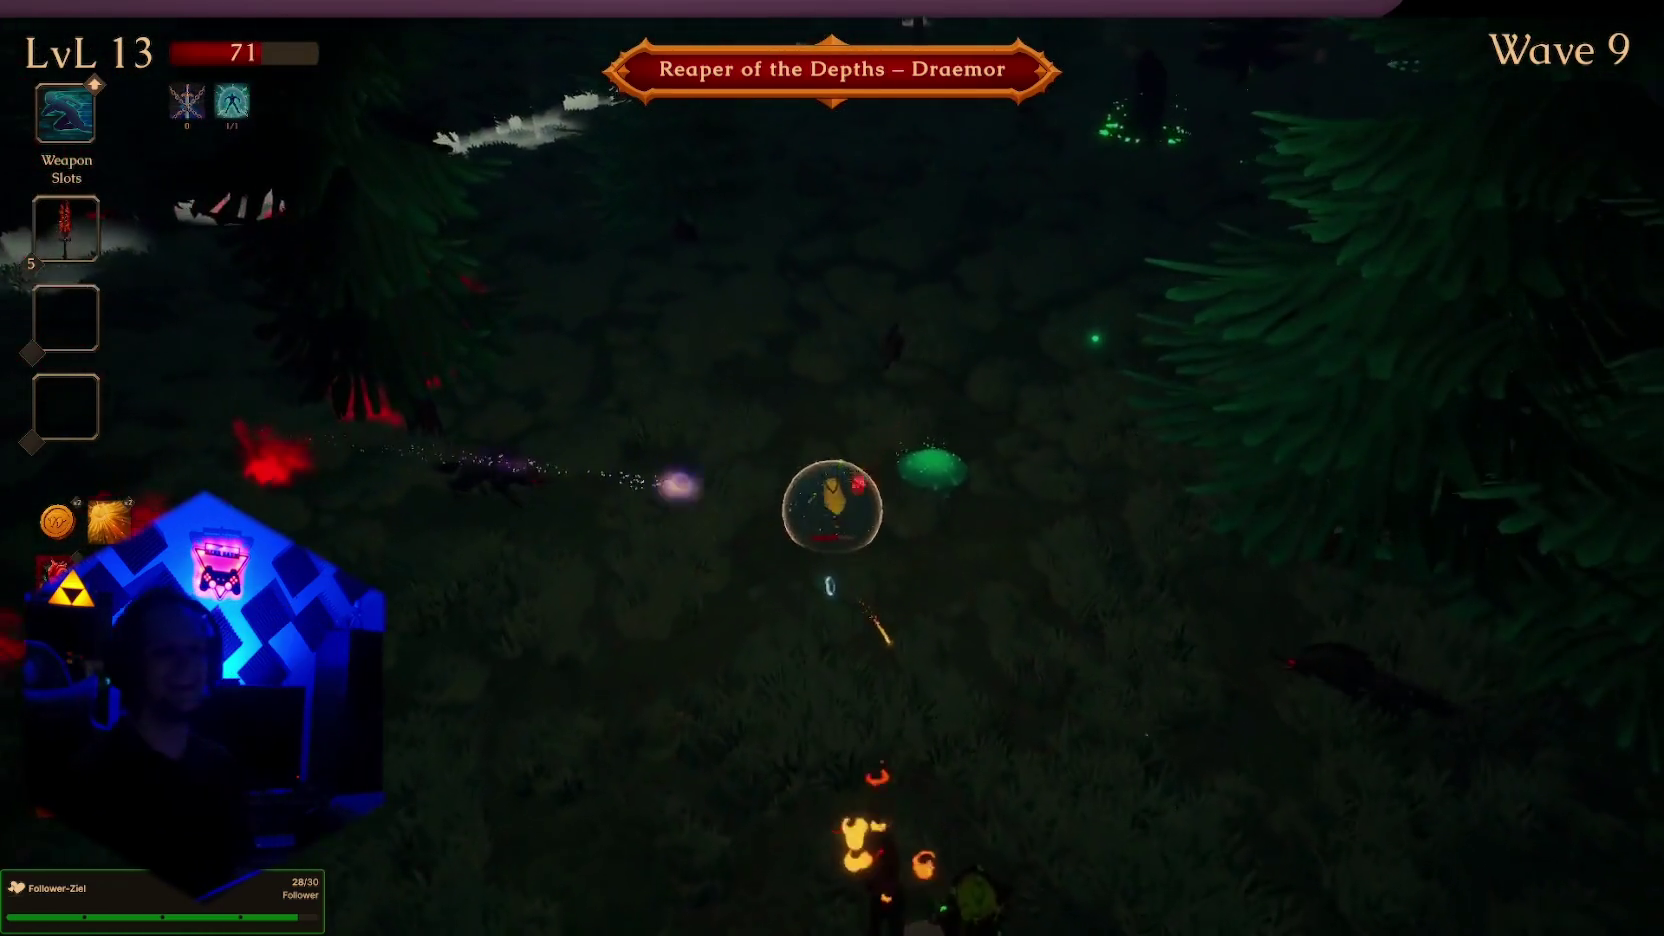
pyautogui.hotkey('w', 'a')
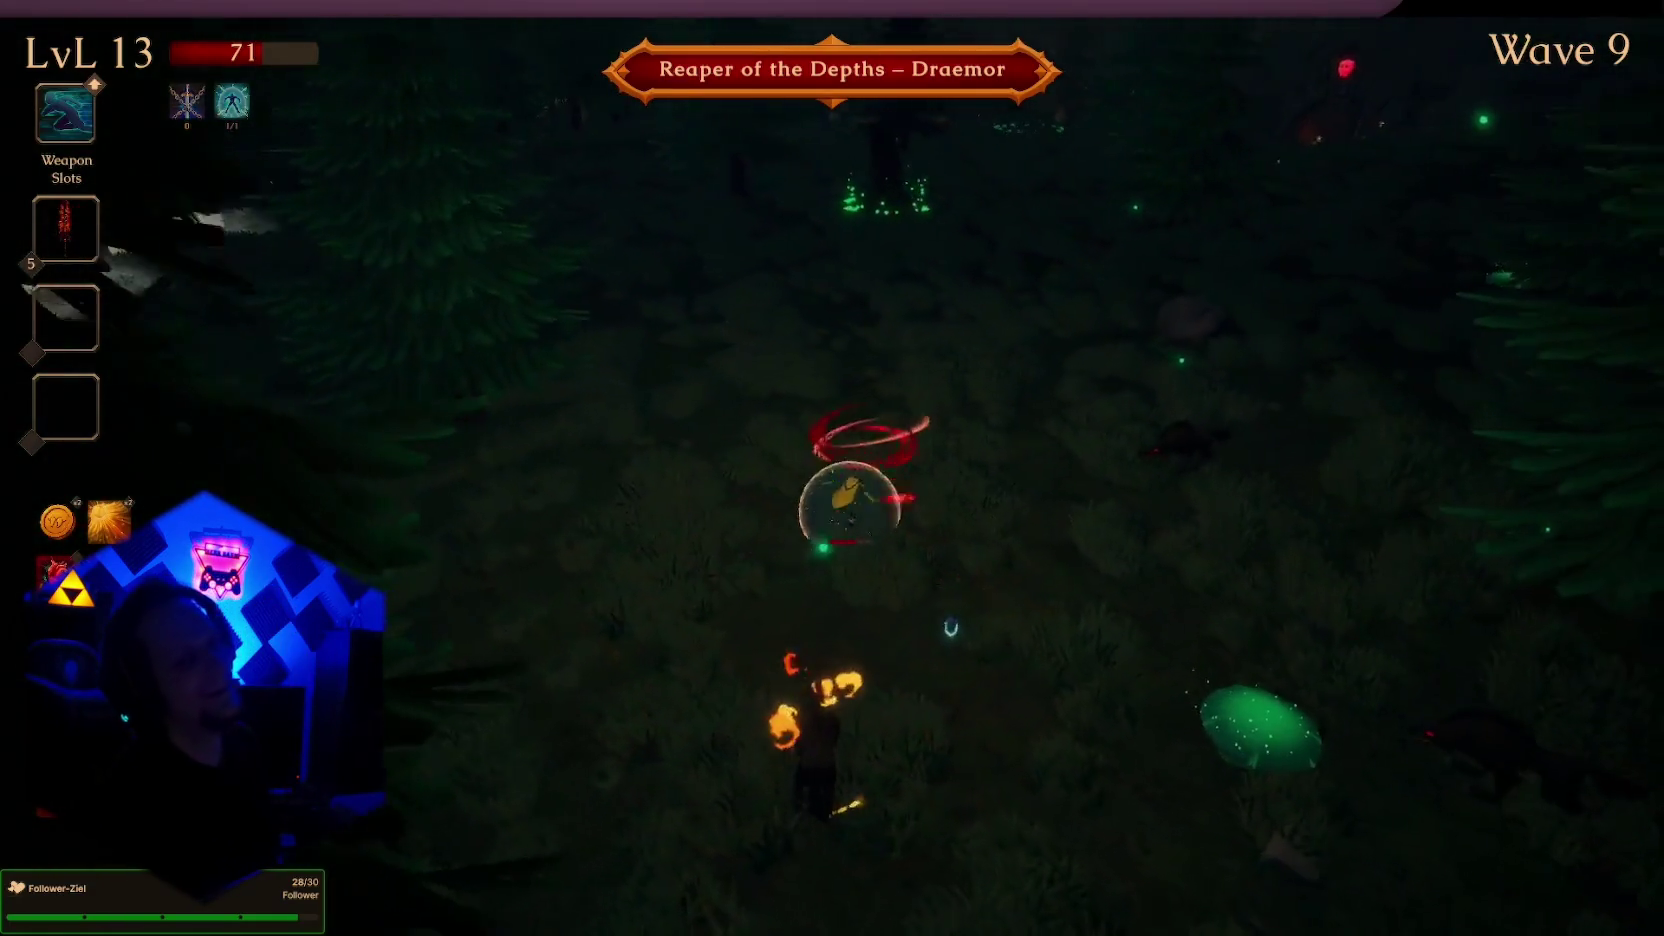
pyautogui.hotkey('w', 'd')
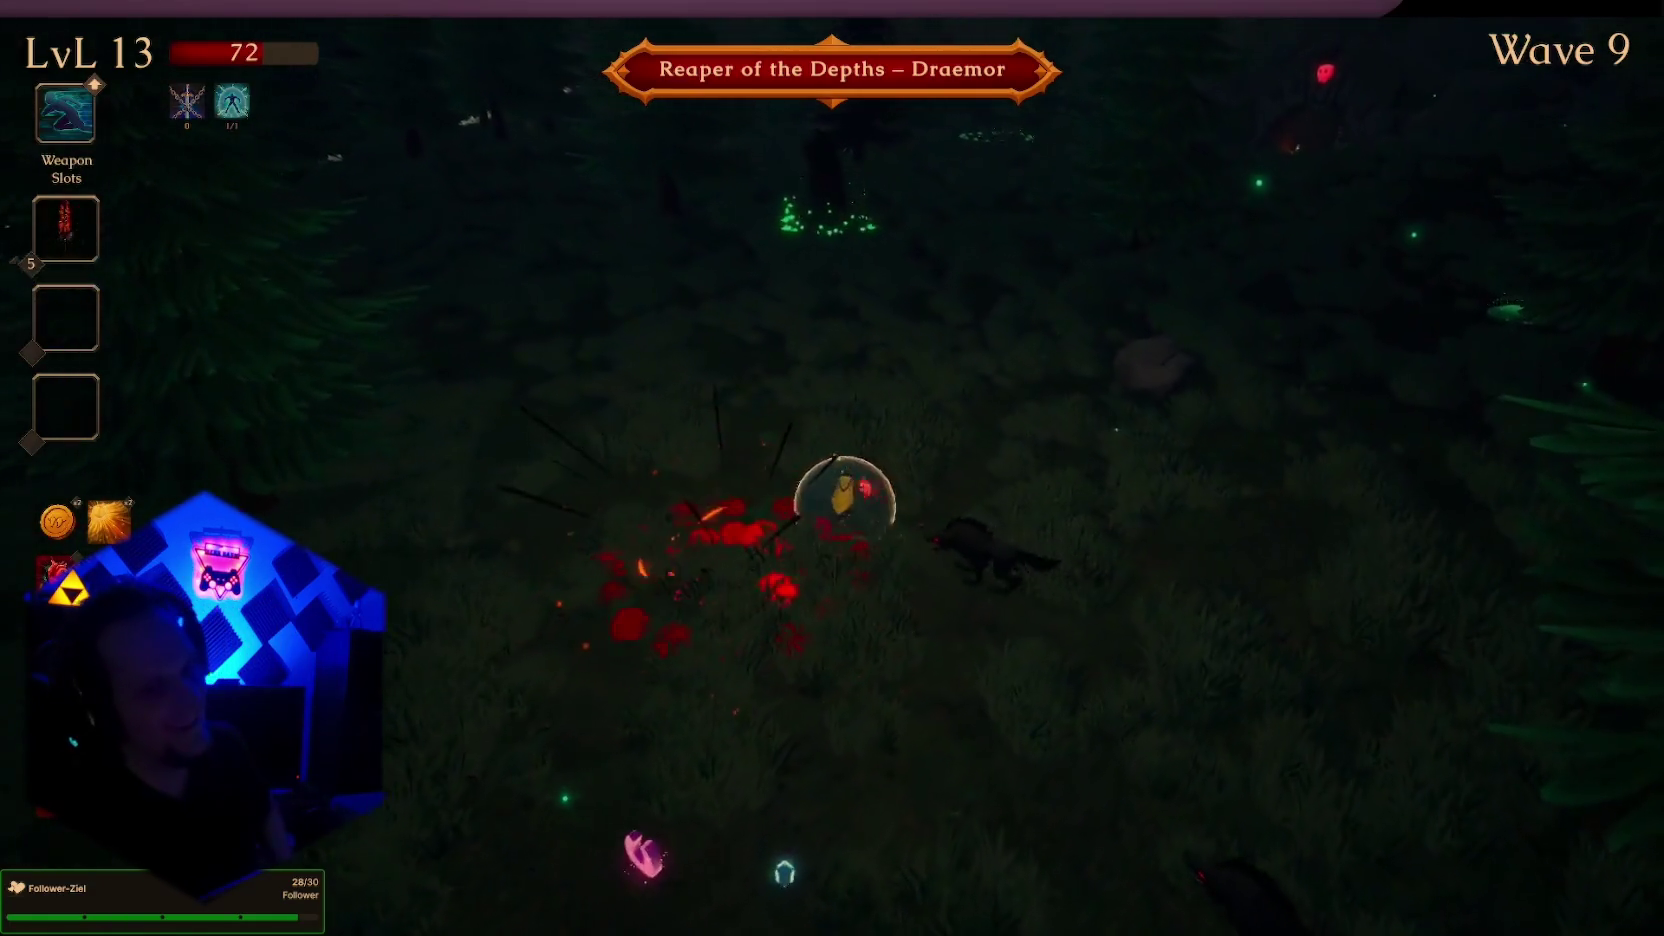
pyautogui.press('w')
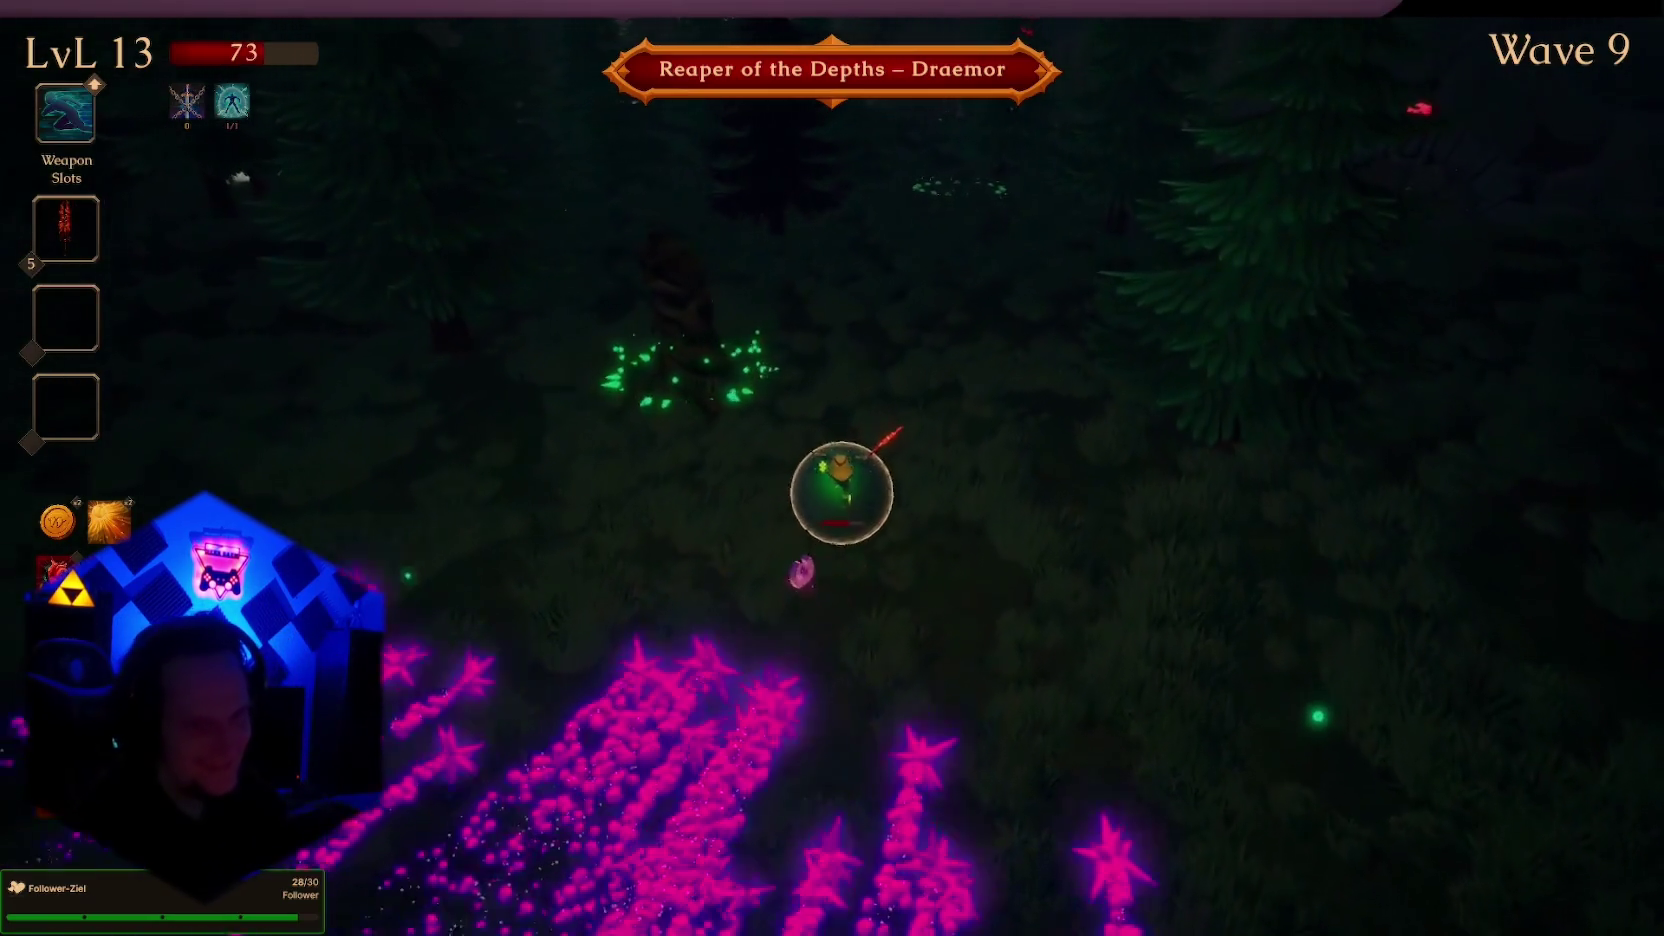
pyautogui.press('a')
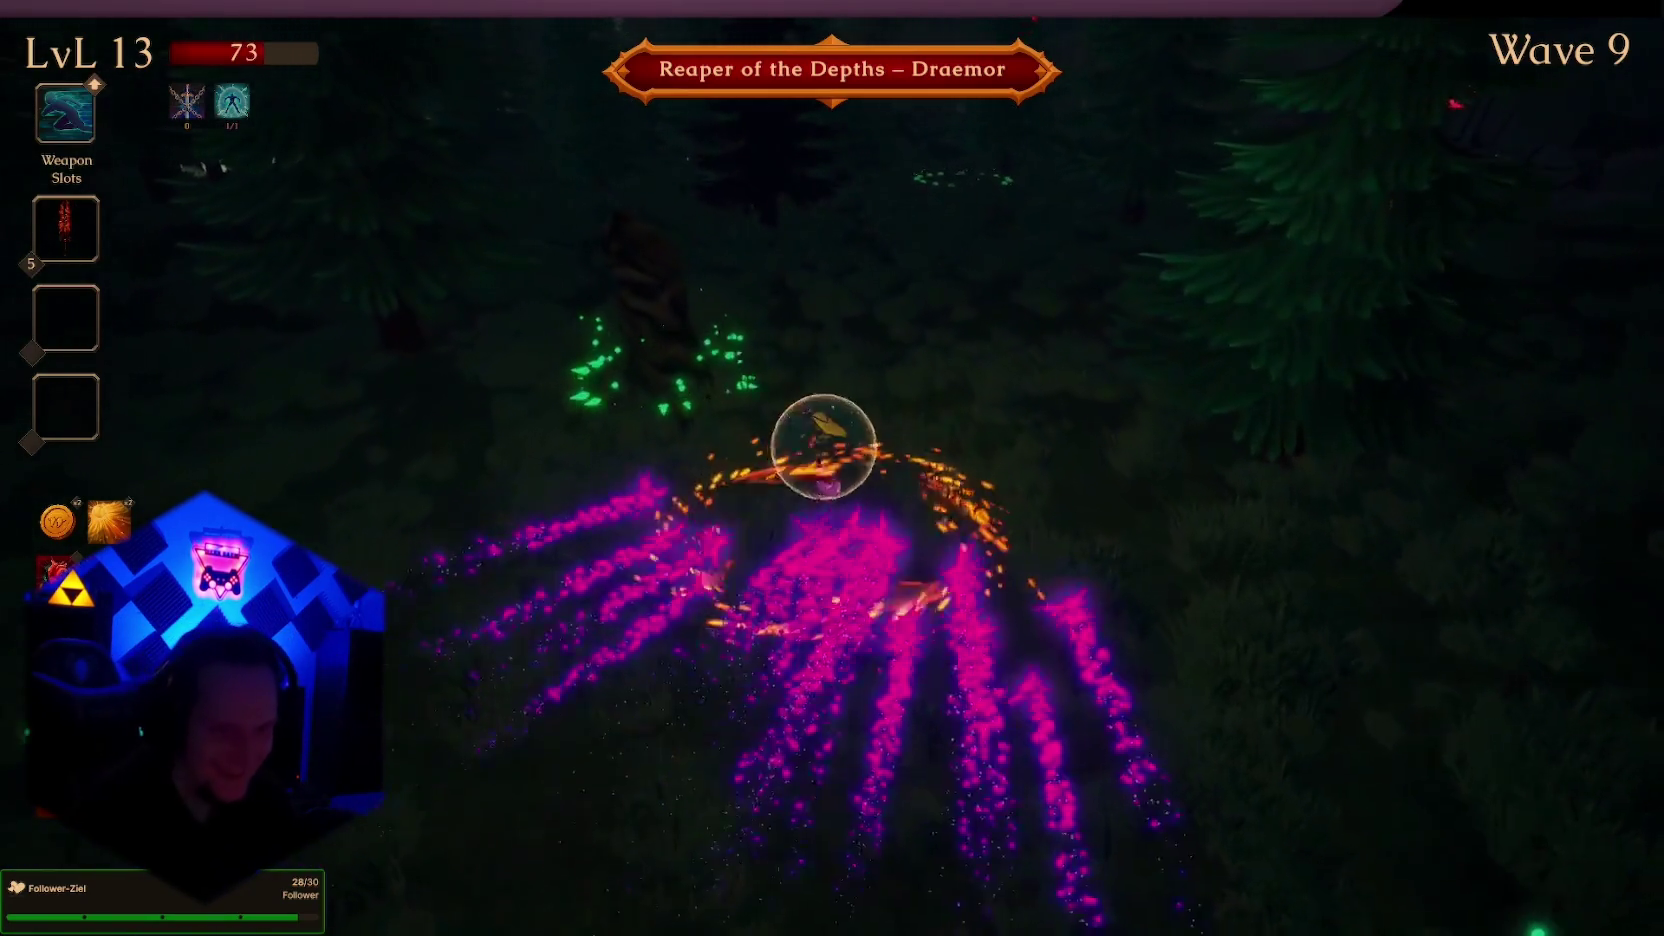
pyautogui.hotkey('w', 'd')
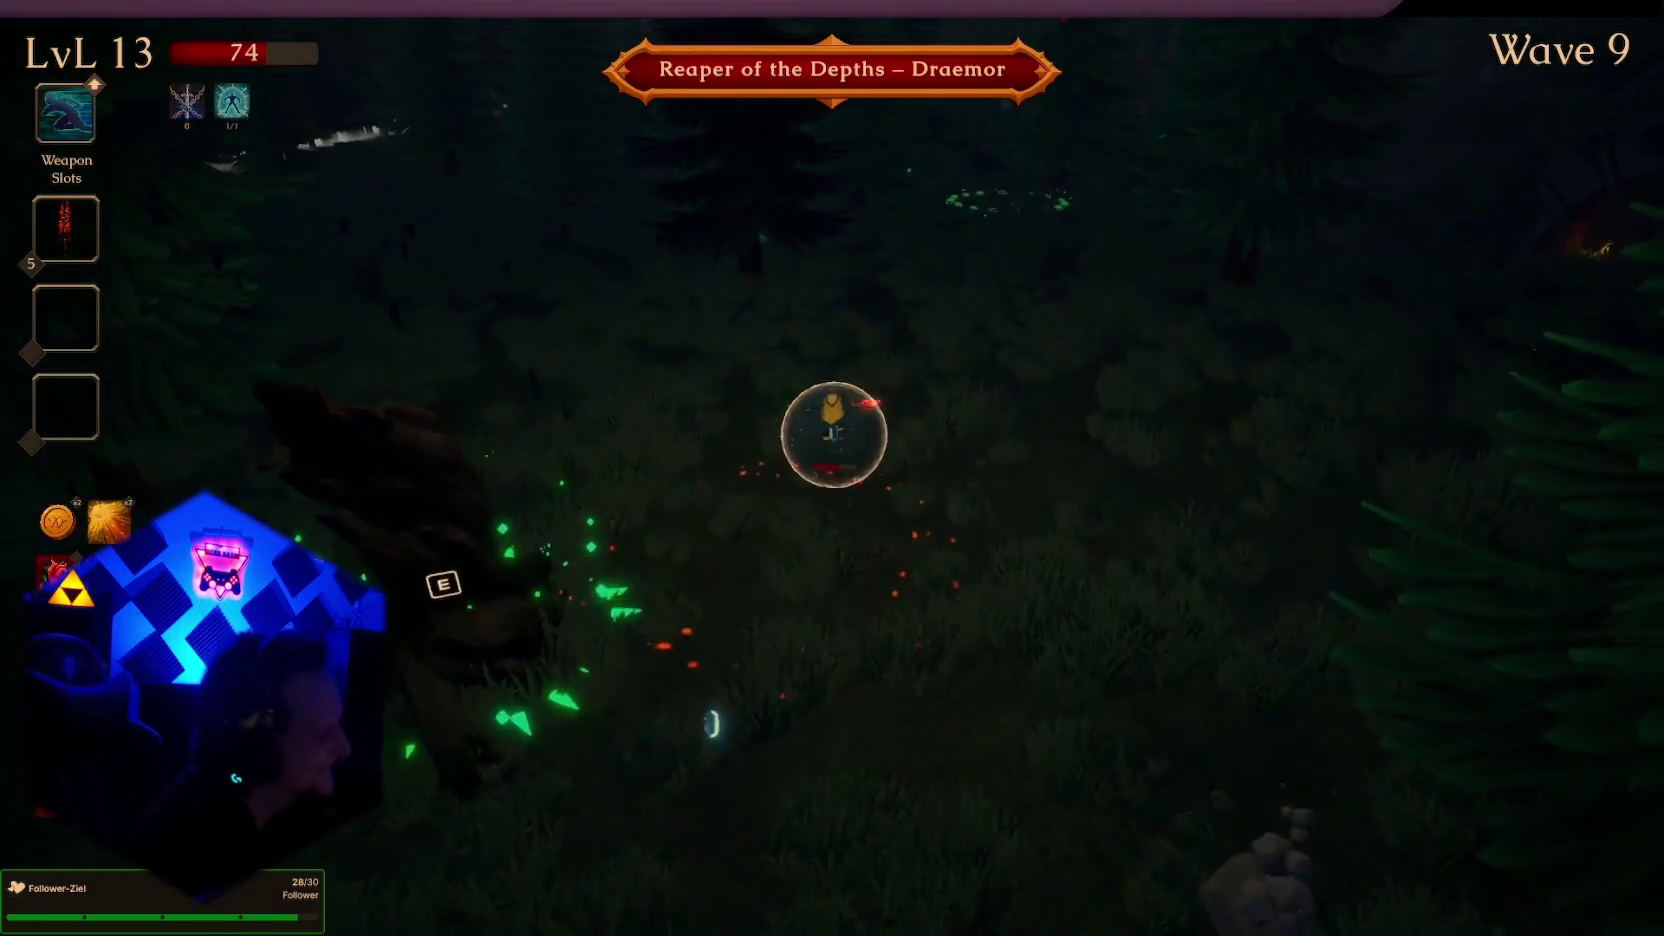
pyautogui.press('d')
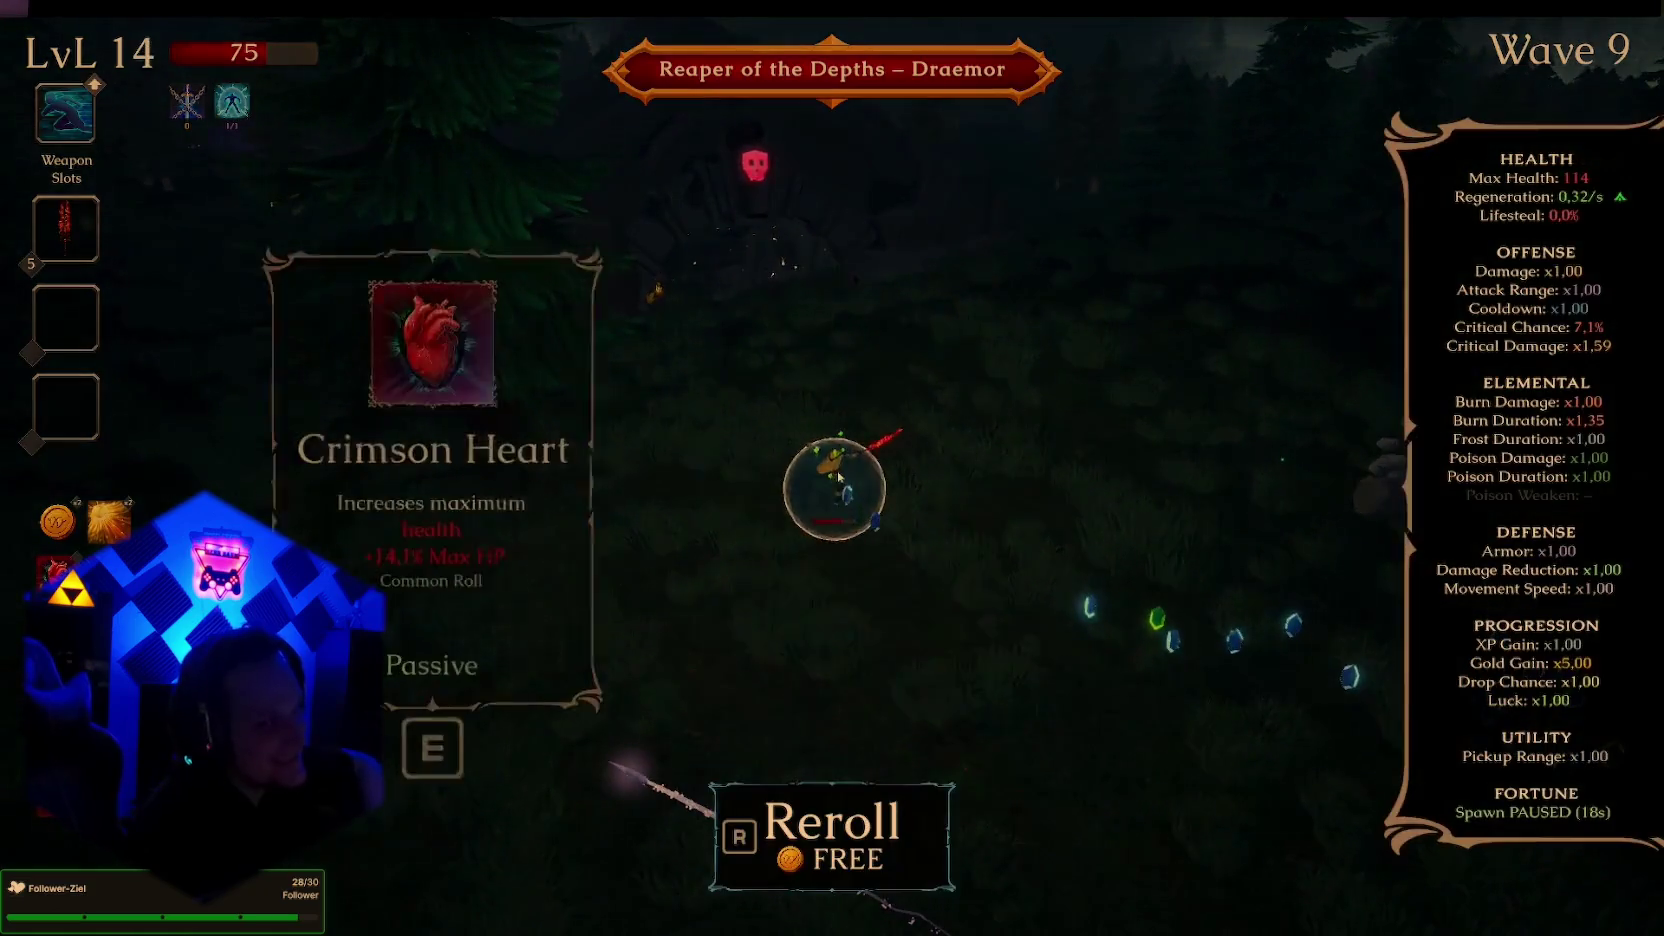
# Take Frost Strike, approach Draemor, reroll, and take the Ice Blade weapon
pyautogui.click(835, 477)
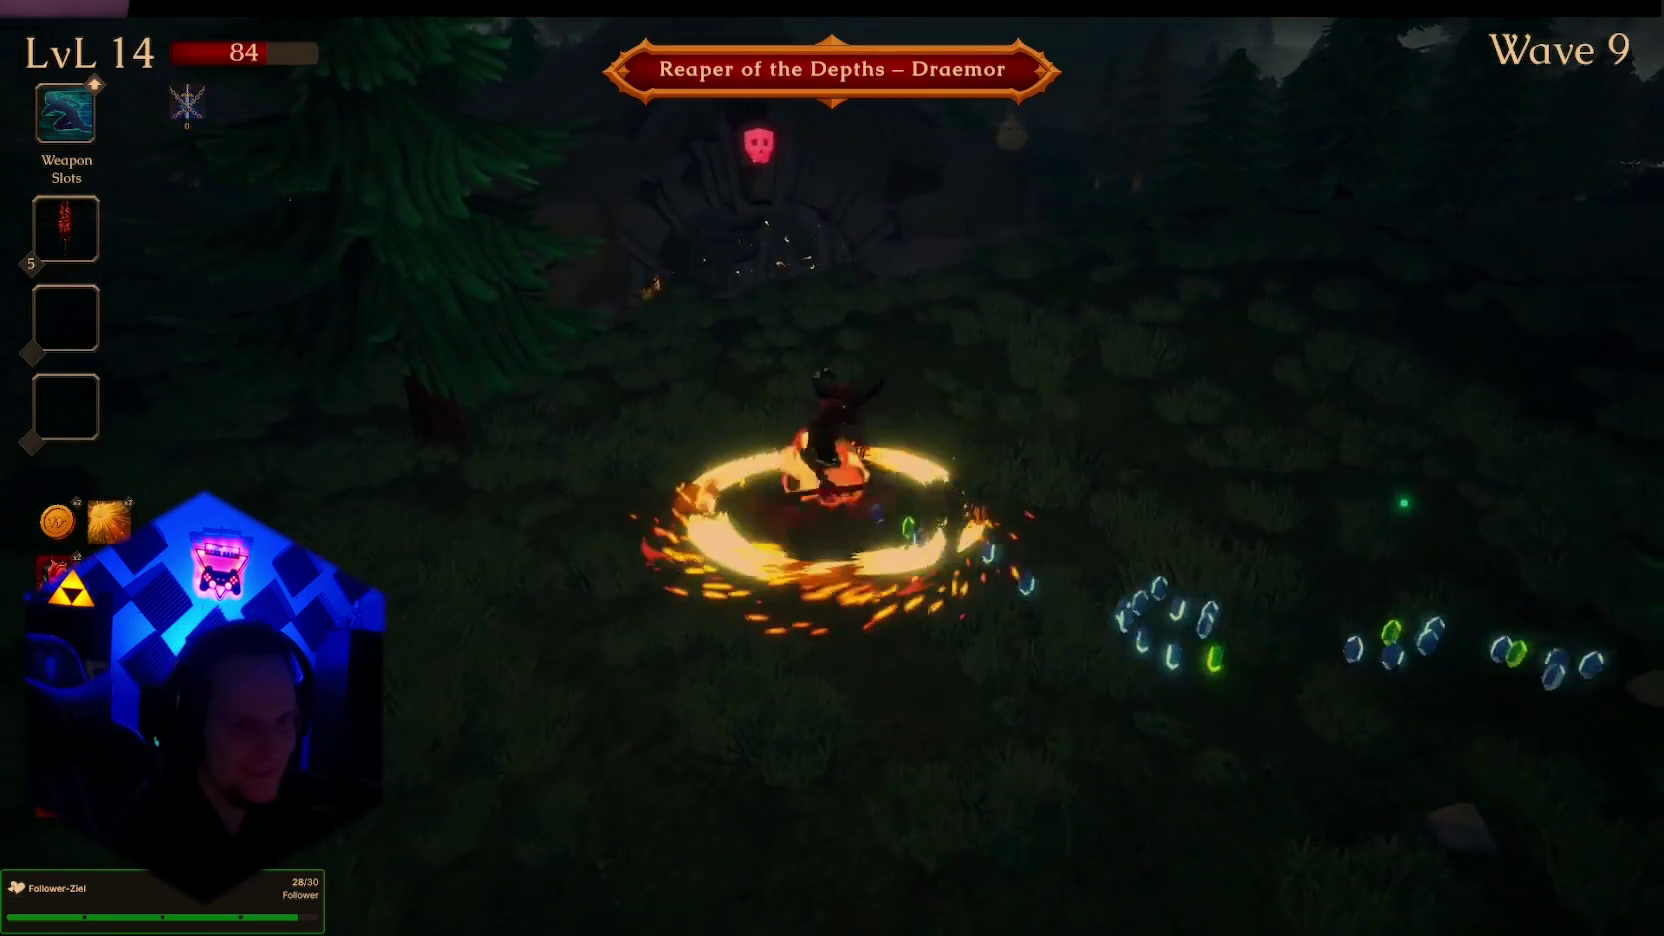
pyautogui.press('w')
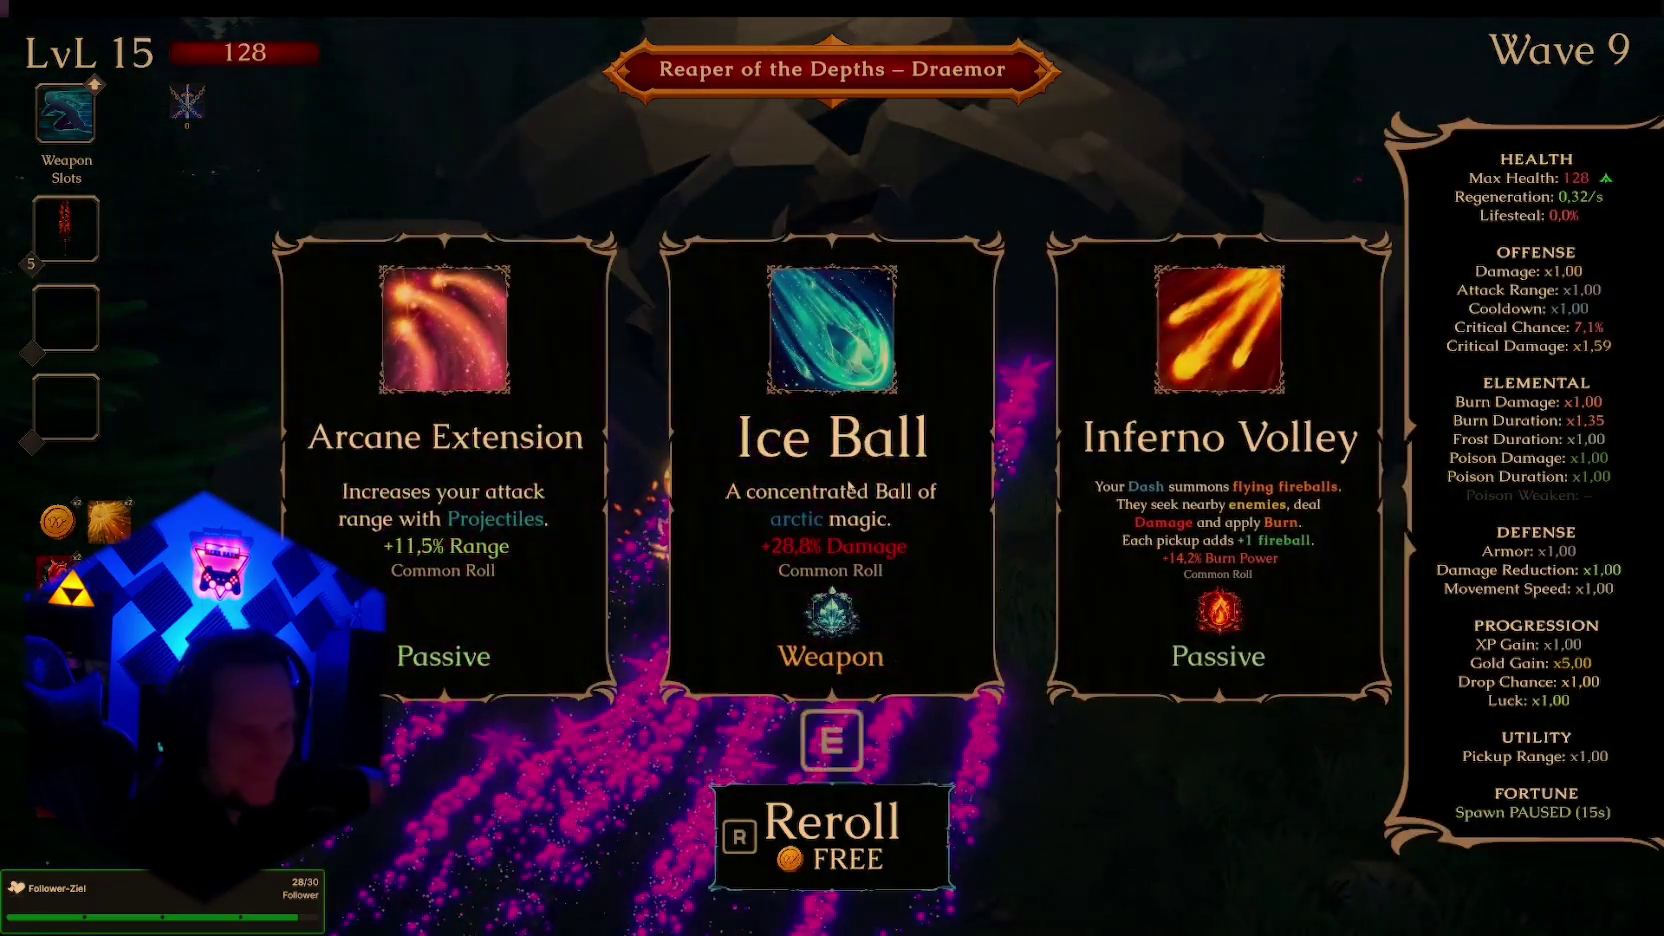
pyautogui.press('r')
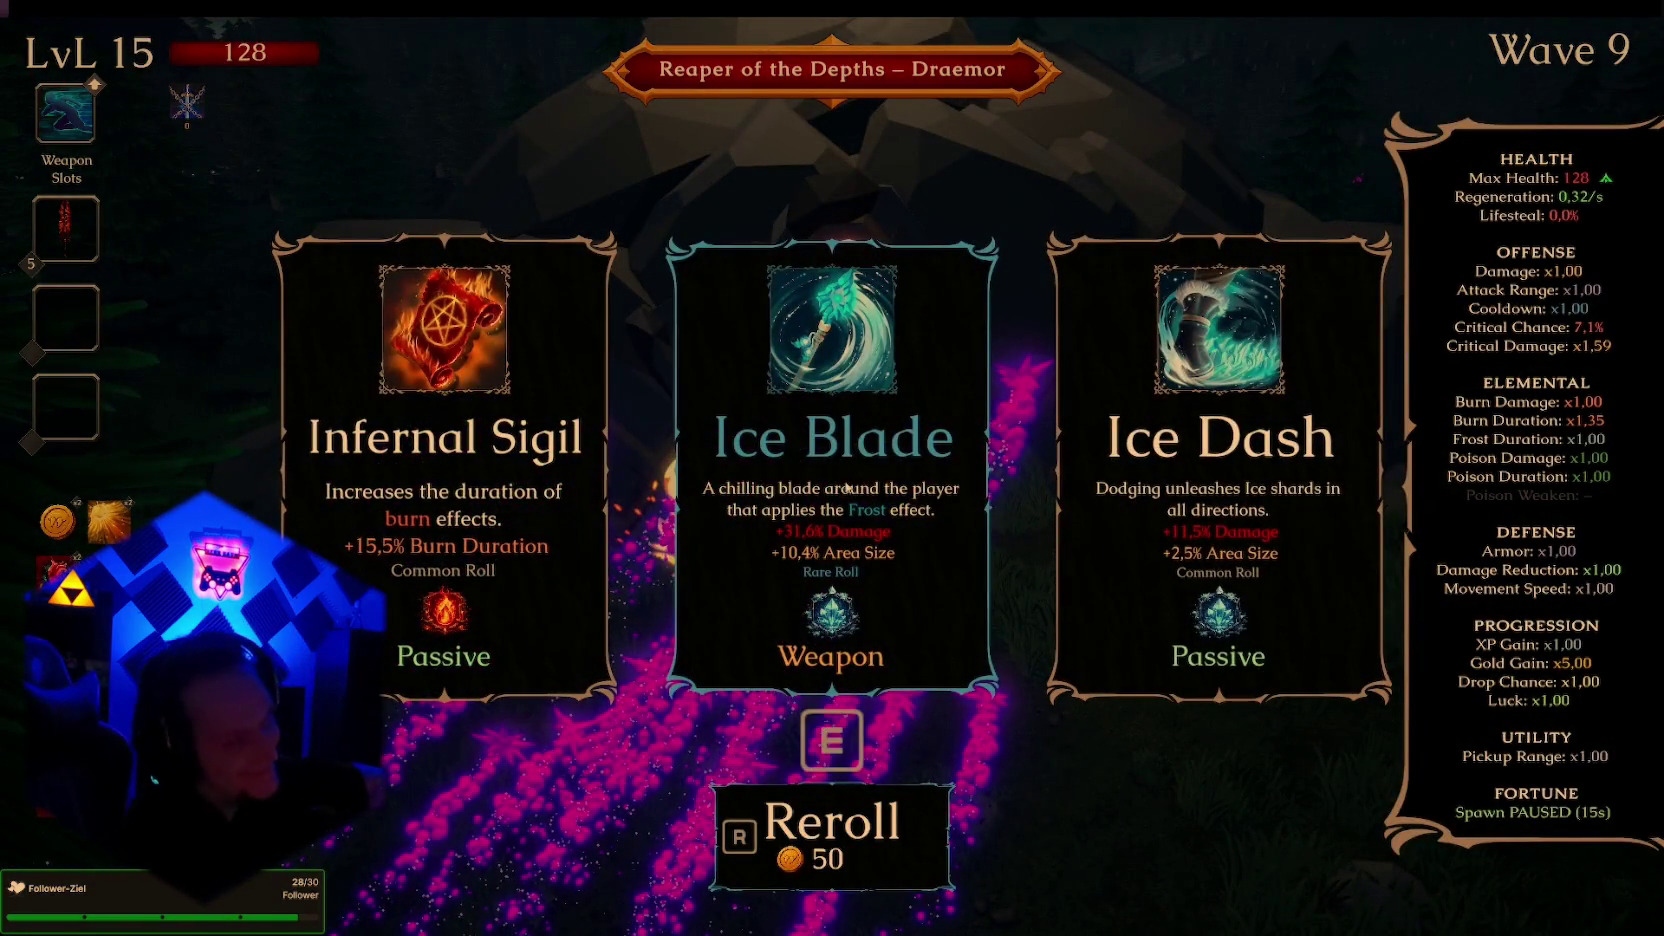
pyautogui.click(833, 488)
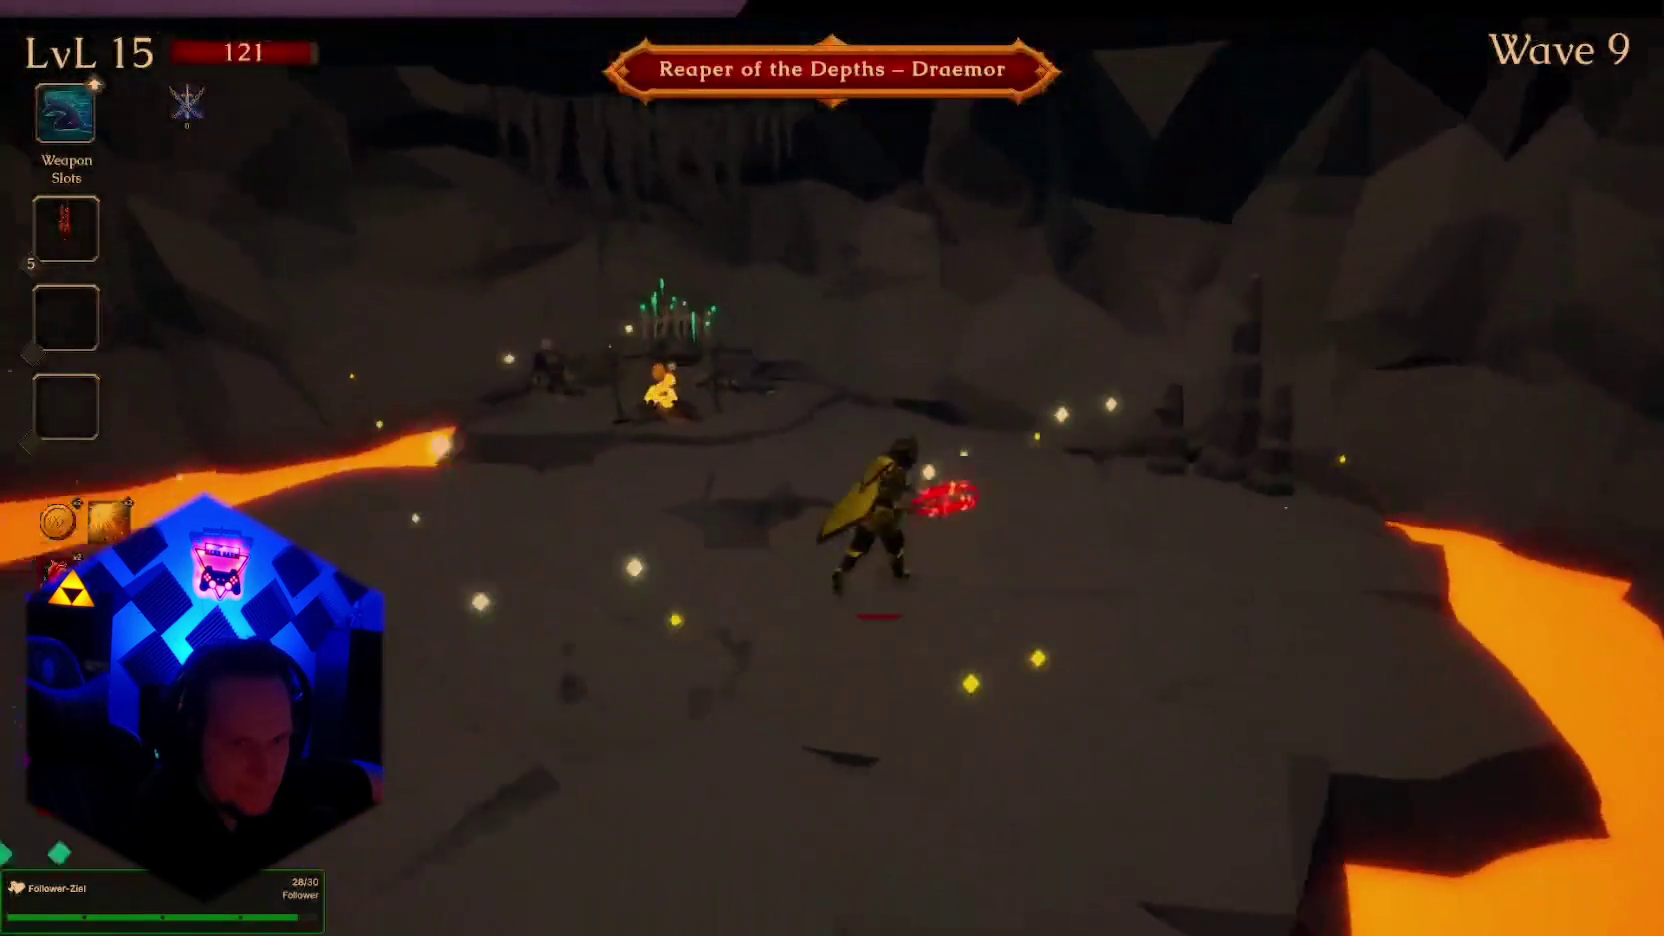
# Open the chests, collect the Infernal Sigil, and trade Frozen Heart for experience
pyautogui.press('e')
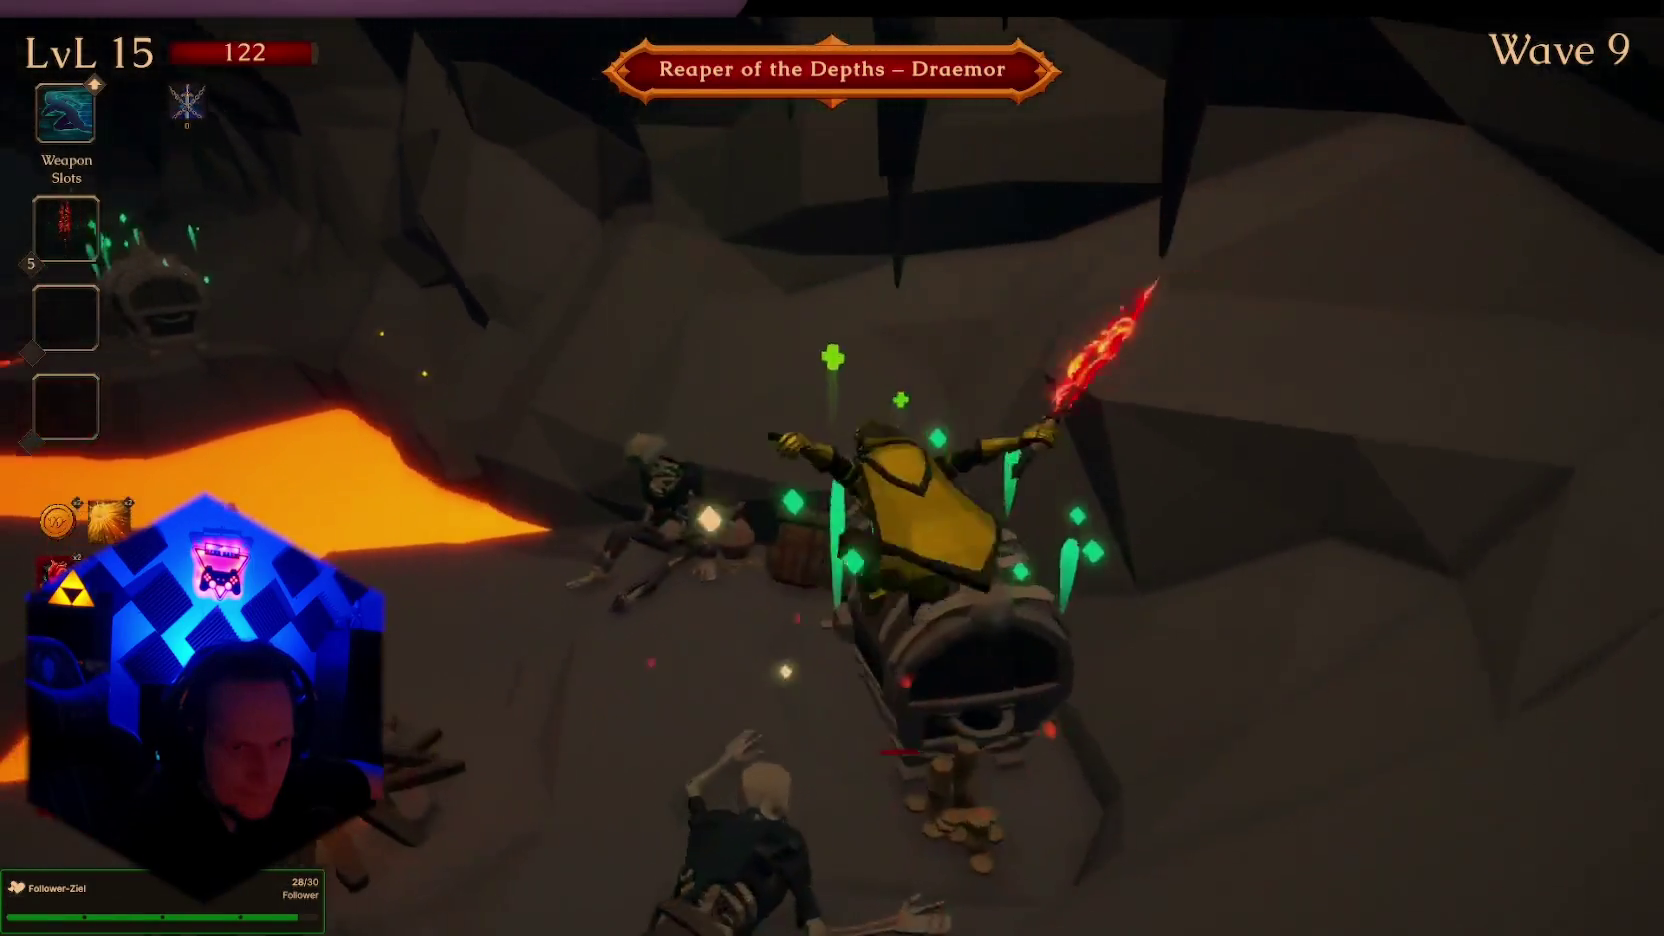
pyautogui.press('e')
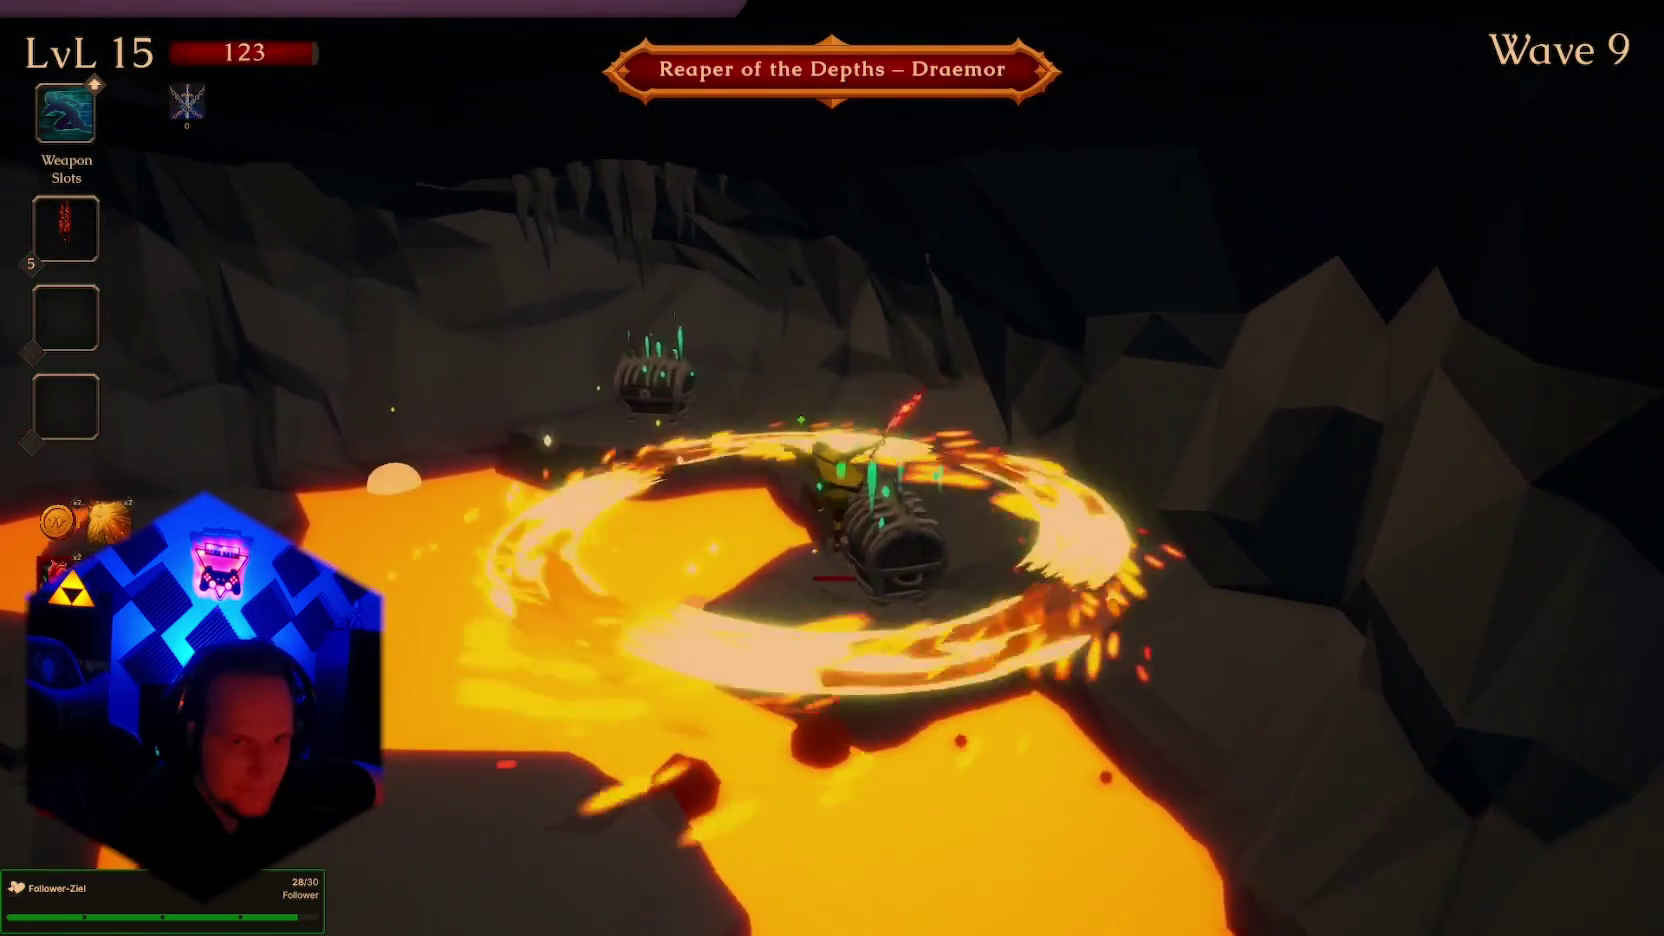
pyautogui.press('e')
pyautogui.press('e')
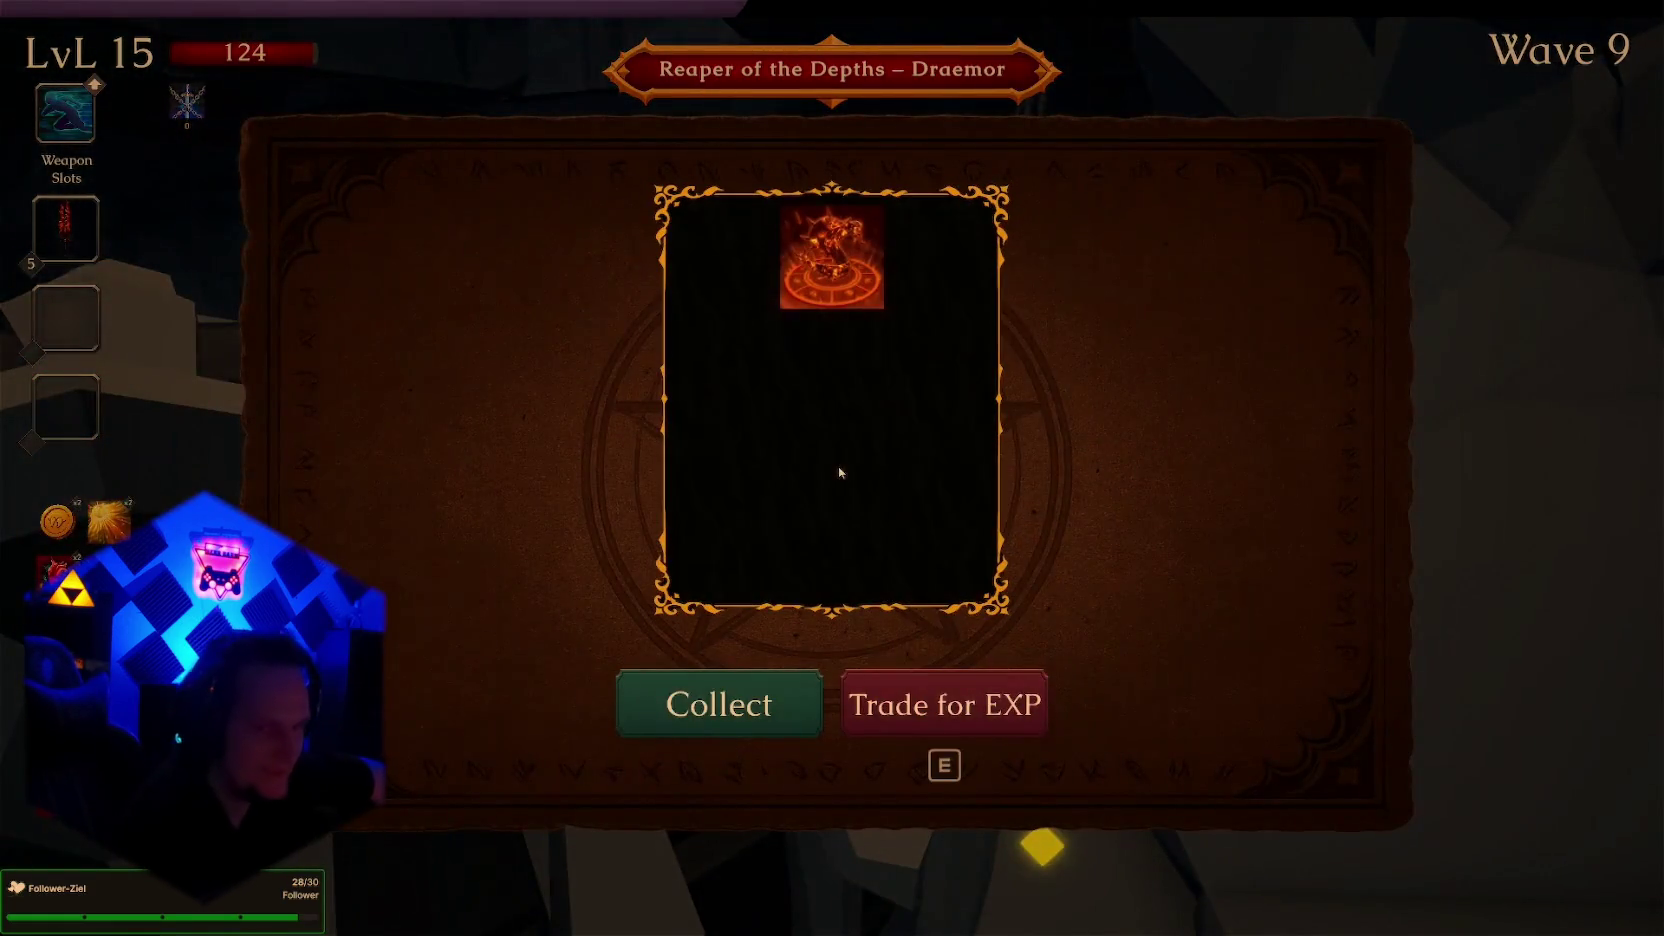
pyautogui.press('e')
pyautogui.press('space')
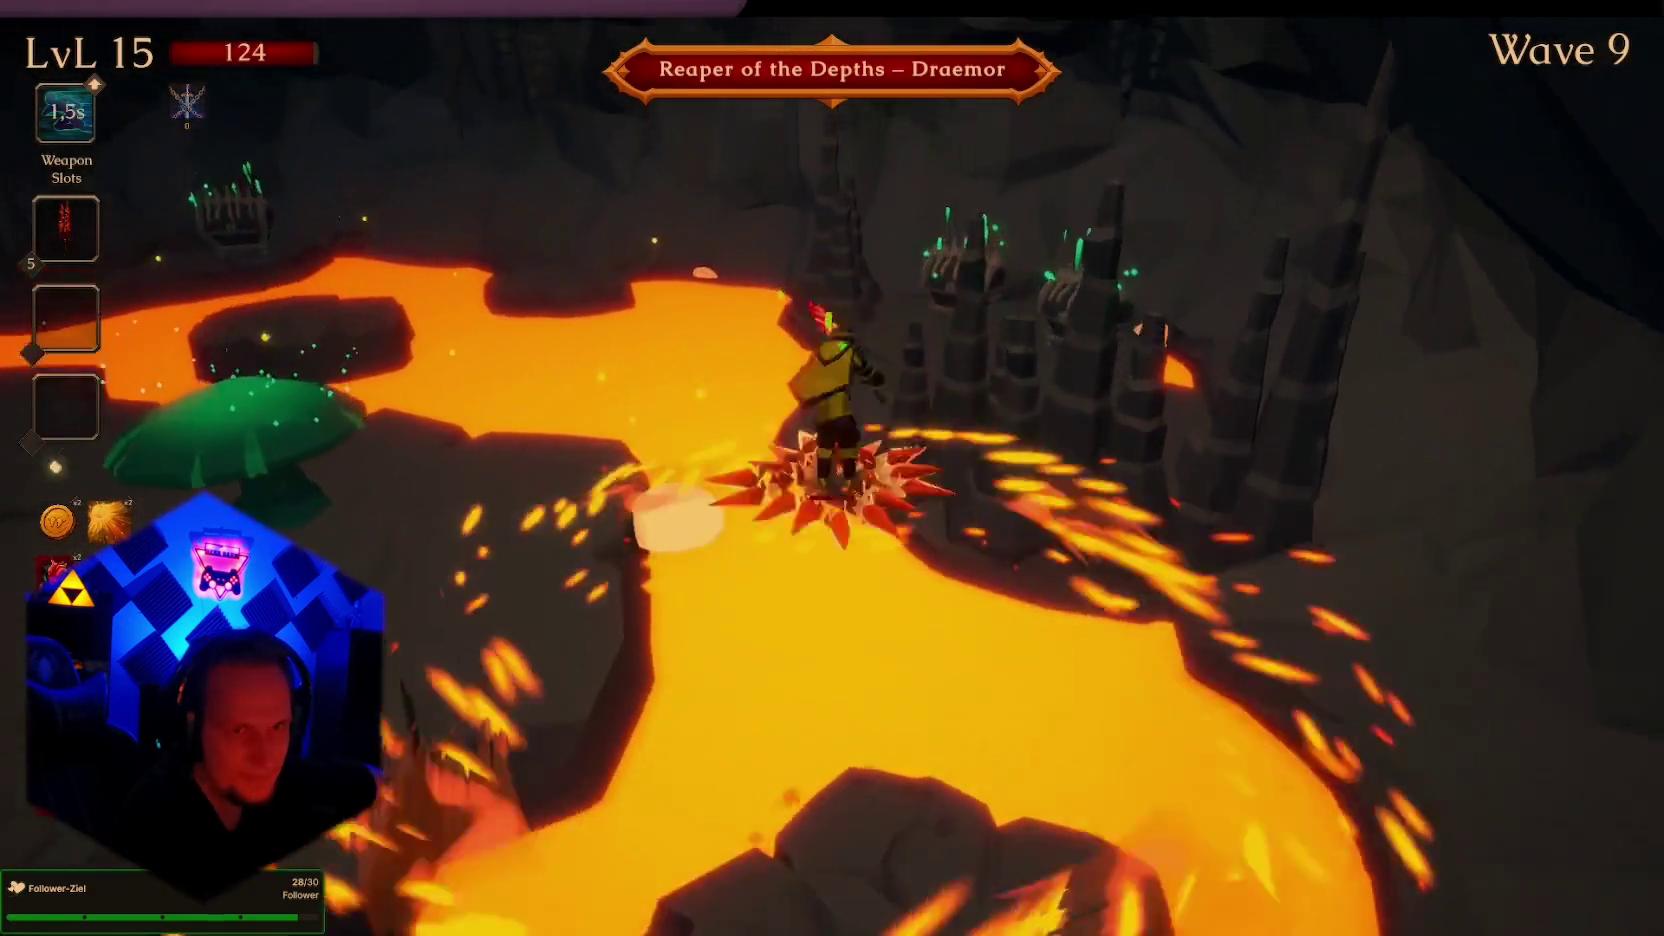
pyautogui.press('e')
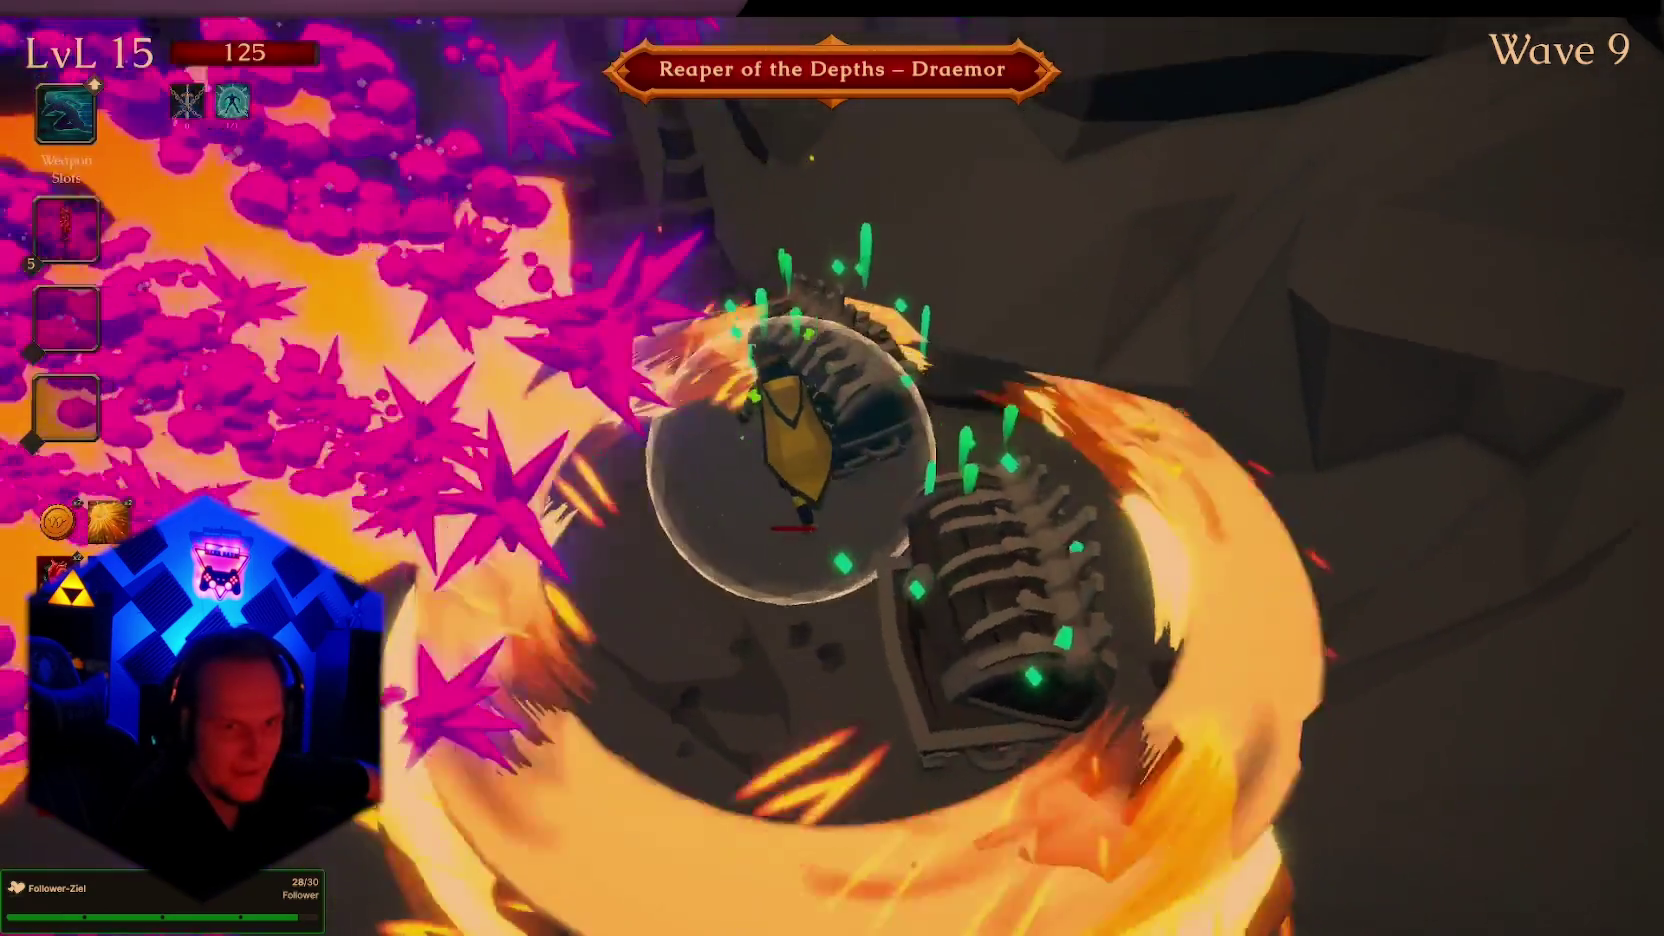
pyautogui.press('d')
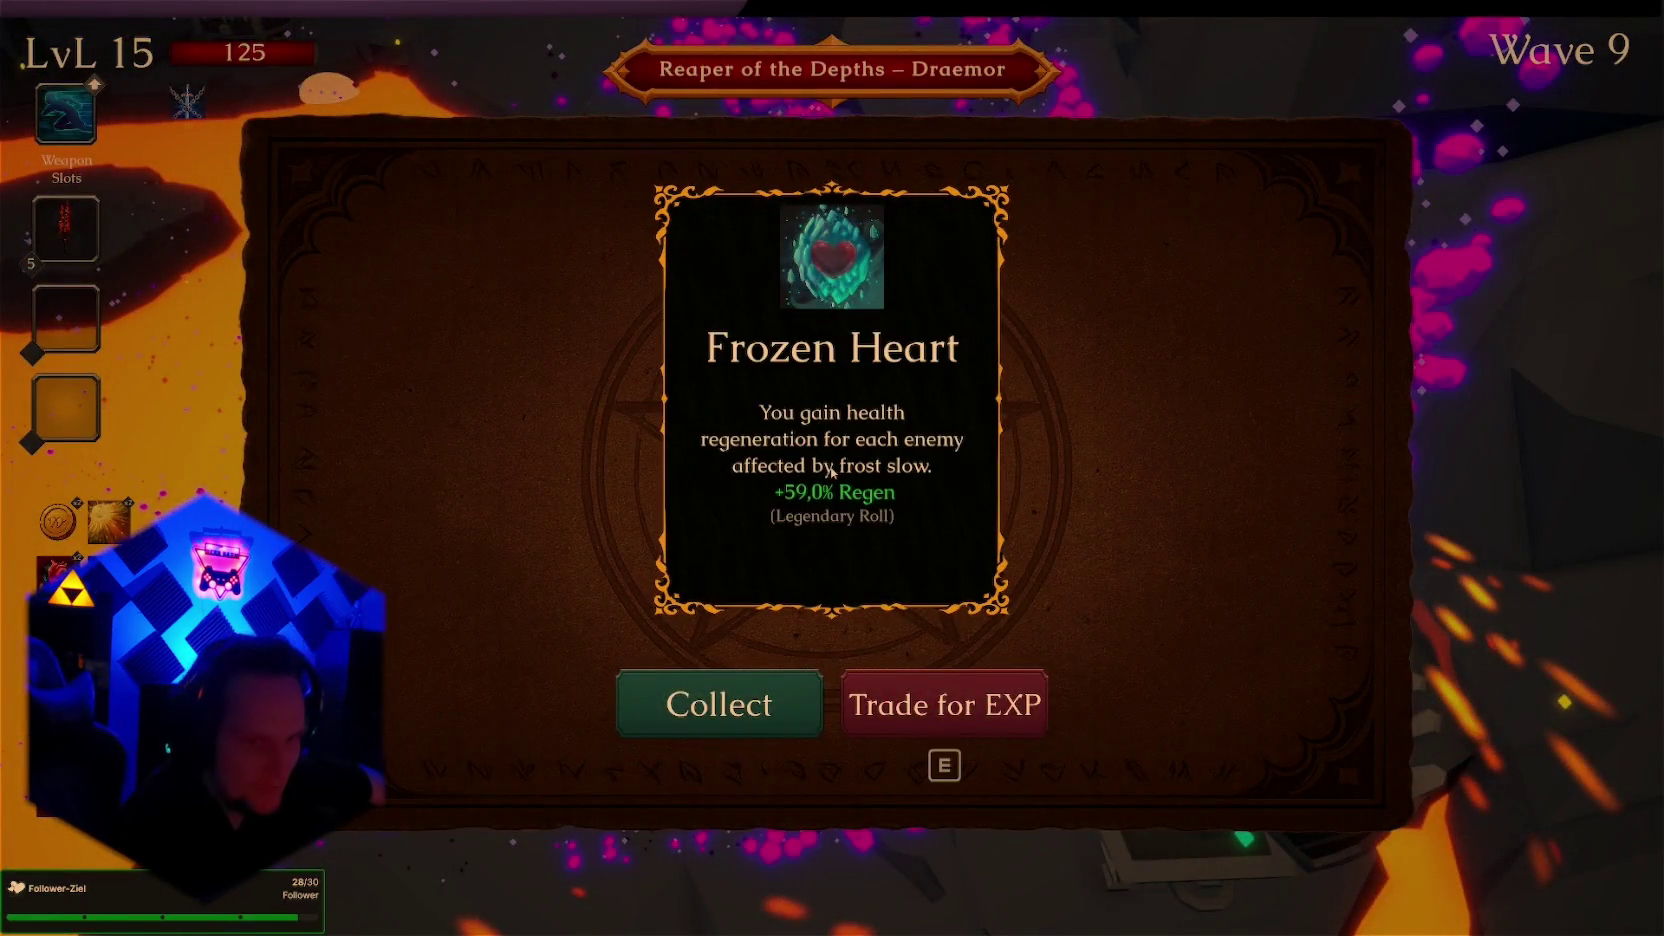
pyautogui.press('e')
# Pick Eye of Greed, Shadowstride, Flamethrower and Silver Blade from the level-up choices
pyautogui.click(854, 466)
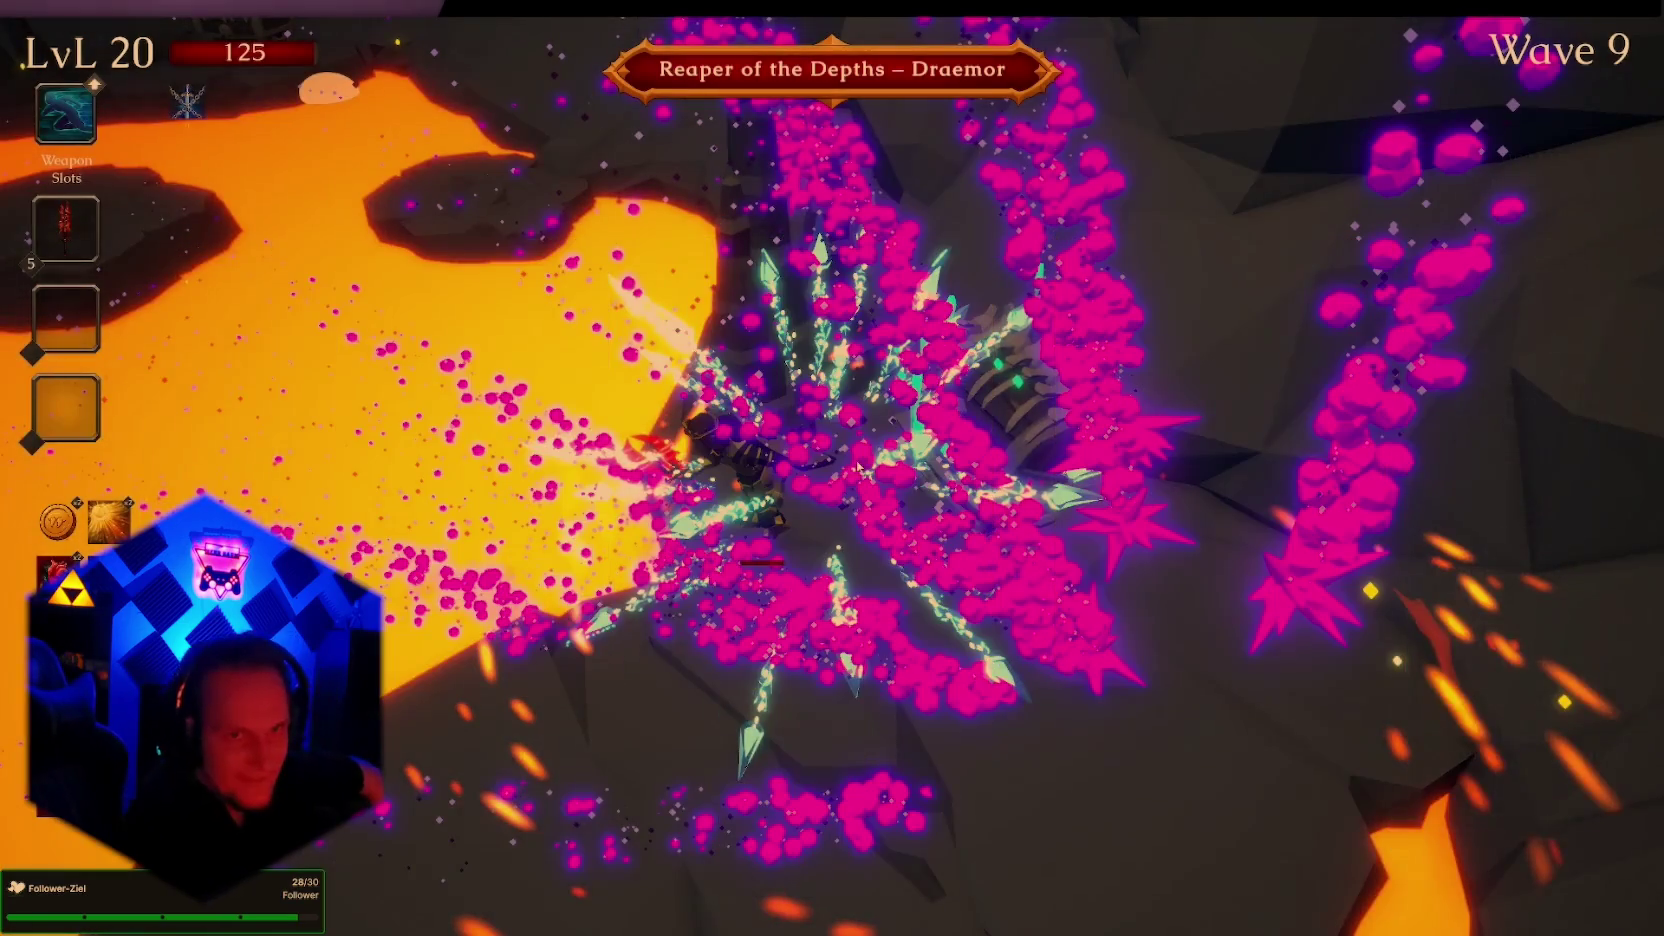
pyautogui.press('a')
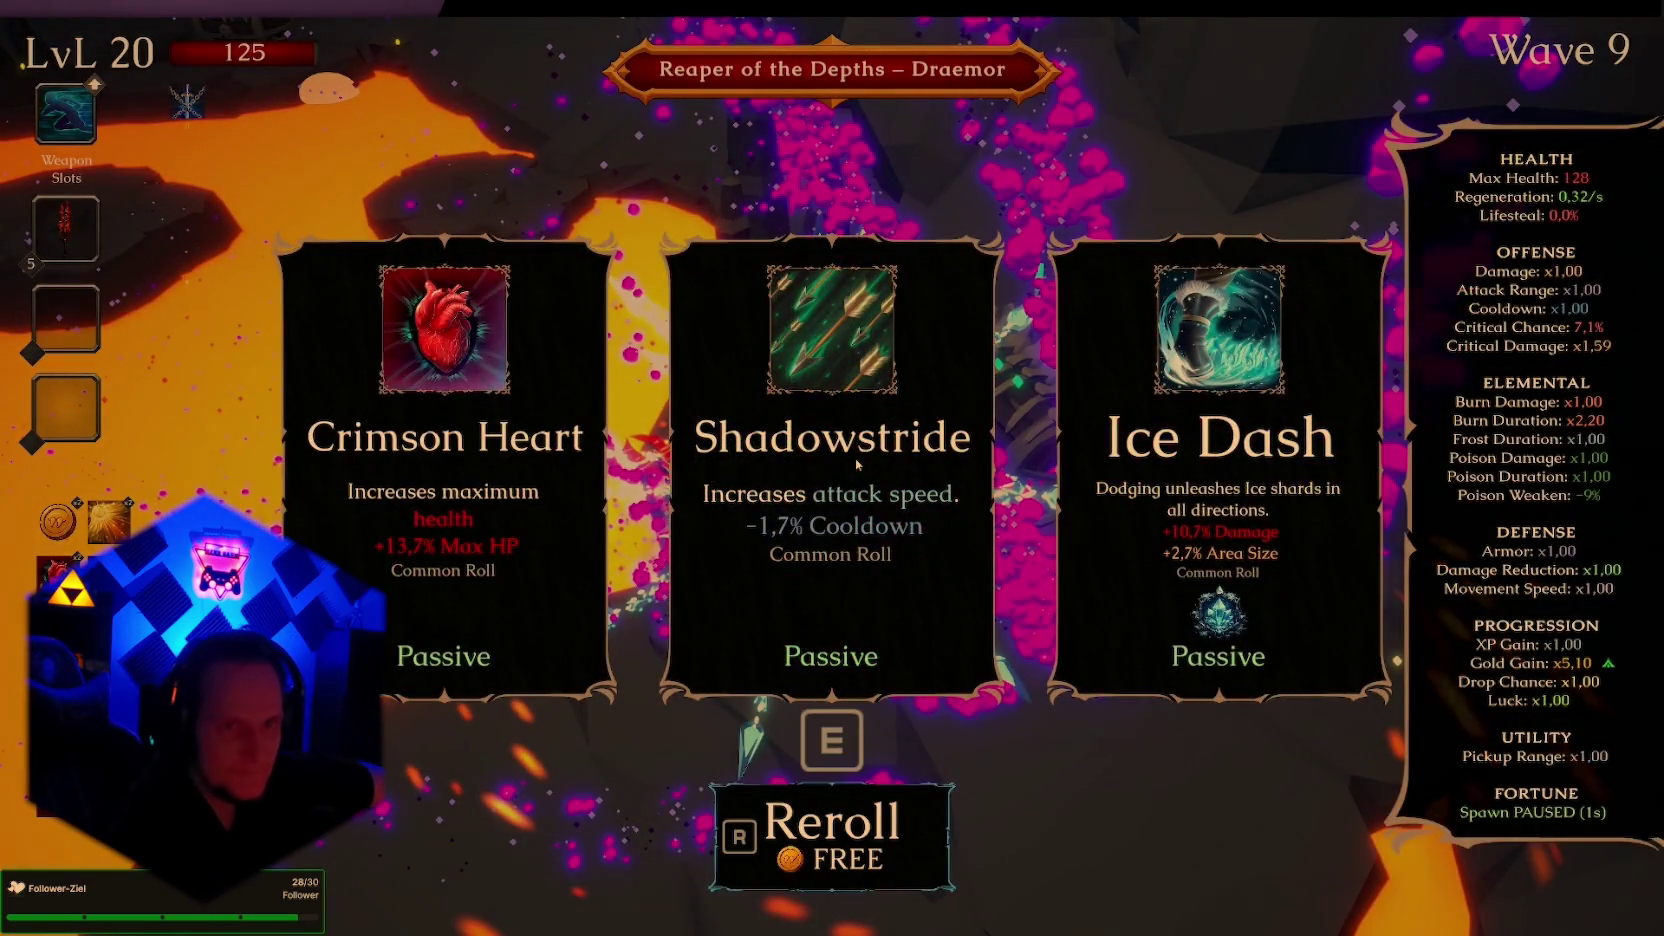
pyautogui.press('e')
pyautogui.press('d')
pyautogui.press('d')
pyautogui.press('a')
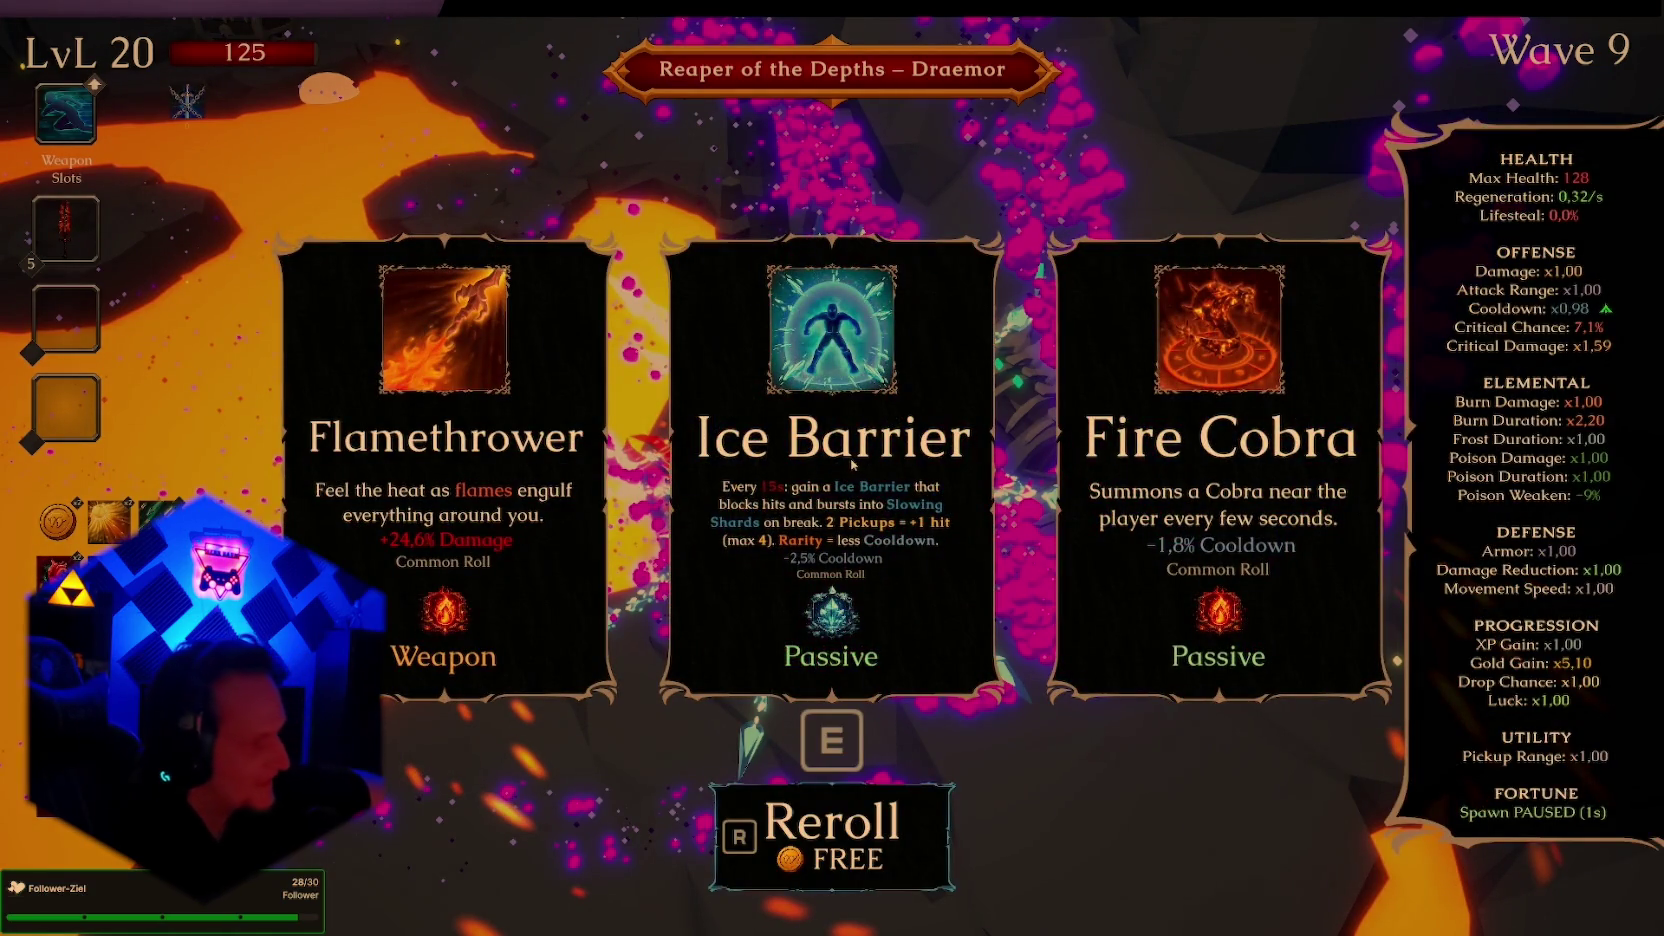
pyautogui.press('a')
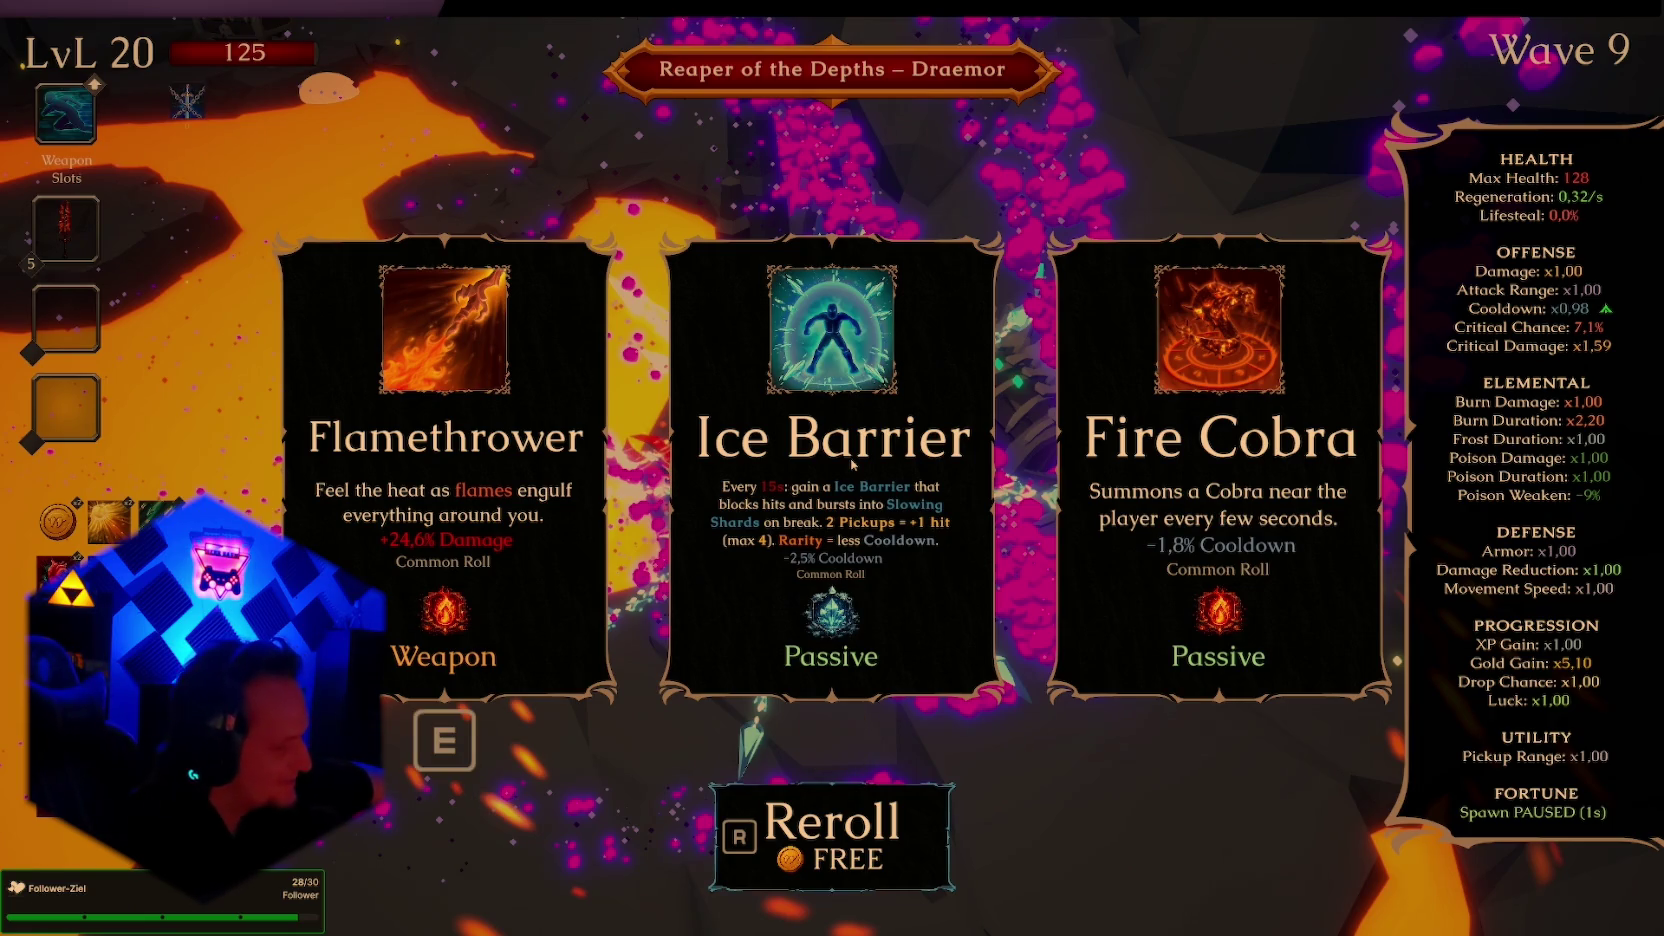
pyautogui.press('e')
pyautogui.press('d')
pyautogui.press('a')
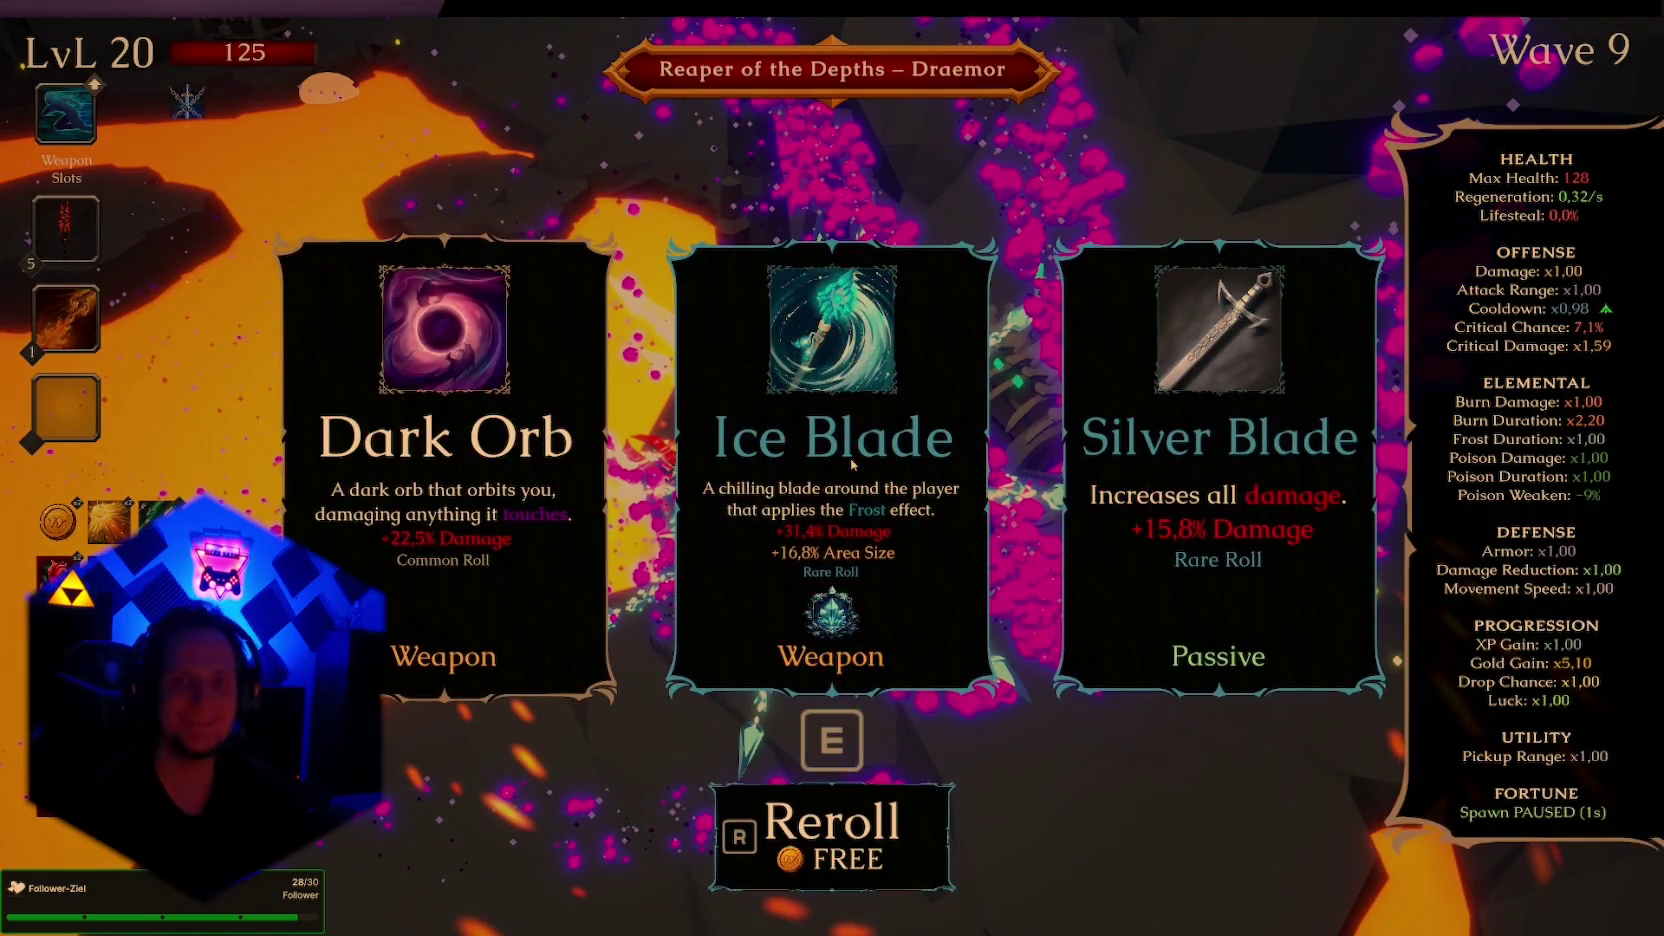
pyautogui.press('d')
pyautogui.press('e')
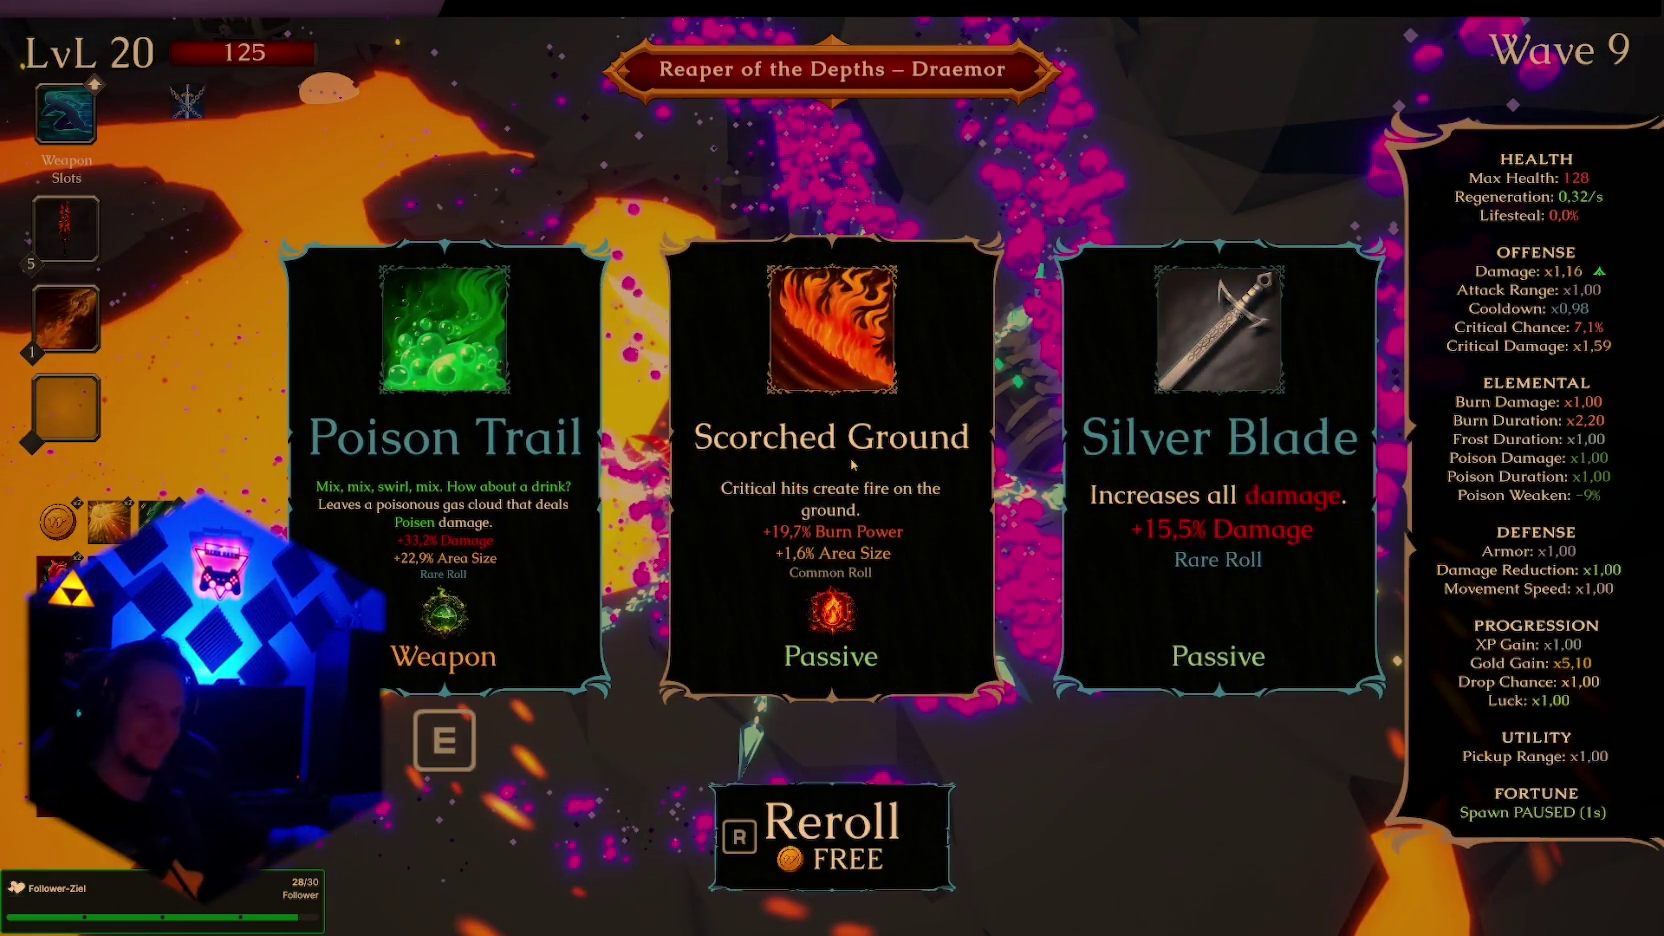
# Take Poison Trail and the Ice Dash reward, then fight onto the lava area and collect Crimson Heart
pyautogui.press('a')
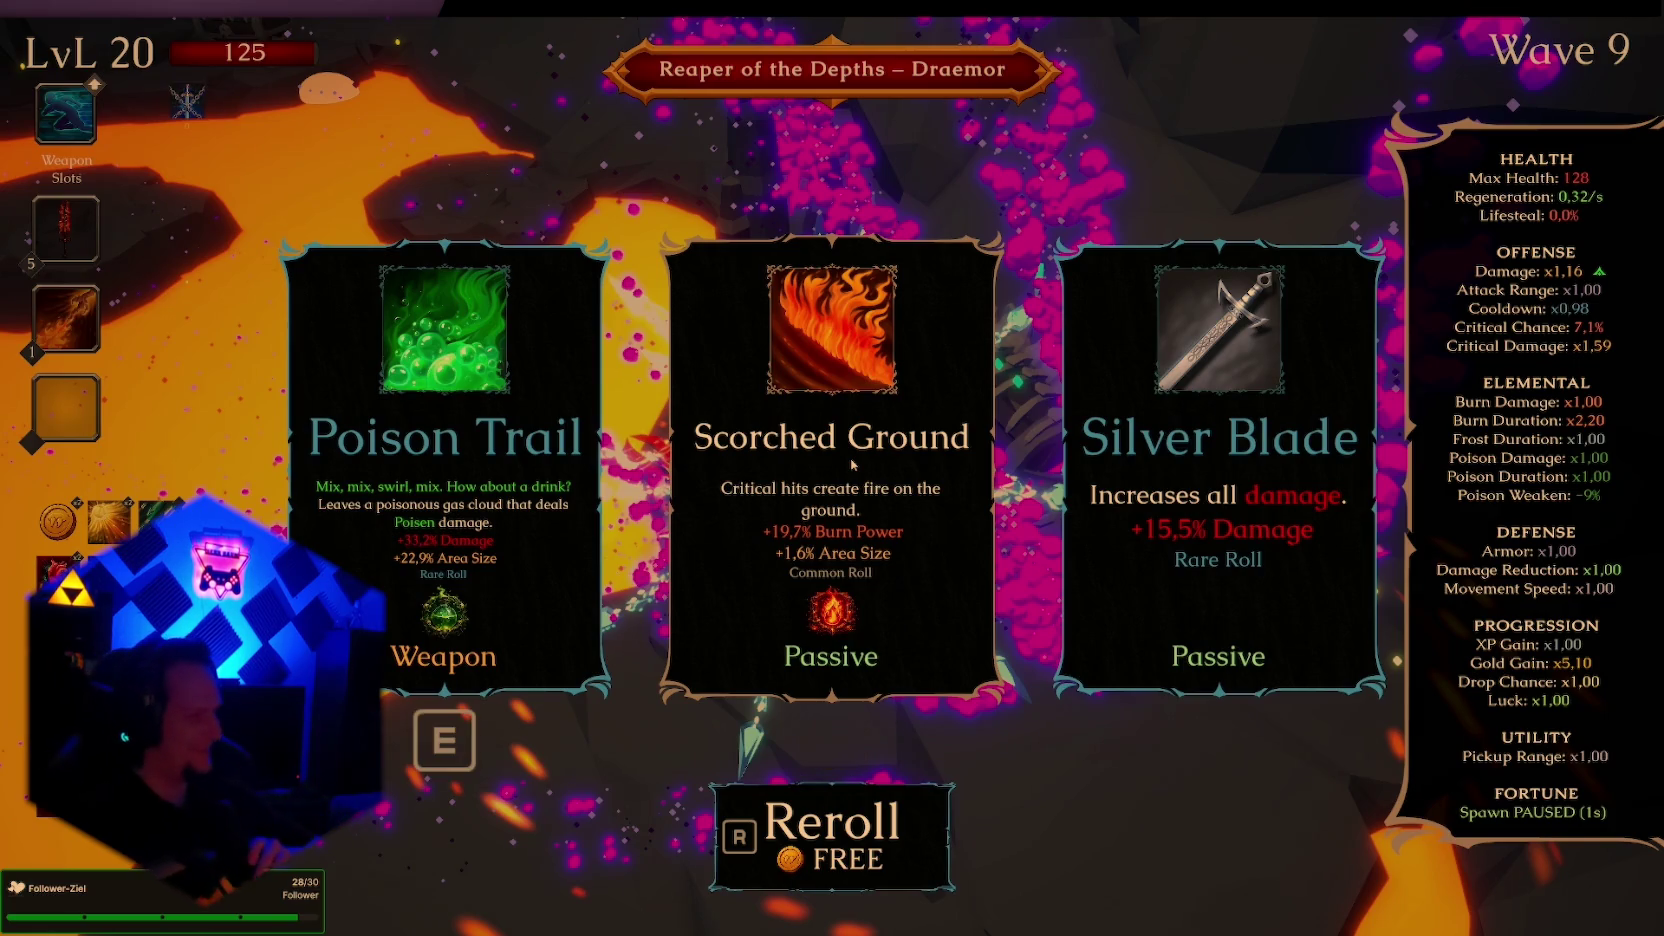
pyautogui.press('e')
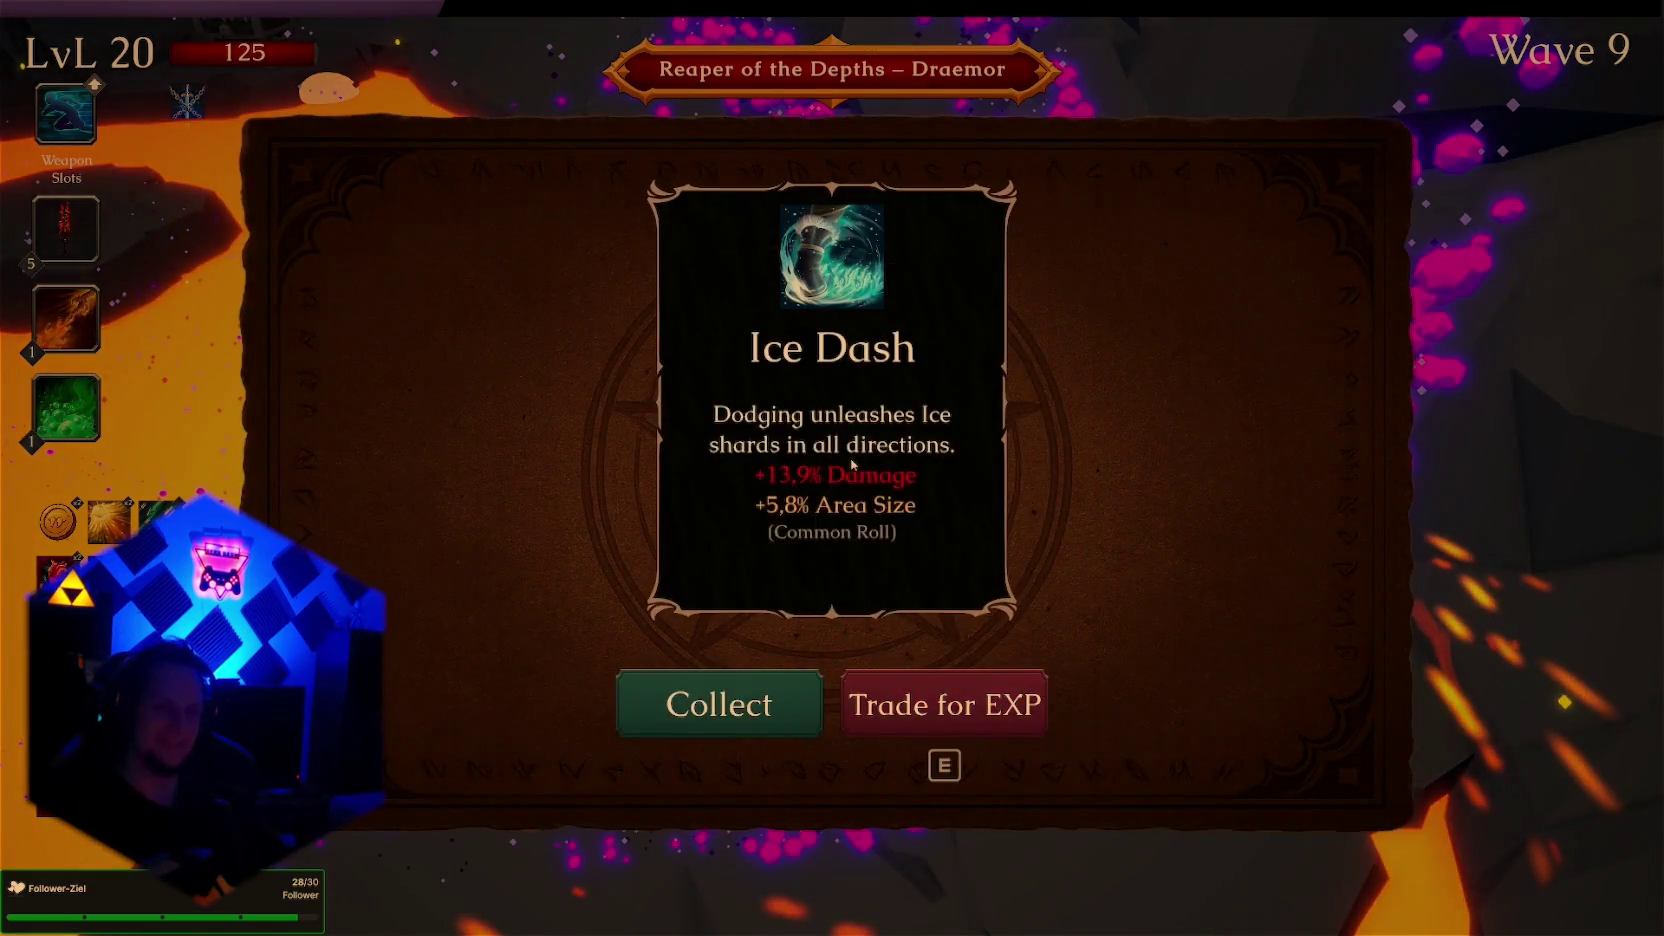
pyautogui.press('e')
pyautogui.press('w')
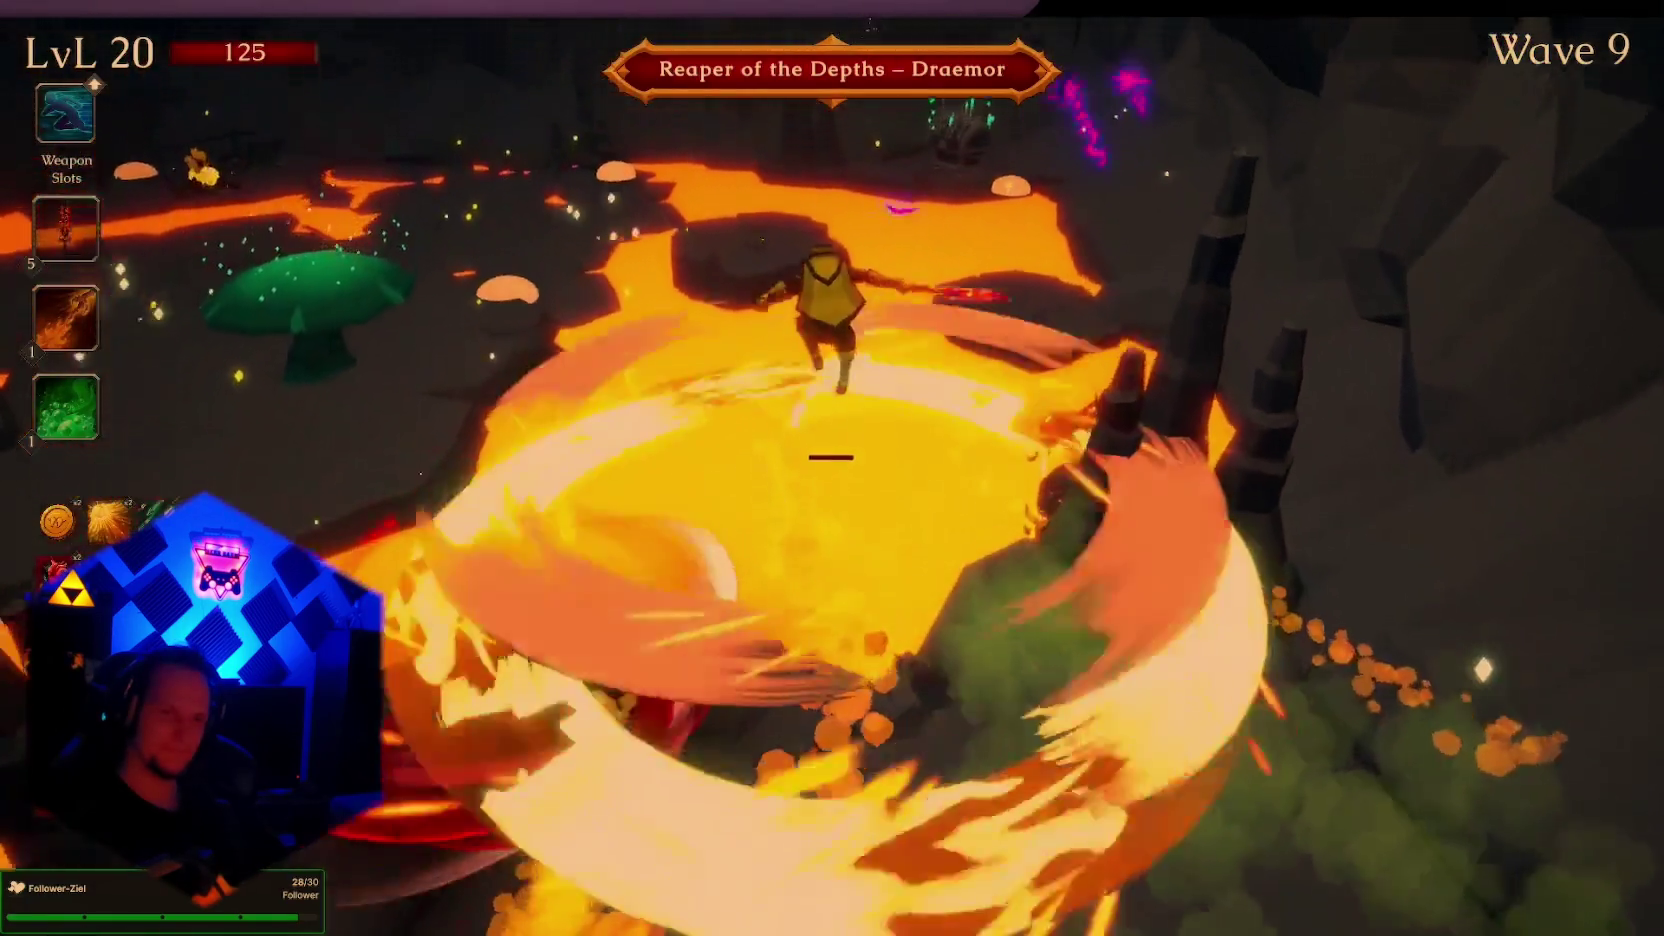
pyautogui.press('w')
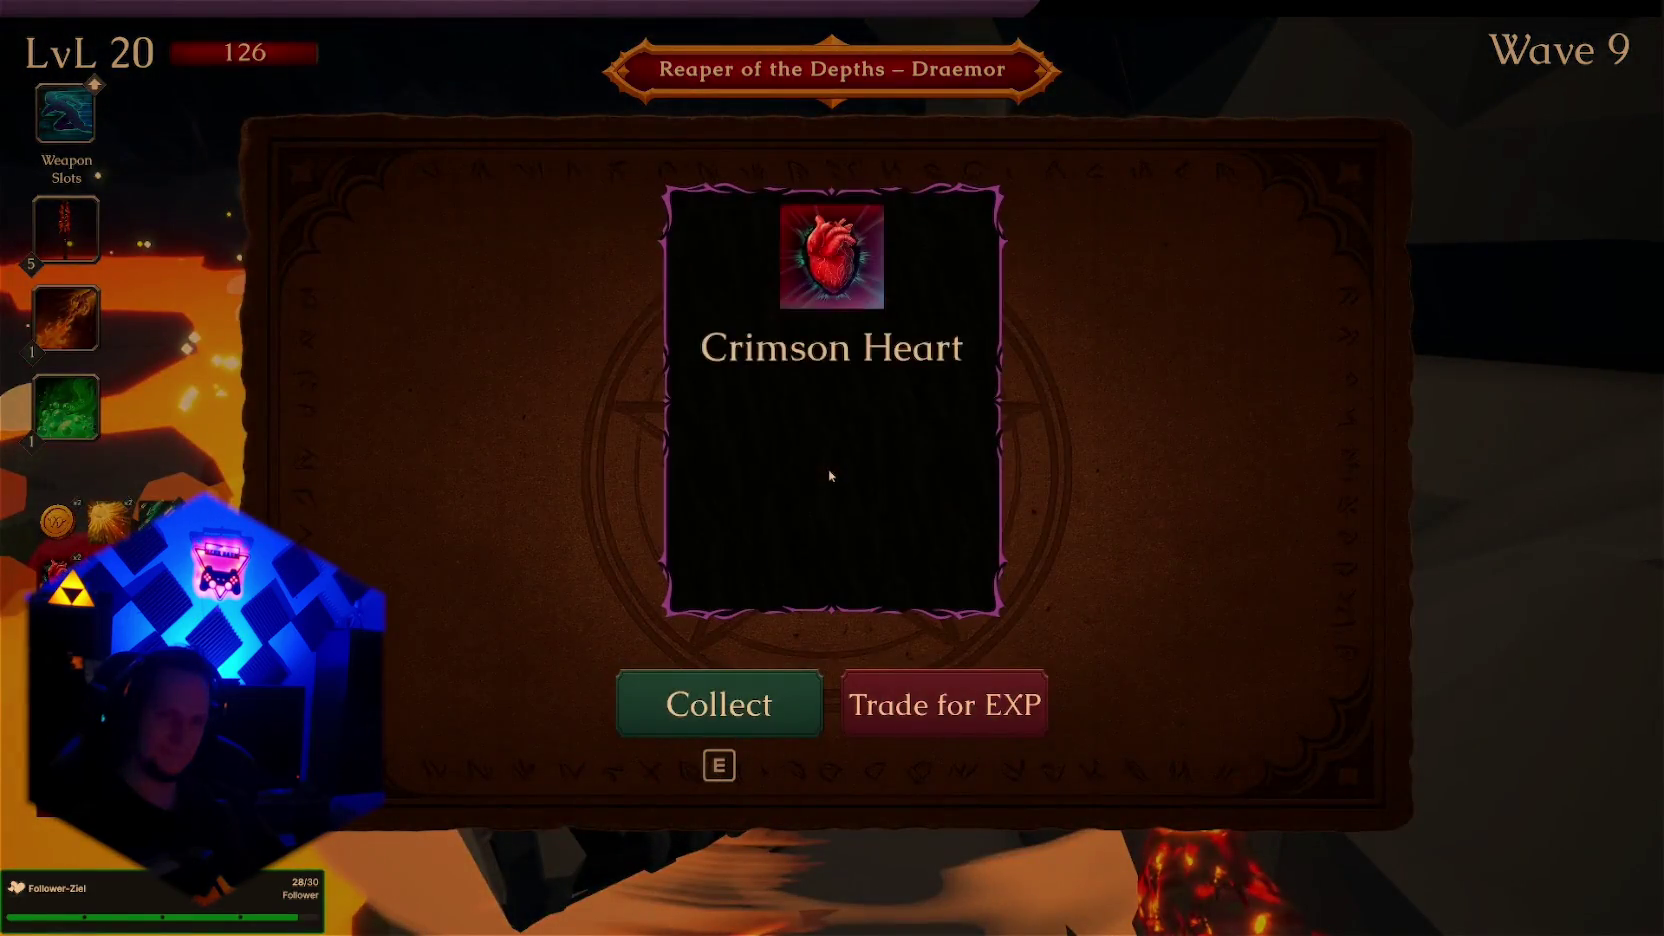
pyautogui.press('e')
# Run from the boss's rock platform down through the dark grassy arena toward the forest
pyautogui.press('w')
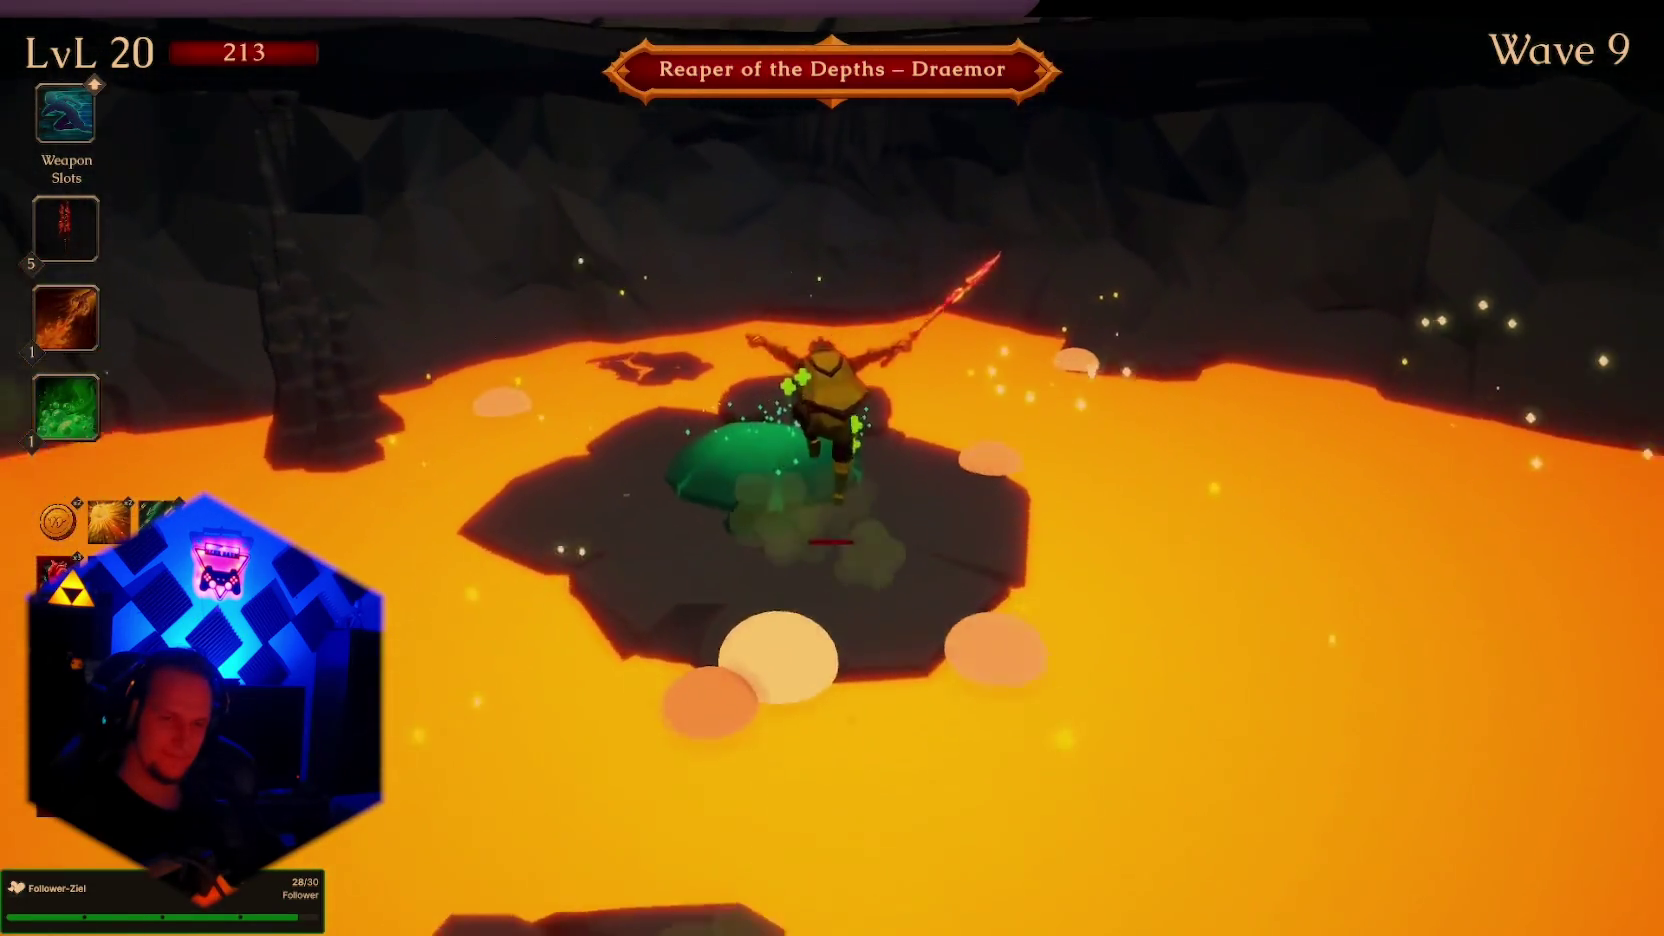
pyautogui.press('w')
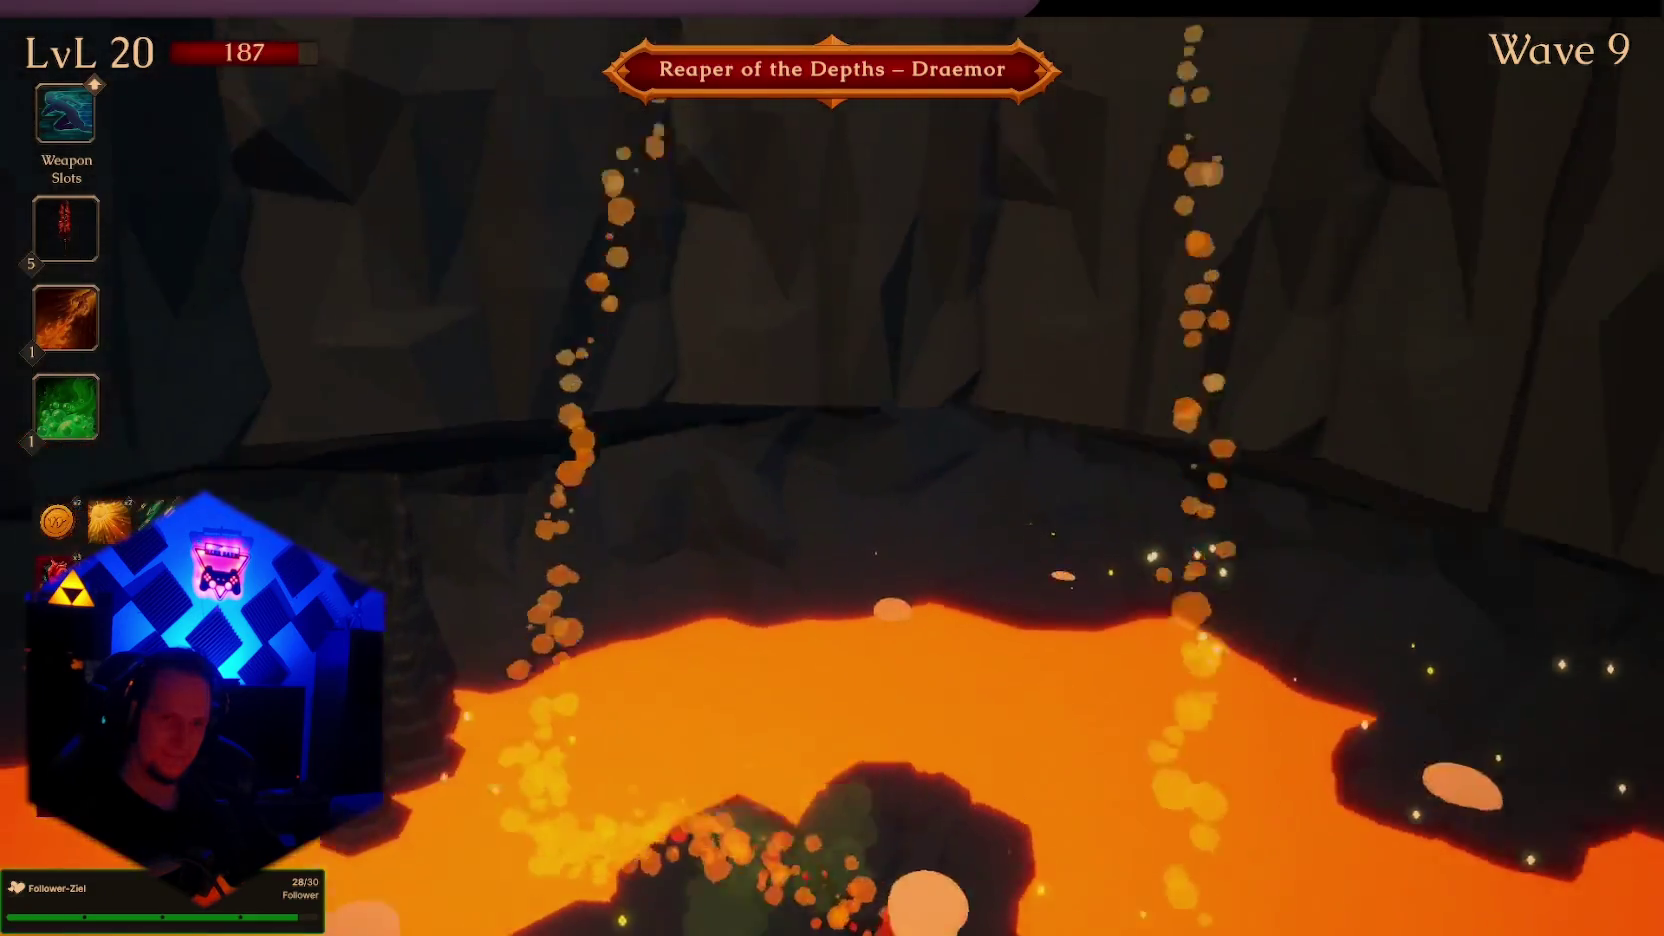
pyautogui.press('w')
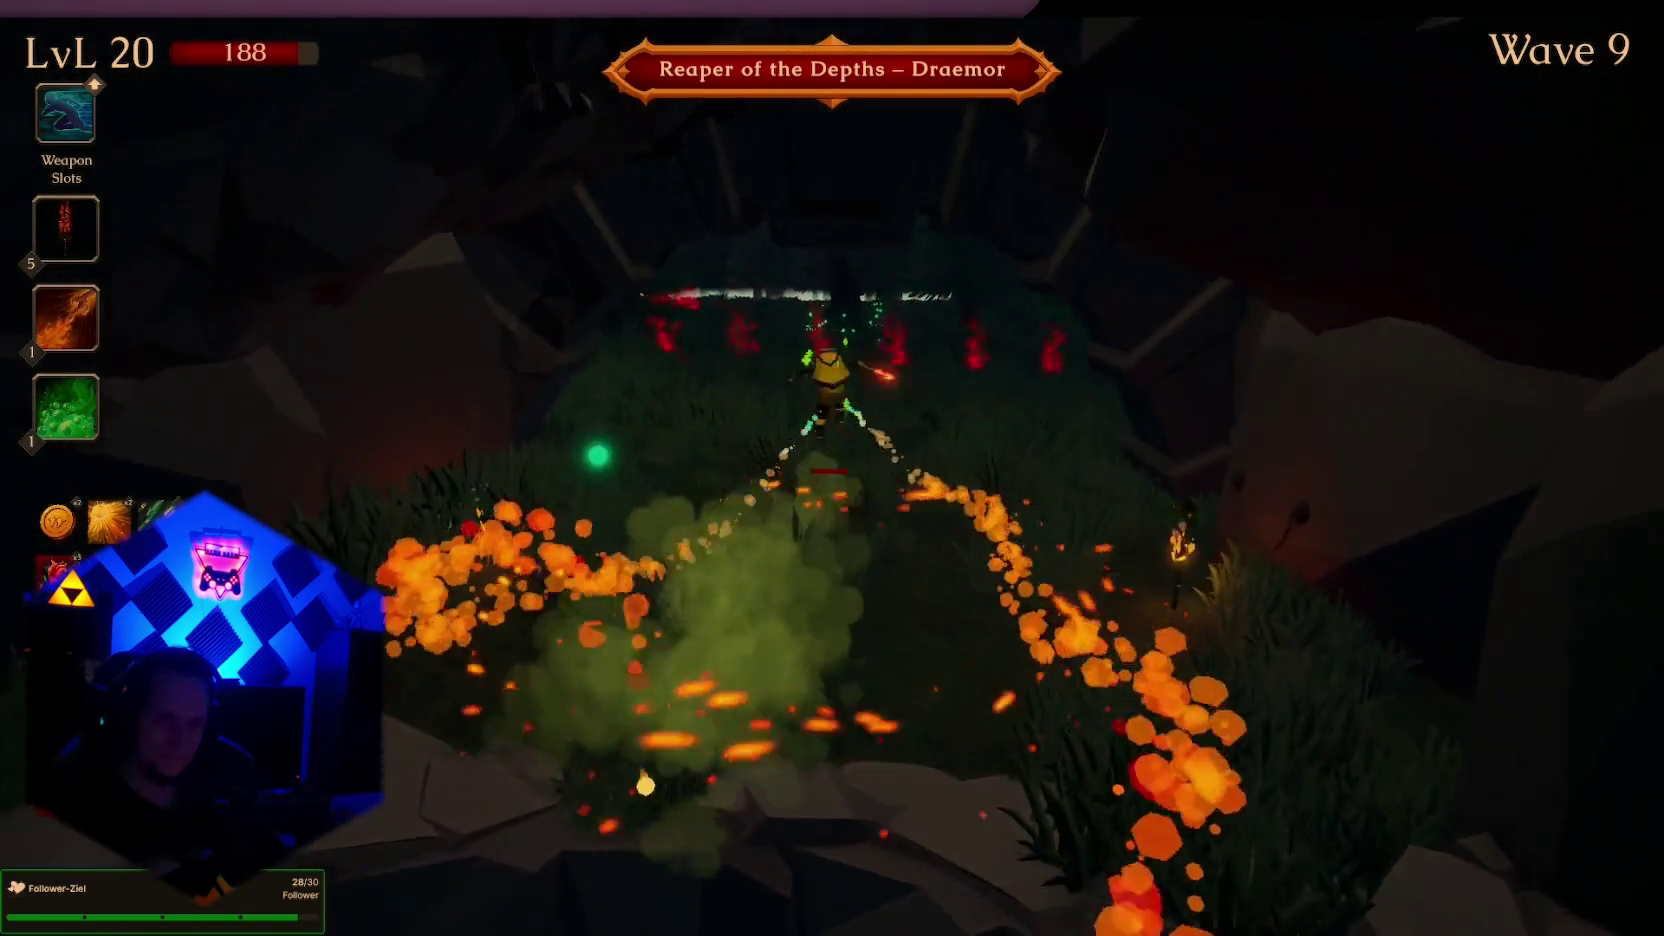
pyautogui.press('w')
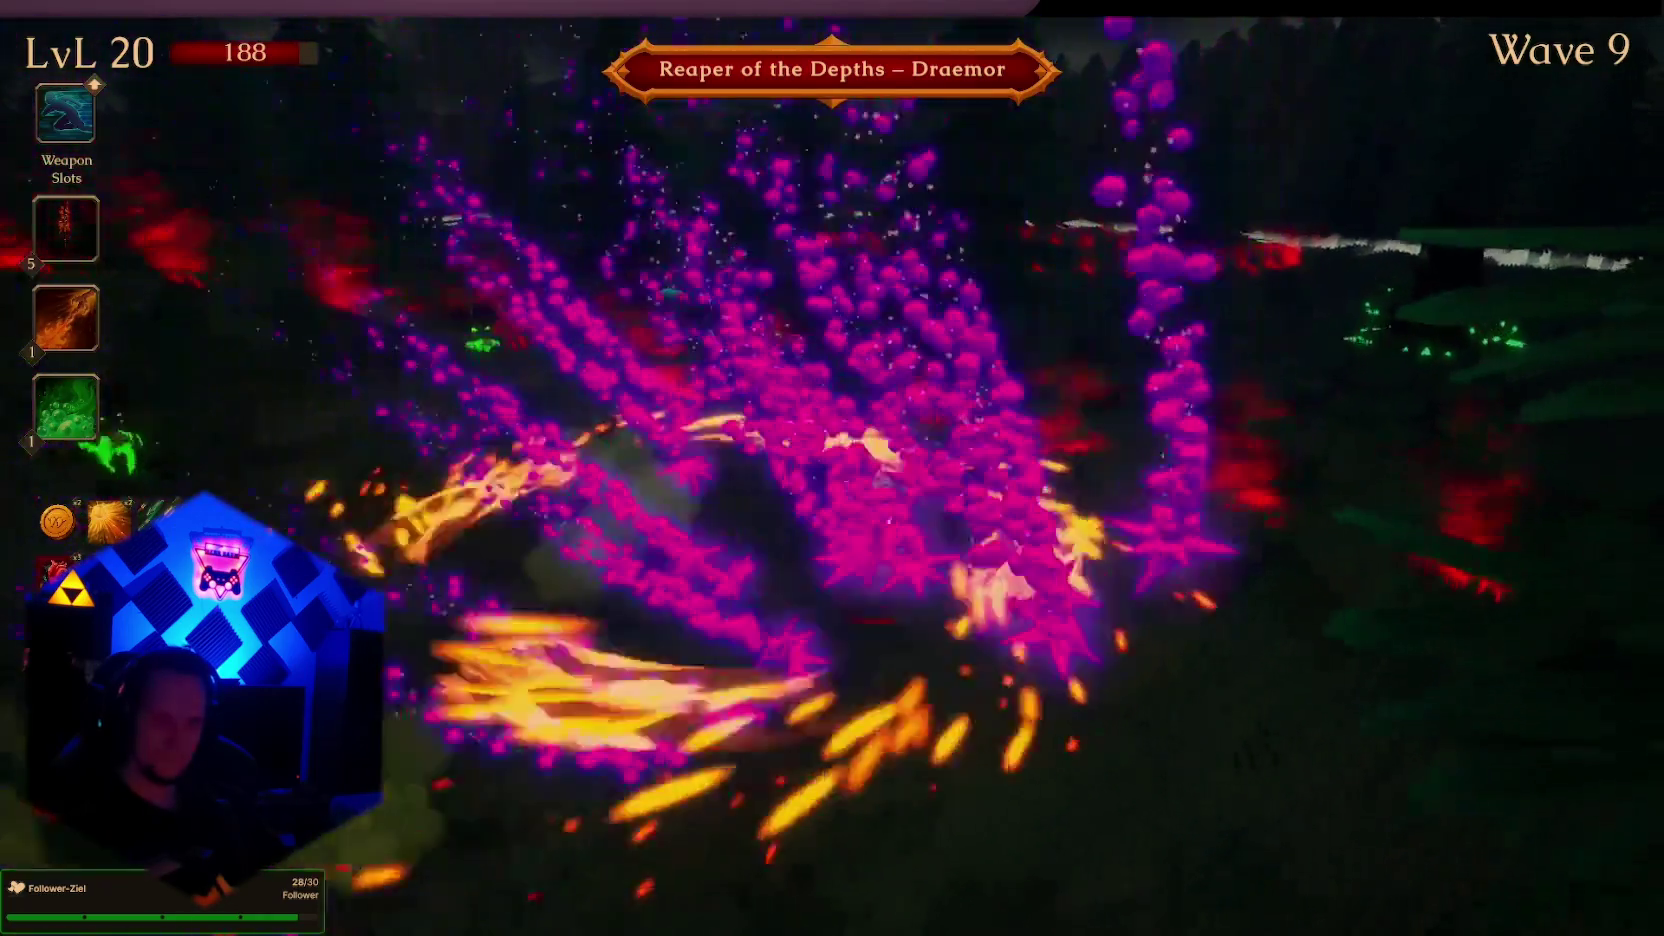
pyautogui.press('w')
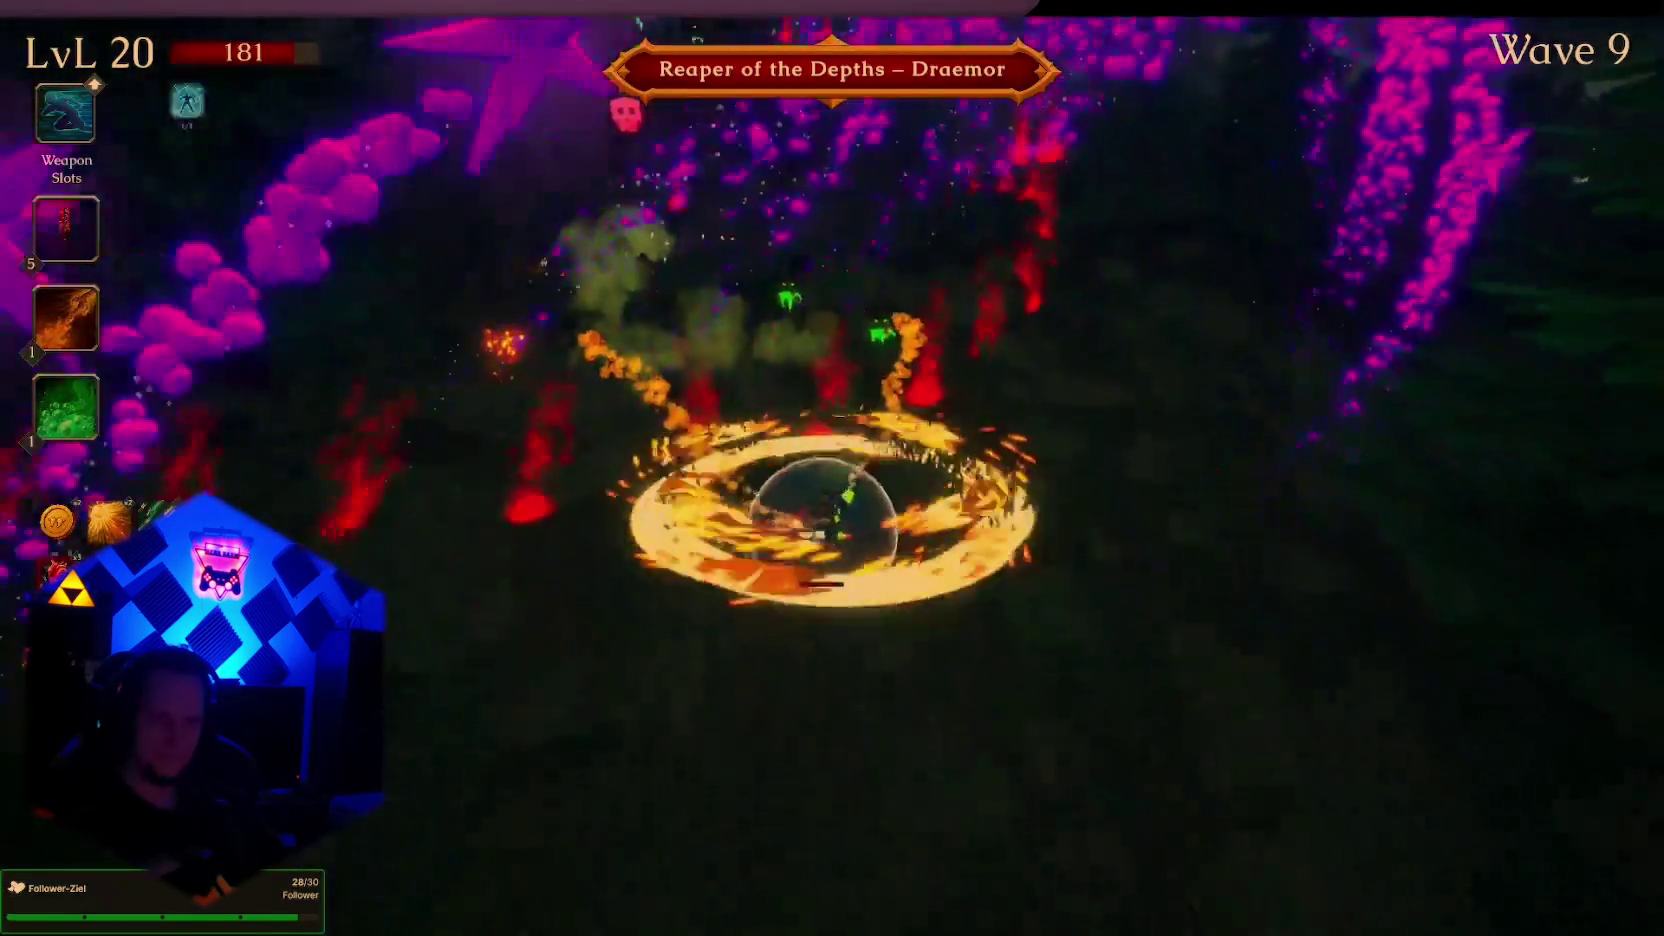
pyautogui.press('w')
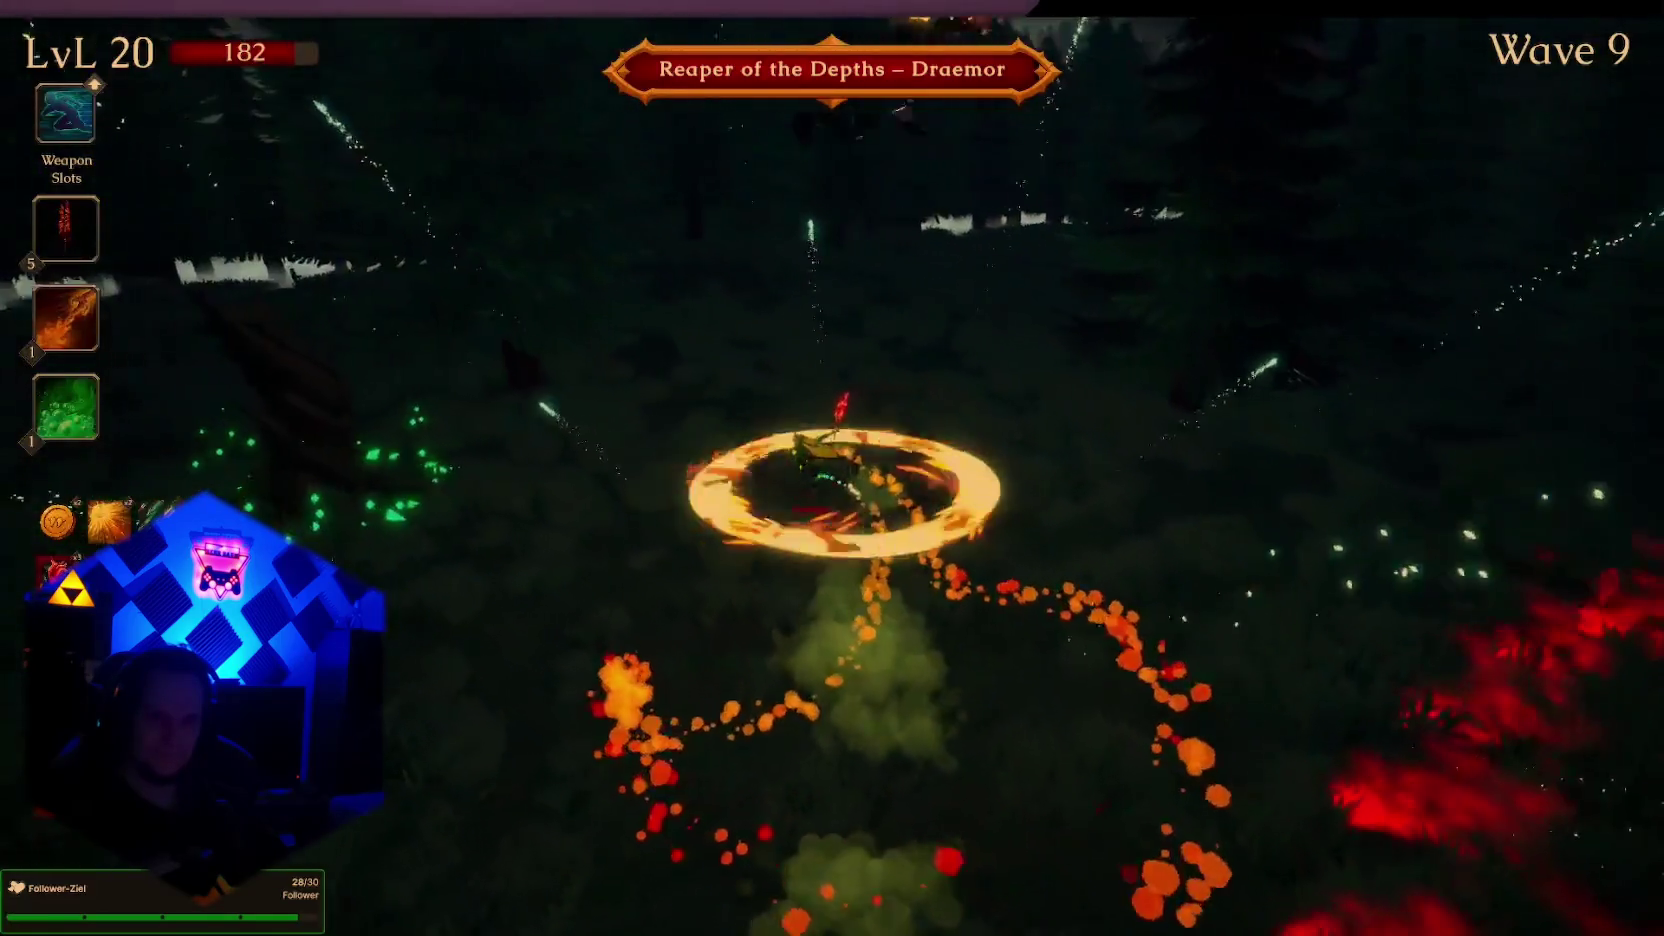
# Push through the forest into the open clearing and keep dodging around it while fighting Draemor
pyautogui.press('w')
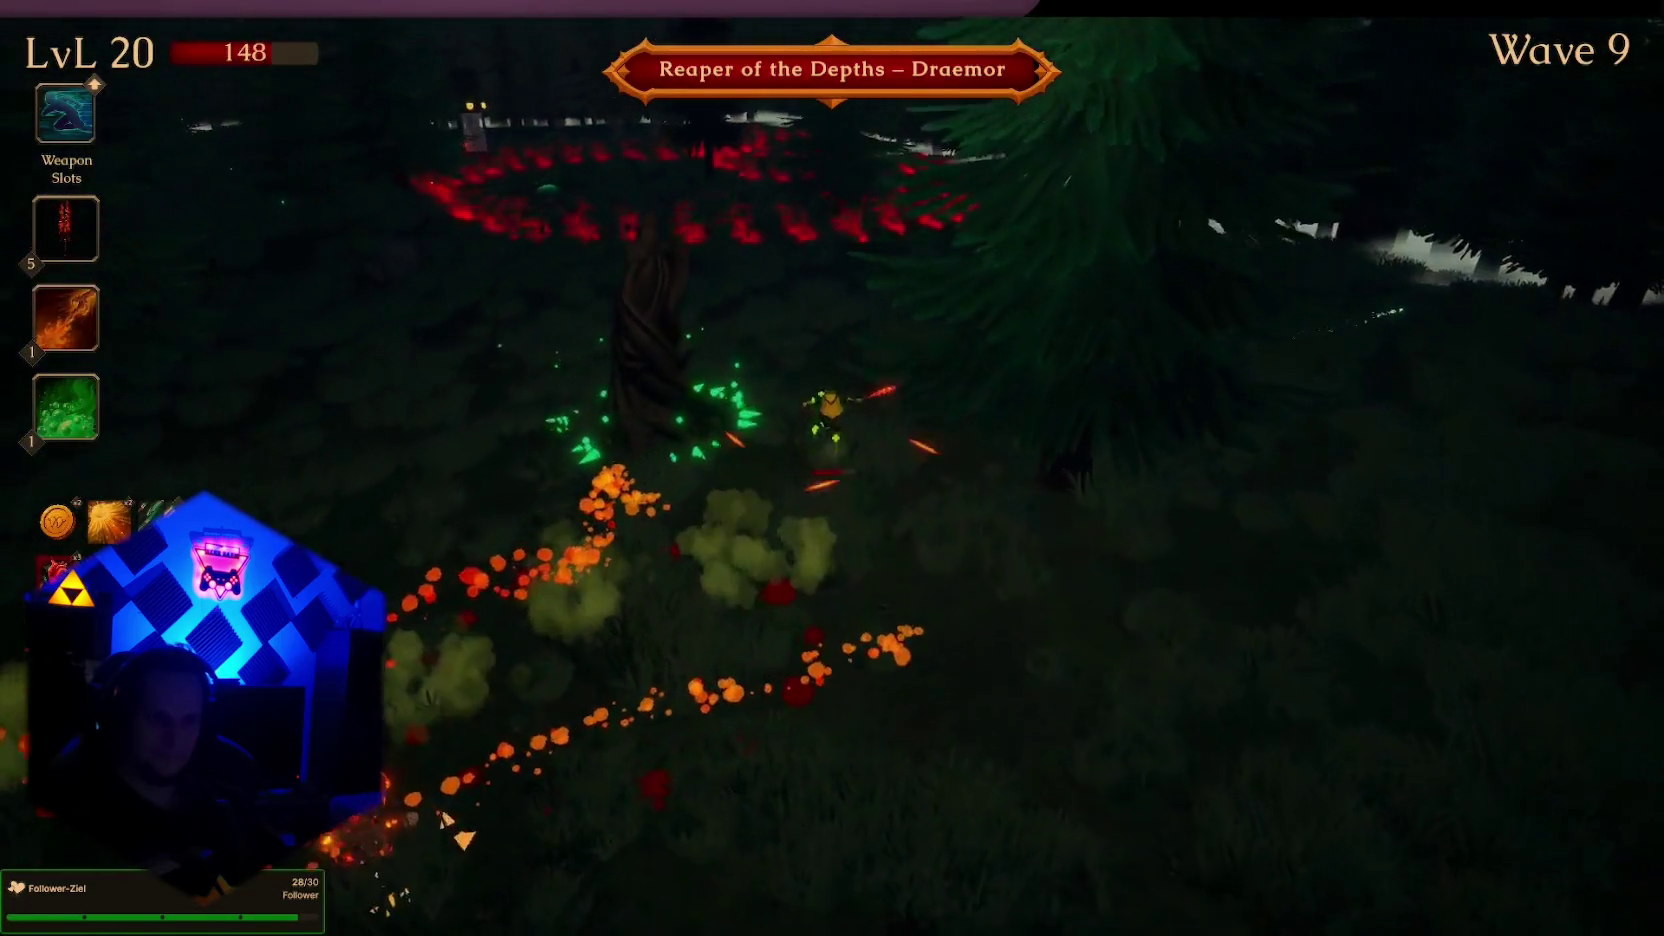
pyautogui.press('w')
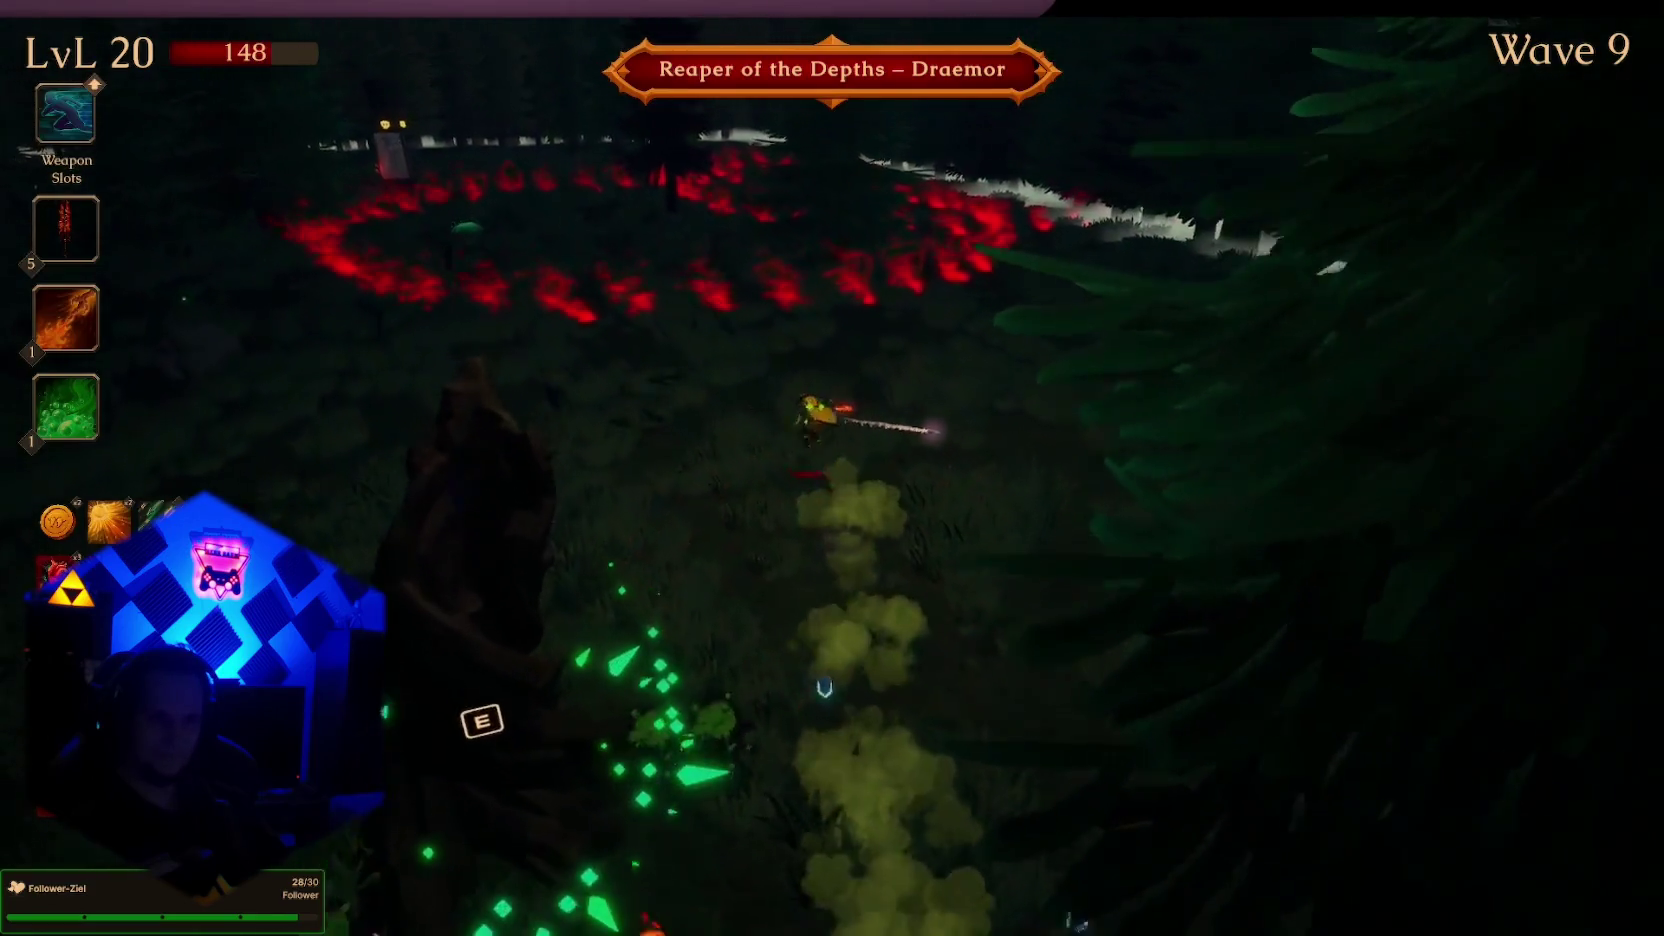
pyautogui.press('w')
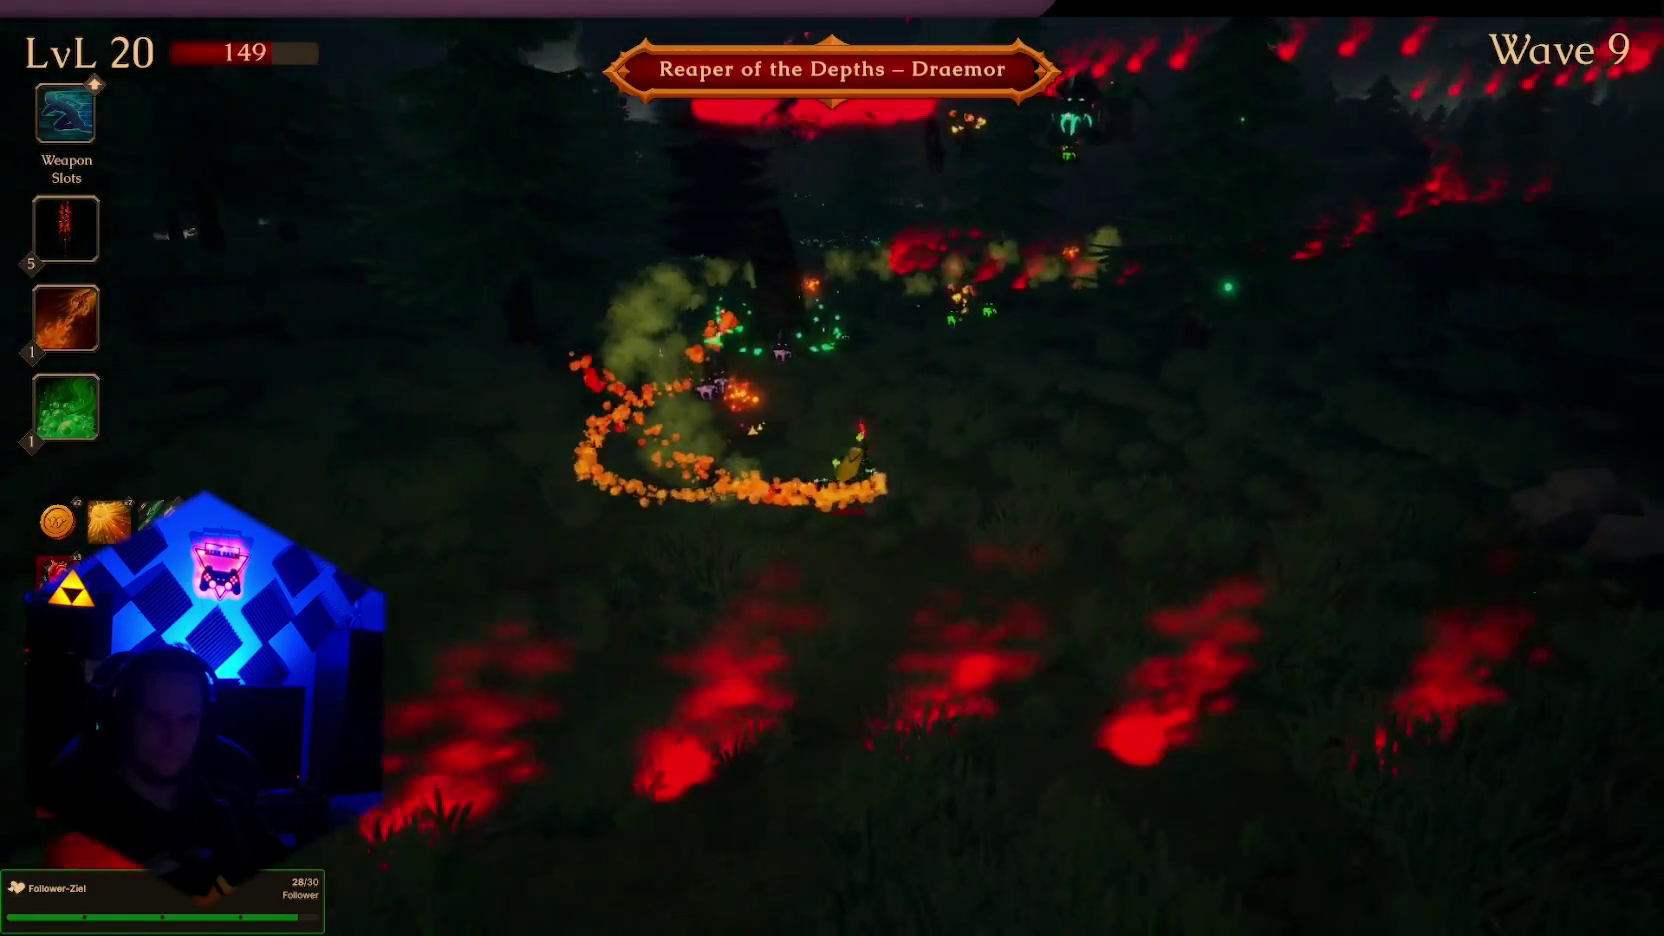
pyautogui.press('d')
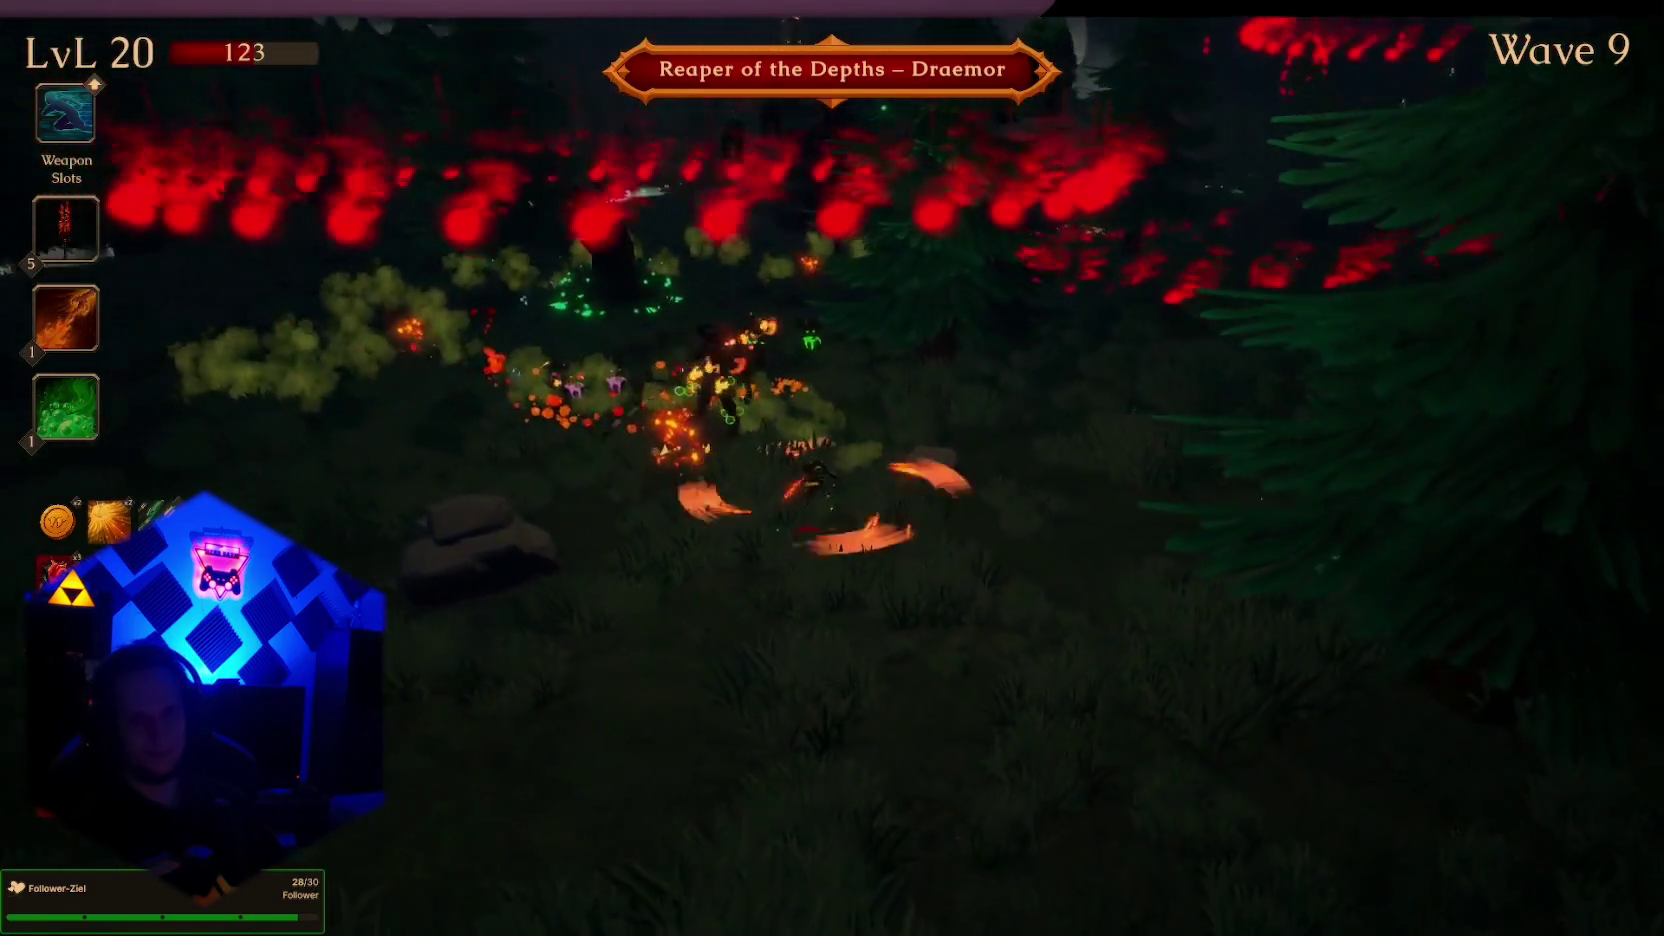
pyautogui.press('s')
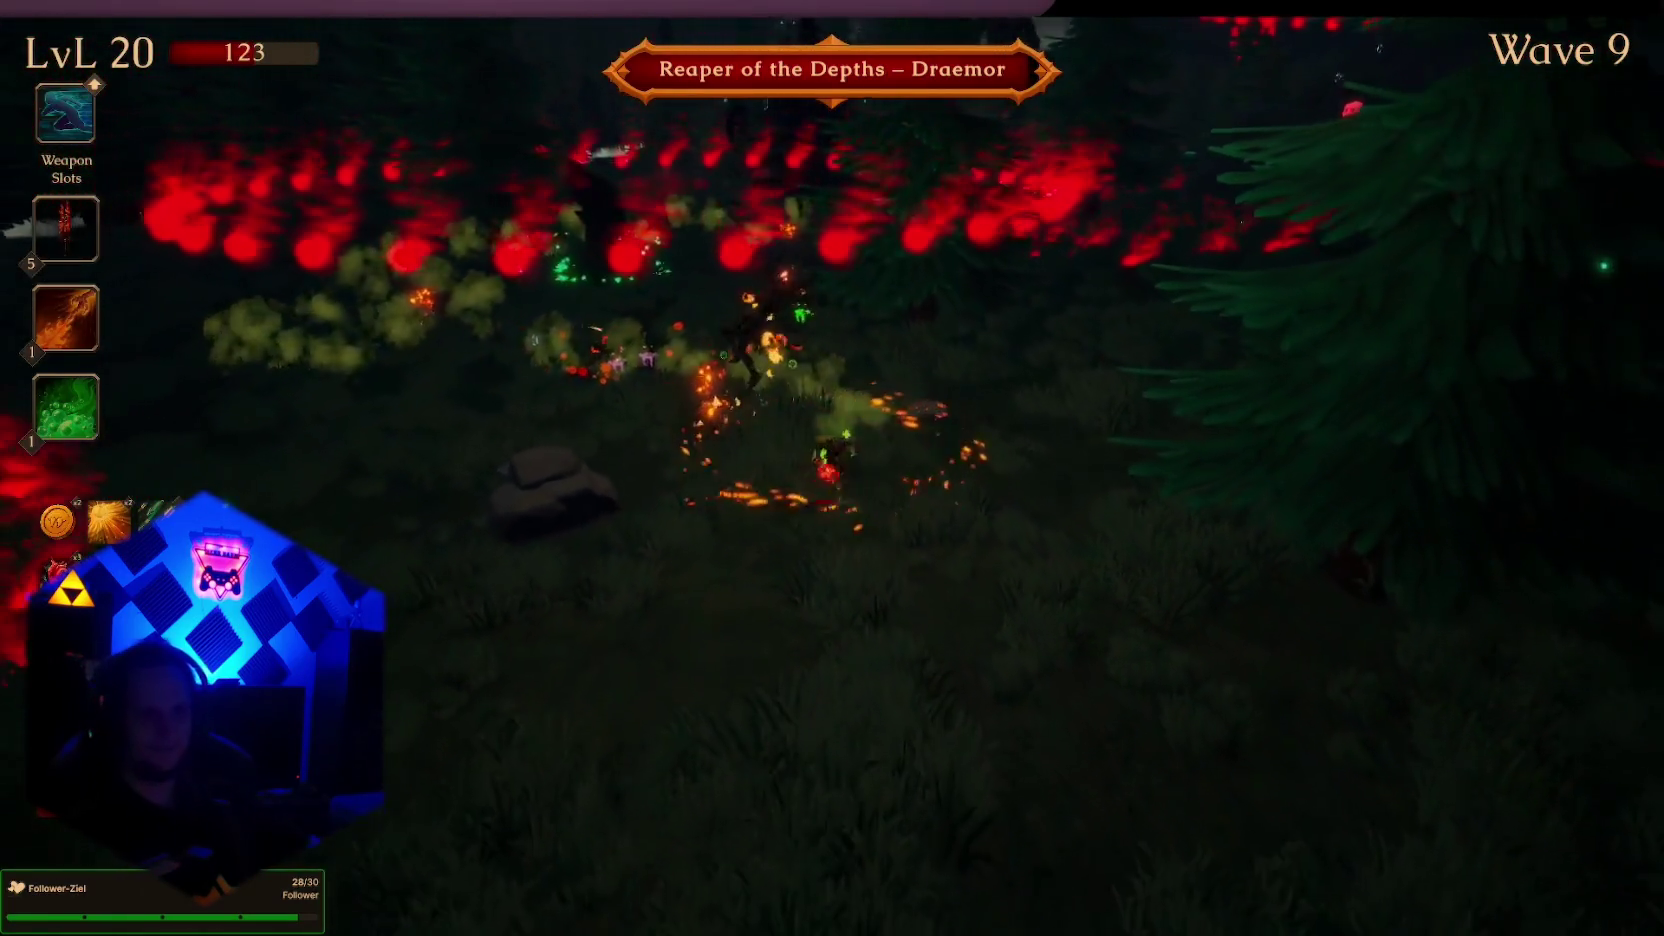
pyautogui.press('d')
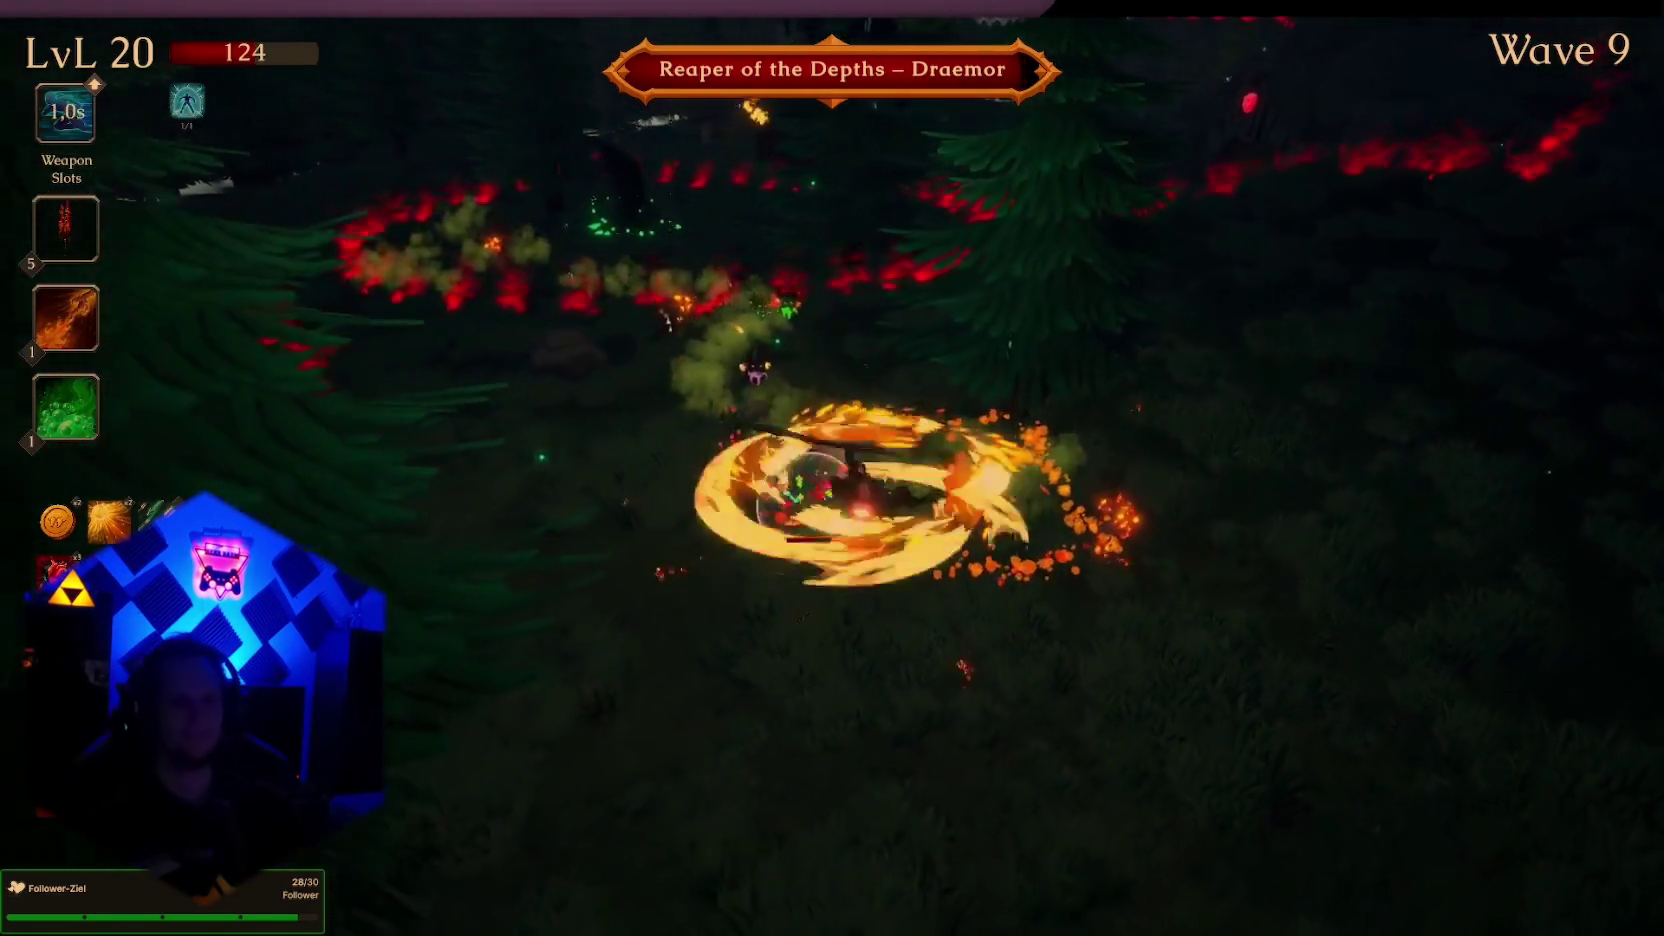
# Exit fullscreen on the Twitch stream and close the browser window
pyautogui.moveTo(493, 426)
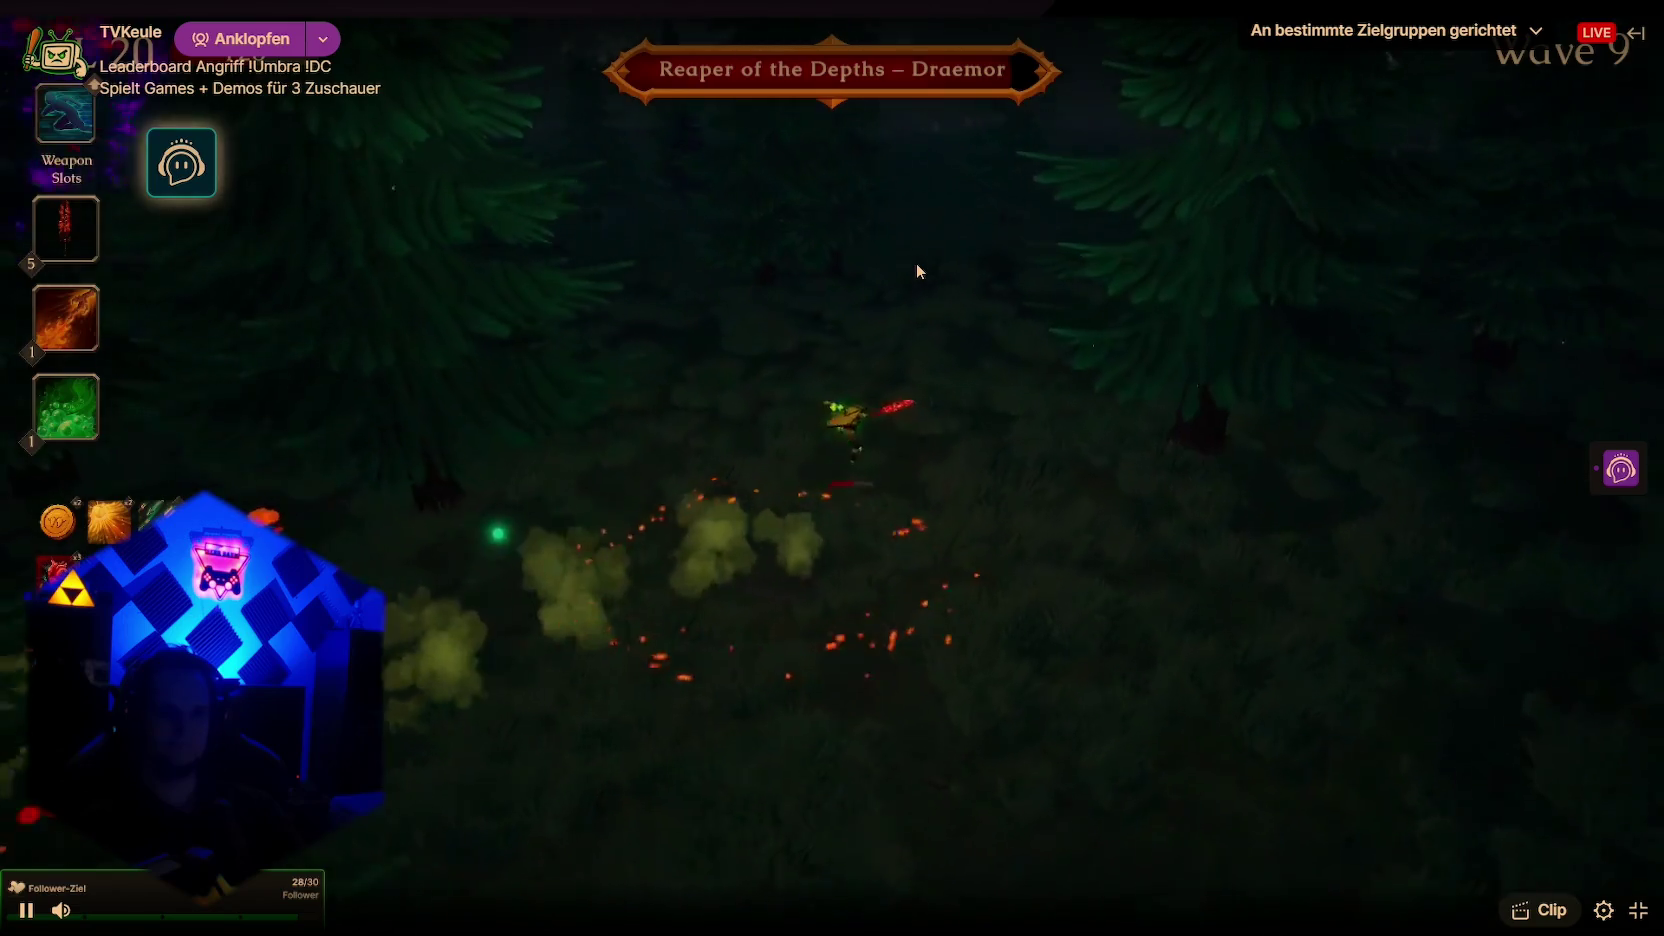
pyautogui.moveTo(1158, 354)
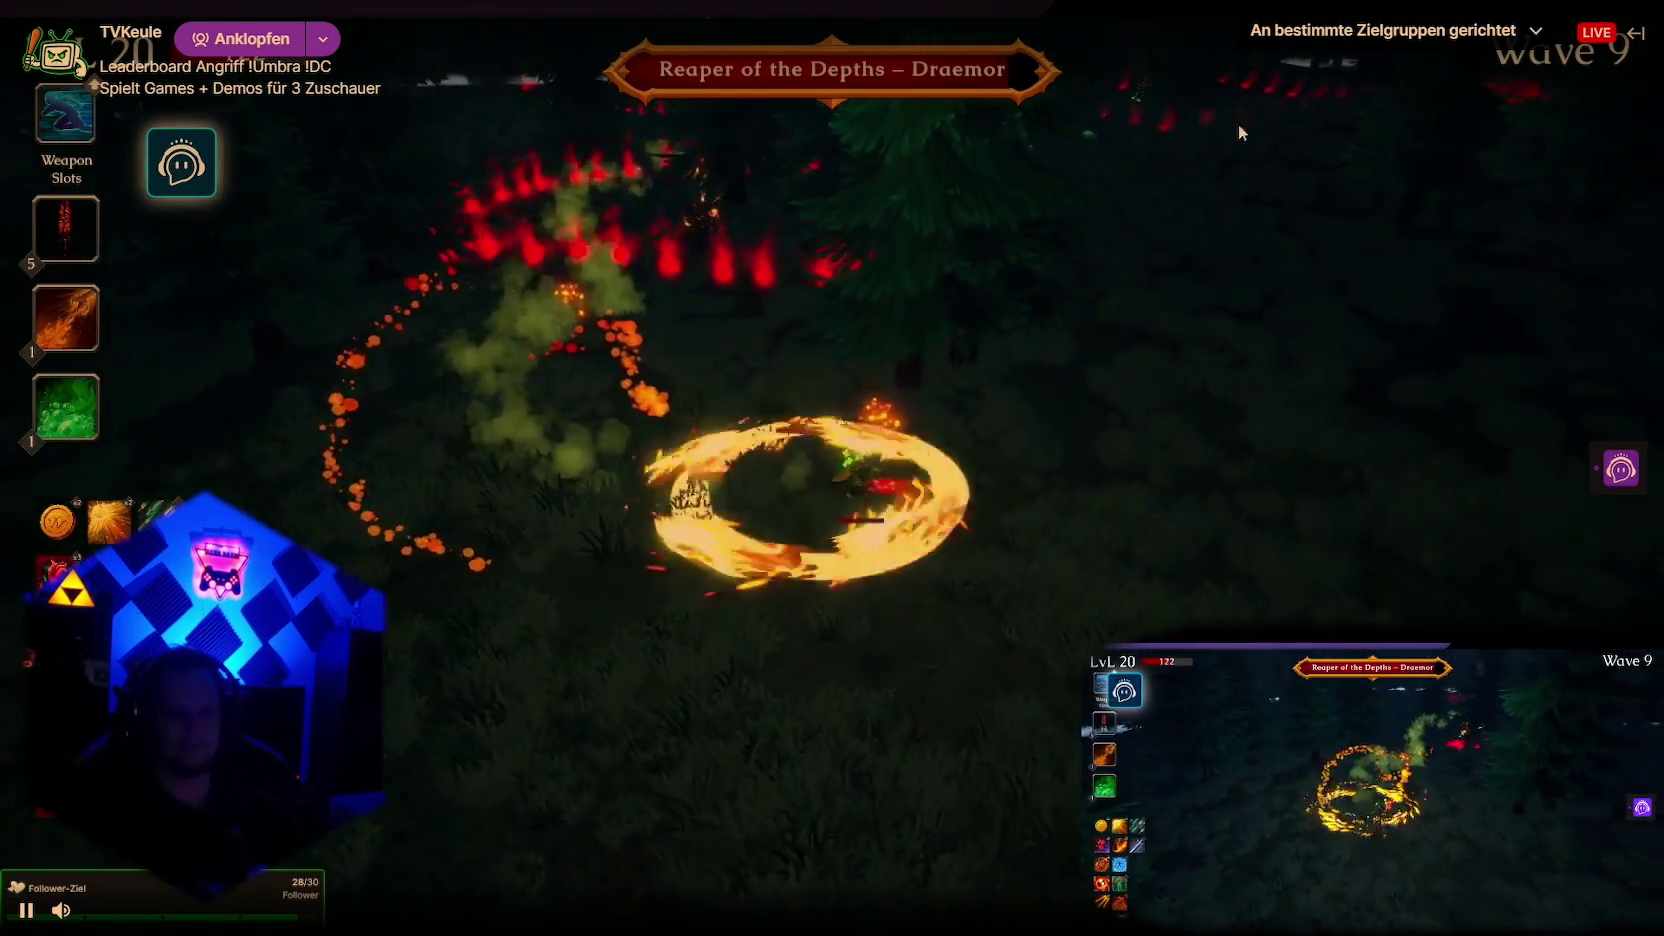
pyautogui.press('Escape')
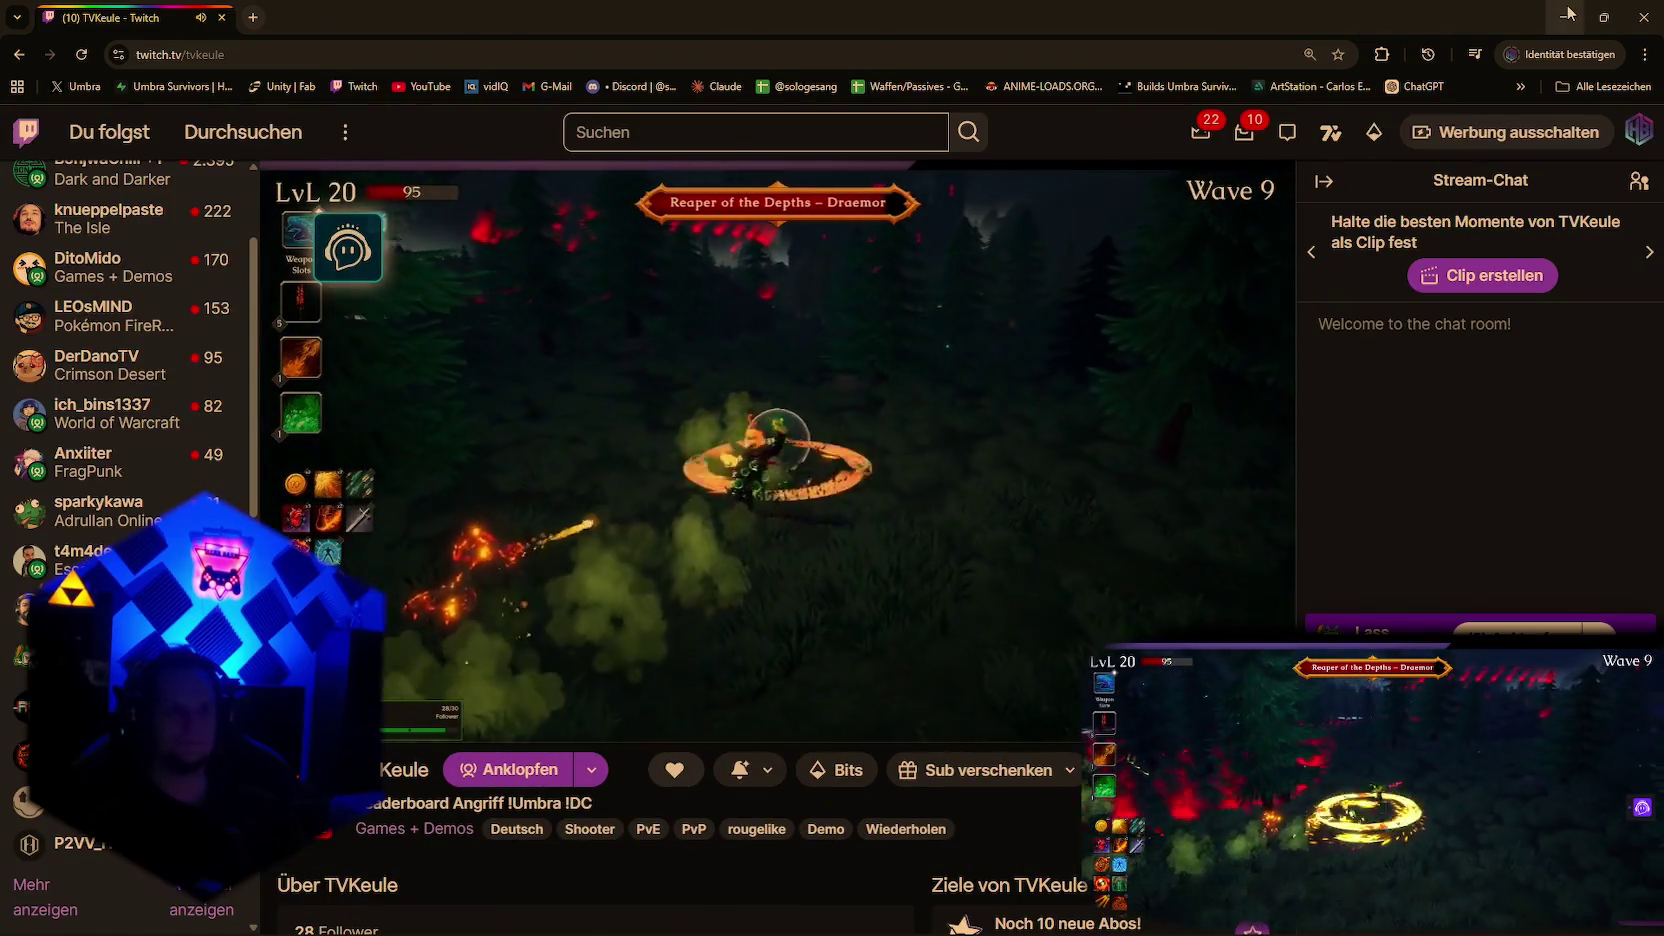
pyautogui.click(1645, 18)
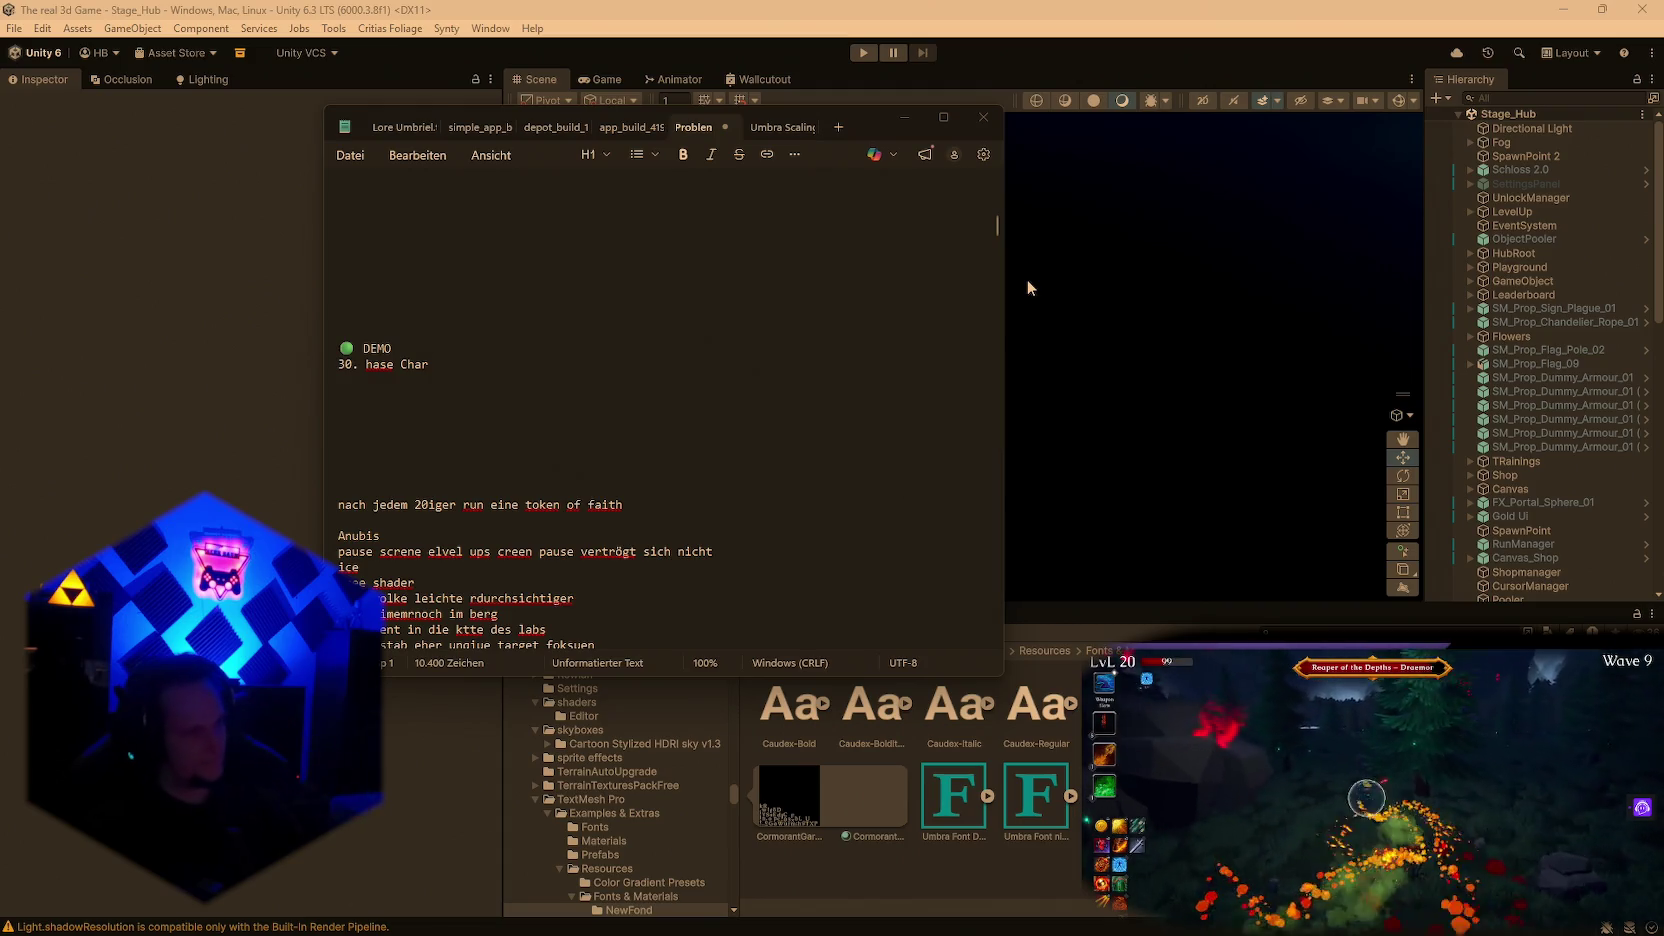
# Pause the Unity play session and minimize the Notepad Problem notes window
pyautogui.click(893, 53)
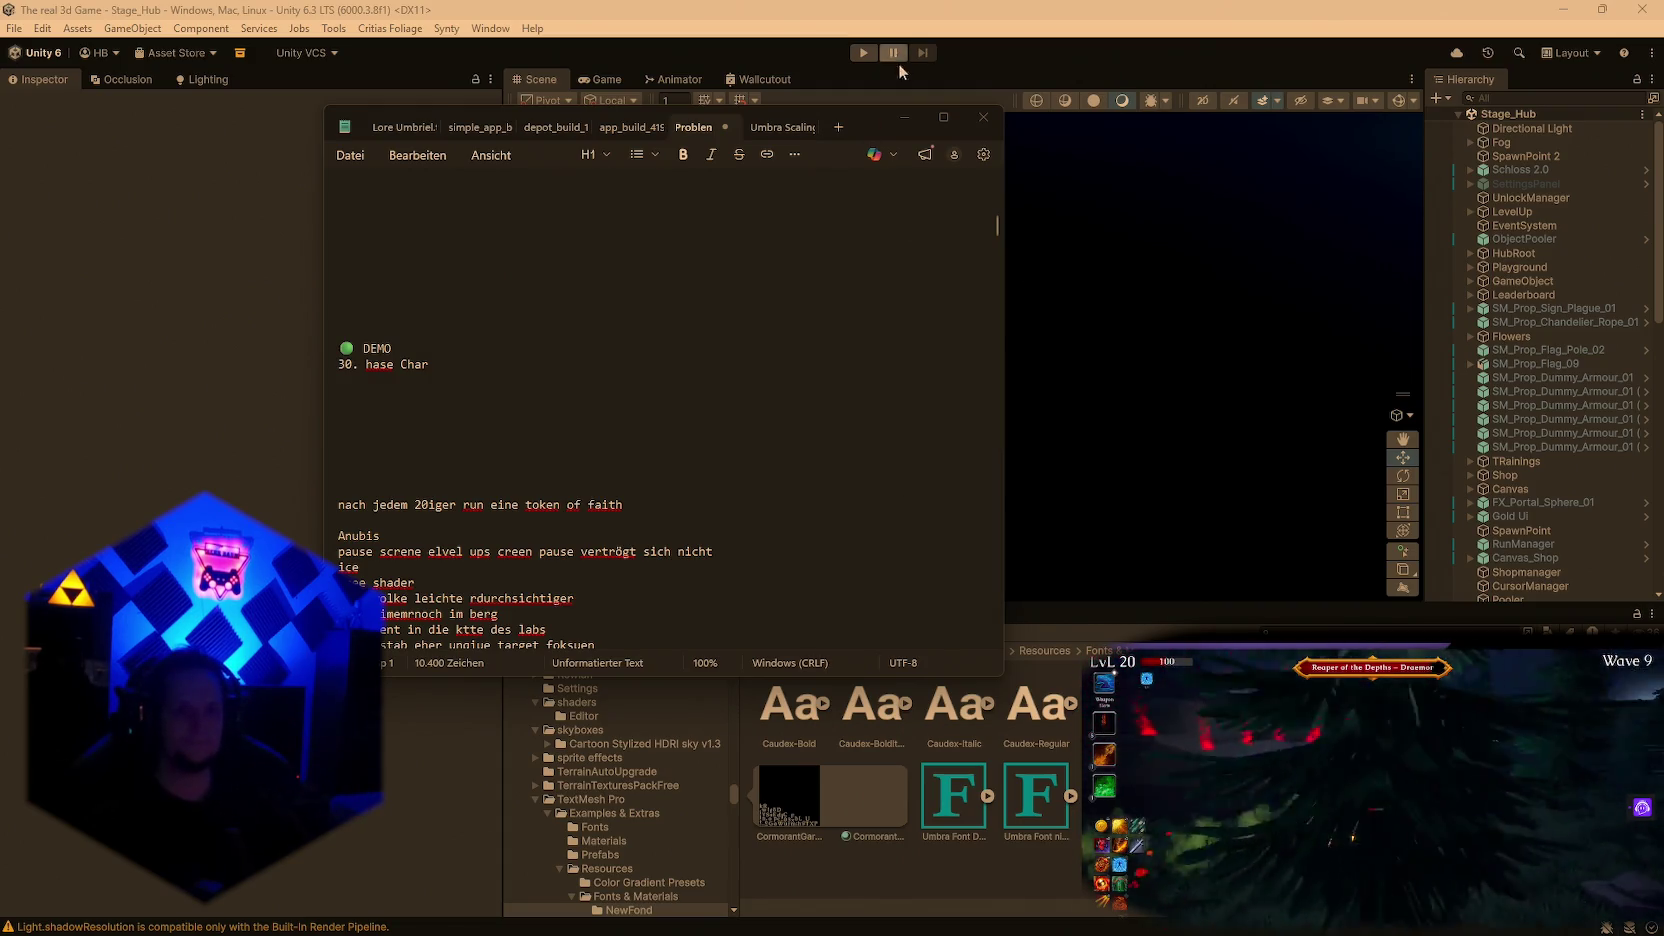
pyautogui.click(908, 112)
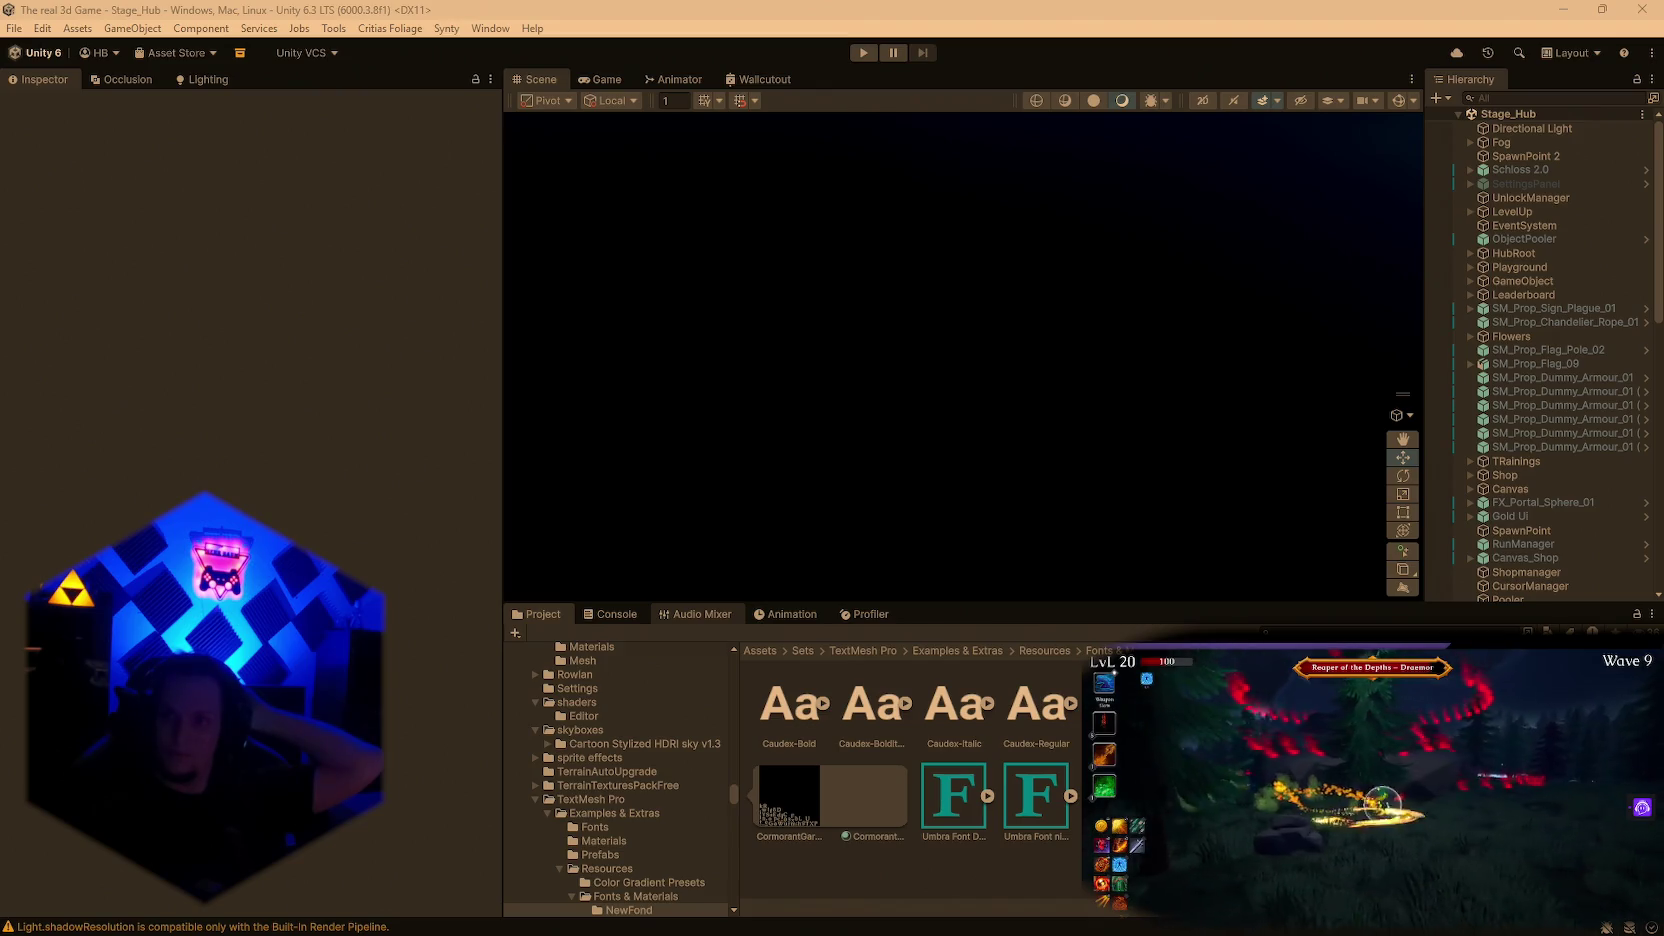
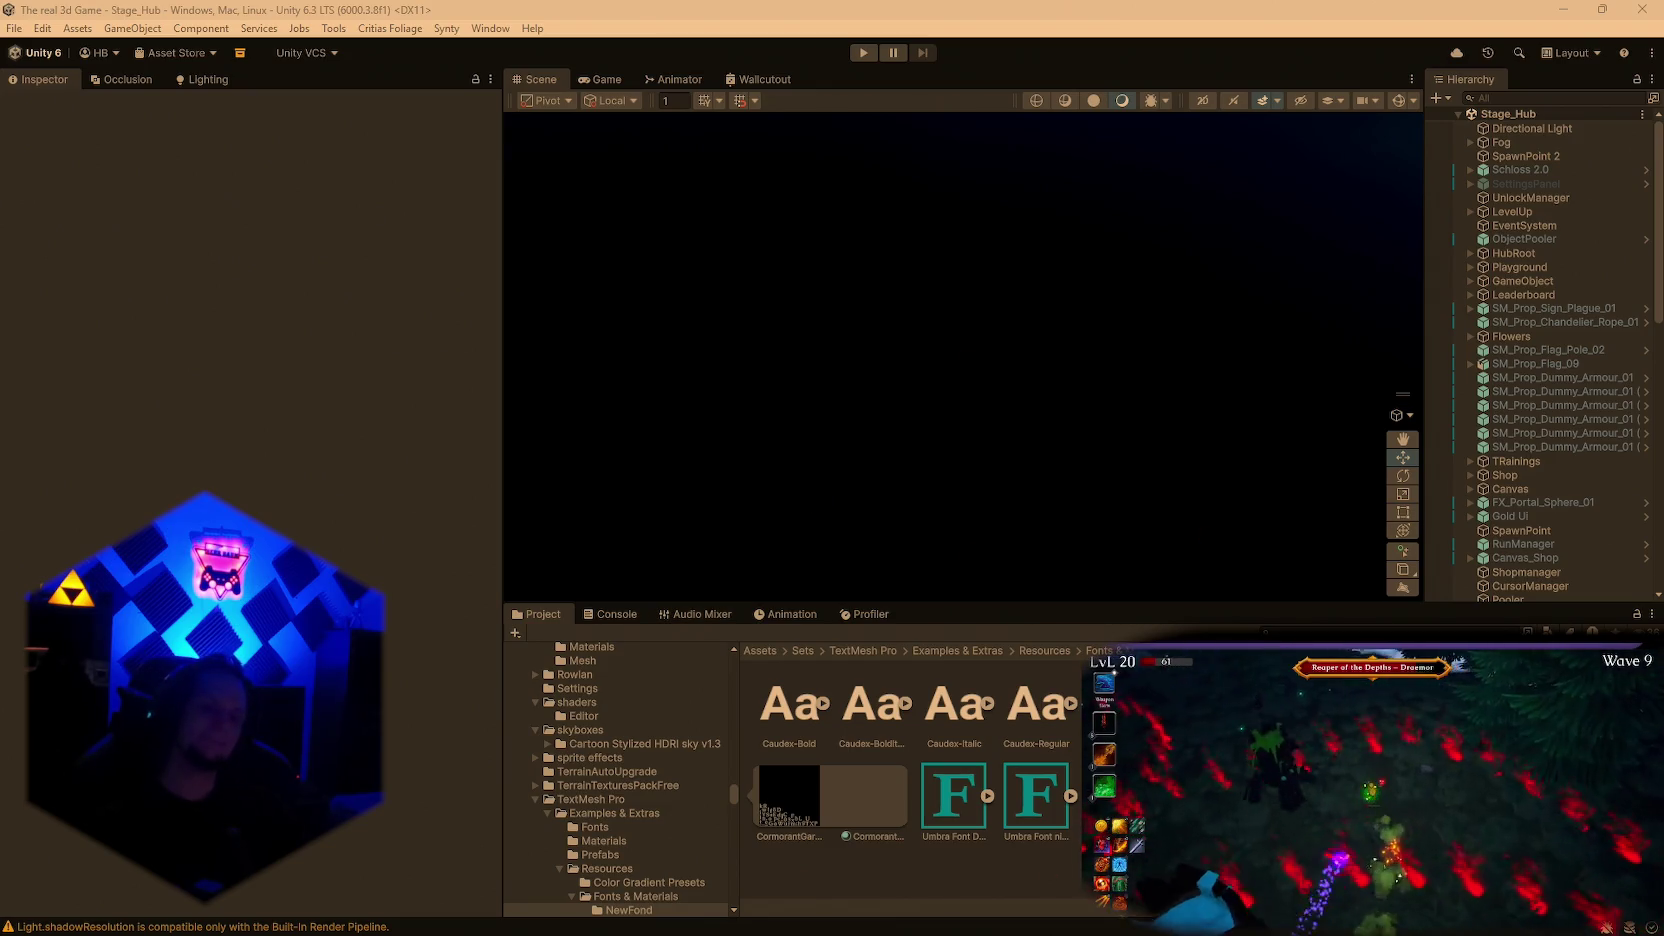
# Select and copy all of EnemyBase.cs and World DOTS.cs, then open Enemy Spawner Manager.cs
pyautogui.moveTo(800, 934)
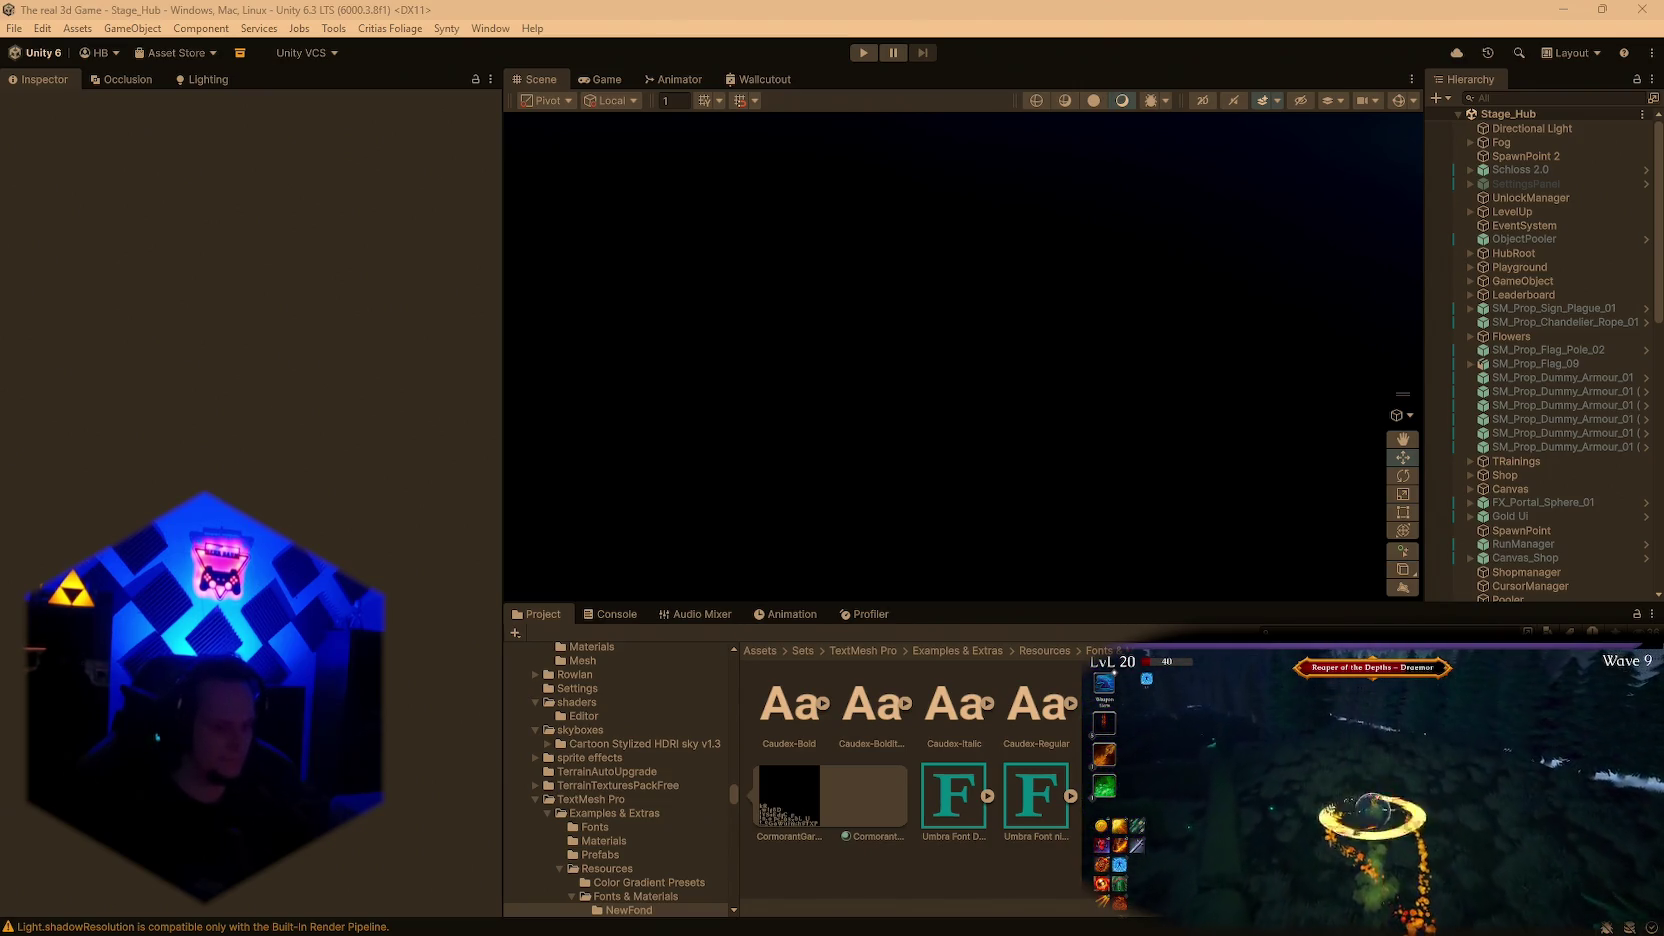
pyautogui.hotkey('alt', 'Tab')
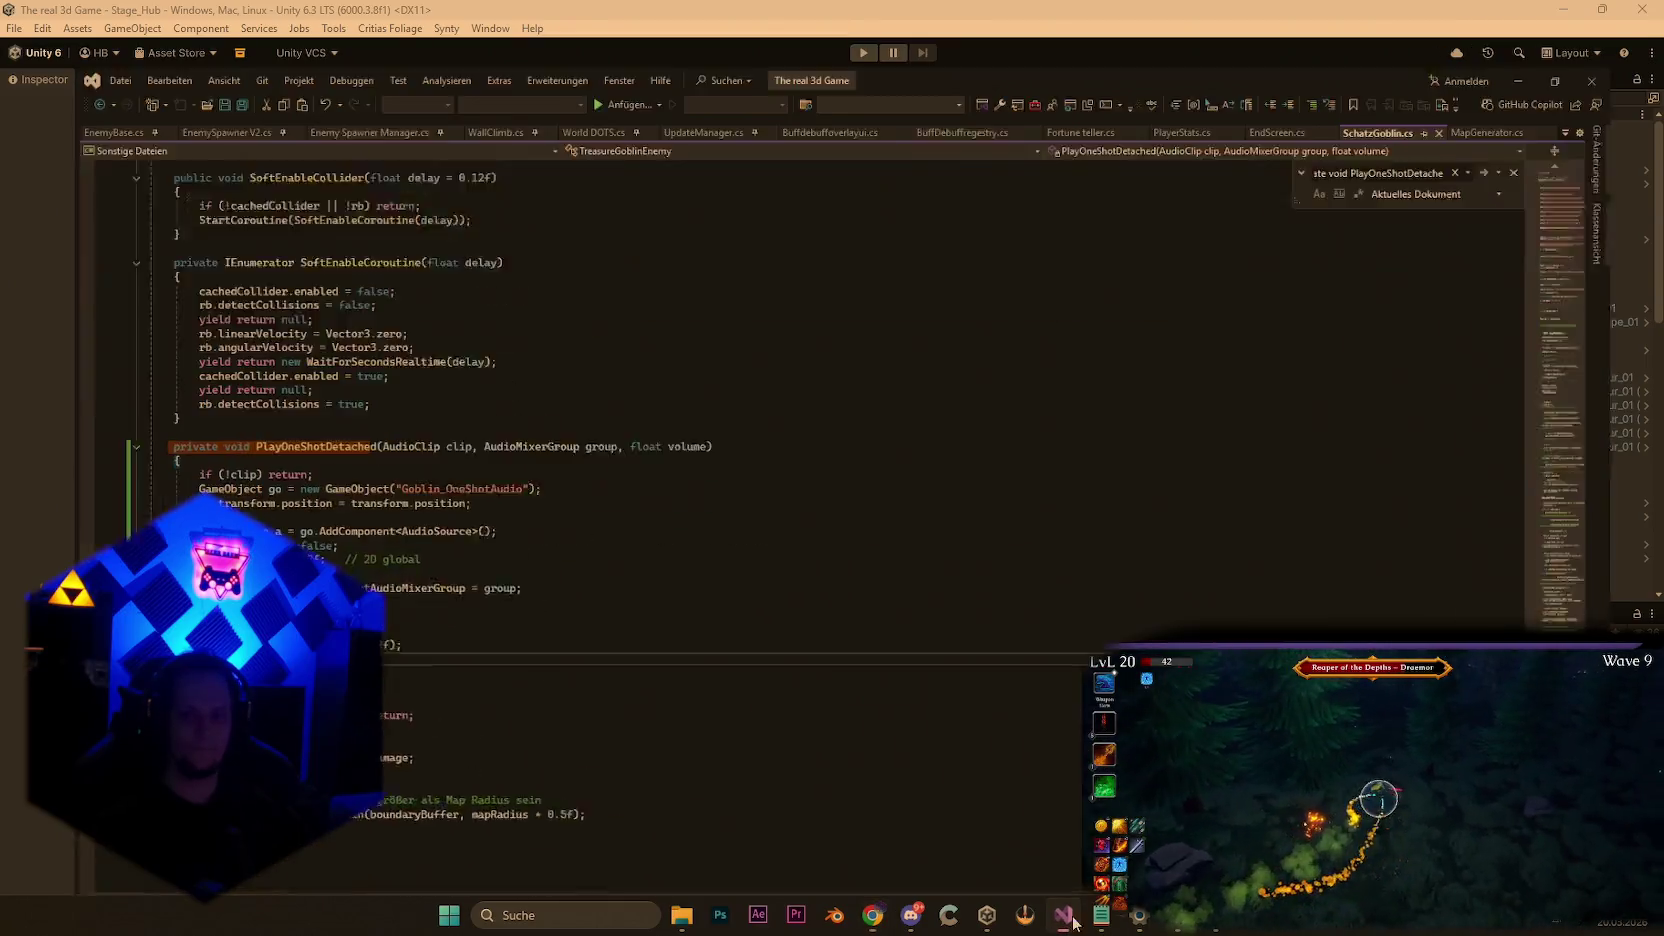
pyautogui.click(100, 77)
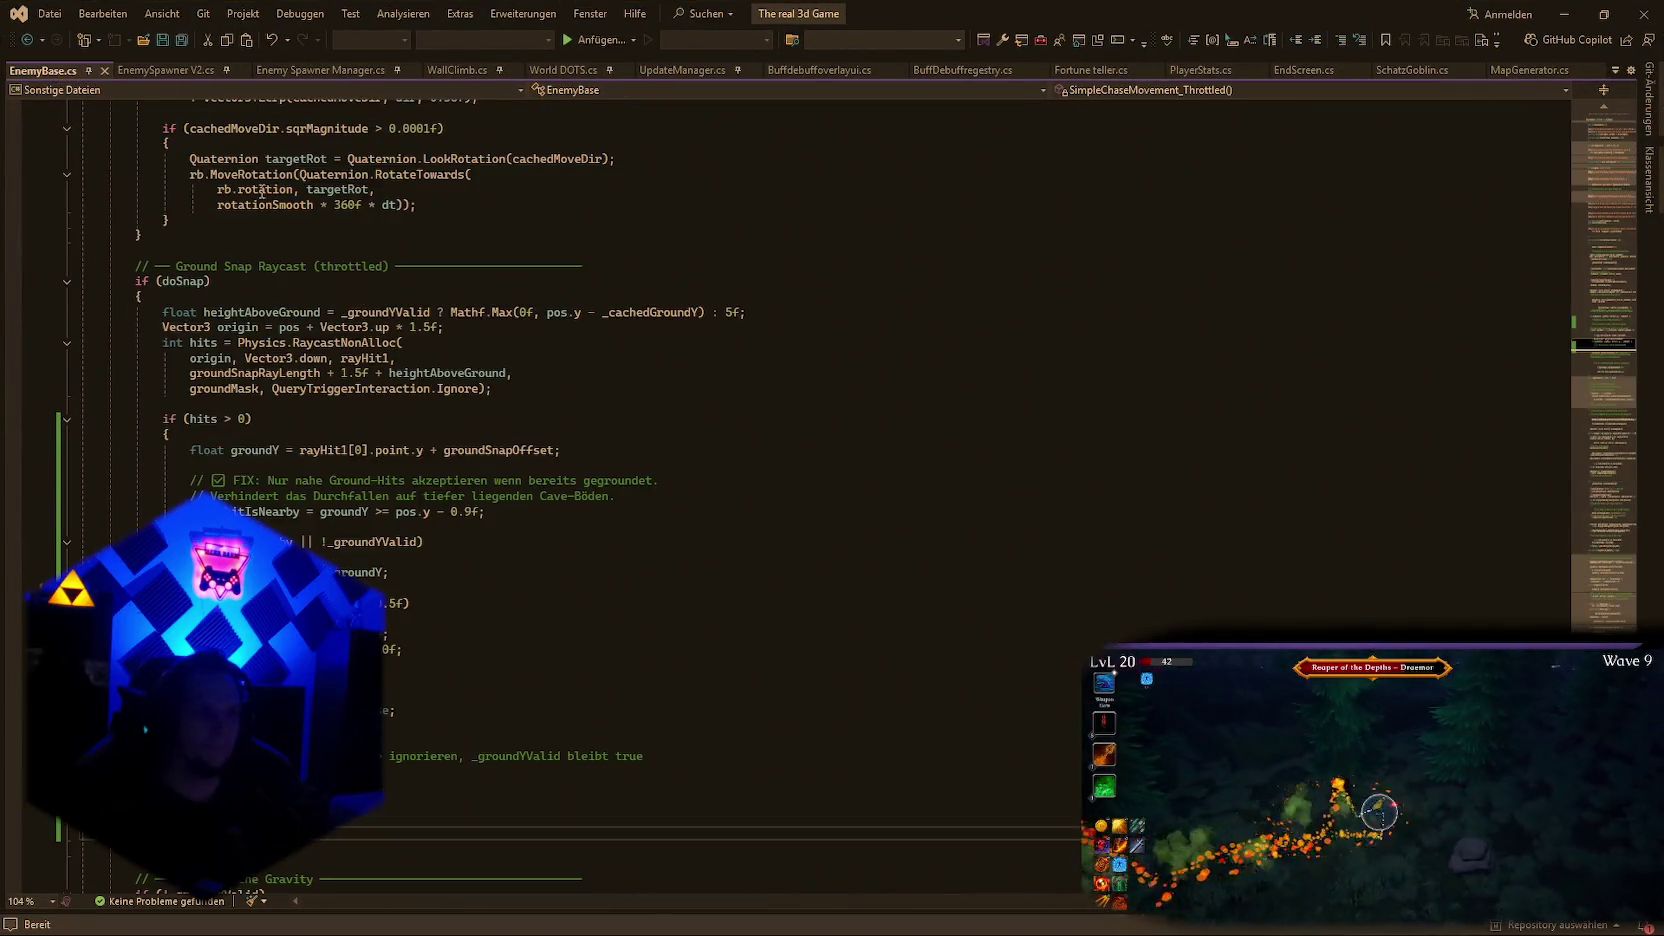
pyautogui.hotkey('ctrl', 'a')
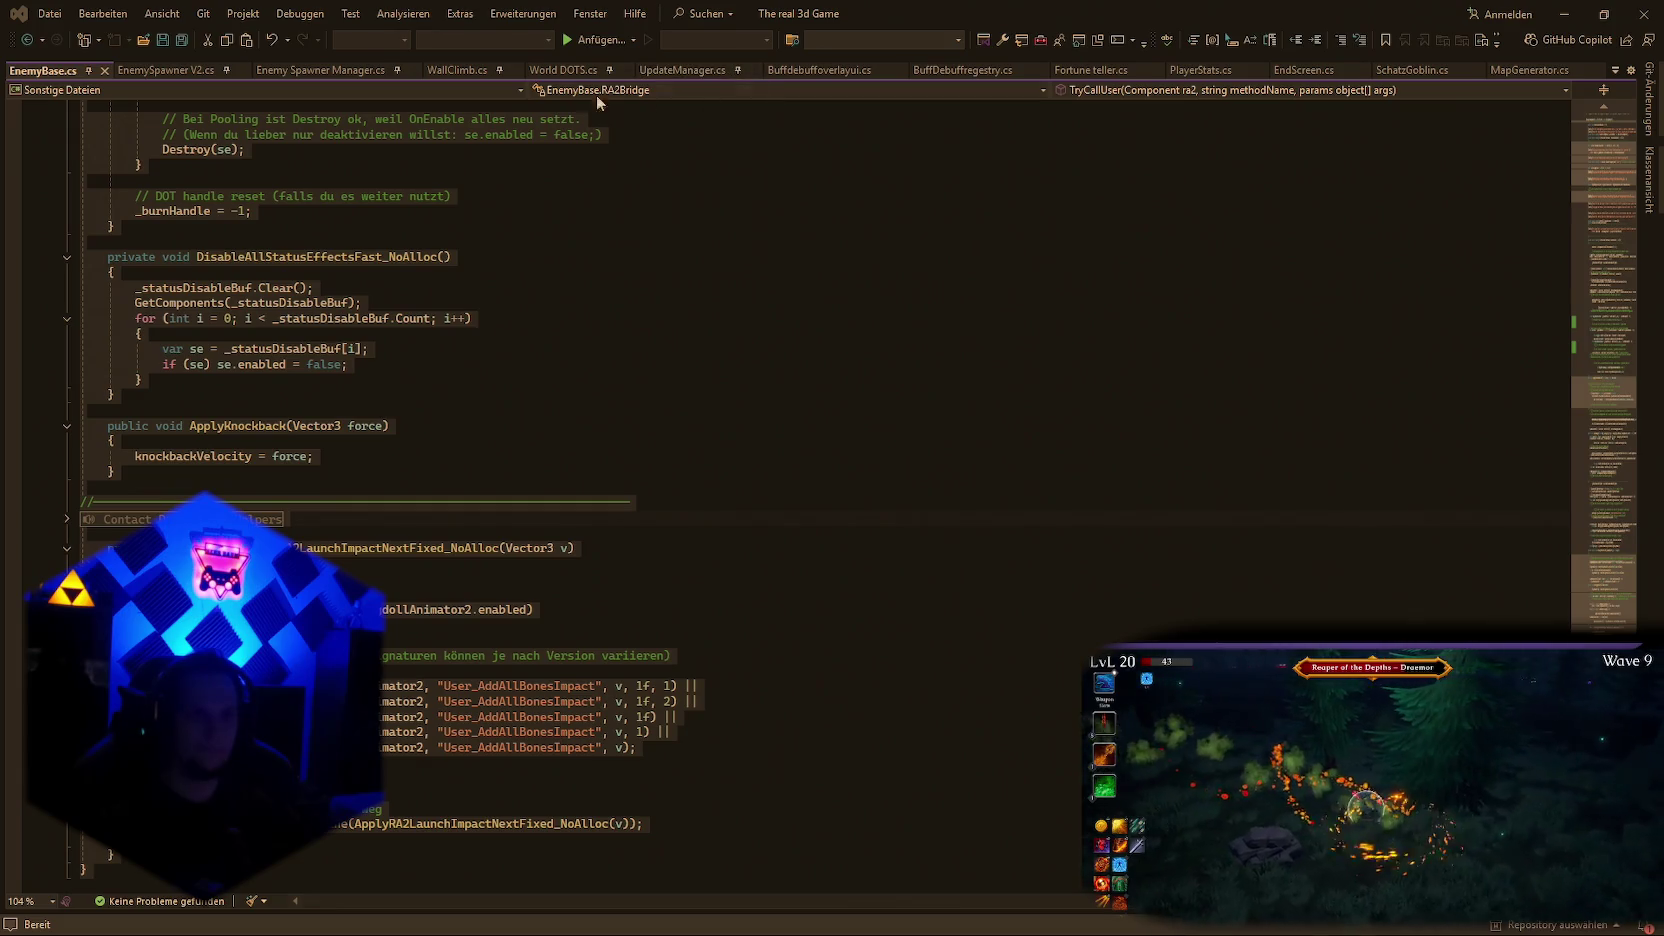
pyautogui.click(556, 70)
pyautogui.hotkey('ctrl', 'a')
pyautogui.hotkey('alt', 'Tab')
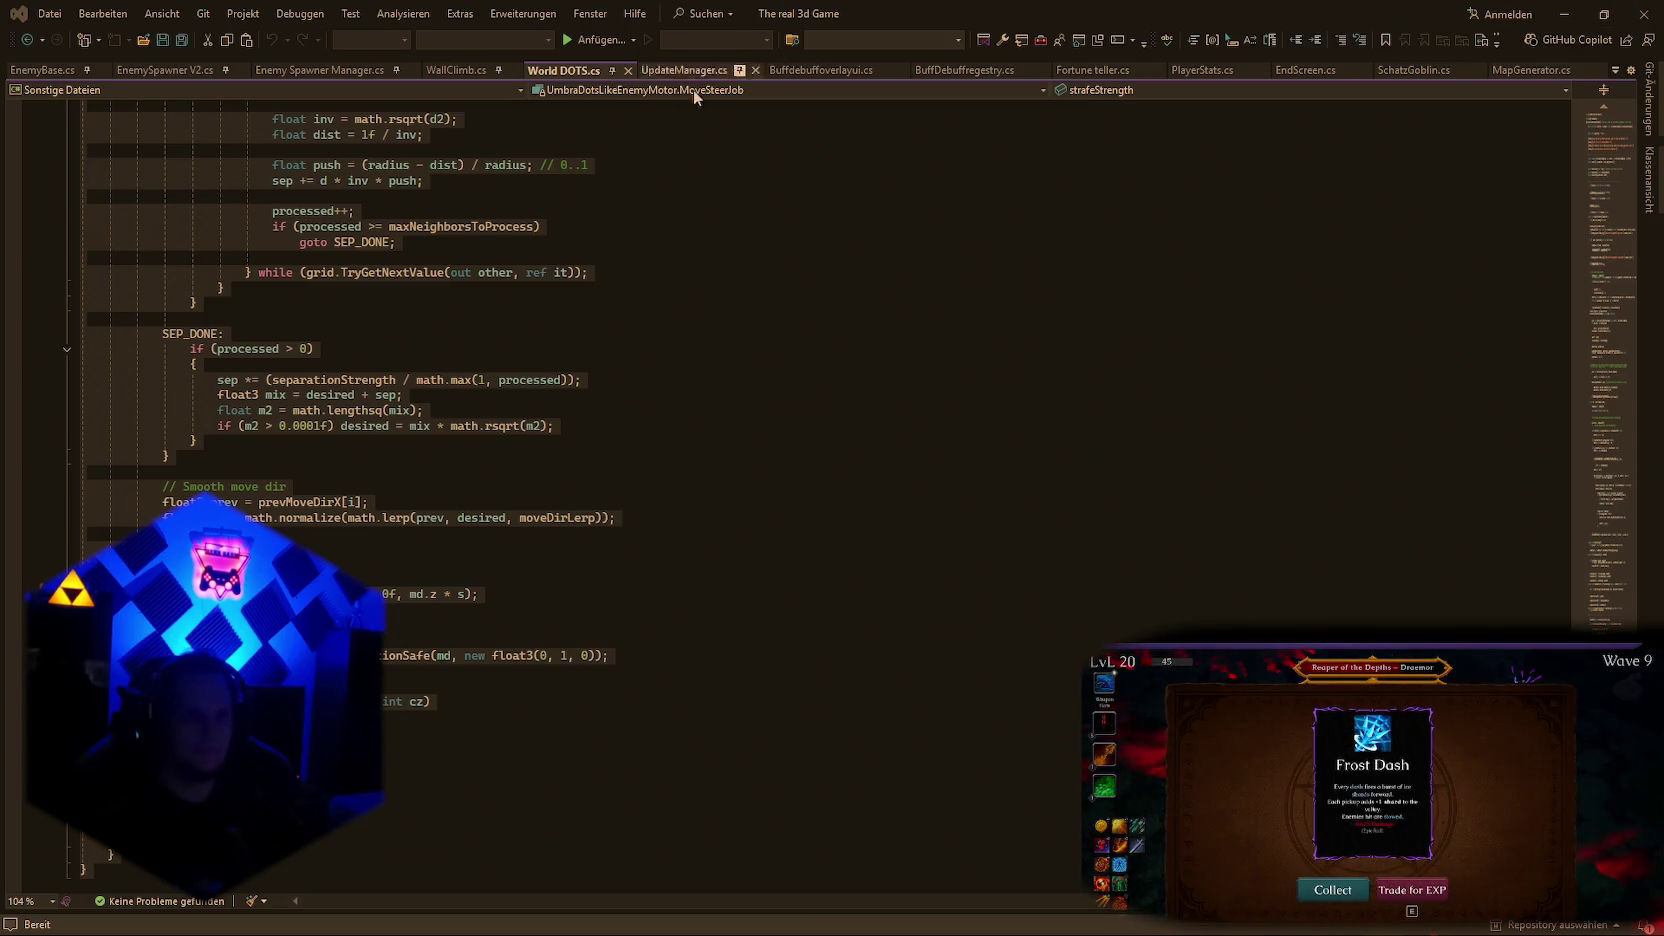
pyautogui.click(331, 76)
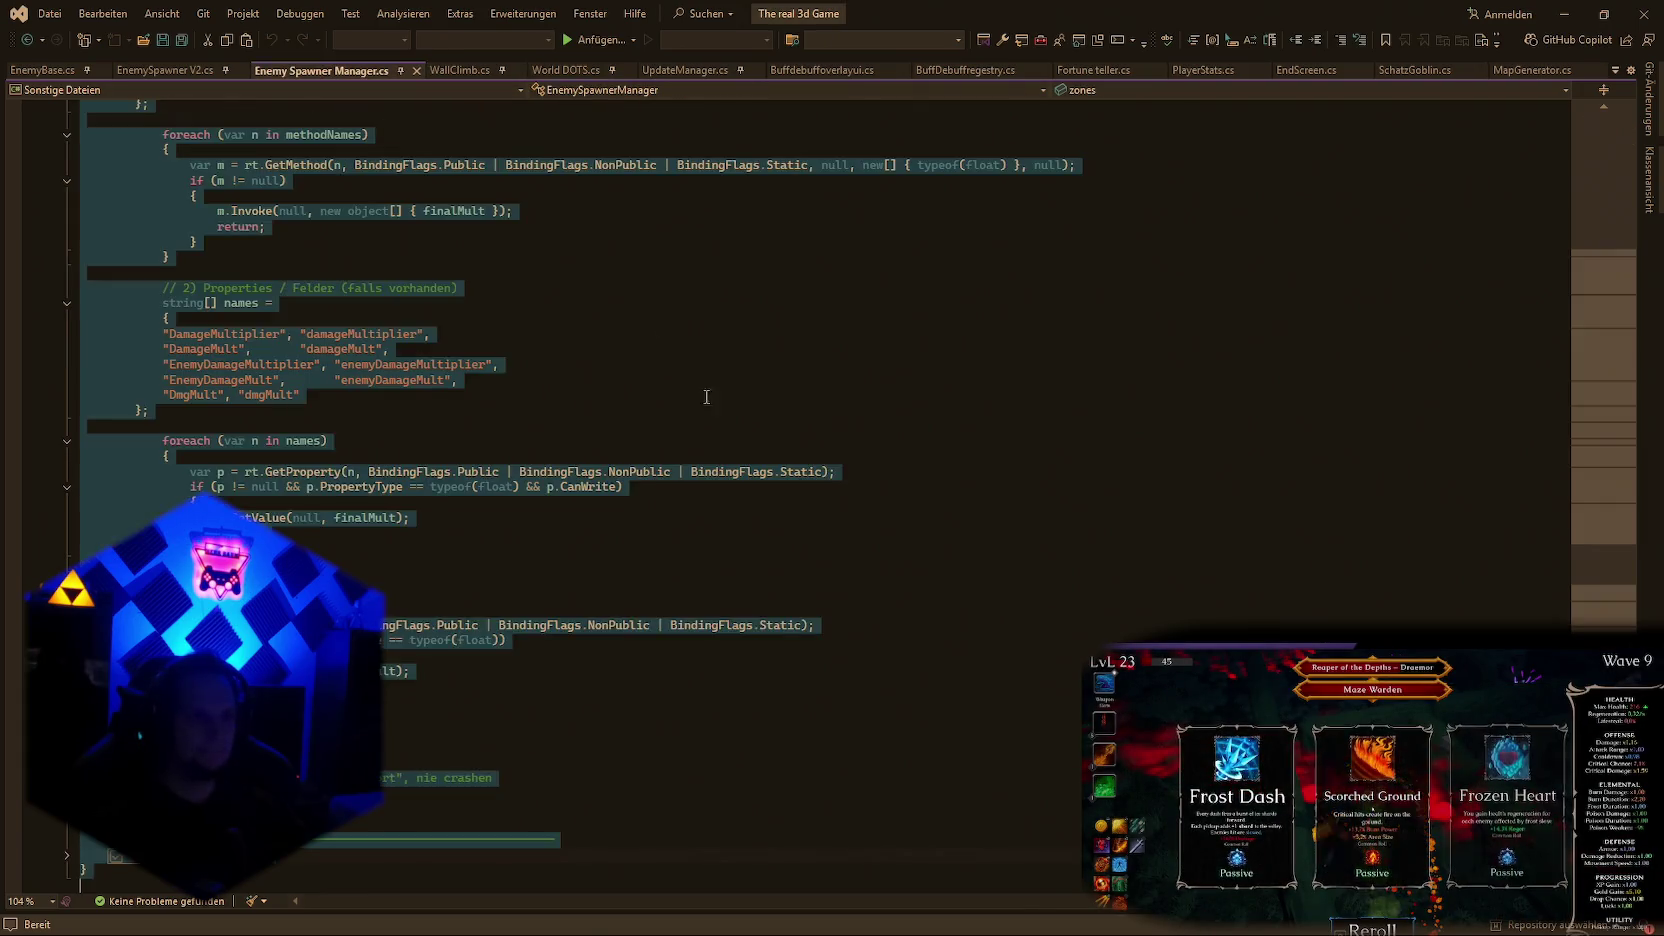
# Back in the running game, pick the Frost Dash and Predator's Eye upgrades
pyautogui.hotkey('alt', 'Tab')
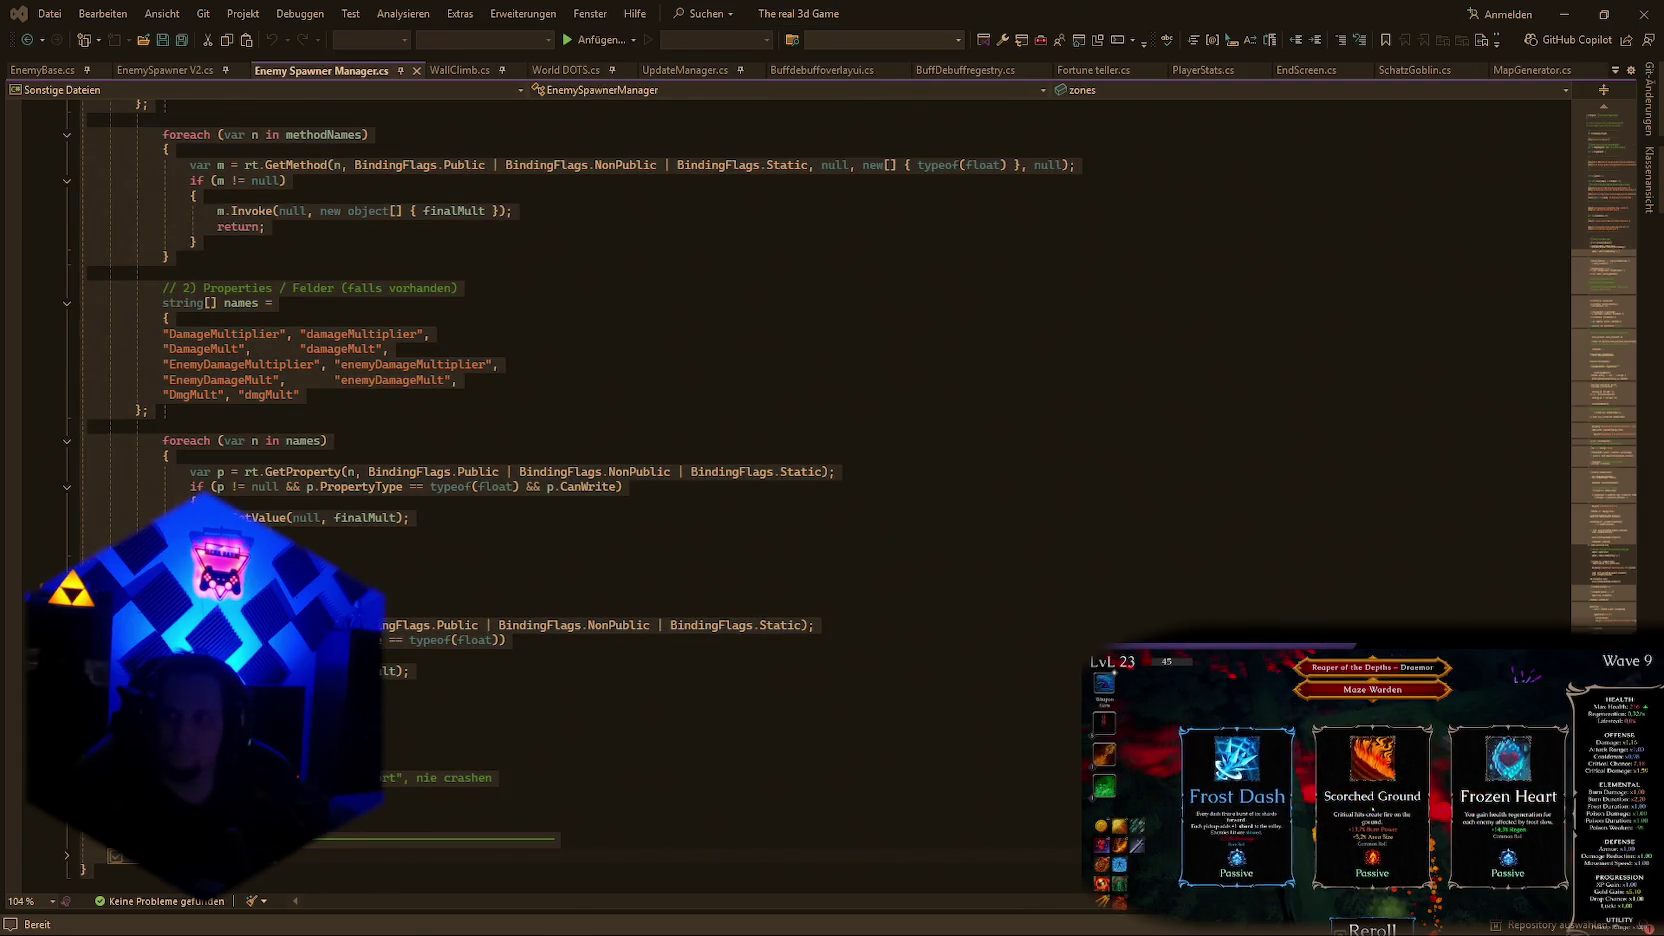
pyautogui.press('Return')
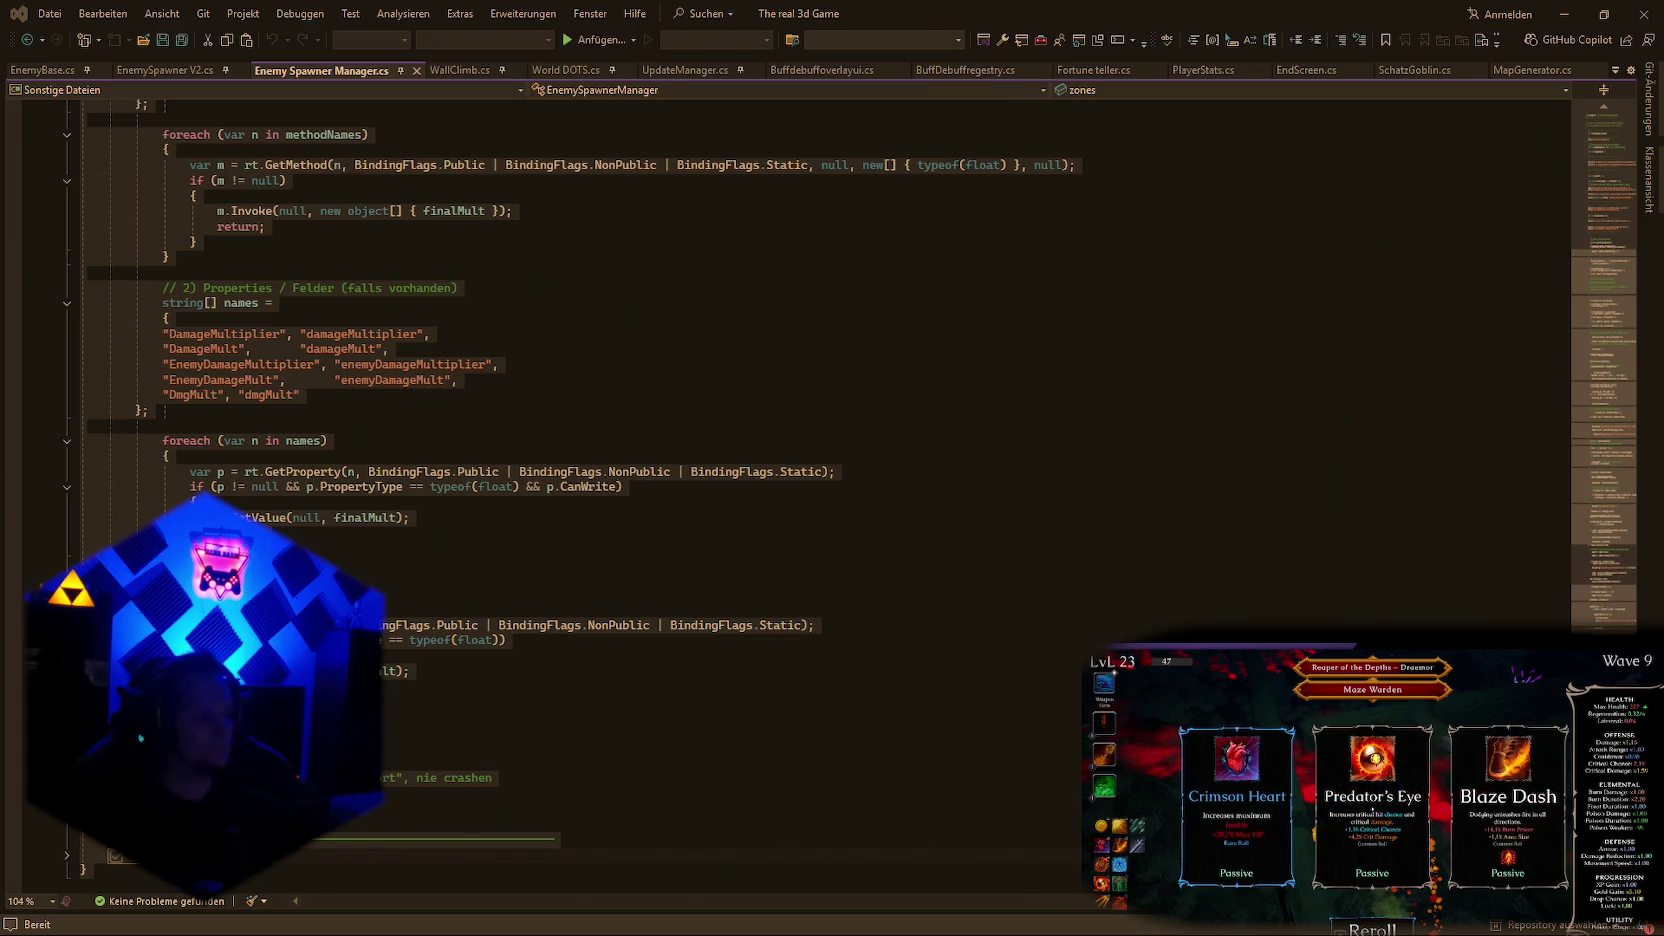
pyautogui.press('e')
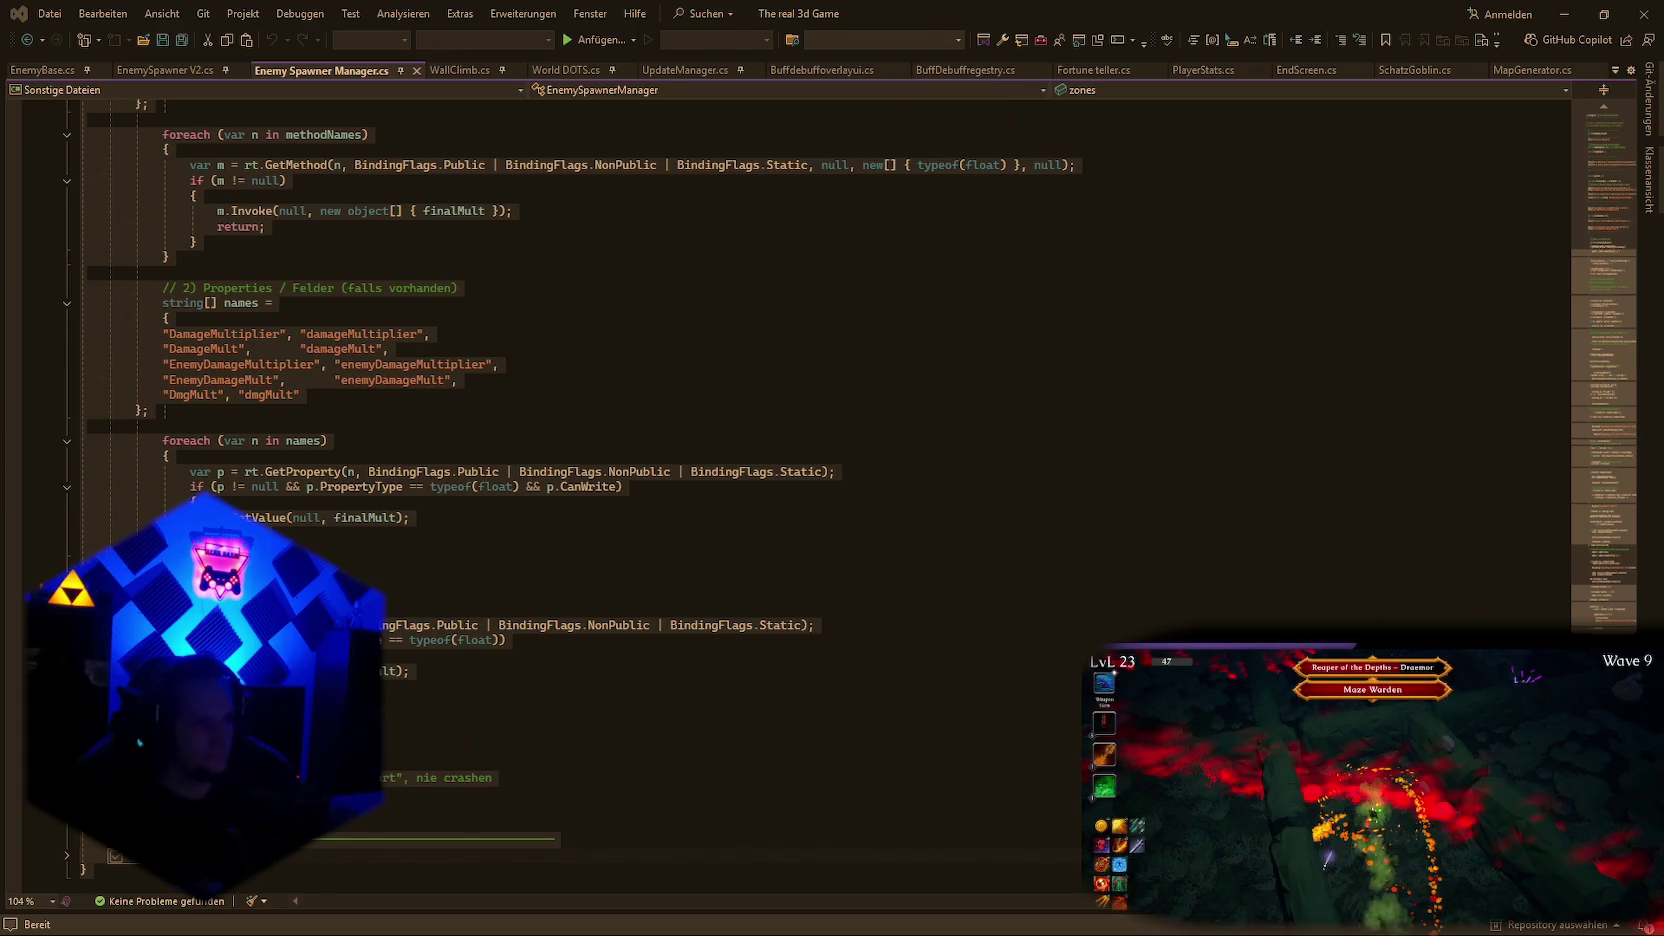
pyautogui.press('e')
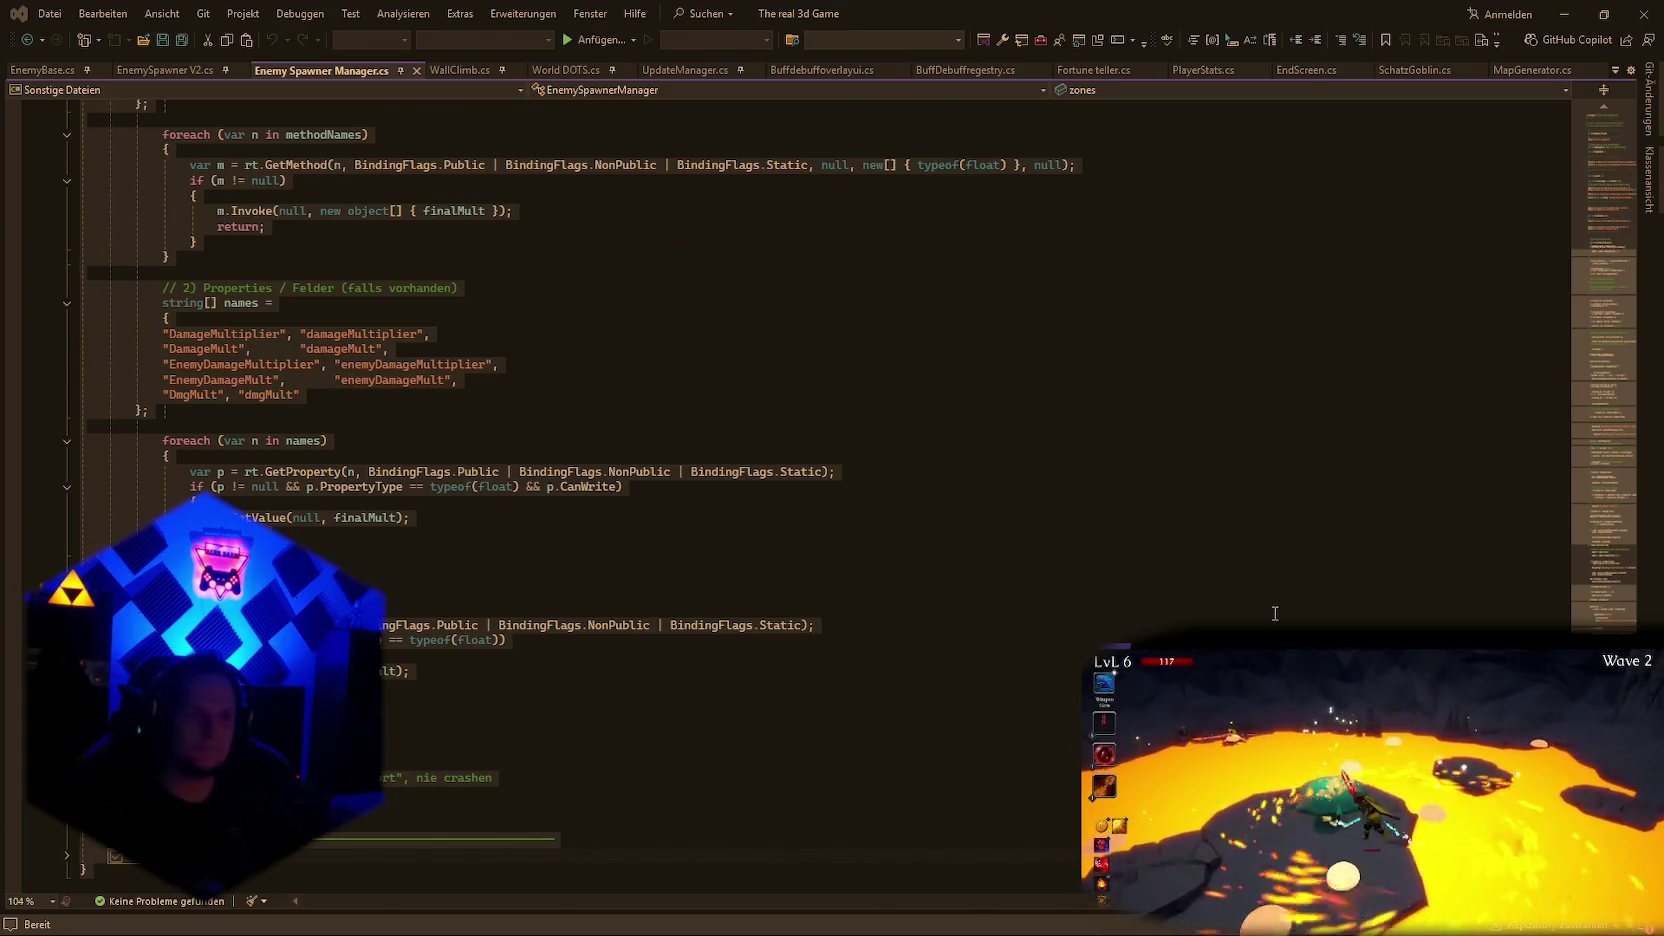
# In World DOTS.cs, replace the floating-enemy else block with always-on gravity code and save
pyautogui.click(820, 625)
pyautogui.click(566, 69)
pyautogui.hotkey('ctrl', 'f')
pyautogui.write('// Floating oder zu hoch → Gravity')
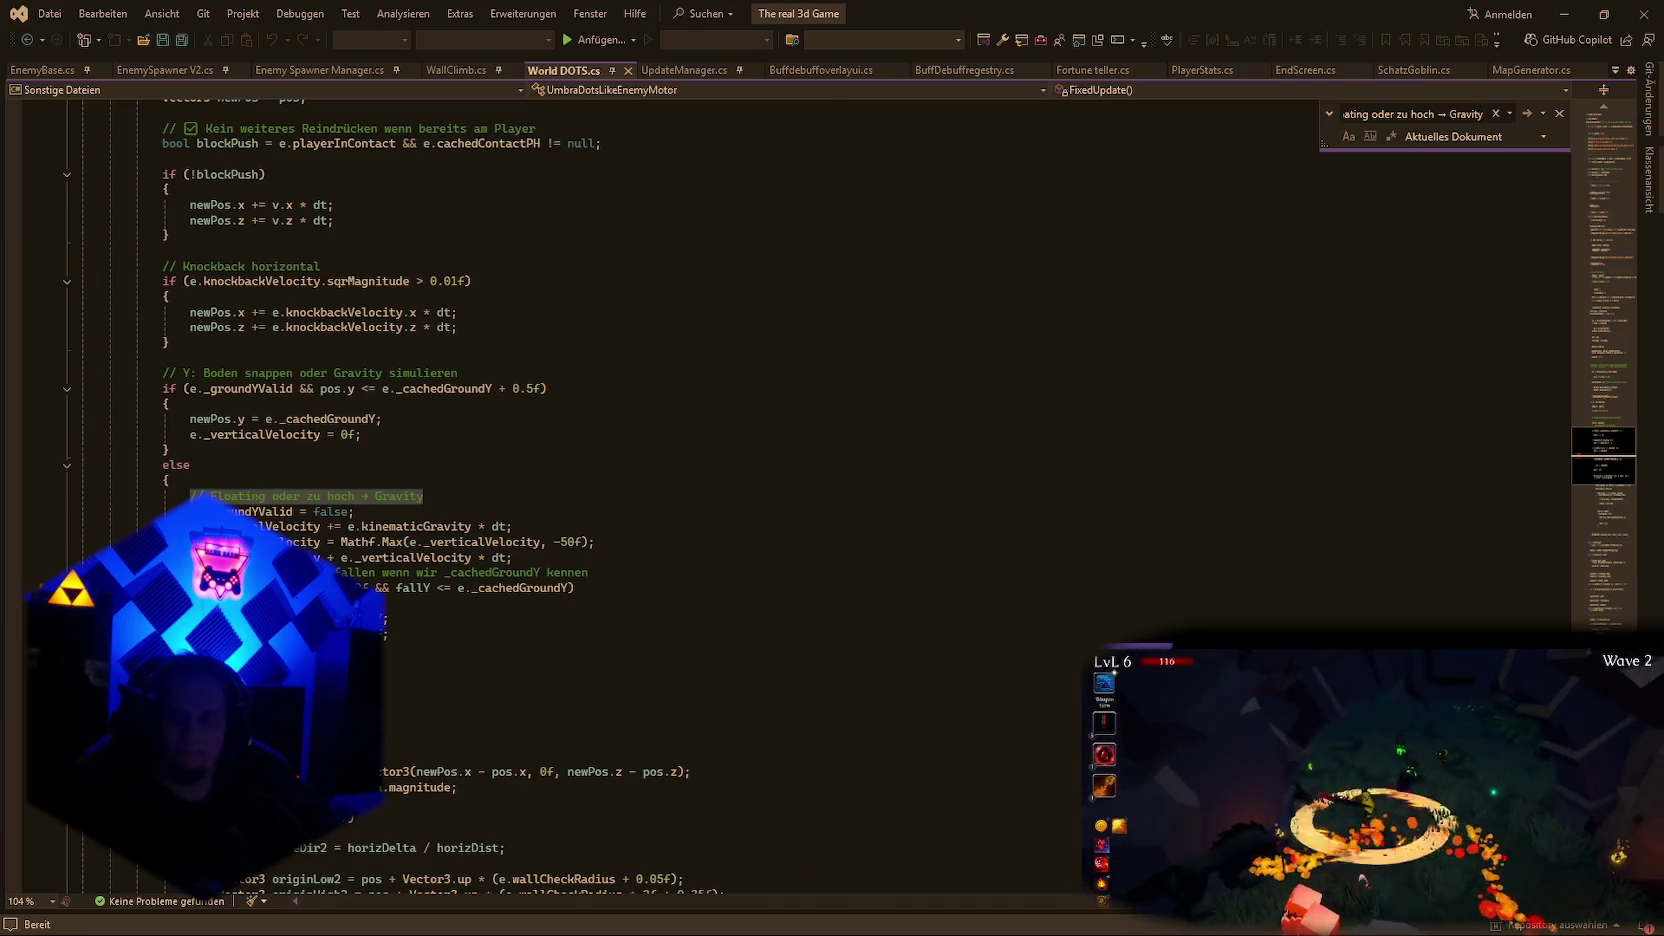
pyautogui.hotkey('alt', 'Tab')
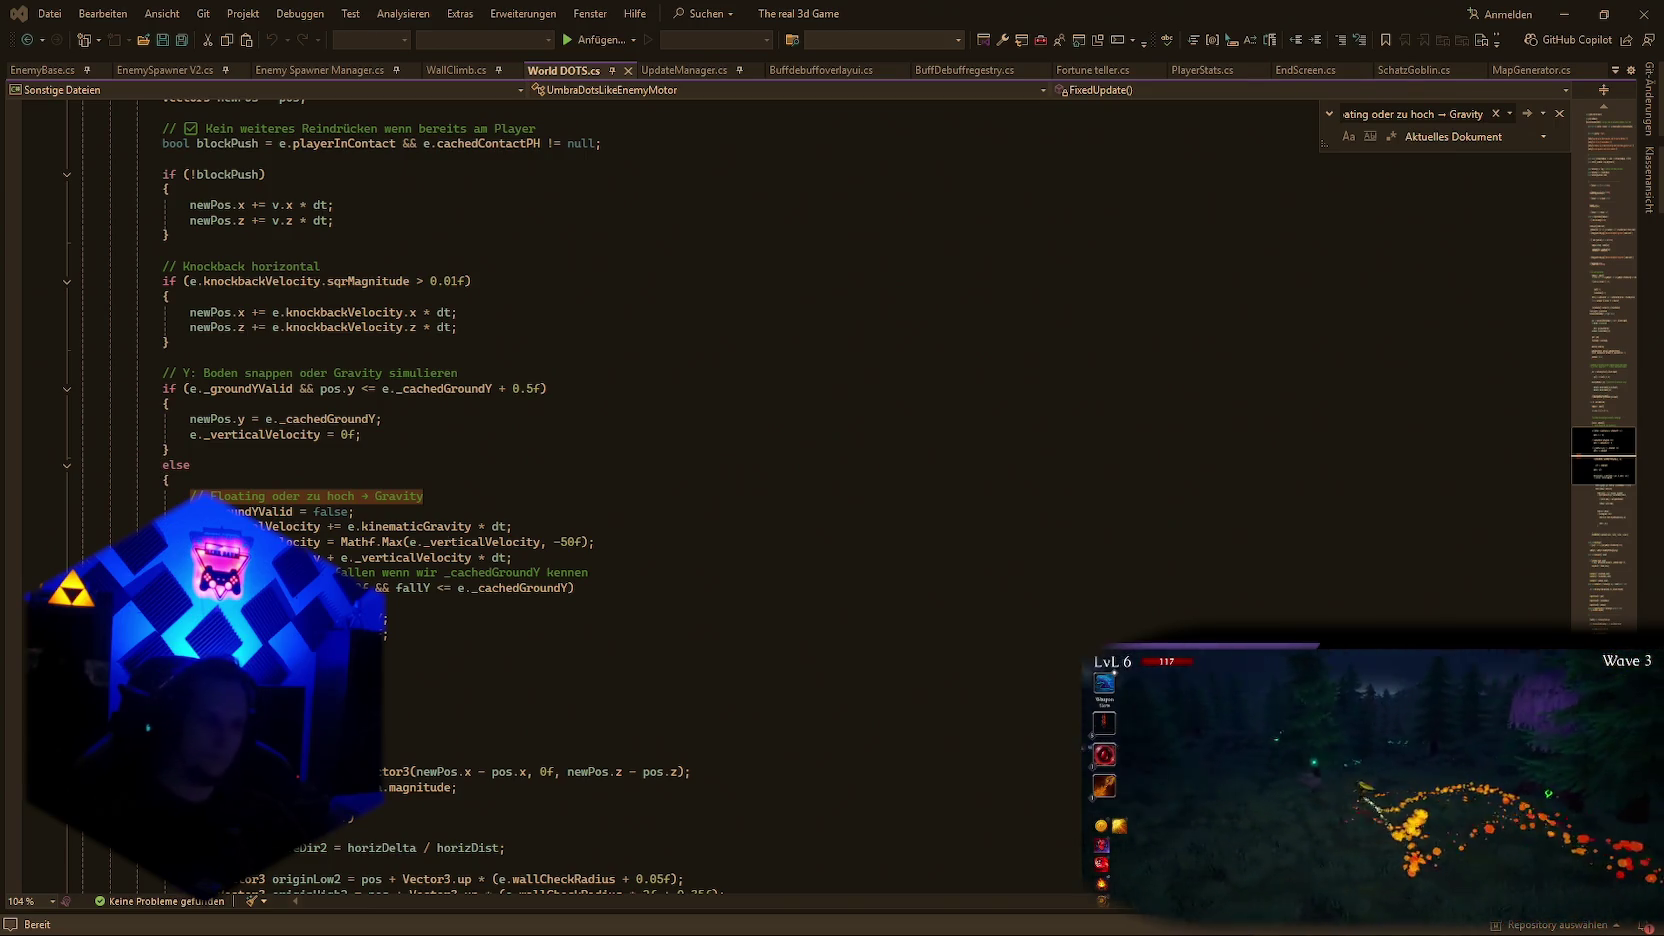
pyautogui.moveTo(395, 636)
pyautogui.mouseDown()
pyautogui.moveTo(340, 572)
pyautogui.moveTo(165, 472)
pyautogui.mouseUp()
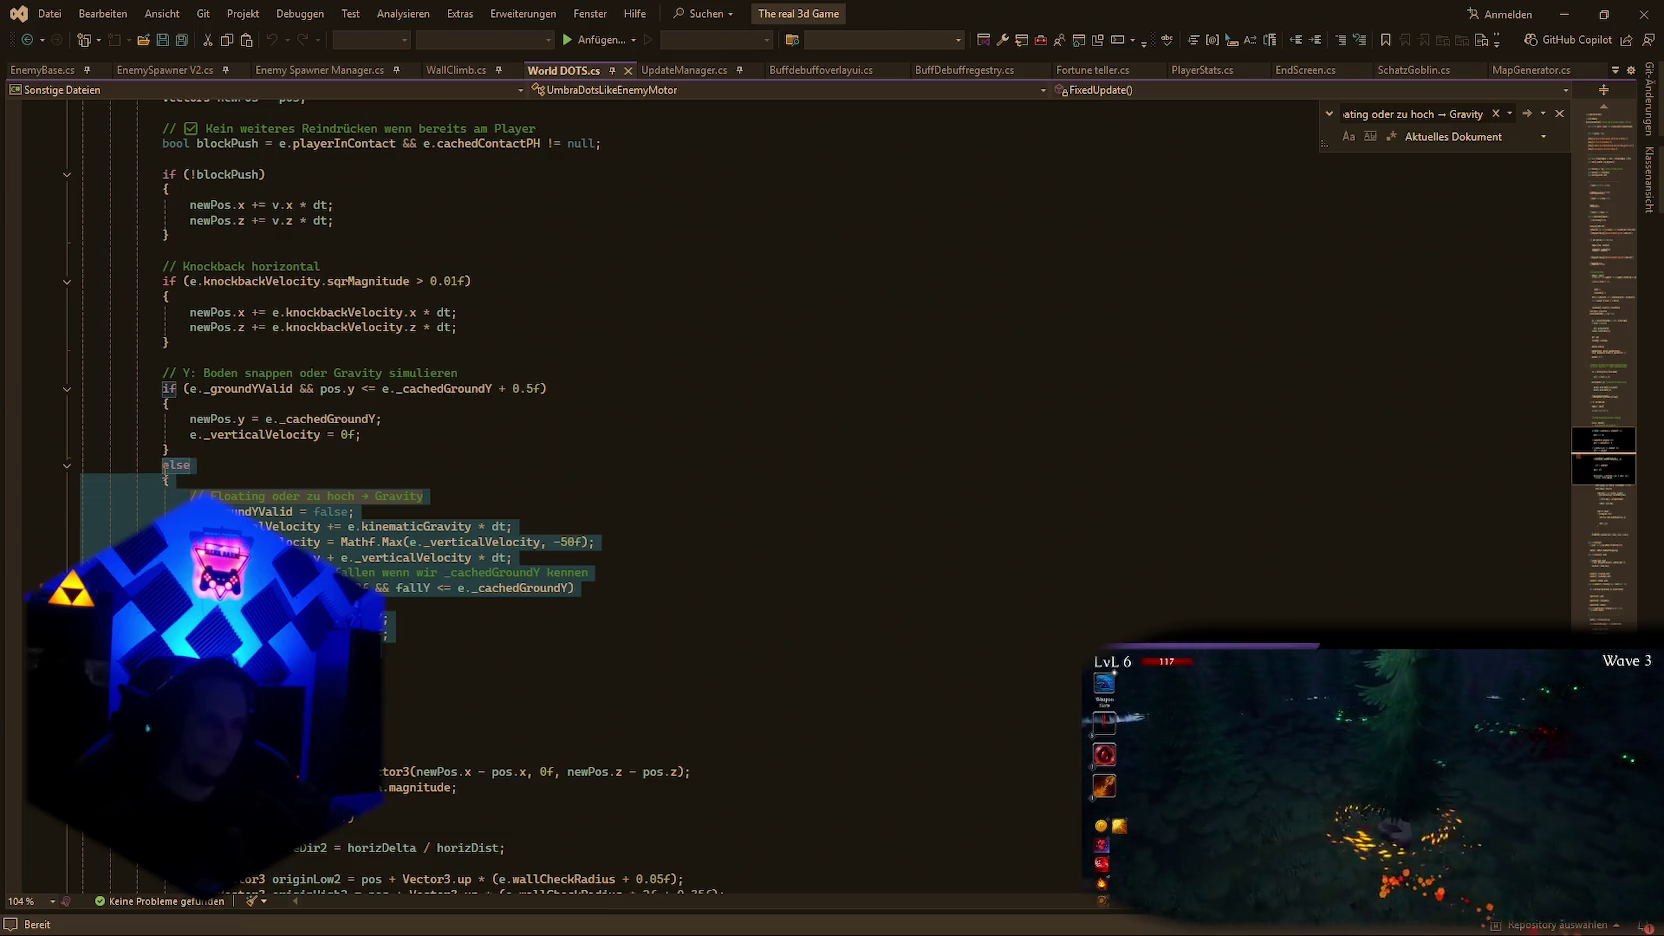
pyautogui.hotkey('ctrl', 'v')
pyautogui.hotkey('ctrl', 's')
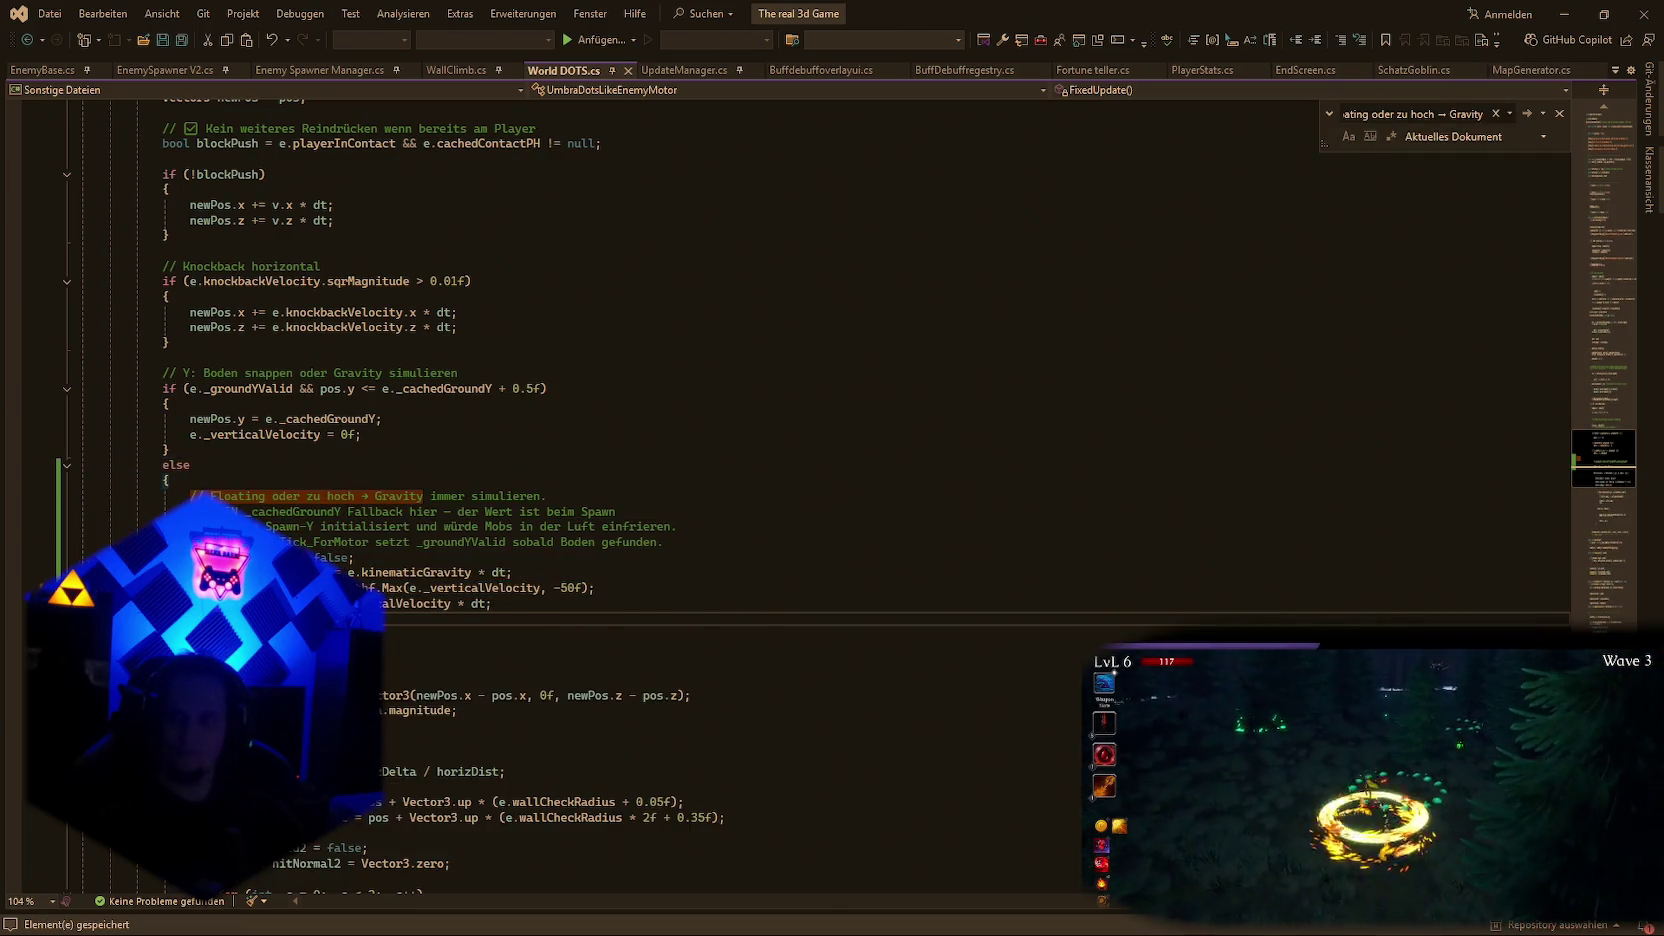
# In EnemyBase.cs, replace the 5f heightAboveGround line with the 50f-or-higher range fix and save
pyautogui.hotkey('alt', 'Tab')
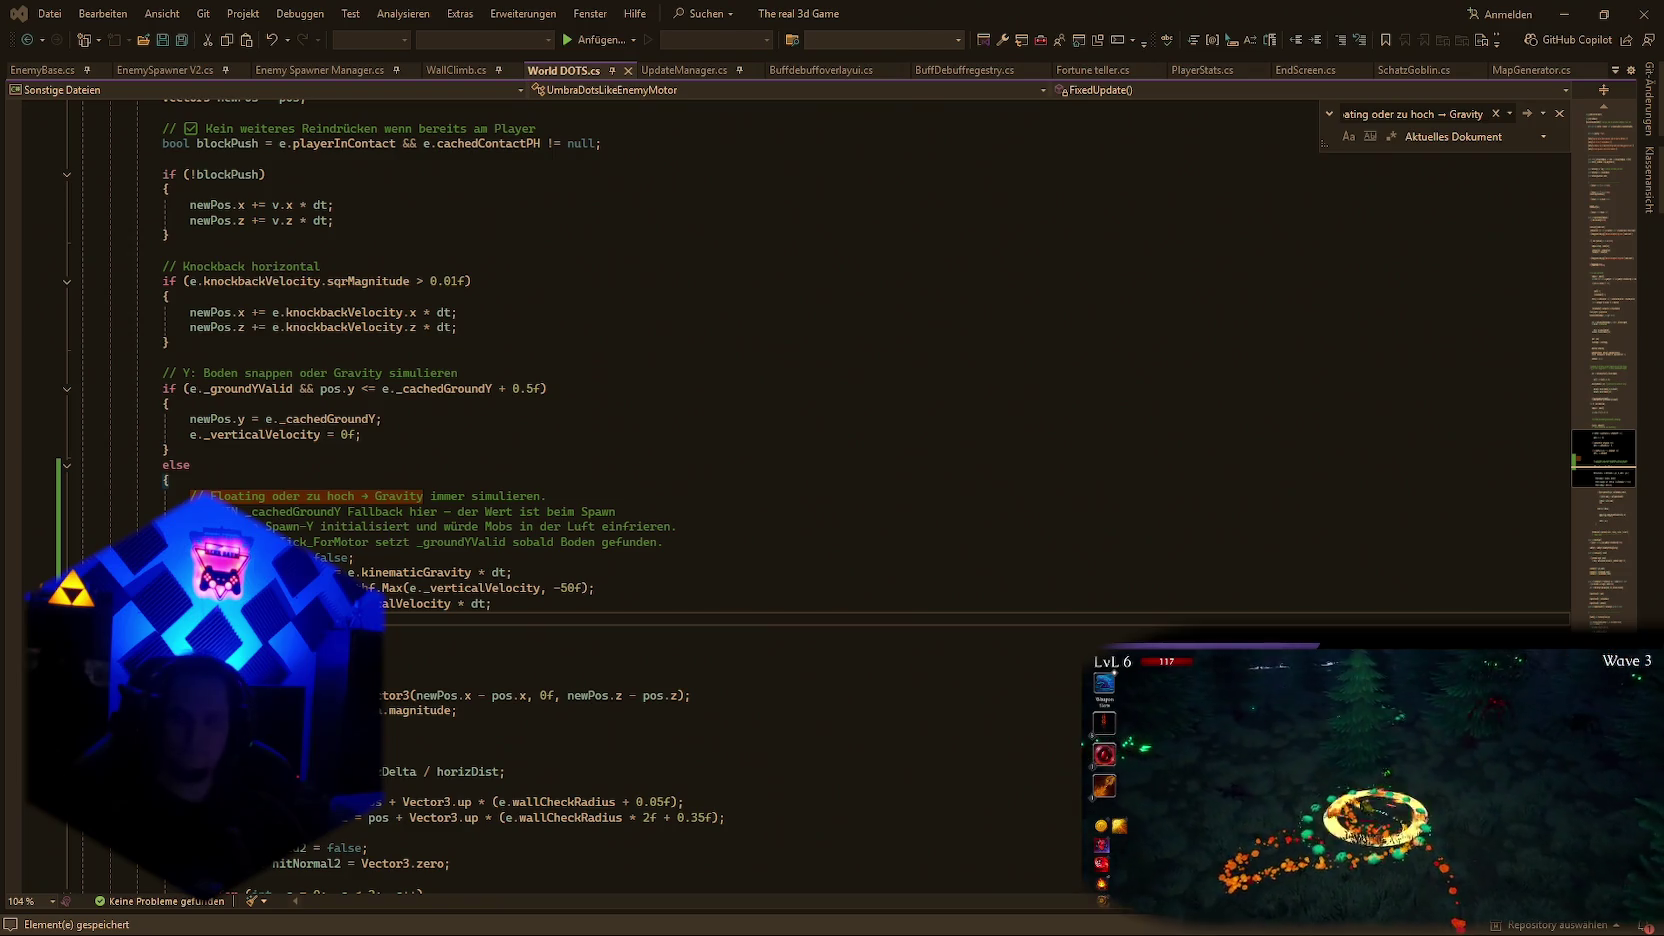
pyautogui.click(42, 70)
pyautogui.hotkey('ctrl', 'f')
pyautogui.hotkey('ctrl', 'v')
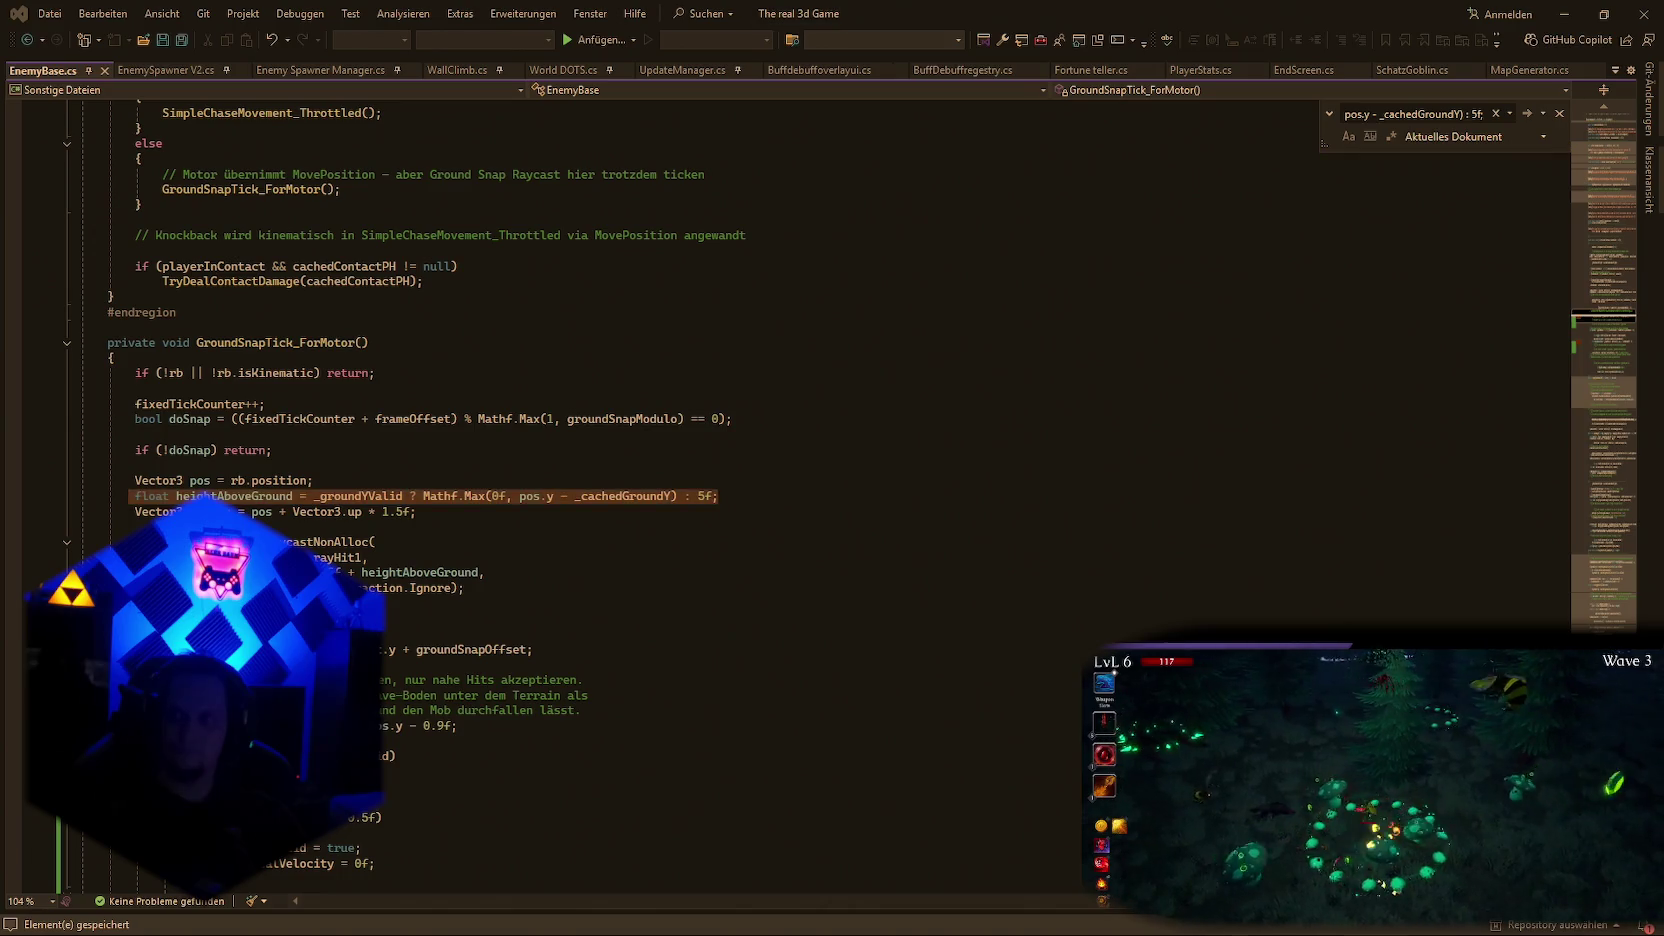
pyautogui.moveTo(718, 496)
pyautogui.mouseDown()
pyautogui.moveTo(155, 481)
pyautogui.moveTo(133, 496)
pyautogui.mouseUp()
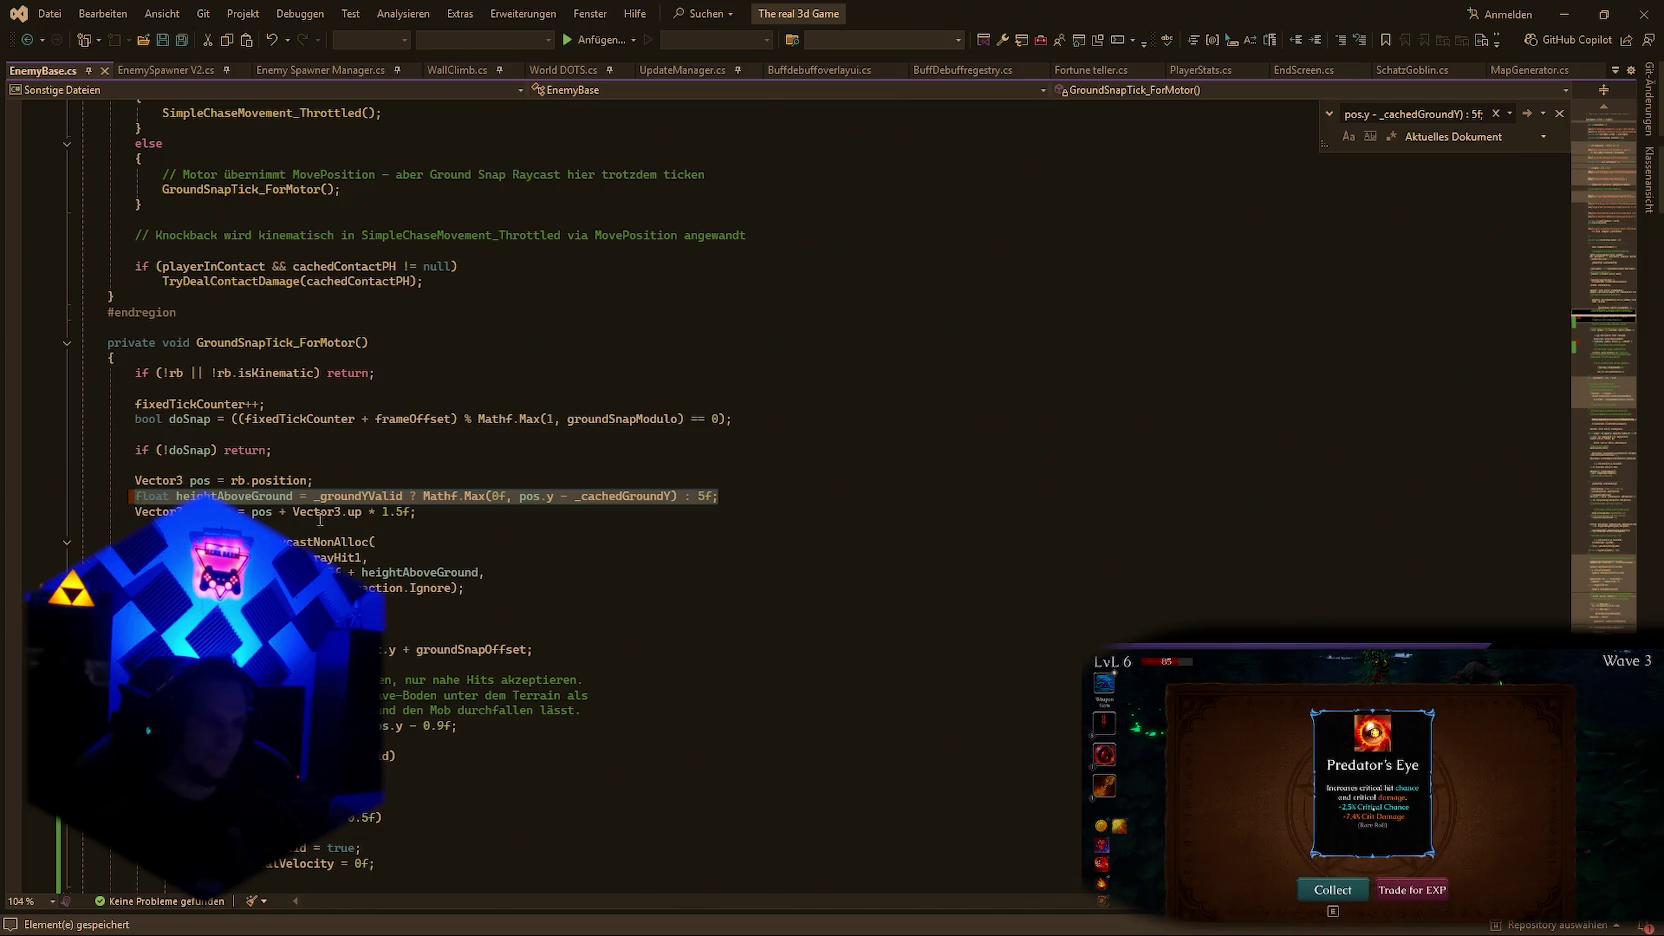
pyautogui.hotkey('ctrl', 'v')
pyautogui.hotkey('ctrl', 's')
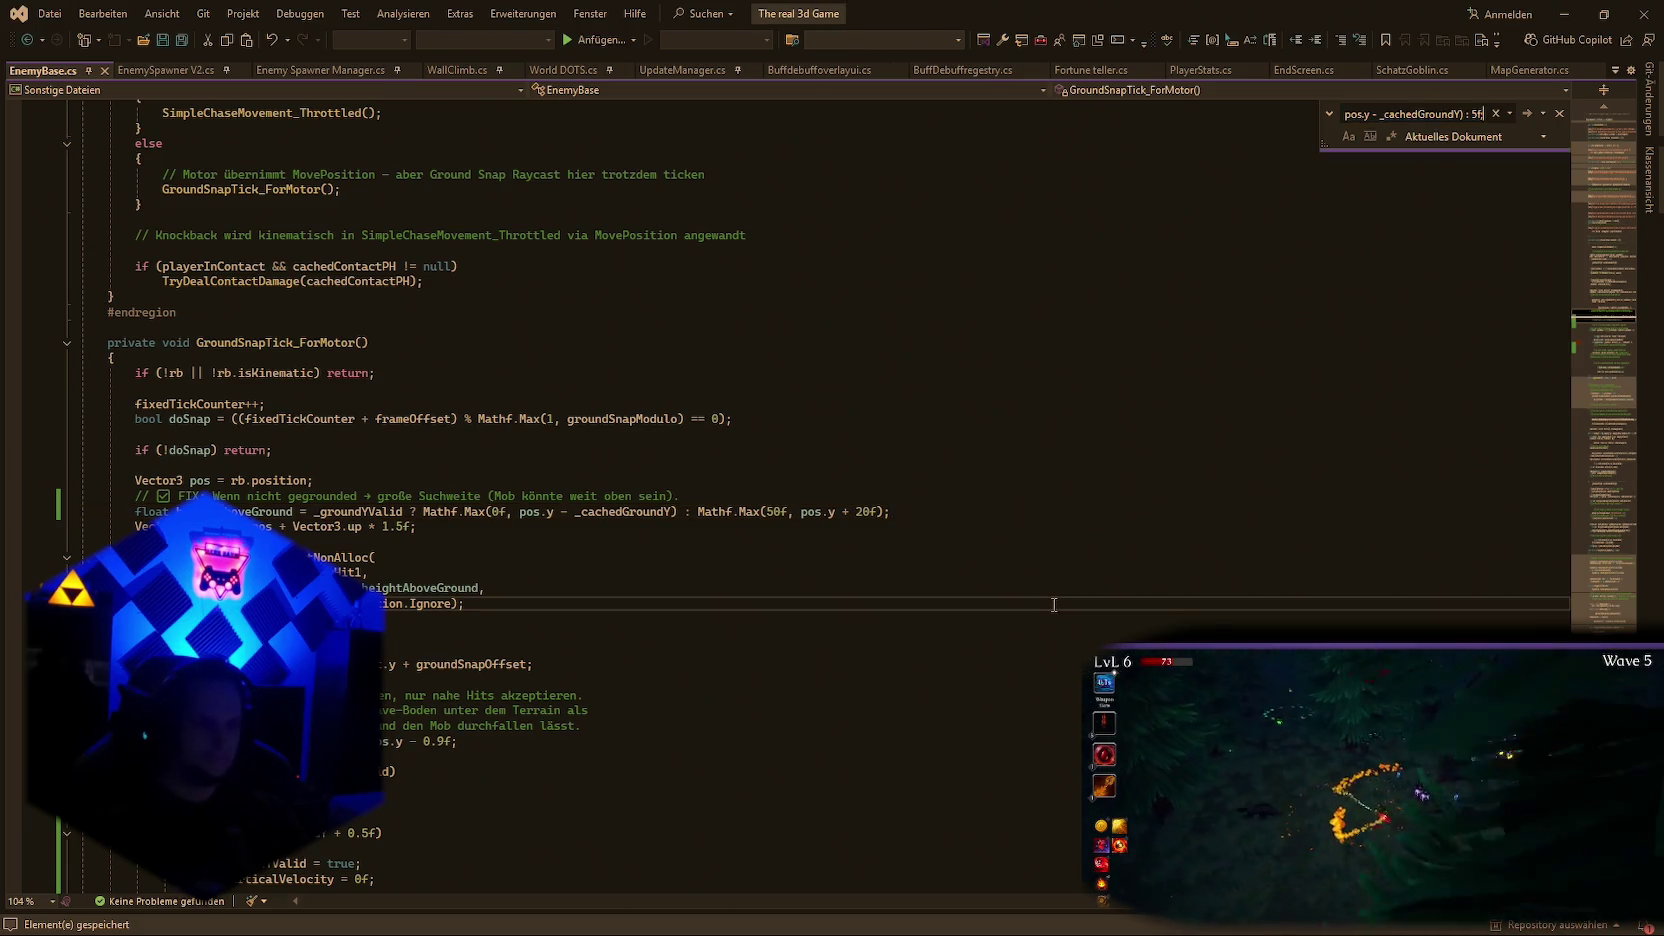
# Apply the same wider-range fix to the second heightAboveGround line, save, and minimize Visual Studio
pyautogui.press('Return')
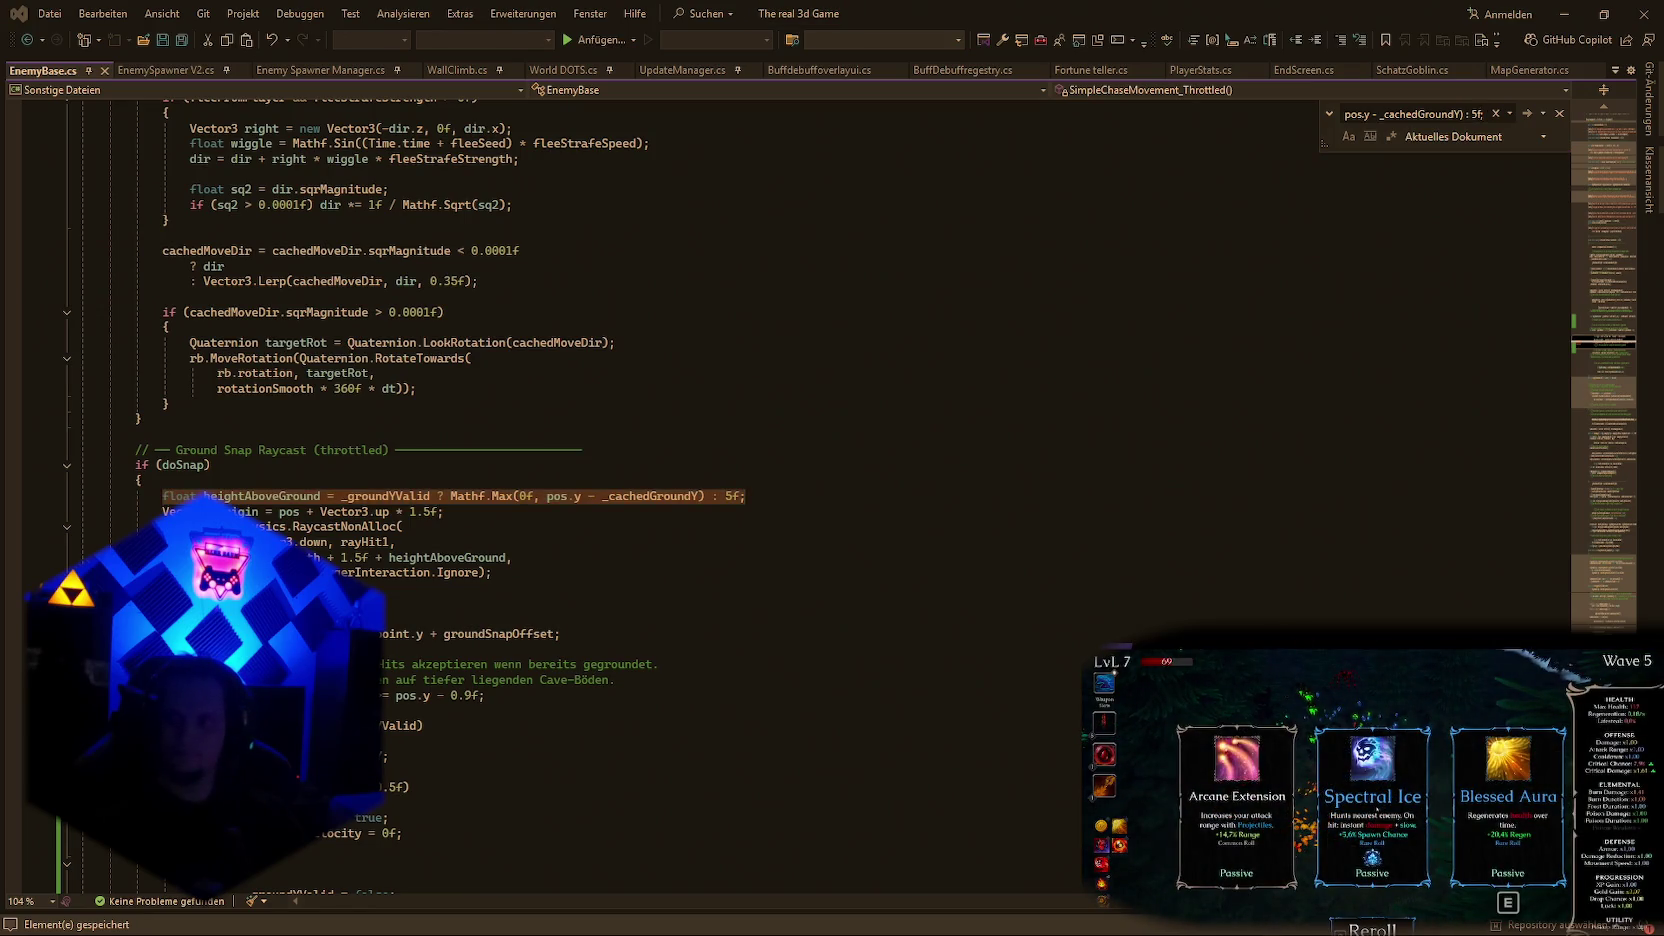
pyautogui.moveTo(757, 494); pyautogui.dragTo(163, 496)
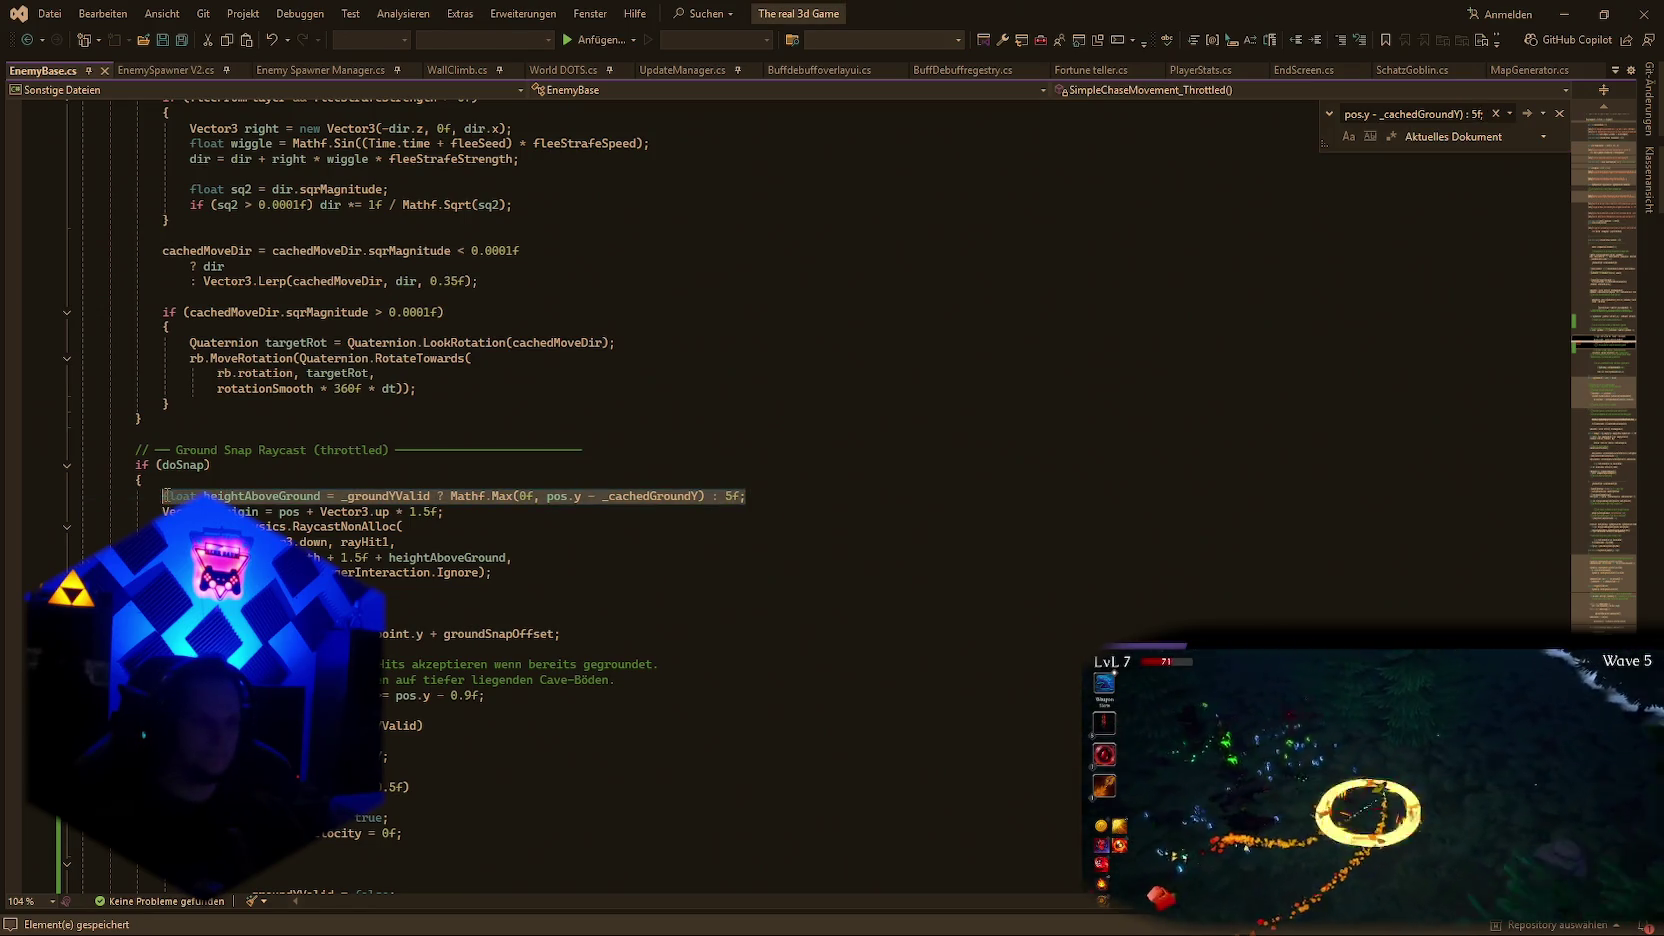
pyautogui.hotkey('ctrl', 'v')
pyautogui.hotkey('ctrl', 's')
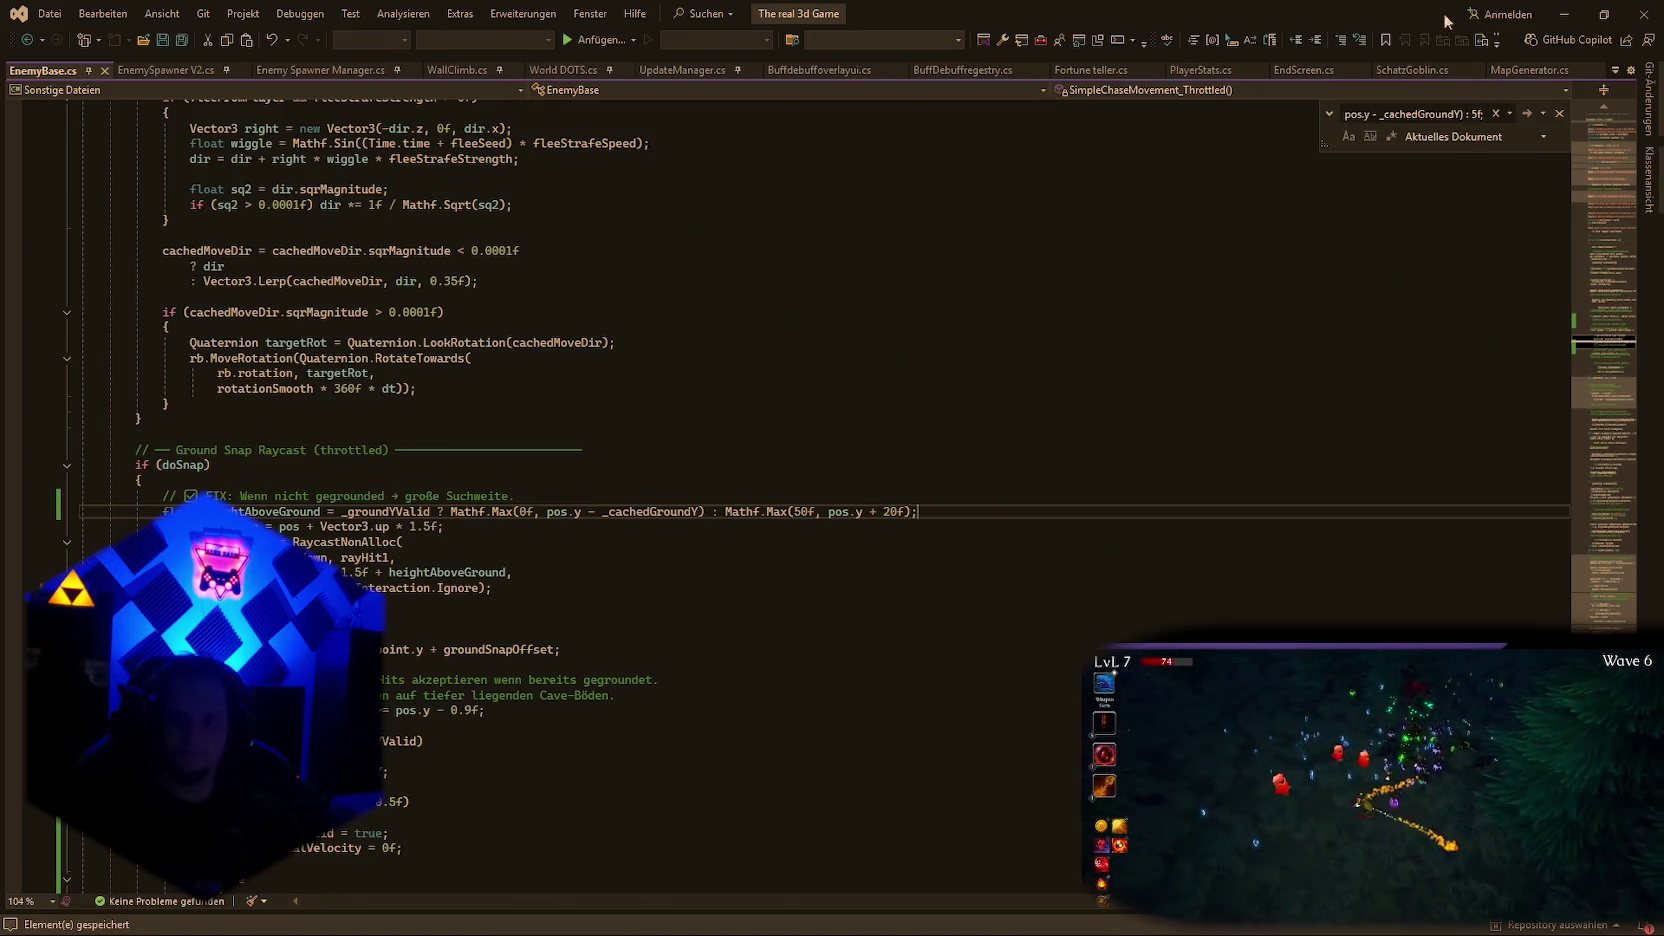
pyautogui.click(1565, 14)
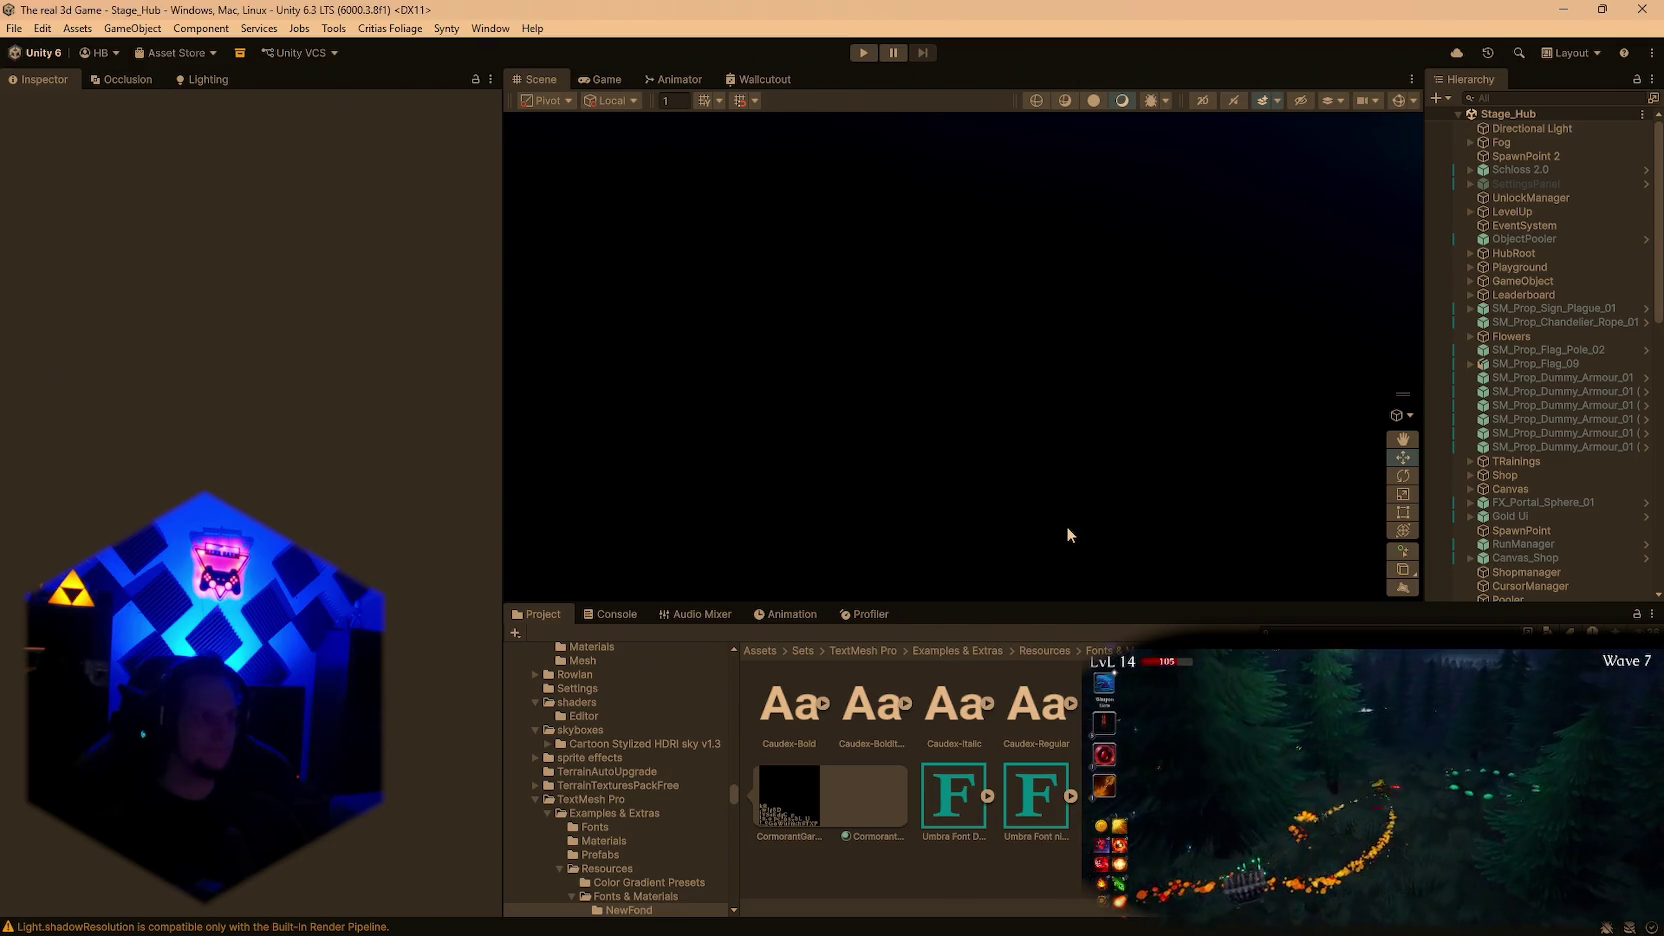
# Clear the warnings and MCP-for-Unity messages from the Console and enter Play mode
pyautogui.click(599, 616)
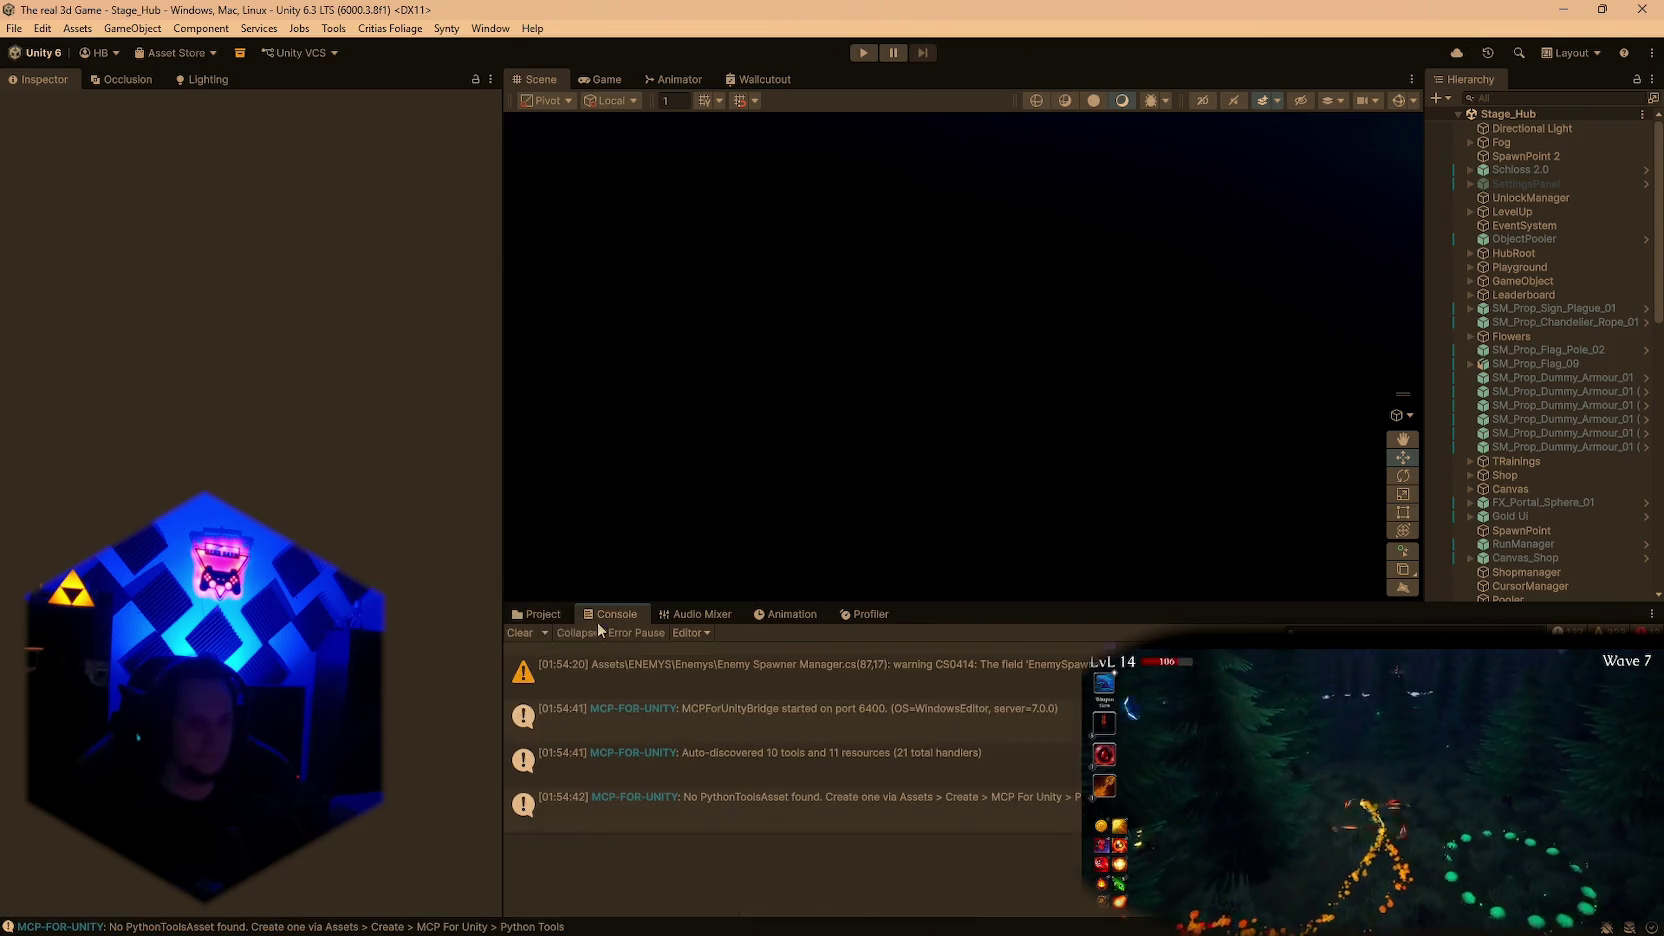
pyautogui.click(519, 634)
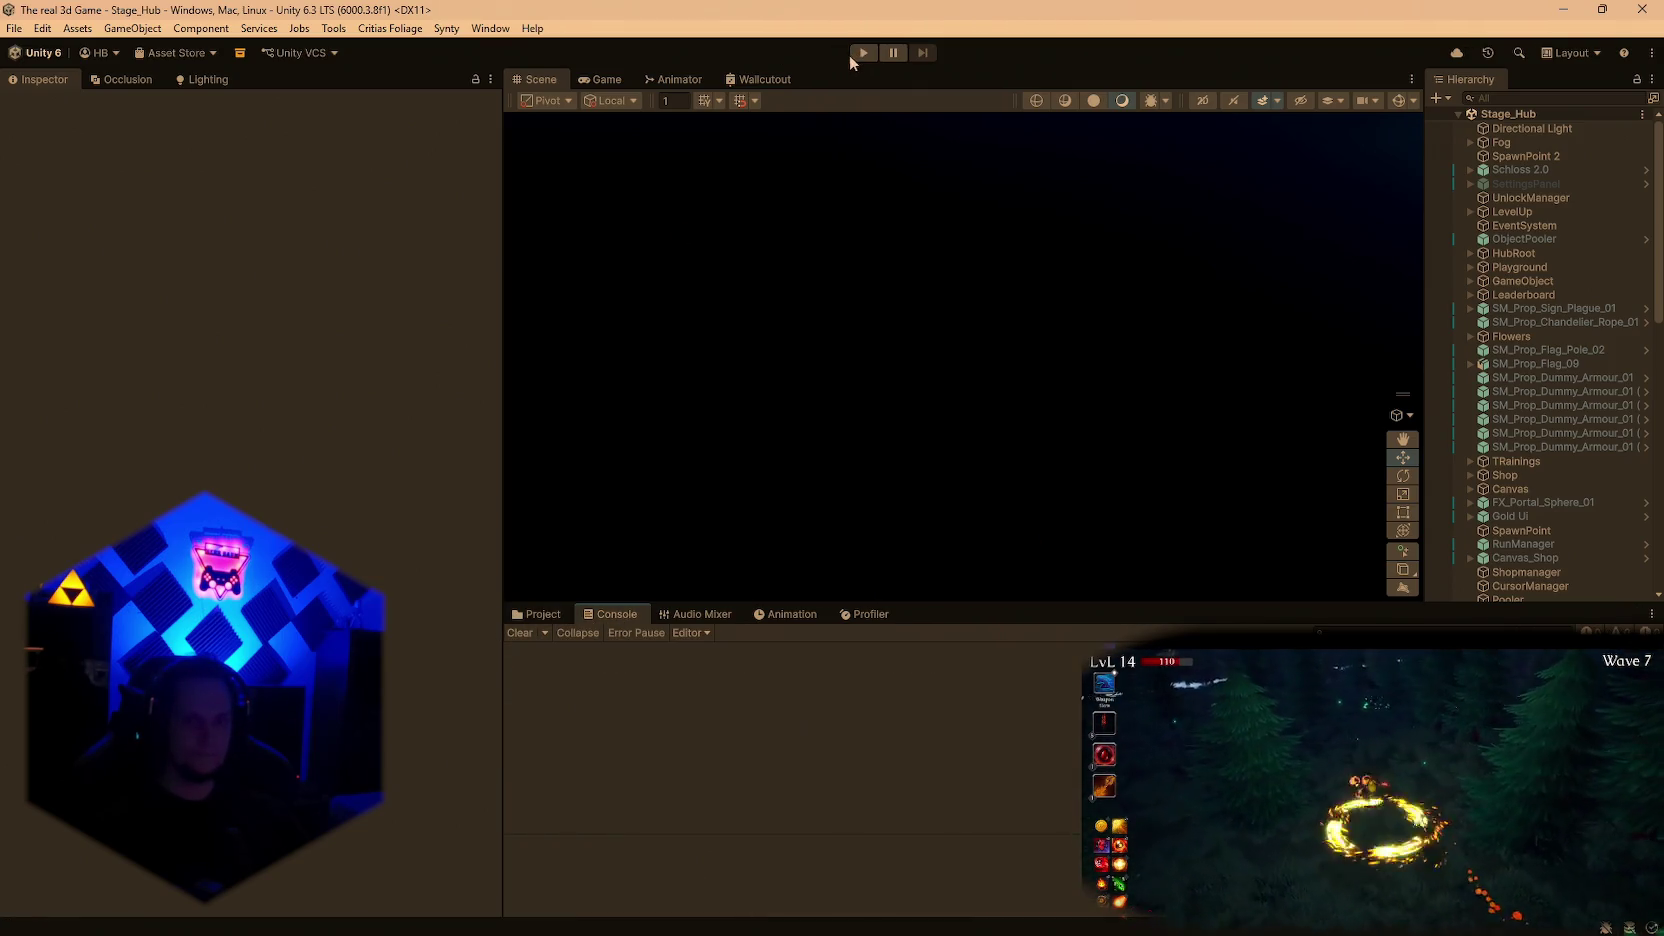
pyautogui.click(849, 55)
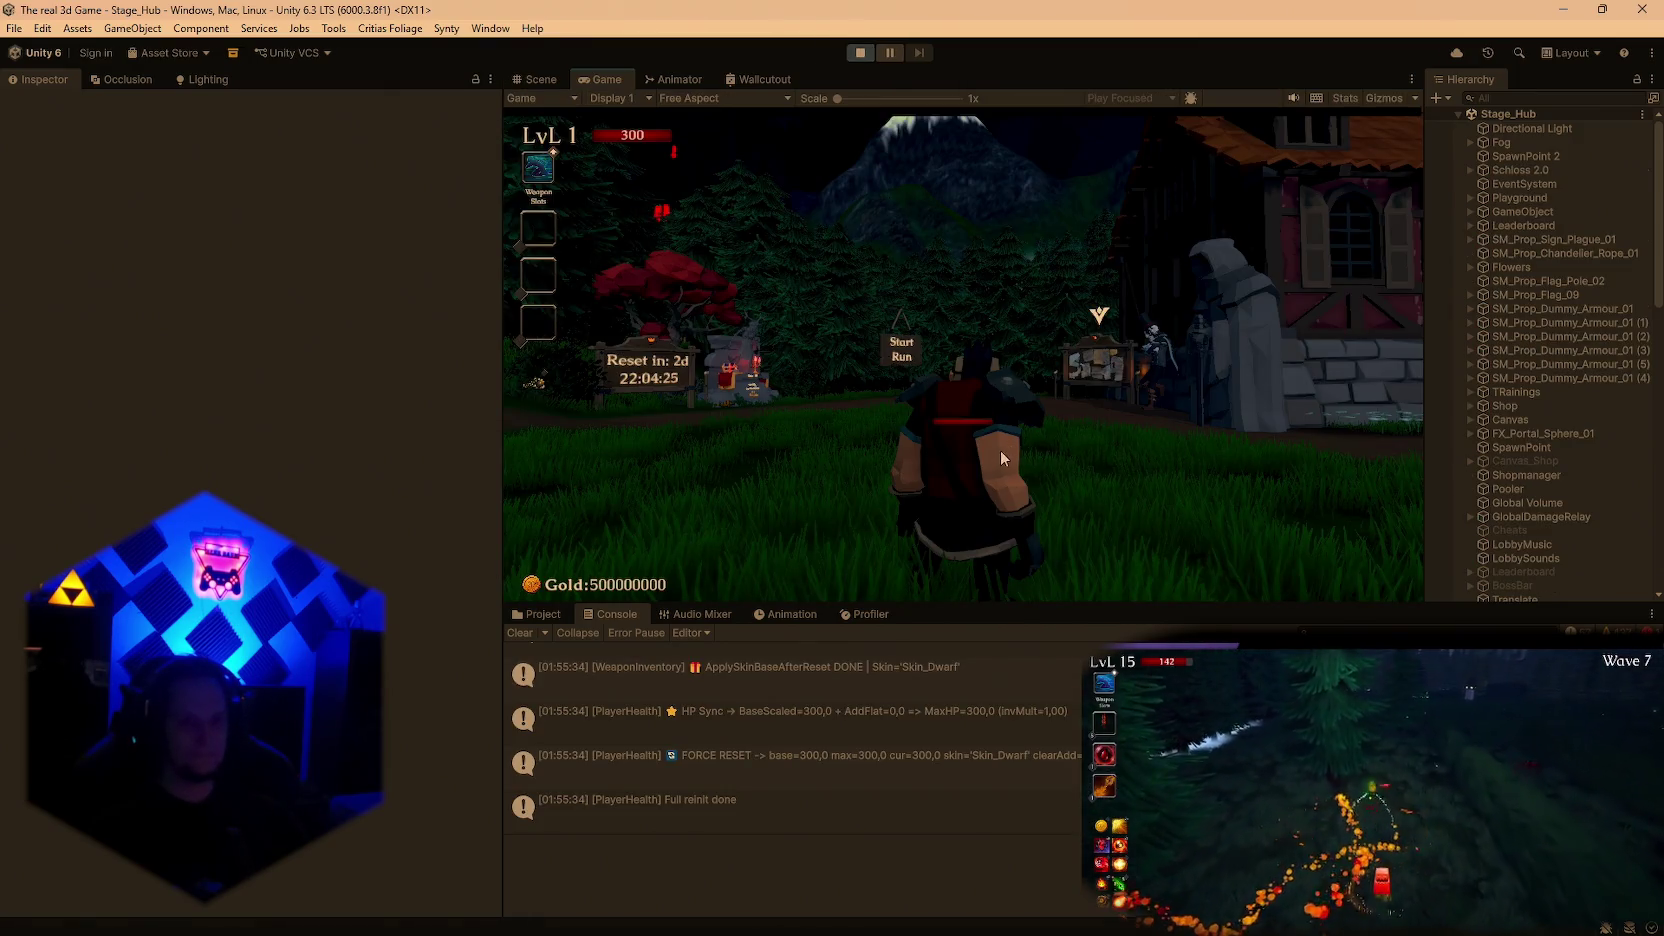
# Take Poison Trail at the weapon shrine and start the run at the Start Run sign
pyautogui.click(1003, 457)
pyautogui.press('w')
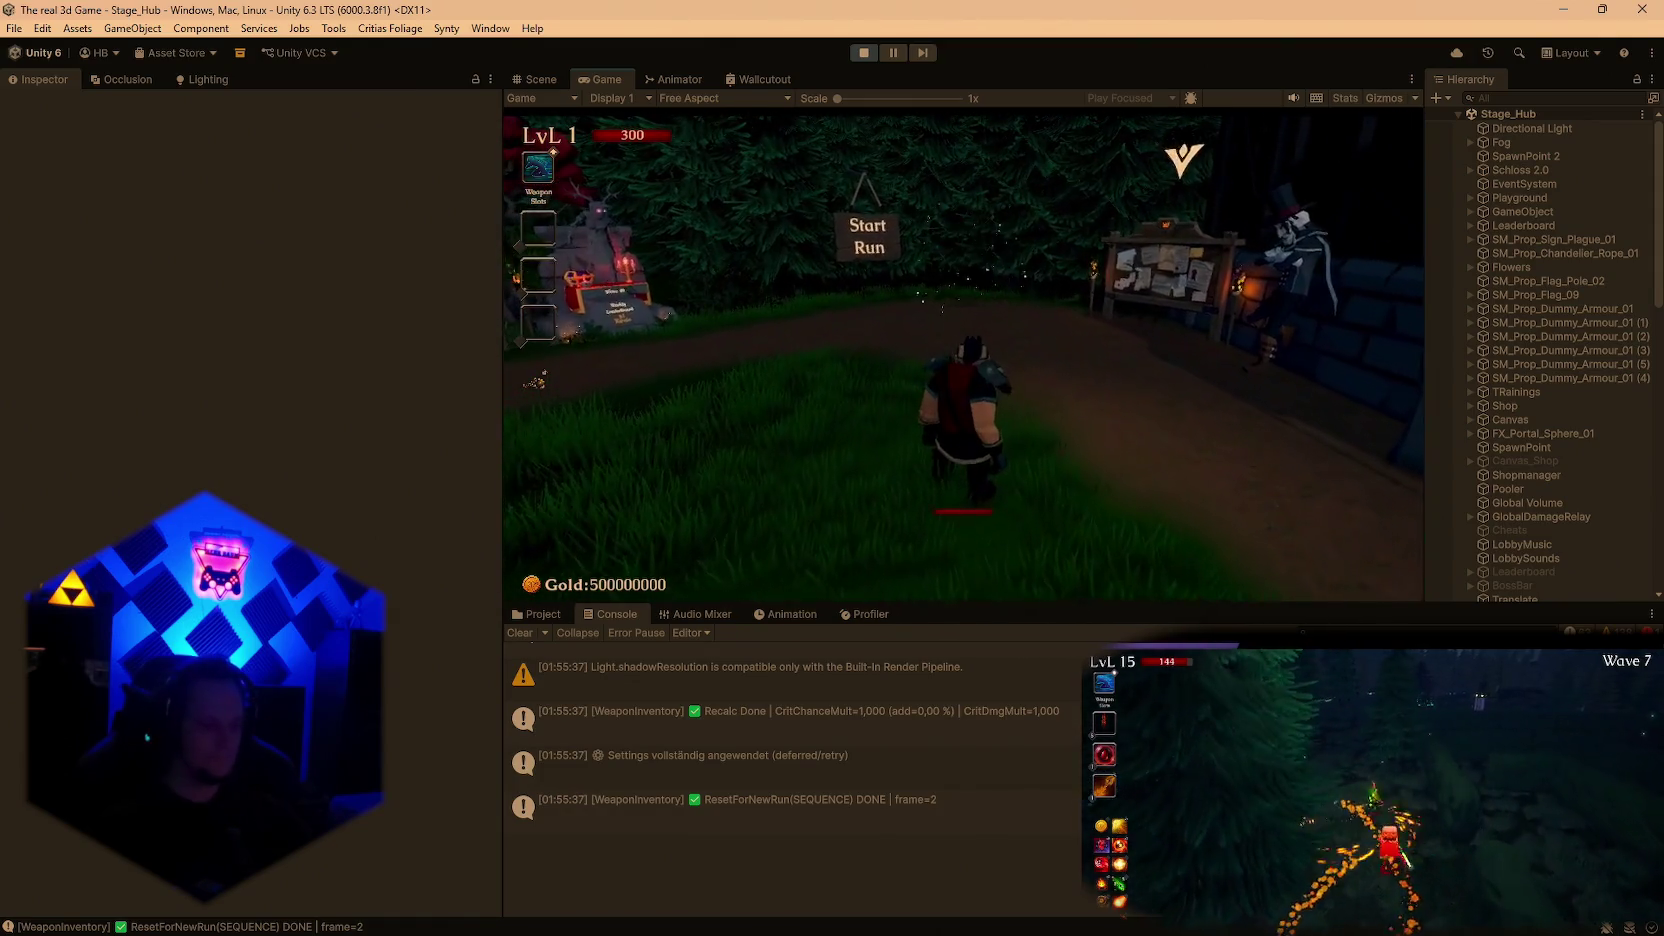
pyautogui.click(1150, 378)
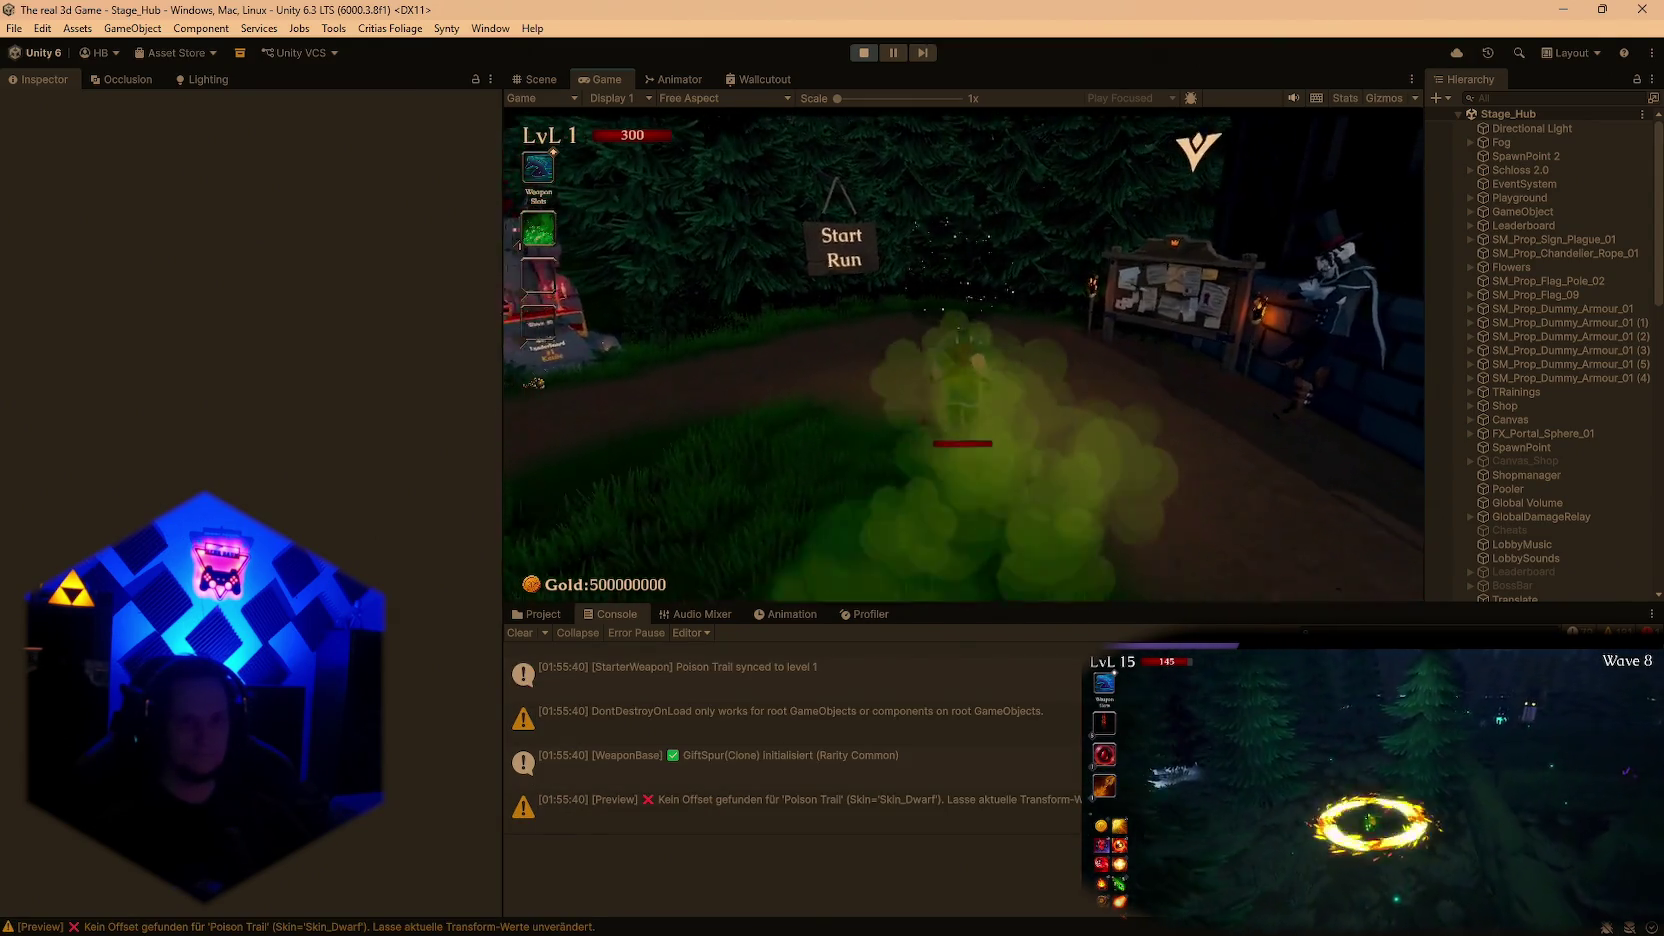
pyautogui.press('e')
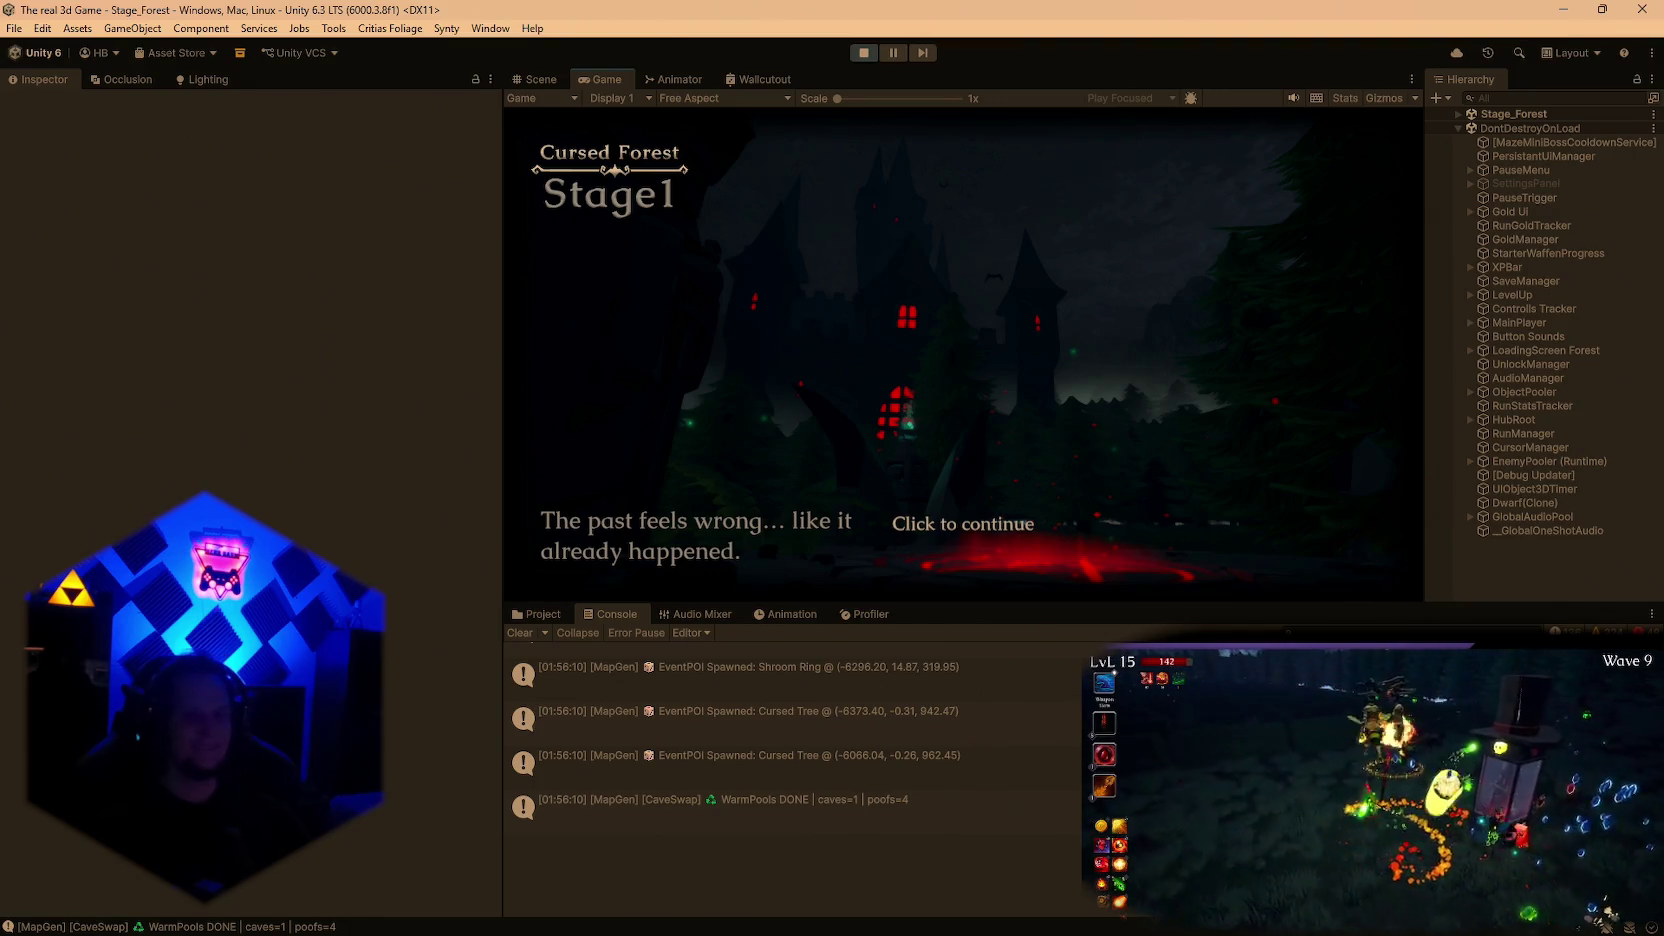
# Play through the Cursed Forest with the Game view maximized until the wave 6 reward chest
pyautogui.click(963, 523)
pyautogui.press('w')
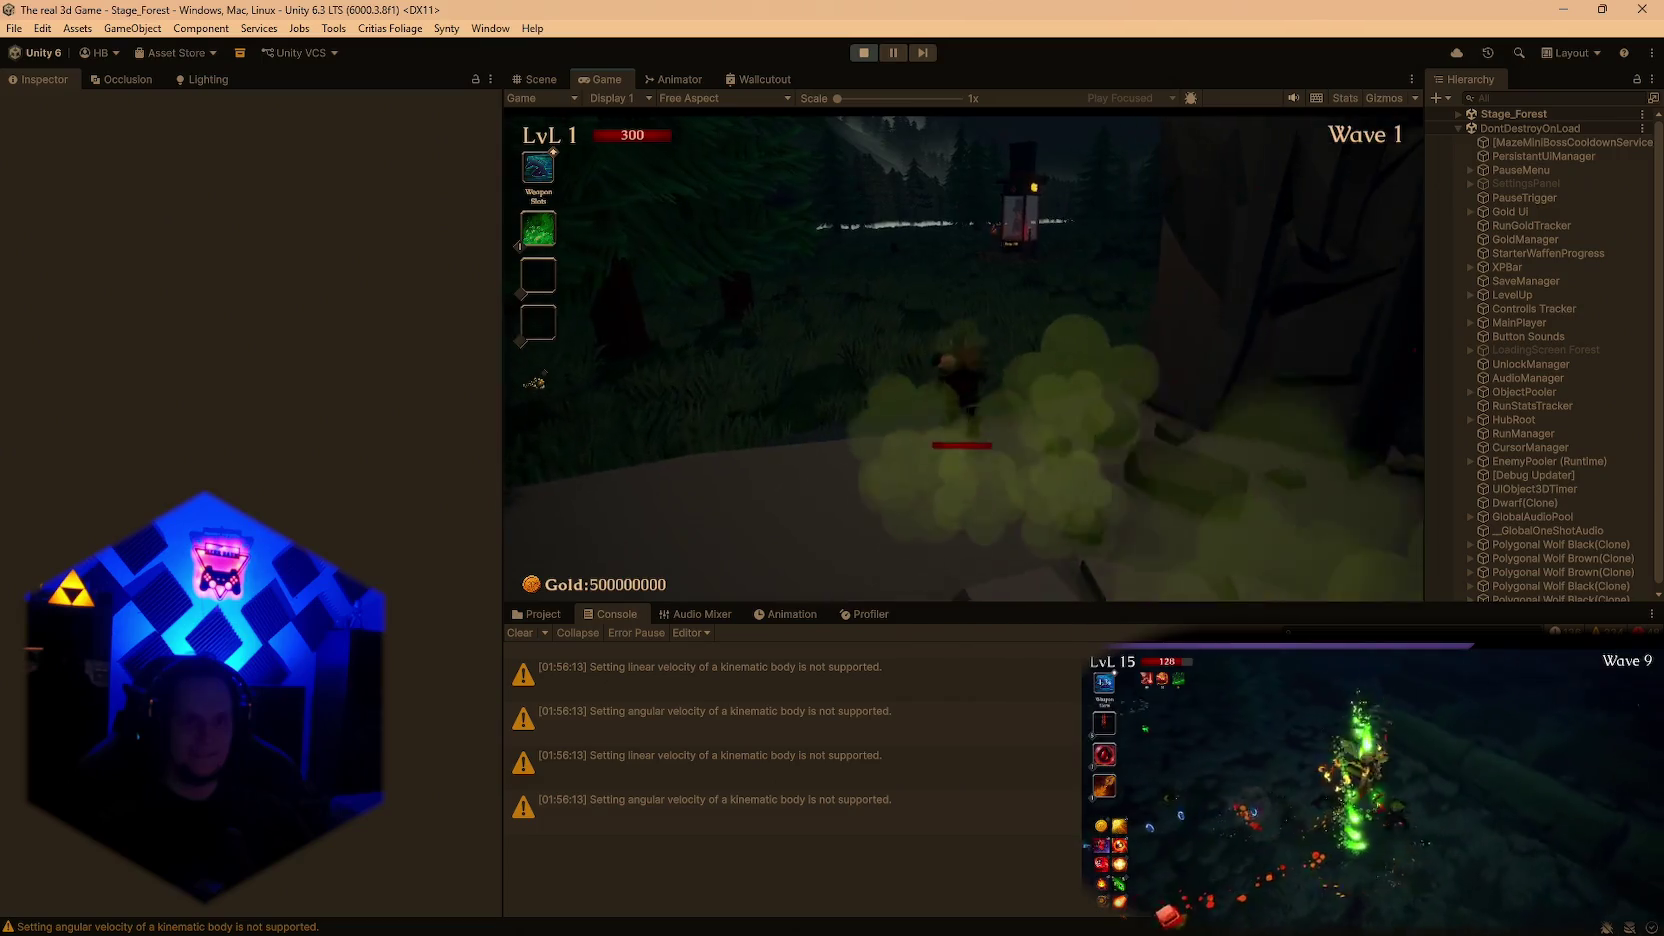
pyautogui.press('d')
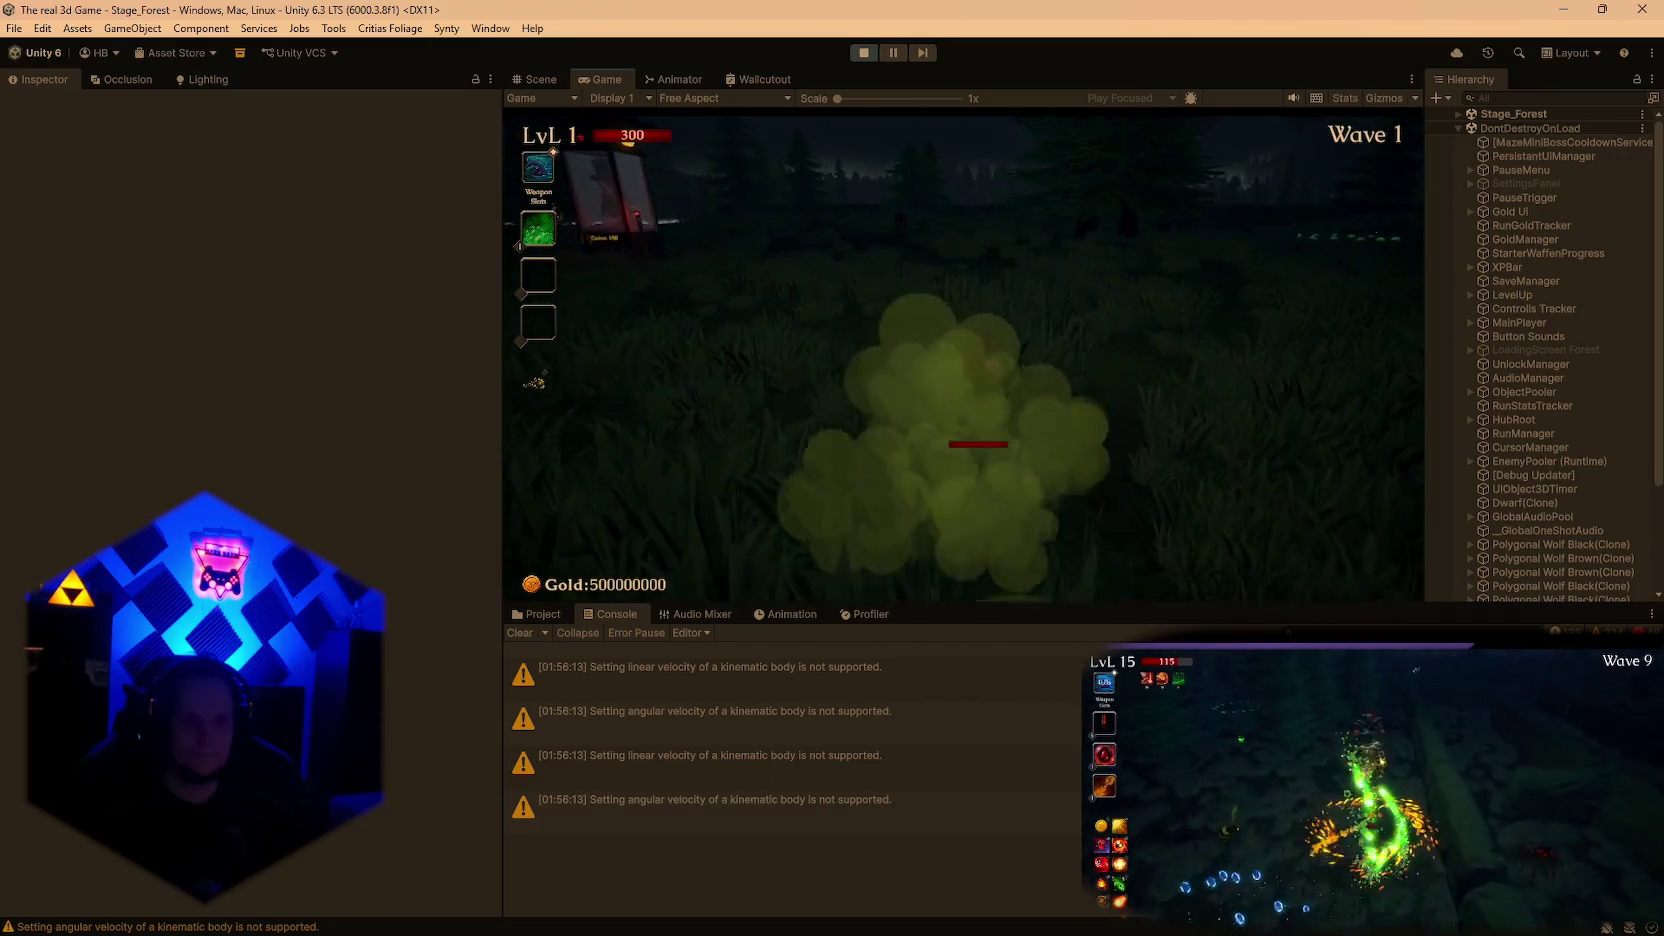
pyautogui.press('a')
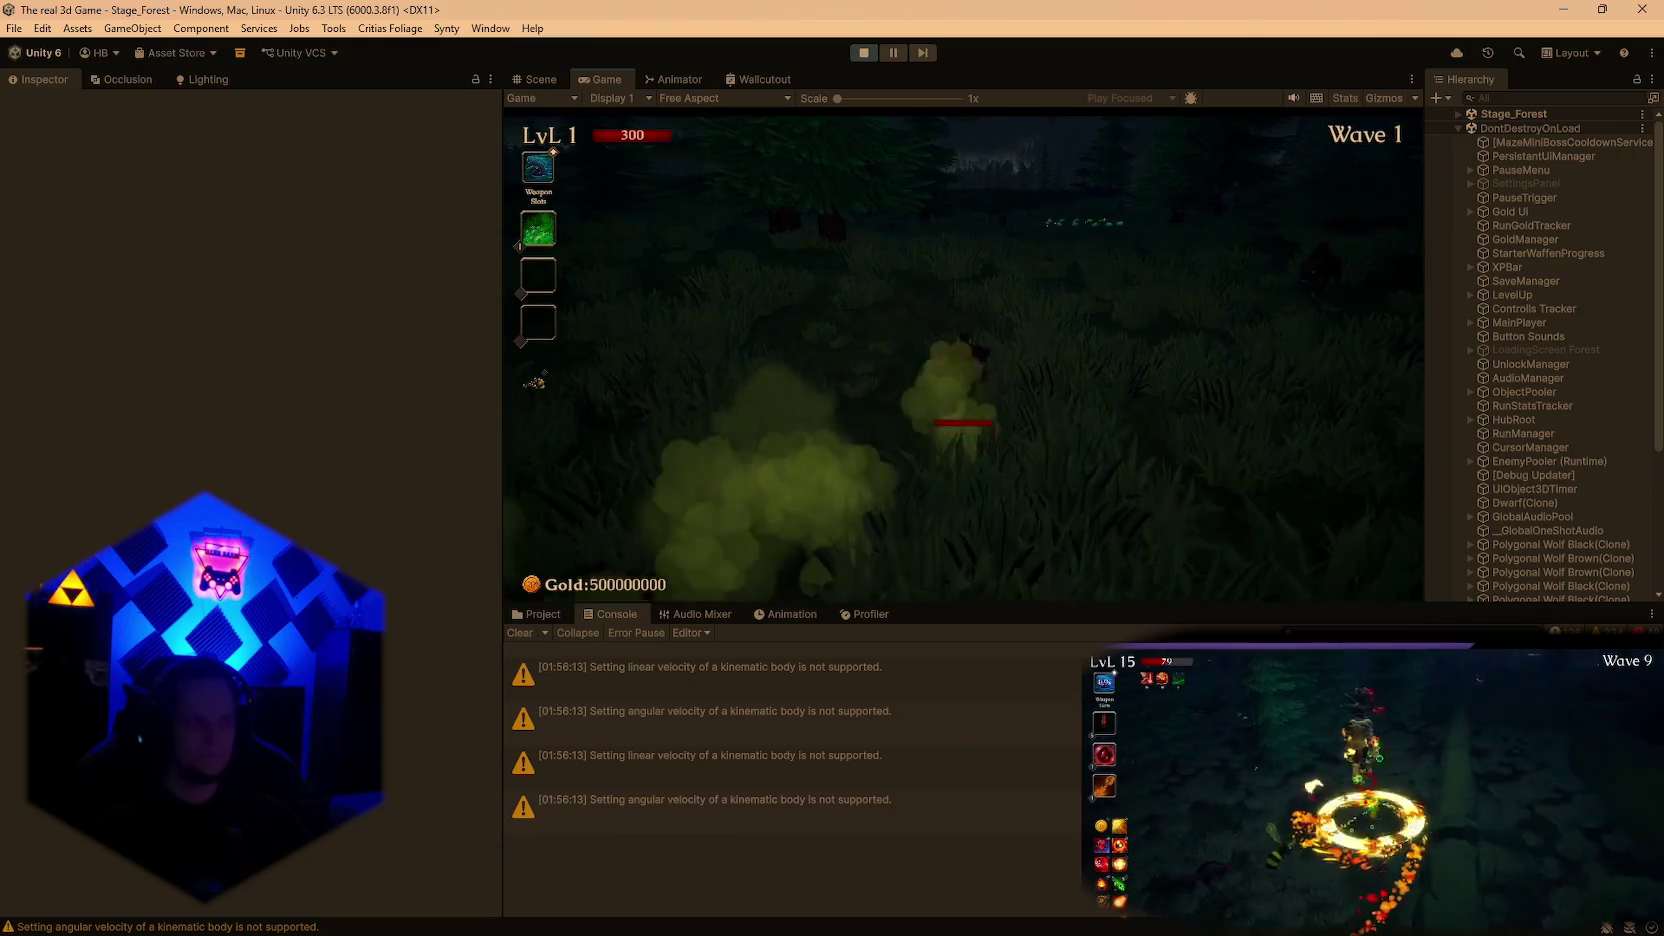
pyautogui.press('d')
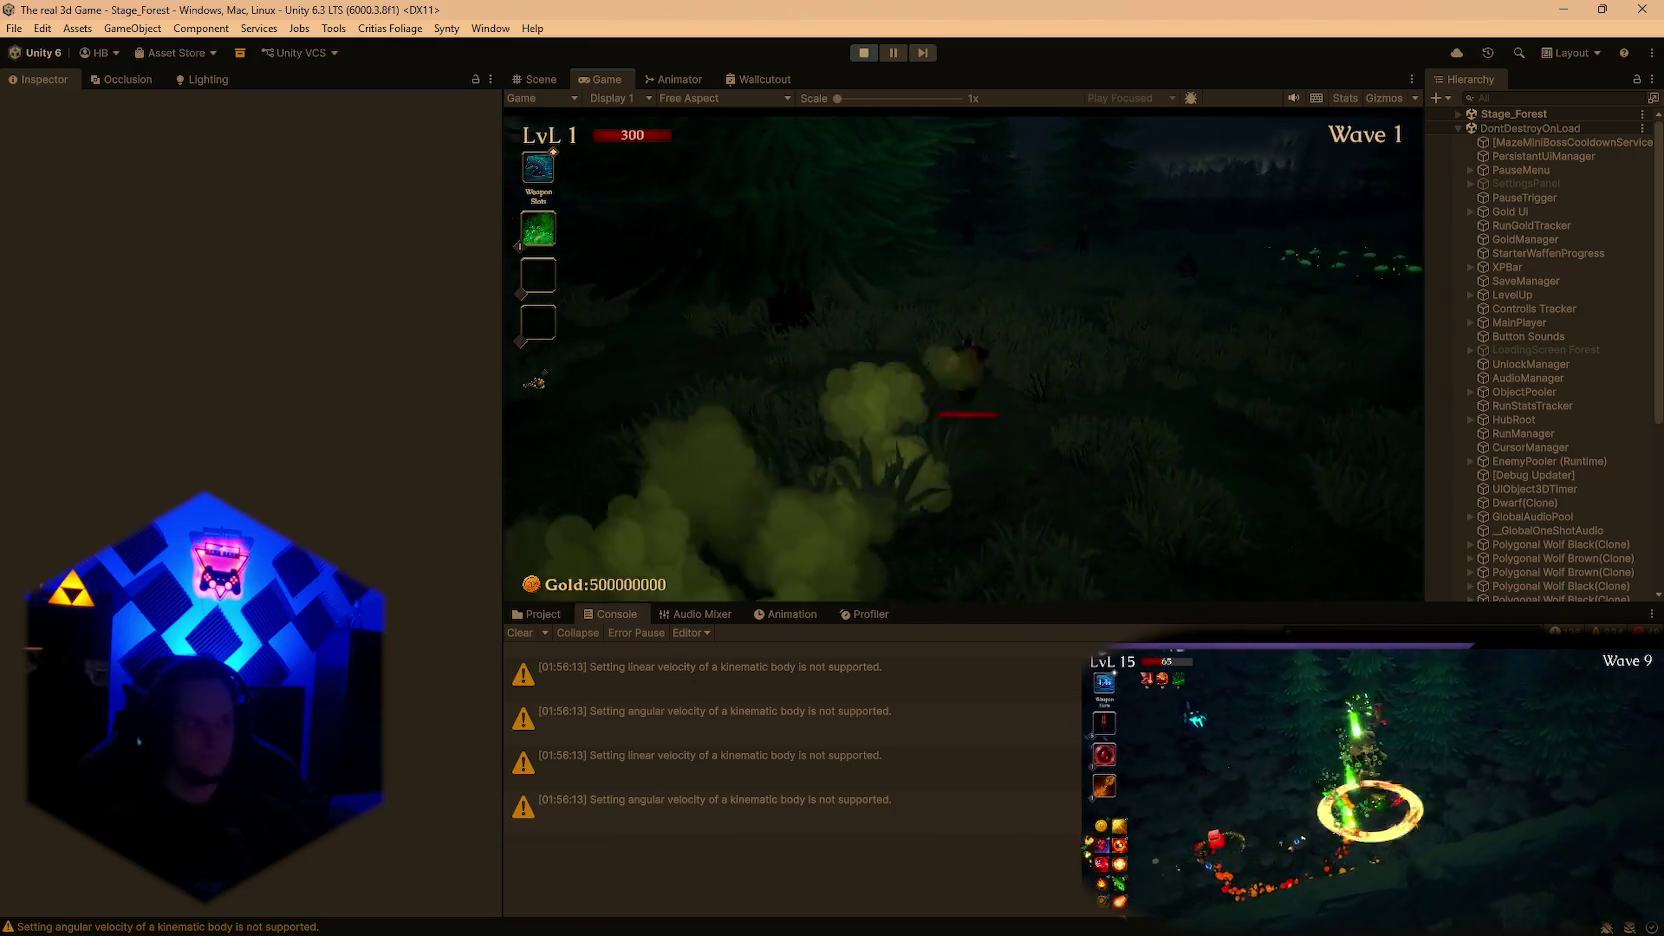
pyautogui.press('a')
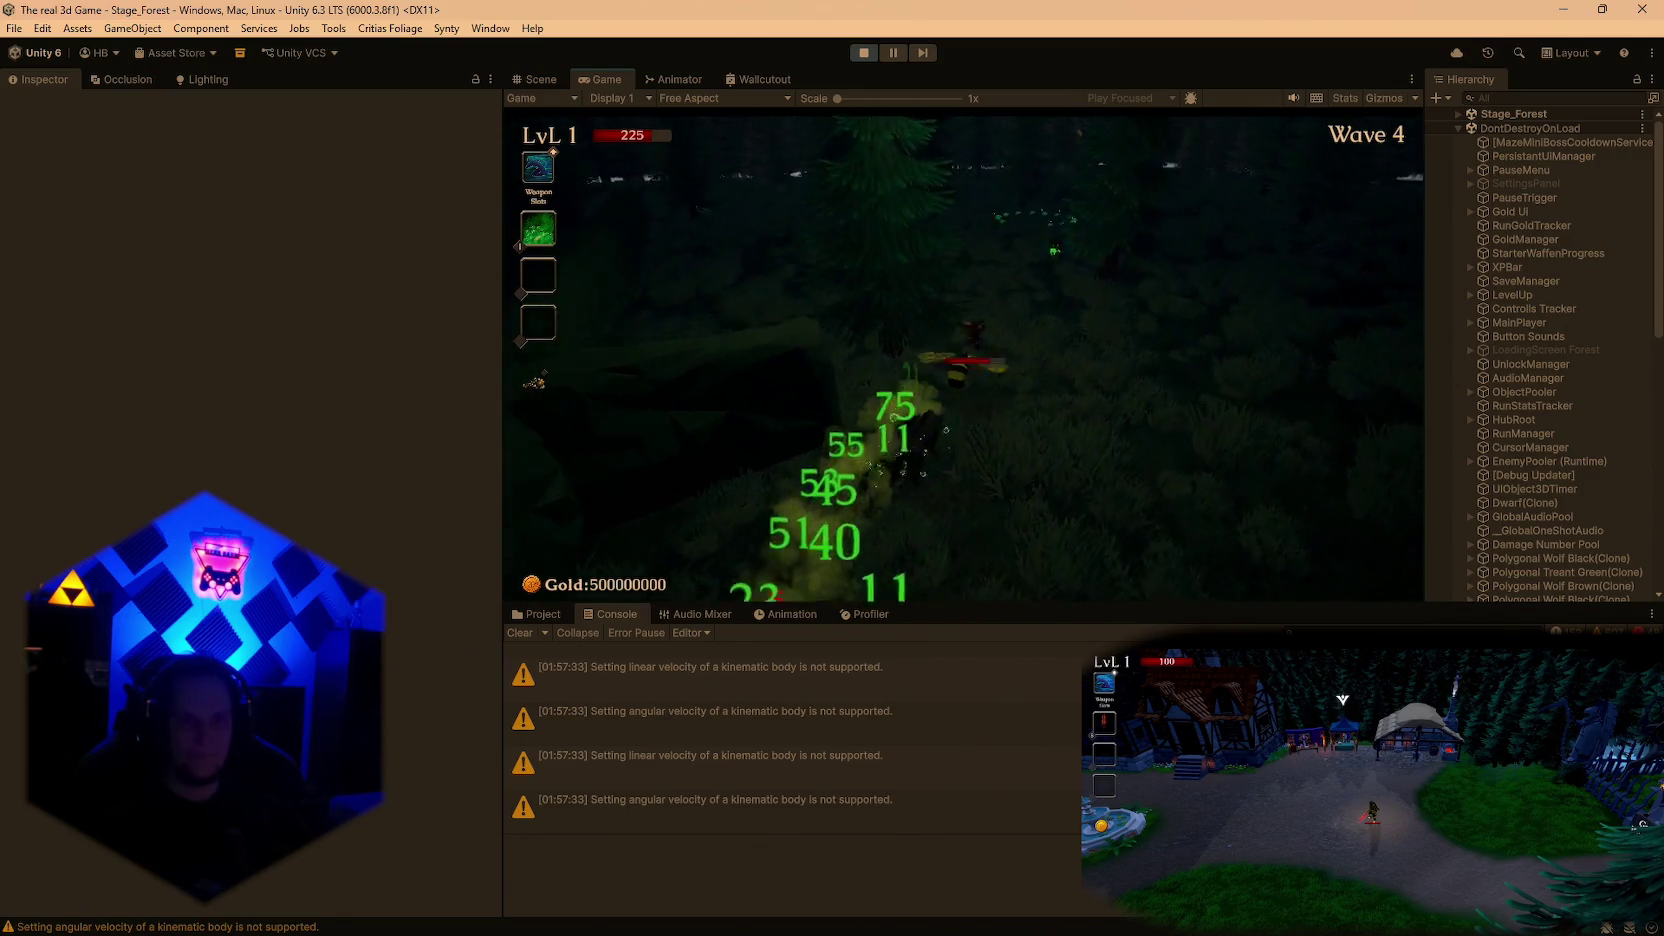
pyautogui.doubleClick(605, 80)
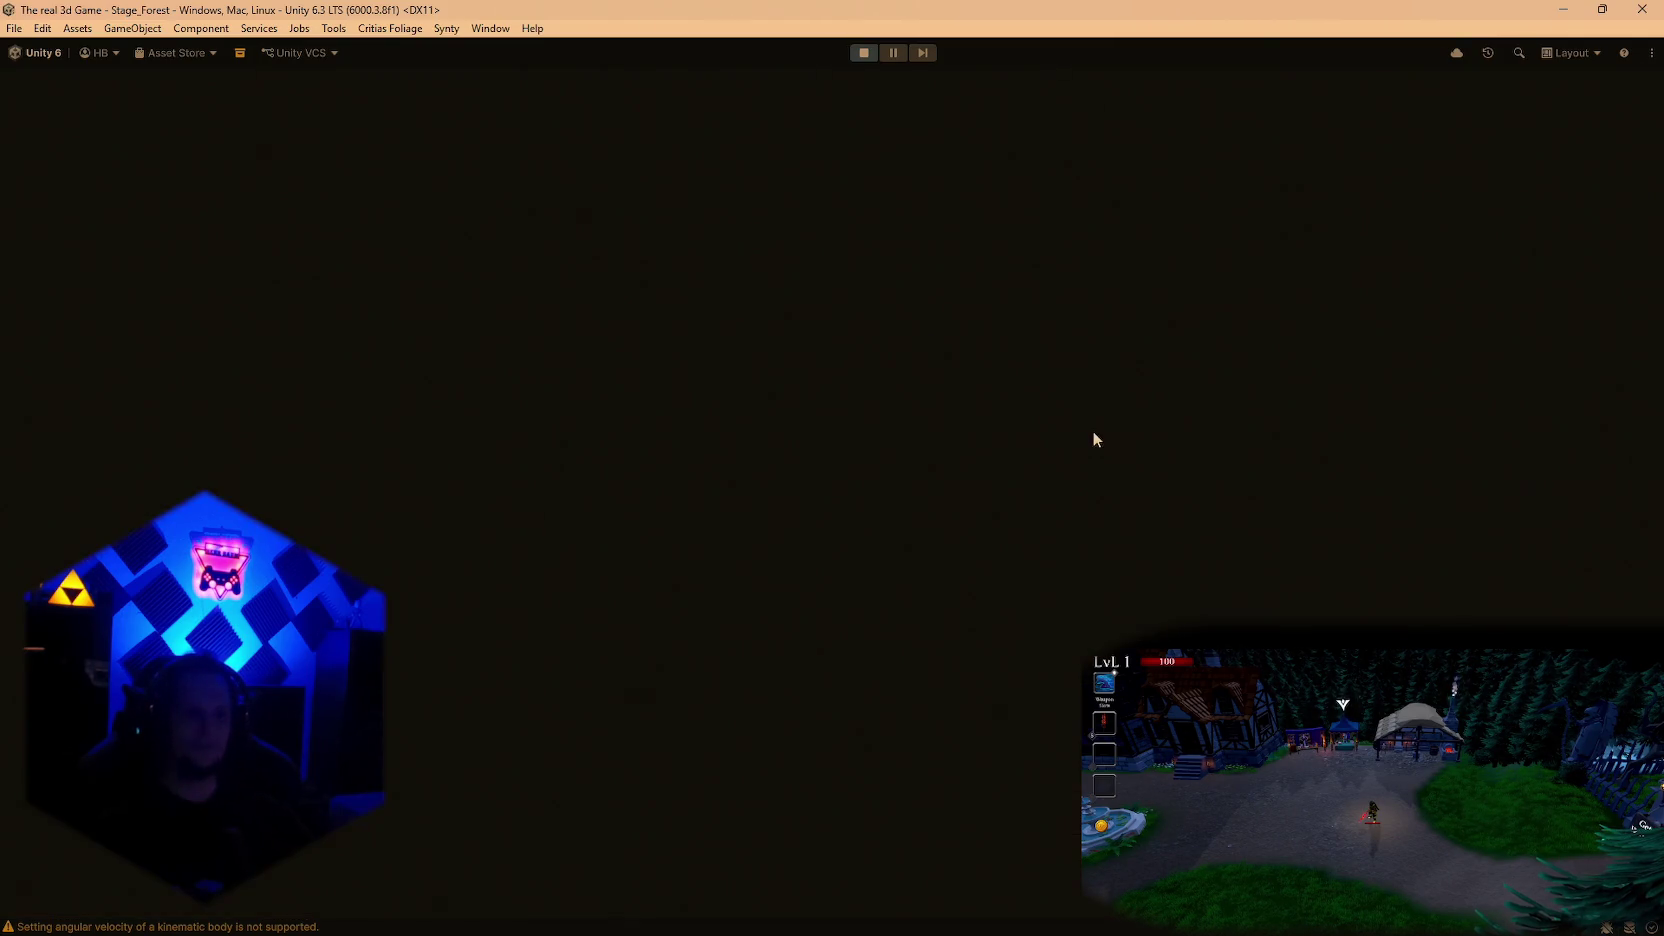
pyautogui.press('Escape')
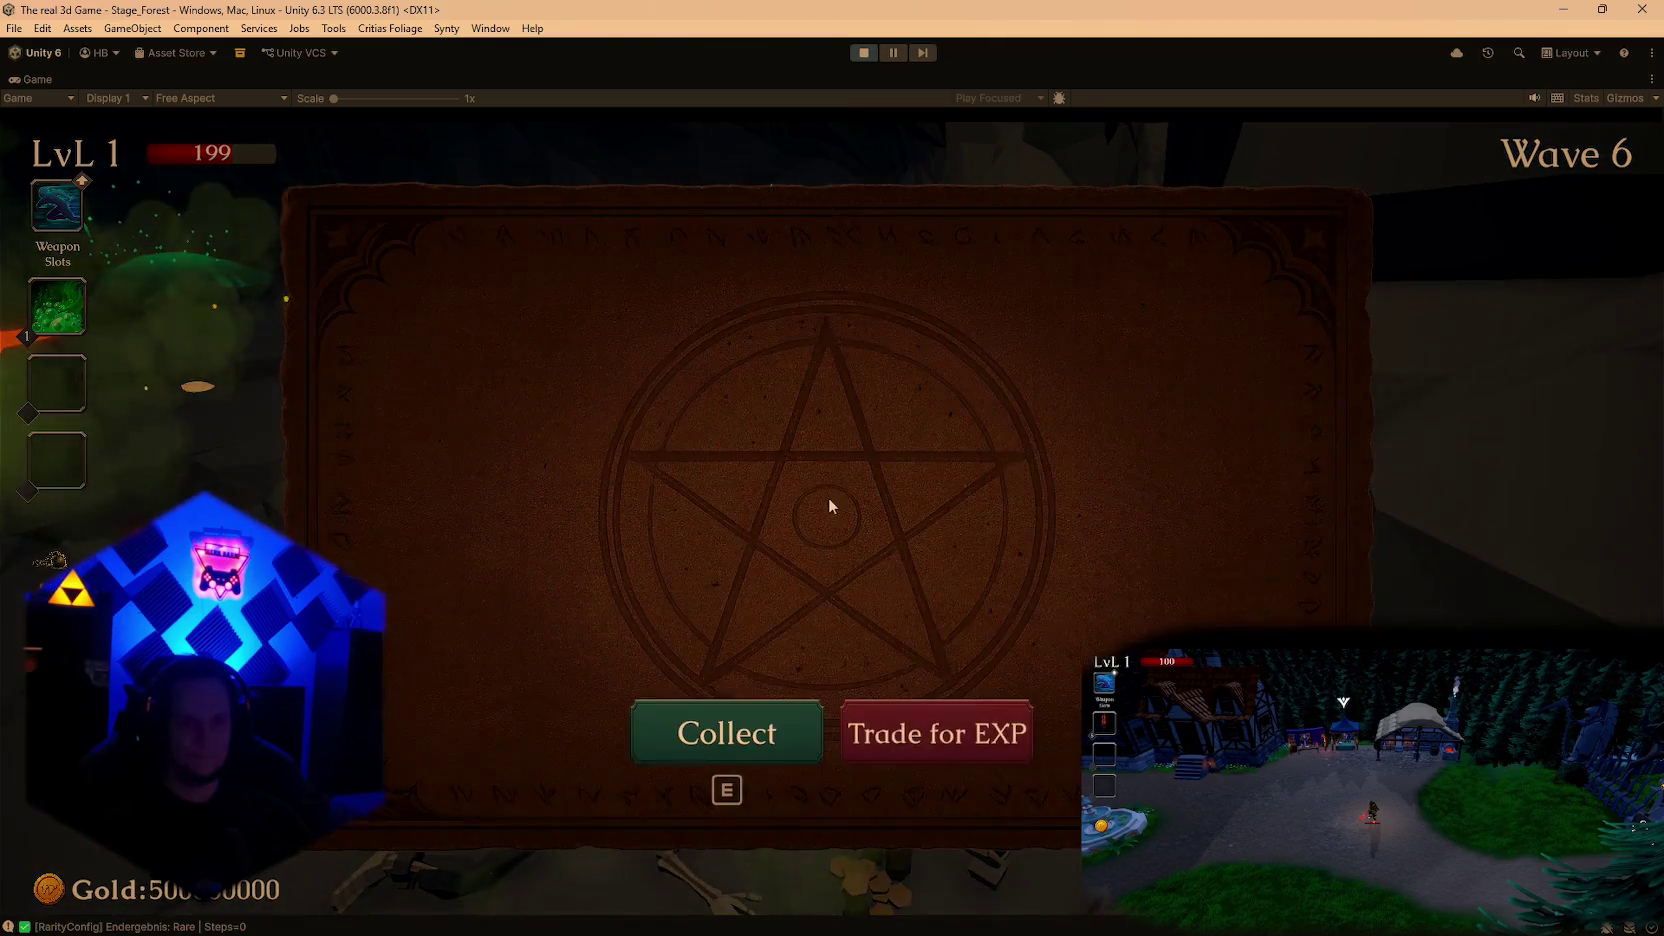
# Collect the chest rewards, take Ice Ball on level-up, and play until dying at wave 7
pyautogui.click(730, 730)
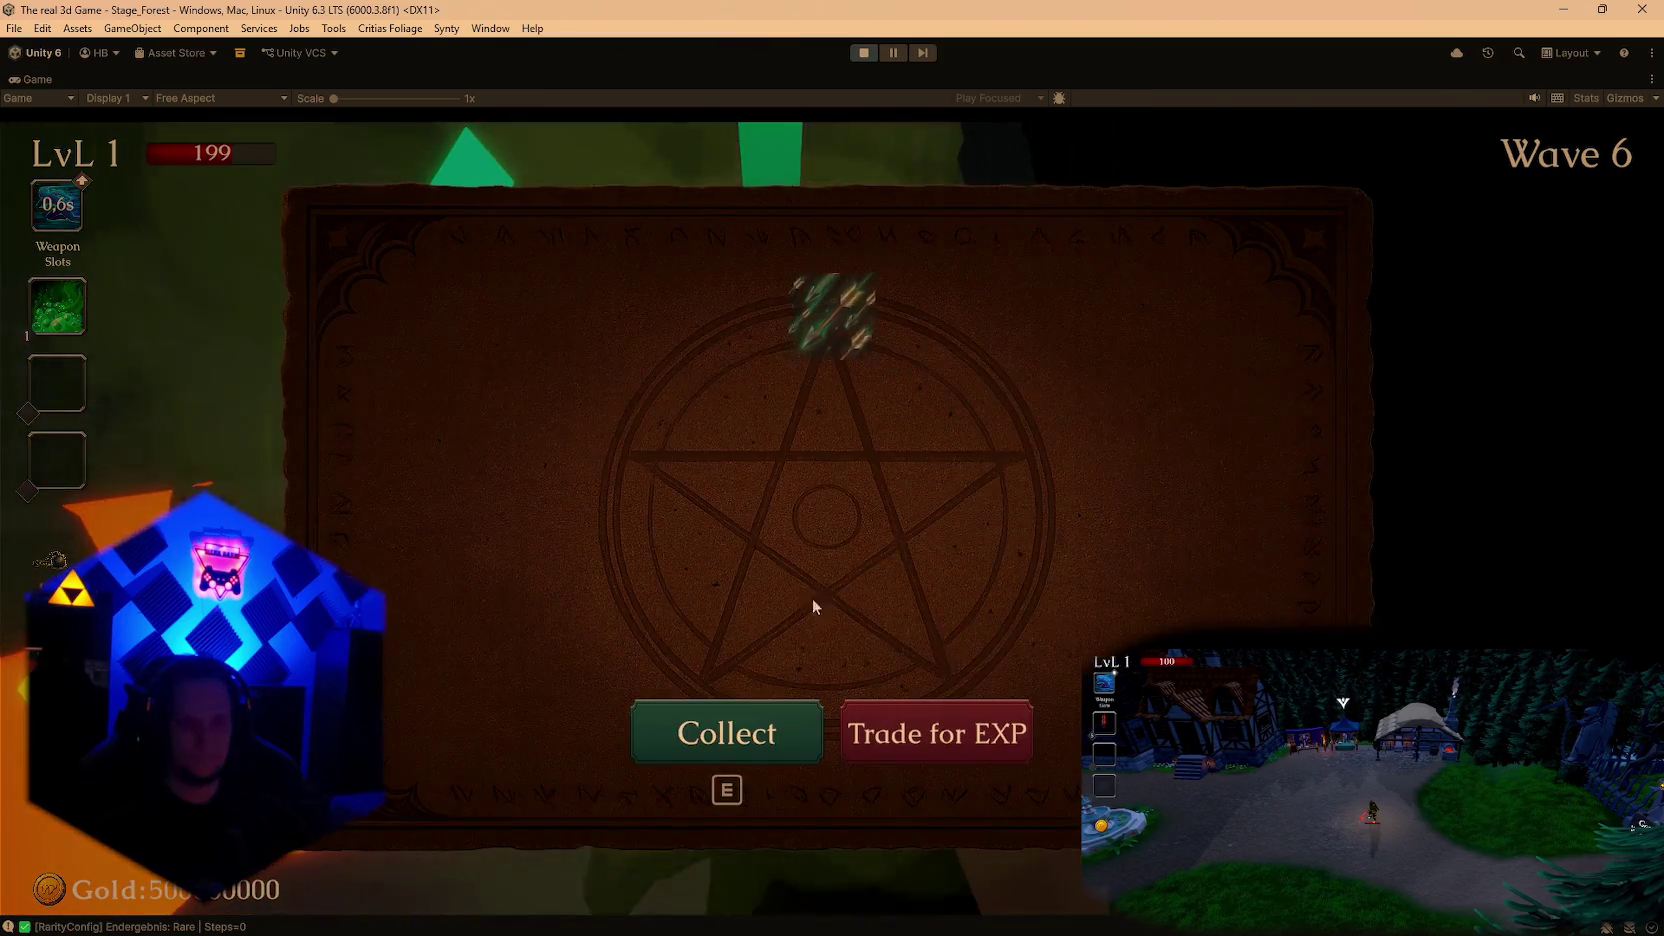
pyautogui.click(730, 730)
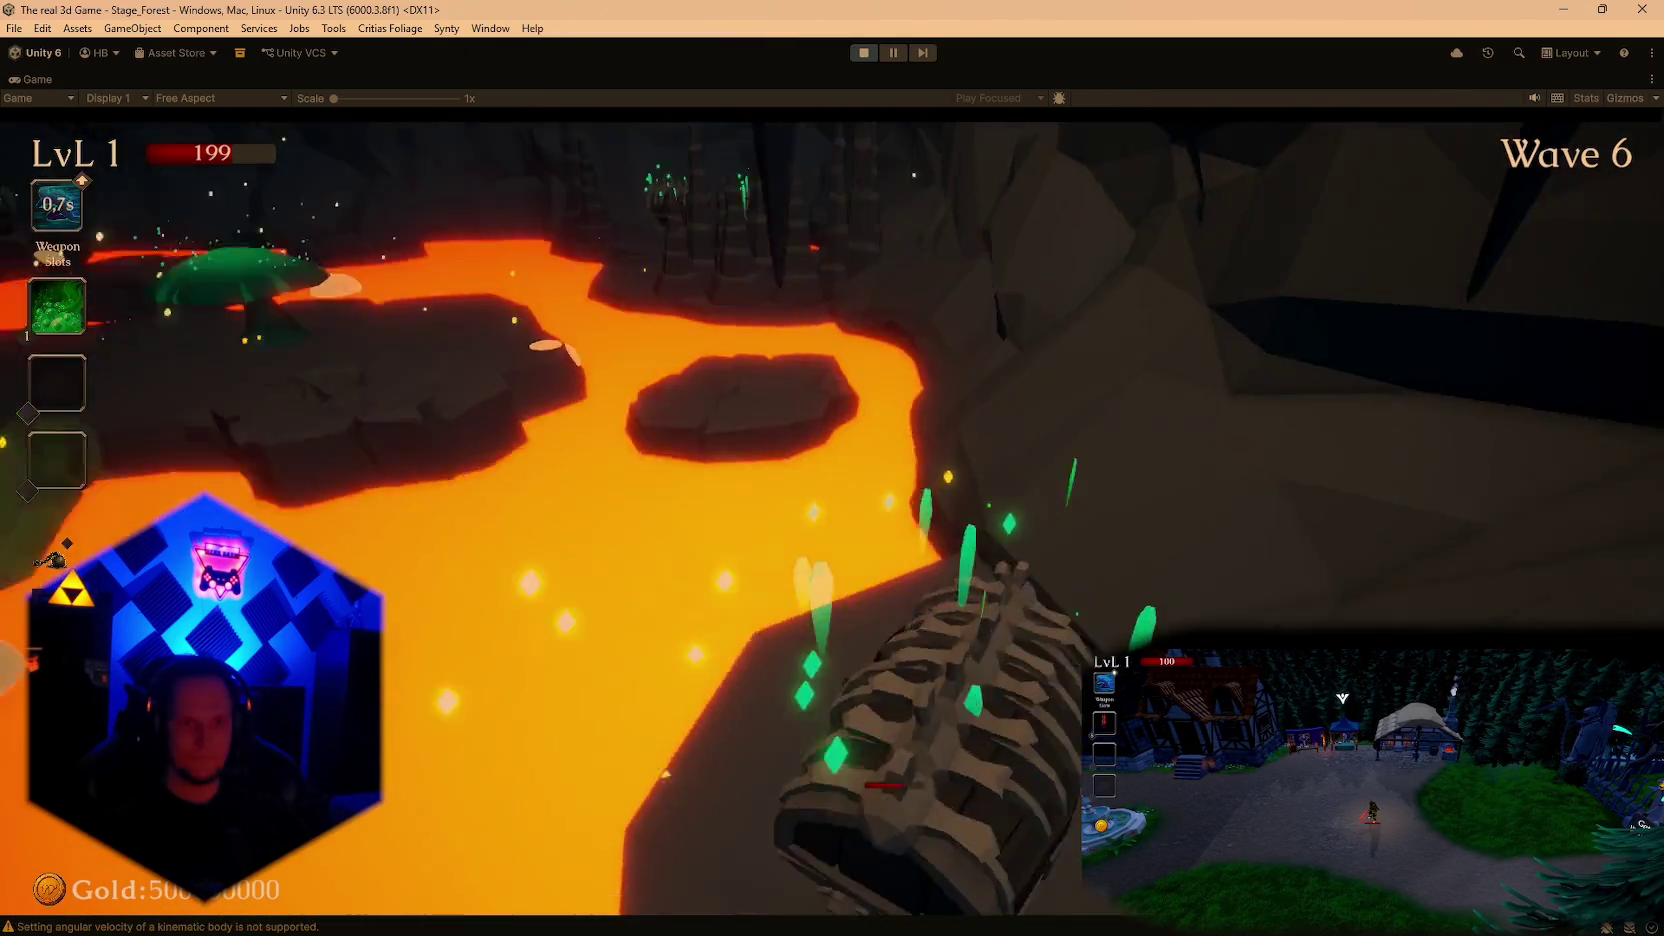
pyautogui.press('e')
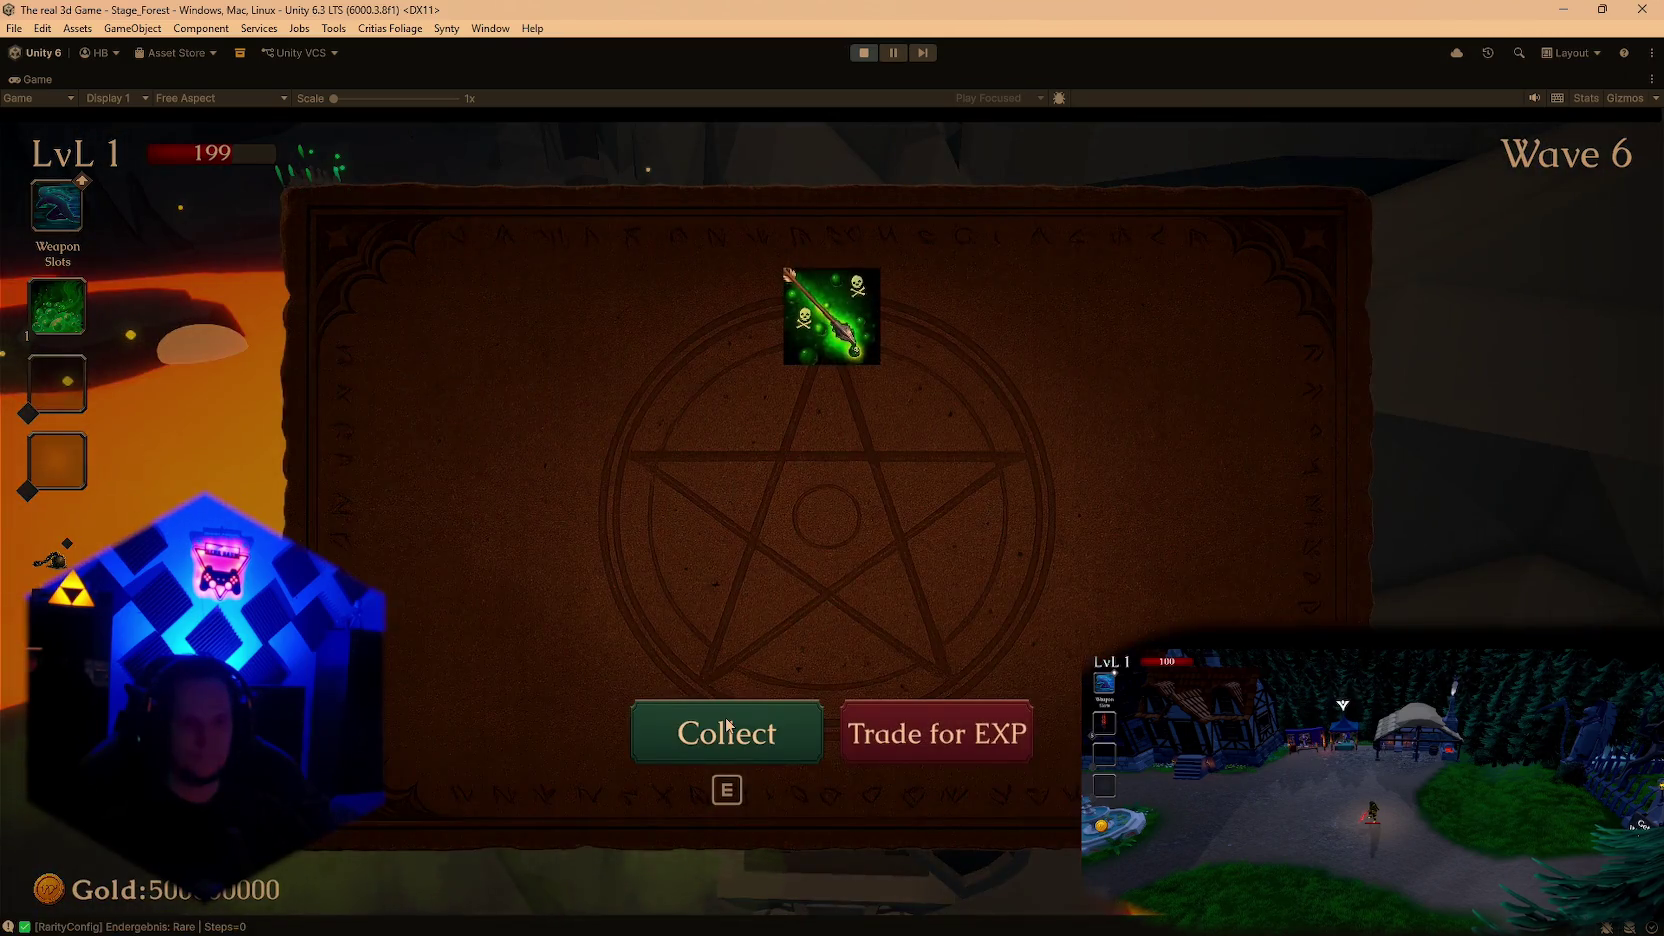
pyautogui.click(692, 725)
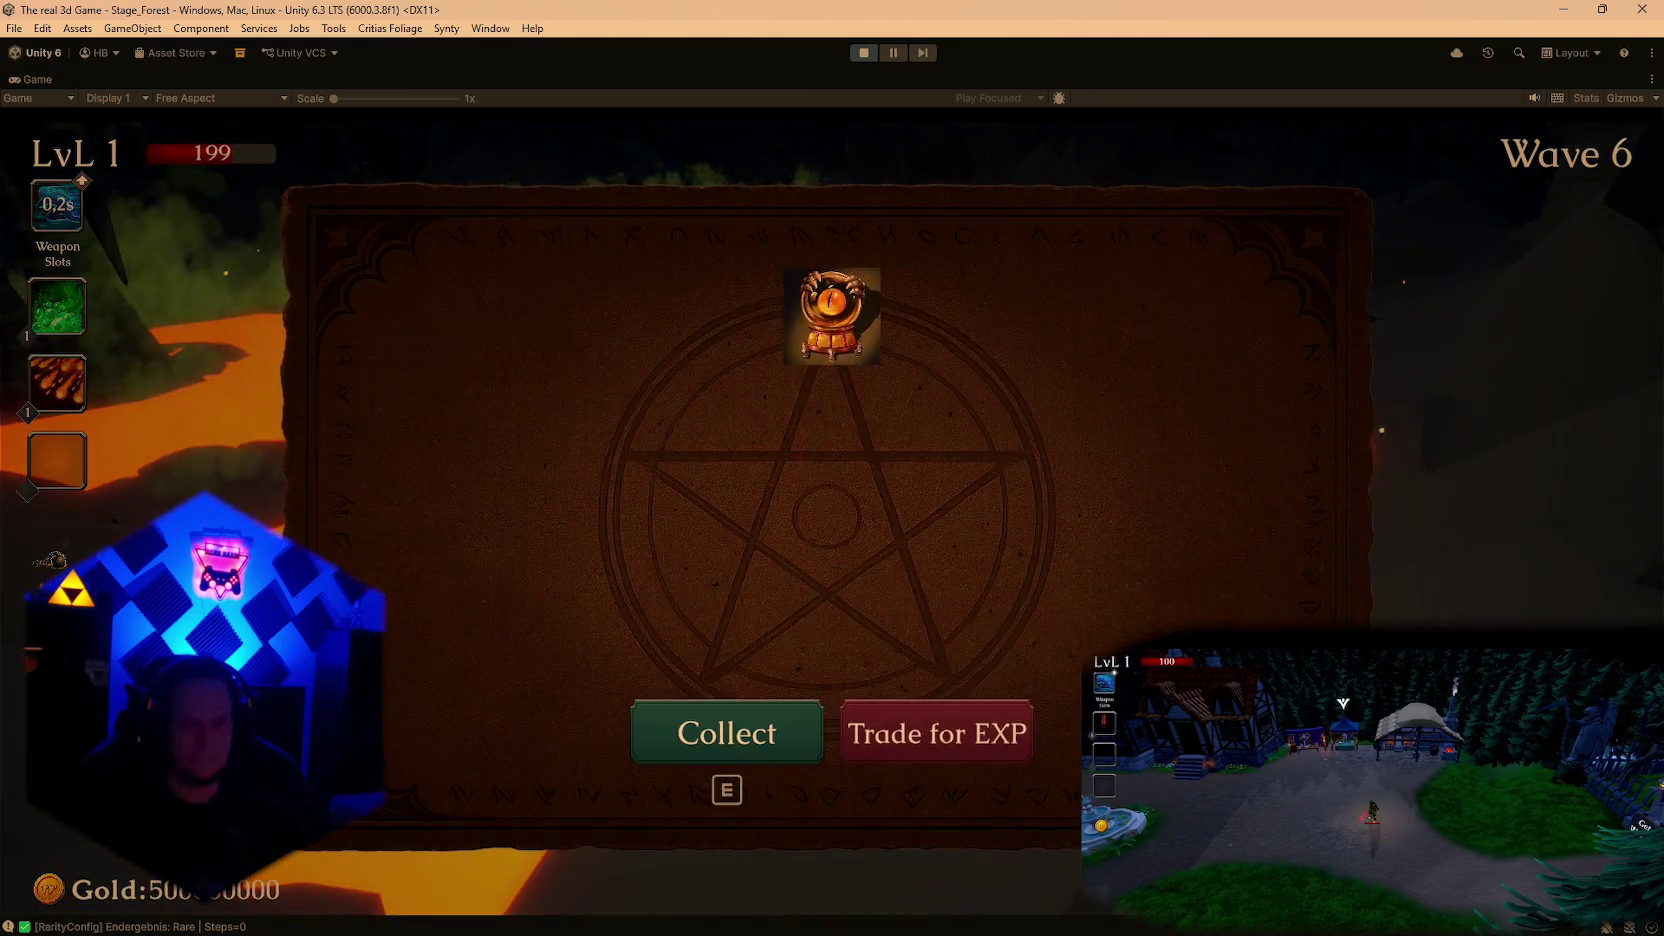
pyautogui.click(728, 733)
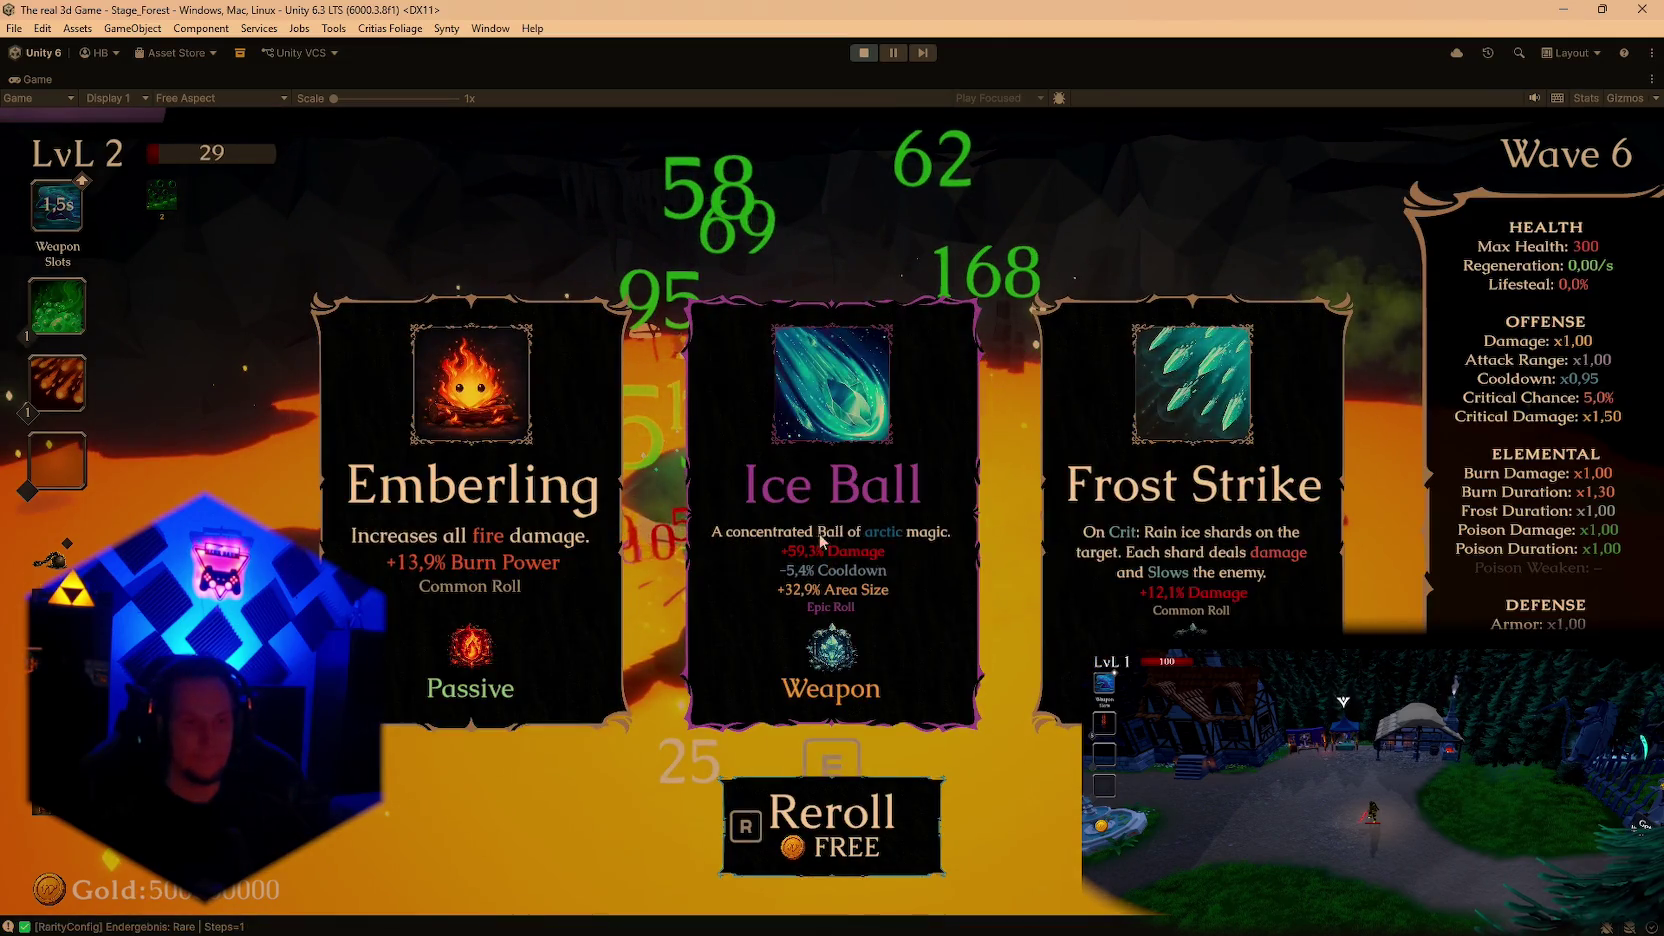
pyautogui.press('e')
pyautogui.press('e')
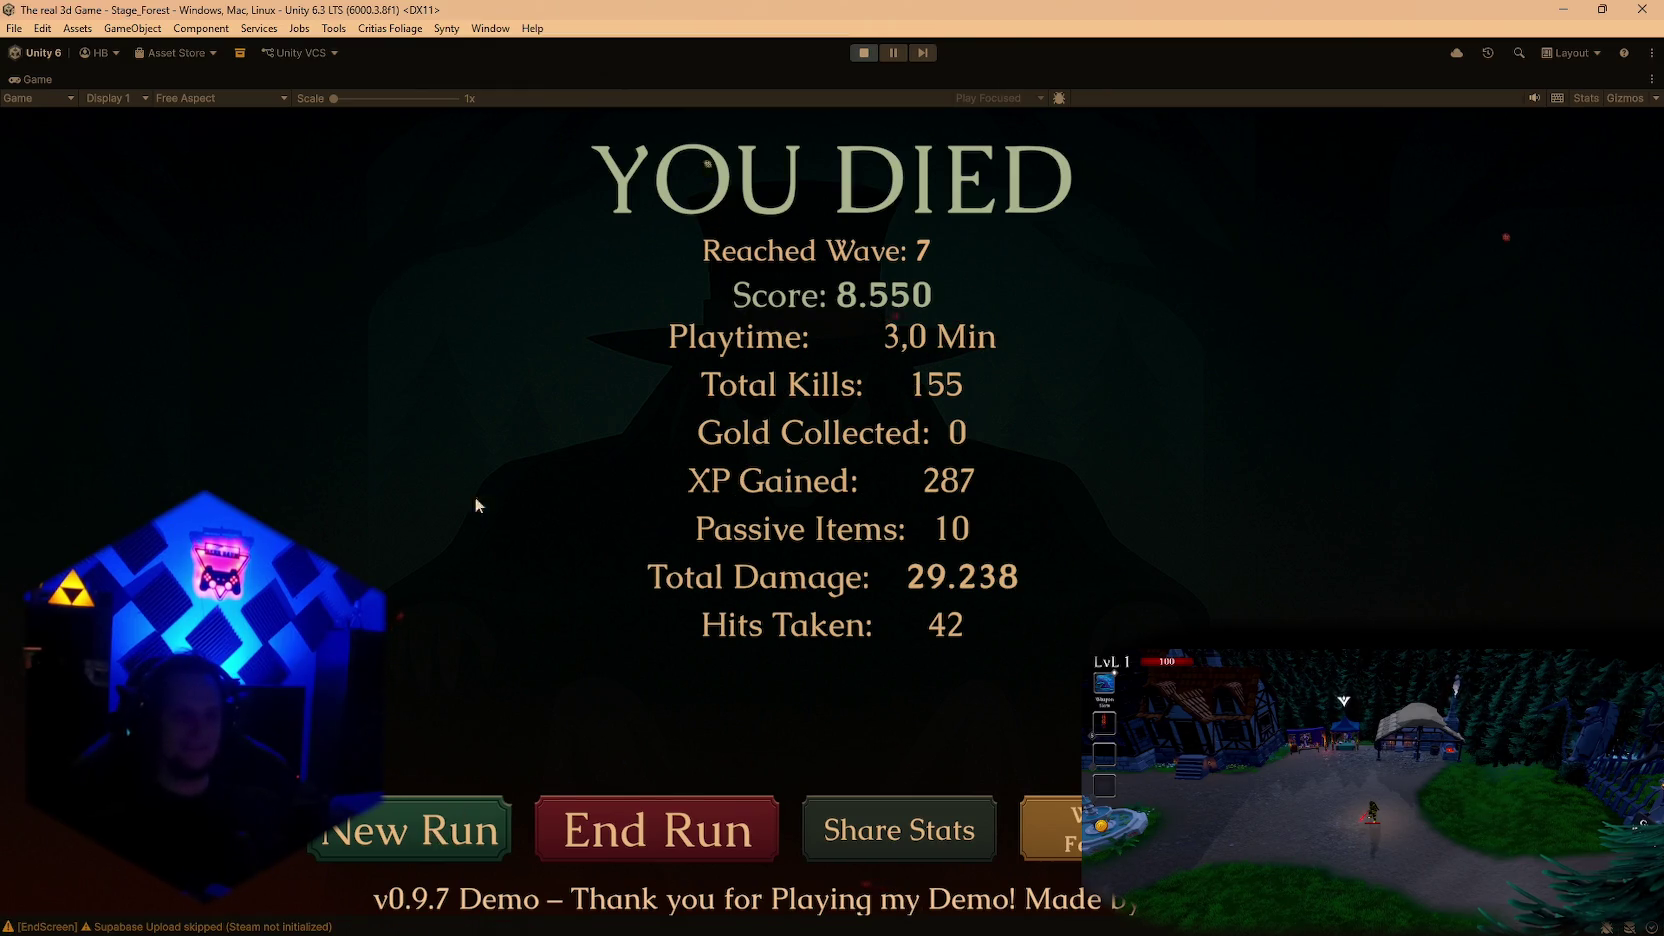
# Start a new run briefly, then stop Play mode to return to the Stage_Hub scene
pyautogui.click(403, 852)
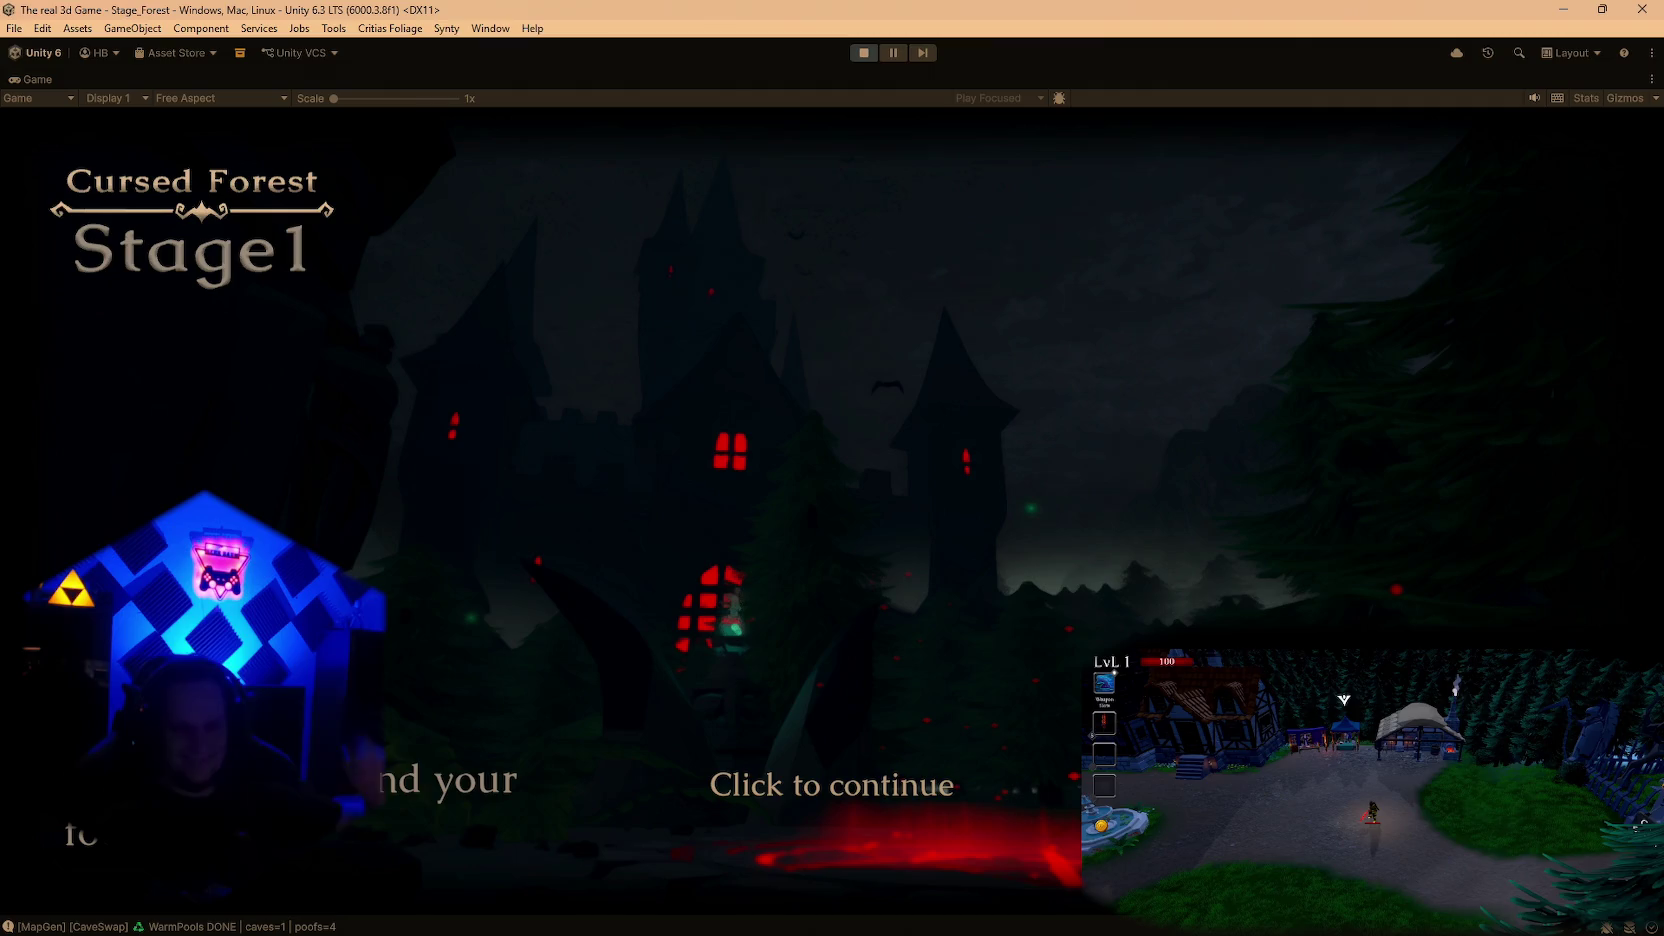
pyautogui.click(832, 785)
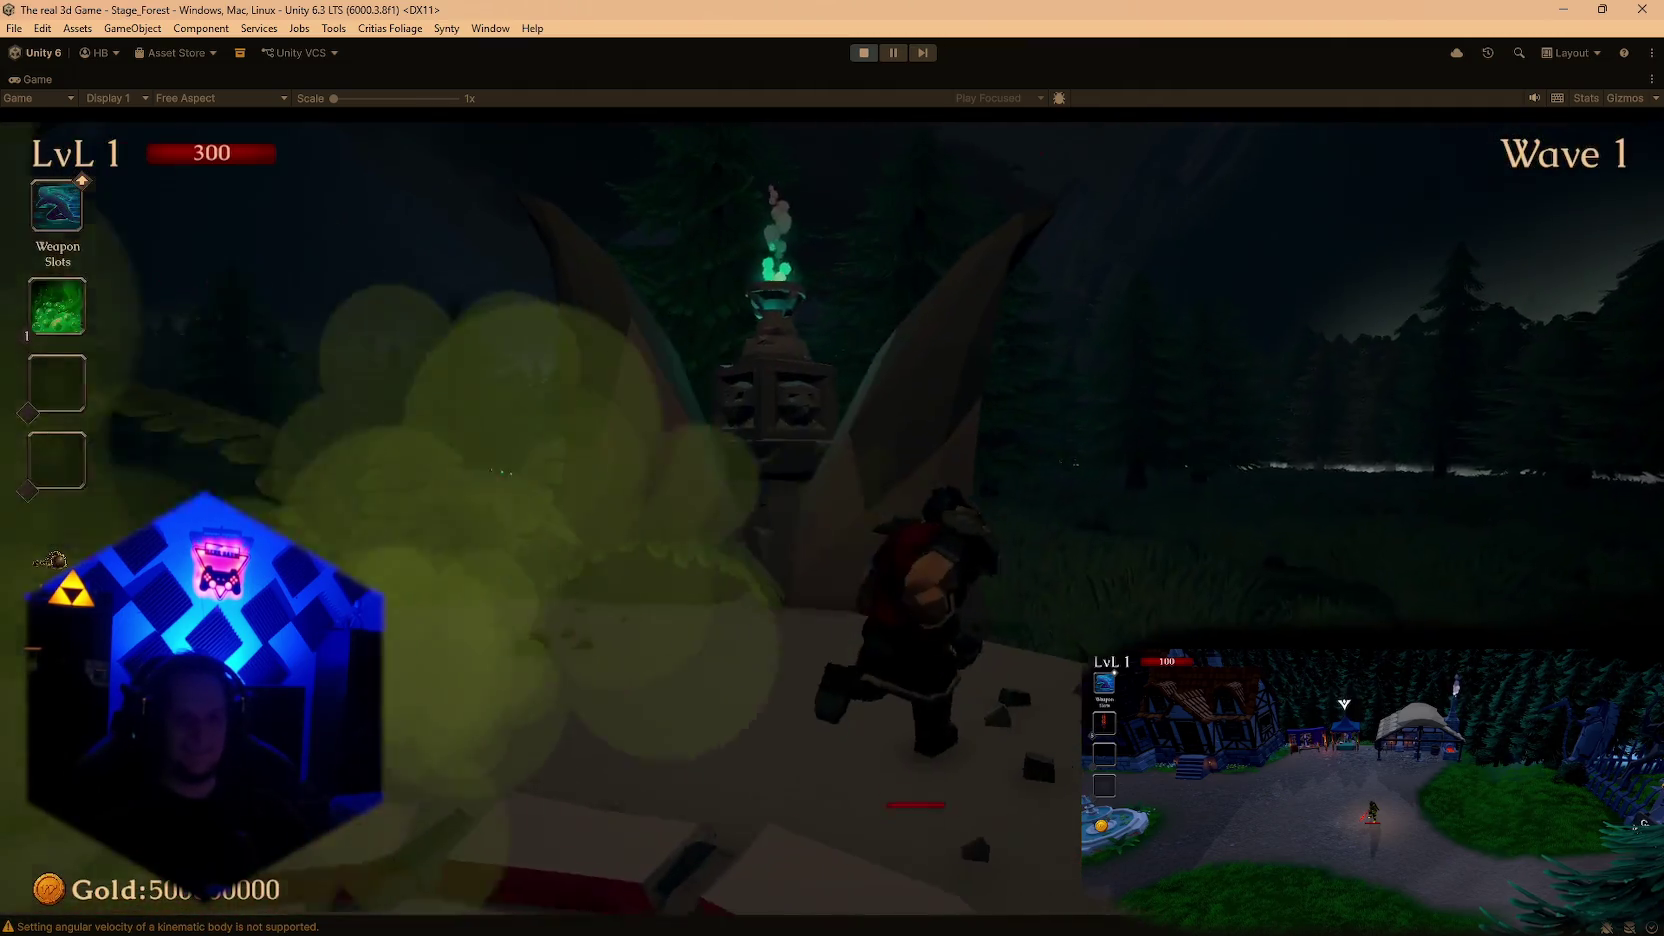
pyautogui.press('w')
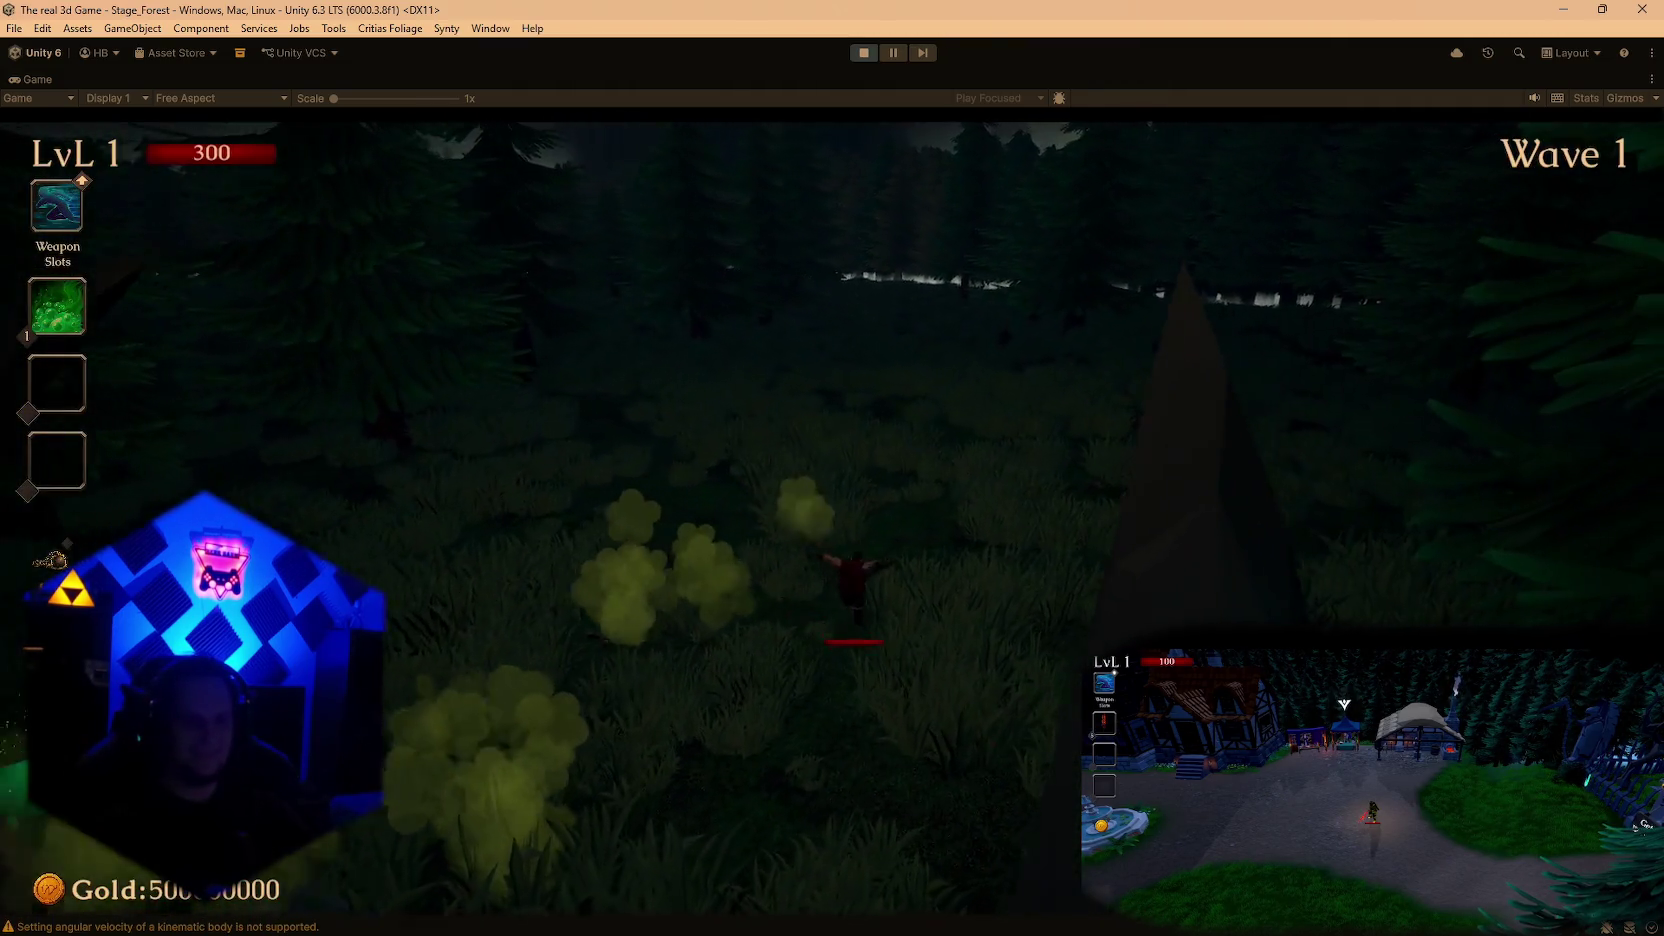
pyautogui.press('w')
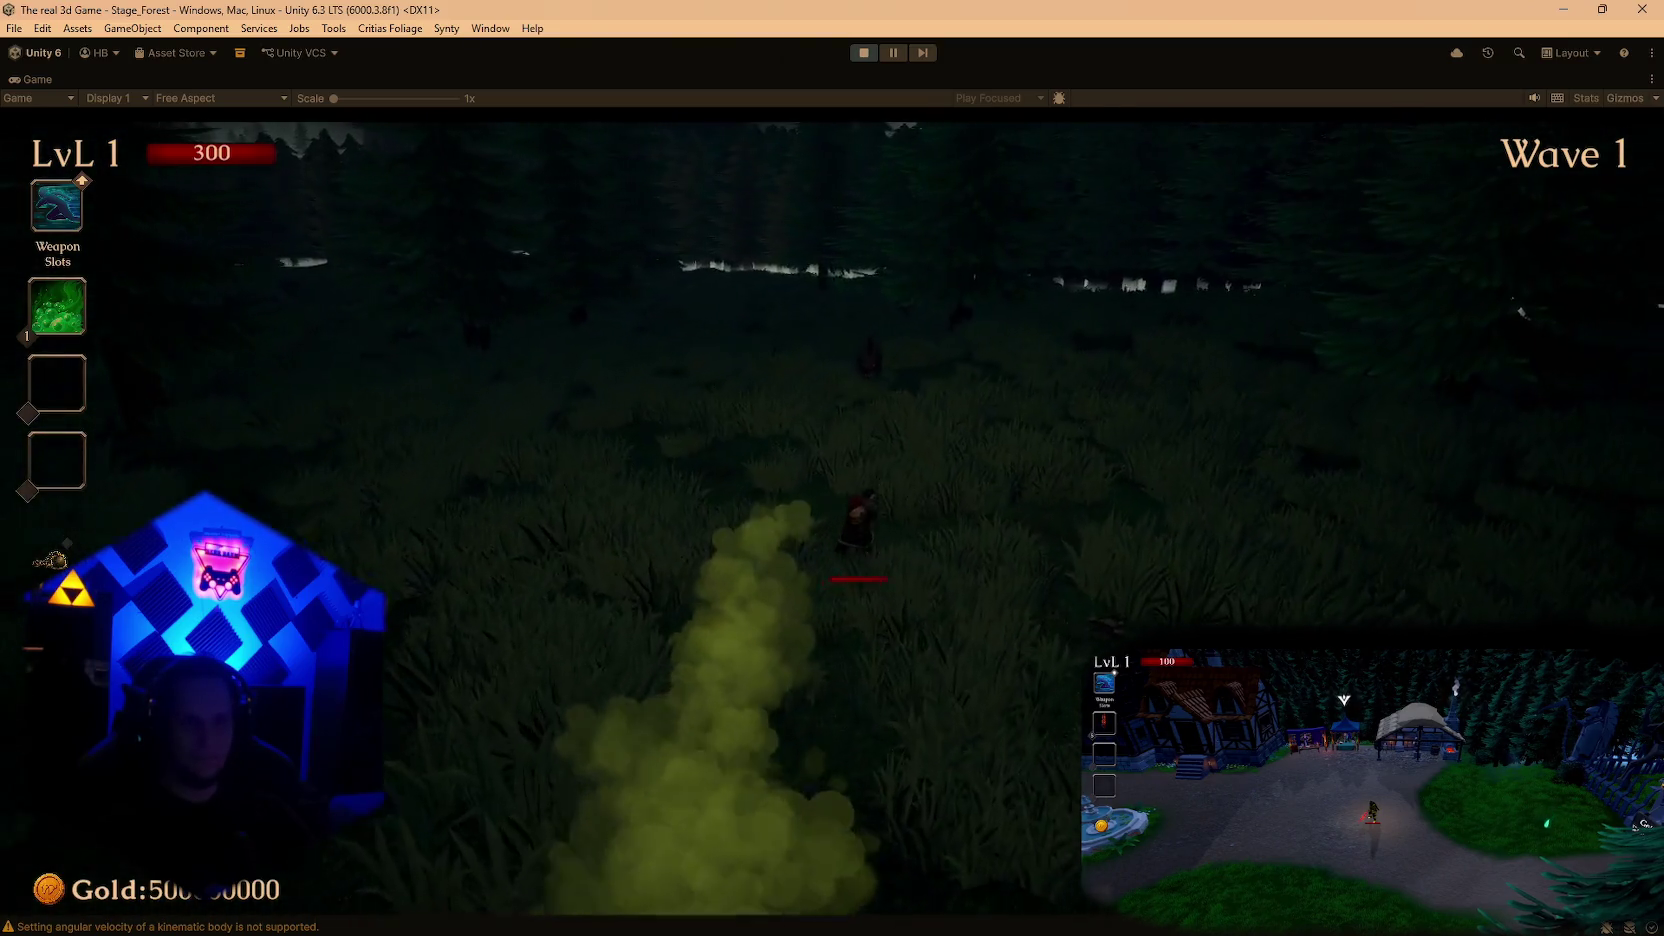
pyautogui.press('w')
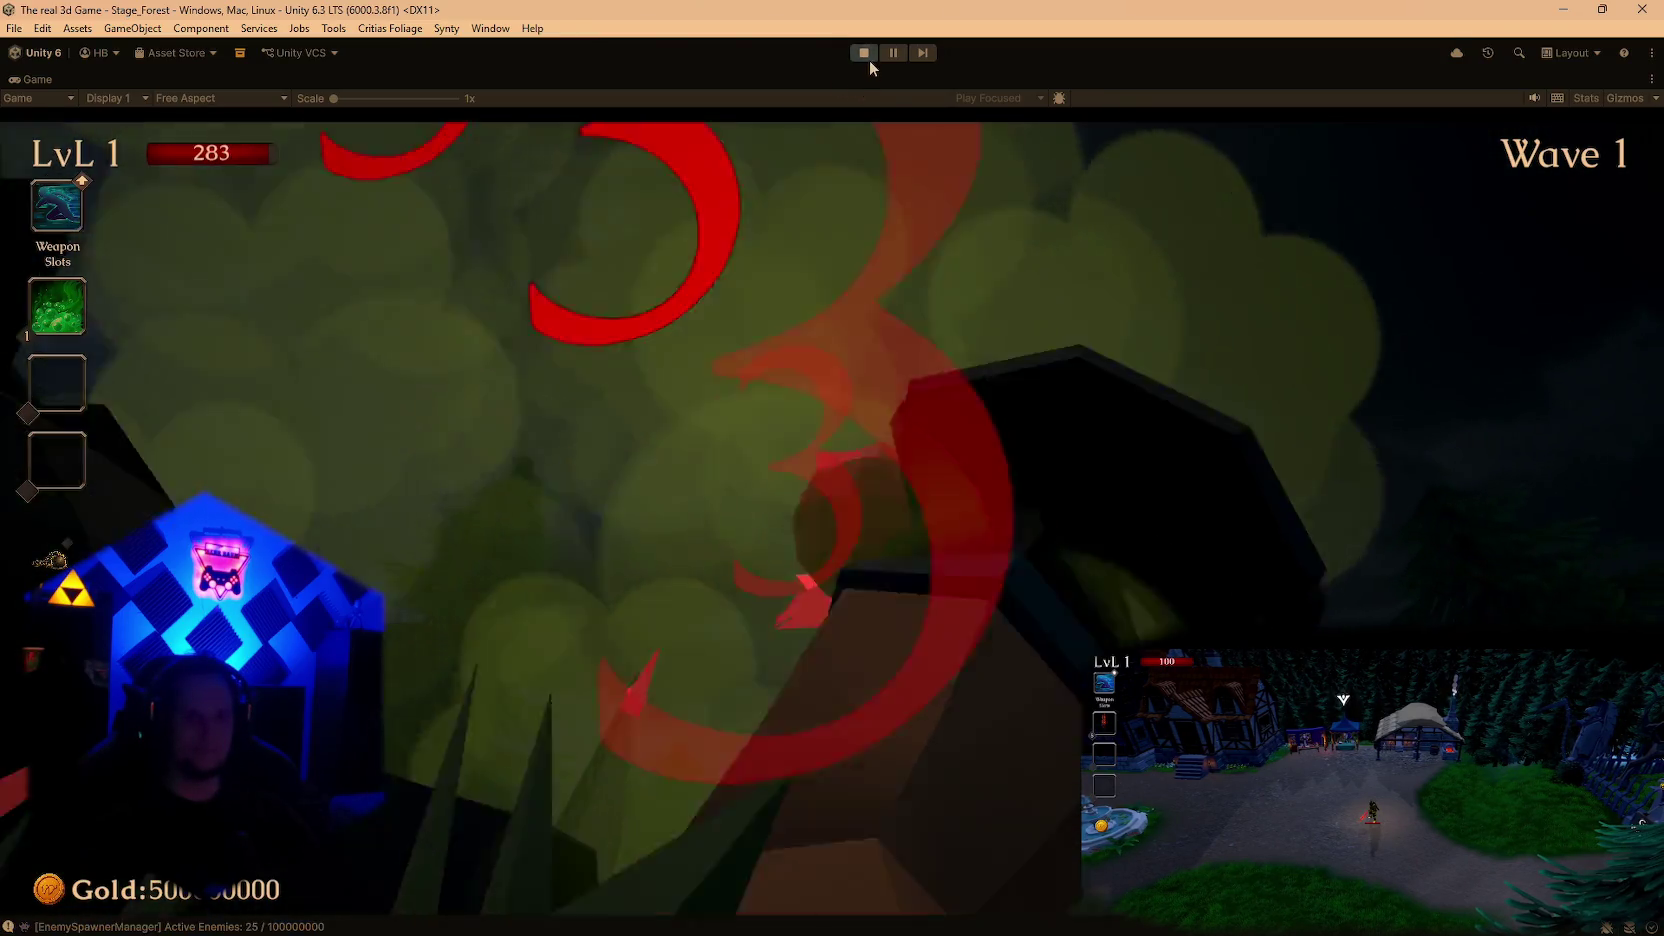
pyautogui.click(865, 54)
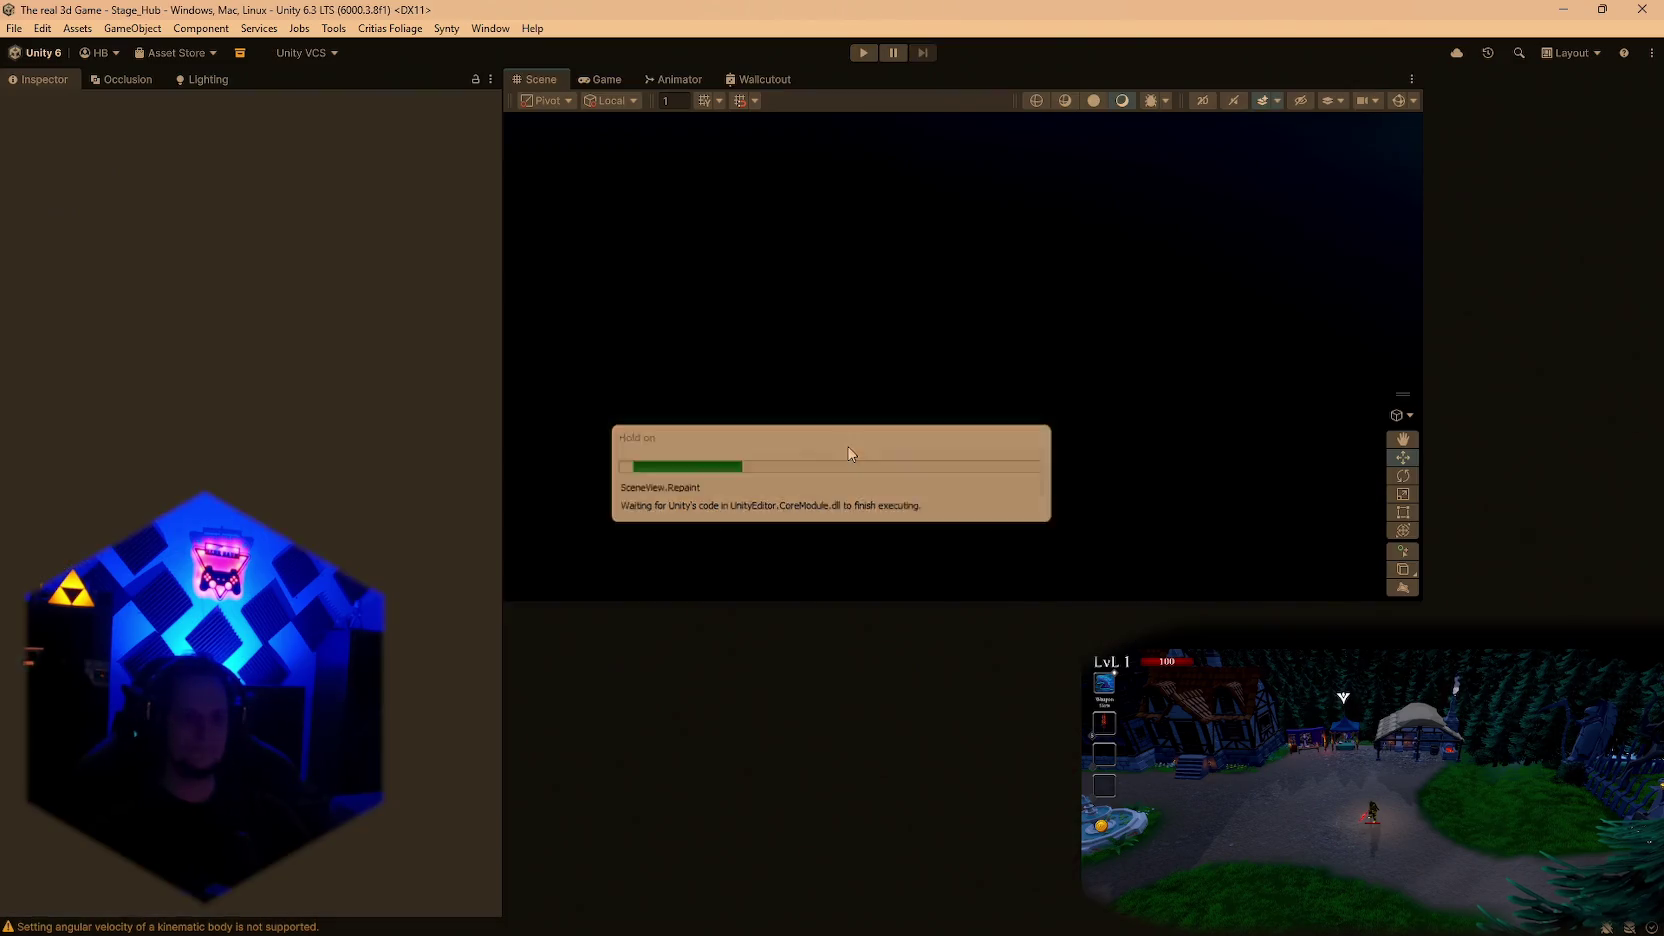
# Build the Windows player from Build Profiles into the ContentBuilder content folder
pyautogui.click(13, 28)
pyautogui.click(40, 242)
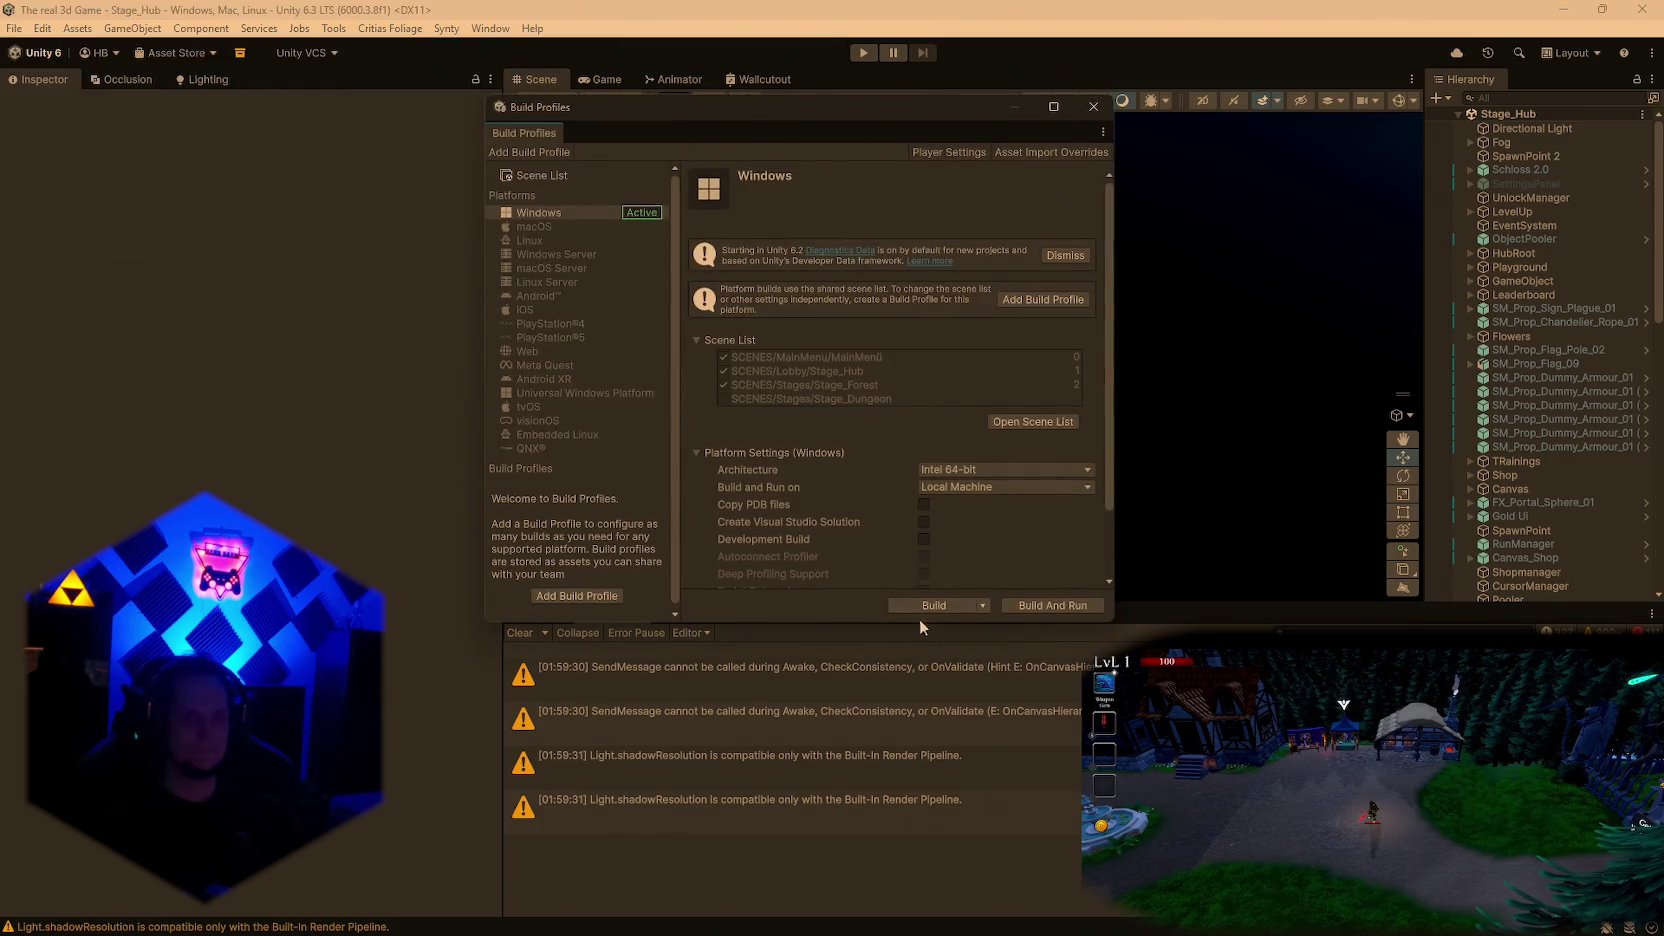
pyautogui.click(915, 606)
pyautogui.click(700, 473)
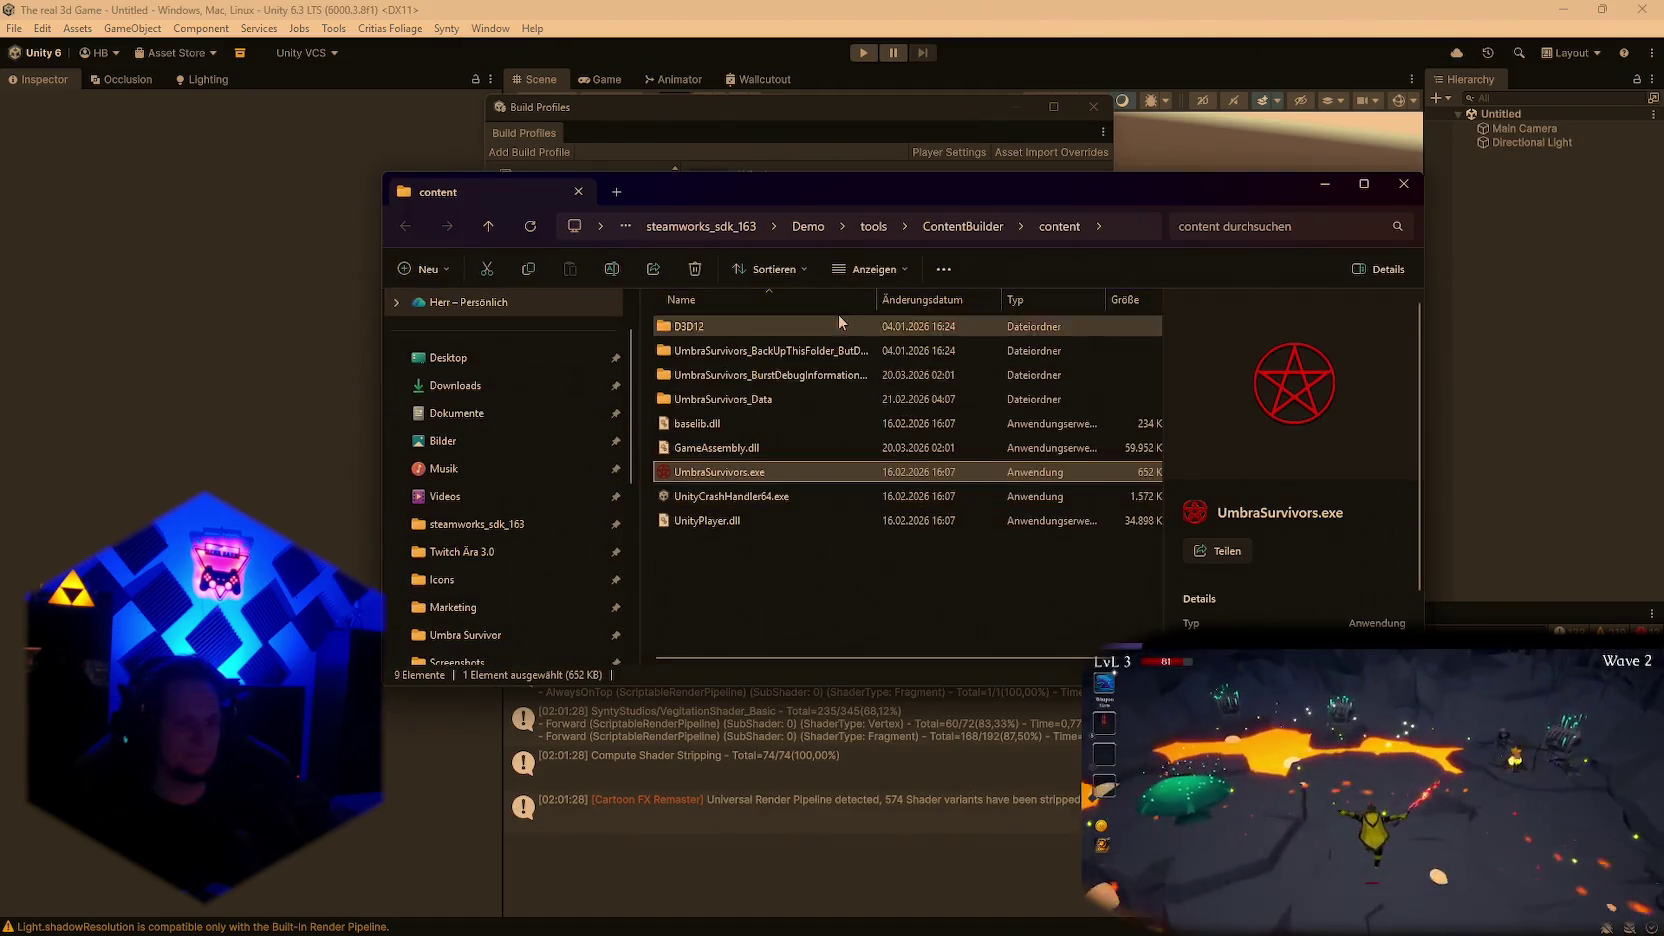
# Copy the Demo run_app_build command from the notes and run it in SteamCMD to upload AppID 4281810
pyautogui.click(1148, 922)
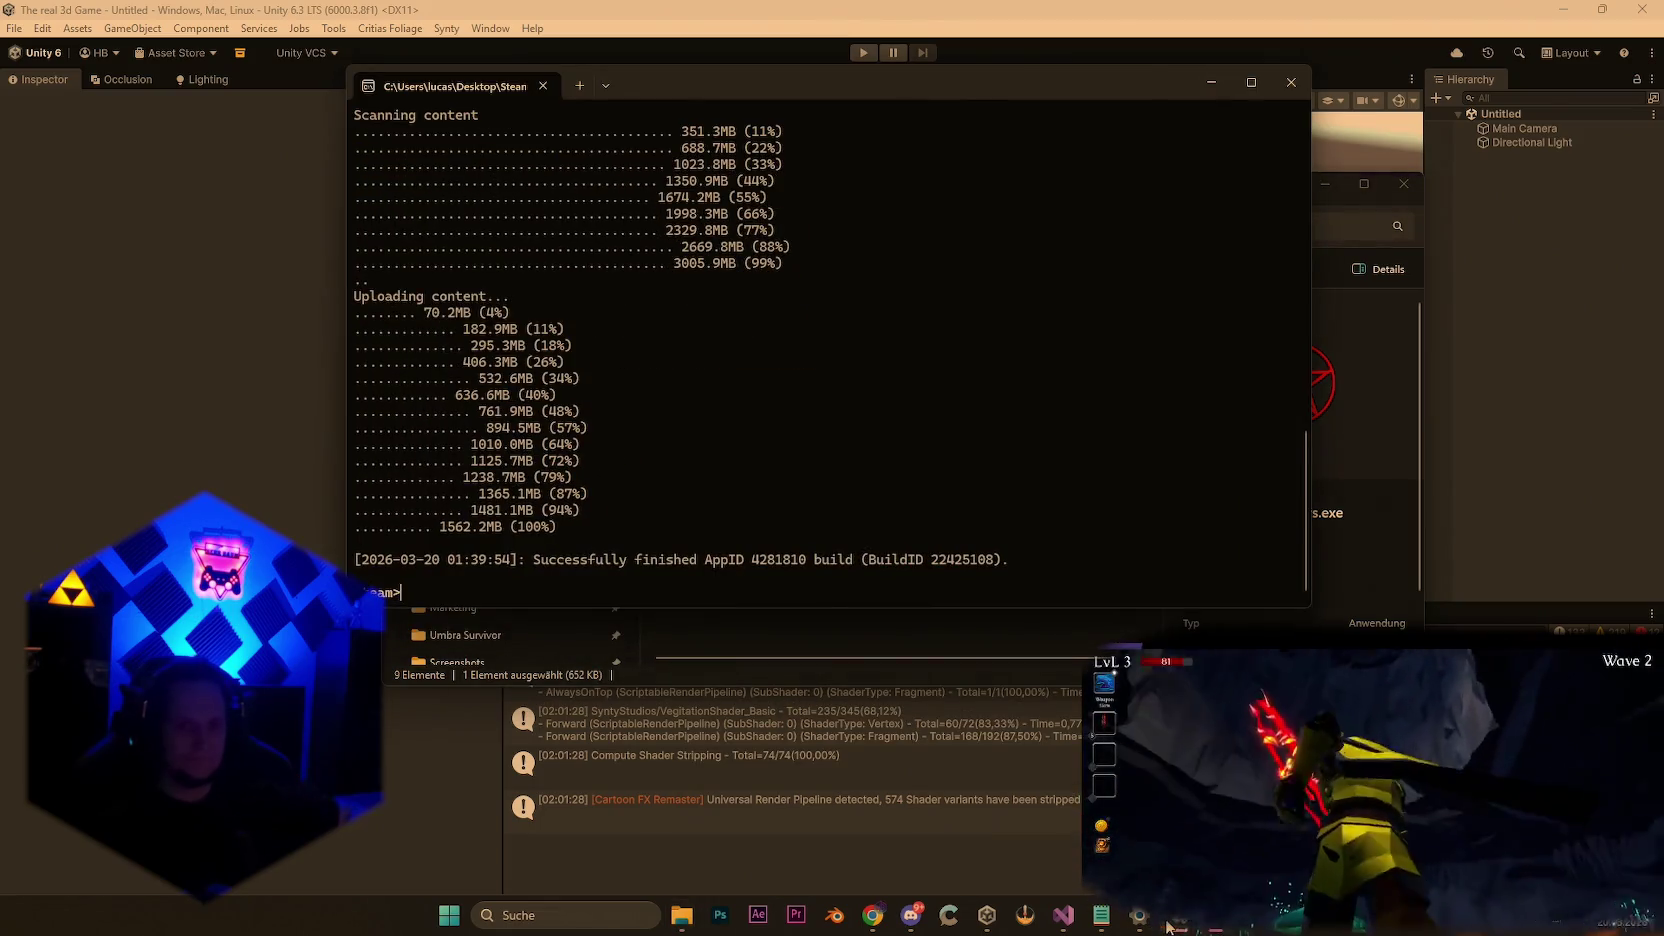
pyautogui.moveTo(1185, 928)
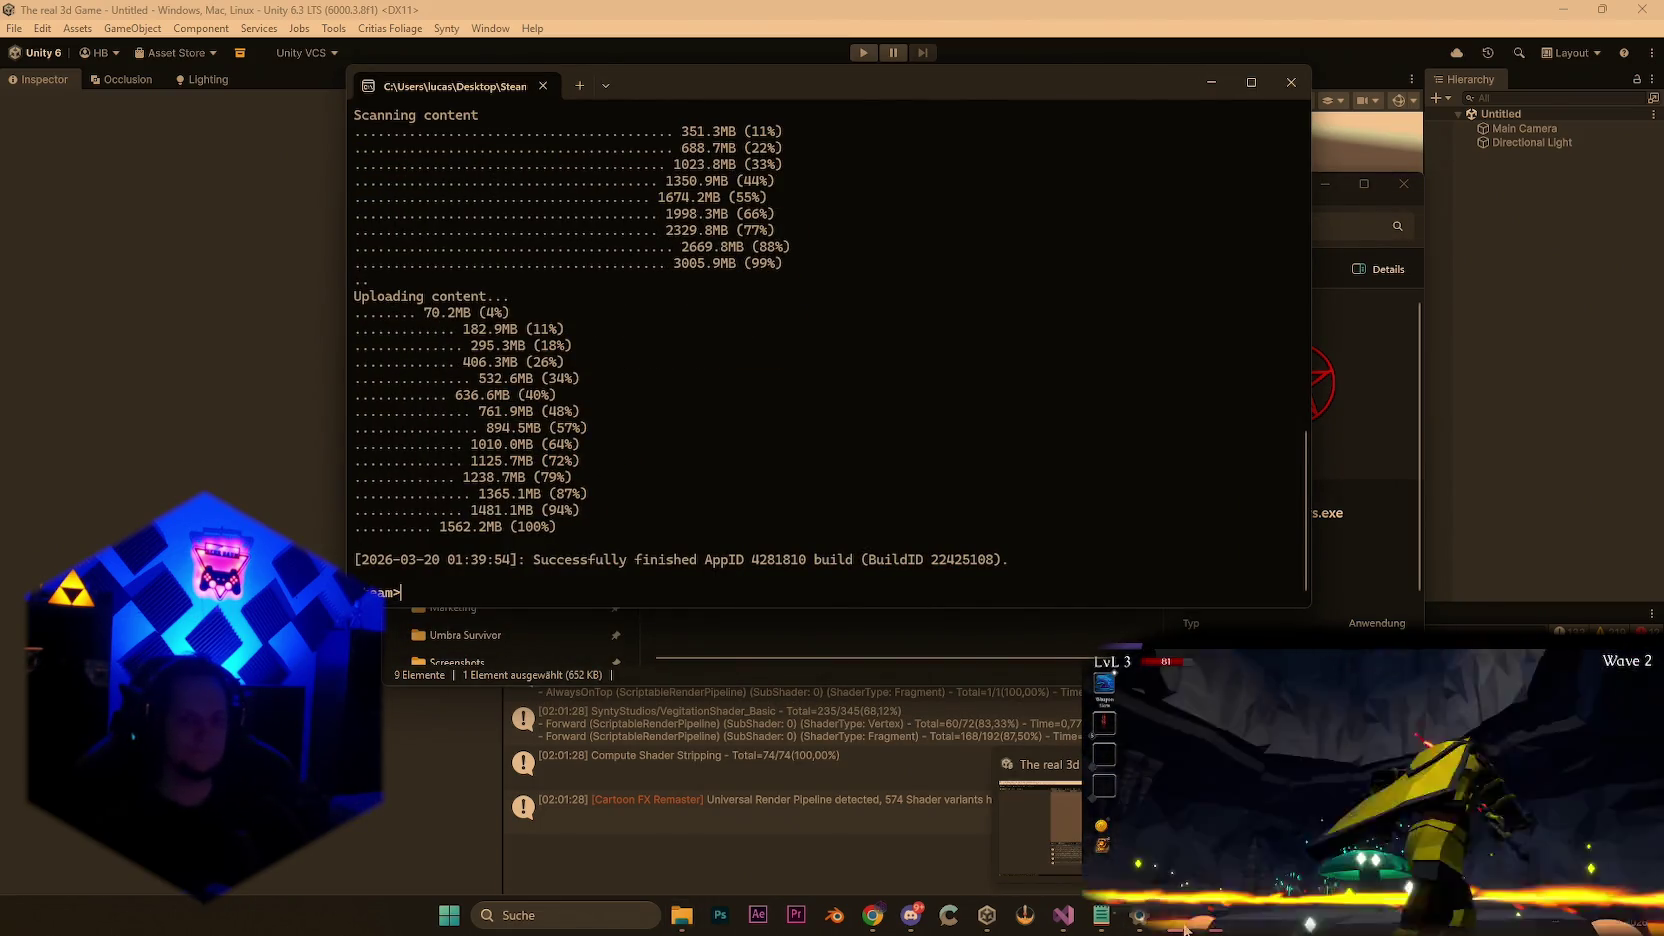
pyautogui.click(1101, 915)
pyautogui.scroll(5, 519, 396)
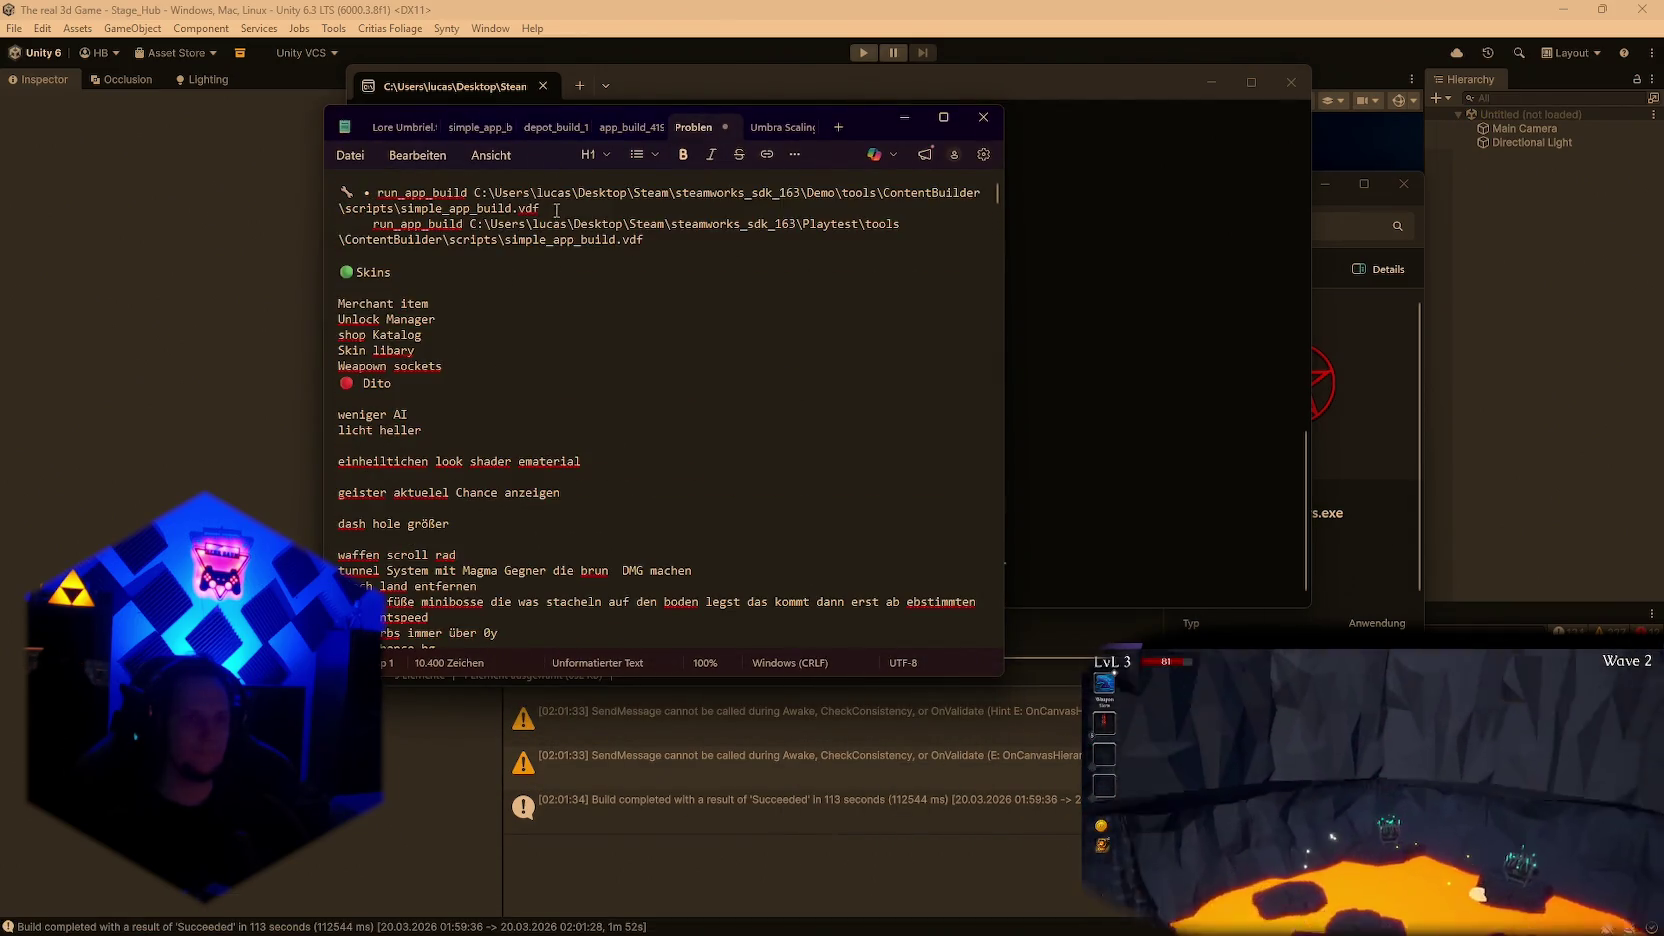
pyautogui.moveTo(556, 210); pyautogui.dragTo(400, 192)
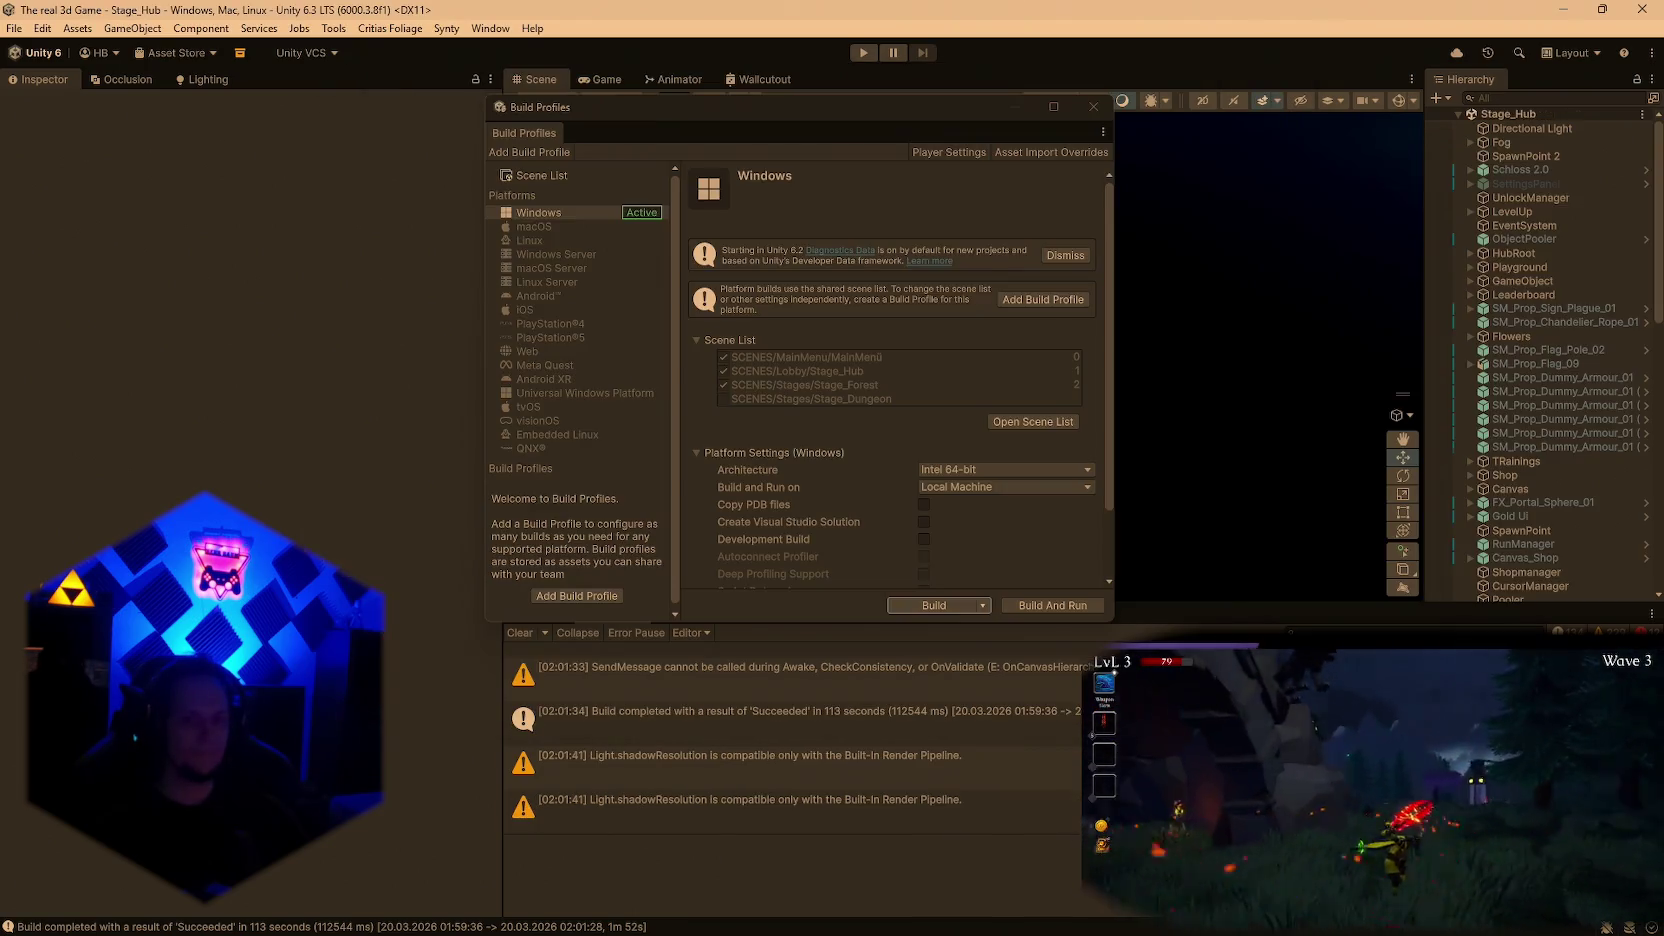
pyautogui.hotkey('alt', 'Tab')
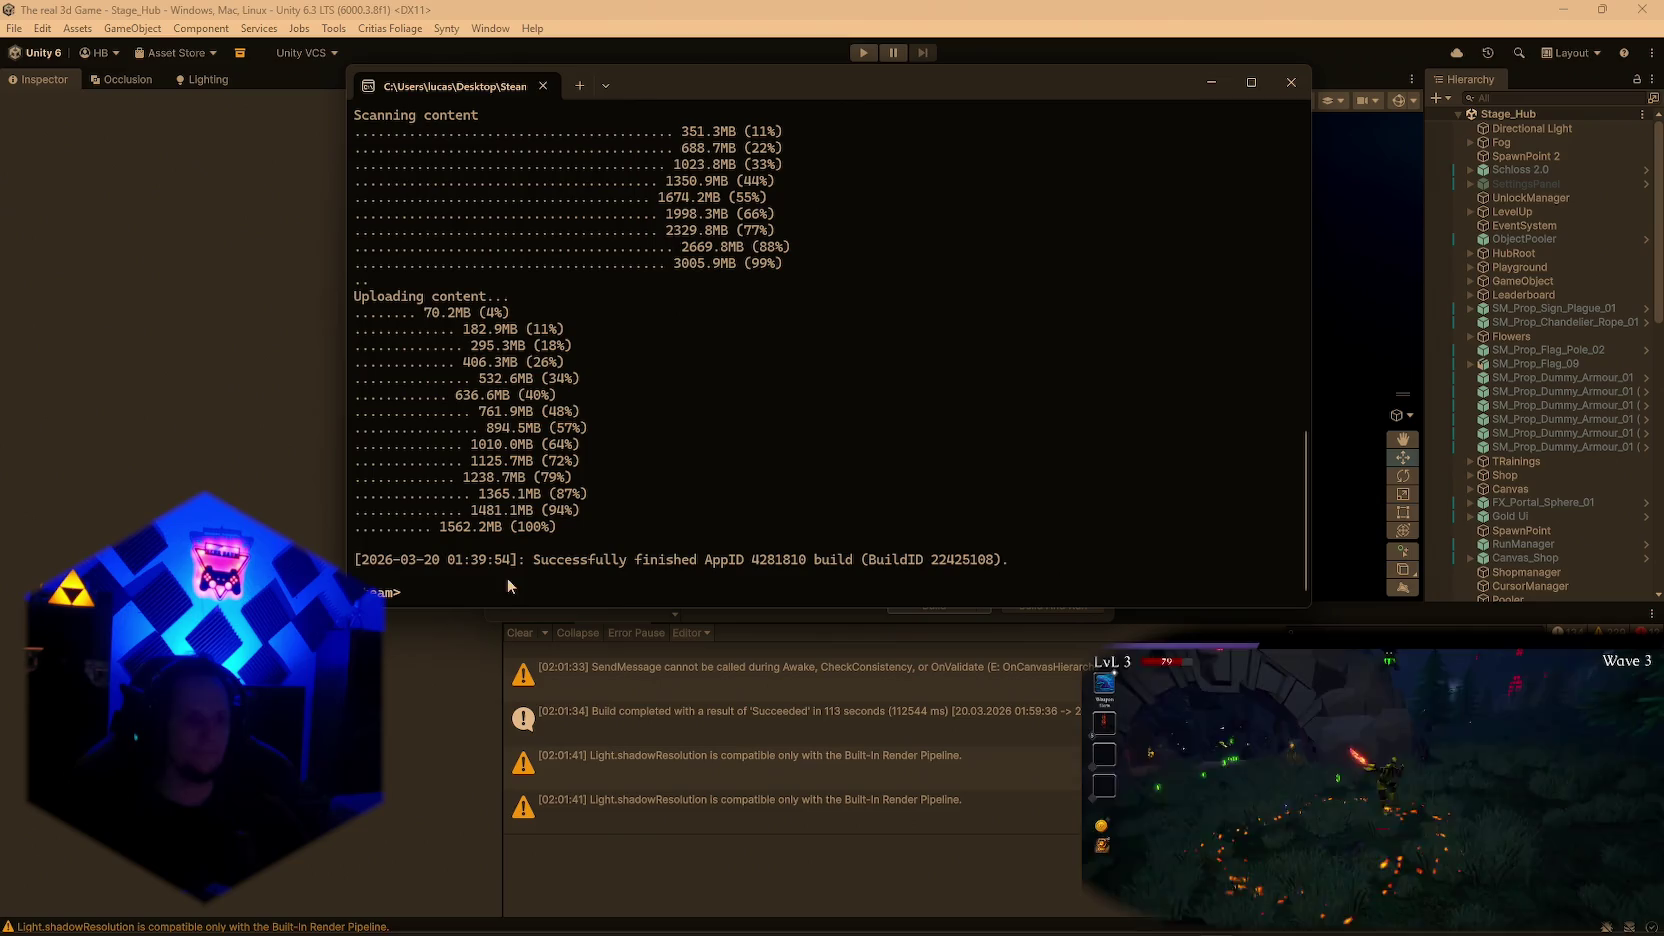
pyautogui.rightClick(480, 589)
pyautogui.press('Return')
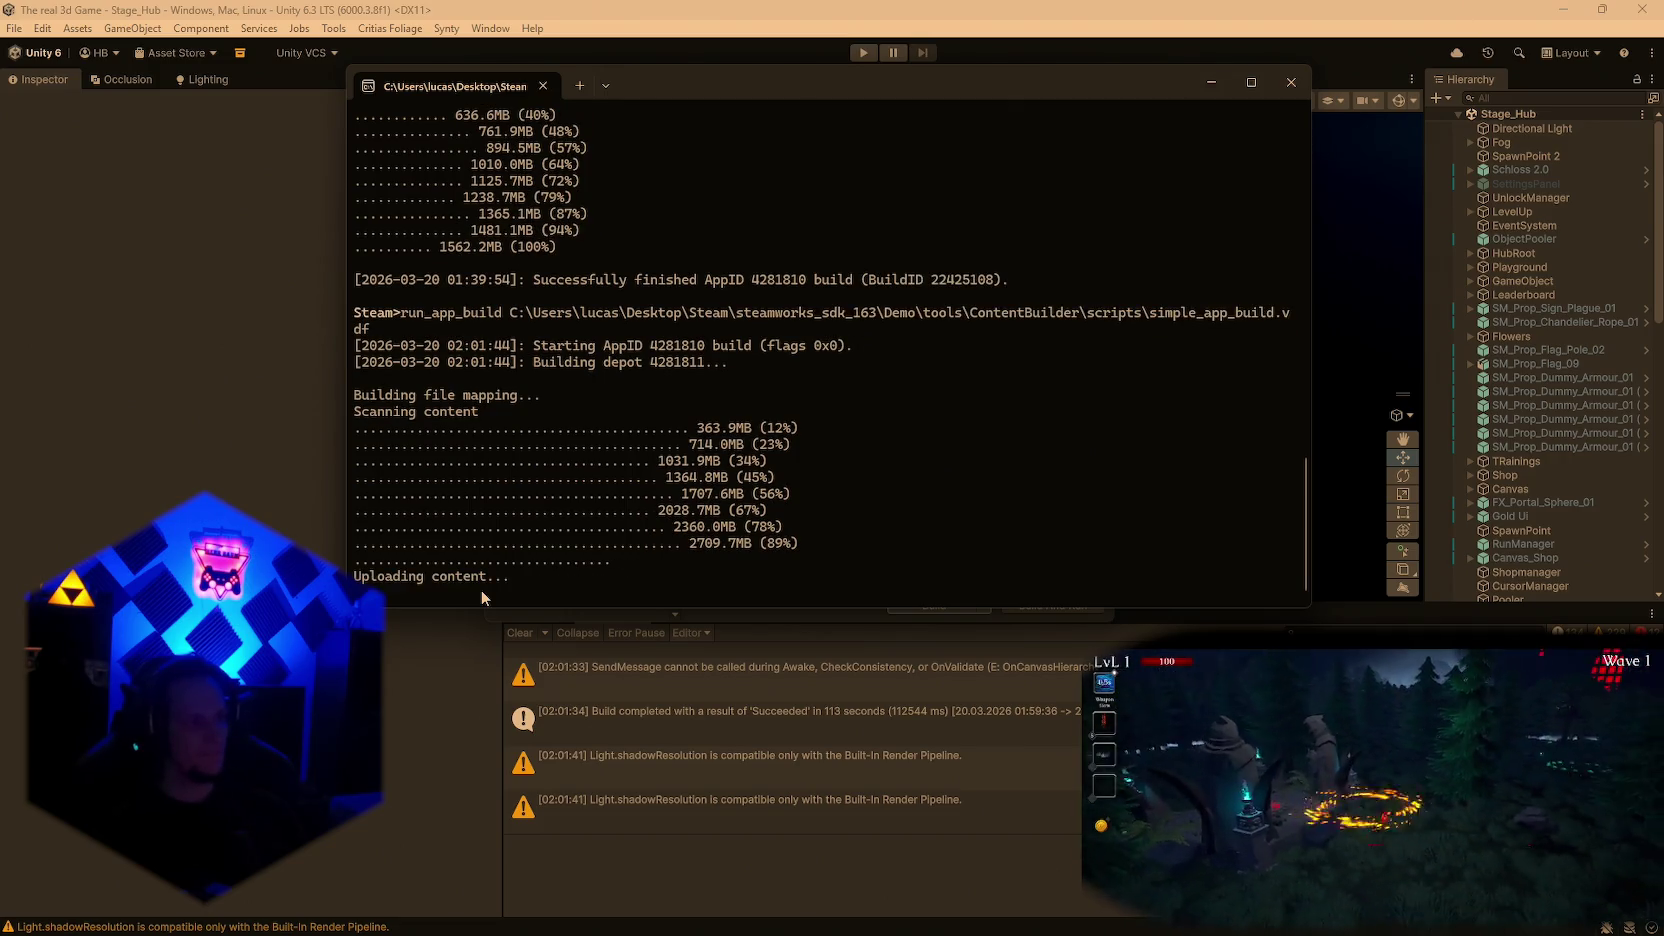
pyautogui.press('Escape')
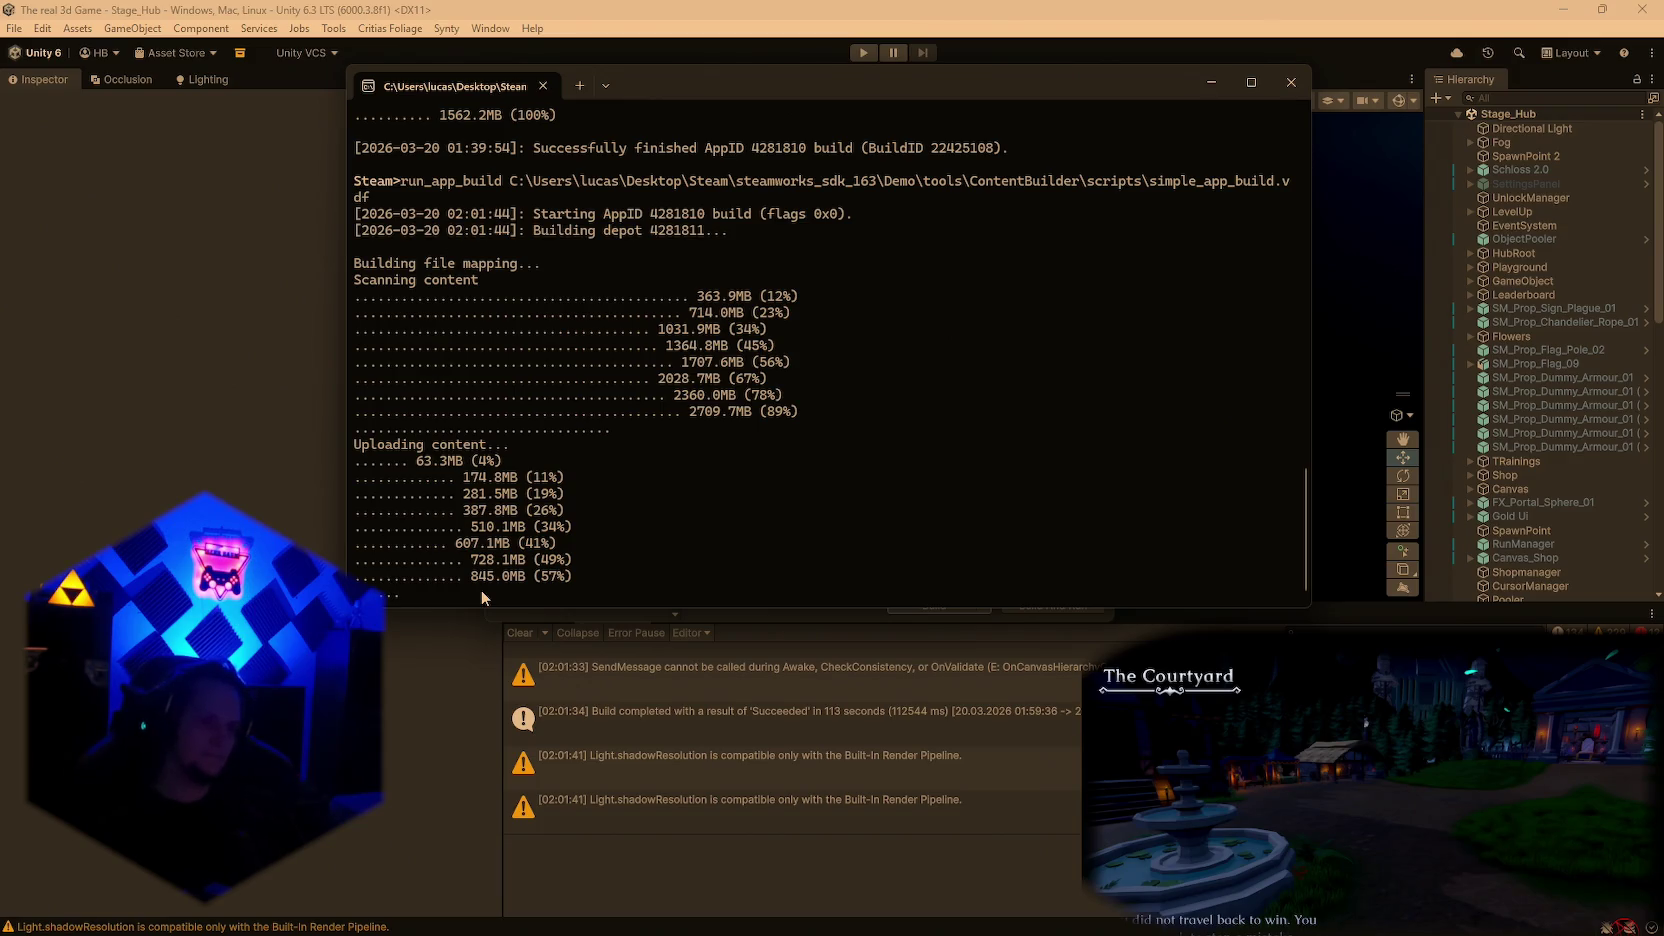
pyautogui.moveTo(1000, 934)
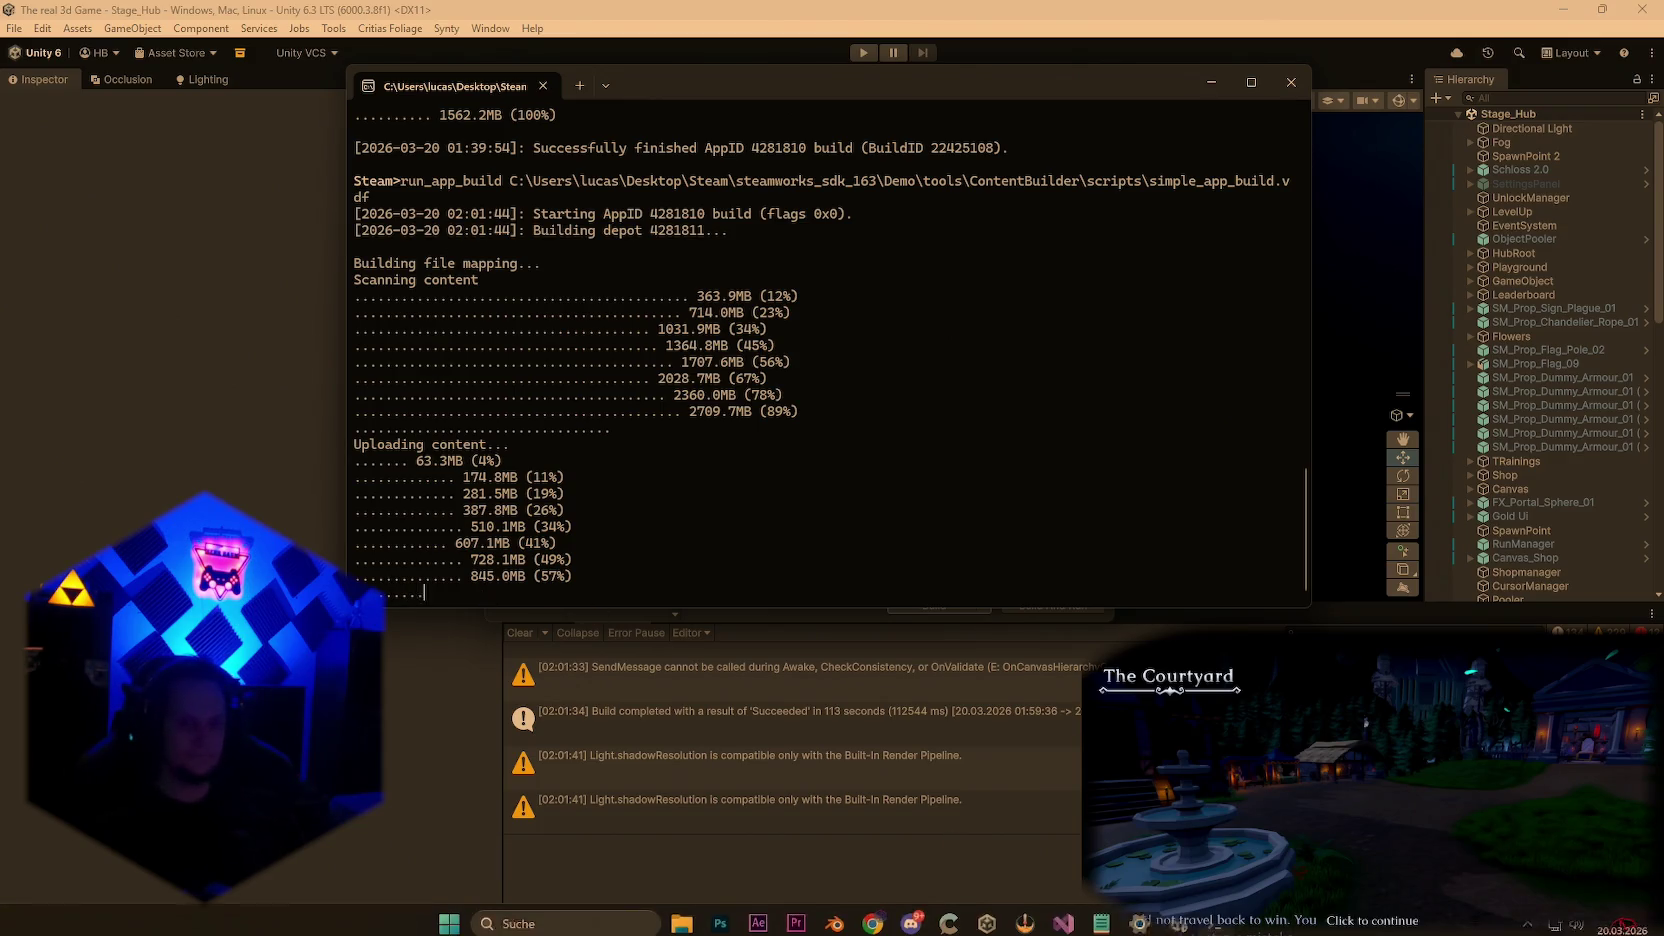
# Bring the Notepad to-do notes forward and scroll down to the DEMO and Anubis sections
pyautogui.click(1101, 914)
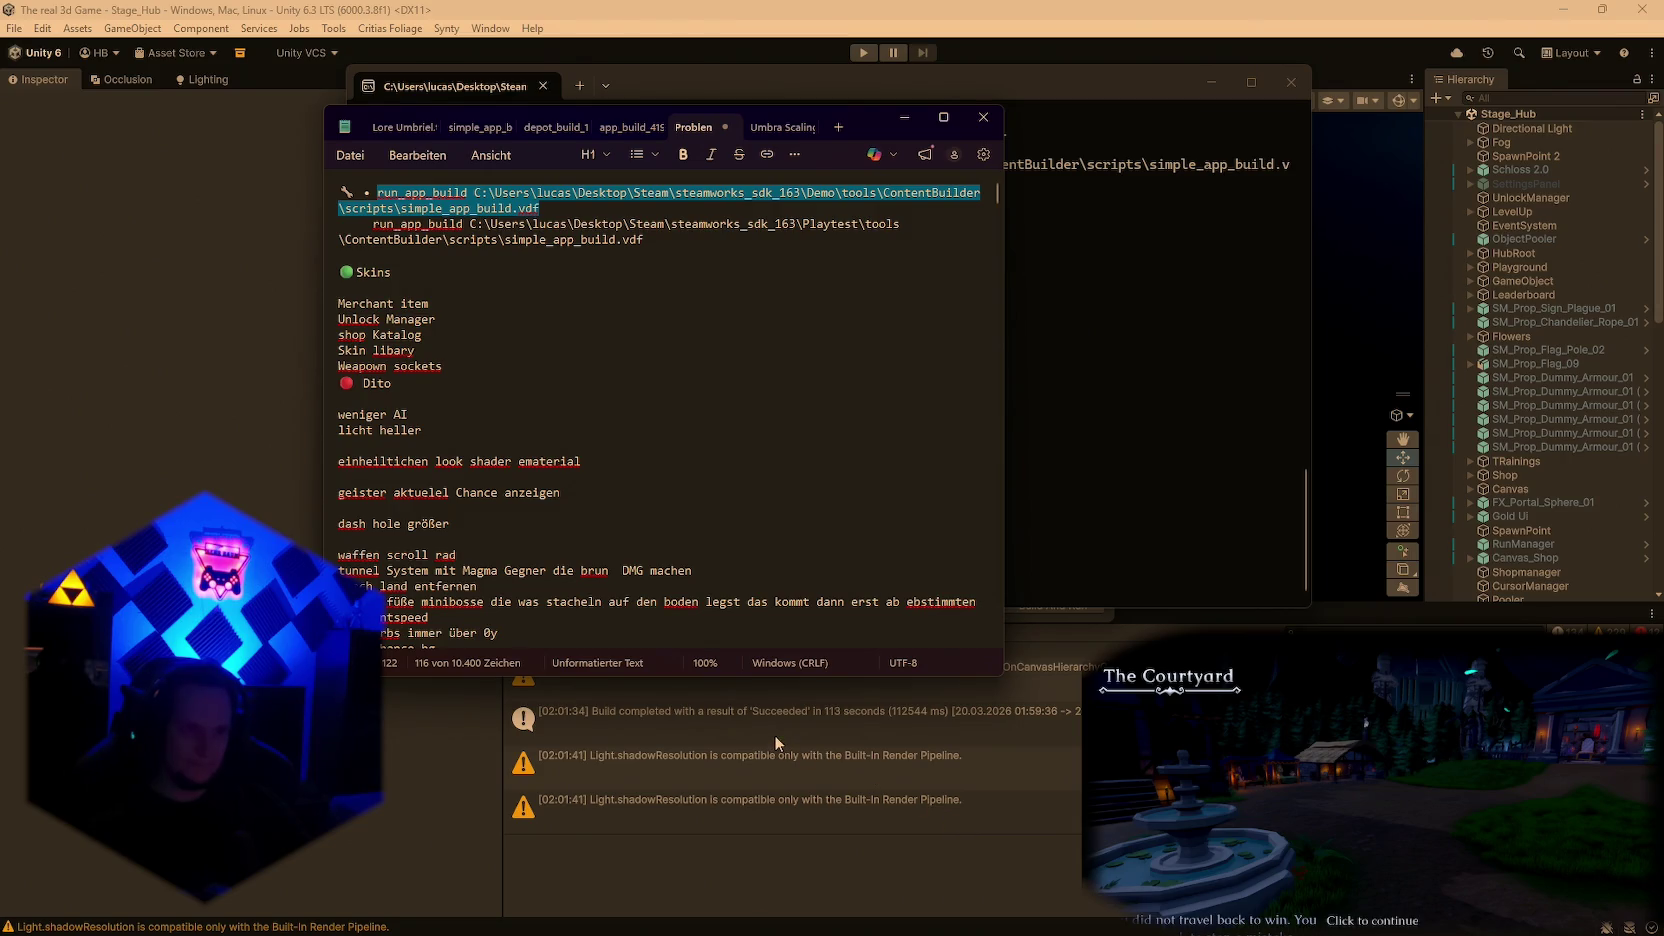
pyautogui.scroll(-15, 563, 498)
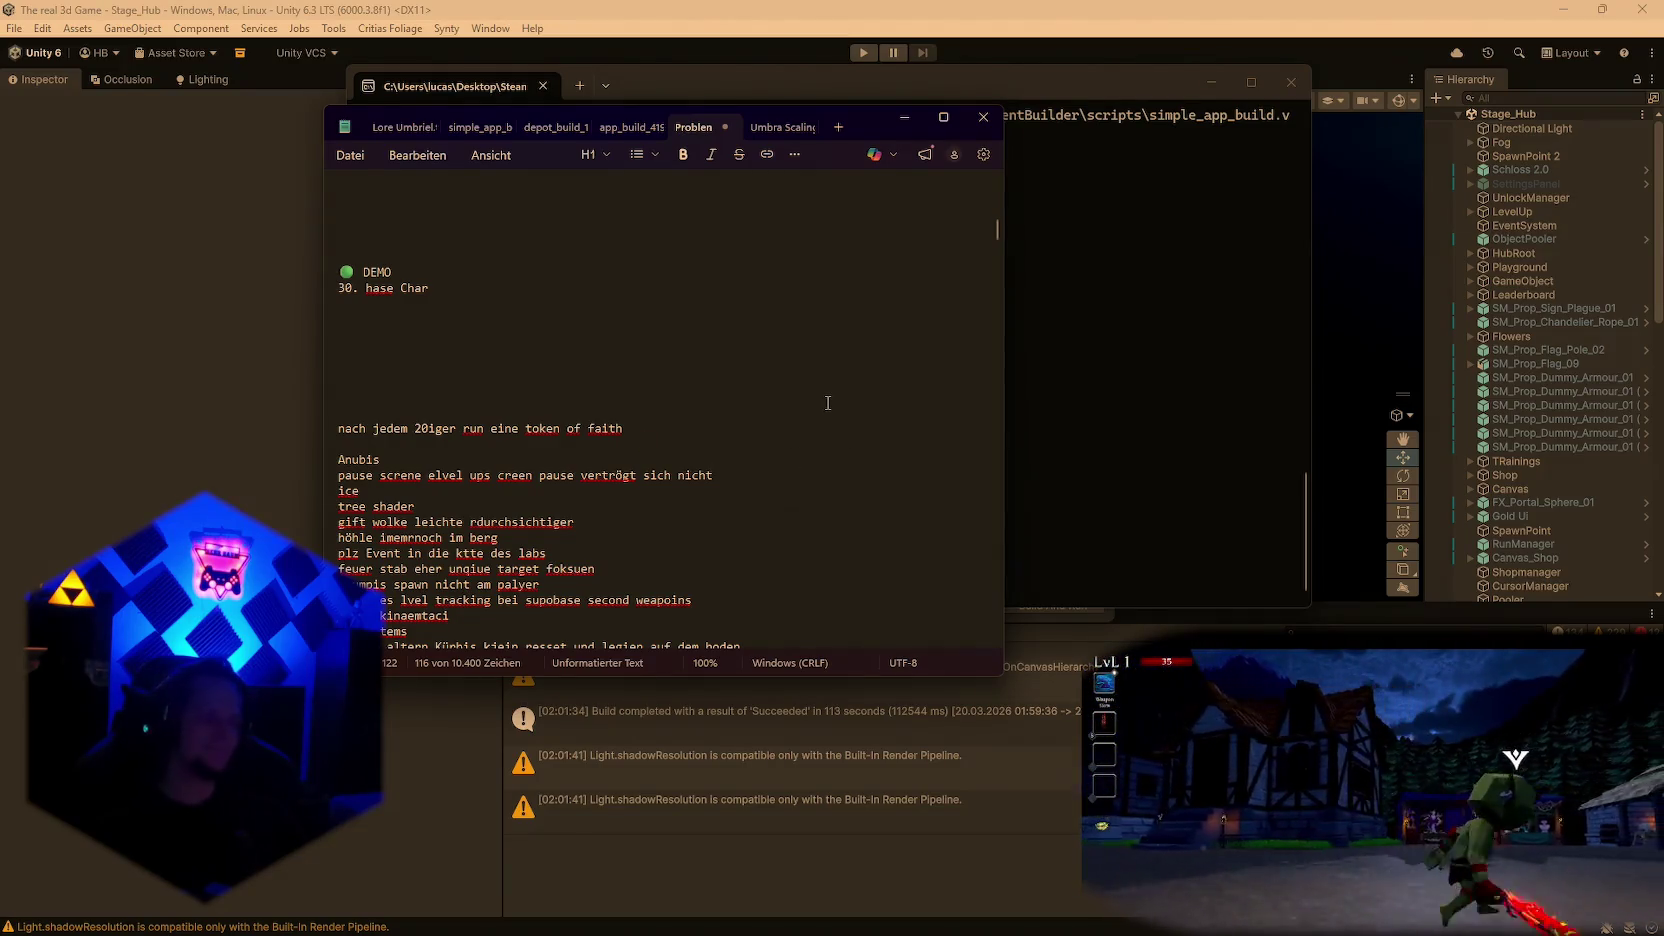
# Check the SteamCMD build upload progress at 1404.5MB (95%), then return to Visual Studio
pyautogui.click(1068, 276)
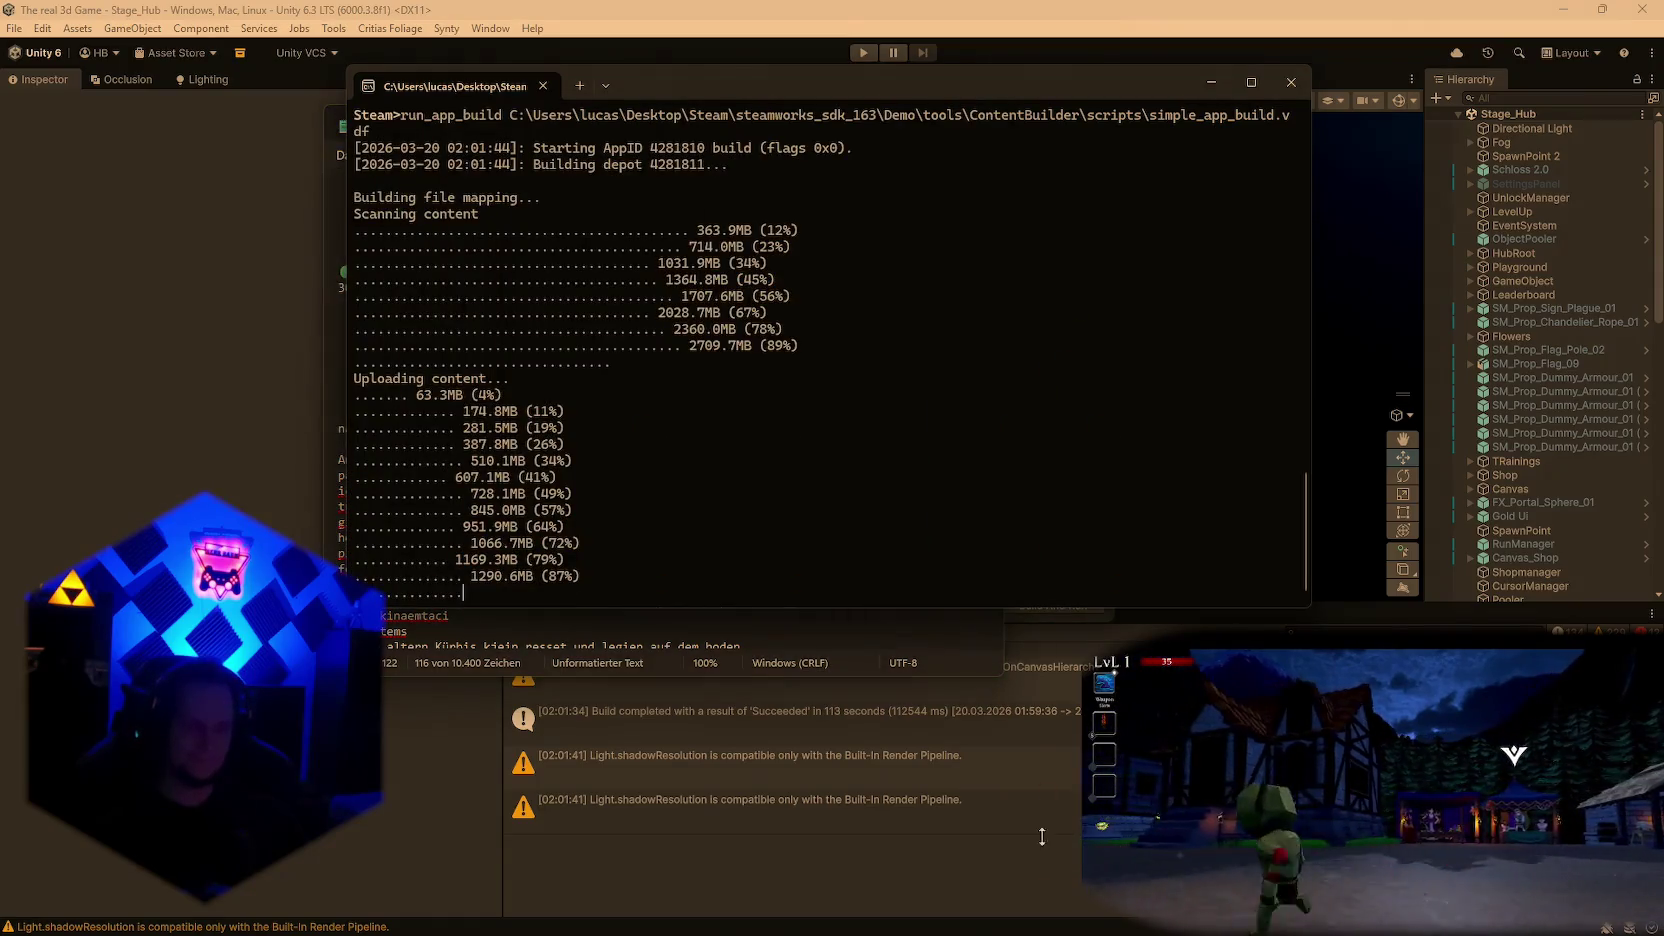
pyautogui.click(1086, 717)
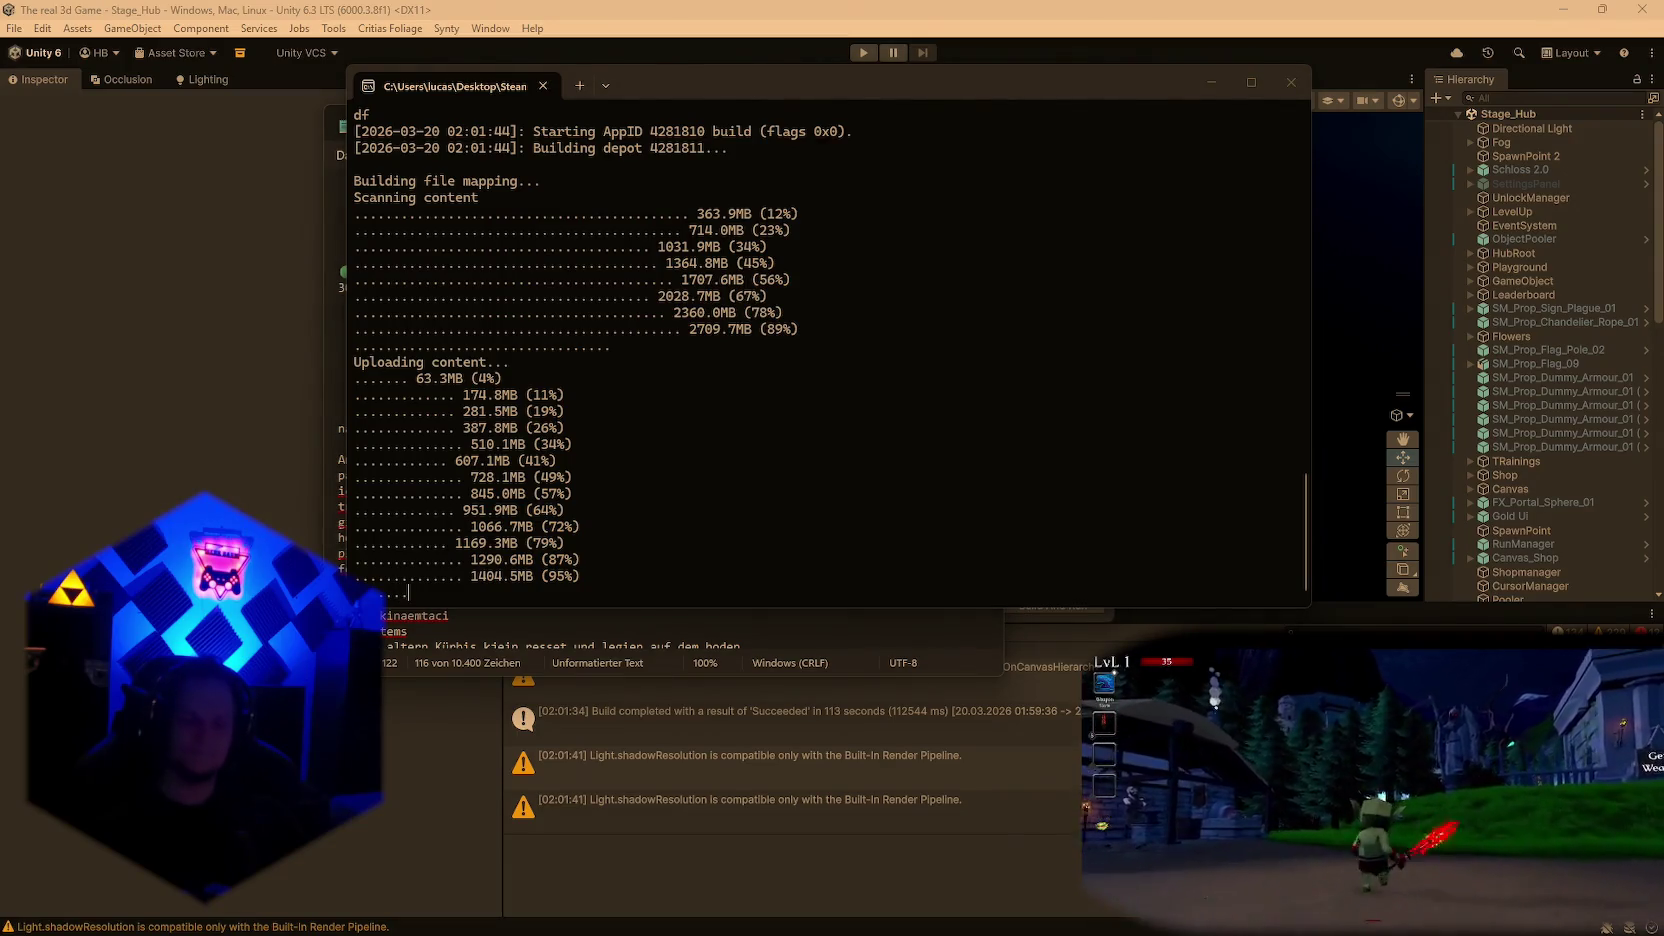
pyautogui.click(1063, 914)
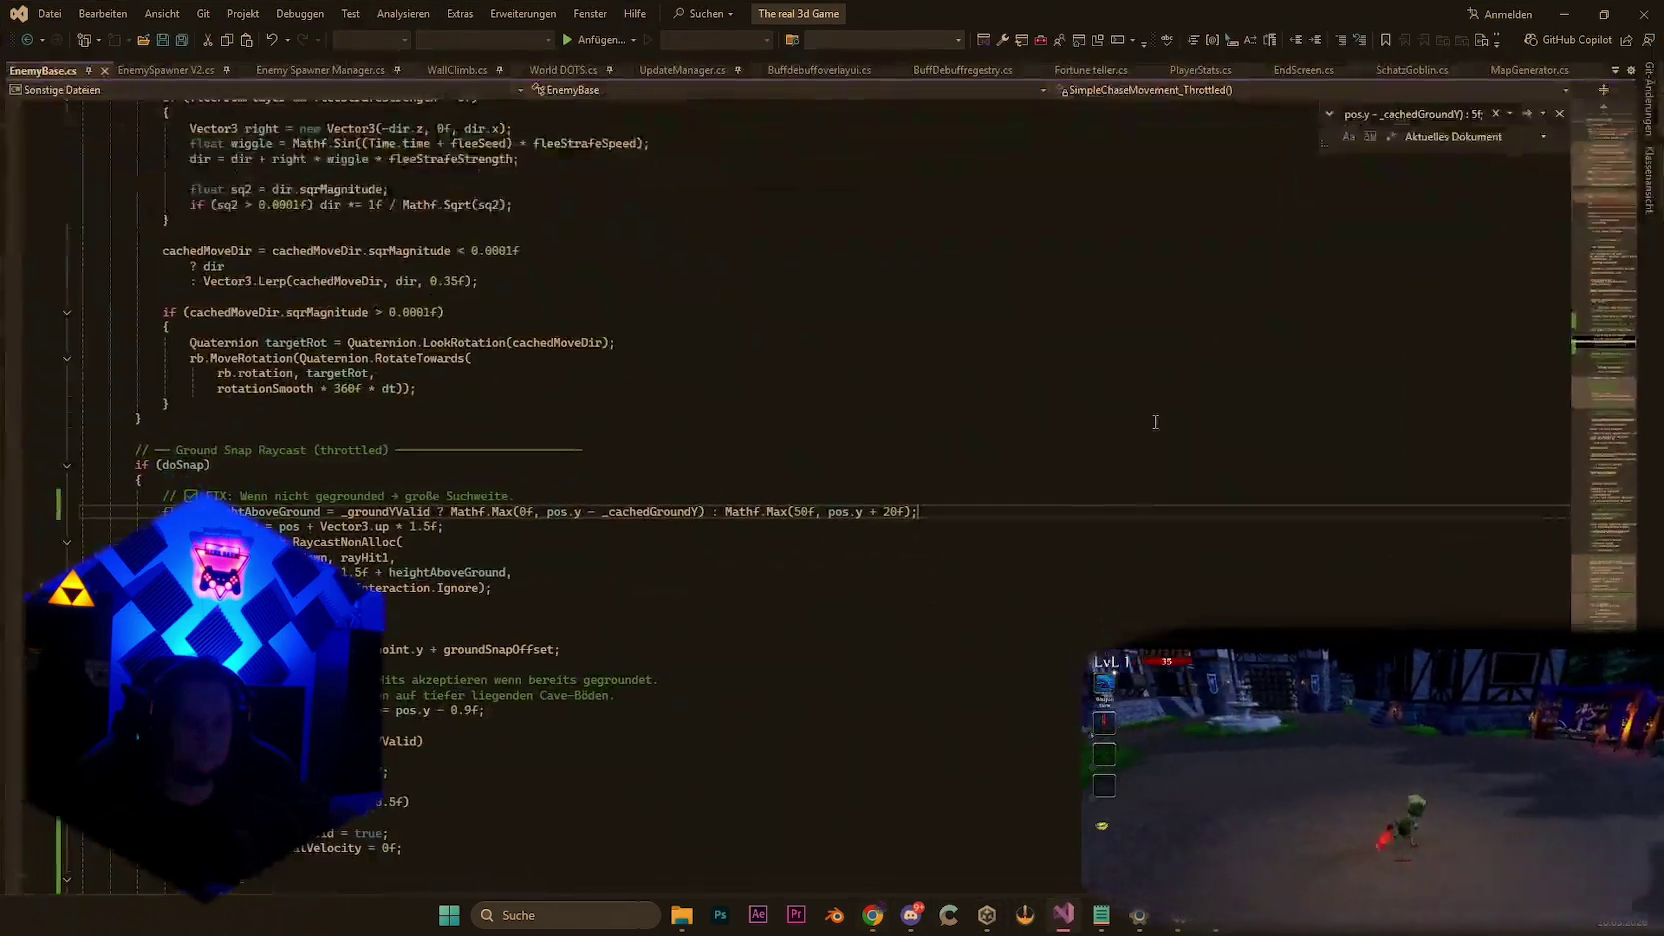
# Select and copy the entire Fortune teller.cs script
pyautogui.click(1095, 70)
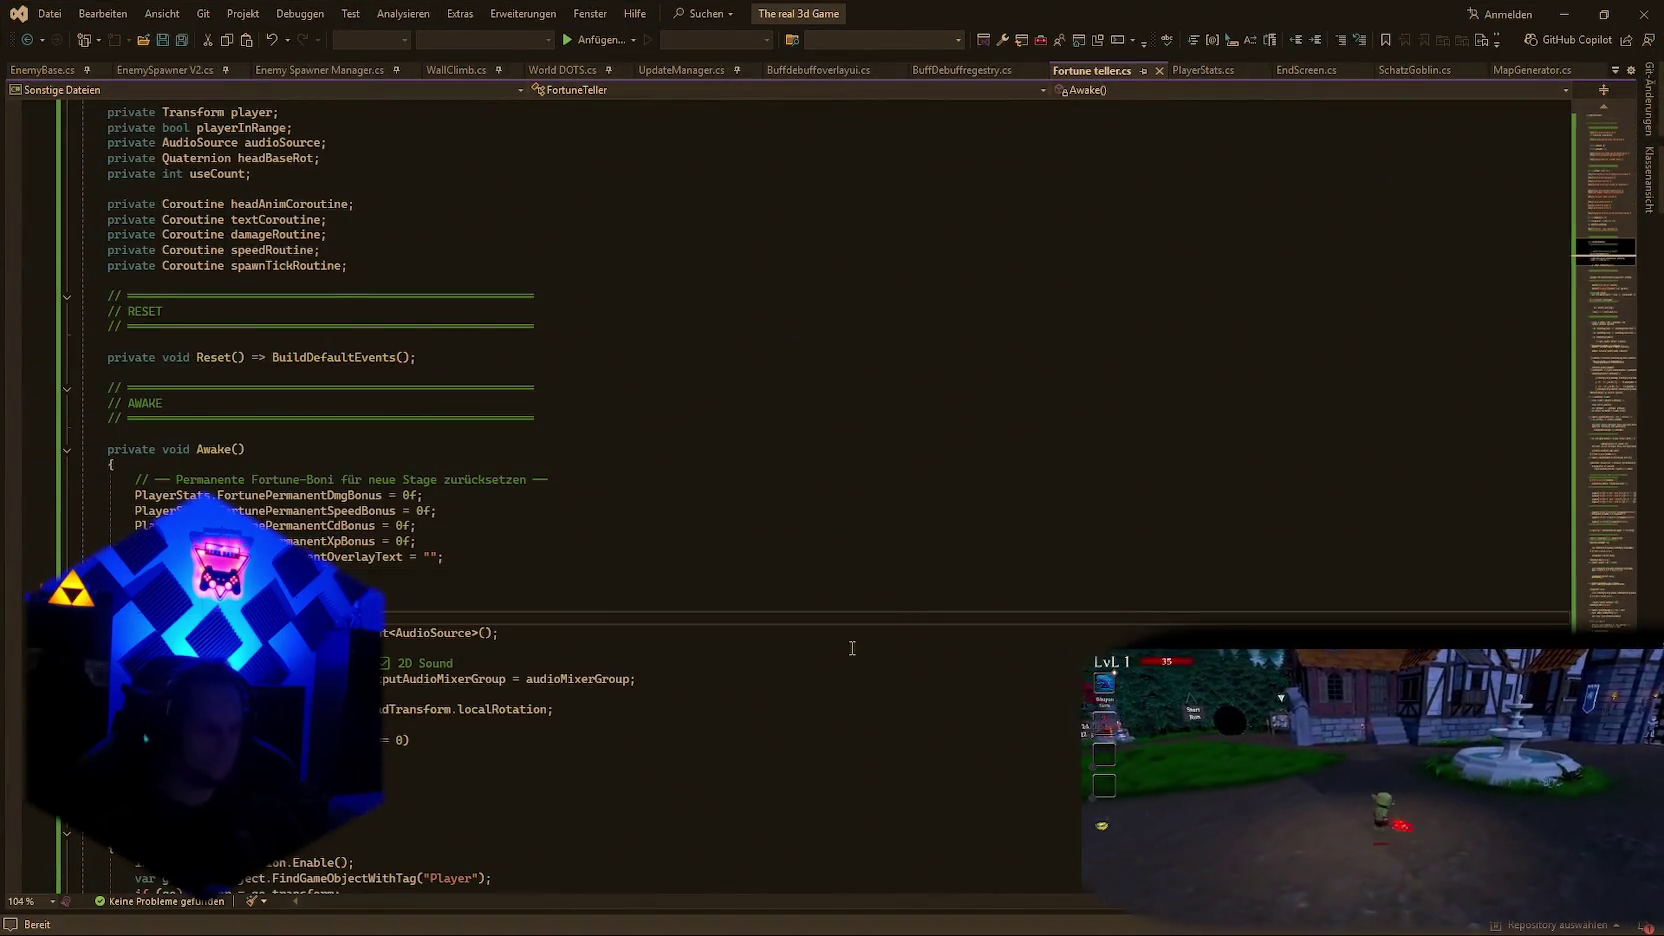
pyautogui.hotkey('ctrl', 'a')
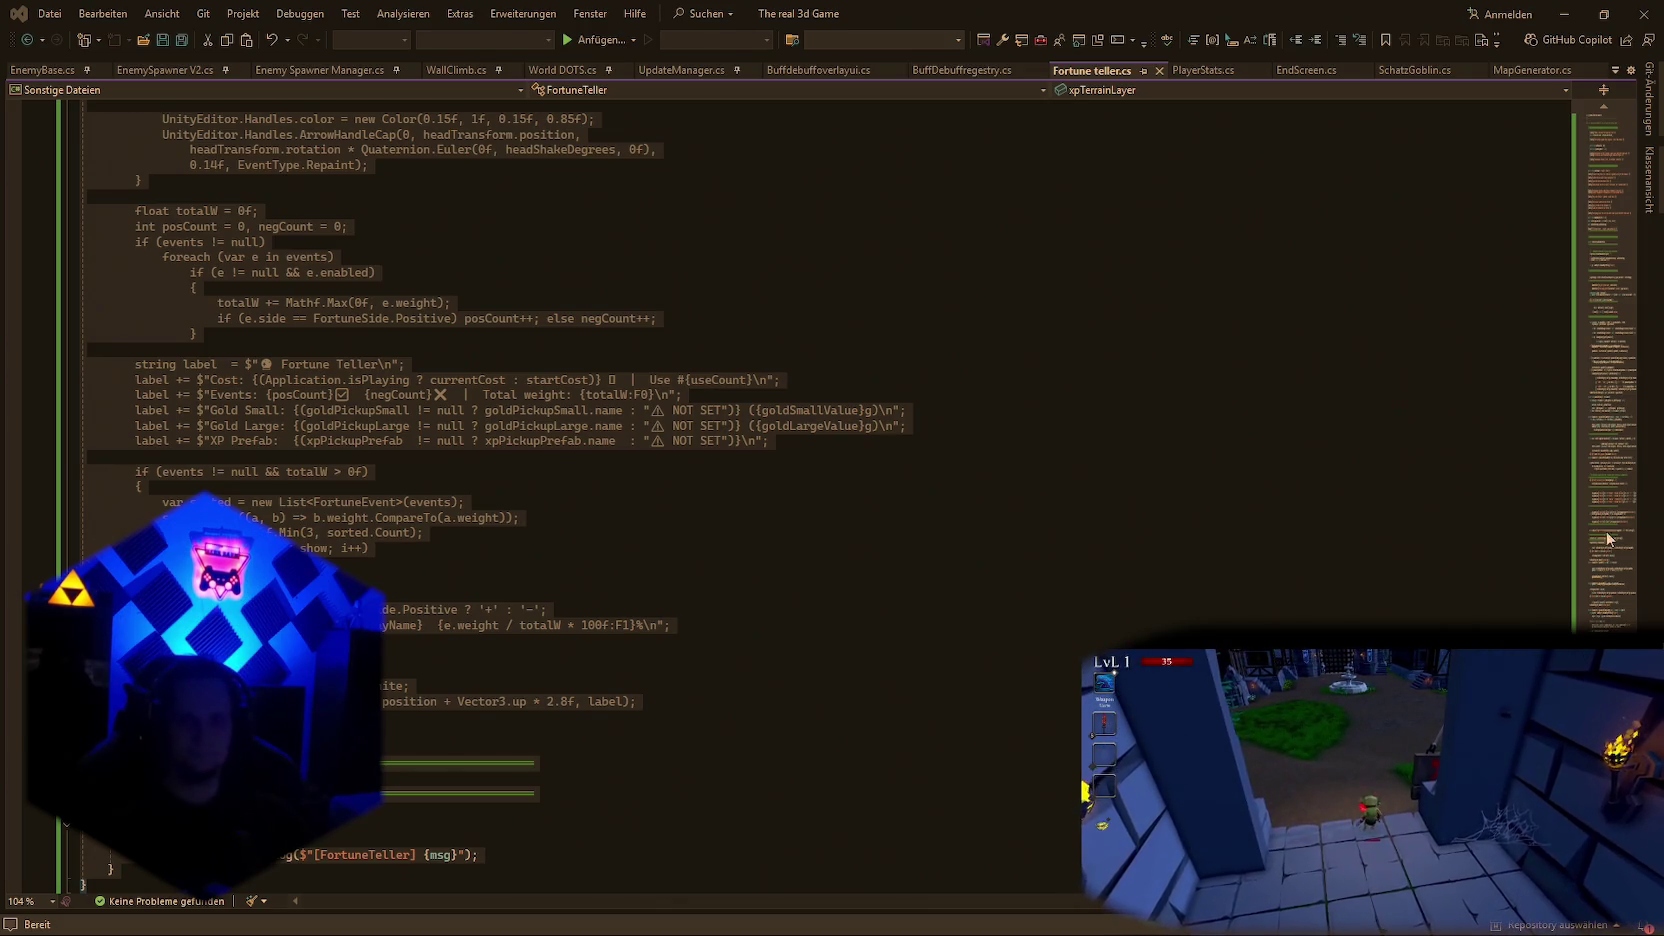
pyautogui.hotkey('alt', 'Tab')
pyautogui.hotkey('alt', 'Tab')
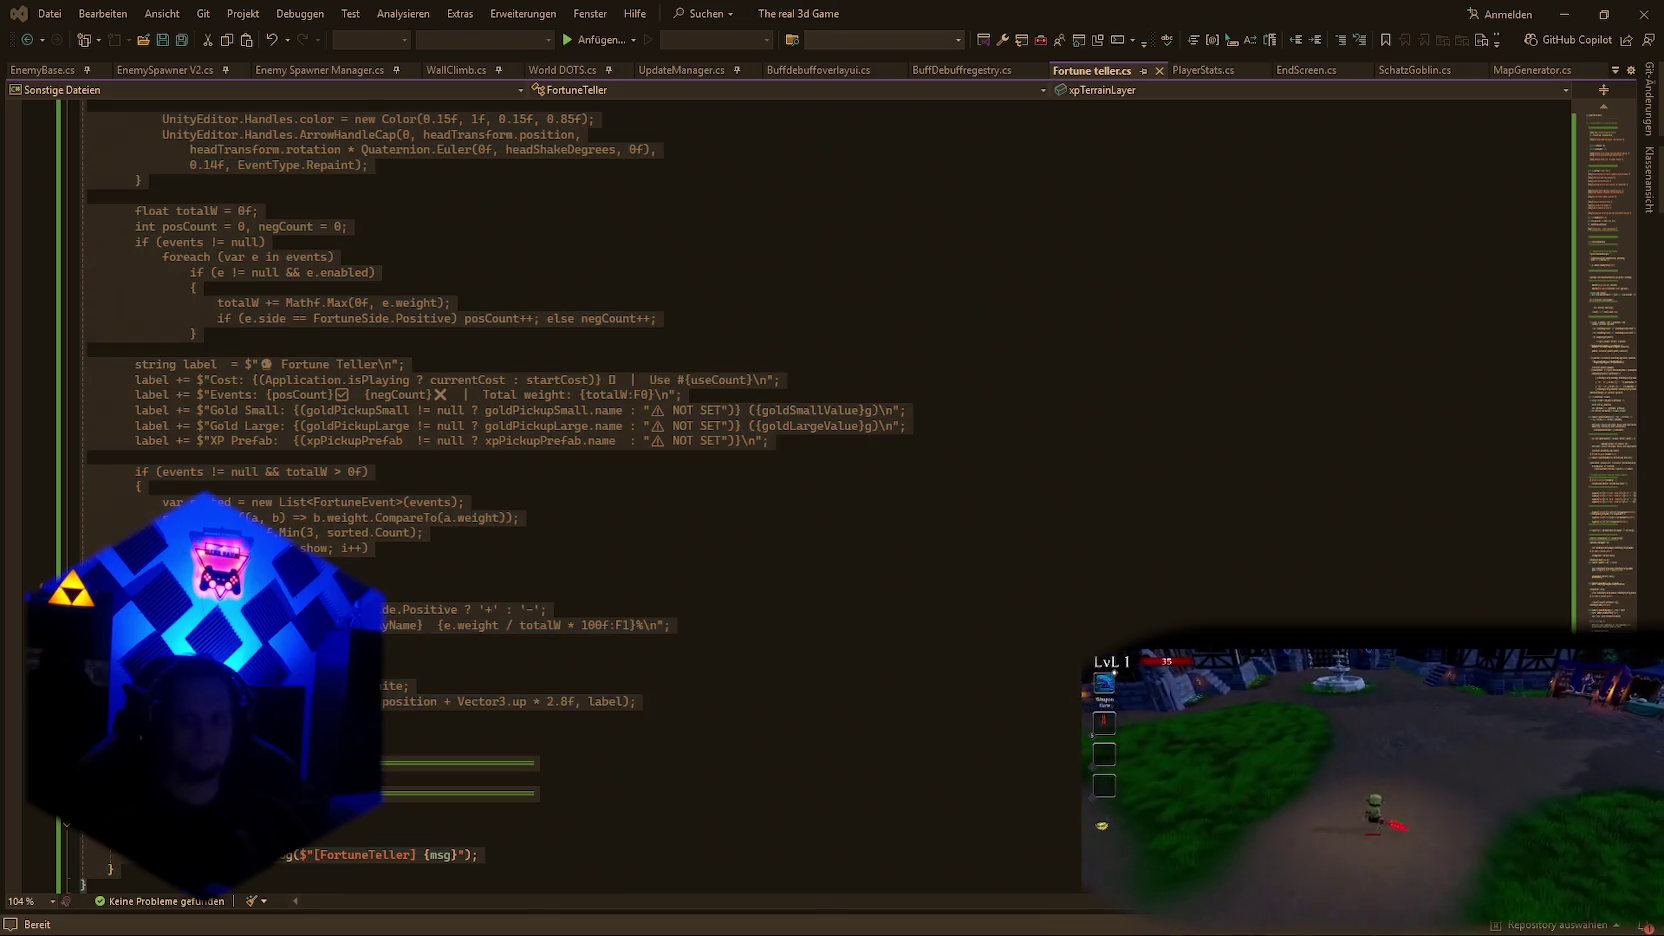
# Switch to PlayerStats.cs and browse the list of open script files
pyautogui.click(1213, 69)
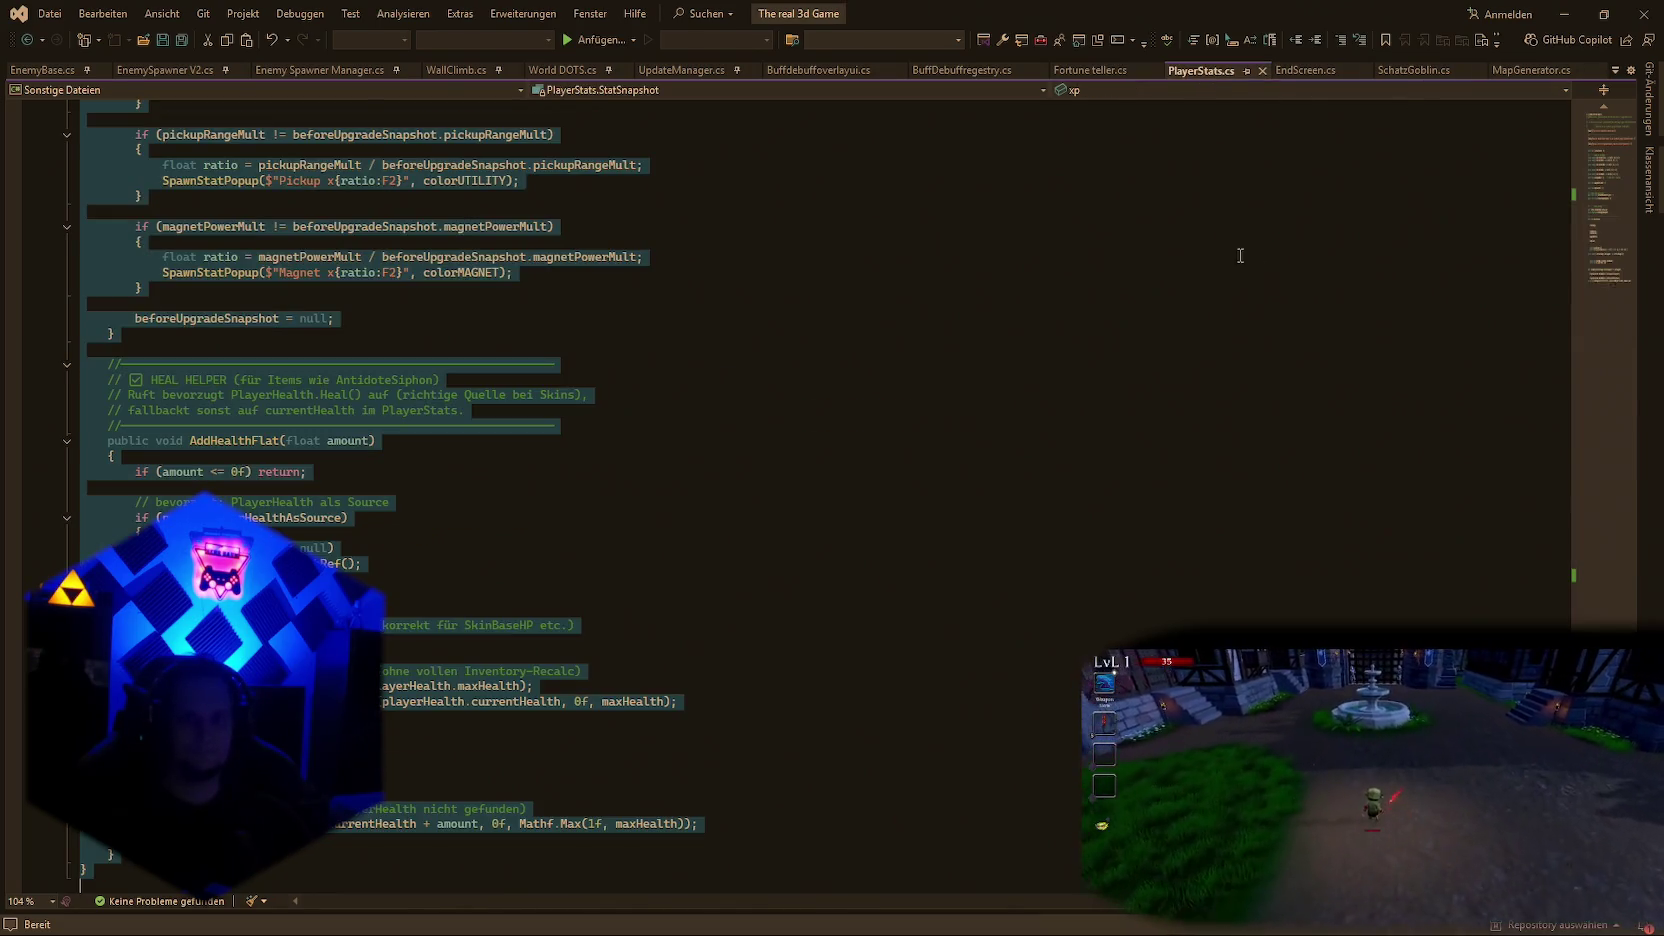
pyautogui.click(1614, 70)
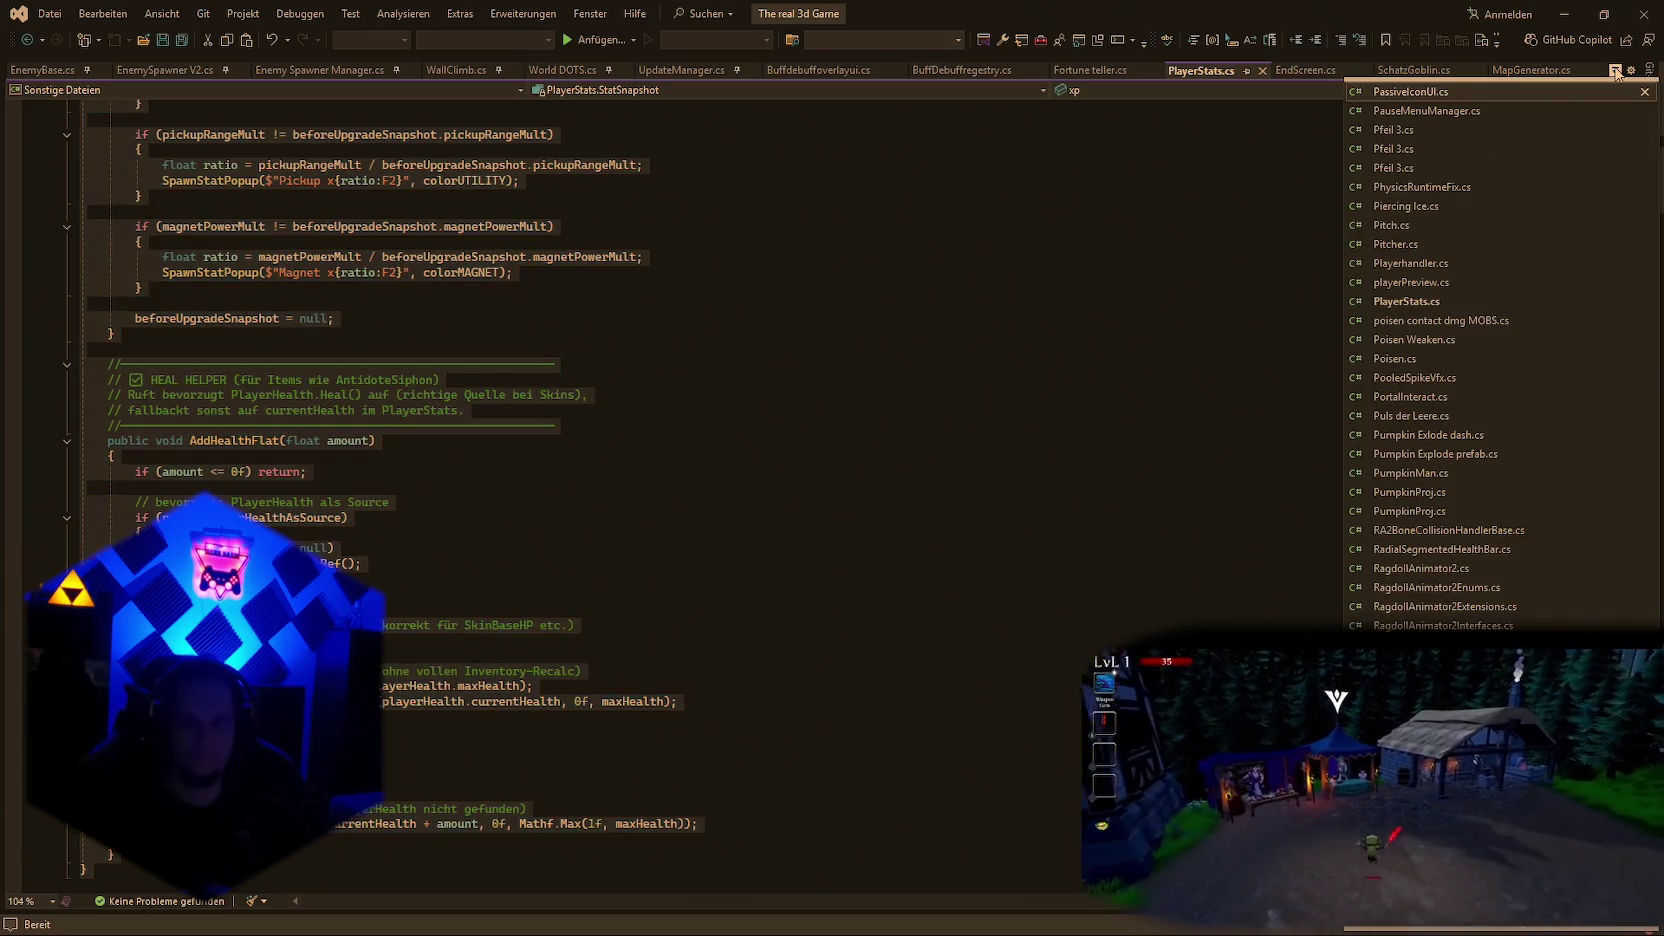
pyautogui.press('Down')
pyautogui.press('Down')
pyautogui.press('Down')
pyautogui.press('Down')
pyautogui.press('Down')
pyautogui.press('Down')
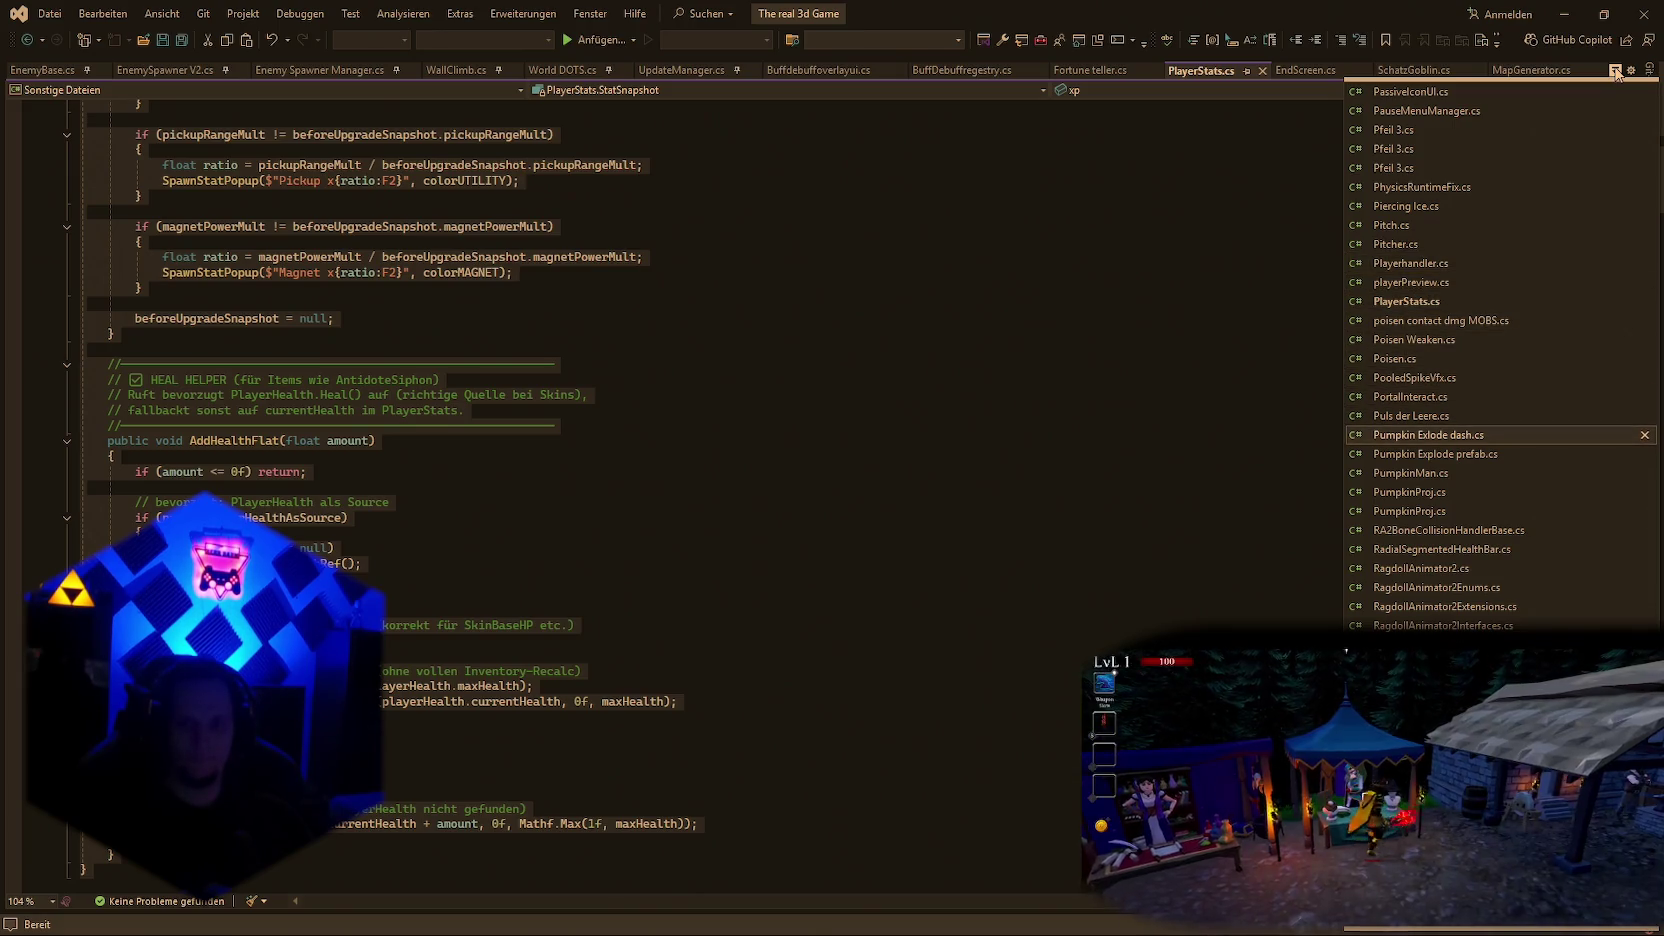
# Confirm the Steam upload for AppID 4281810 succeeded and minimize its terminal
pyautogui.hotkey('alt', 'Tab')
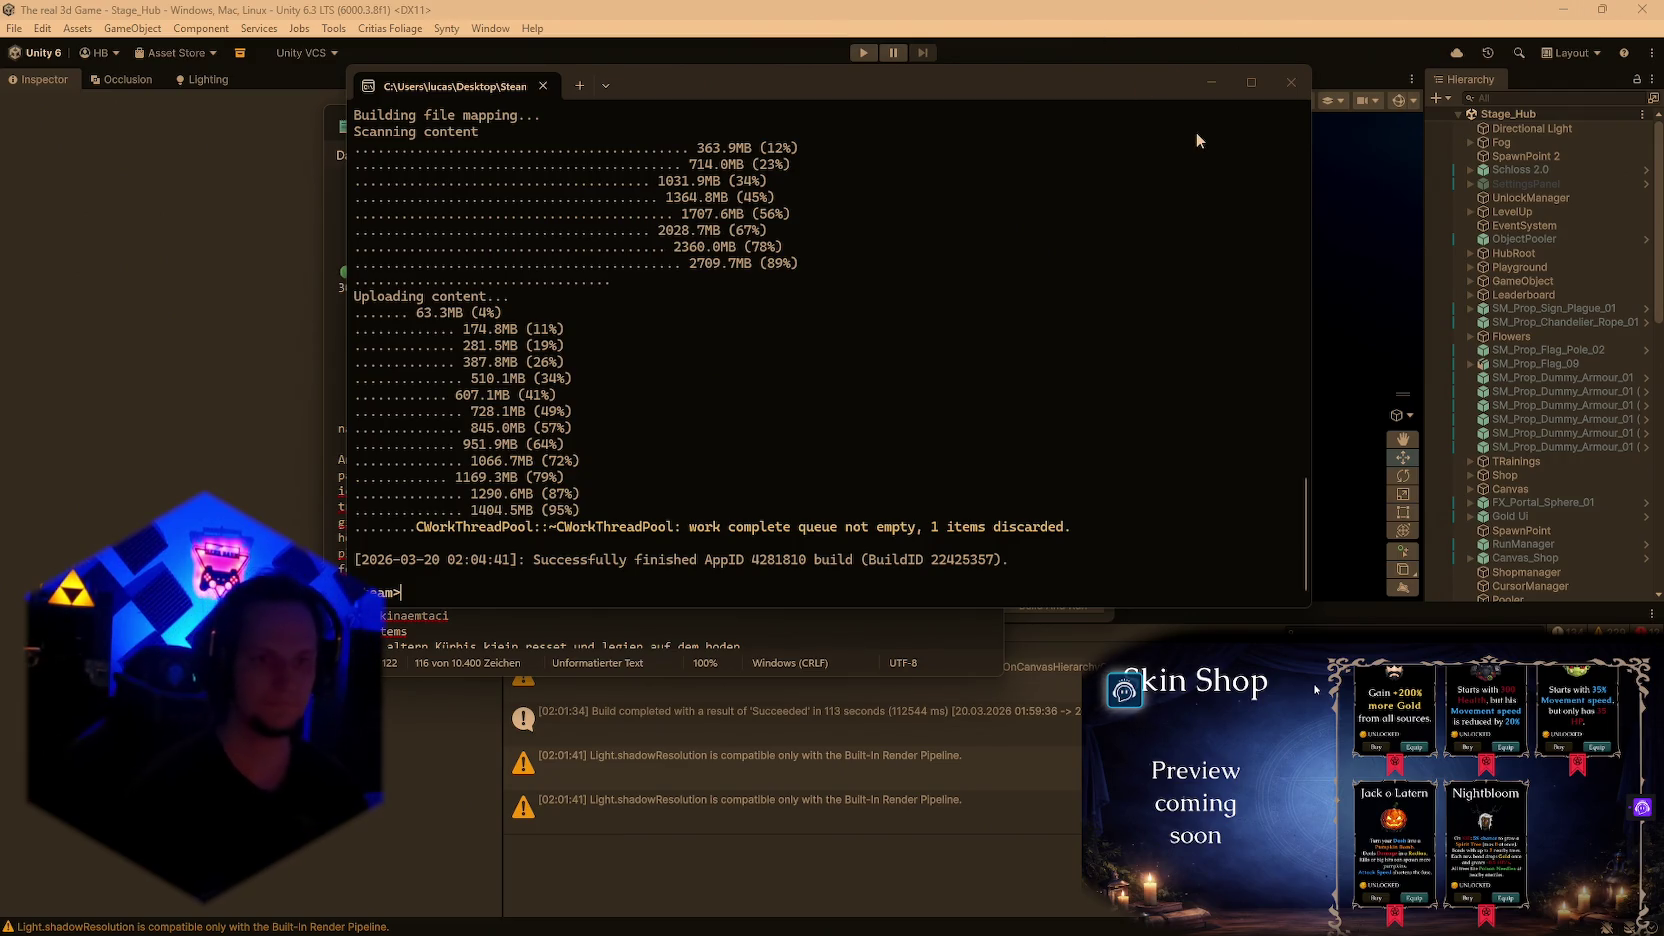
pyautogui.click(1211, 84)
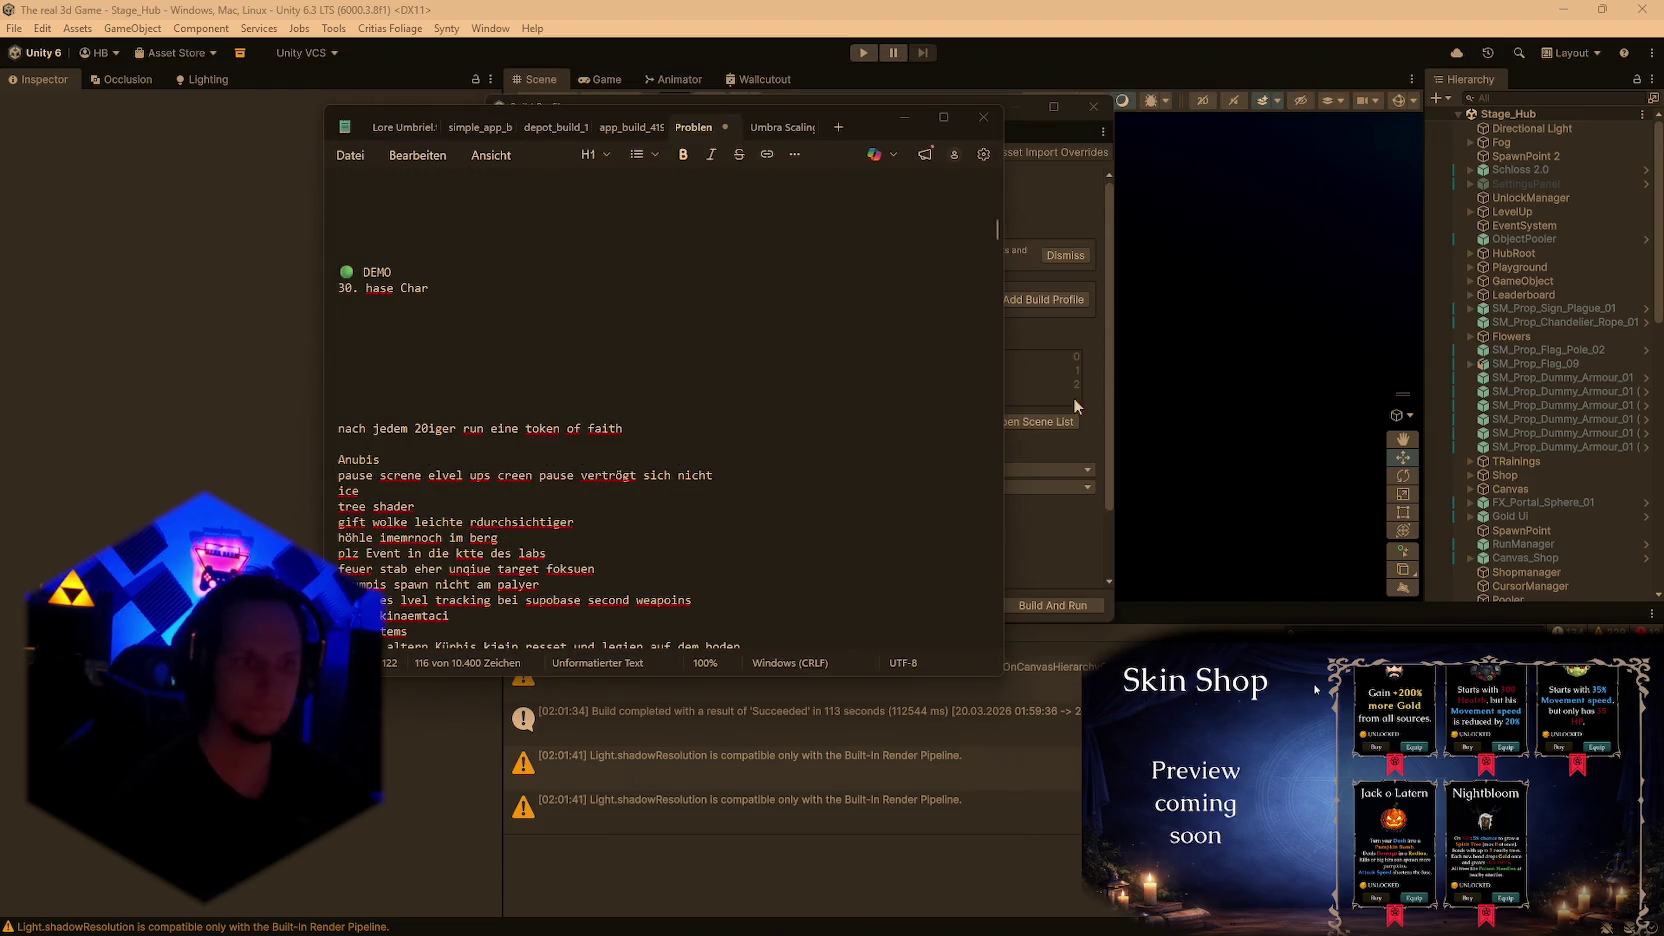
# Scroll through the Probleme notes, then put Notepad away to reveal Unity's Build Profiles
pyautogui.scroll(-4, 760, 460)
pyautogui.scroll(2, 640, 482)
pyautogui.scroll(2, 640, 482)
pyautogui.scroll(-2, 640, 482)
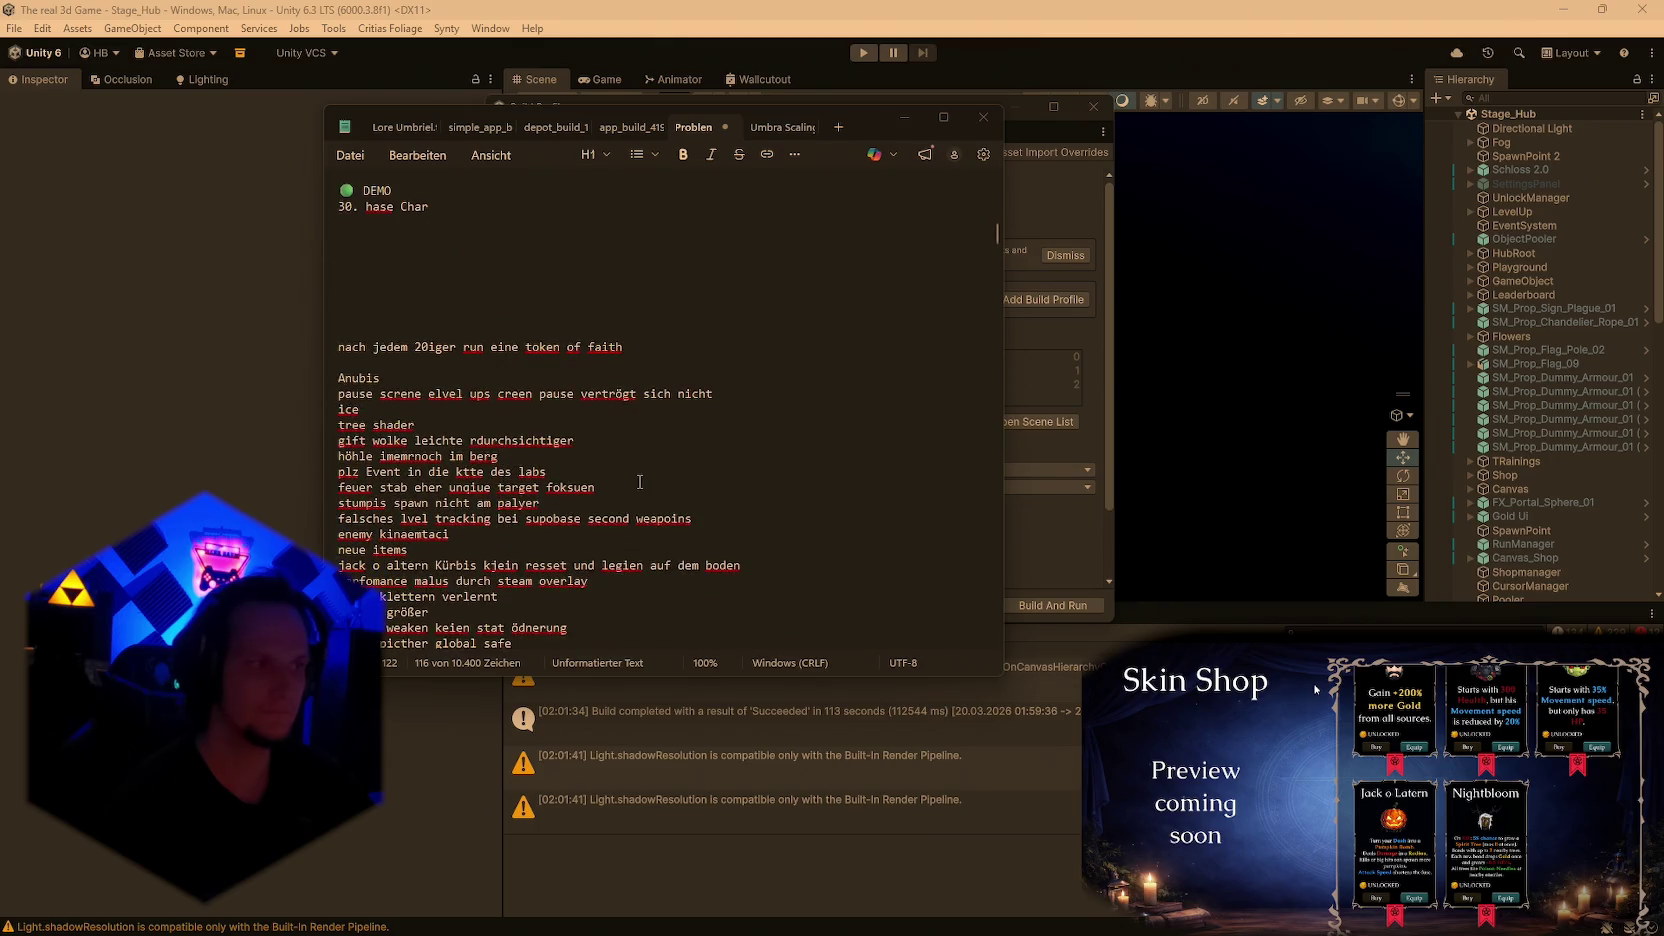
pyautogui.scroll(-2, 640, 482)
pyautogui.scroll(2, 640, 482)
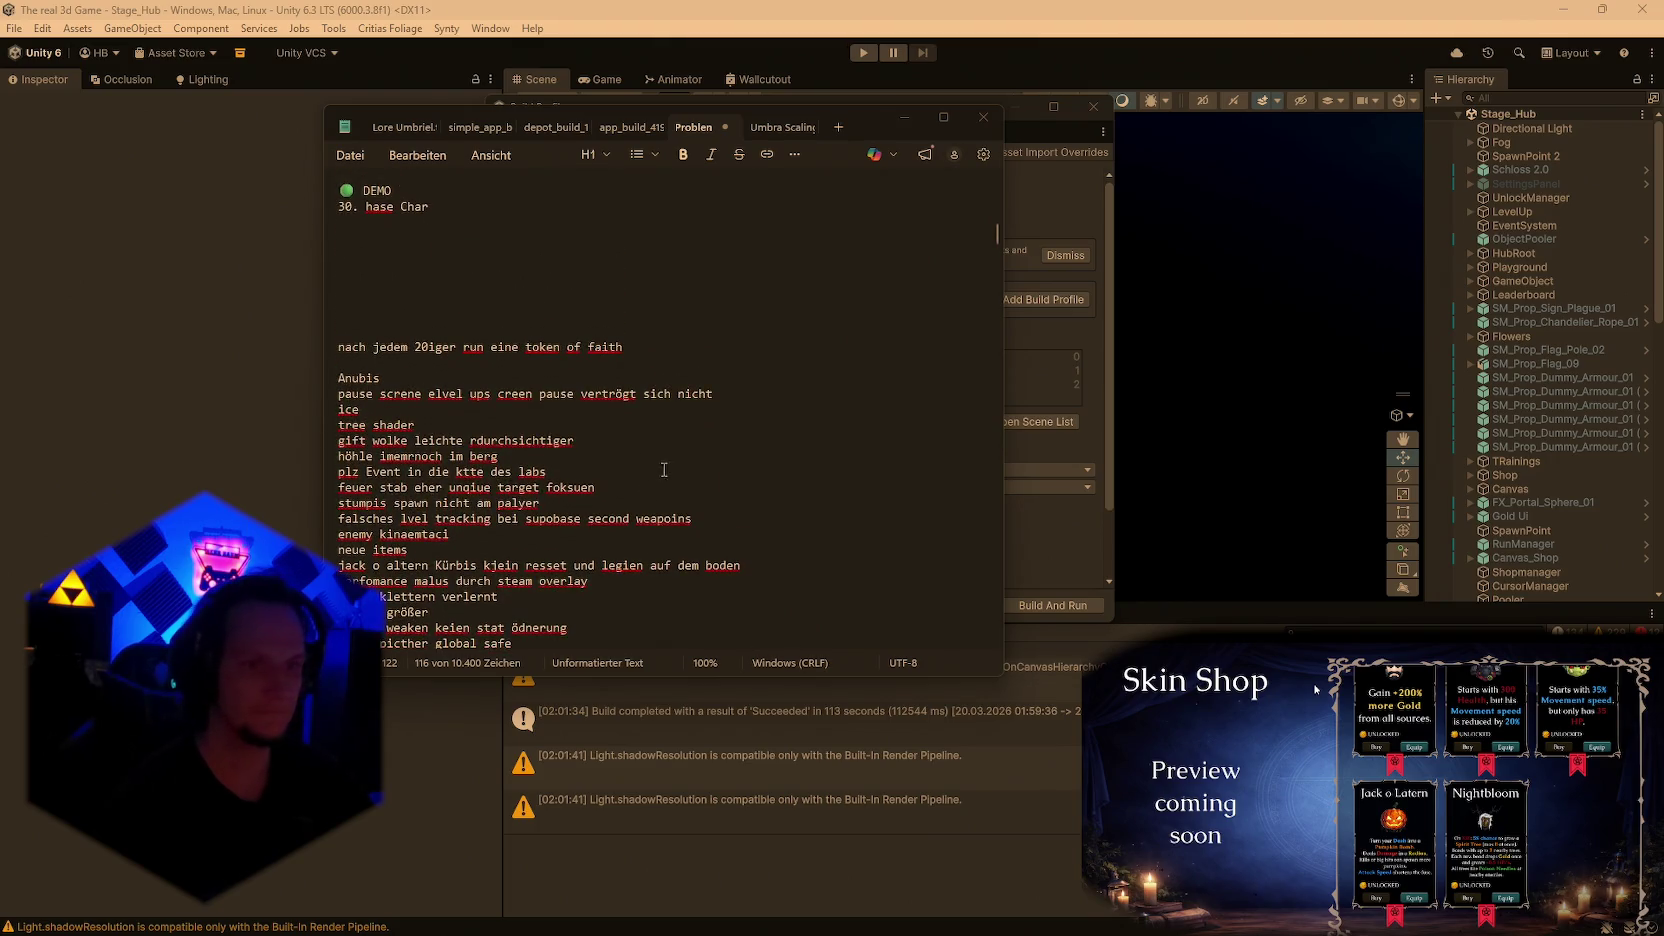
pyautogui.scroll(-2, 690, 465)
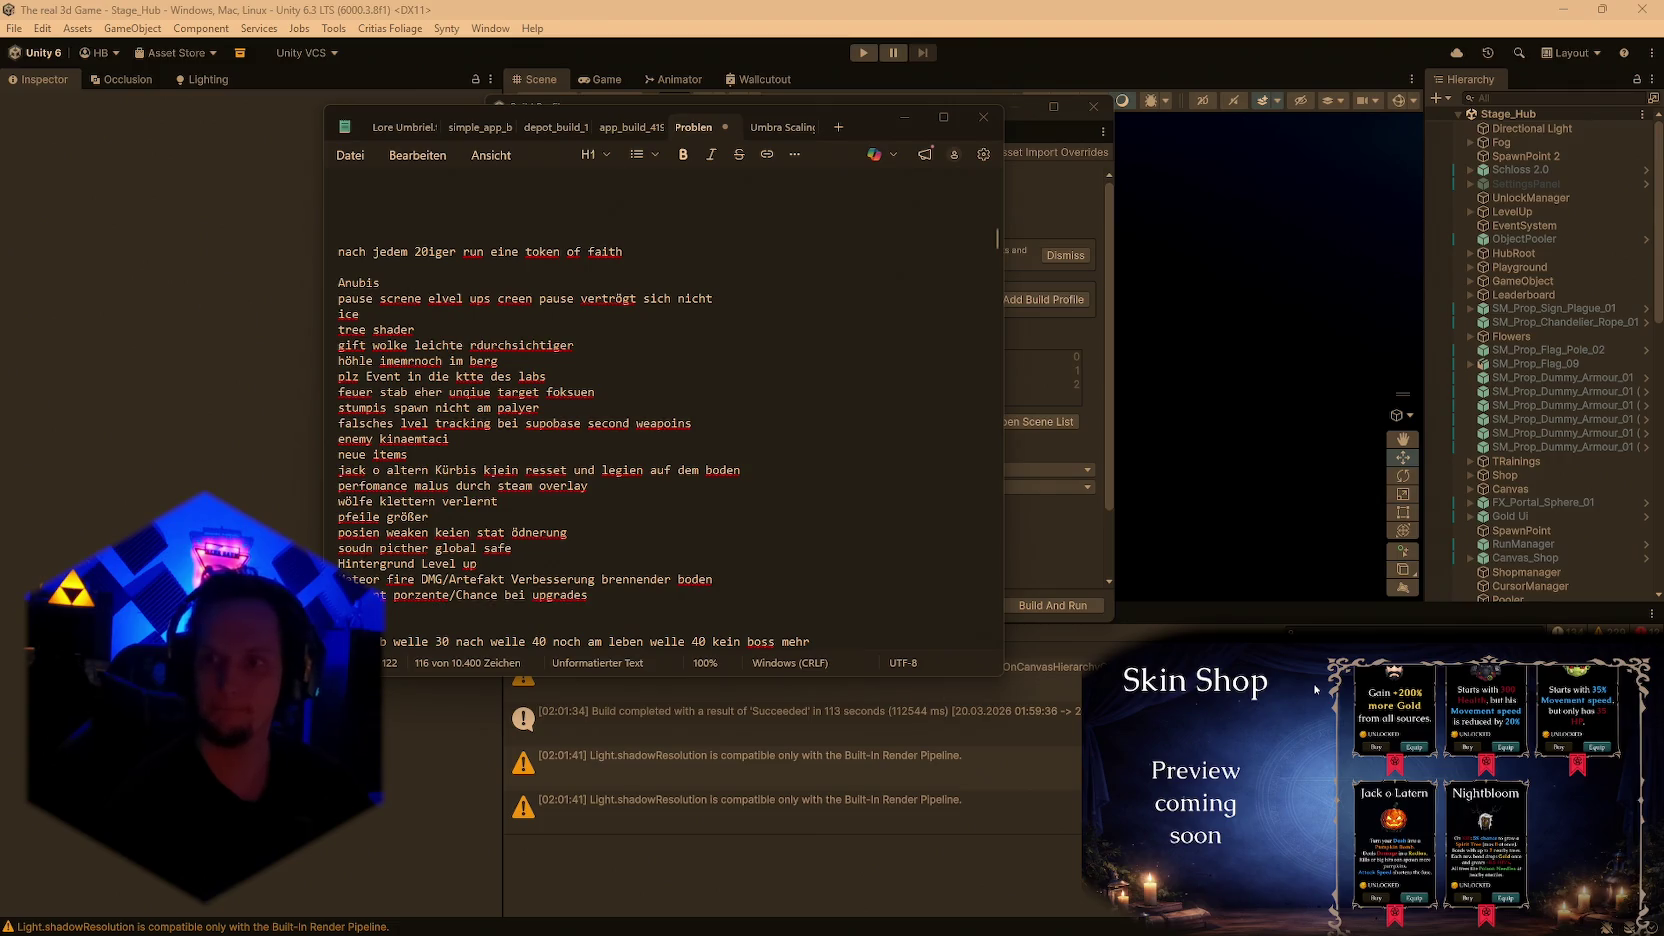
pyautogui.hotkey('alt', 'Tab')
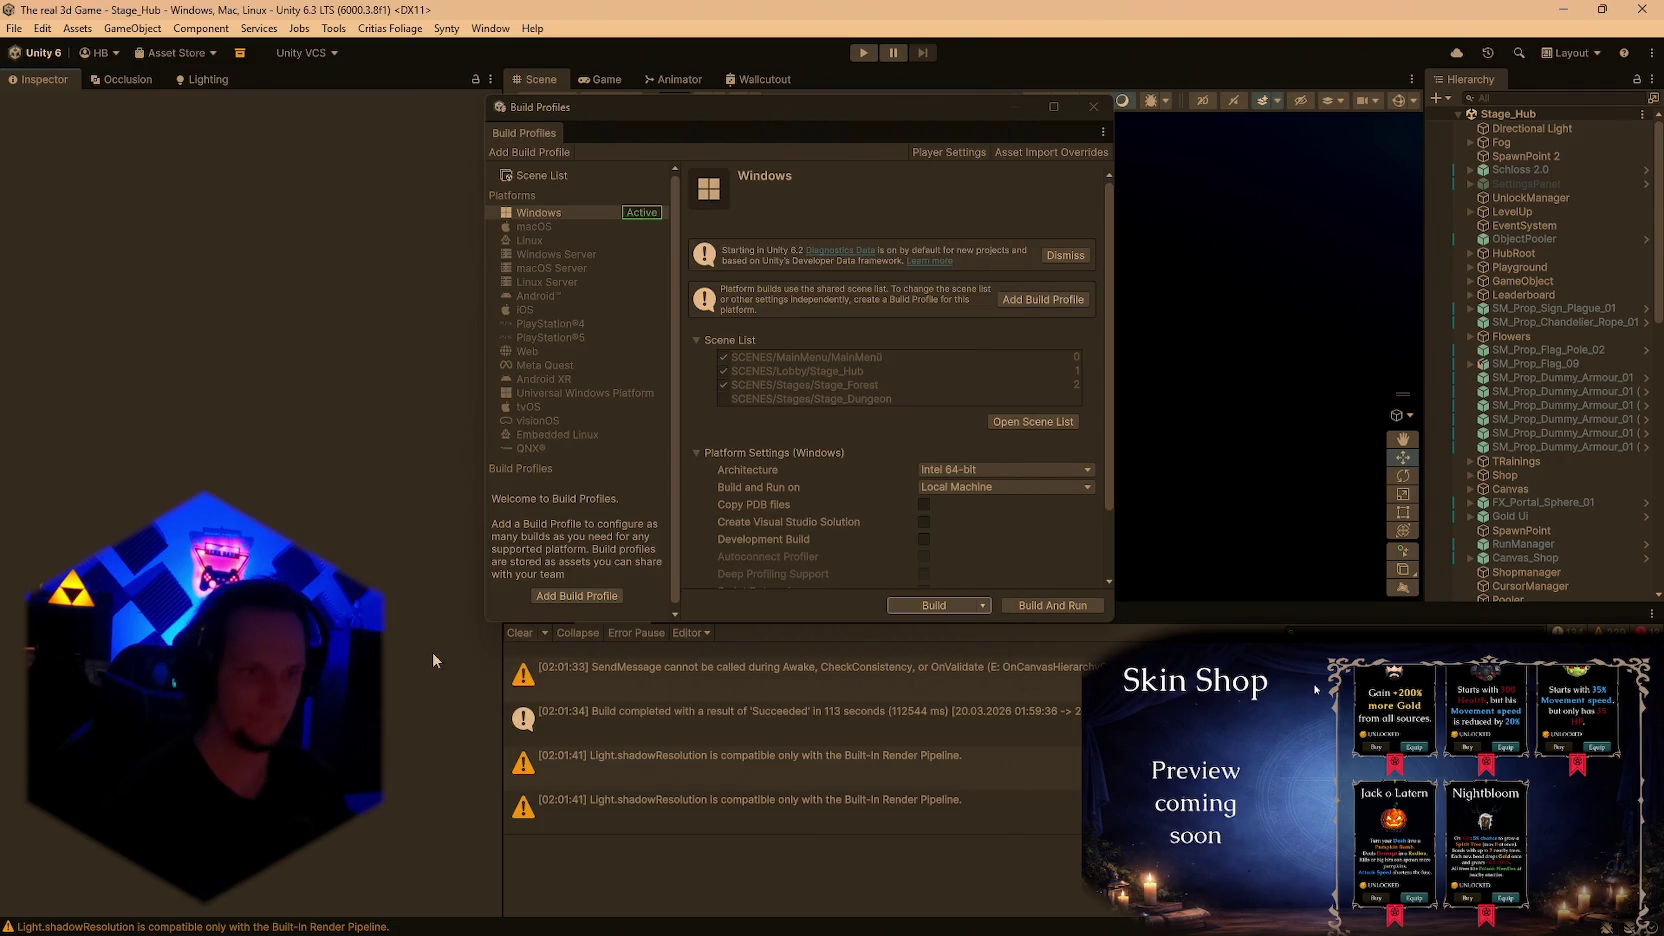
# Close Build Profiles and open the PlayerHealth script from the Project assets in Visual Studio
pyautogui.click(1092, 107)
pyautogui.click(540, 614)
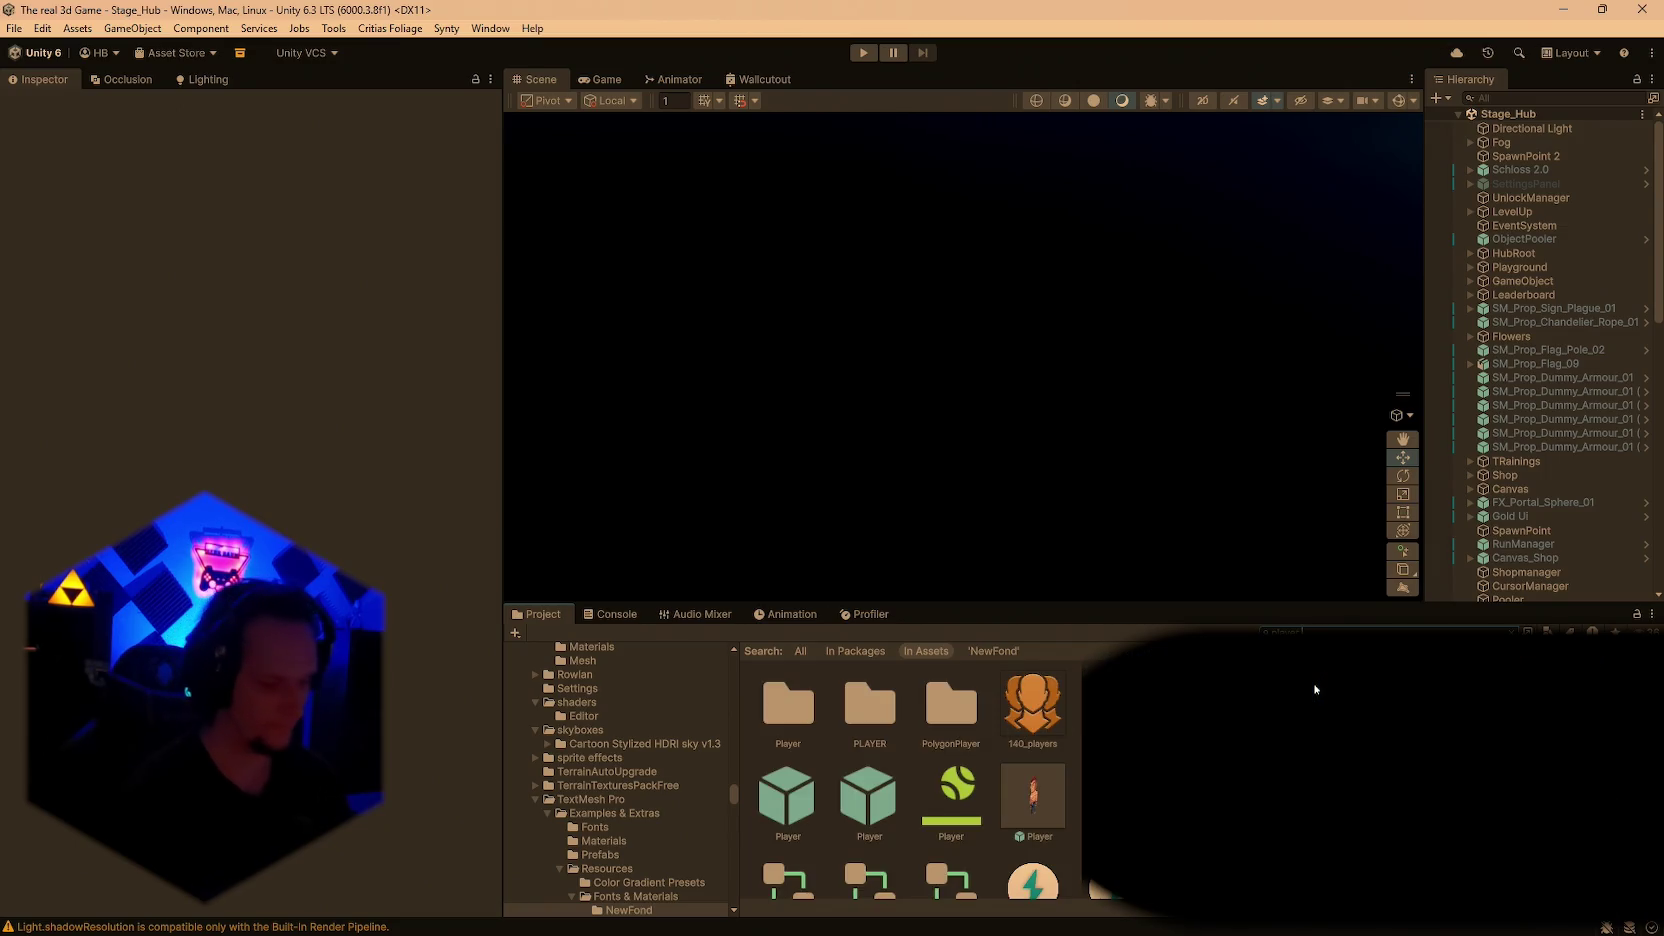
pyautogui.click(802, 750)
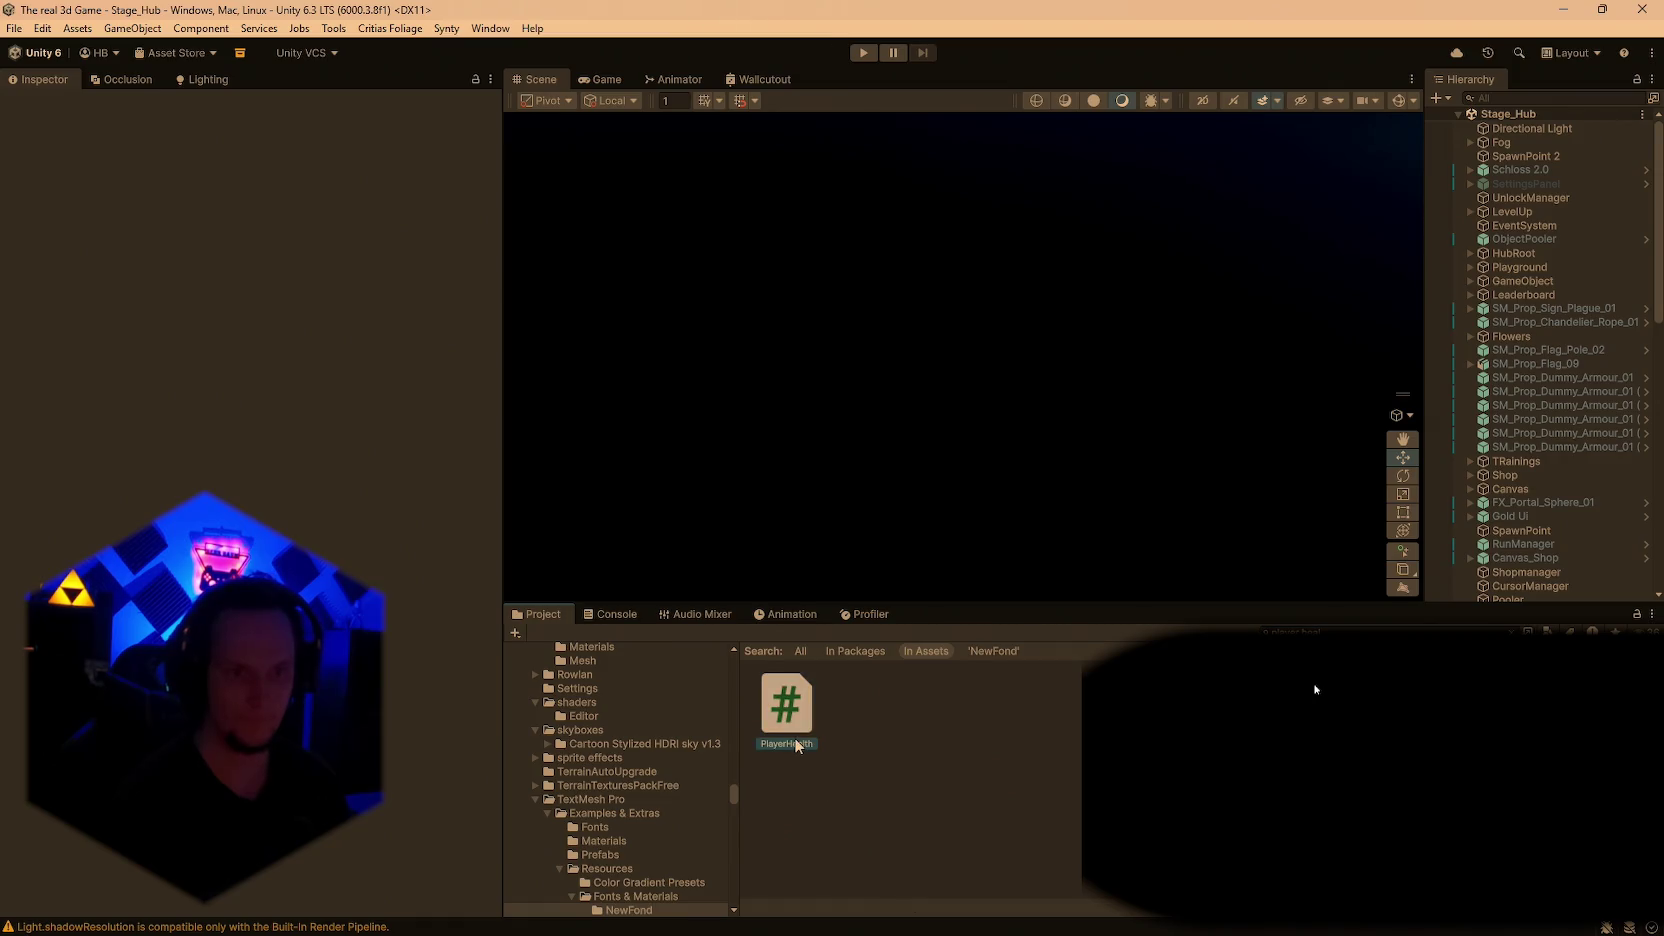
pyautogui.doubleClick(805, 696)
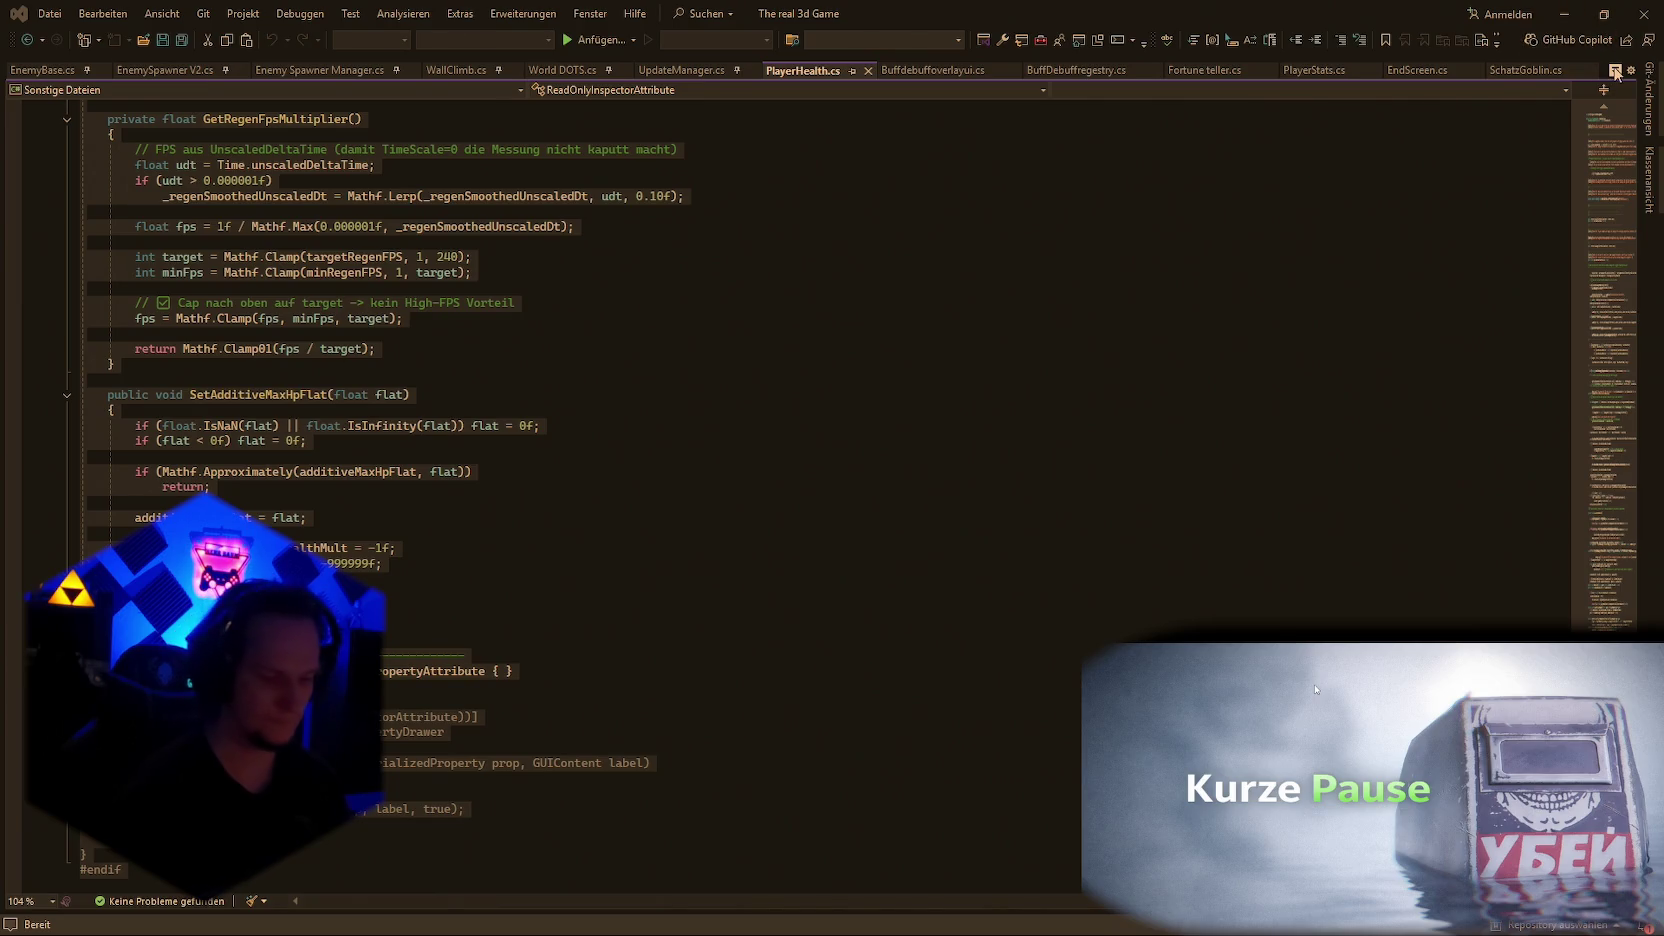
pyautogui.click(1615, 72)
# Look up PhysicsRuntimeFix.cs in the open-files list, then minimize Visual Studio
pyautogui.press('Down')
pyautogui.press('Down')
pyautogui.press('Down')
pyautogui.press('Down')
pyautogui.press('Down')
pyautogui.press('Down')
pyautogui.write('phy')
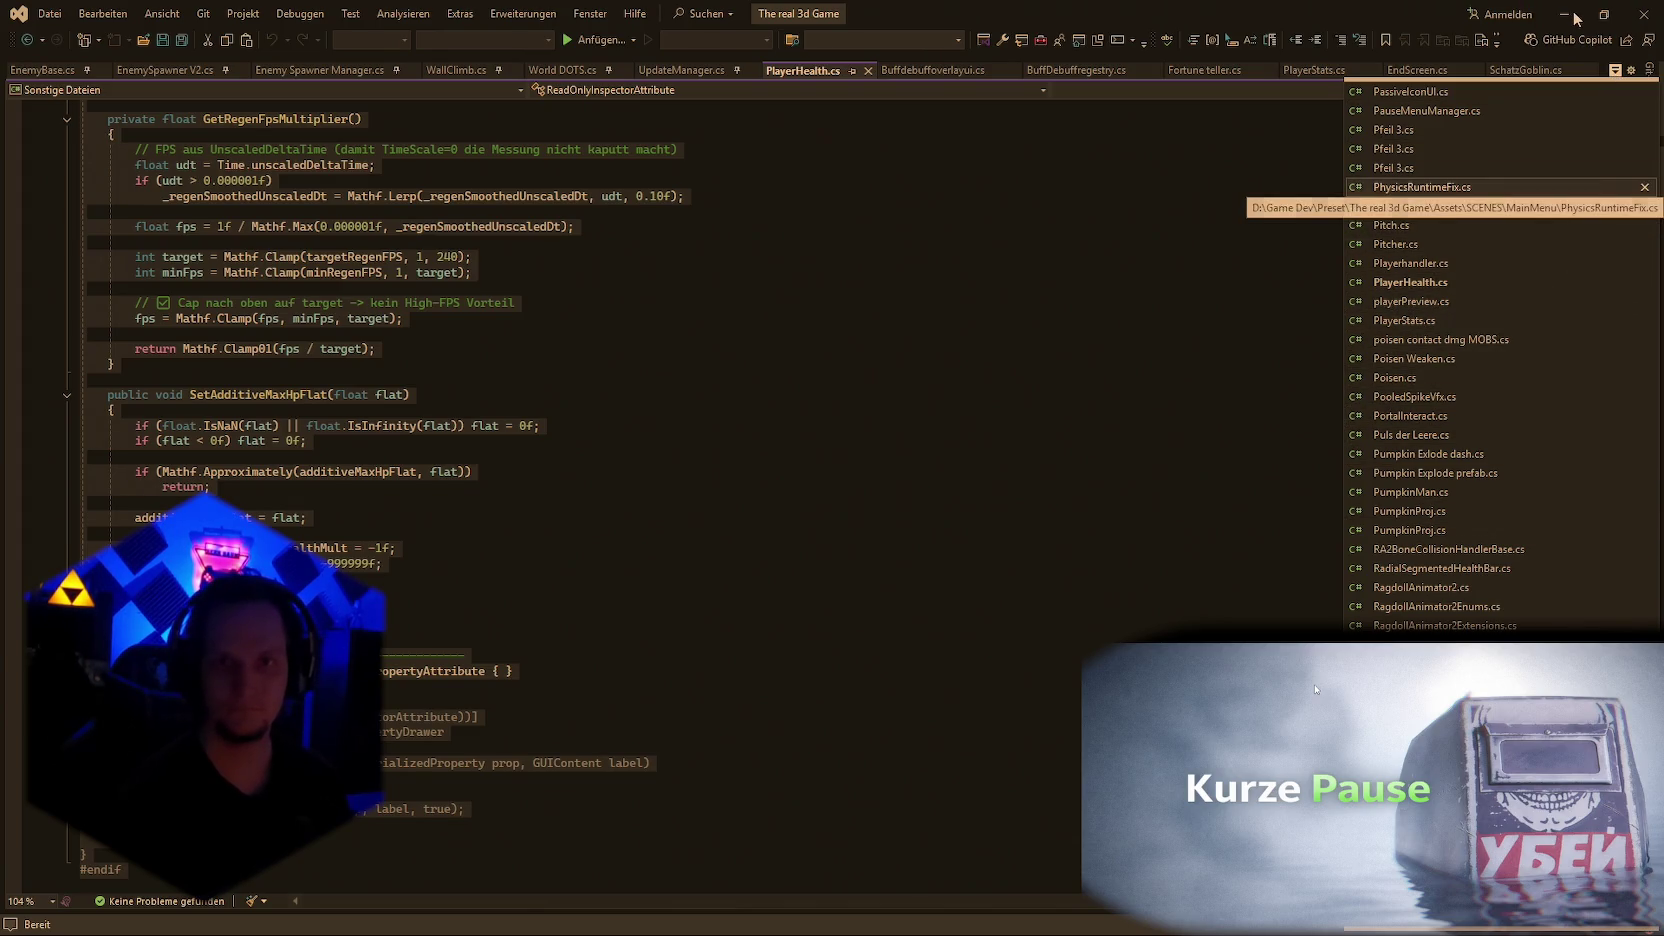
pyautogui.click(1566, 15)
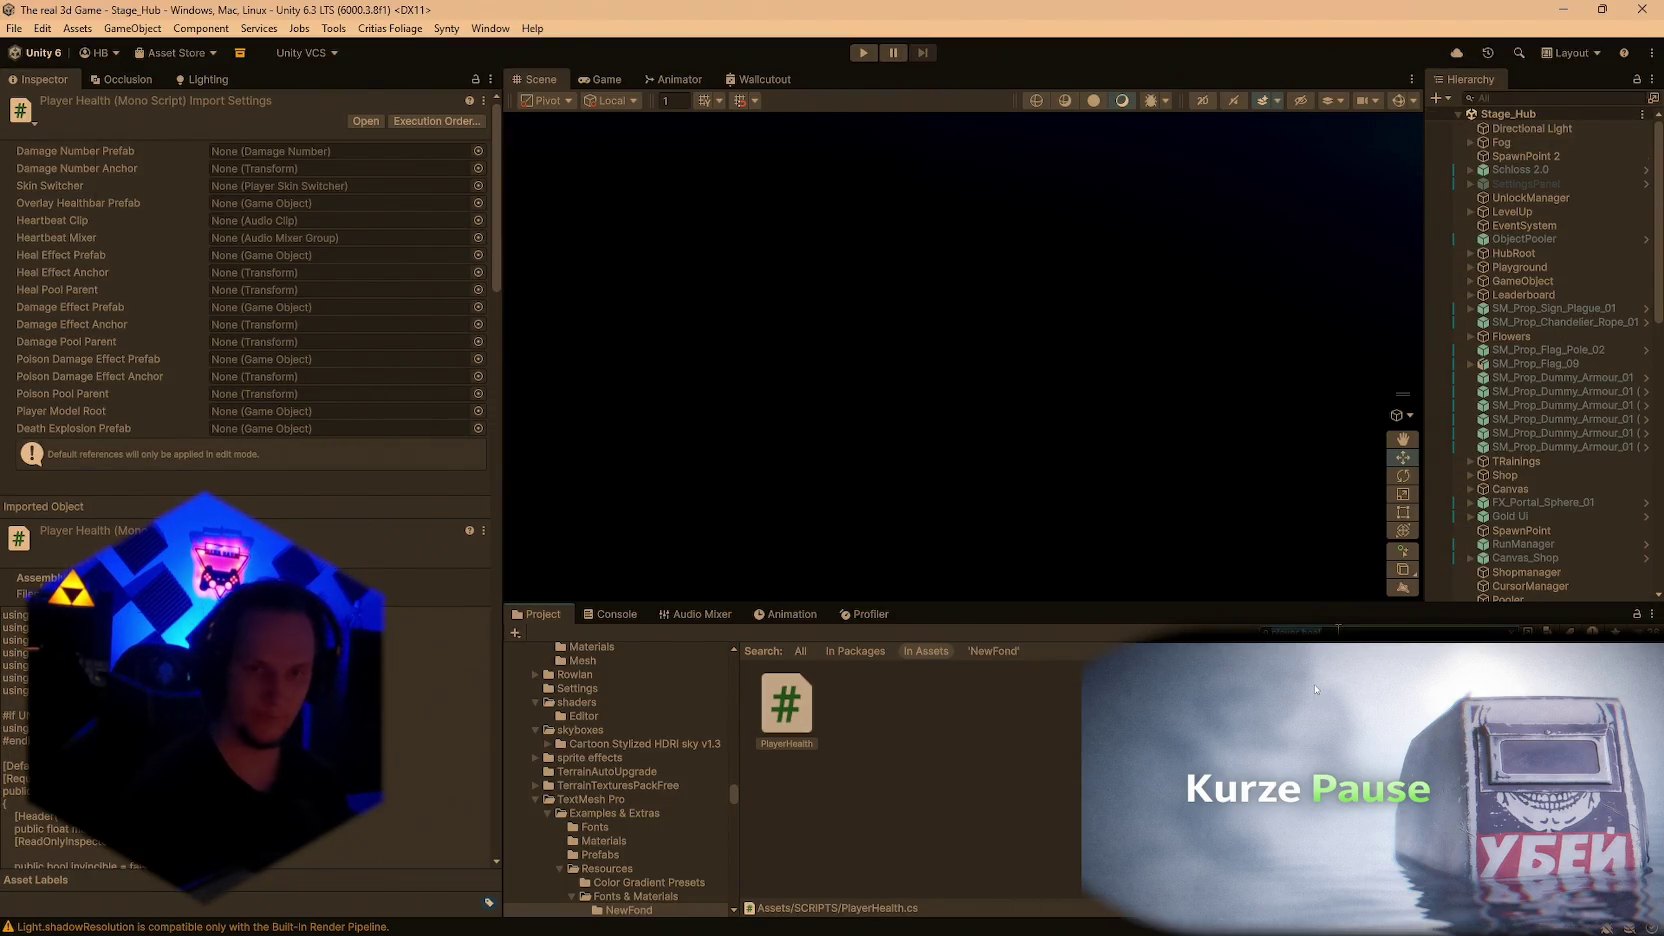
# Search the project assets for 'pause' and widen the Hierarchy panel
pyautogui.press('Escape')
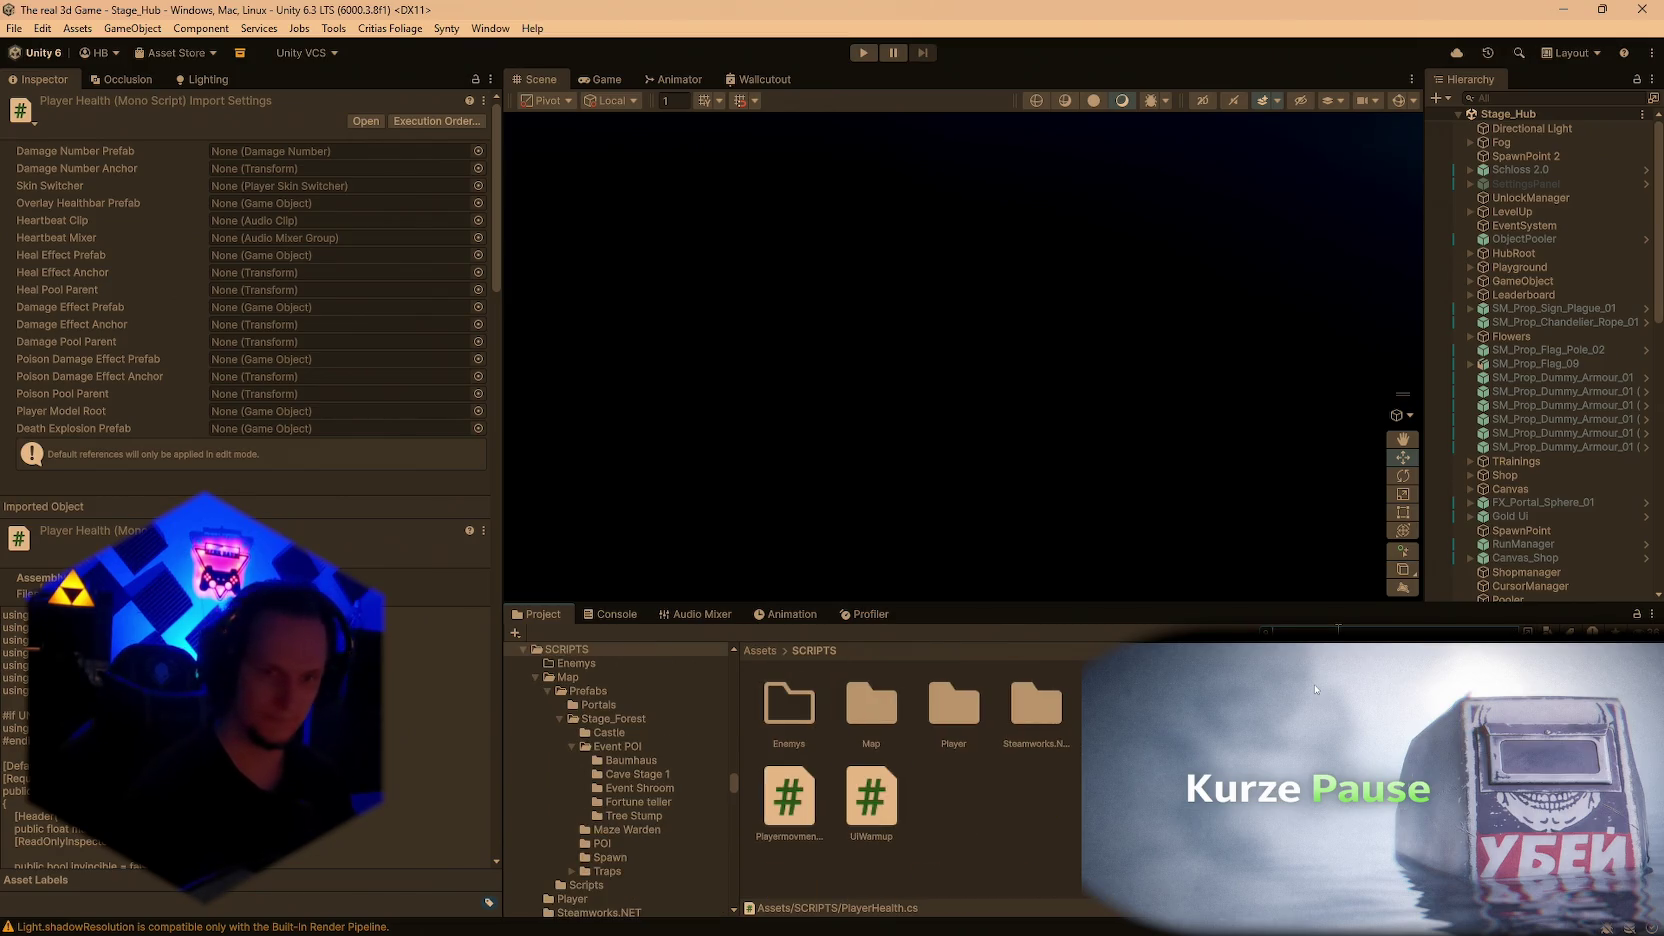
pyautogui.write('pause')
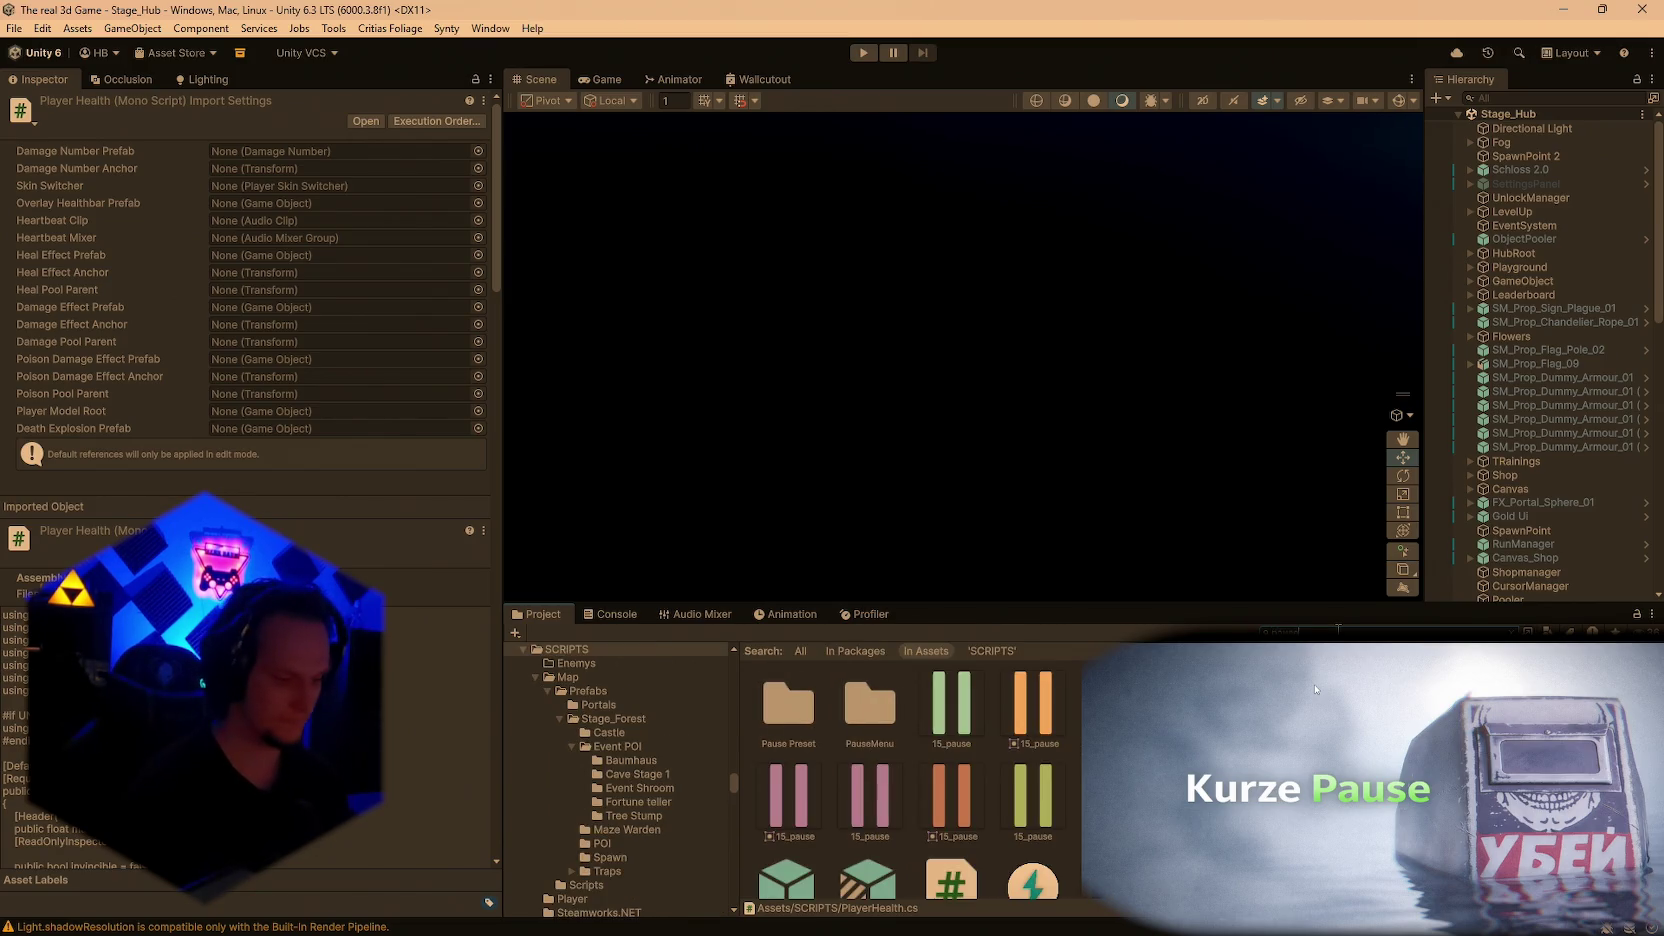
pyautogui.moveTo(1425, 345); pyautogui.dragTo(1283, 345)
pyautogui.scroll(-6, 1465, 420)
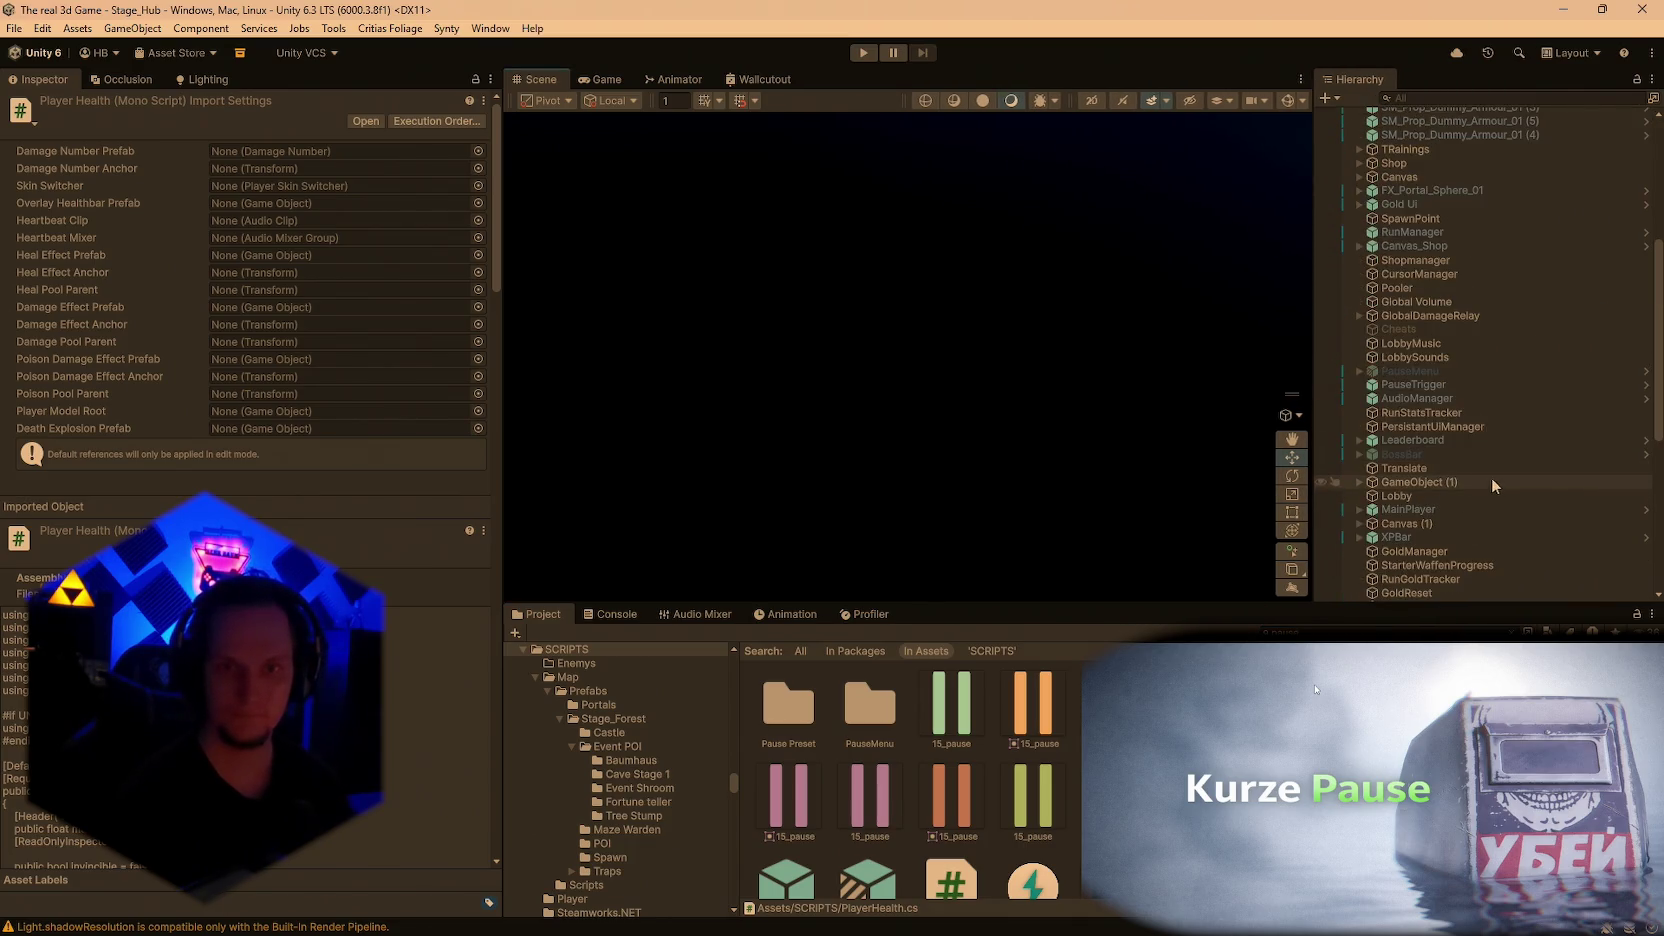
pyautogui.scroll(5, 1404, 468)
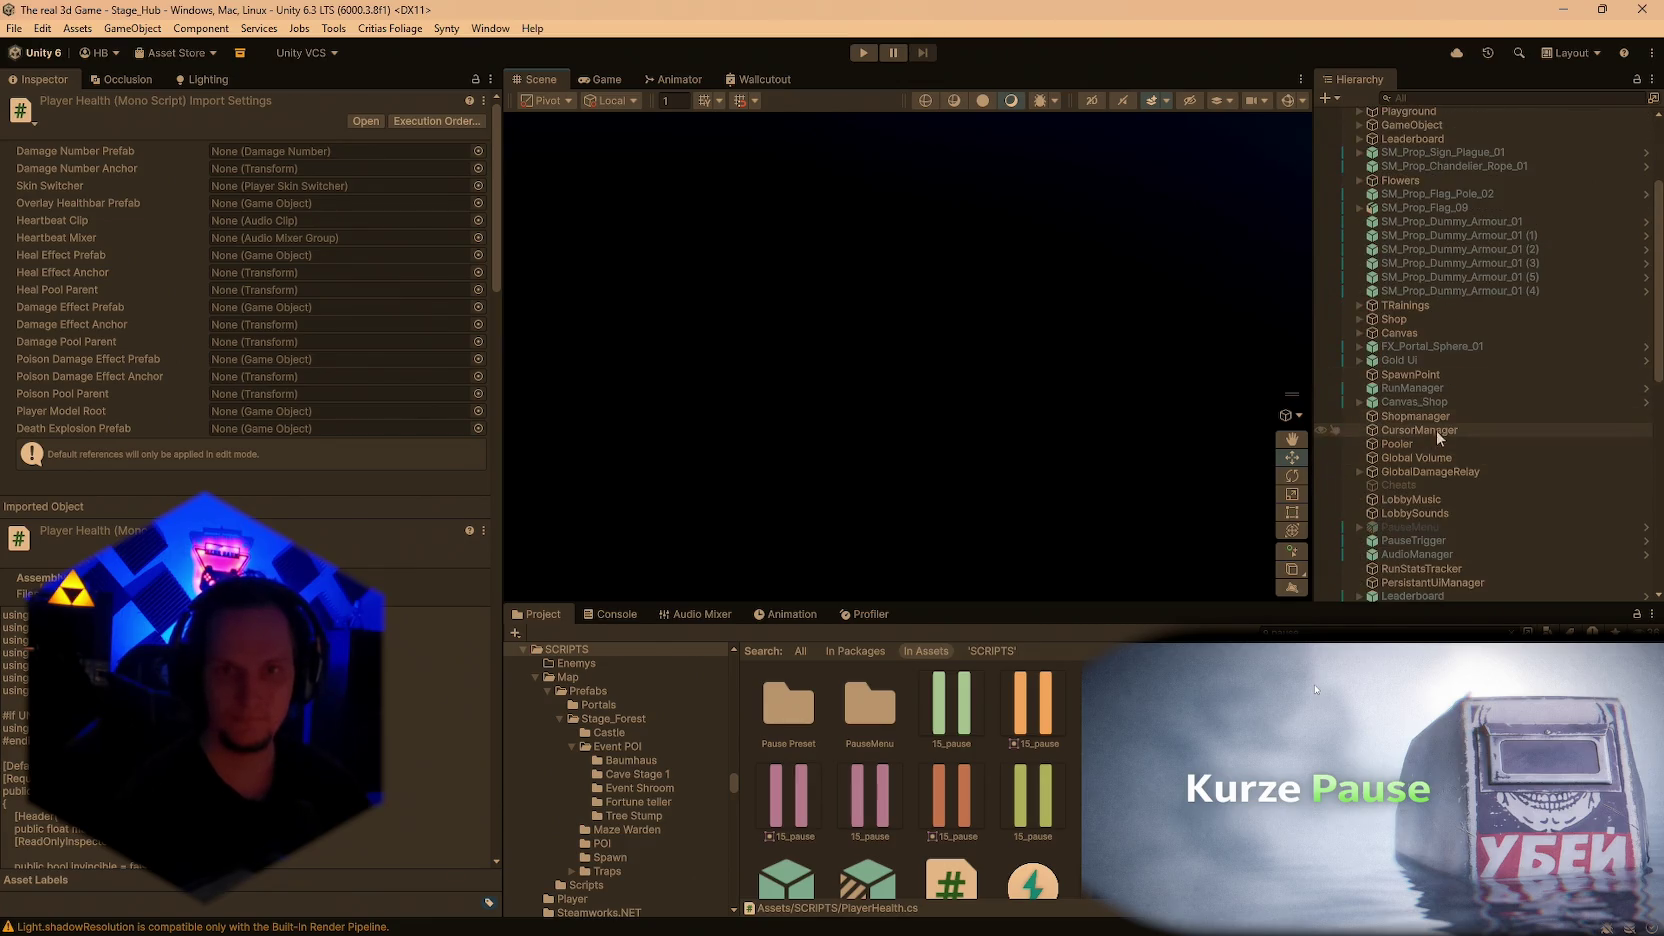
pyautogui.scroll(5, 1425, 335)
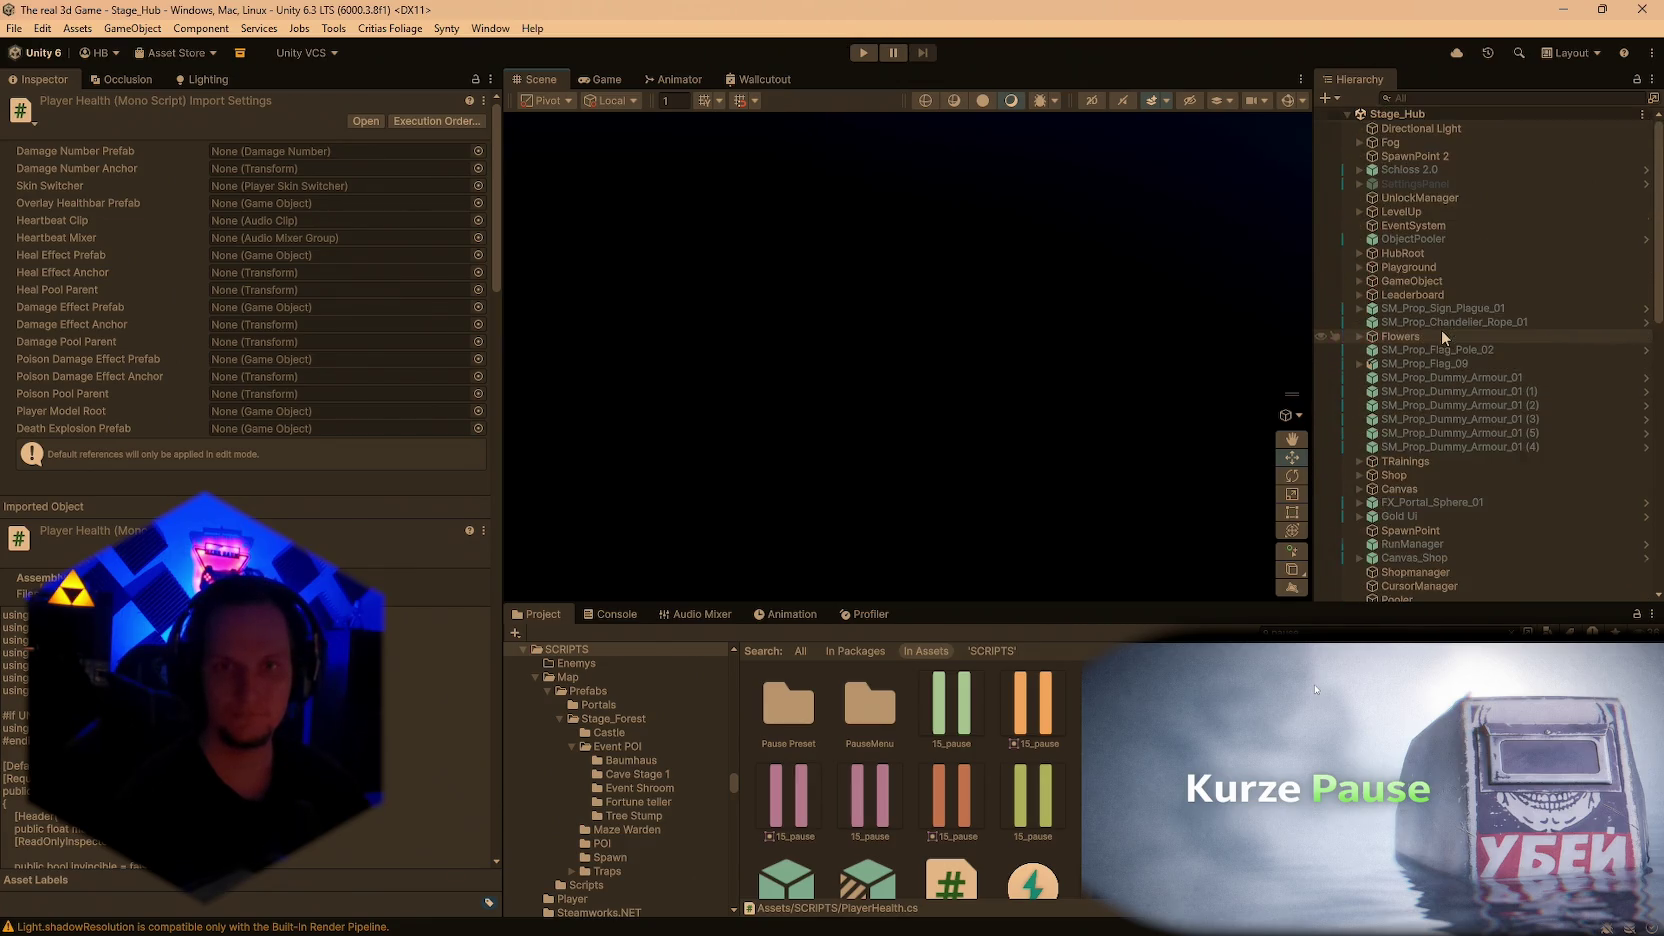
pyautogui.scroll(-3, 1402, 342)
pyautogui.scroll(-3, 1412, 362)
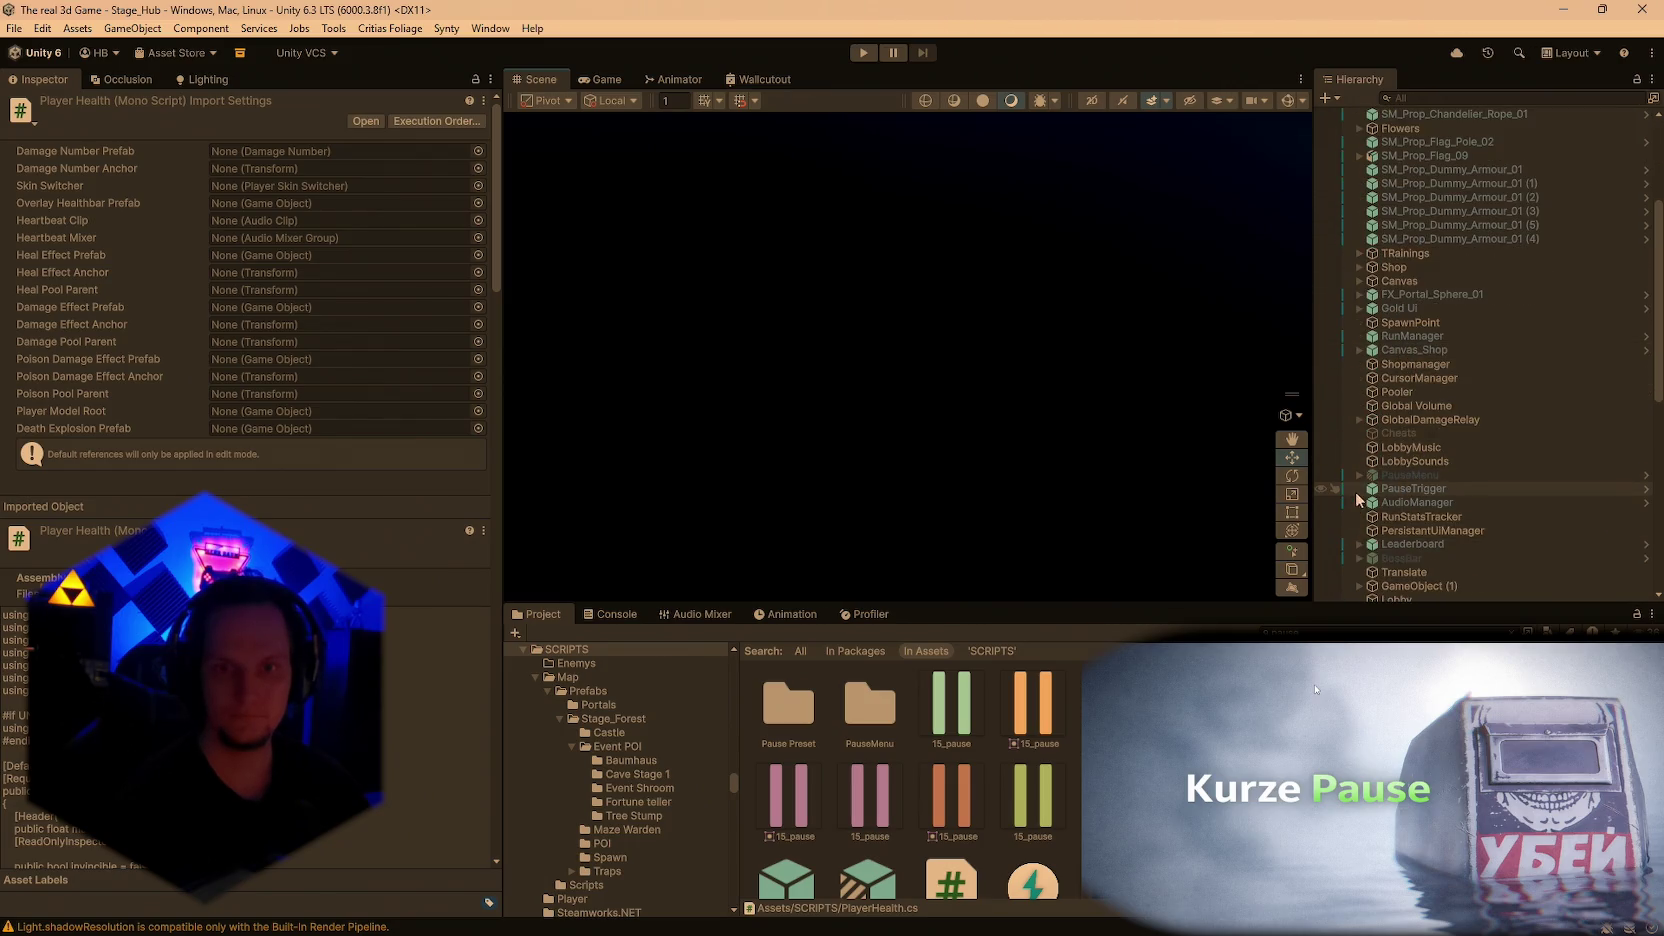
# Select PauseTrigger under PauseMenu and open its Pause Menu Manager script, then return to Unity
pyautogui.click(1359, 475)
pyautogui.click(1387, 475)
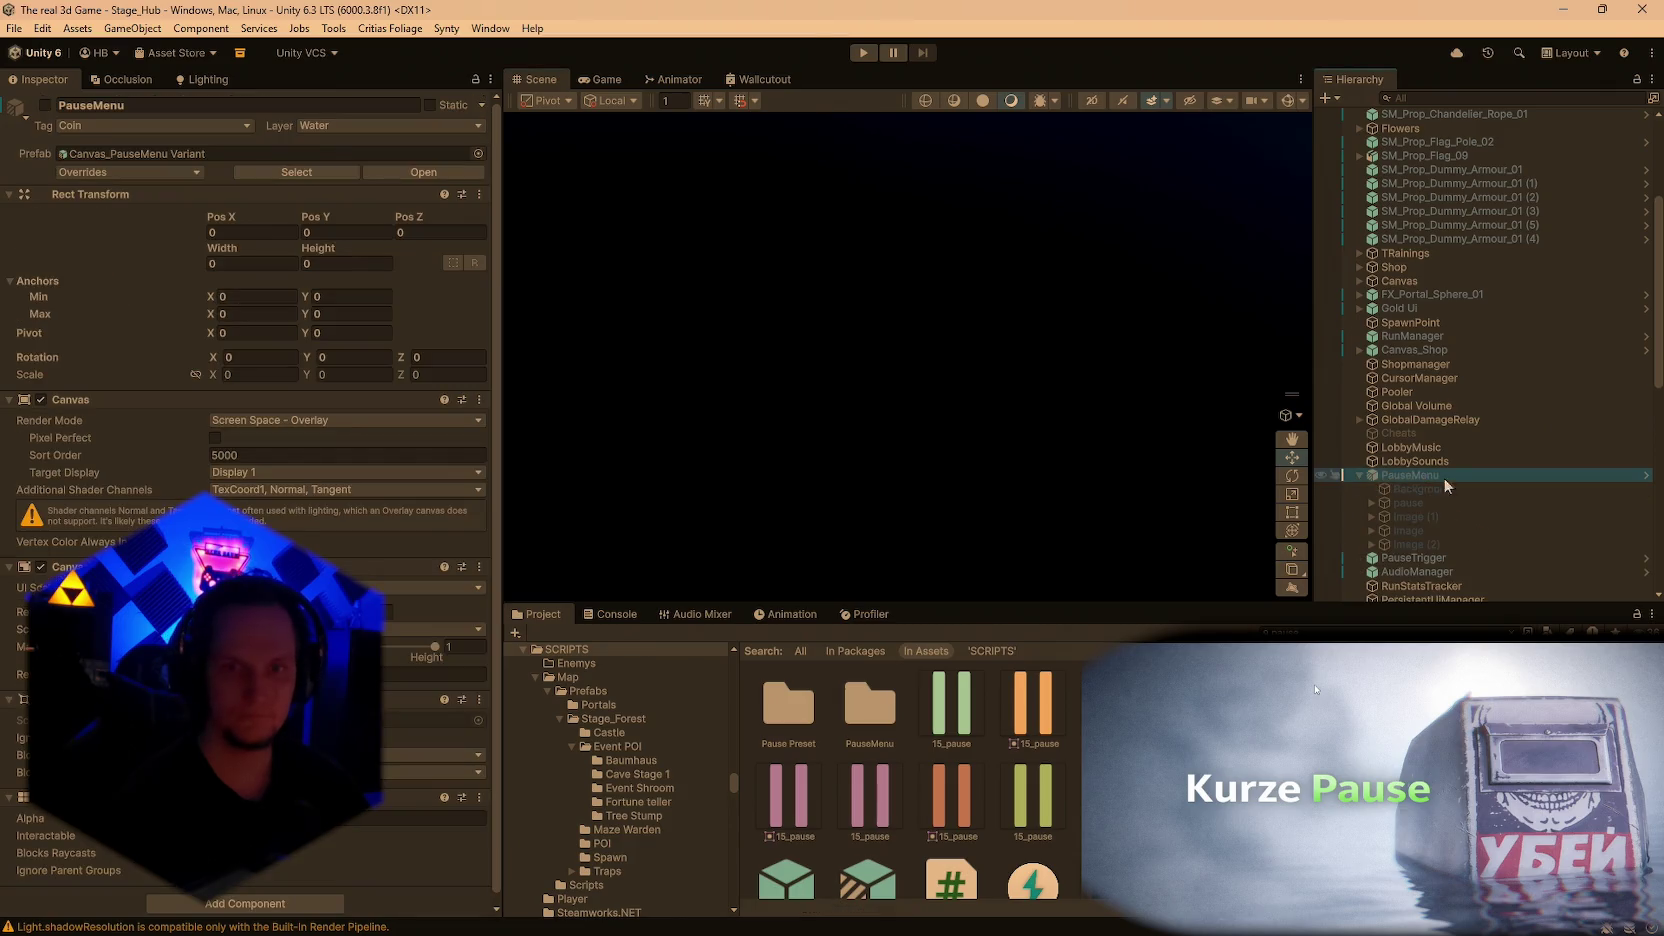
pyautogui.scroll(-2, 1425, 500)
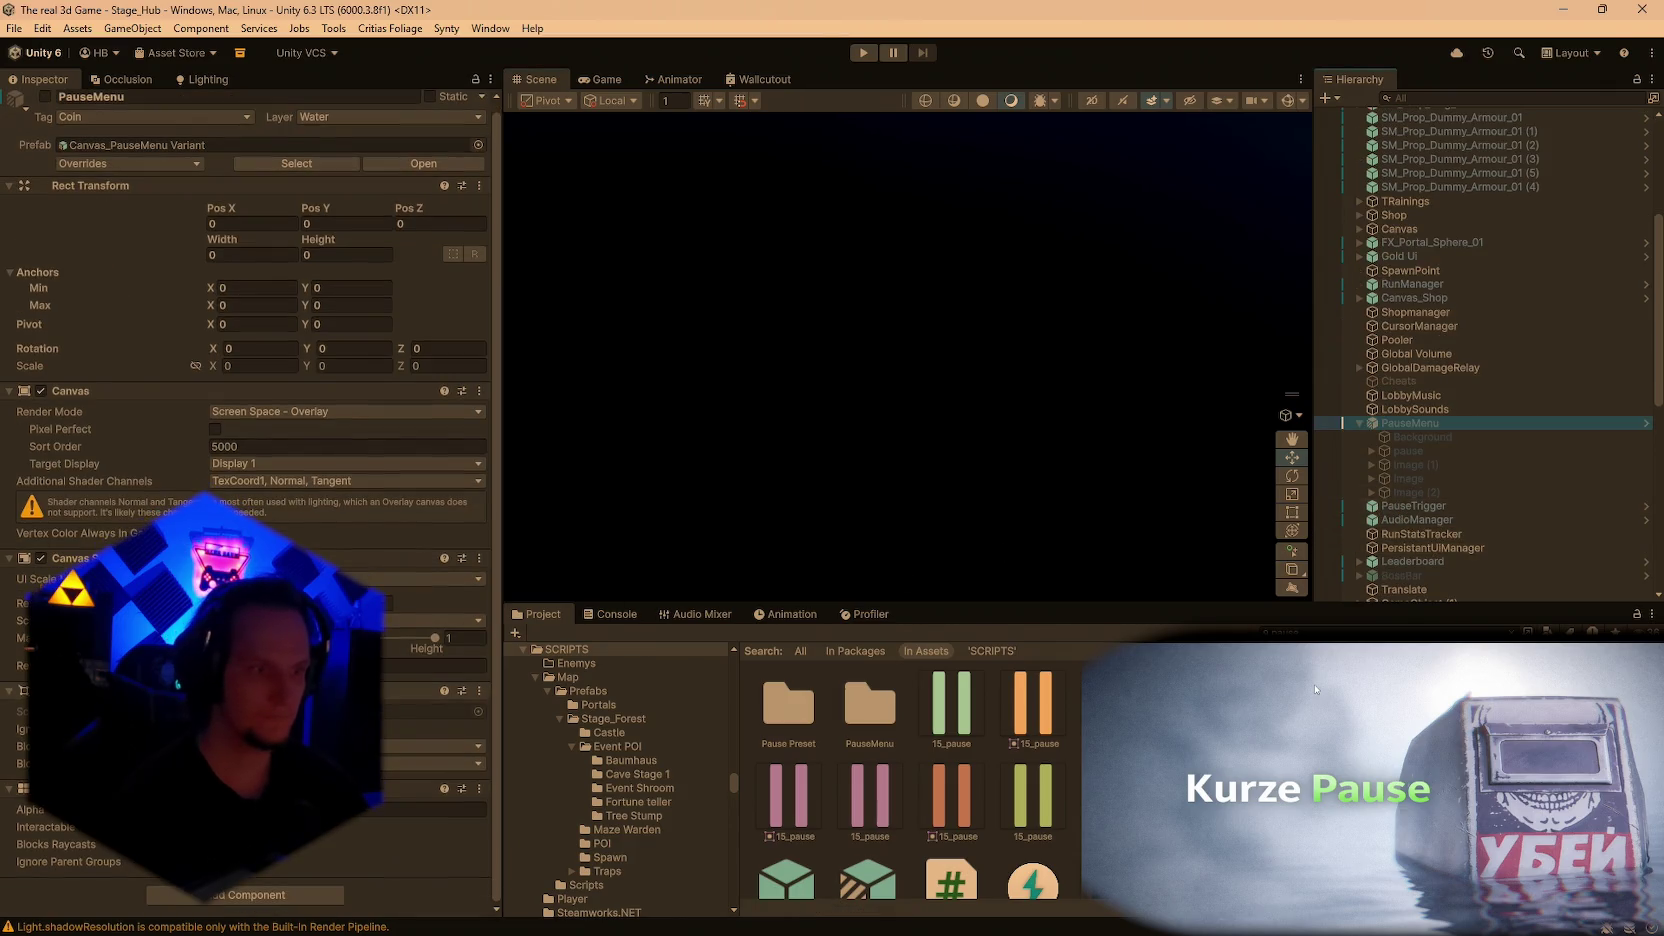
pyautogui.click(1398, 507)
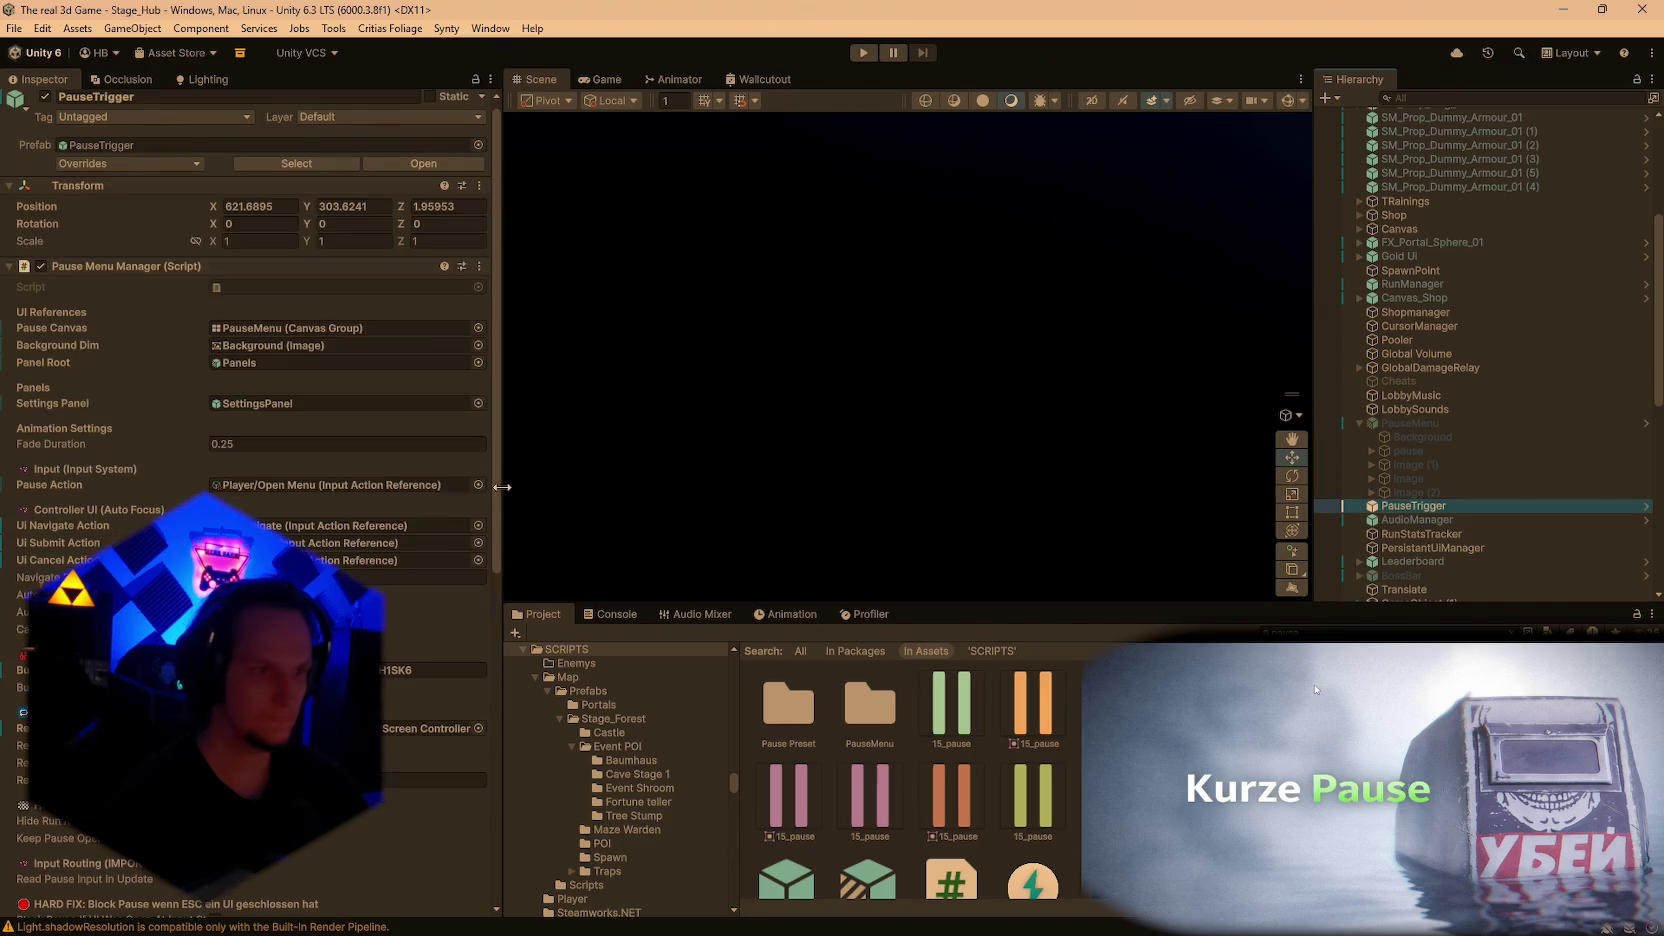
pyautogui.click(480, 219)
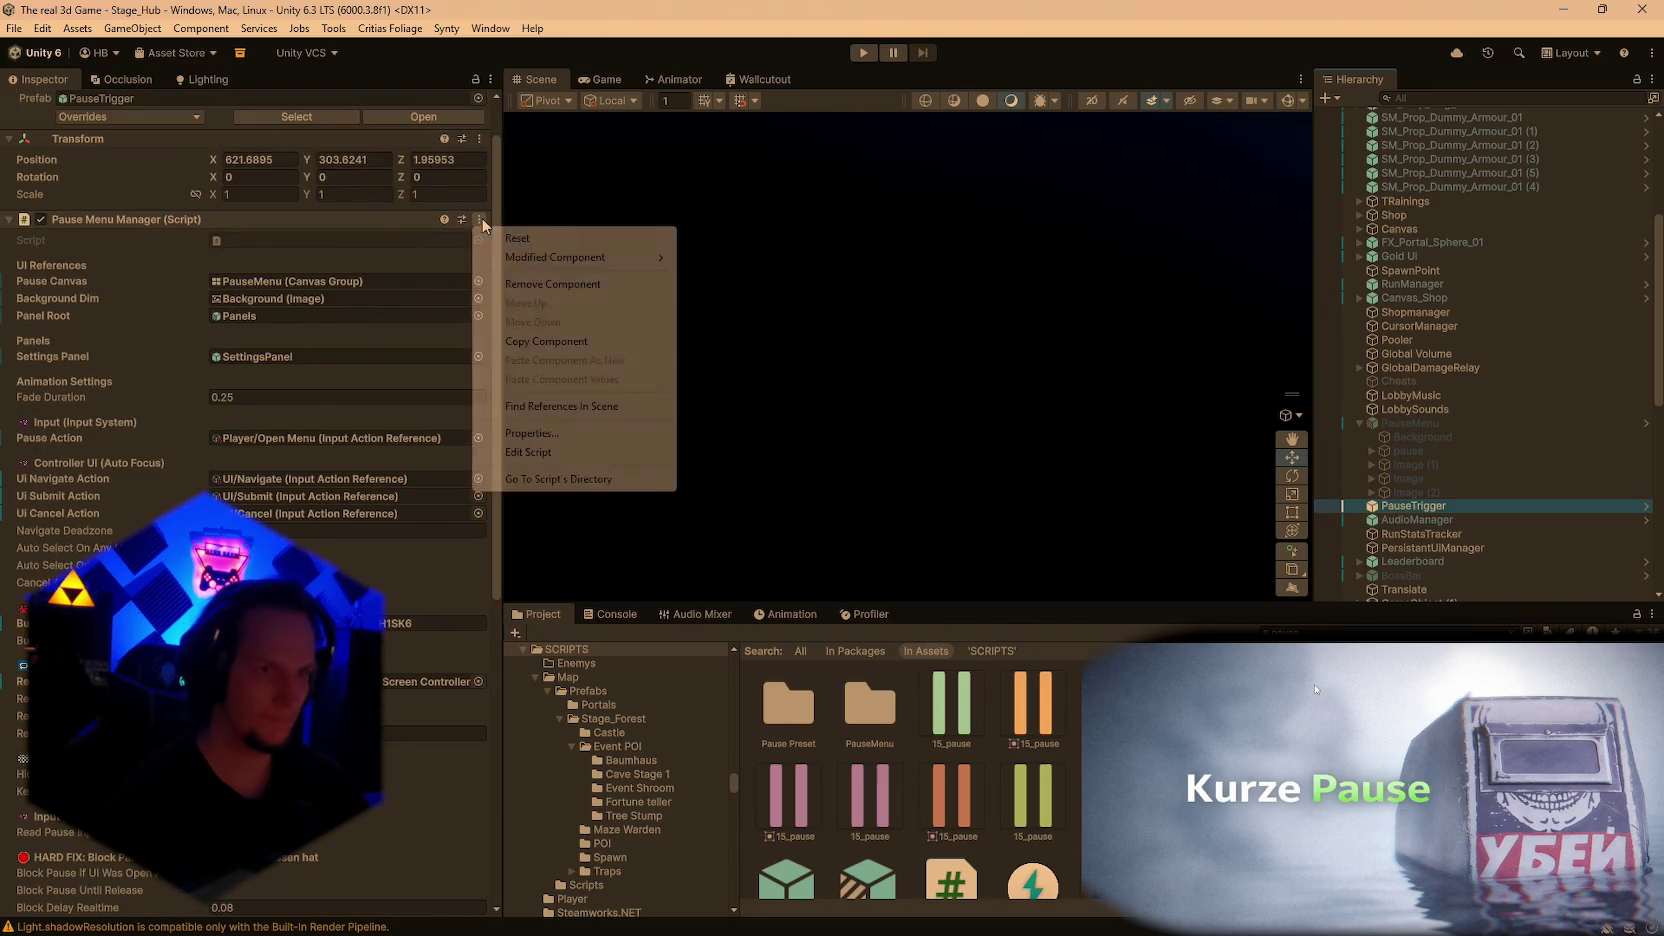
pyautogui.click(522, 452)
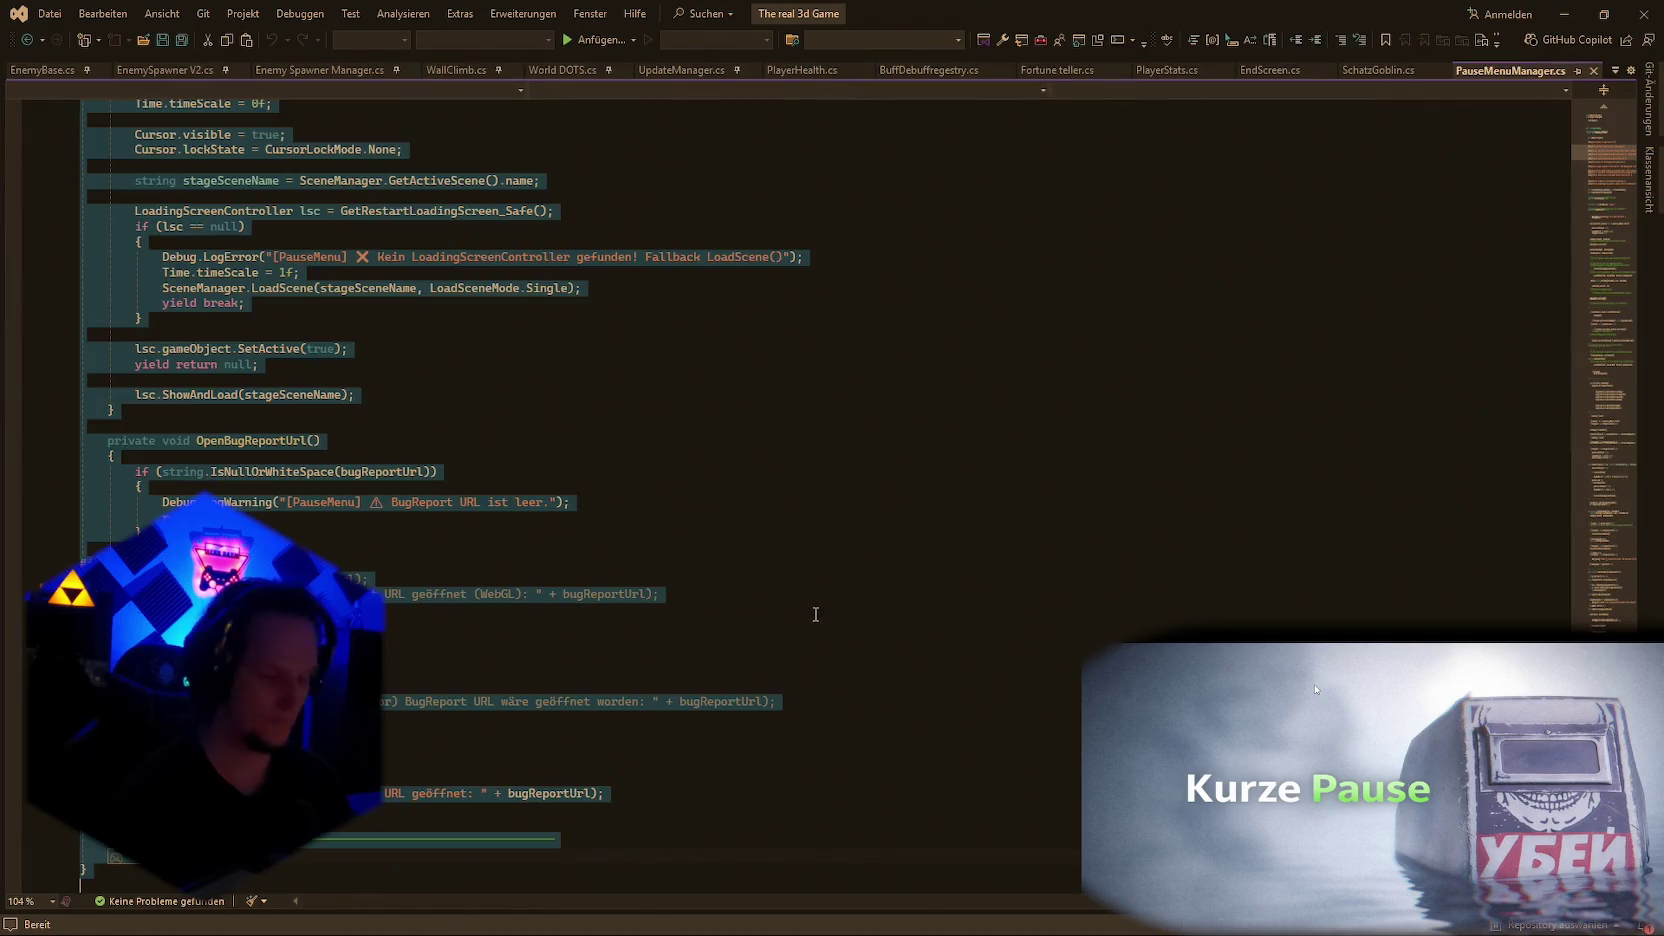
pyautogui.hotkey('alt', 'Tab')
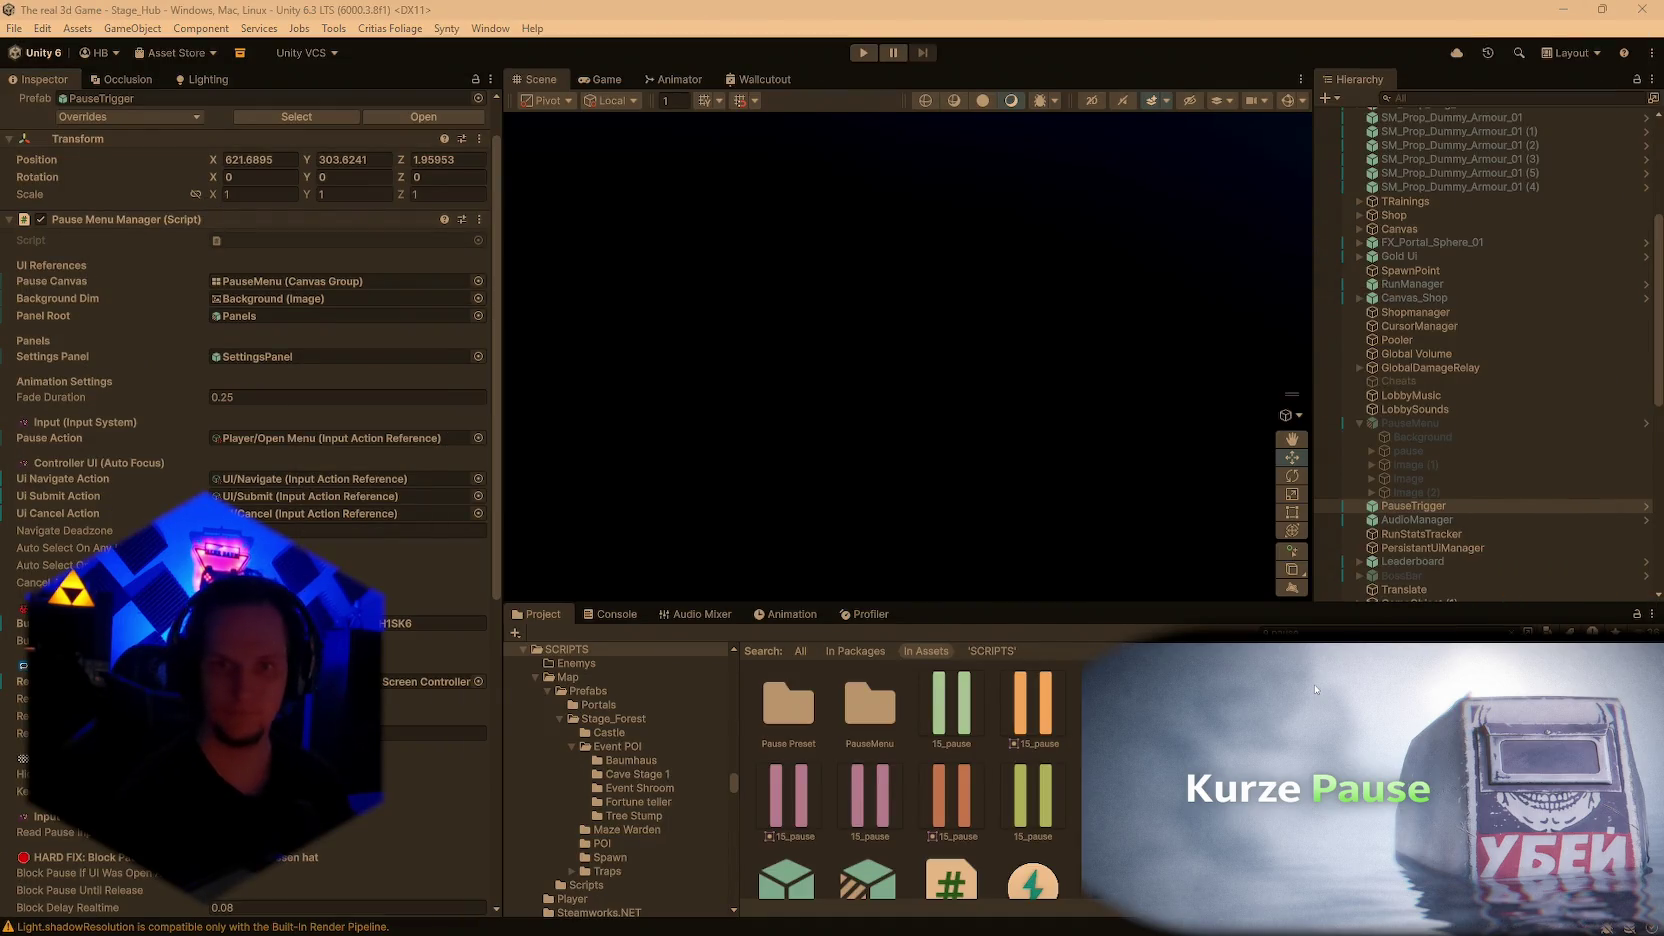
# Inspect PersistantUIManager, then search 'endscreen' and open the EndScreen assets folder
pyautogui.click(1440, 547)
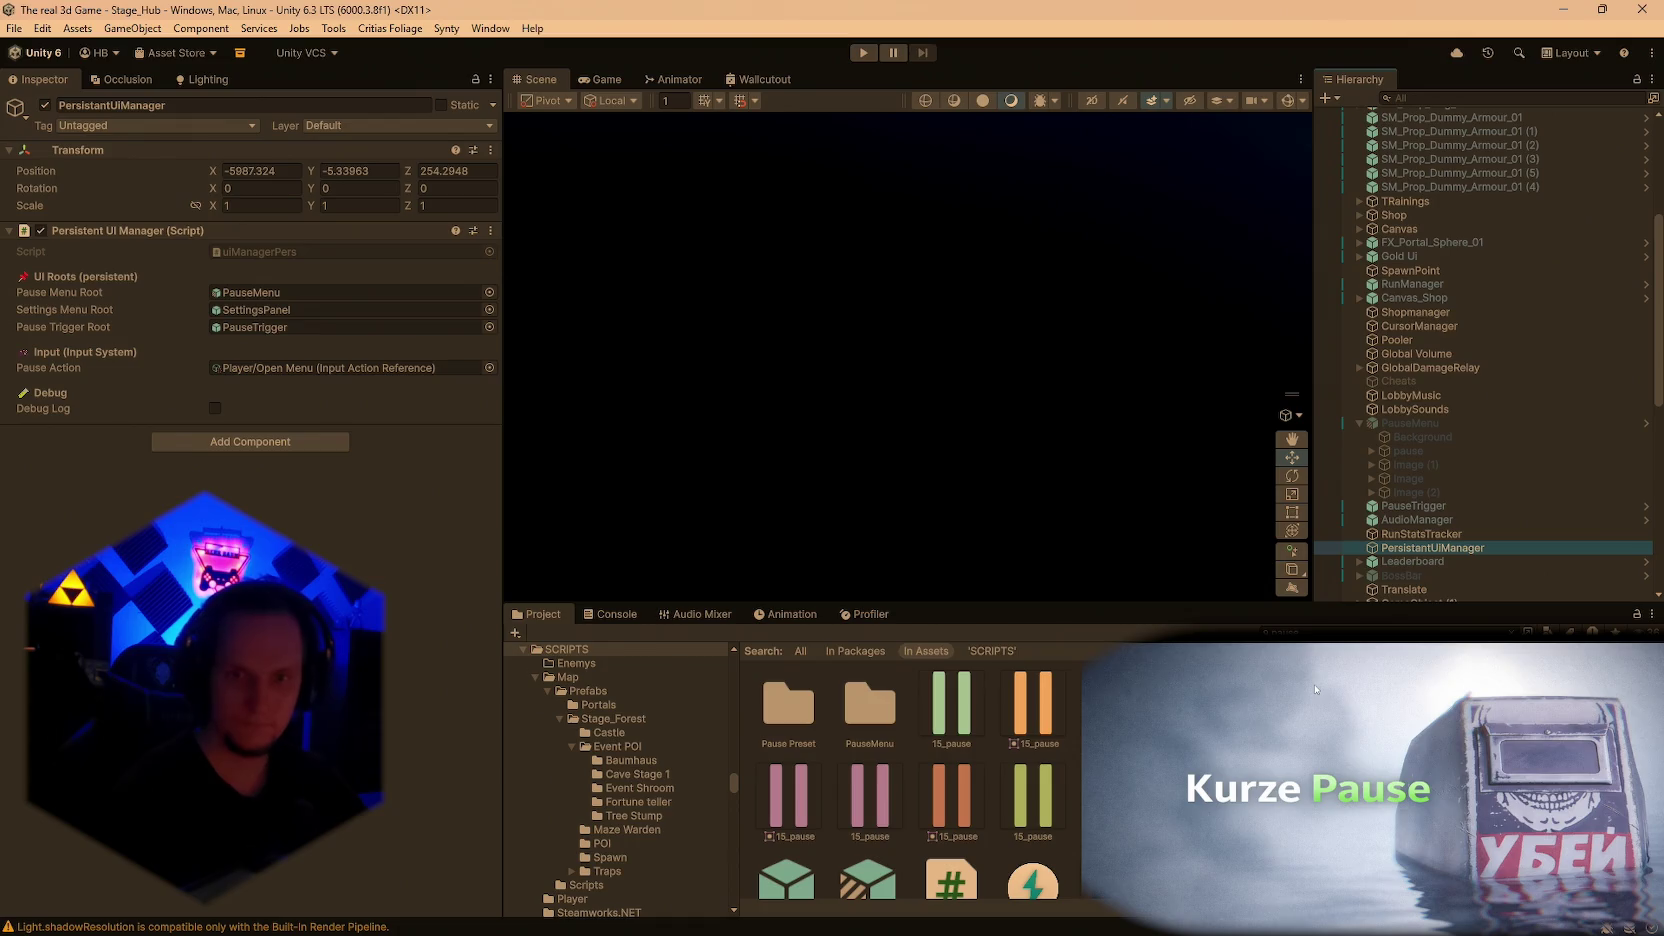
pyautogui.click(1315, 688)
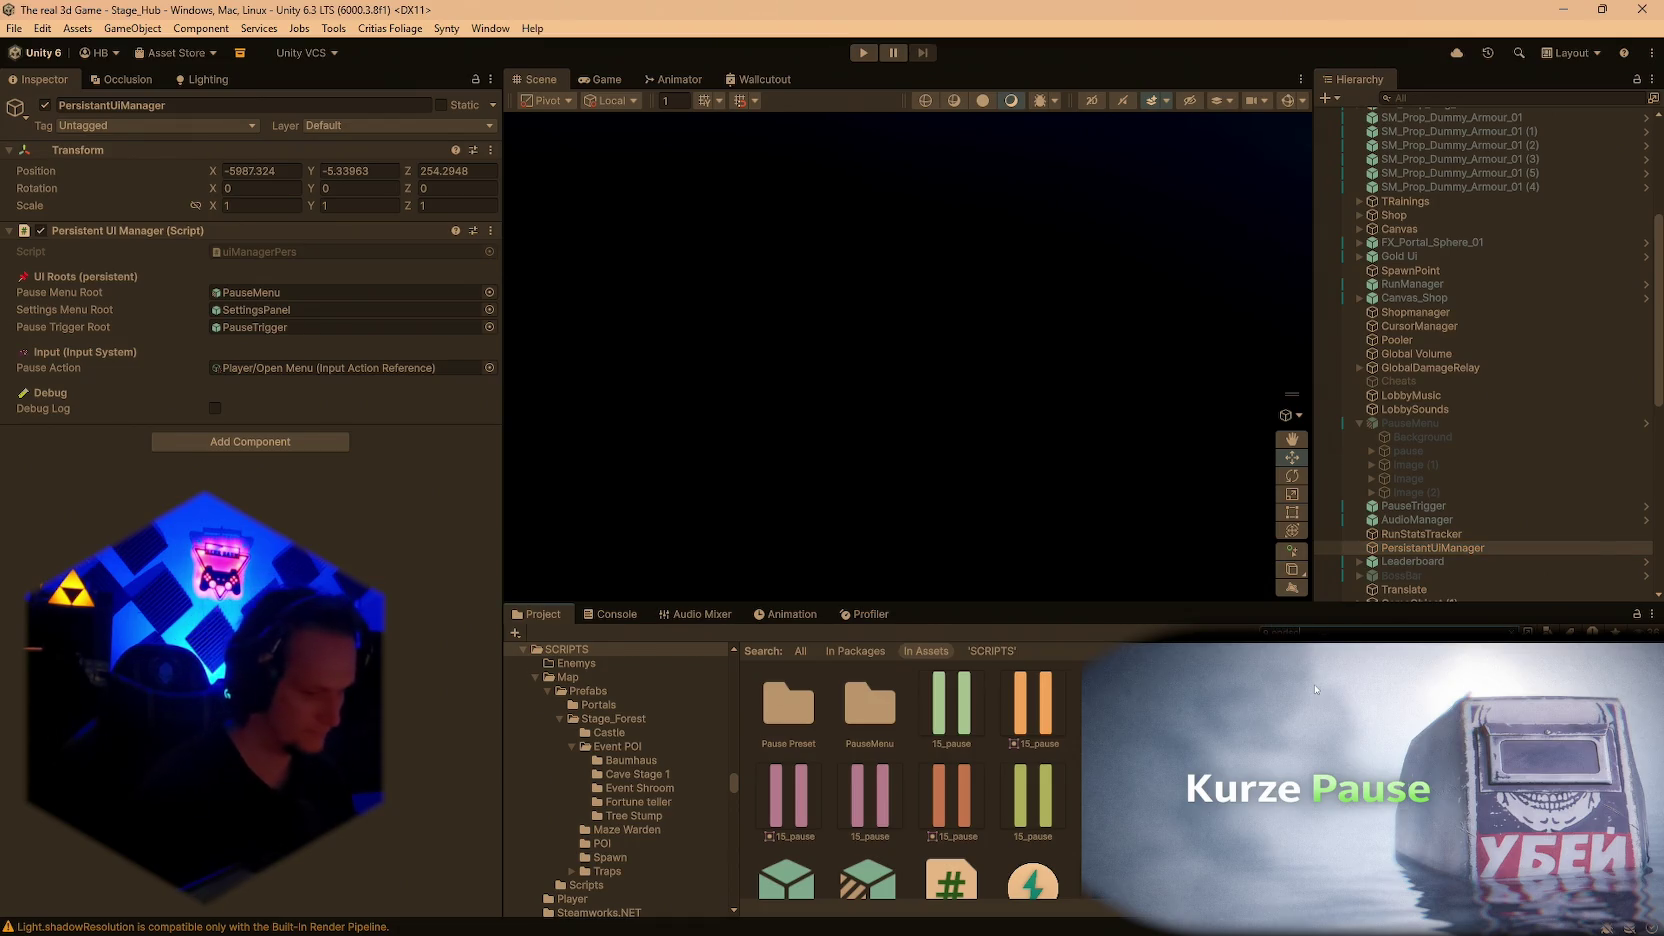
pyautogui.write('endscreen')
pyautogui.doubleClick(795, 720)
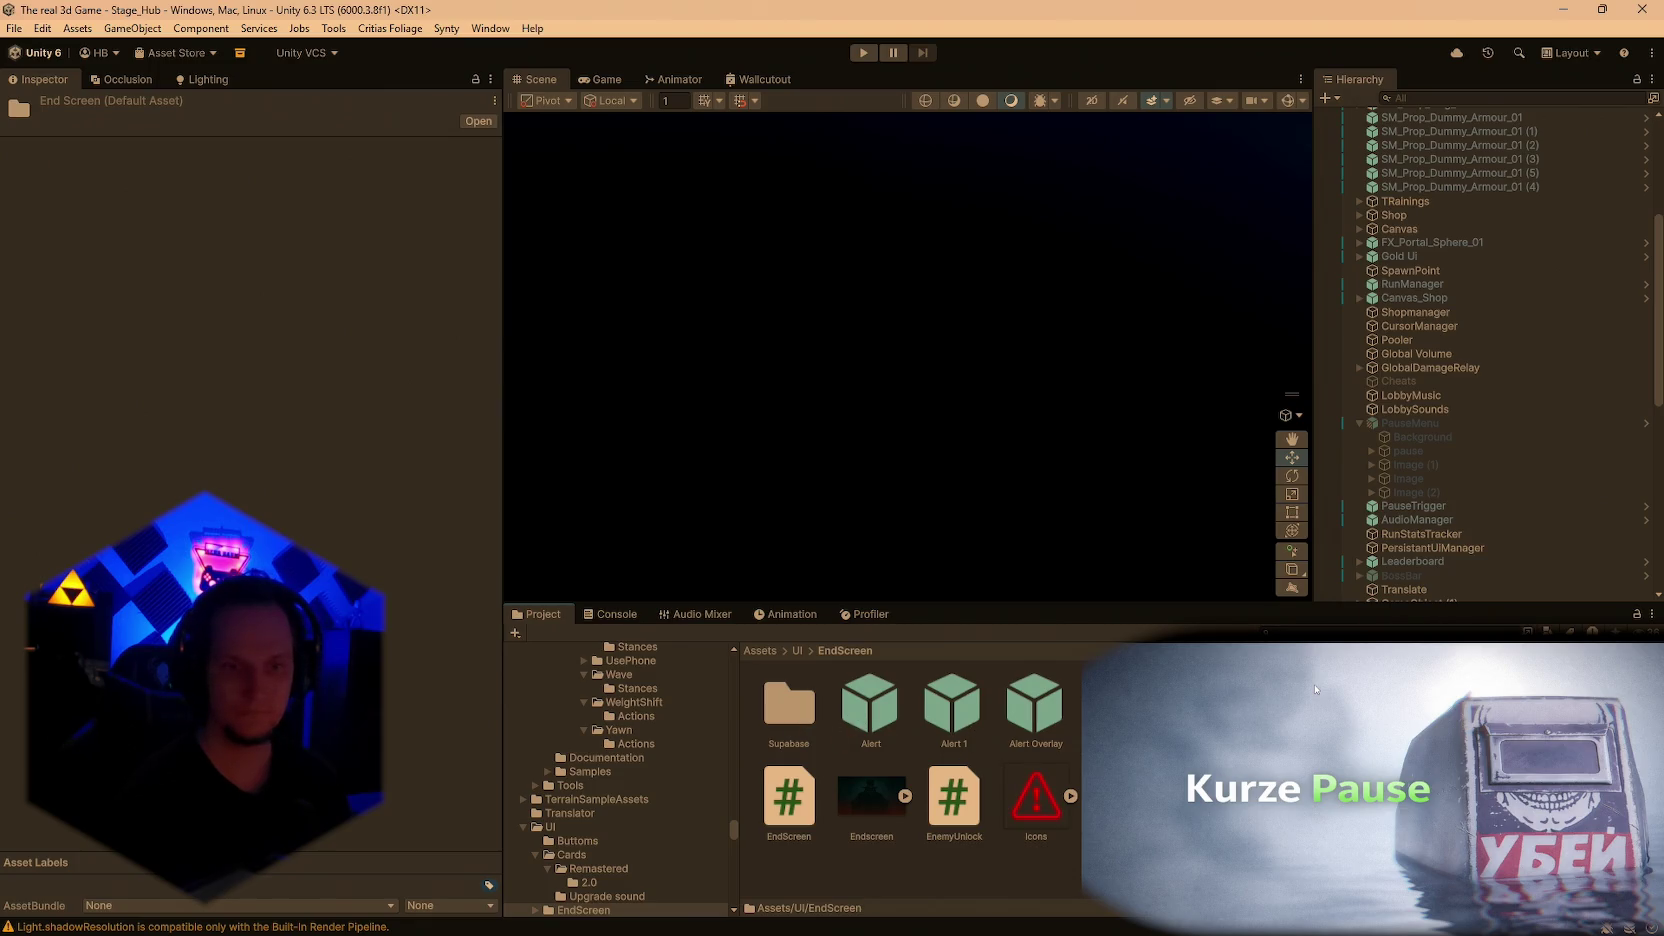
pyautogui.scroll(-10, 1488, 332)
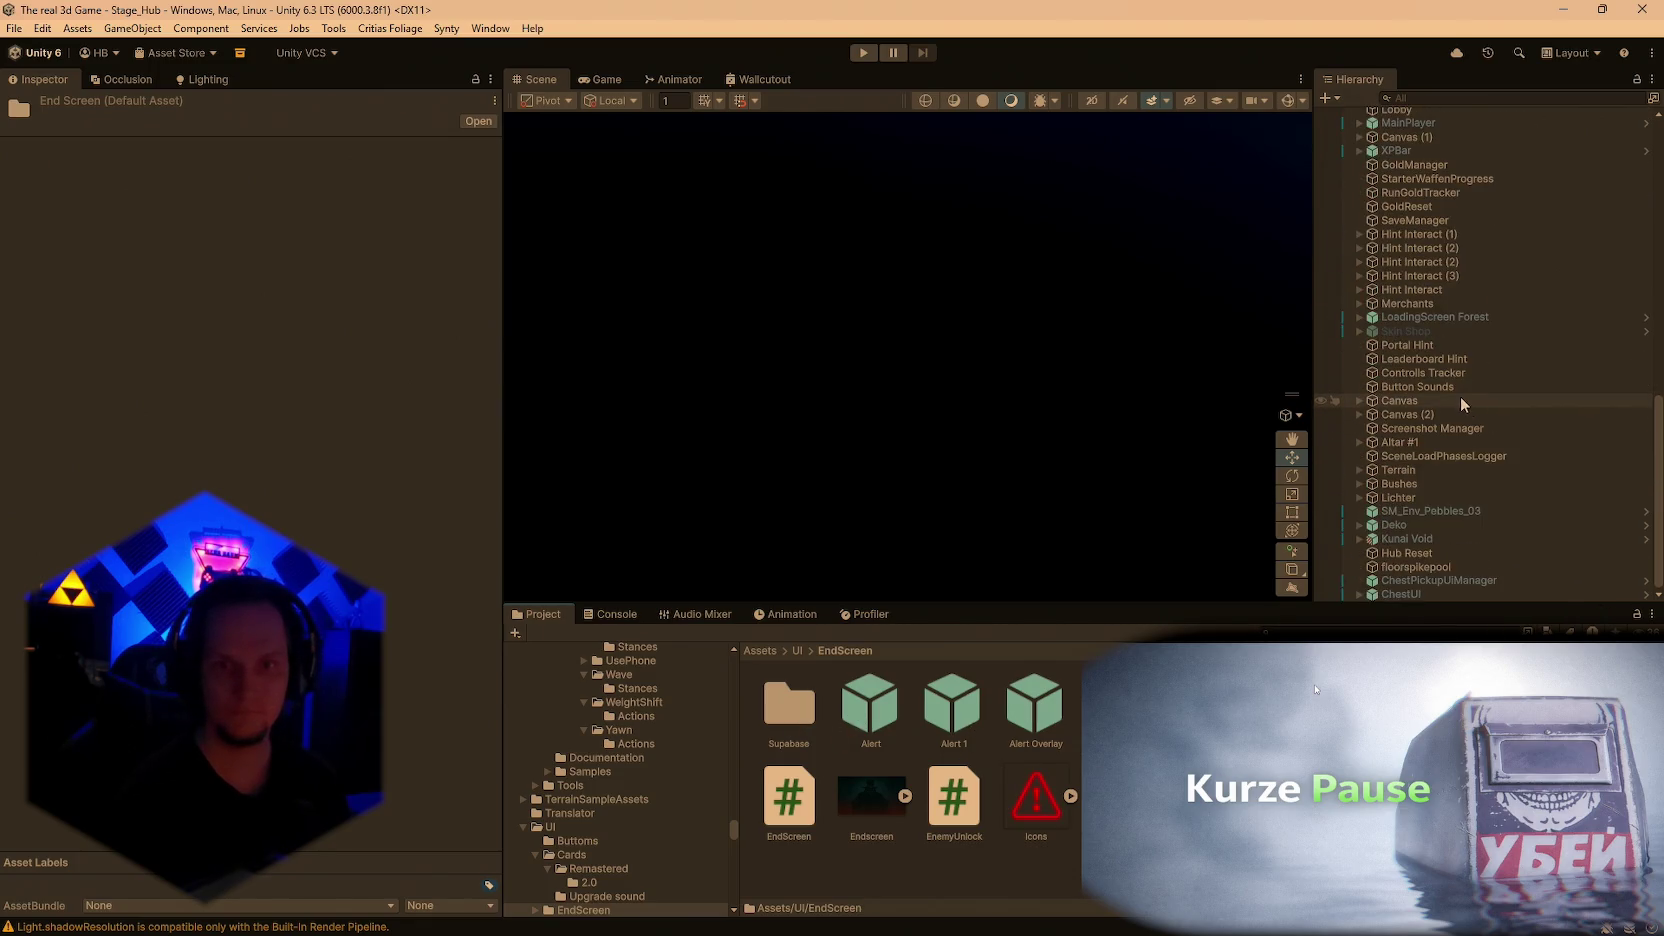
pyautogui.scroll(10, 1441, 521)
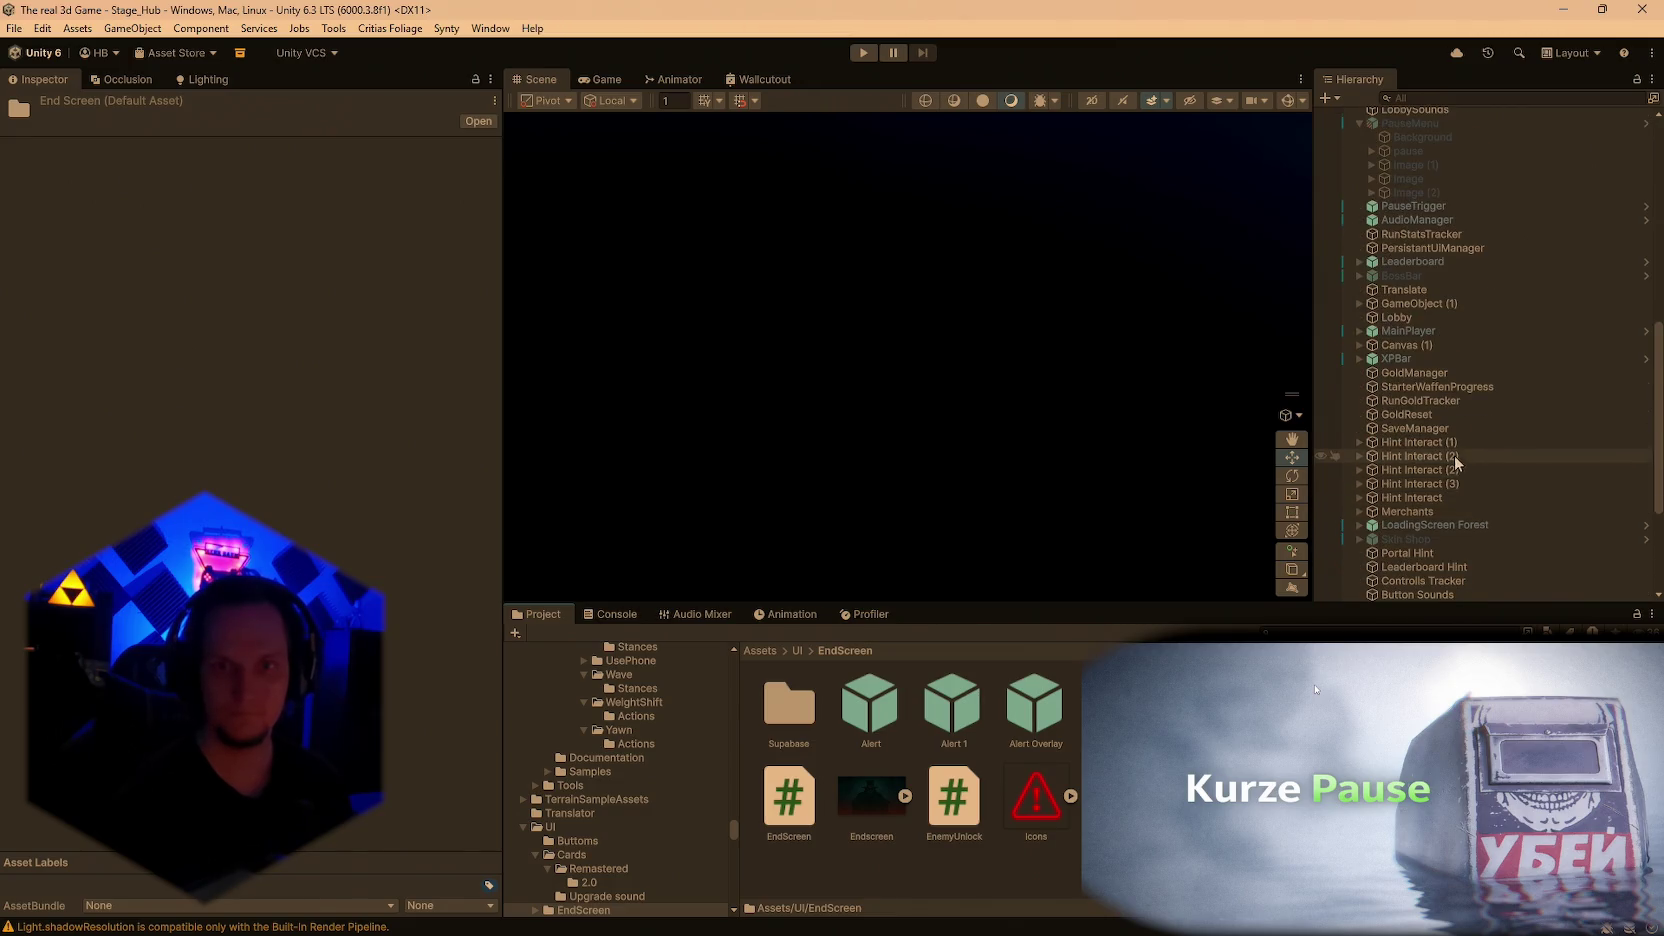
# Select MainPlayer and edit its Player Scene Handler script
pyautogui.click(1406, 384)
pyautogui.click(484, 277)
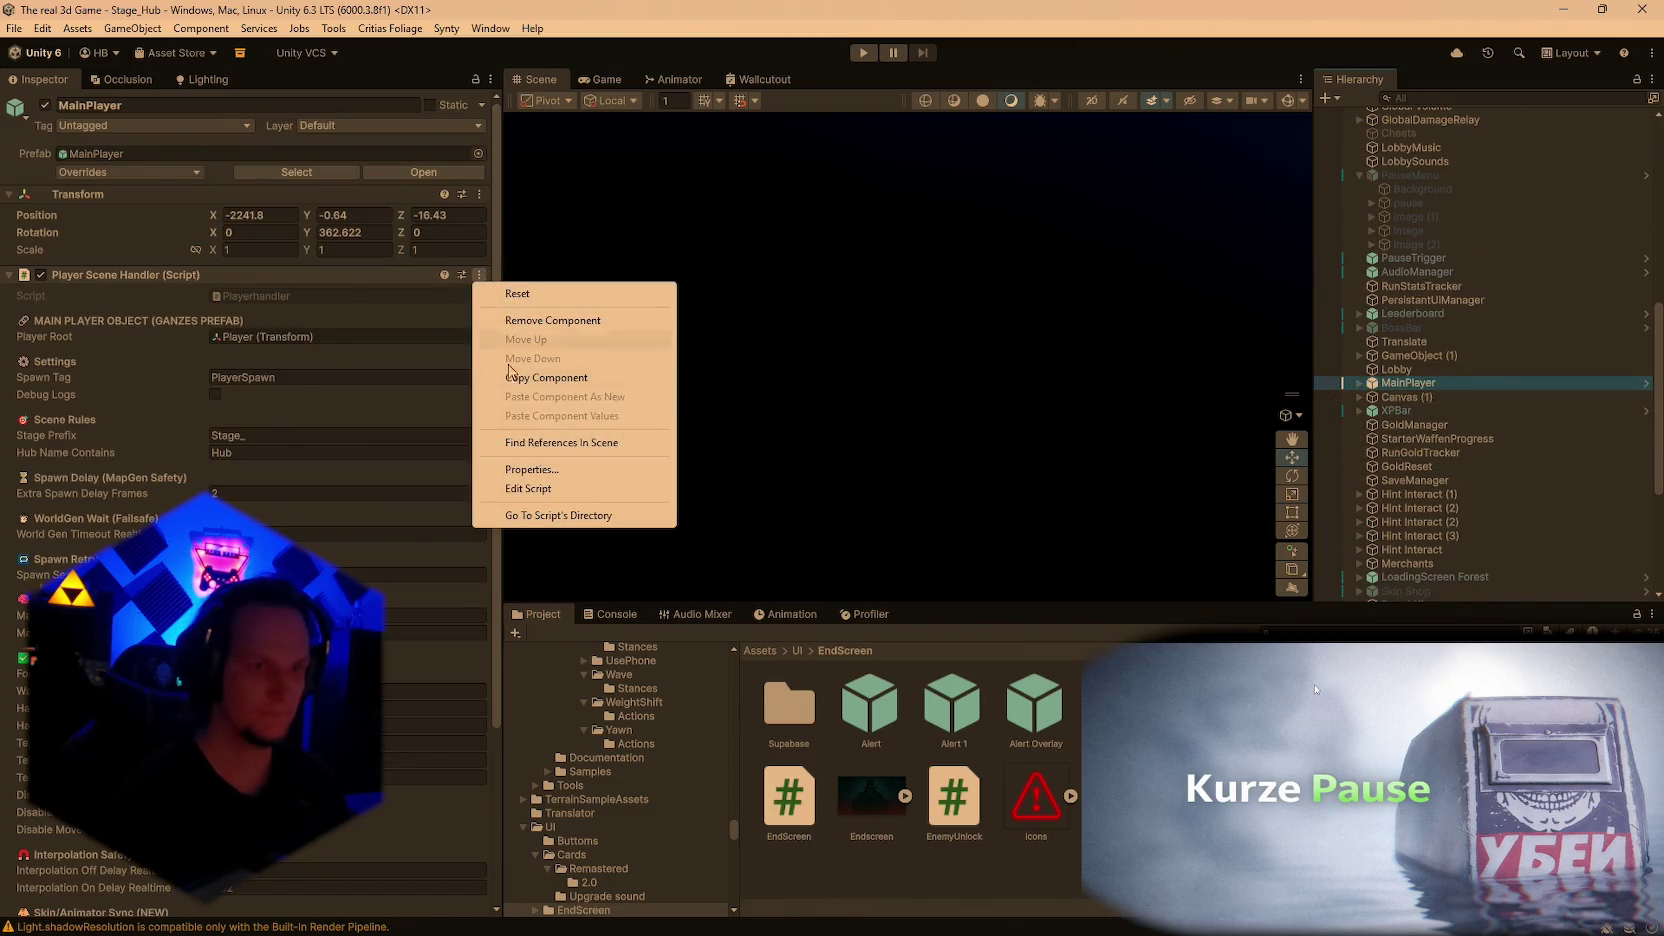
pyautogui.click(560, 487)
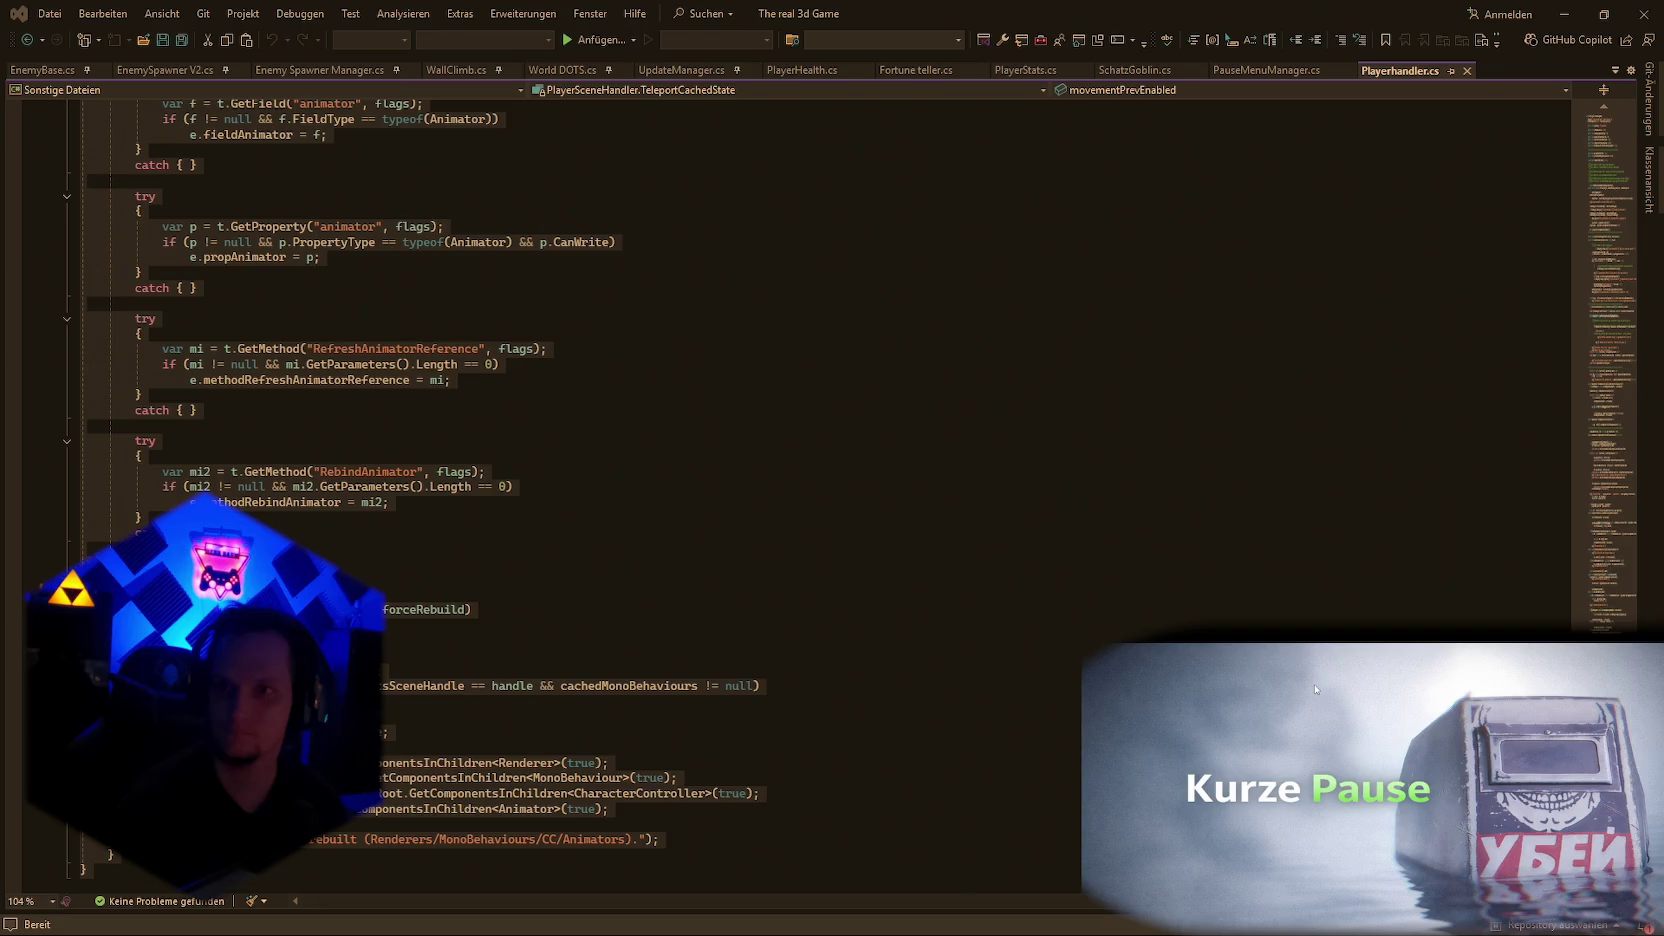
# Replace Fortune teller.cs's OnDisable method with the buff cleanup code and save
pyautogui.click(910, 70)
pyautogui.hotkey('ctrl', 'f')
pyautogui.write('private void OnDisable()')
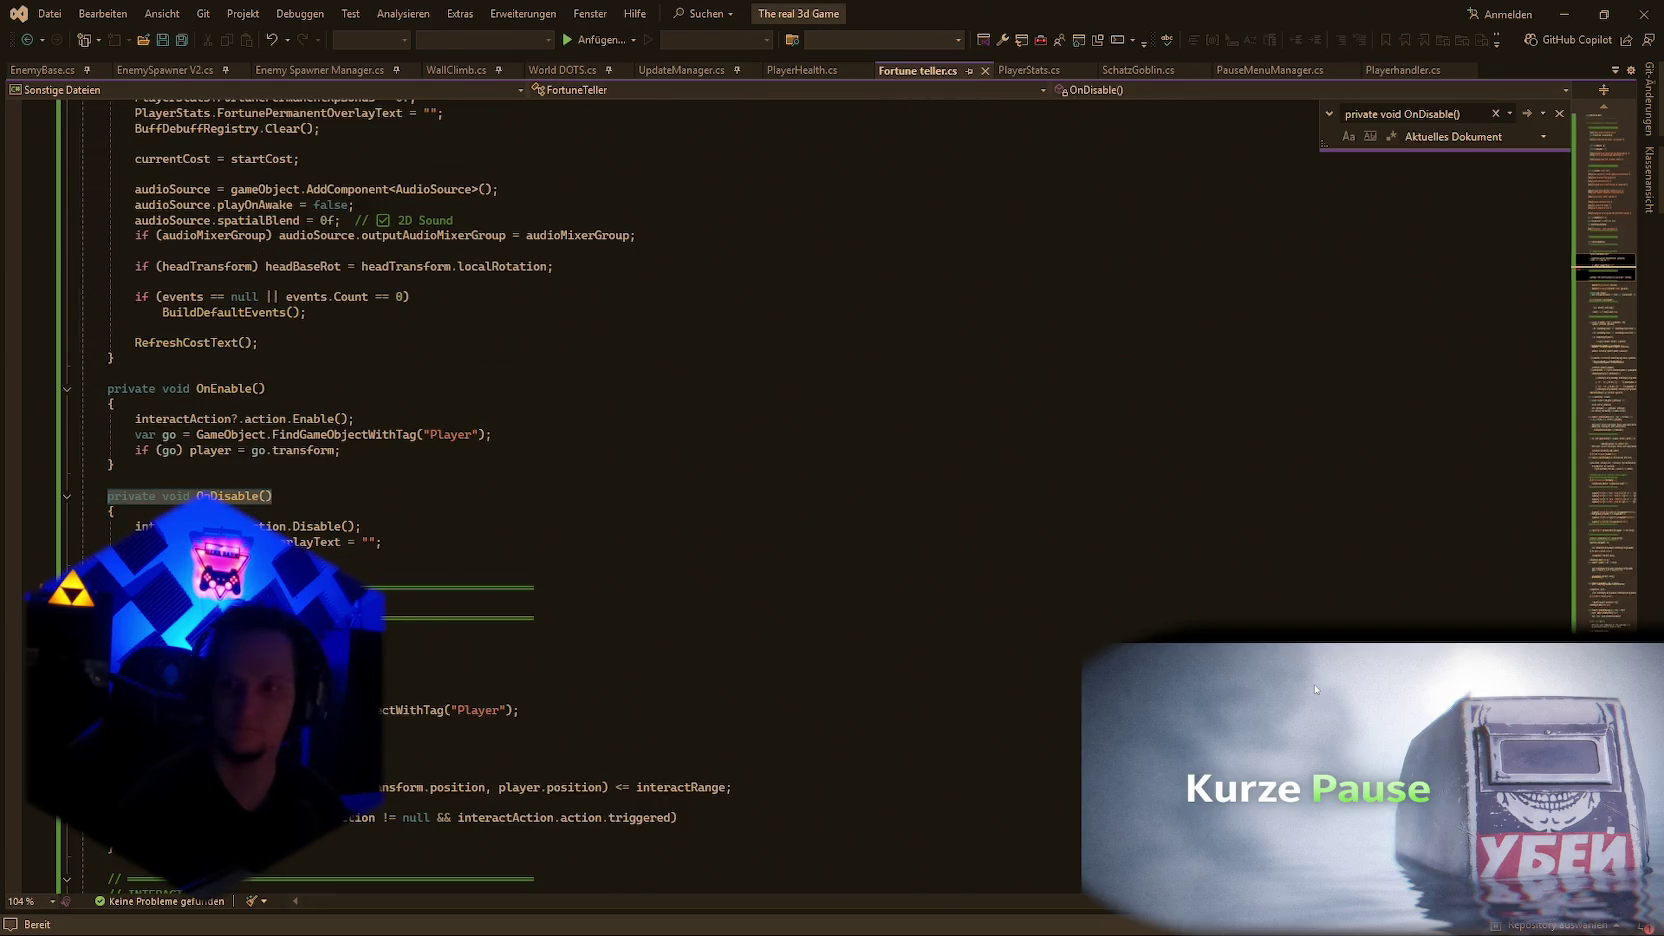
pyautogui.press('Escape')
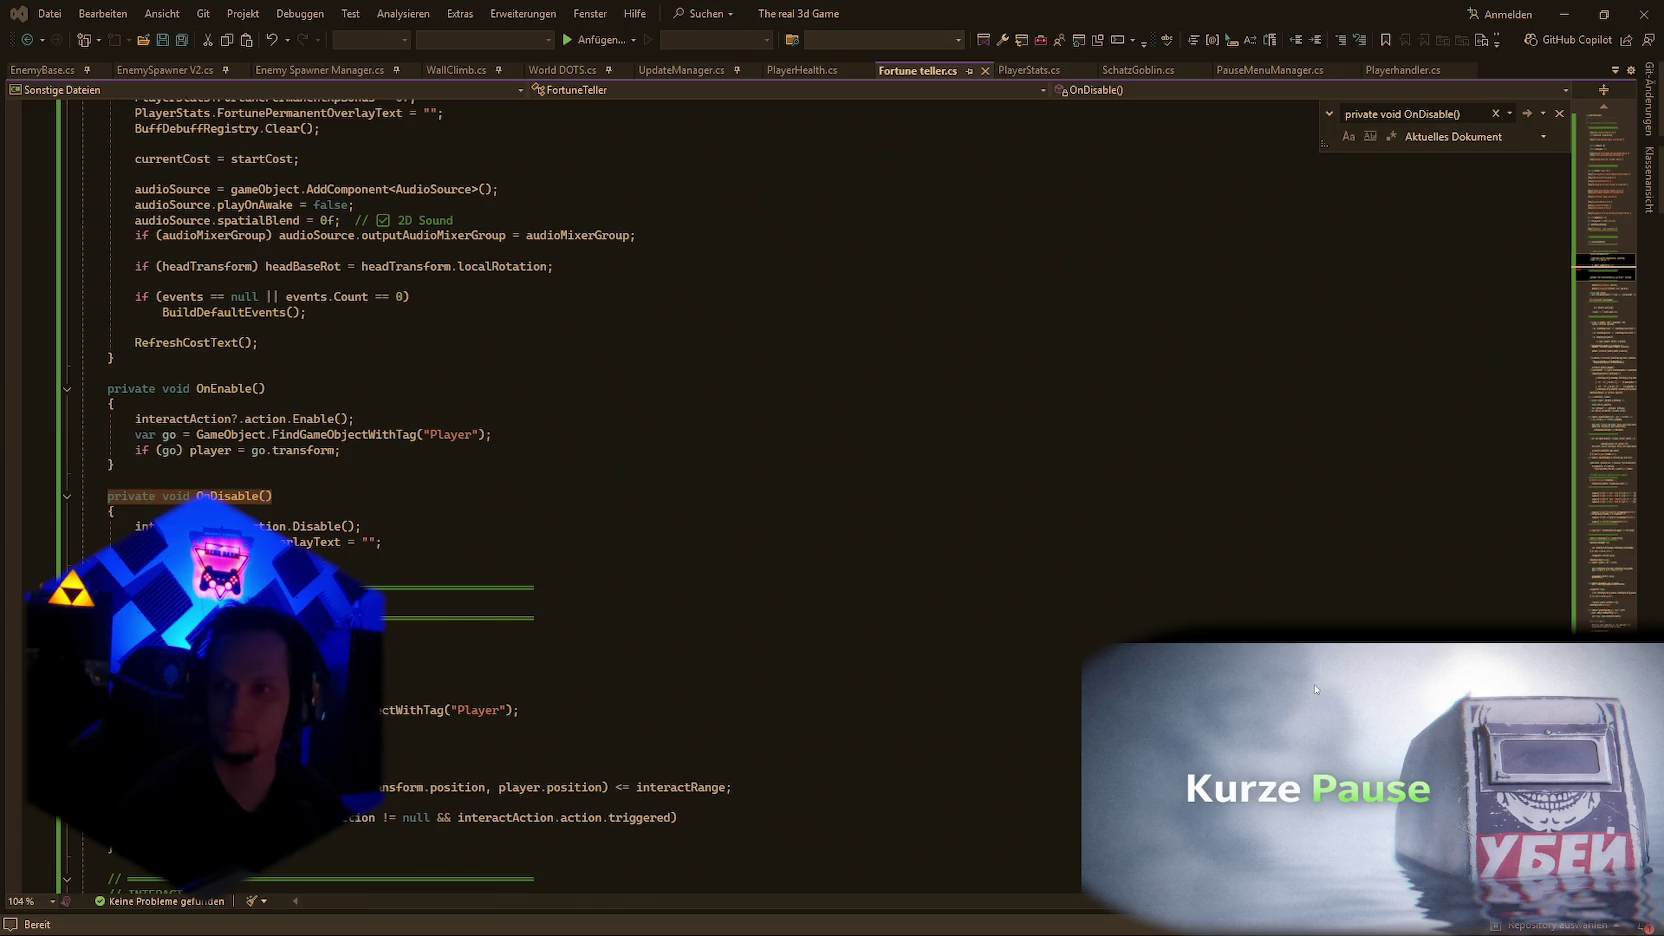
pyautogui.scroll(-1, 561, 583)
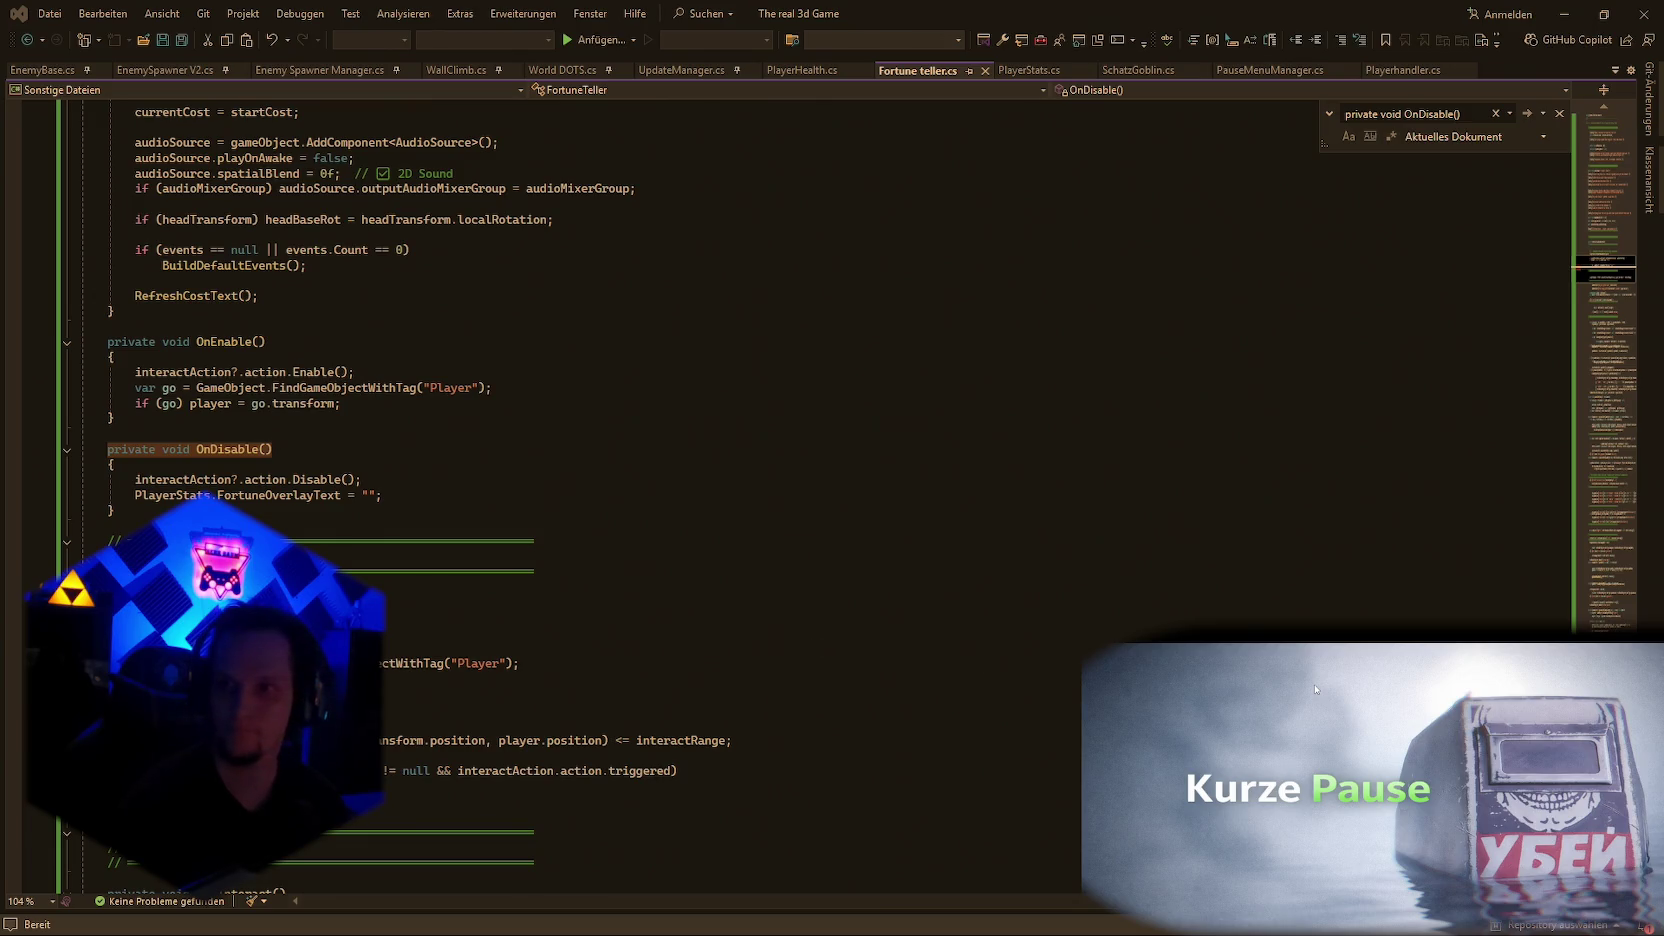
pyautogui.moveTo(116, 511); pyautogui.dragTo(107, 452)
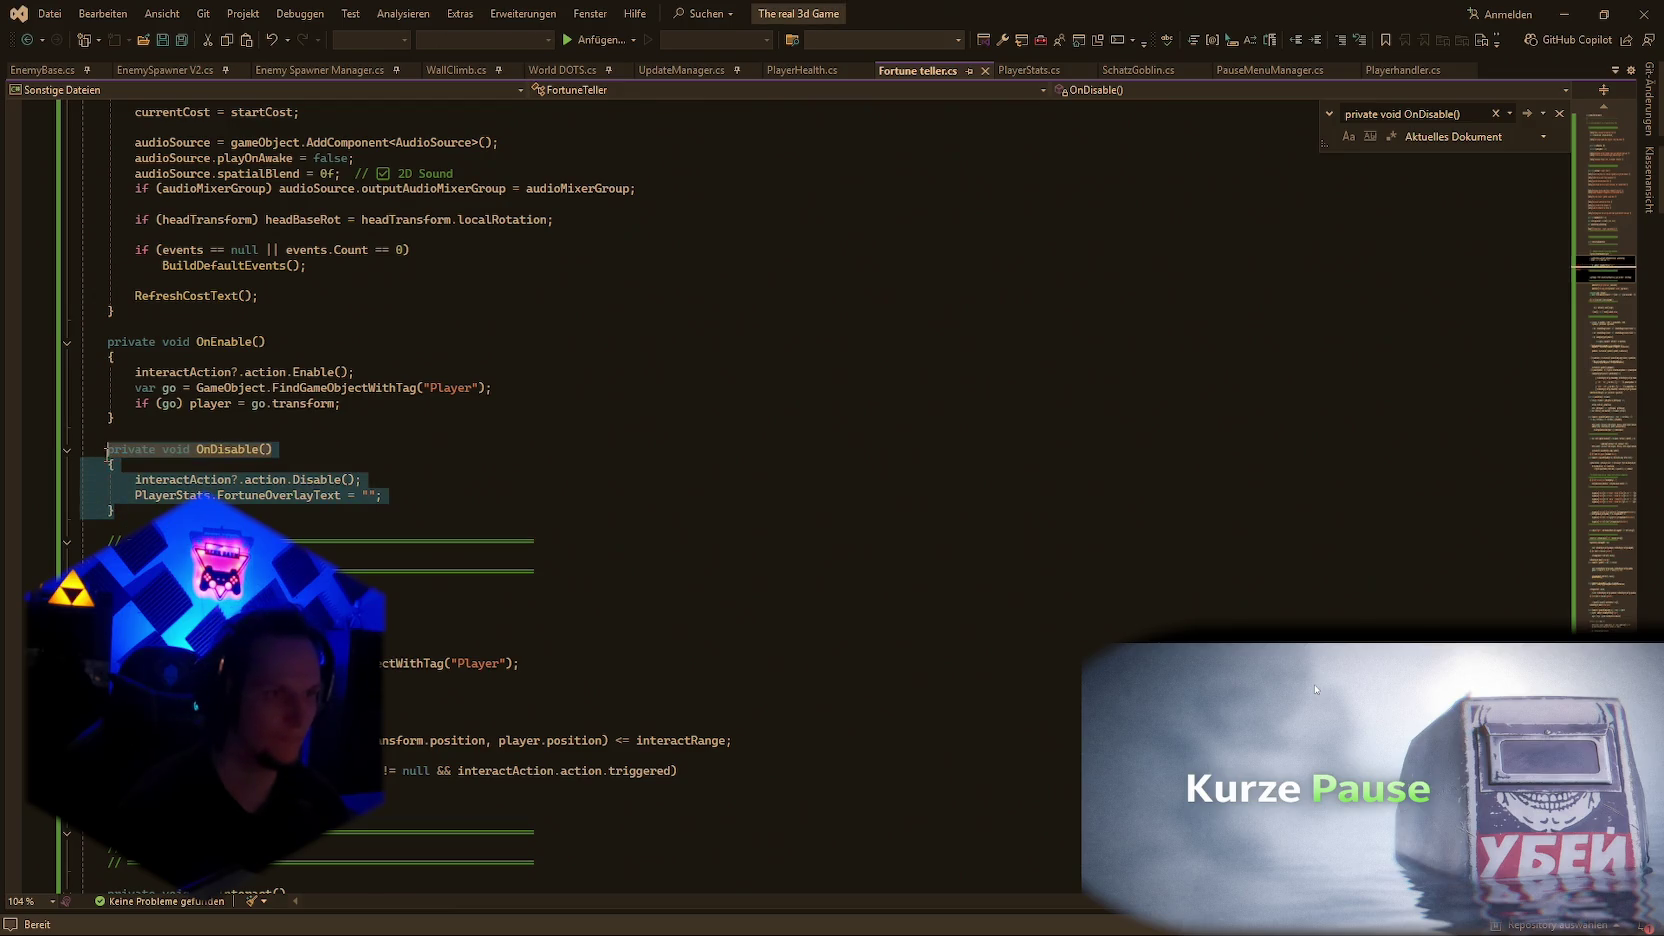
pyautogui.hotkey('ctrl', 'v')
pyautogui.hotkey('ctrl', 's')
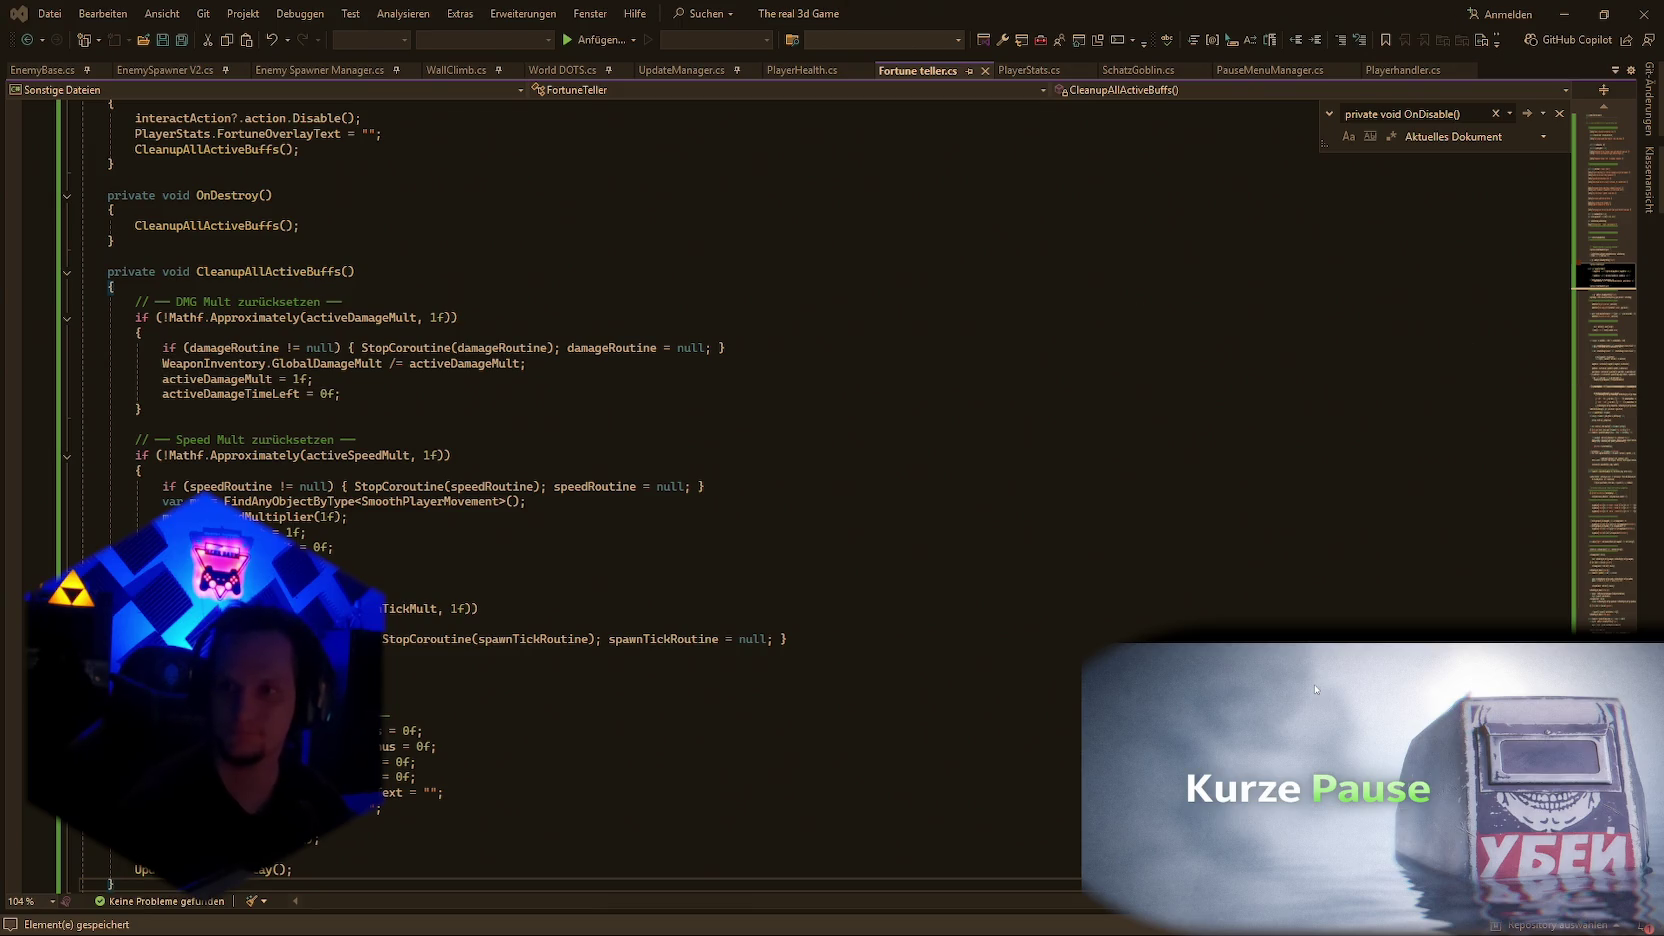
# Insert the hard-reset block into Playerhandler.cs's ClearRunSystems, save, and return to Unity
pyautogui.click(1402, 70)
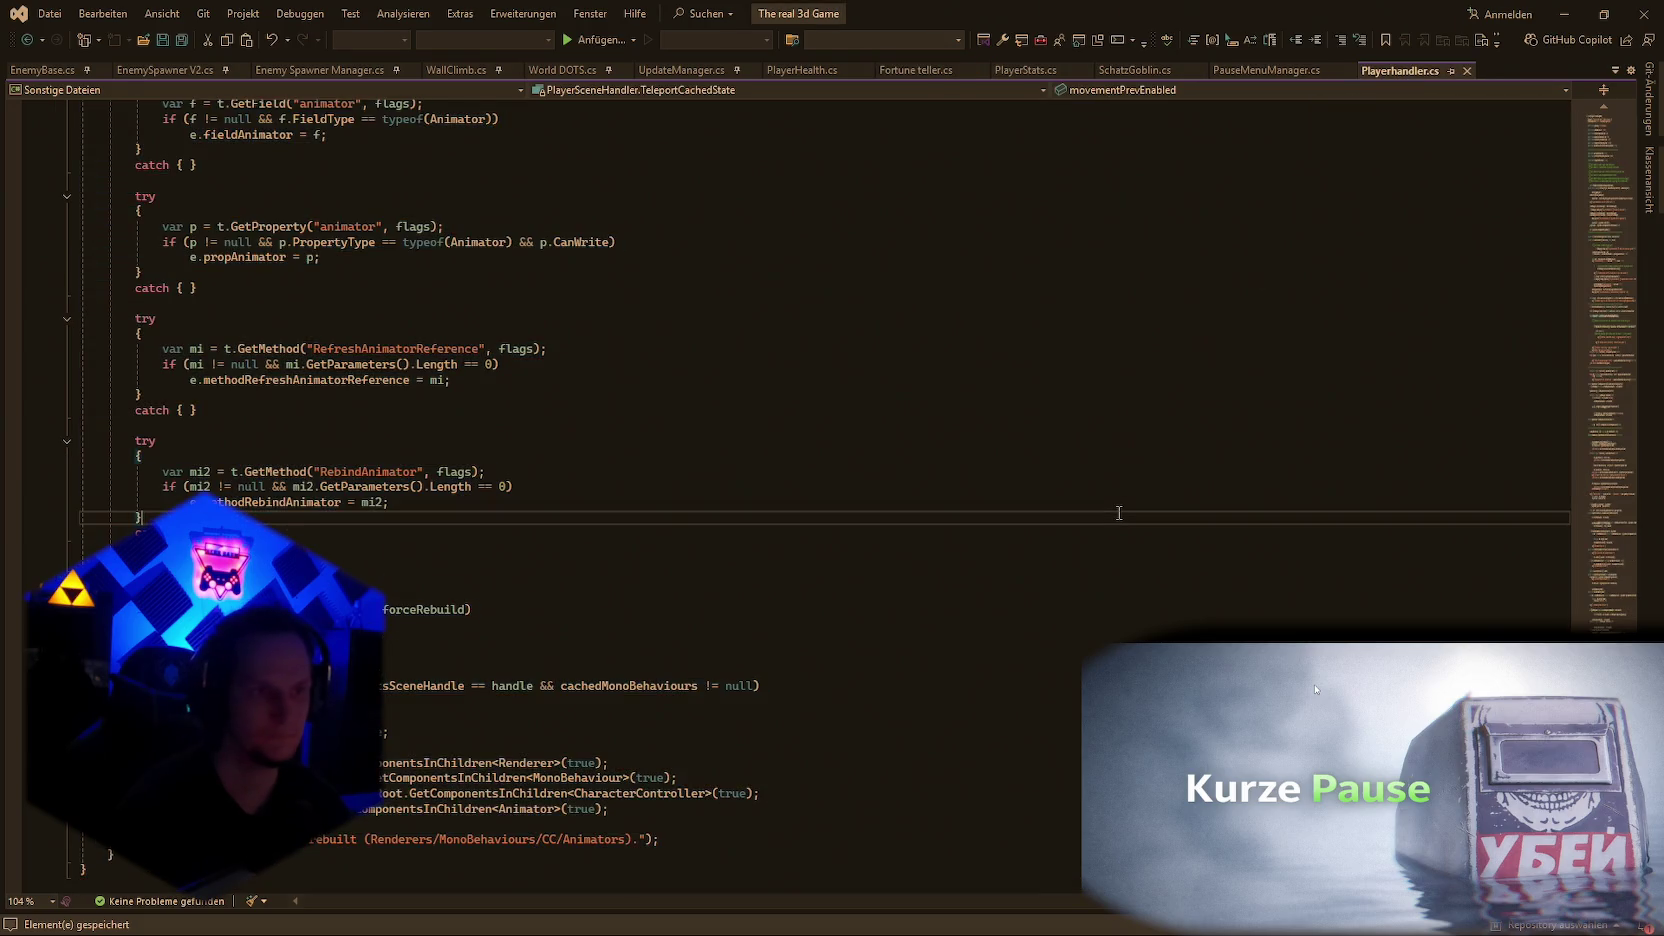
pyautogui.hotkey('ctrl', 'f')
pyautogui.write('if (RunStatsTracker.Instance != null)')
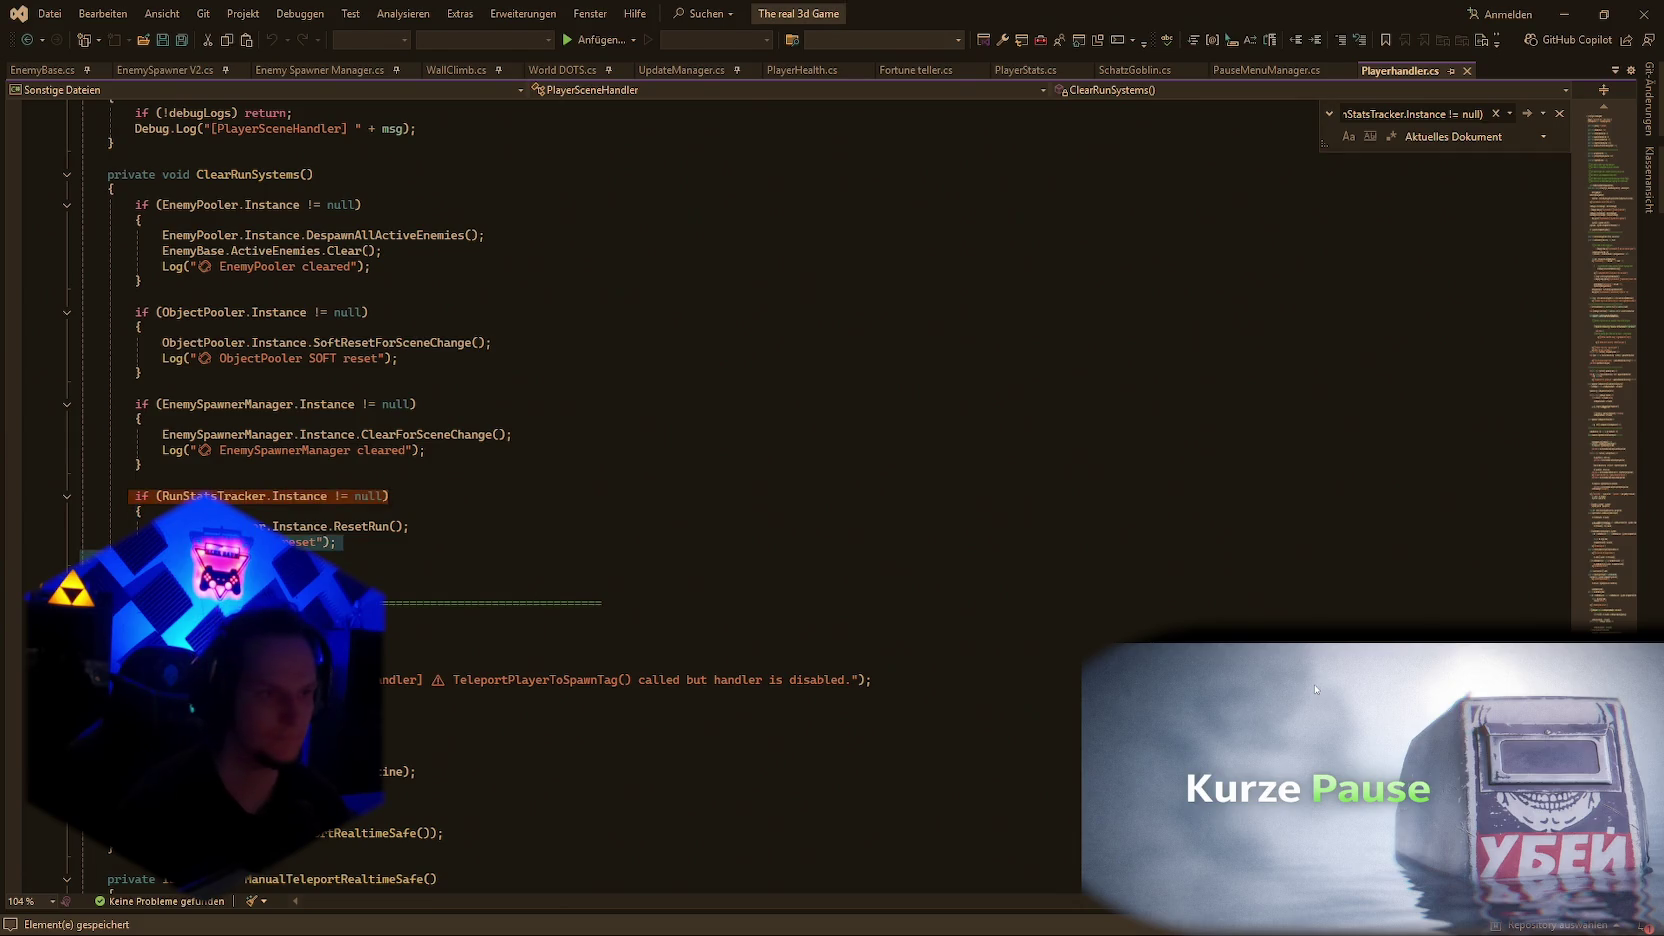
pyautogui.hotkey('ctrl', 'v')
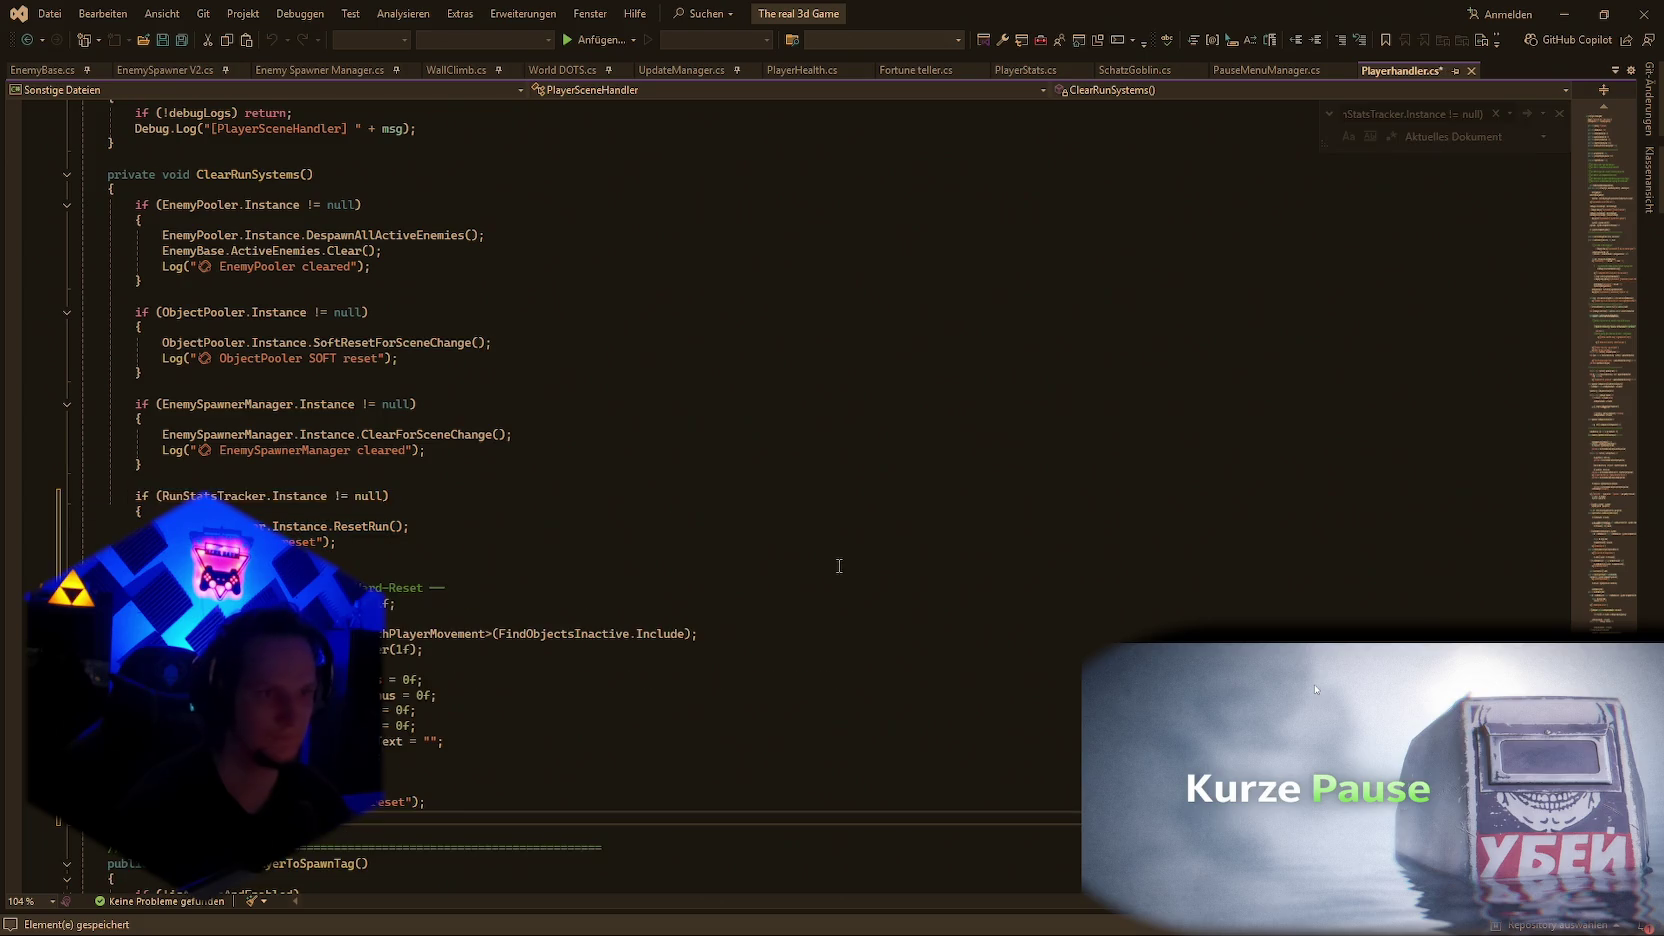
pyautogui.hotkey('ctrl', 'f')
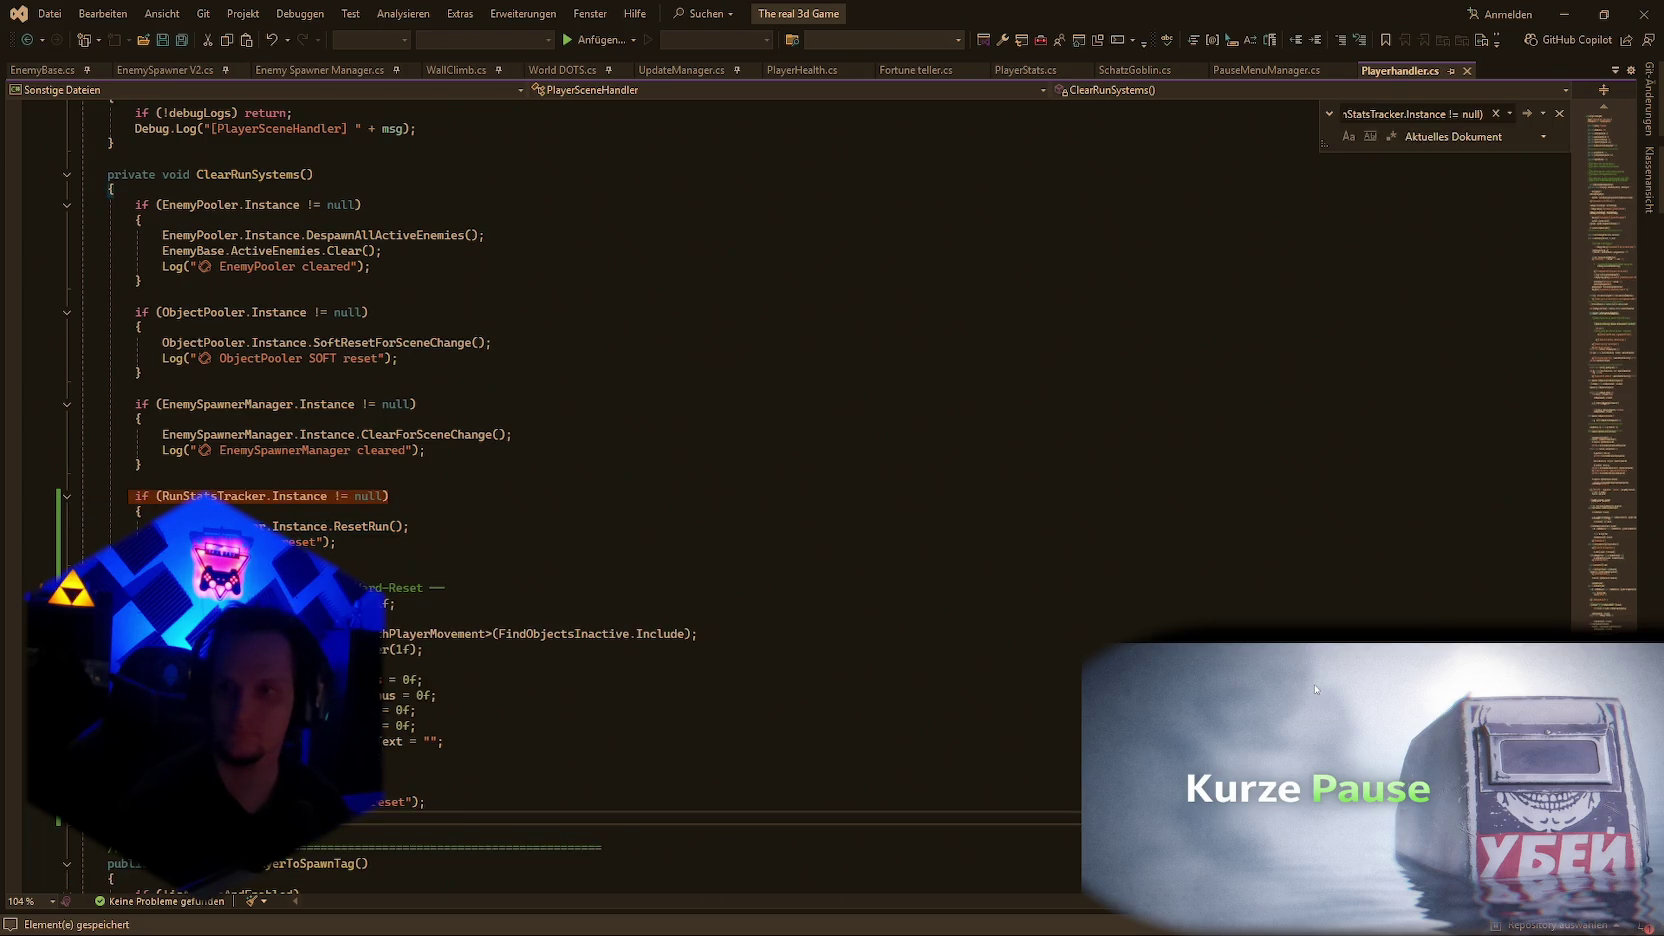
pyautogui.click(1564, 14)
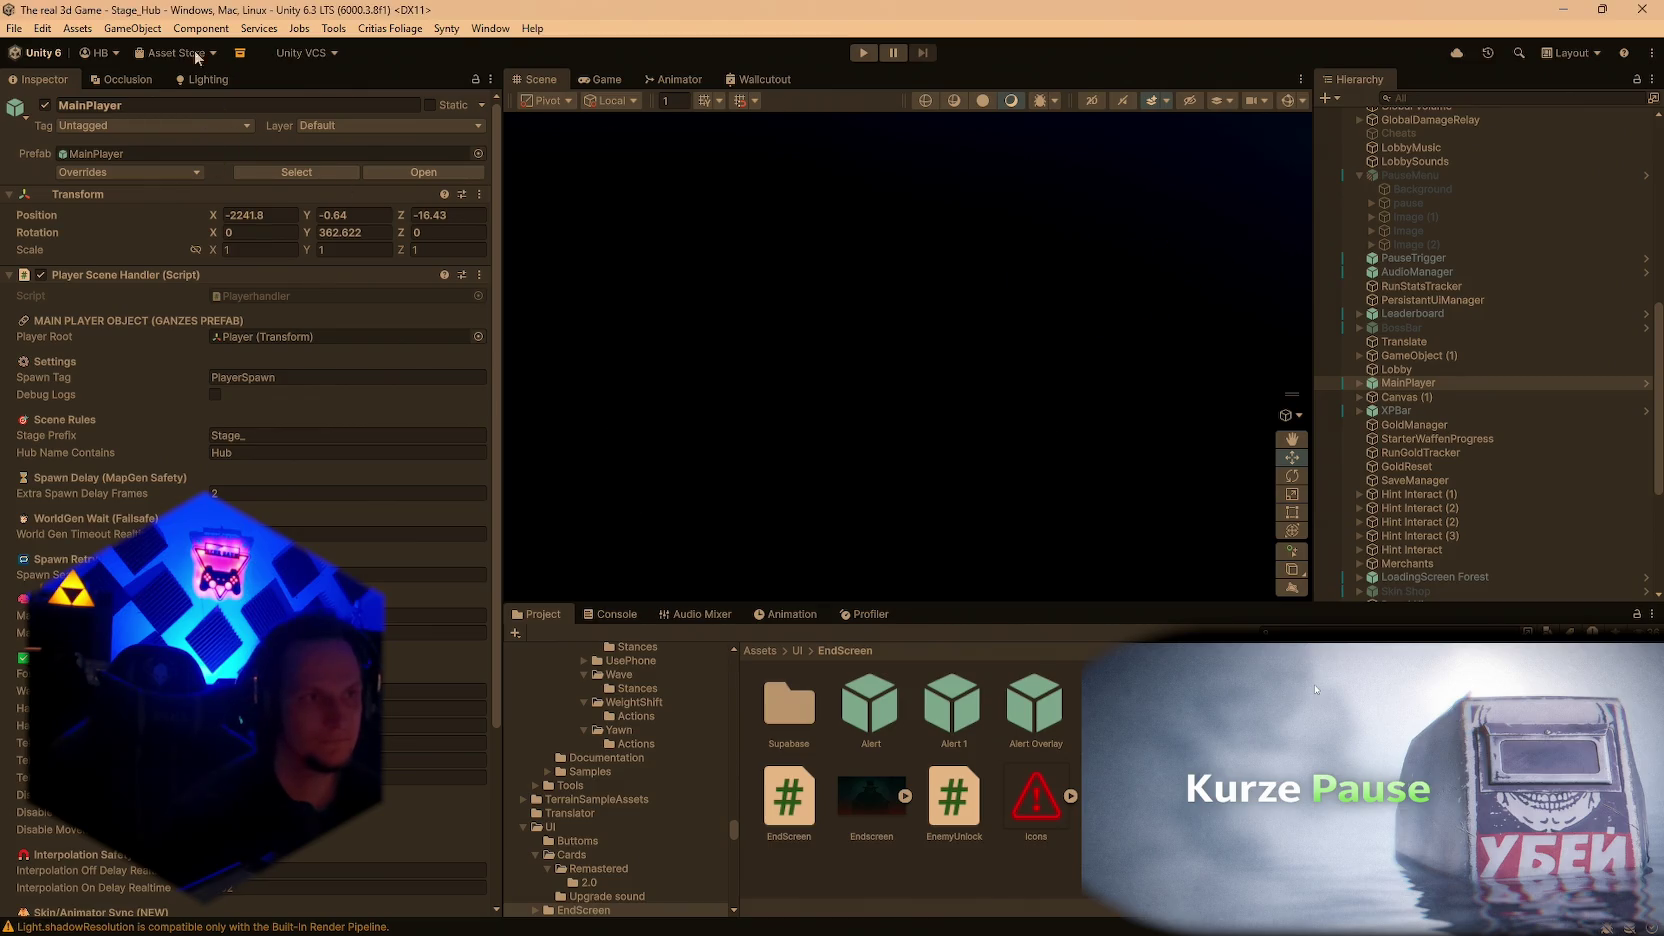
# Build the Windows player from Build Profiles into the ContentBuilder content folder
pyautogui.click(14, 28)
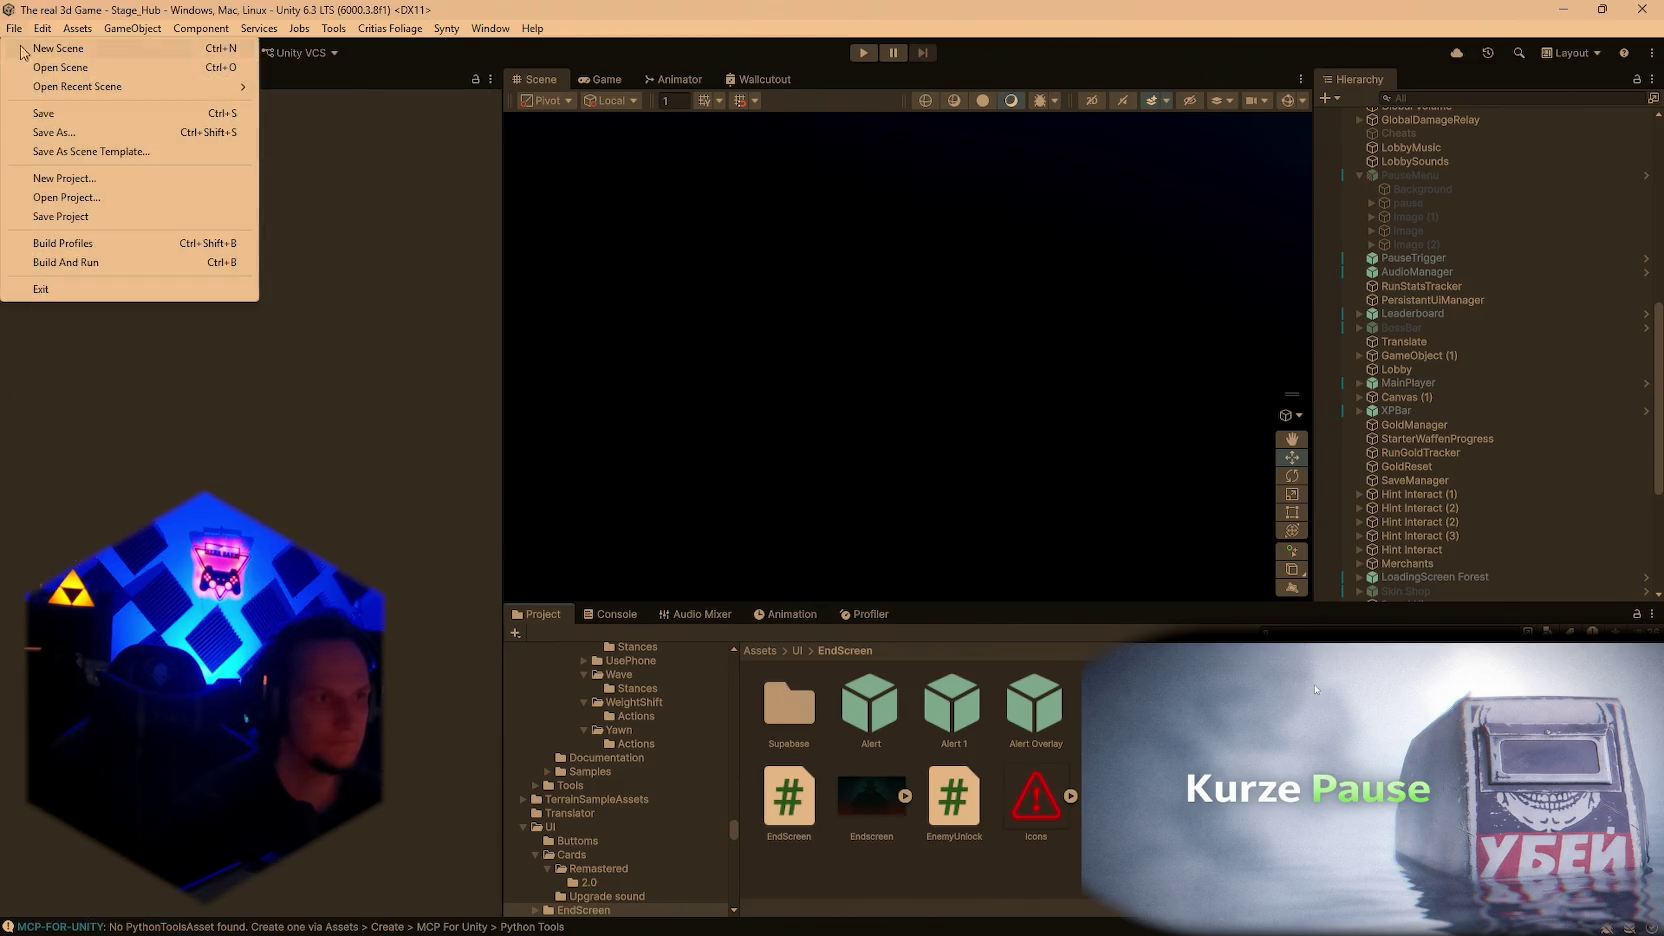
pyautogui.click(81, 252)
pyautogui.click(933, 604)
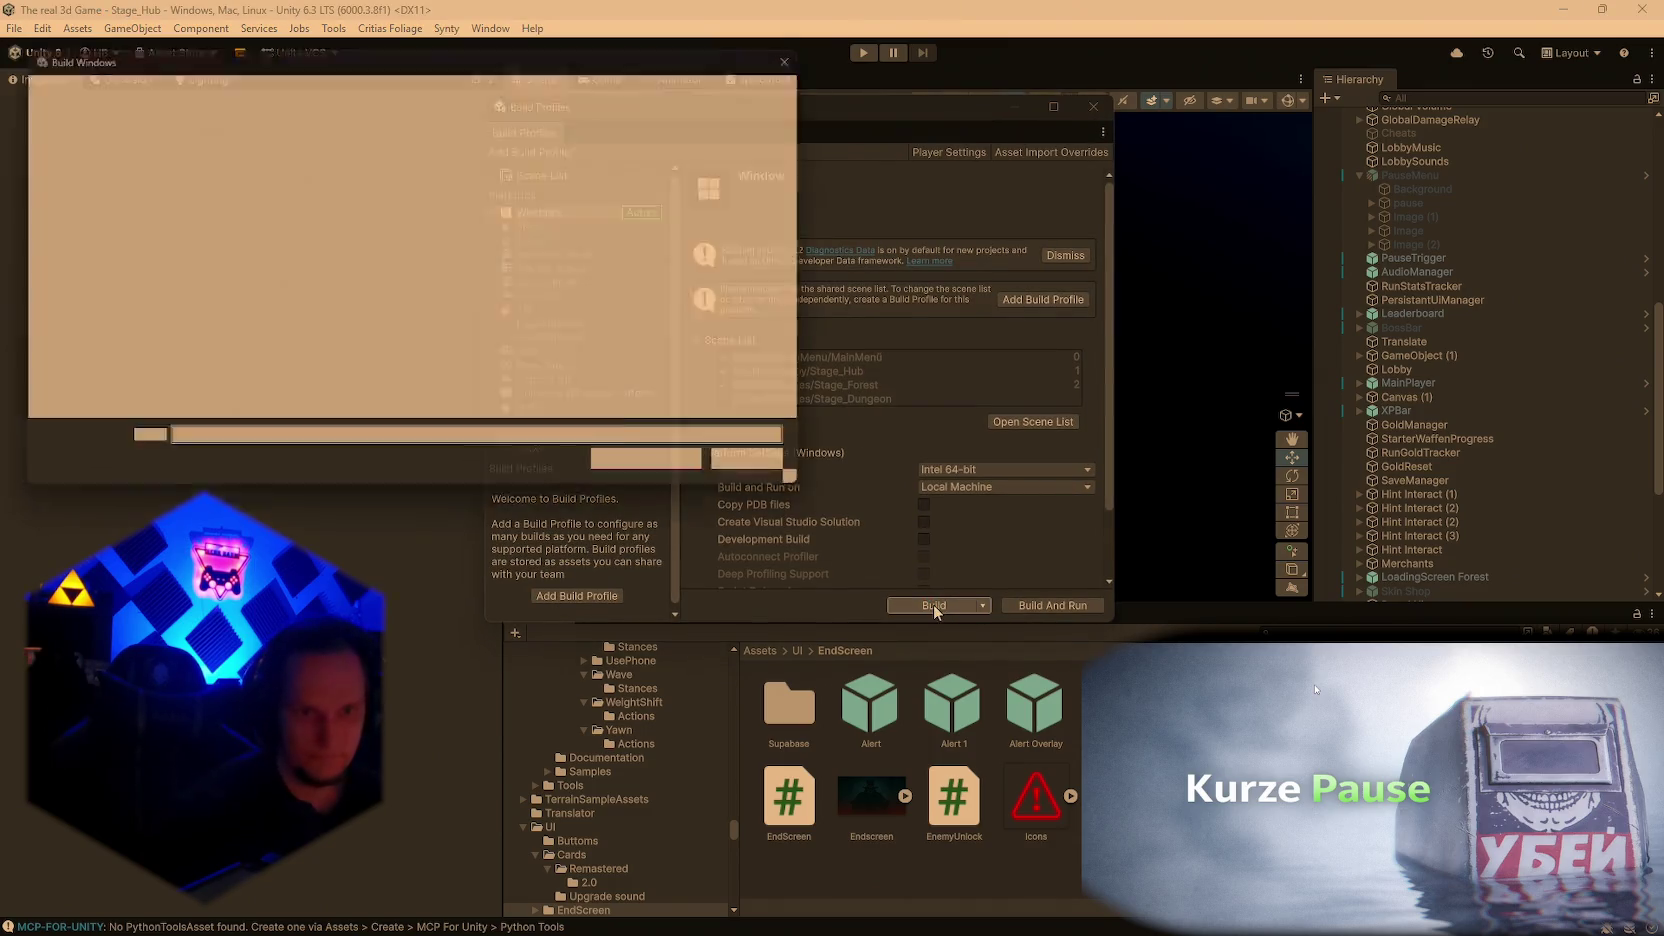
pyautogui.click(637, 469)
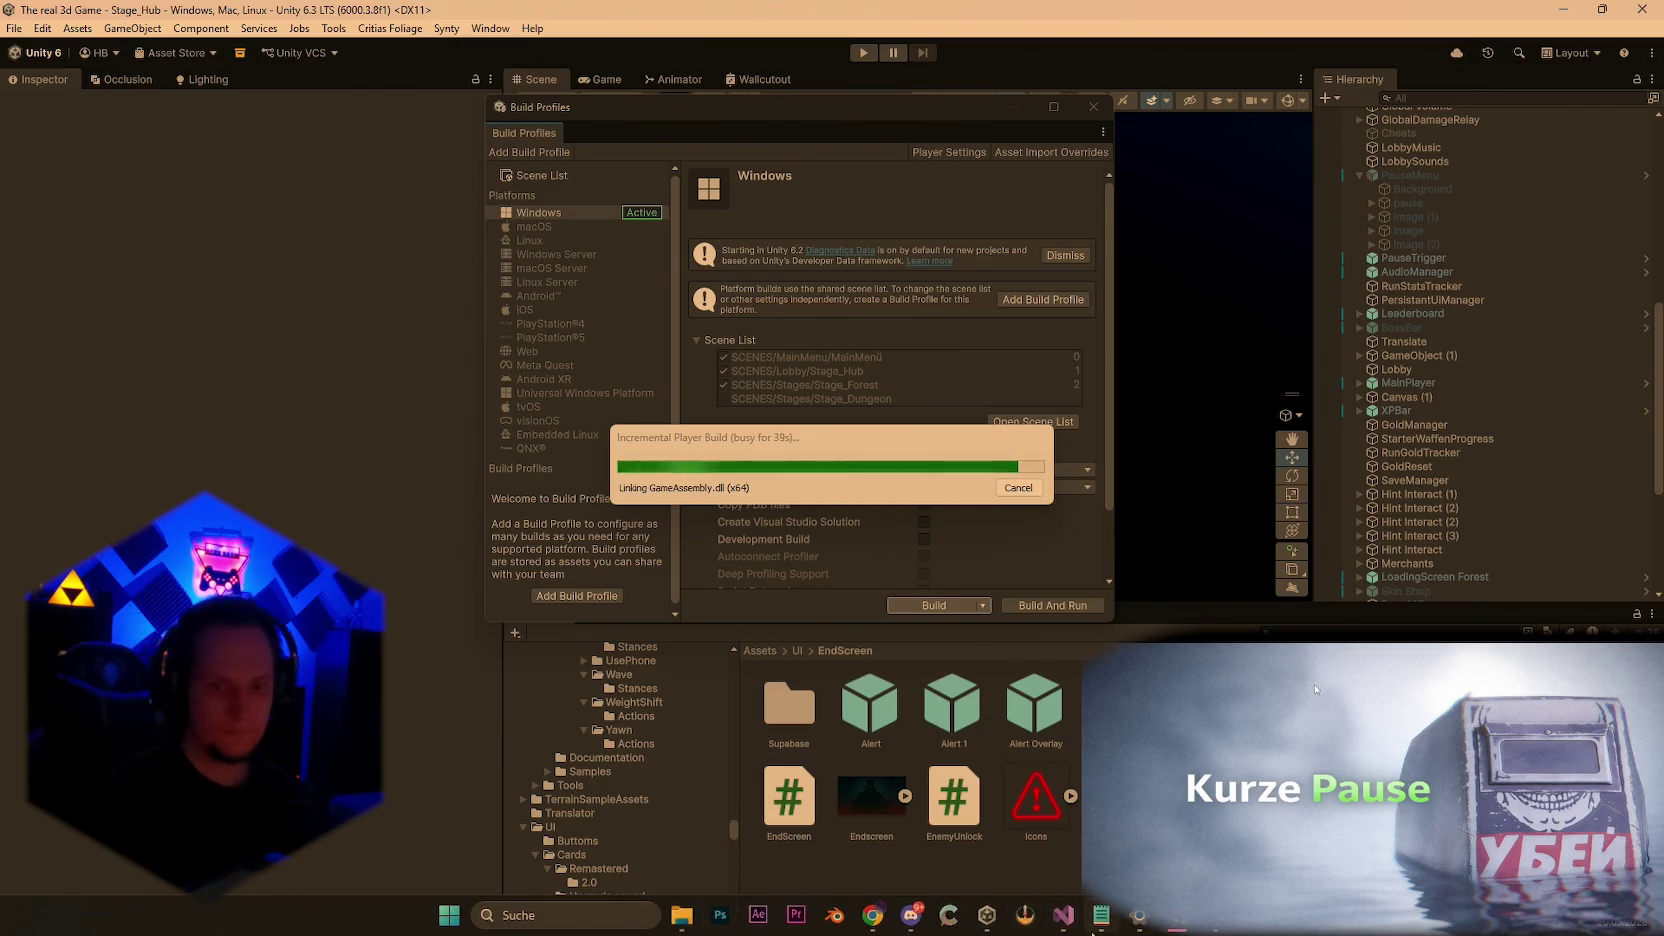
# Copy the run_app_build upload command line from the Notepad notes
pyautogui.click(1101, 915)
pyautogui.scroll(15, 558, 240)
pyautogui.tripleClick(388, 192)
pyautogui.click(904, 117)
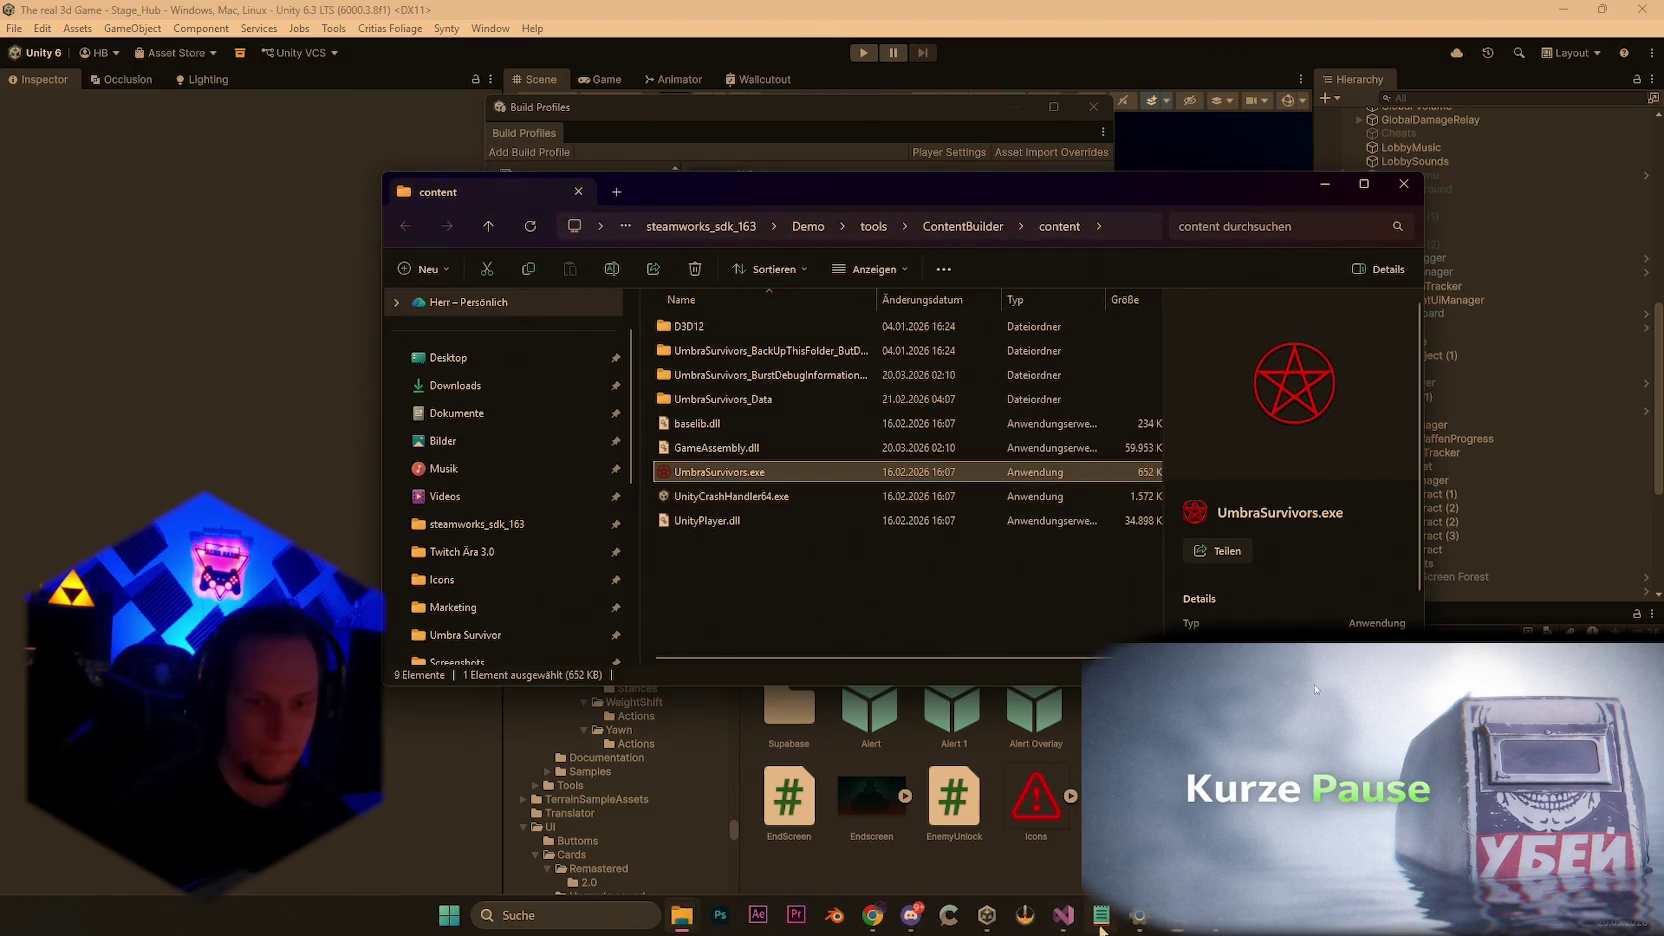
# Rerun run_app_build with simple_app_build.vdf in SteamCMD, then close the finished console
pyautogui.moveTo(1101, 928)
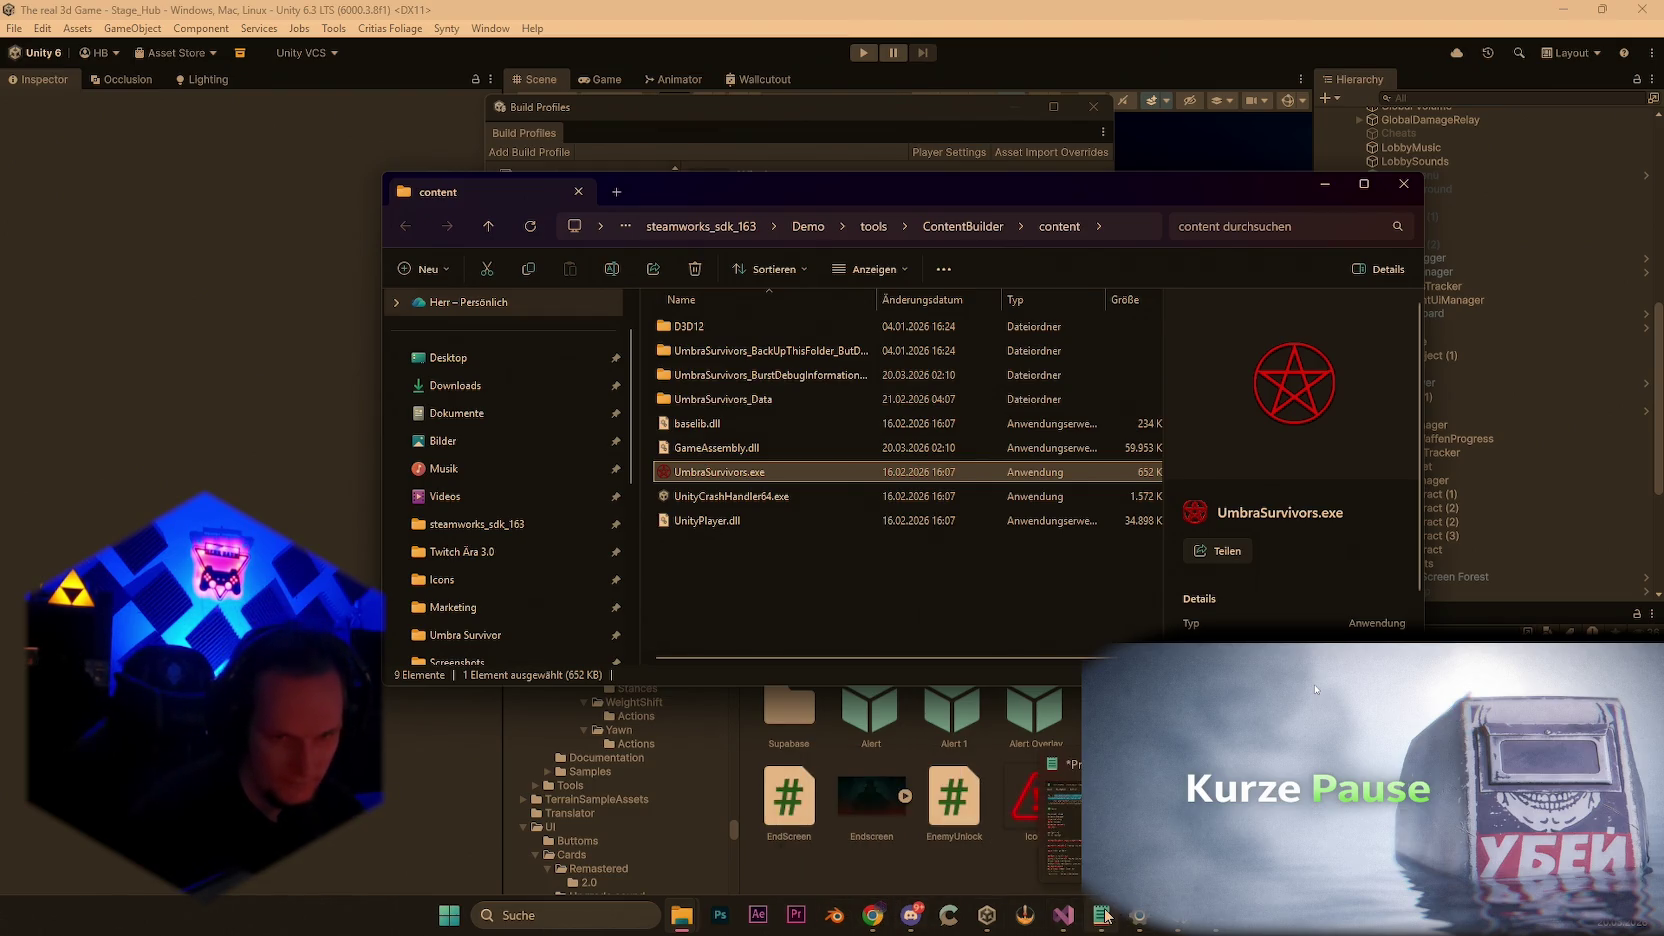
pyautogui.click(1205, 928)
pyautogui.press('Up')
pyautogui.press('Return')
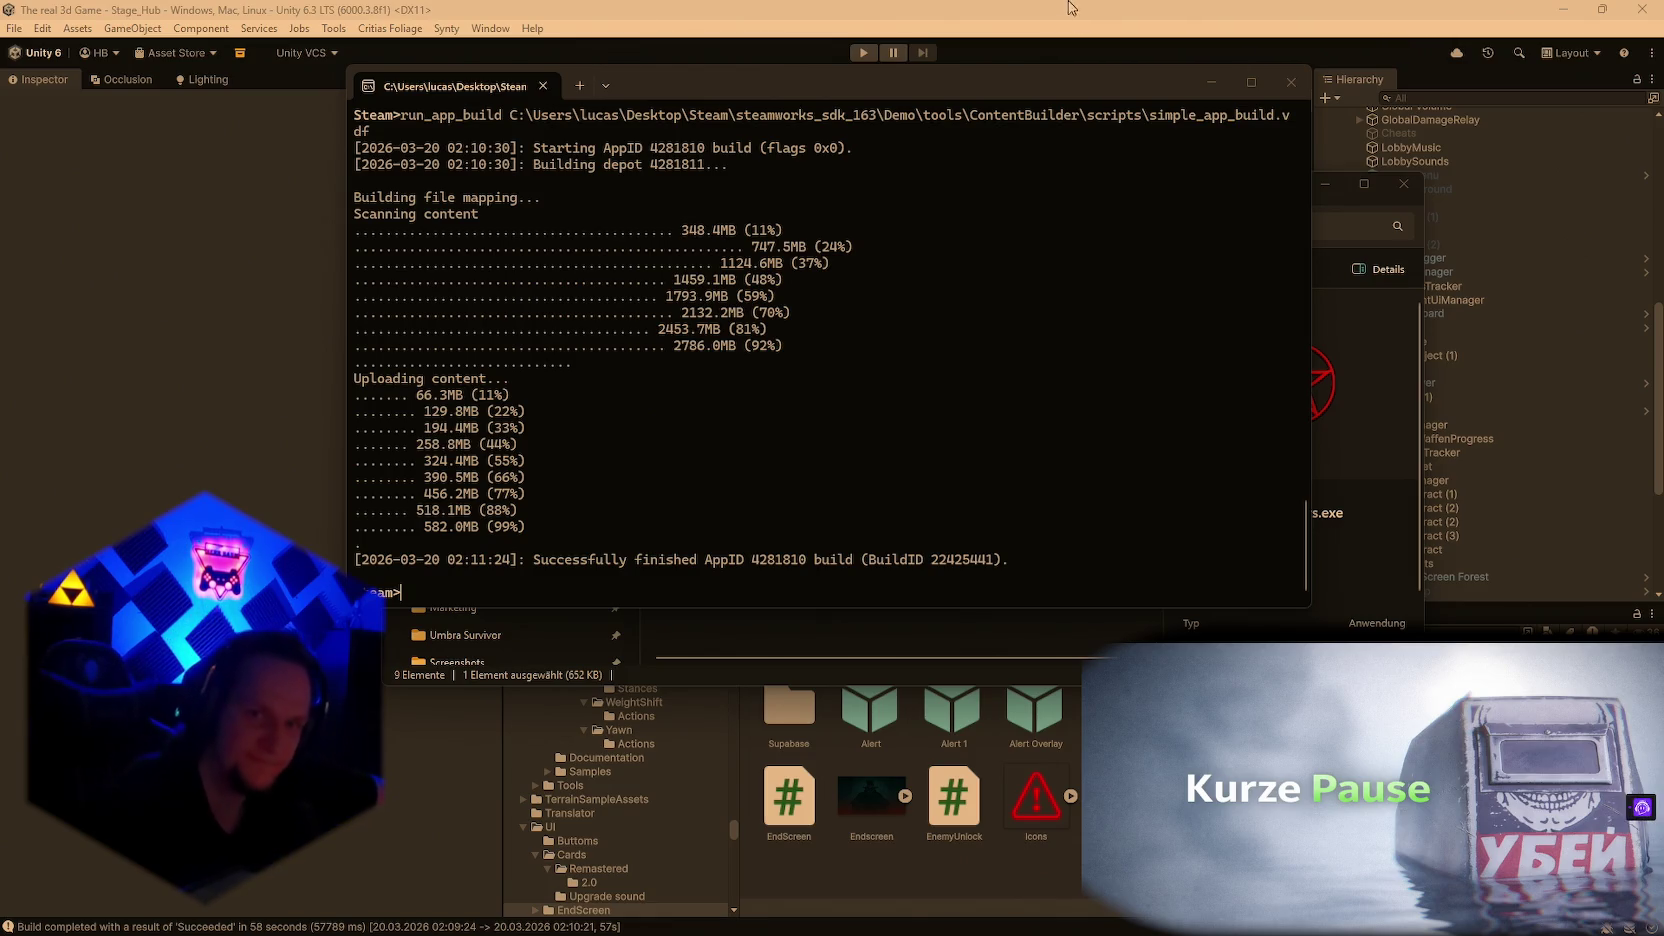
pyautogui.click(1291, 83)
# Close the content folder and Build Profiles windows, save the project, and quit Unity
pyautogui.click(1395, 192)
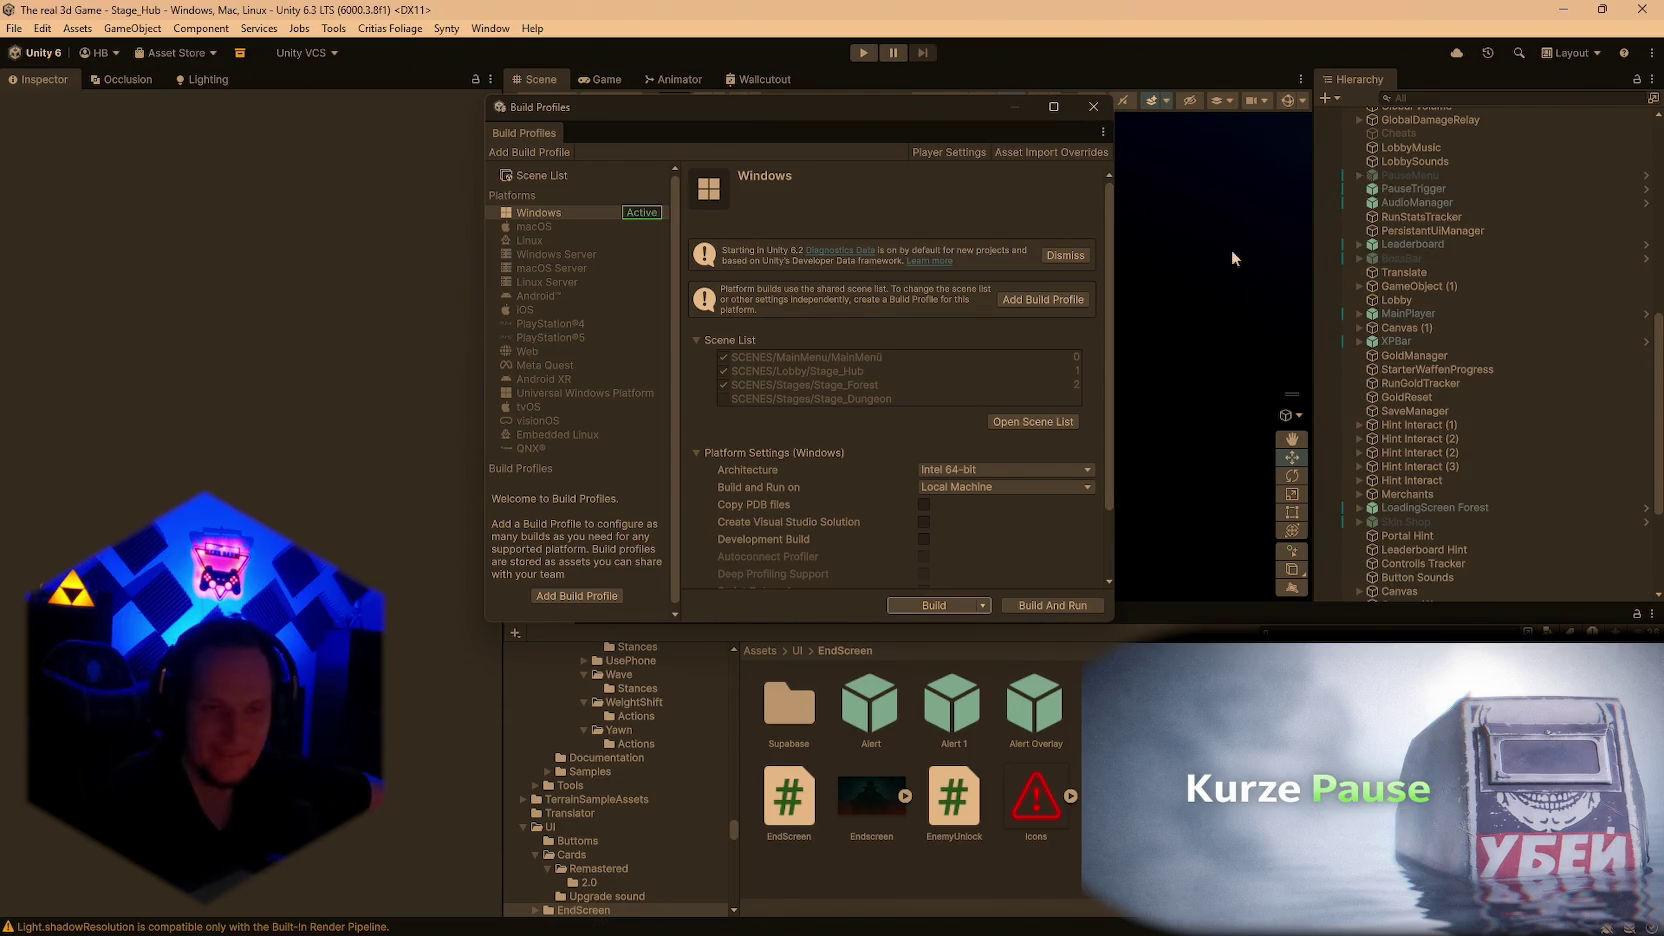
pyautogui.click(1093, 106)
pyautogui.click(12, 28)
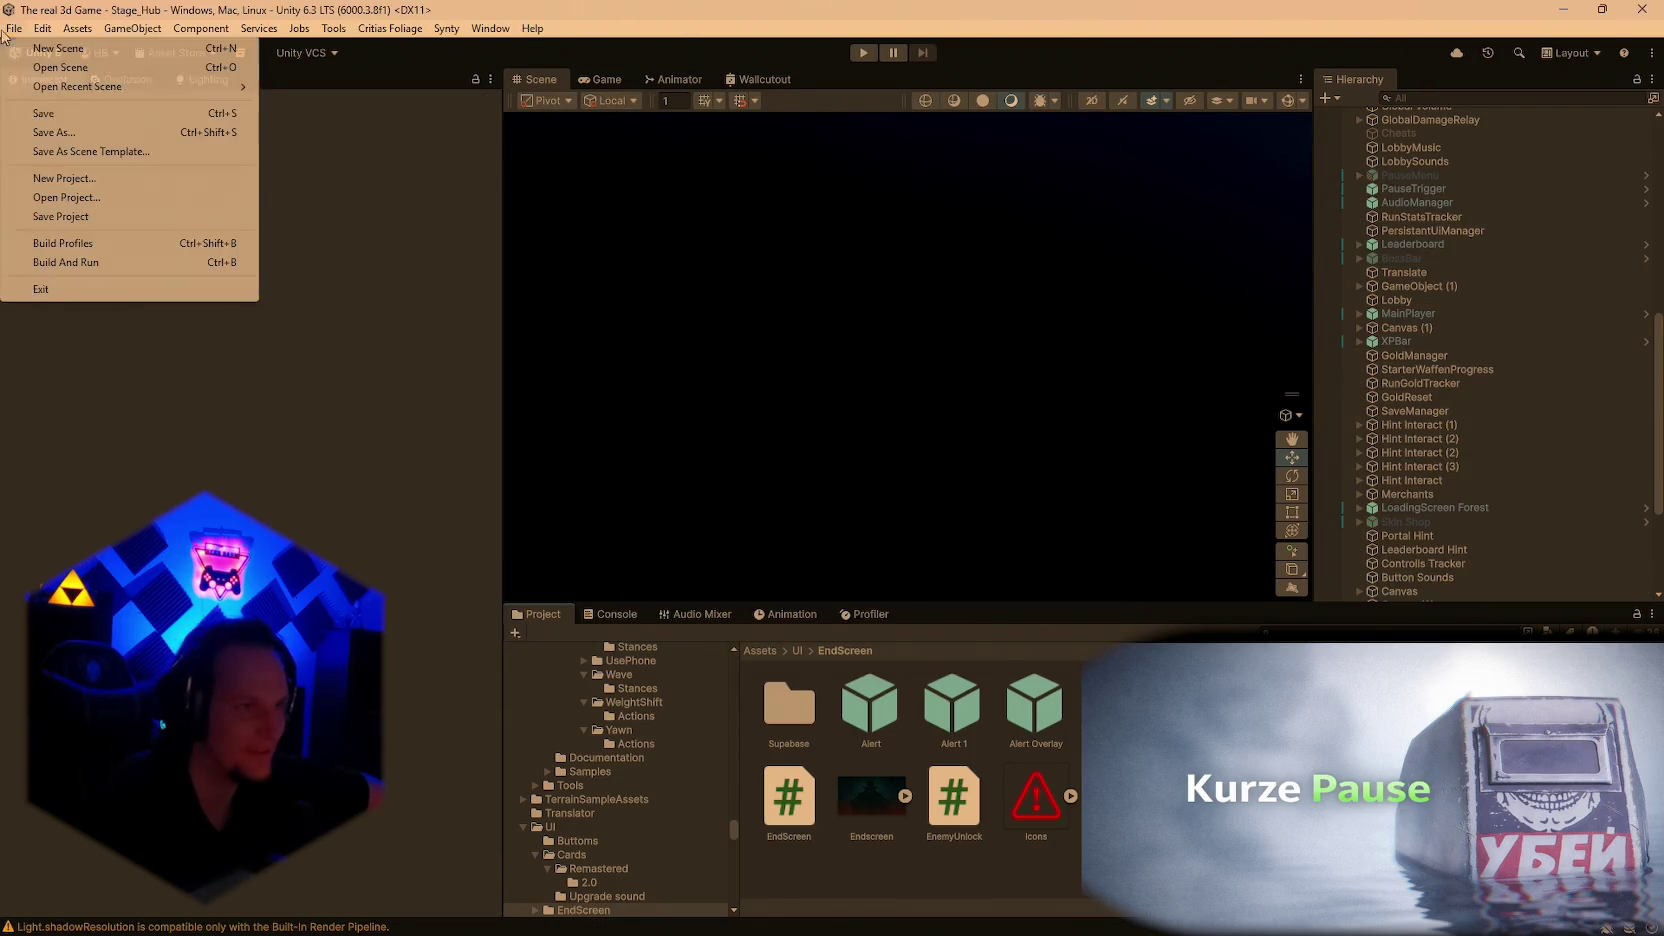
pyautogui.click(16, 28)
pyautogui.click(18, 28)
pyautogui.click(62, 216)
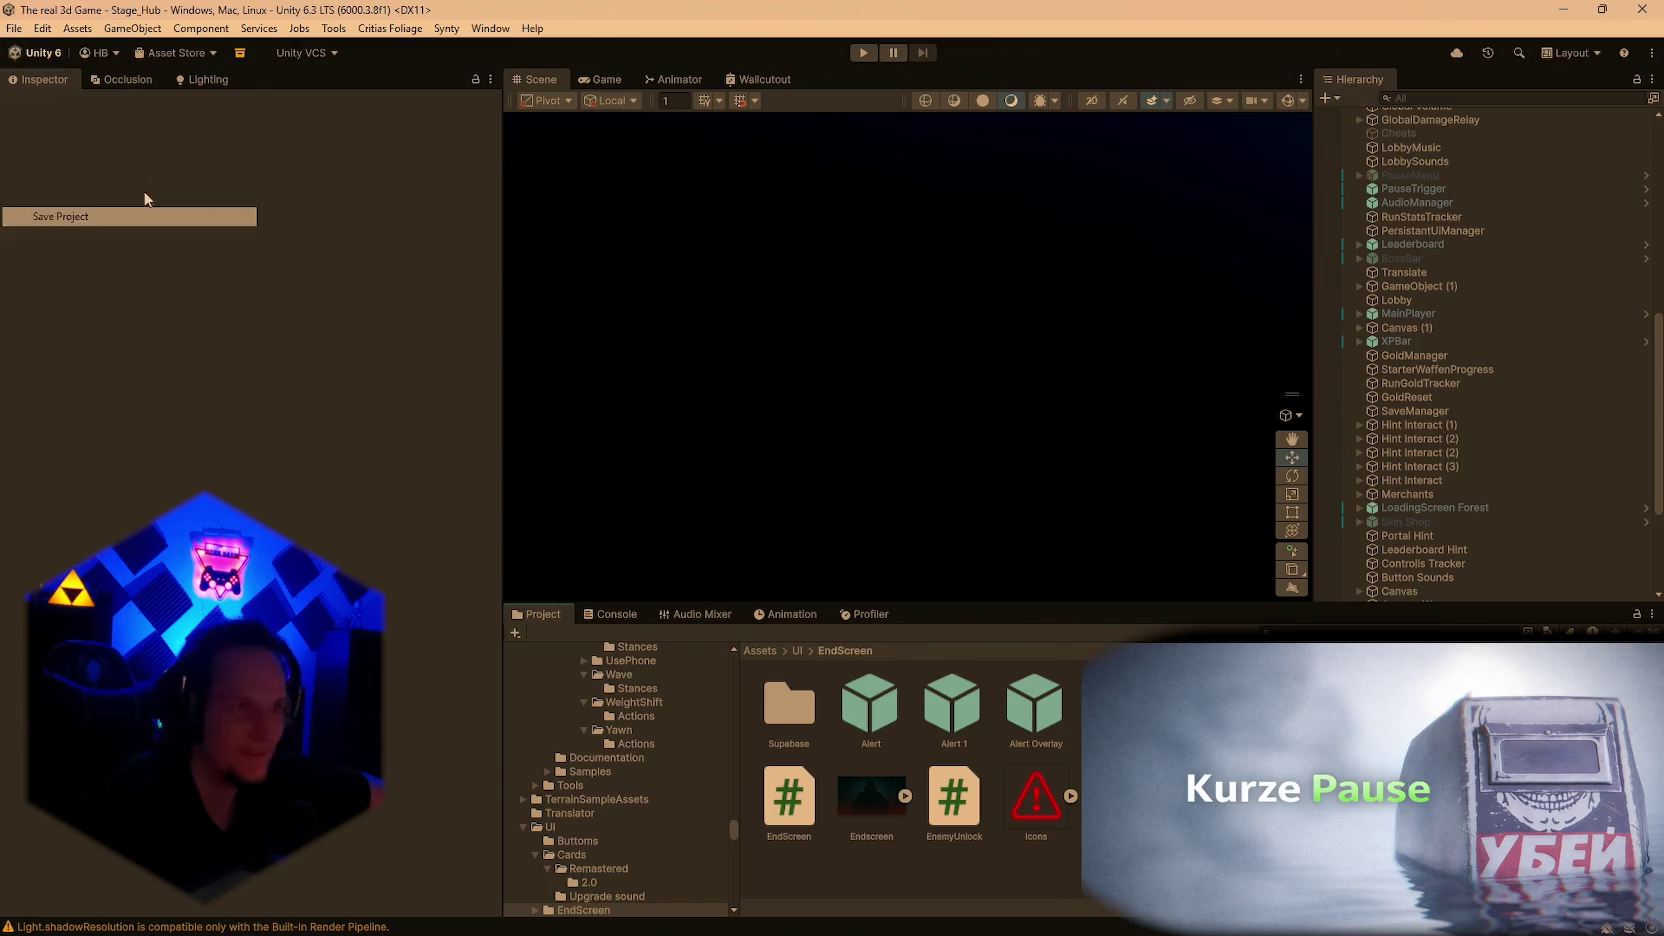
pyautogui.click(1644, 12)
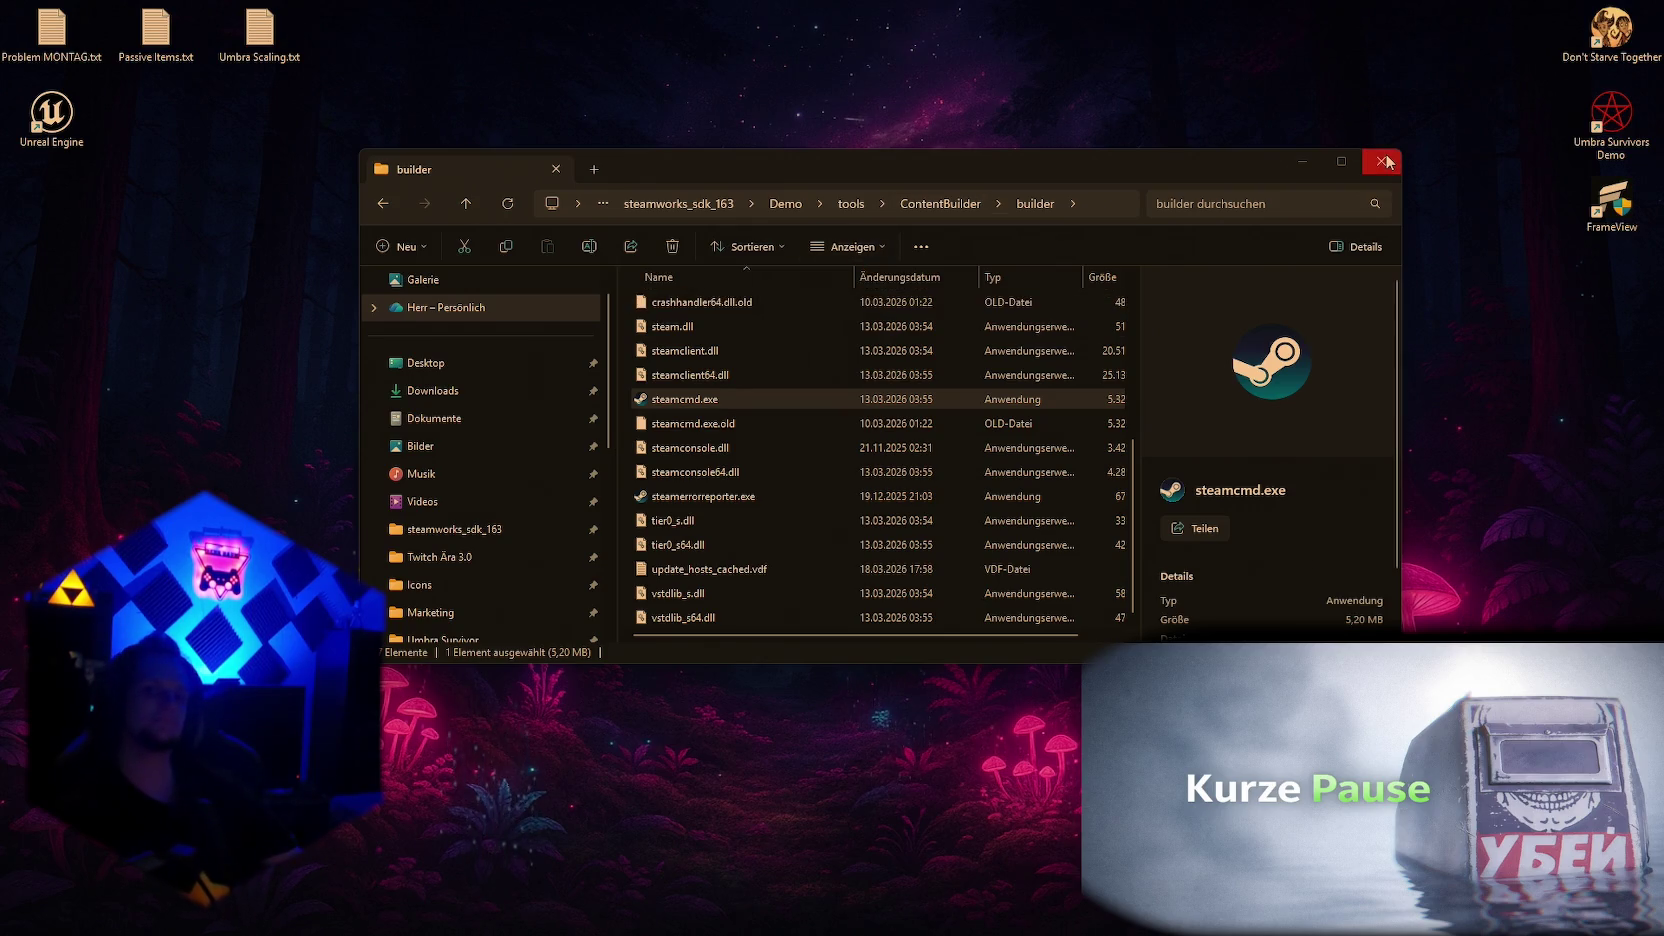
# Start Steam with the first user profile and pause the Umbra Survivors update
pyautogui.click(1381, 161)
pyautogui.click(684, 918)
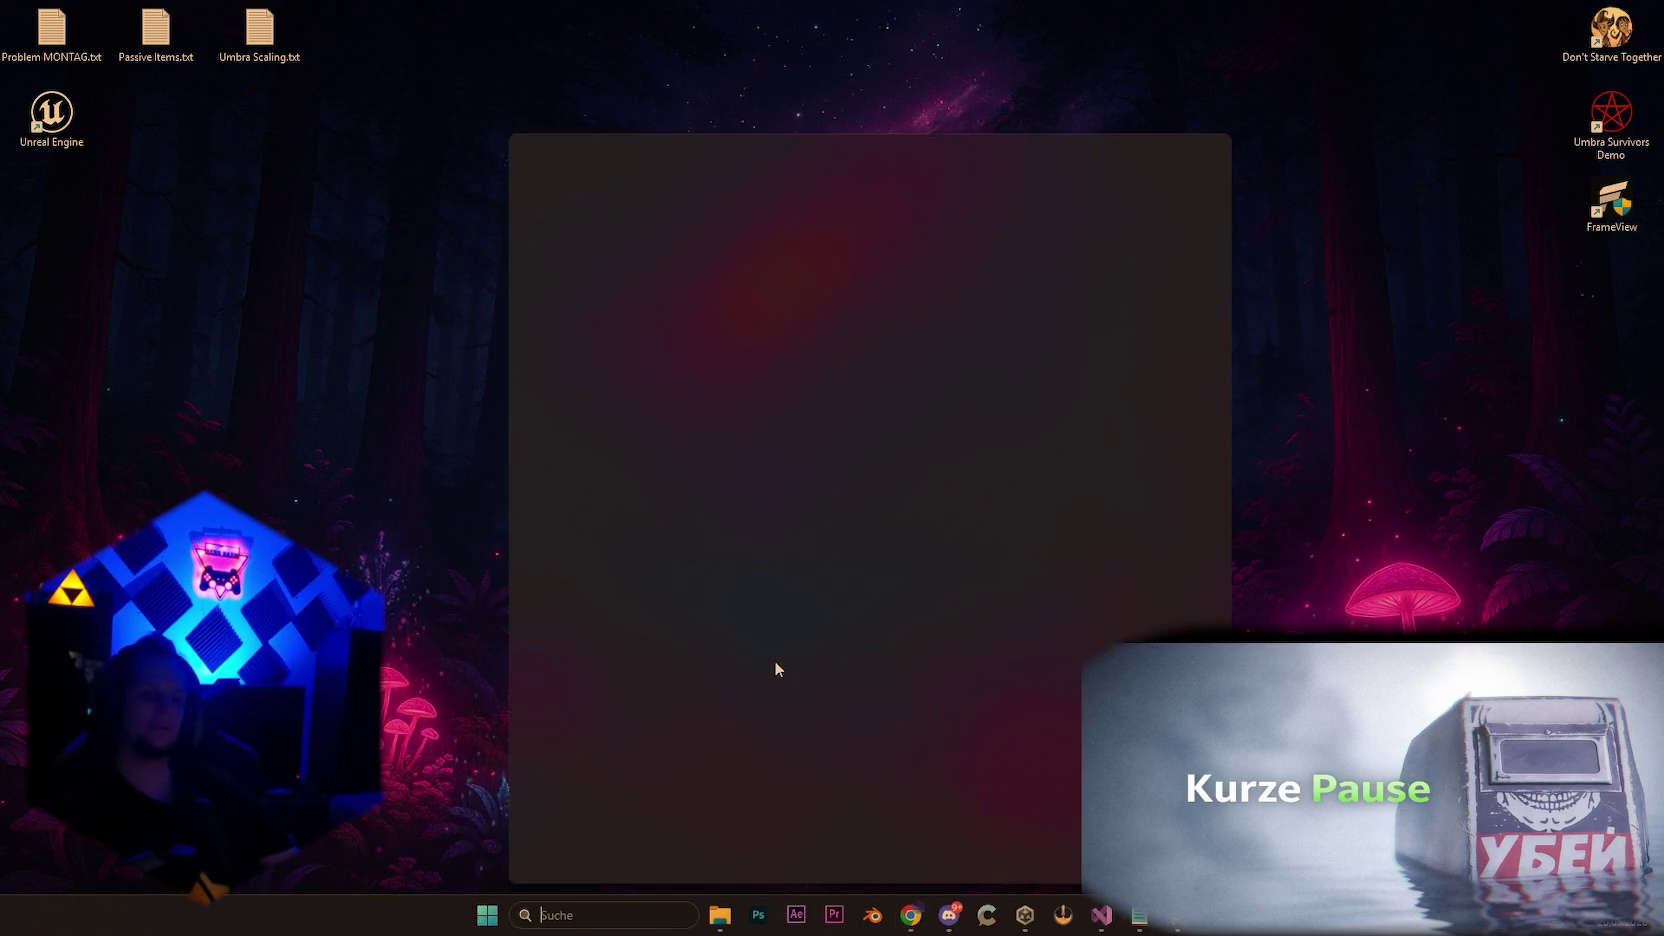
pyautogui.click(1351, 541)
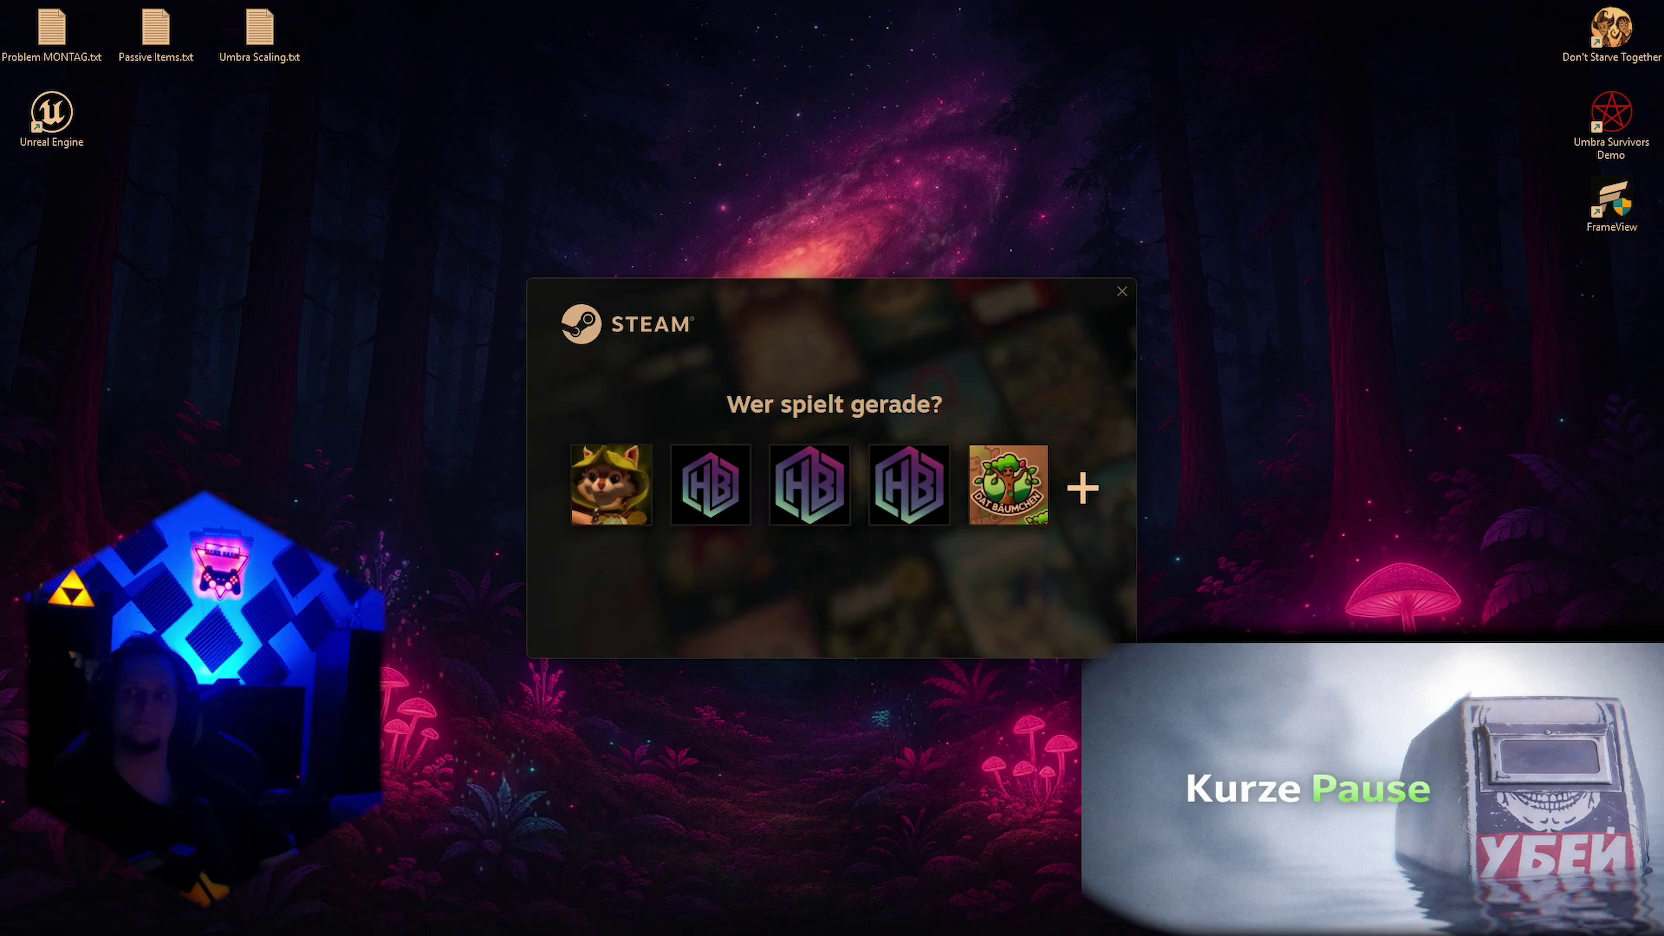
pyautogui.click(621, 480)
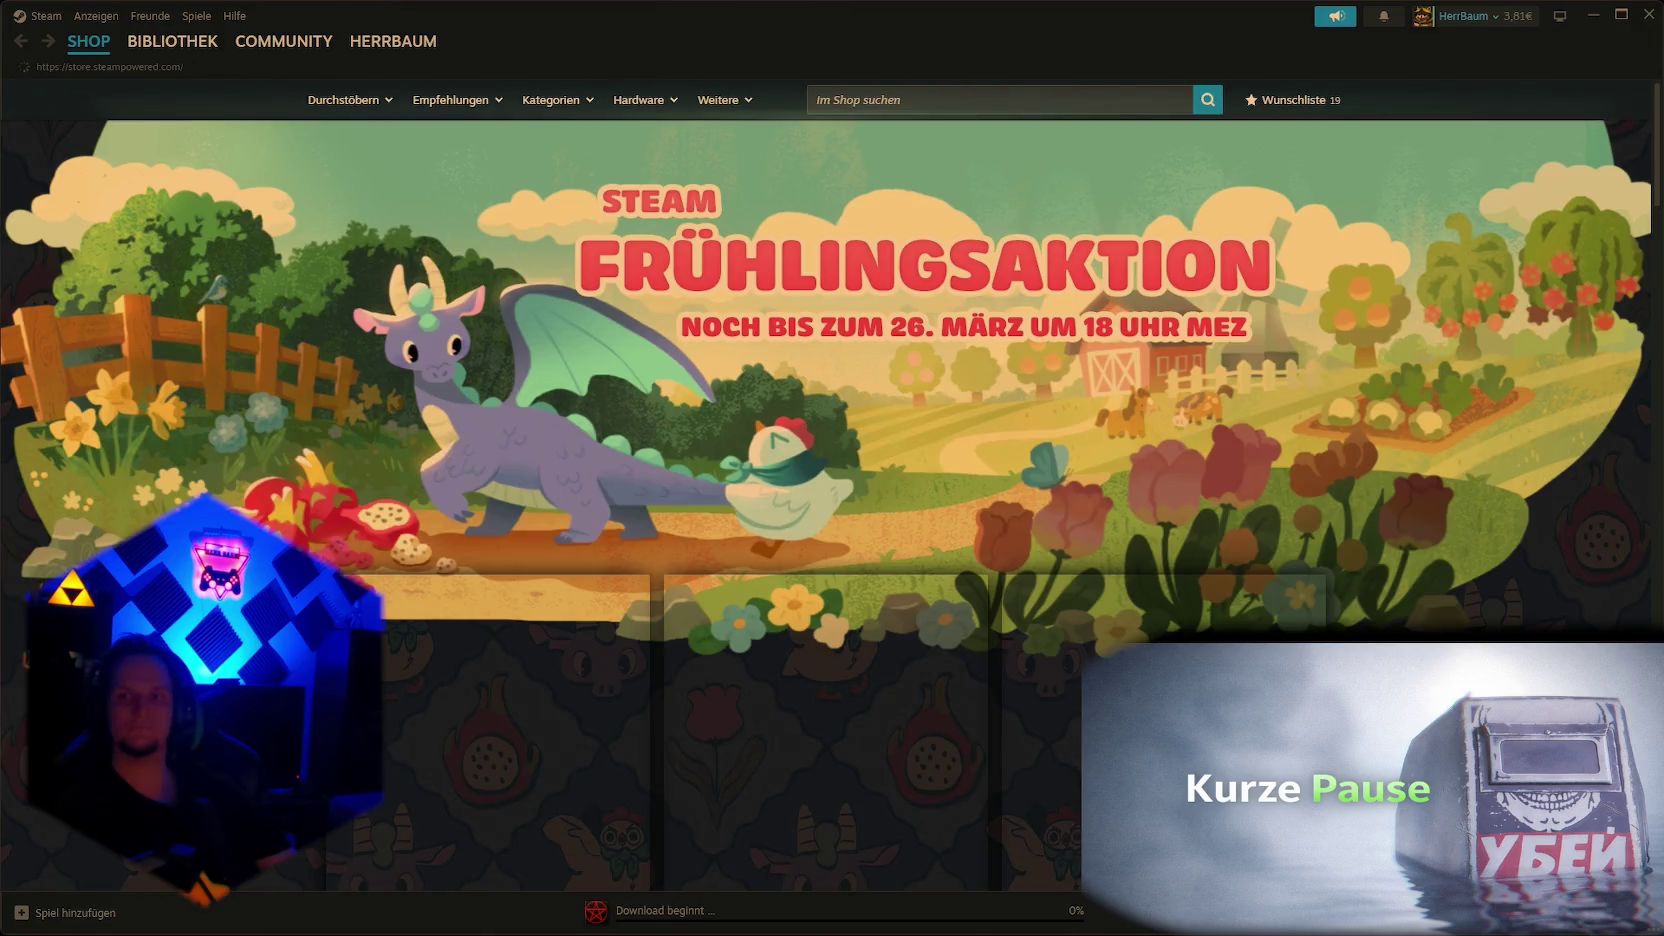
pyautogui.click(656, 907)
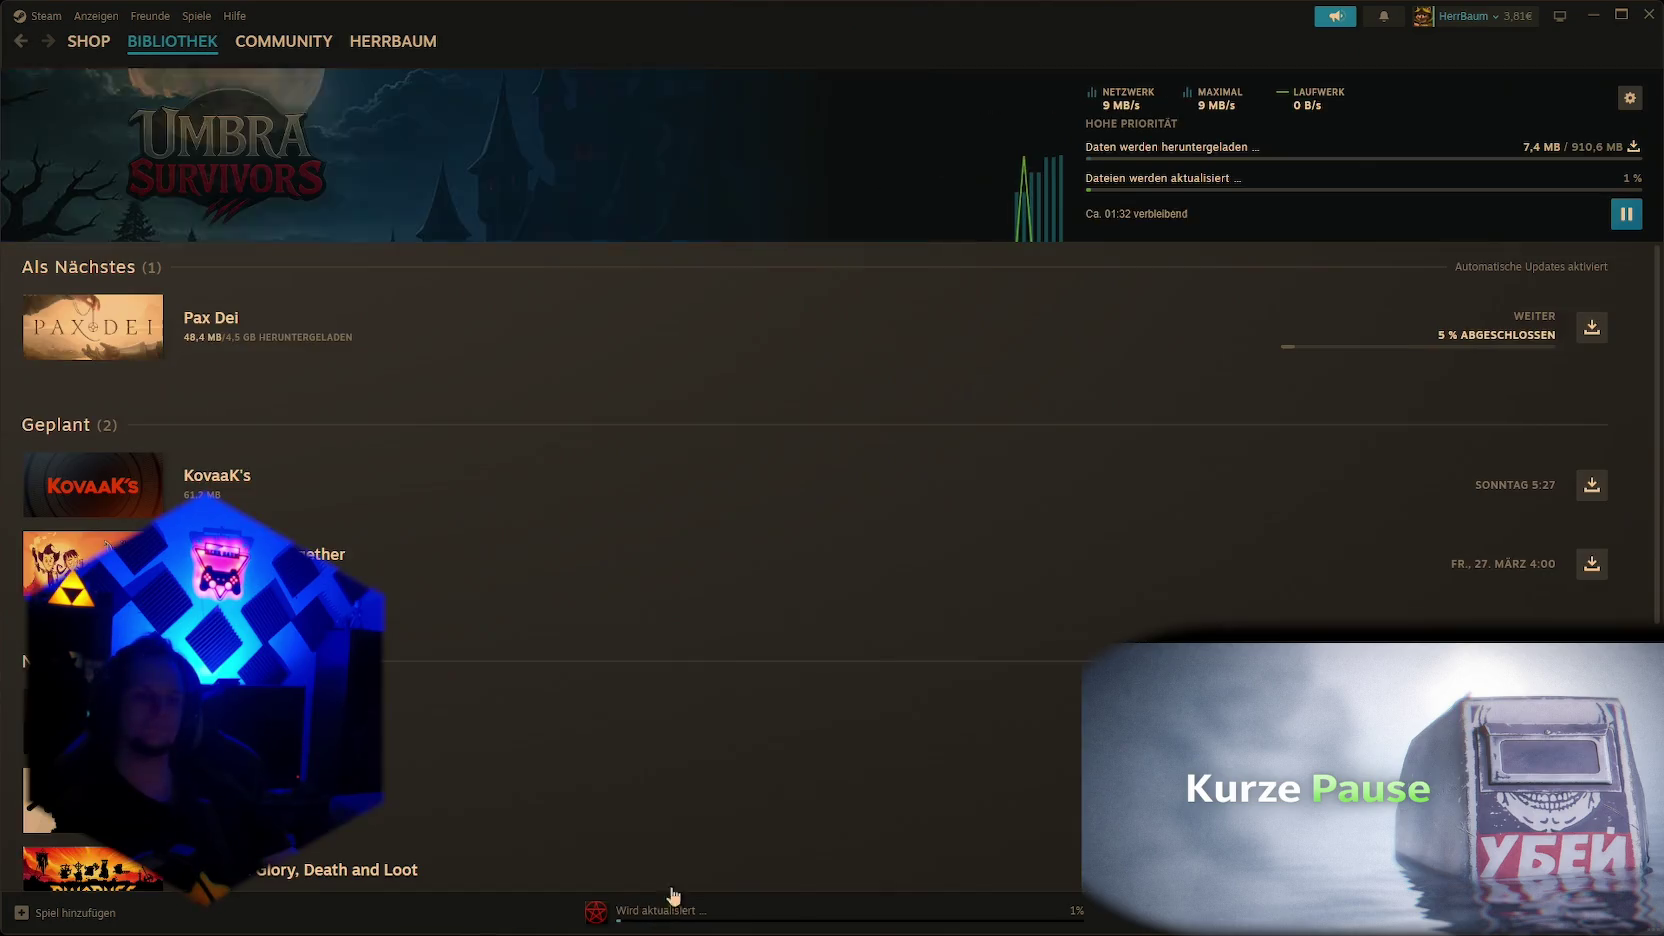
pyautogui.click(1627, 214)
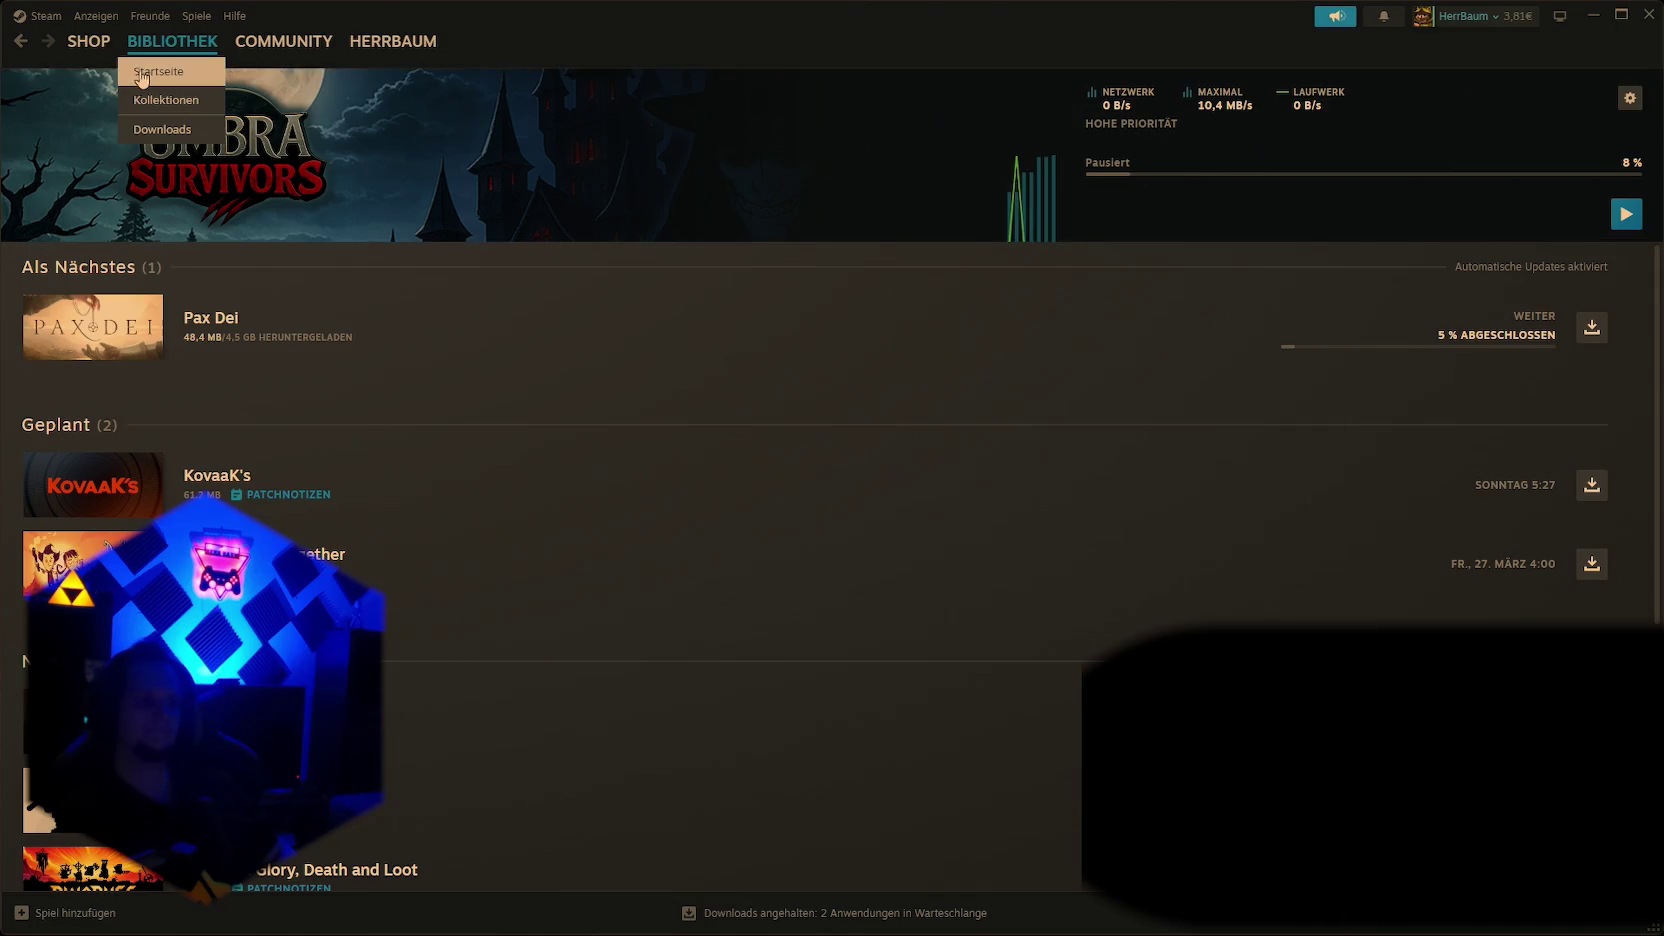
# Launch Dark and Darker from the Steam library and minimize Steam
pyautogui.click(140, 72)
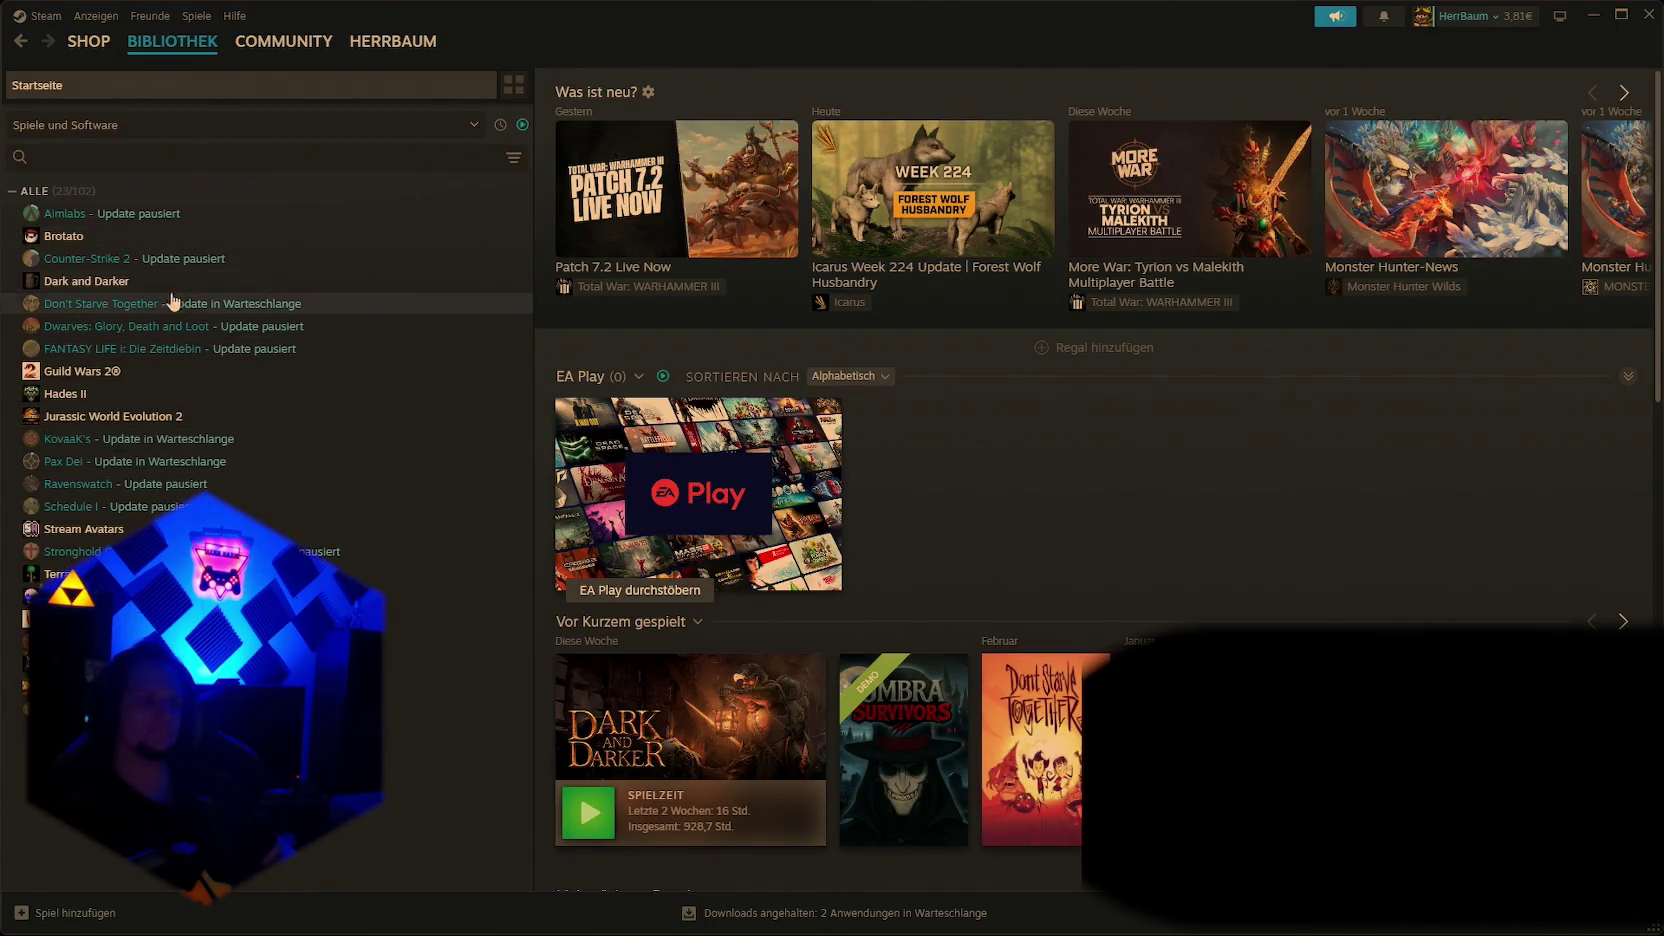
pyautogui.click(170, 281)
pyautogui.click(636, 378)
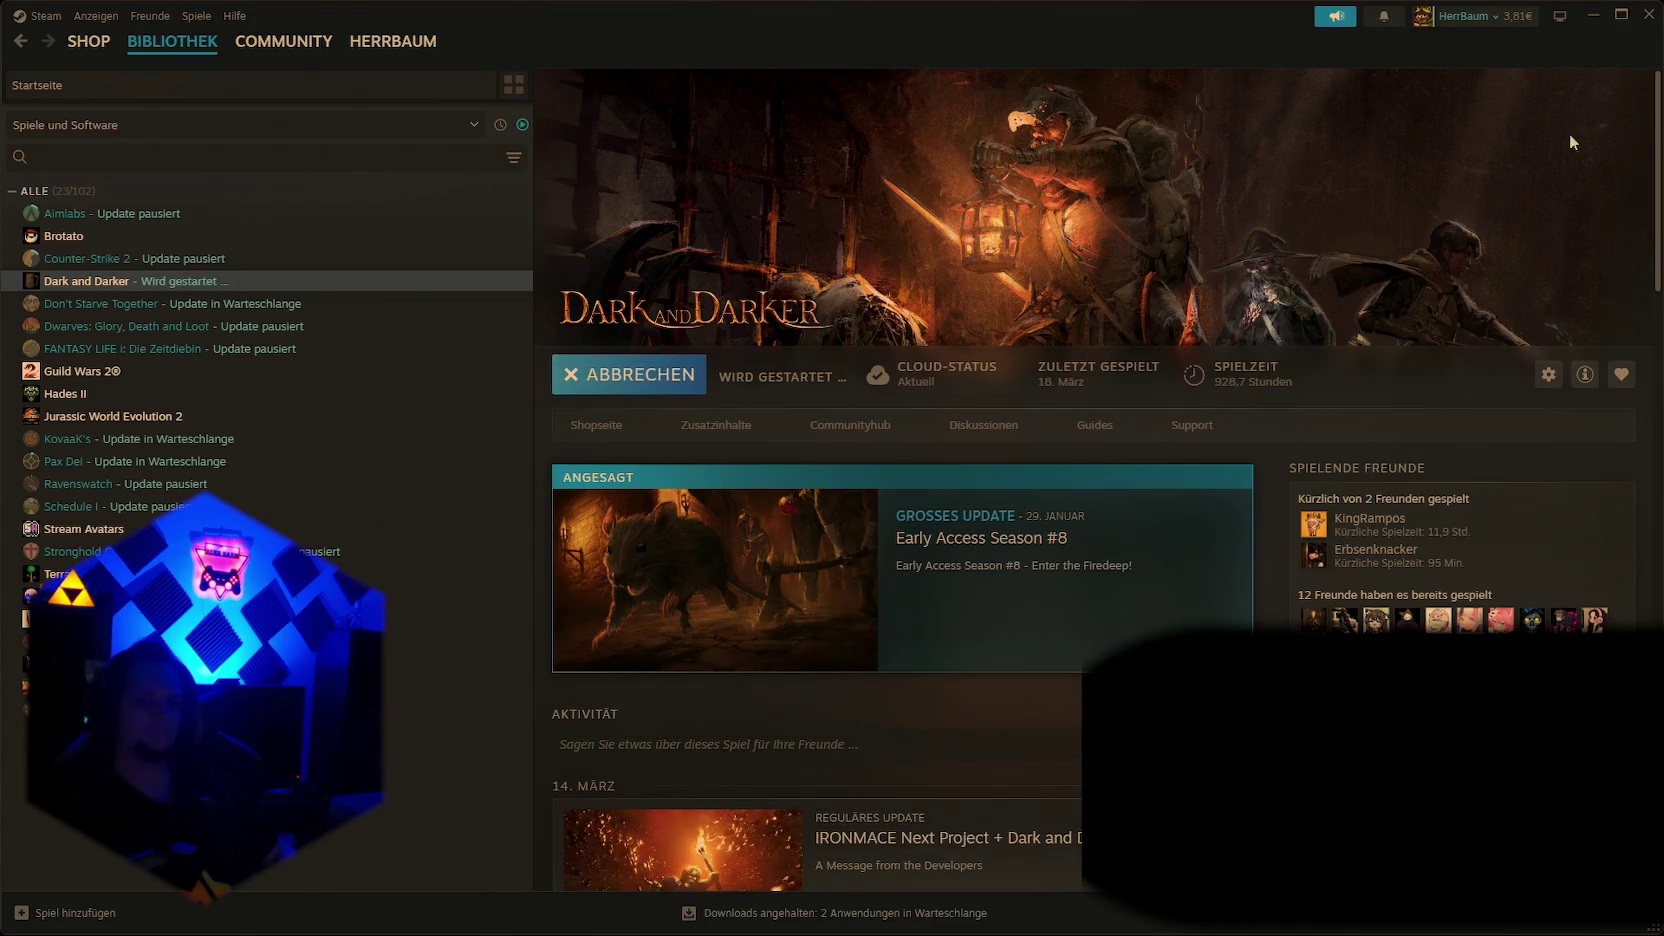
pyautogui.click(1594, 15)
pyautogui.moveTo(1151, 128); pyautogui.dragTo(729, 395)
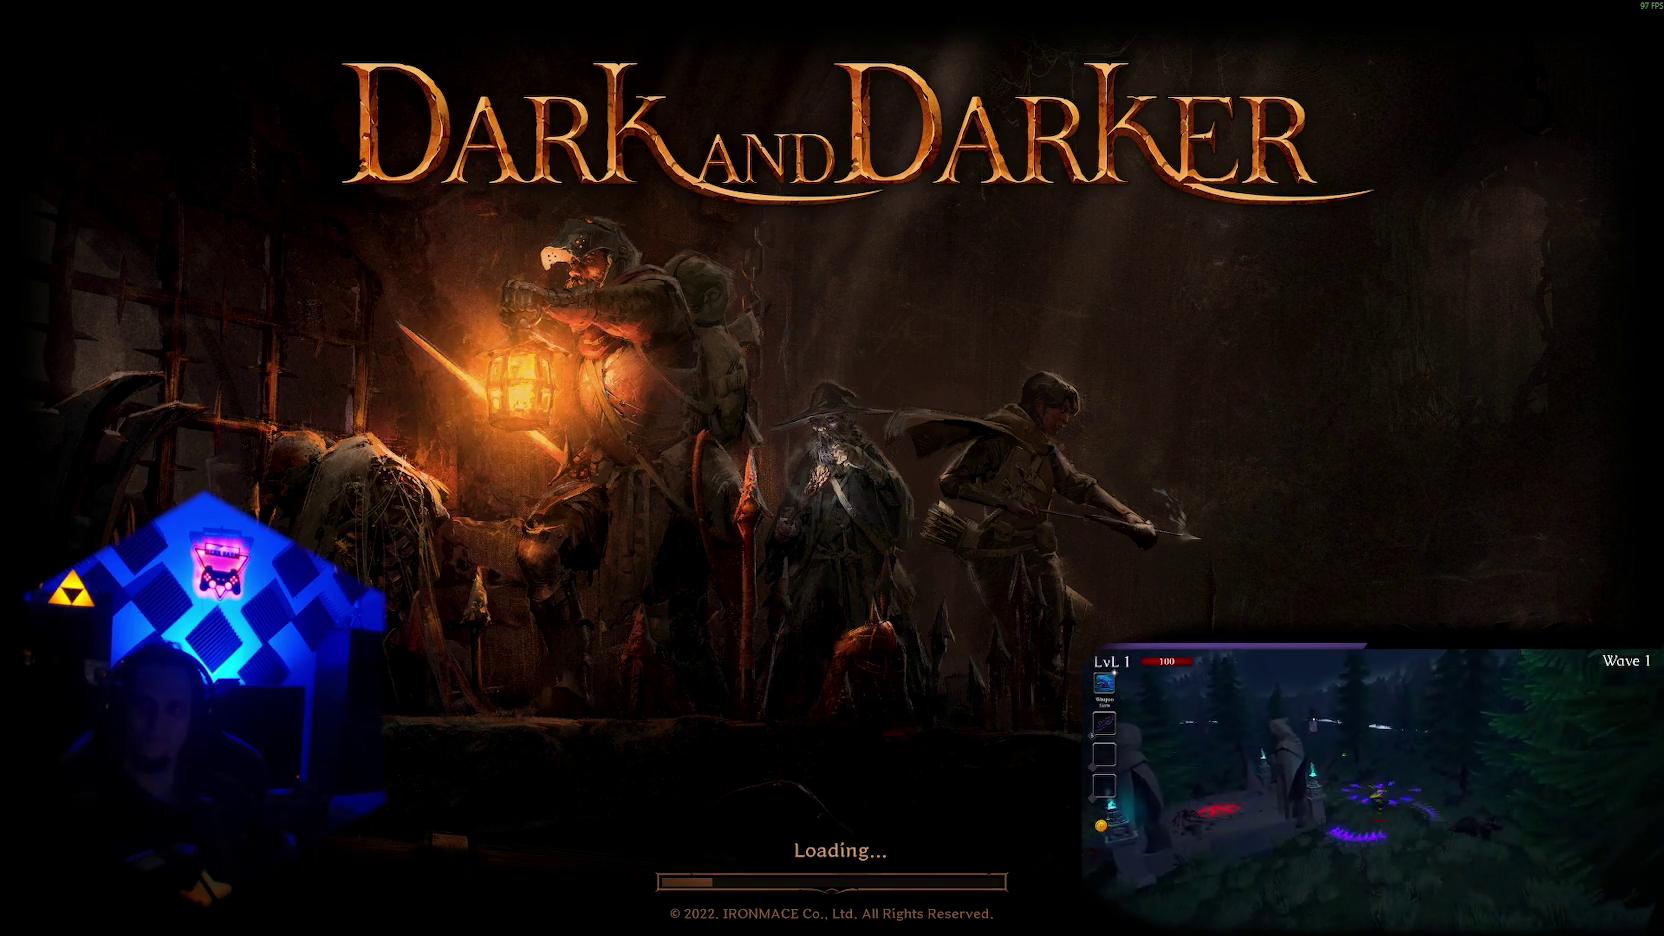
# Switch from the Dark and Darker loading screen to the browser's Twitch stream
pyautogui.hotkey('alt', 'Tab')
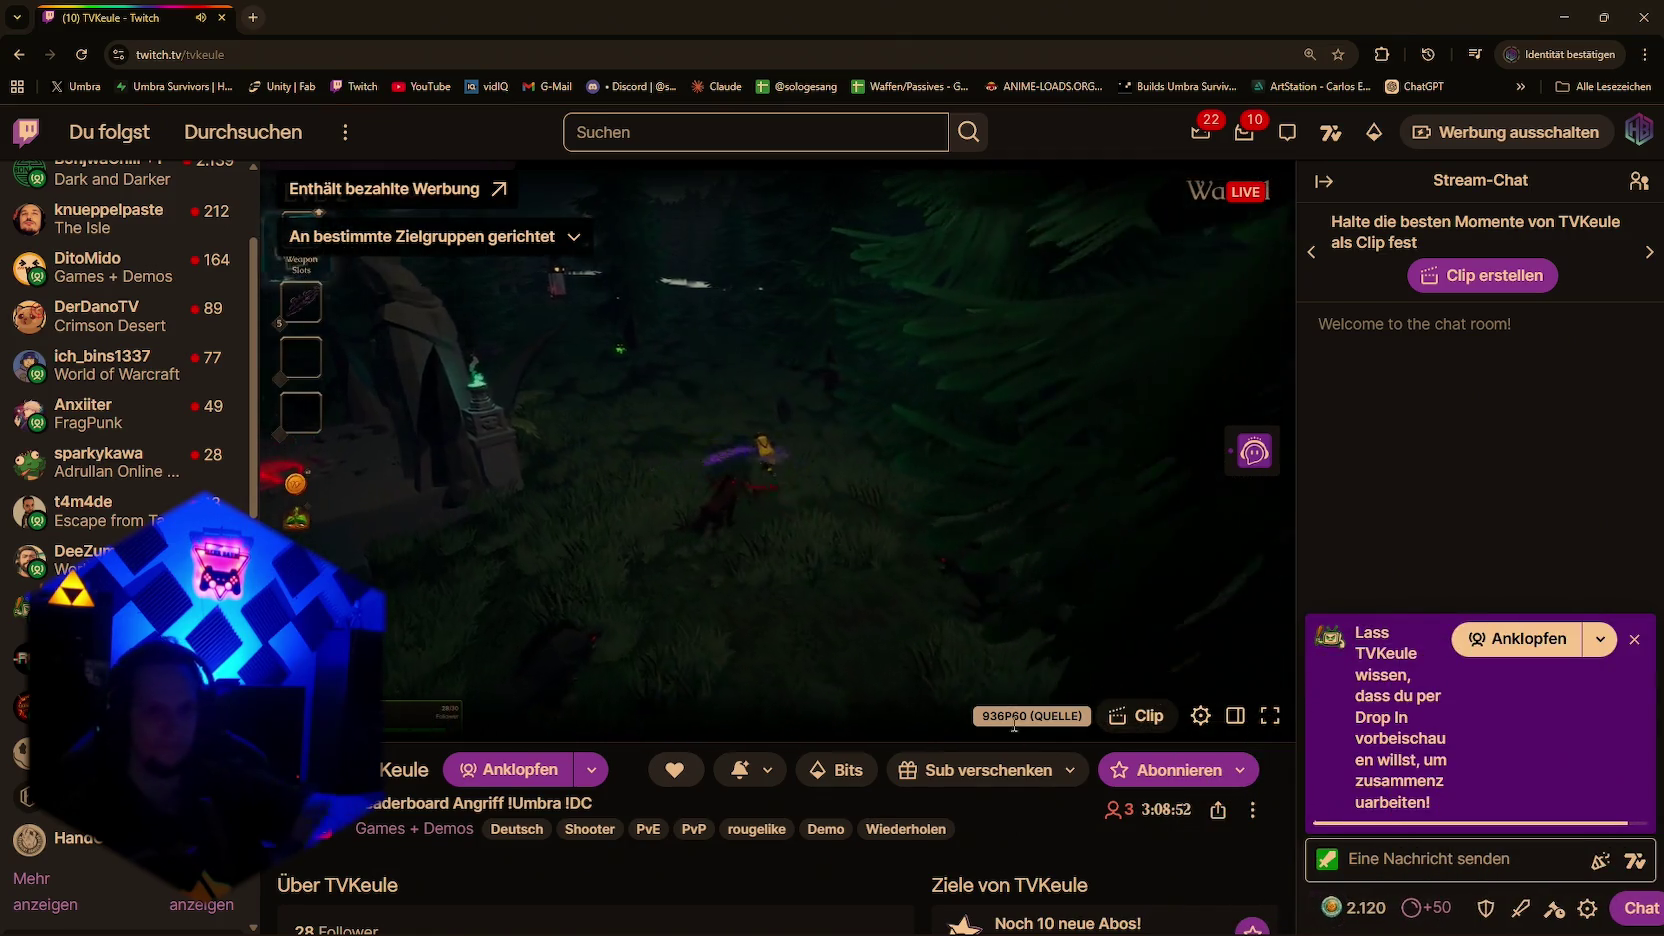
# Make the stream fullscreen and take the Predator's Eye and Ice Barrier upgrades
pyautogui.click(1270, 715)
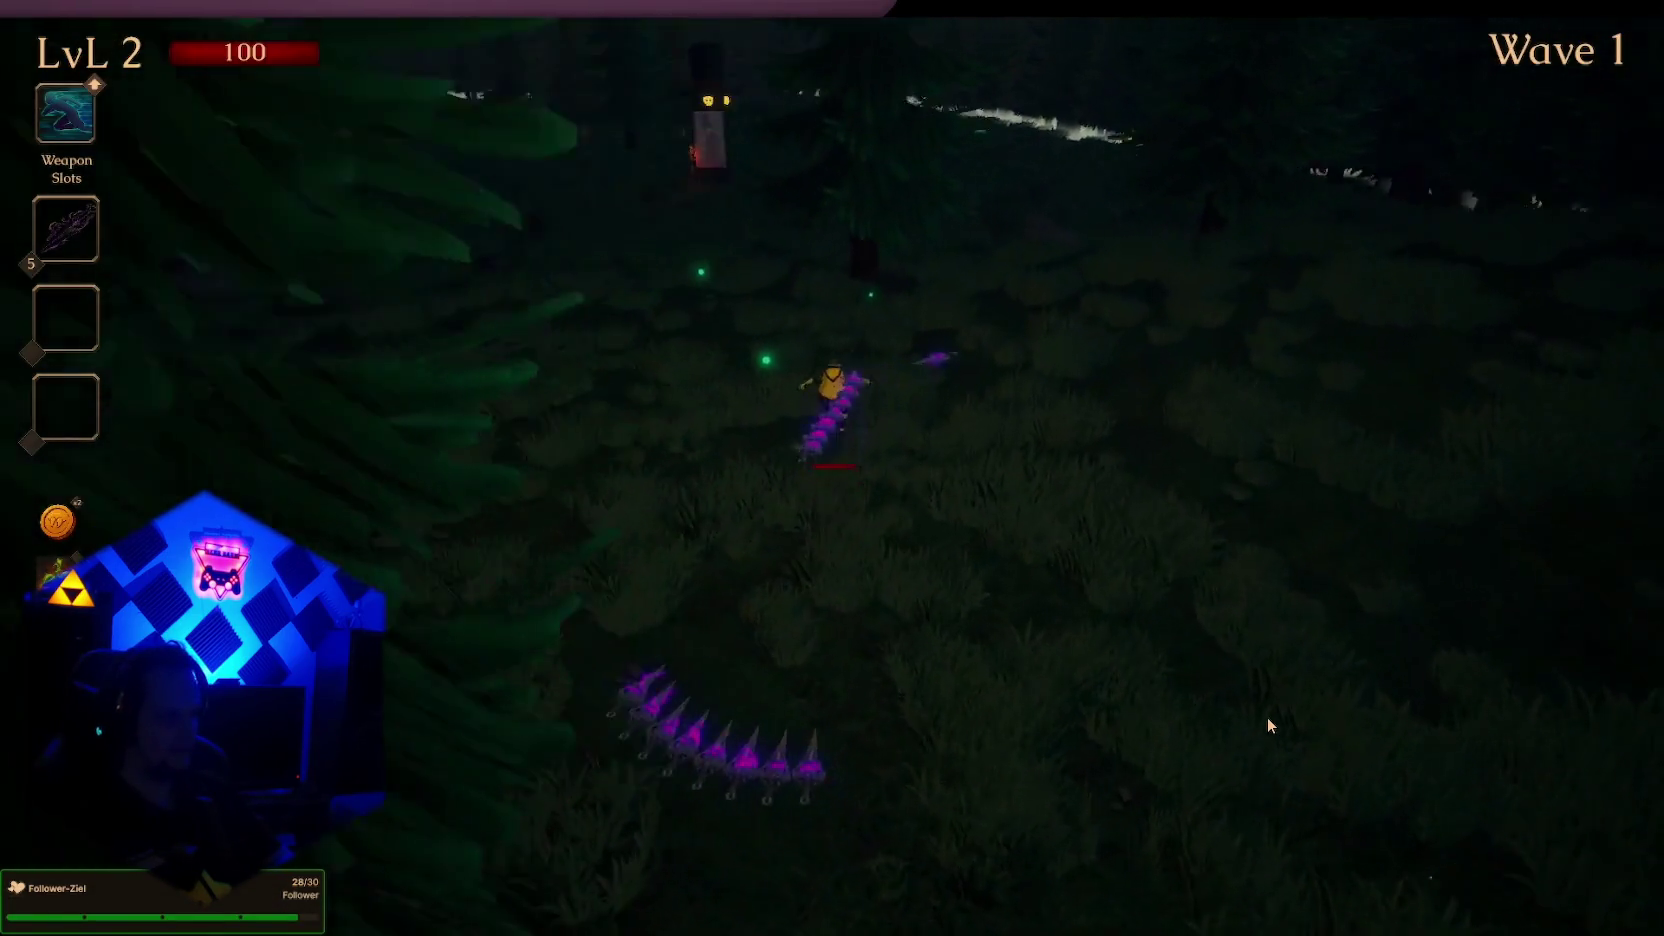
pyautogui.moveTo(122, 892)
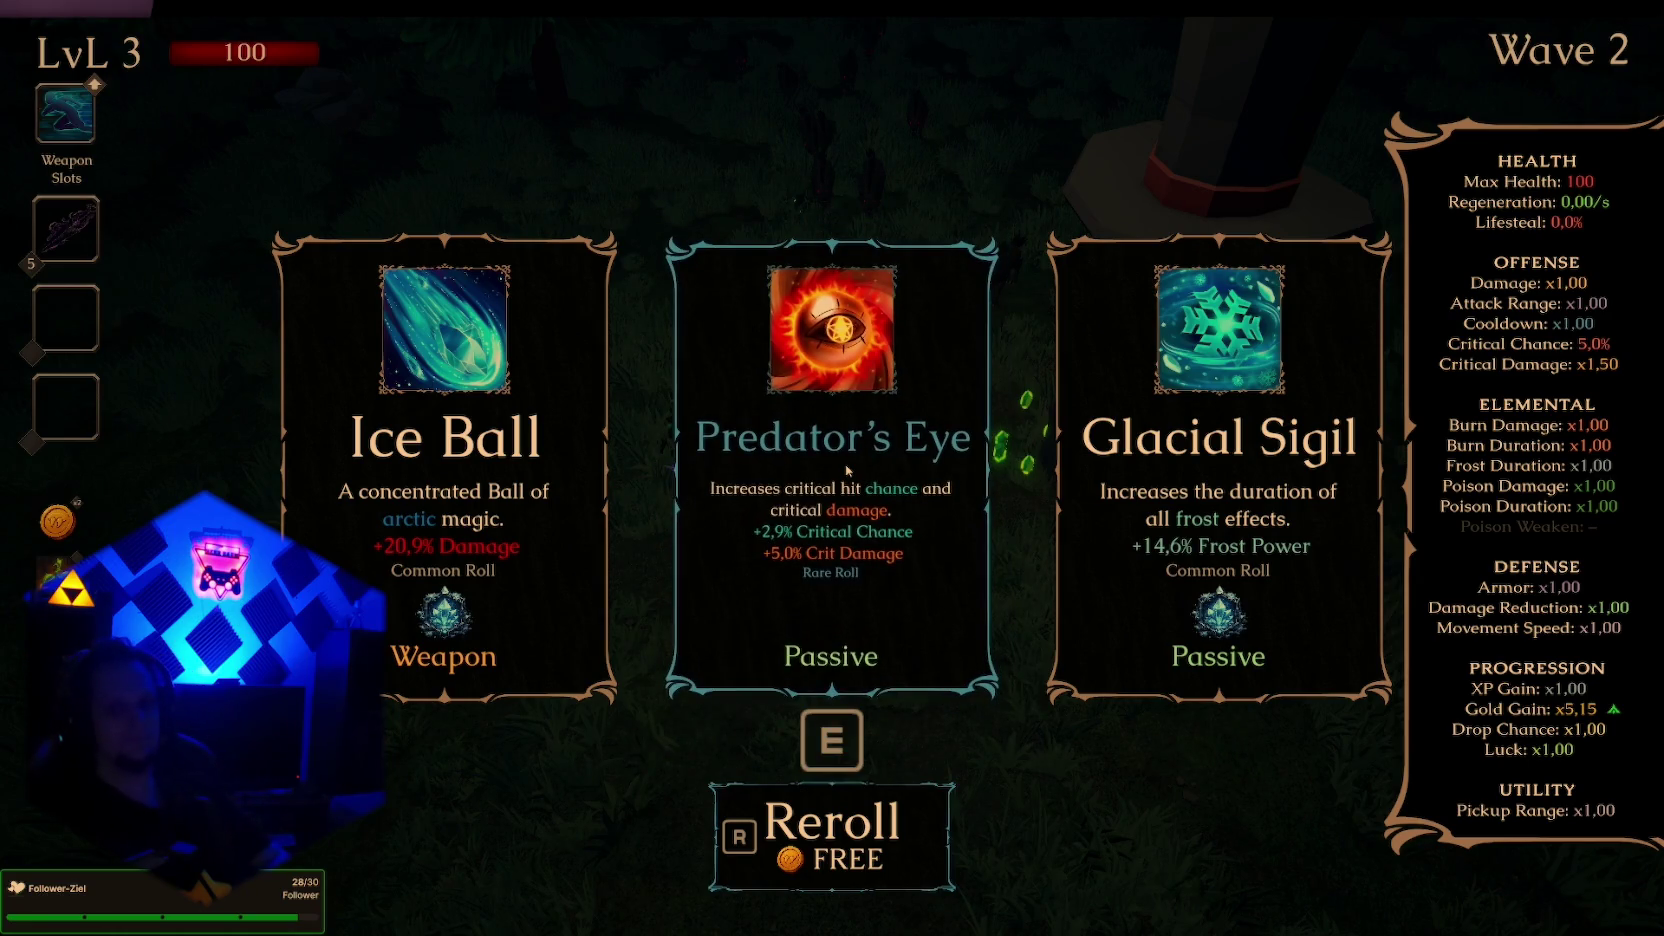
pyautogui.click(846, 470)
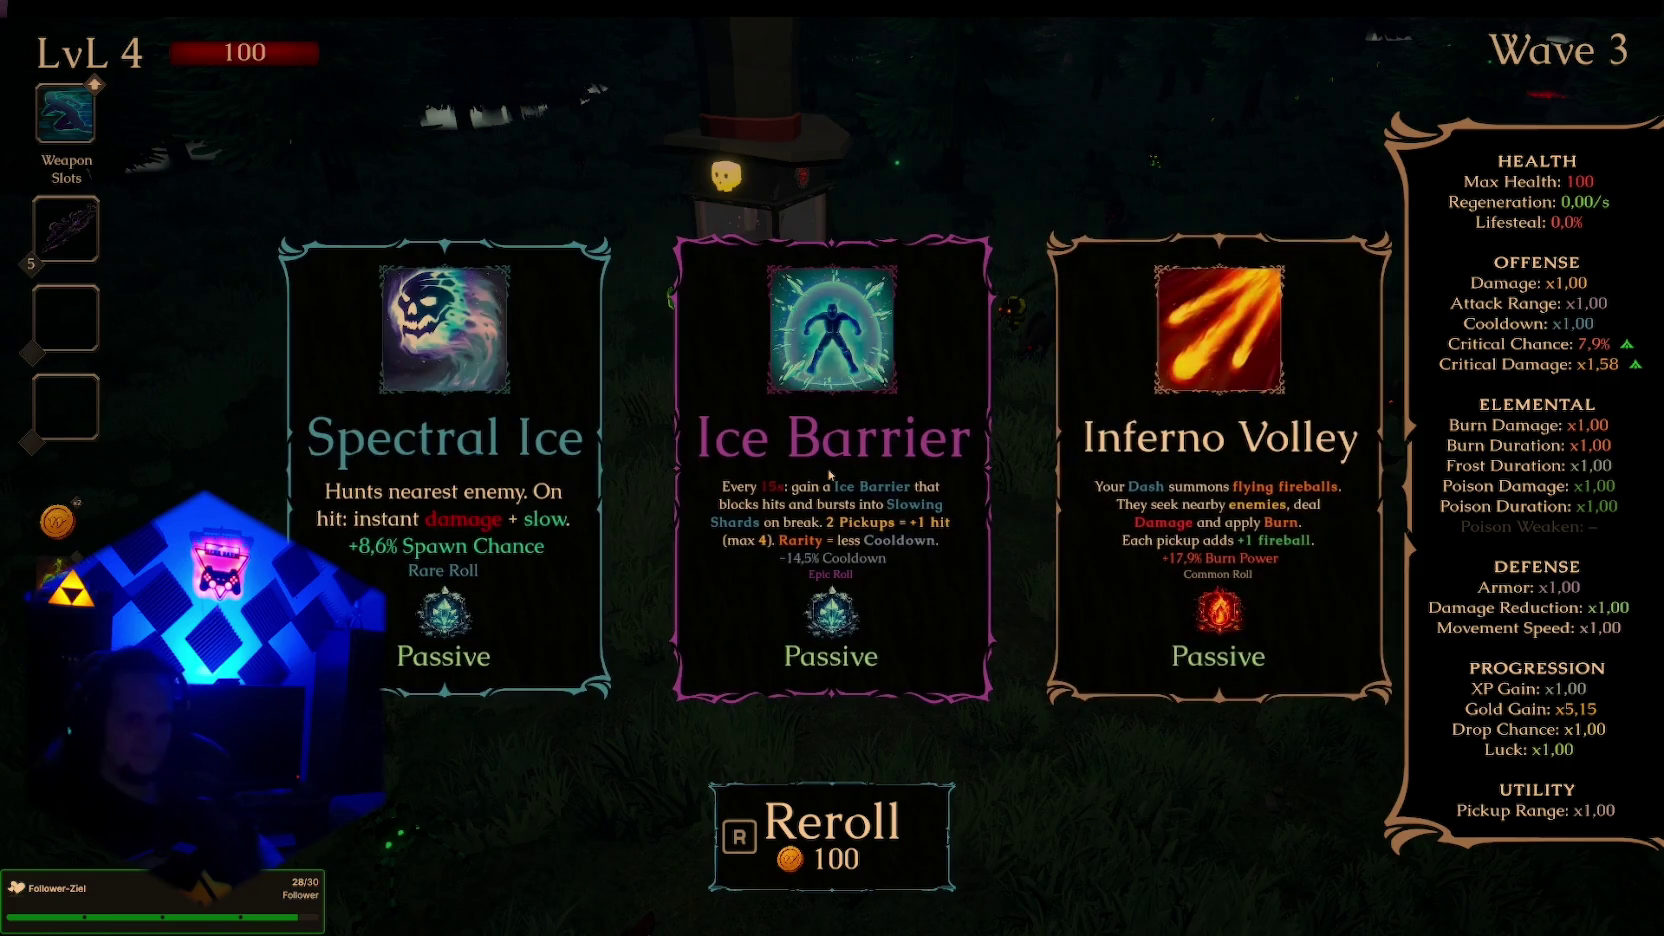
pyautogui.click(838, 478)
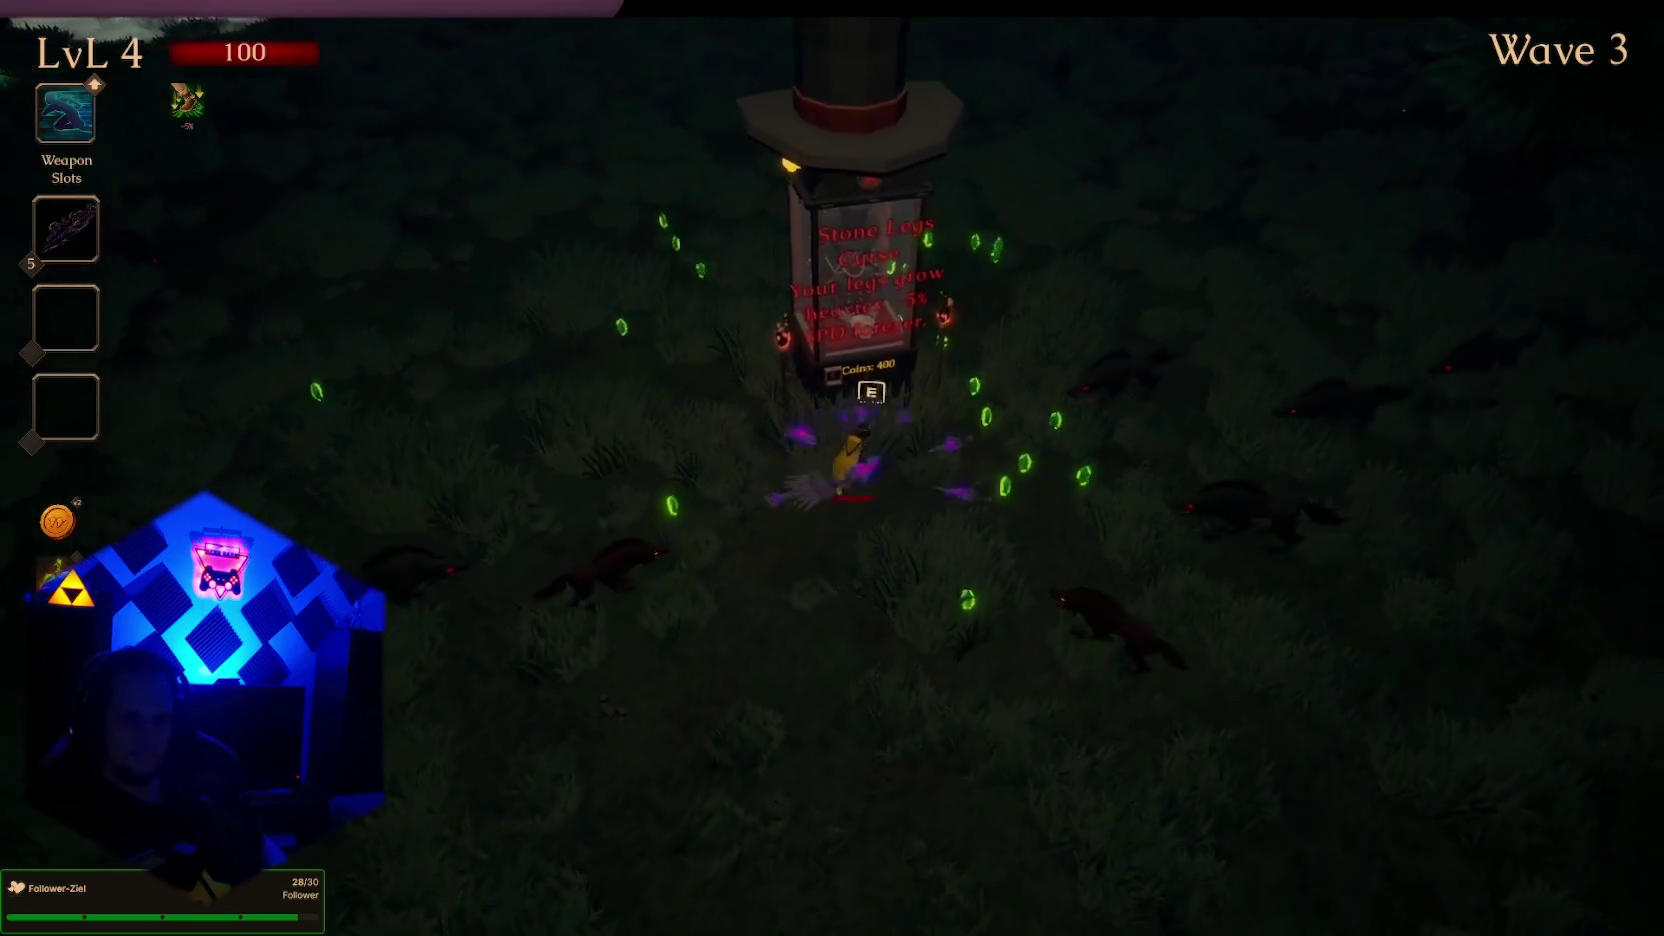
# Move around collecting XP, take Ice Blade, and pick an upgrade from the level 6 cards
pyautogui.press('s')
pyautogui.press('a')
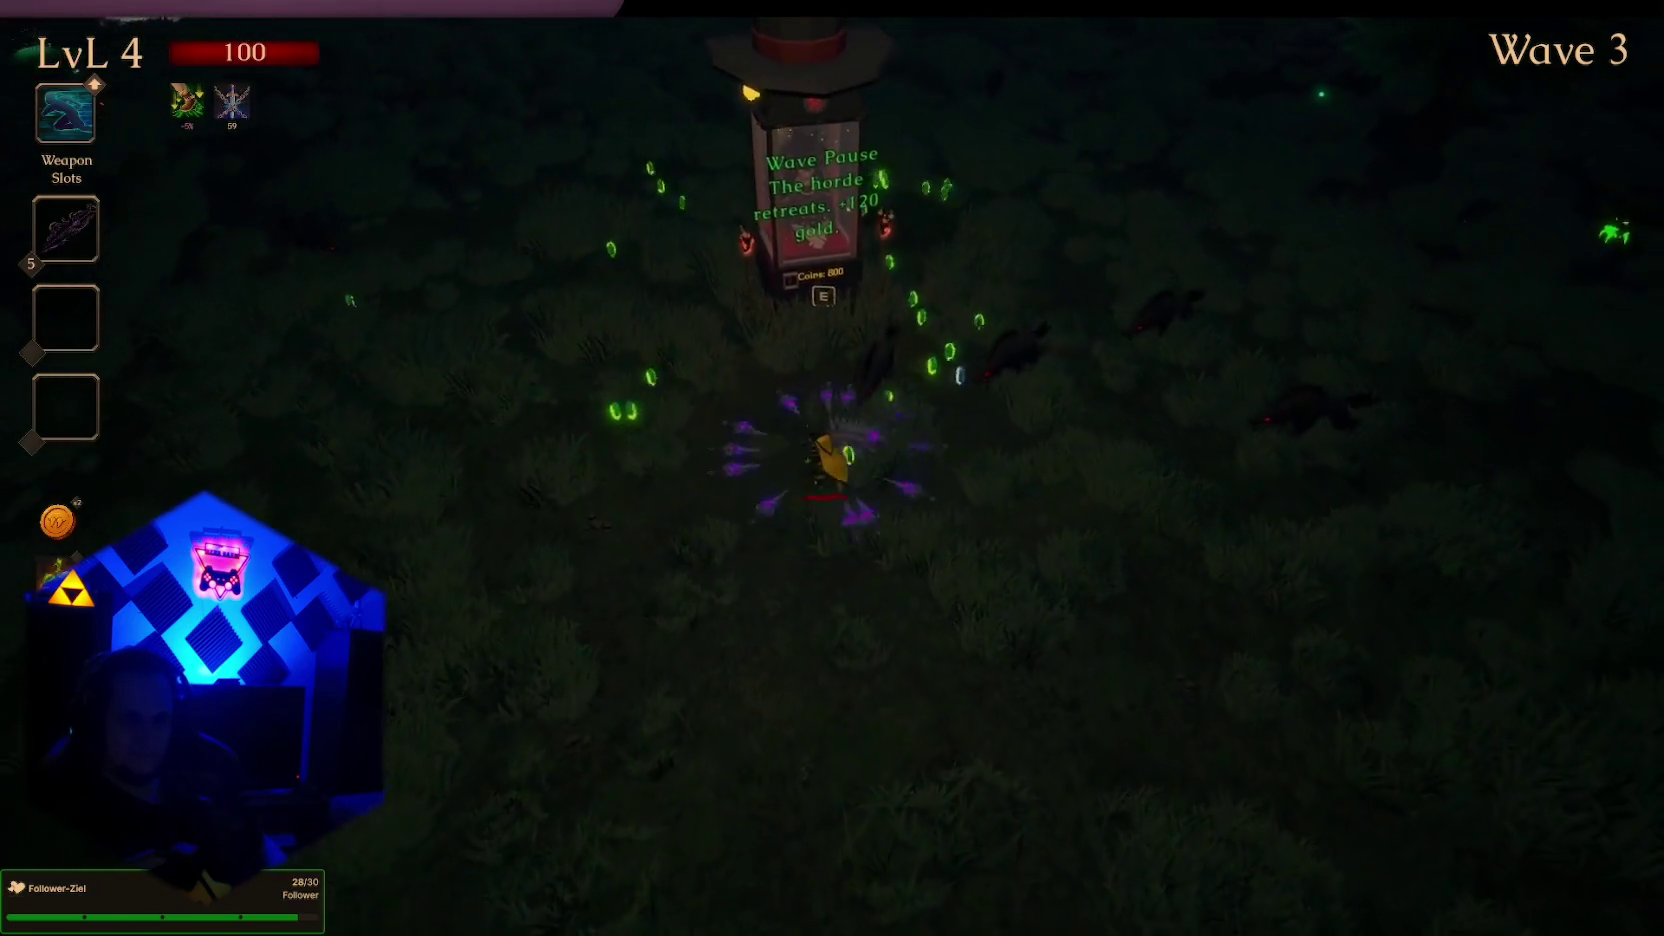
pyautogui.press('w')
pyautogui.press('d')
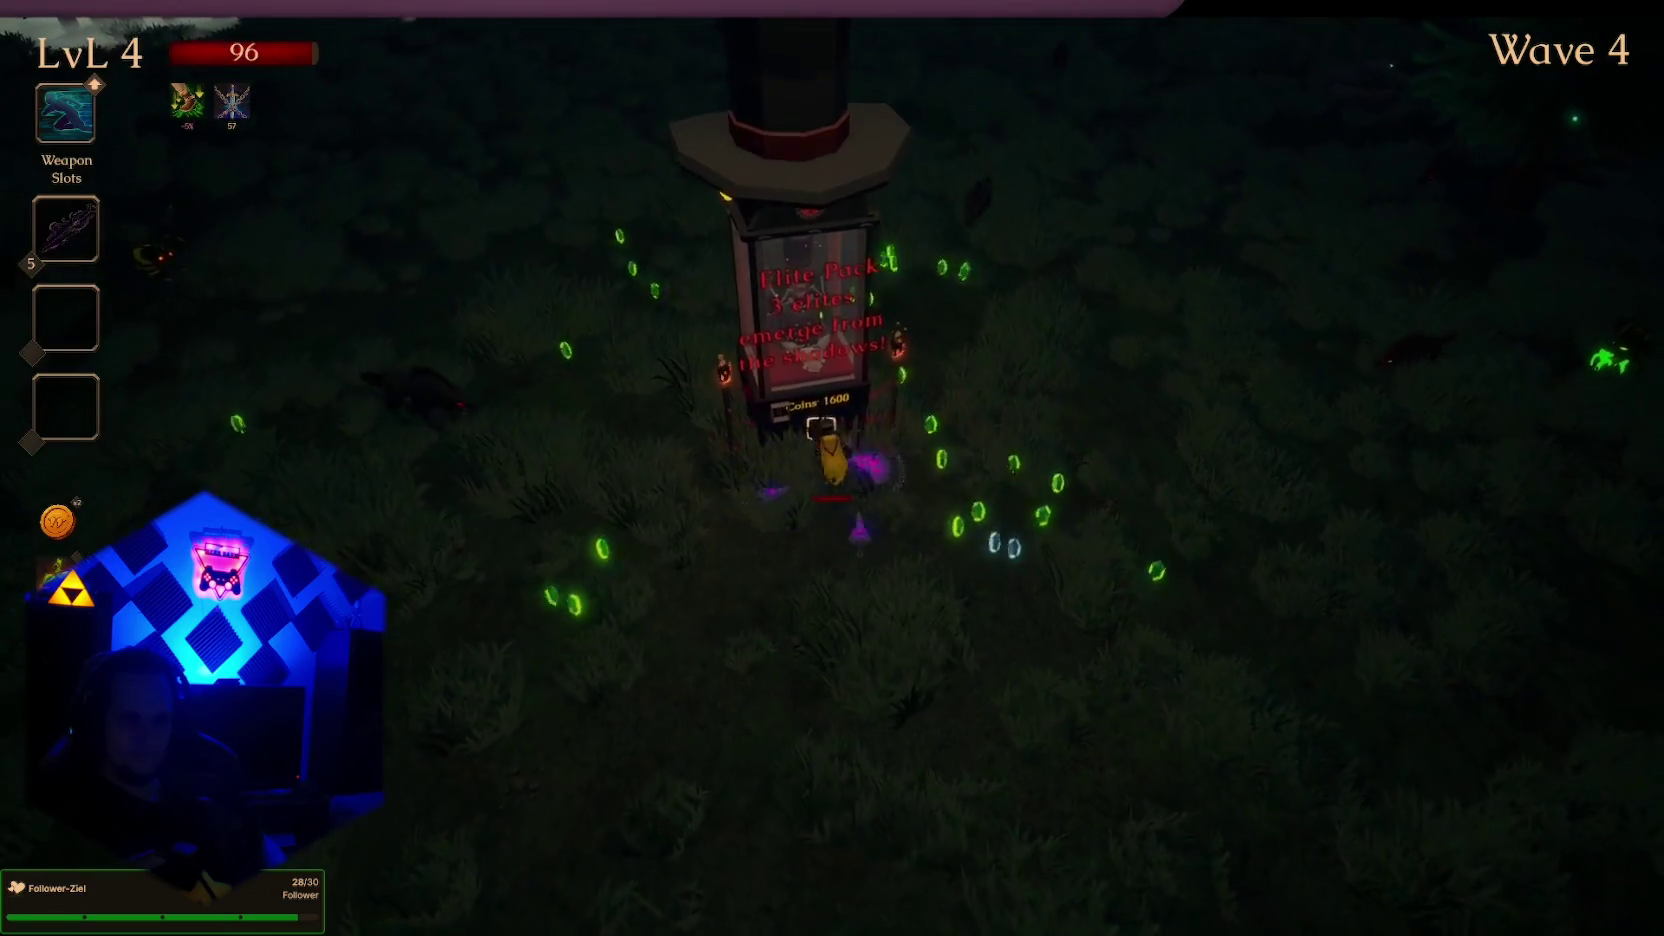
pyautogui.press('s')
pyautogui.press('d')
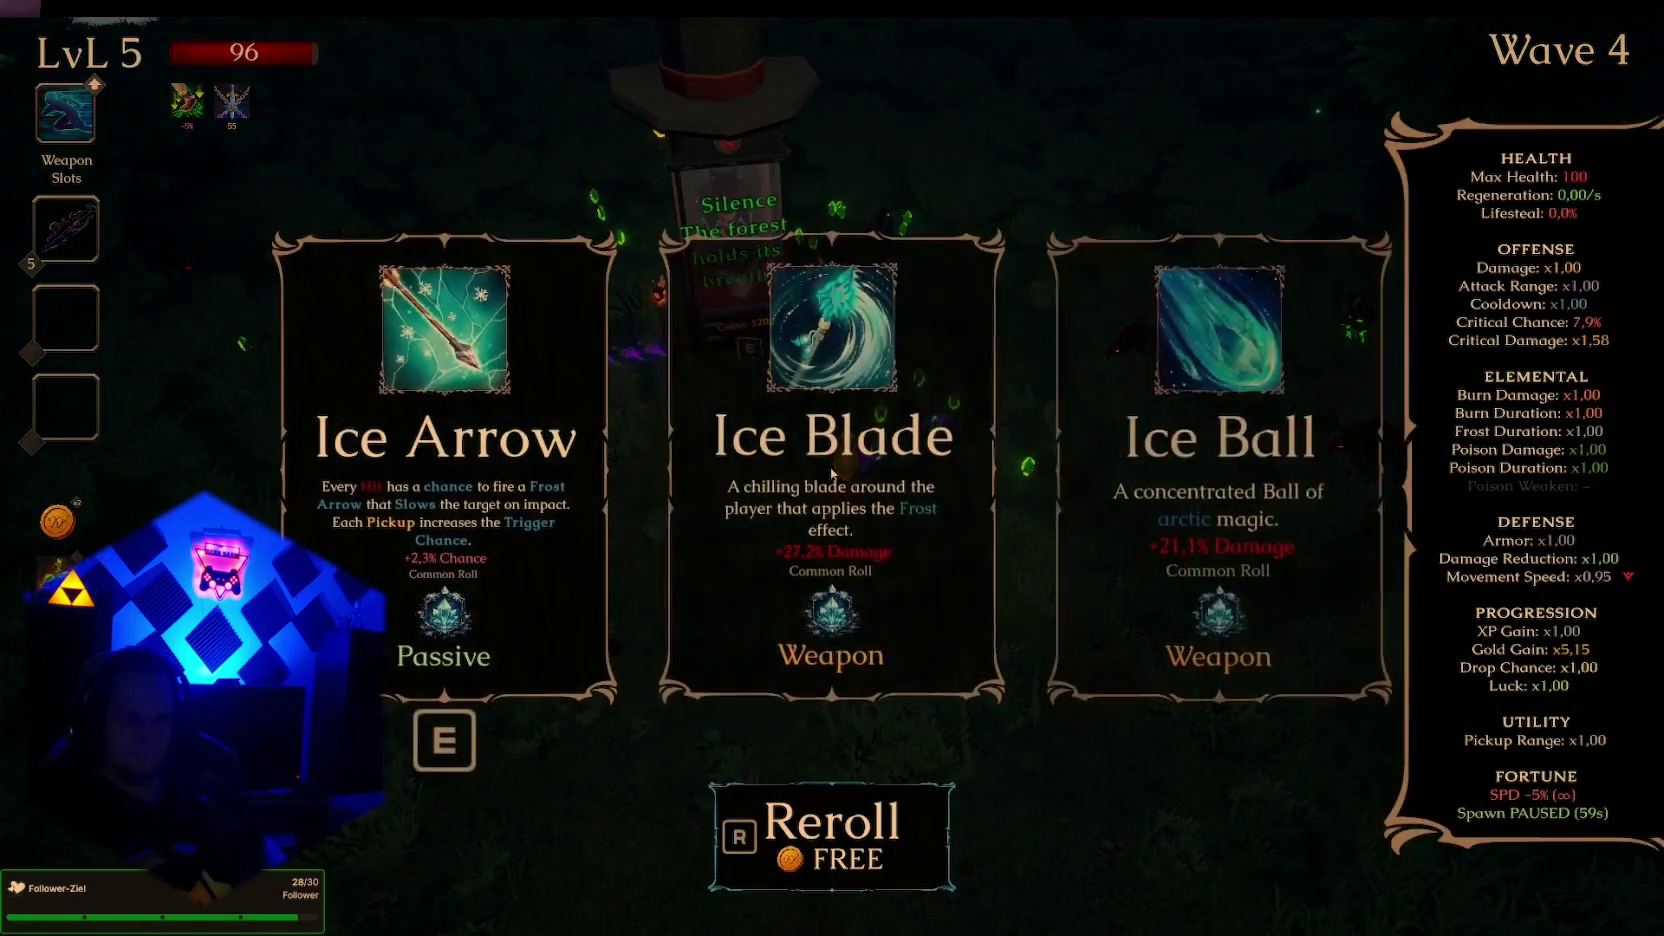
pyautogui.click(831, 474)
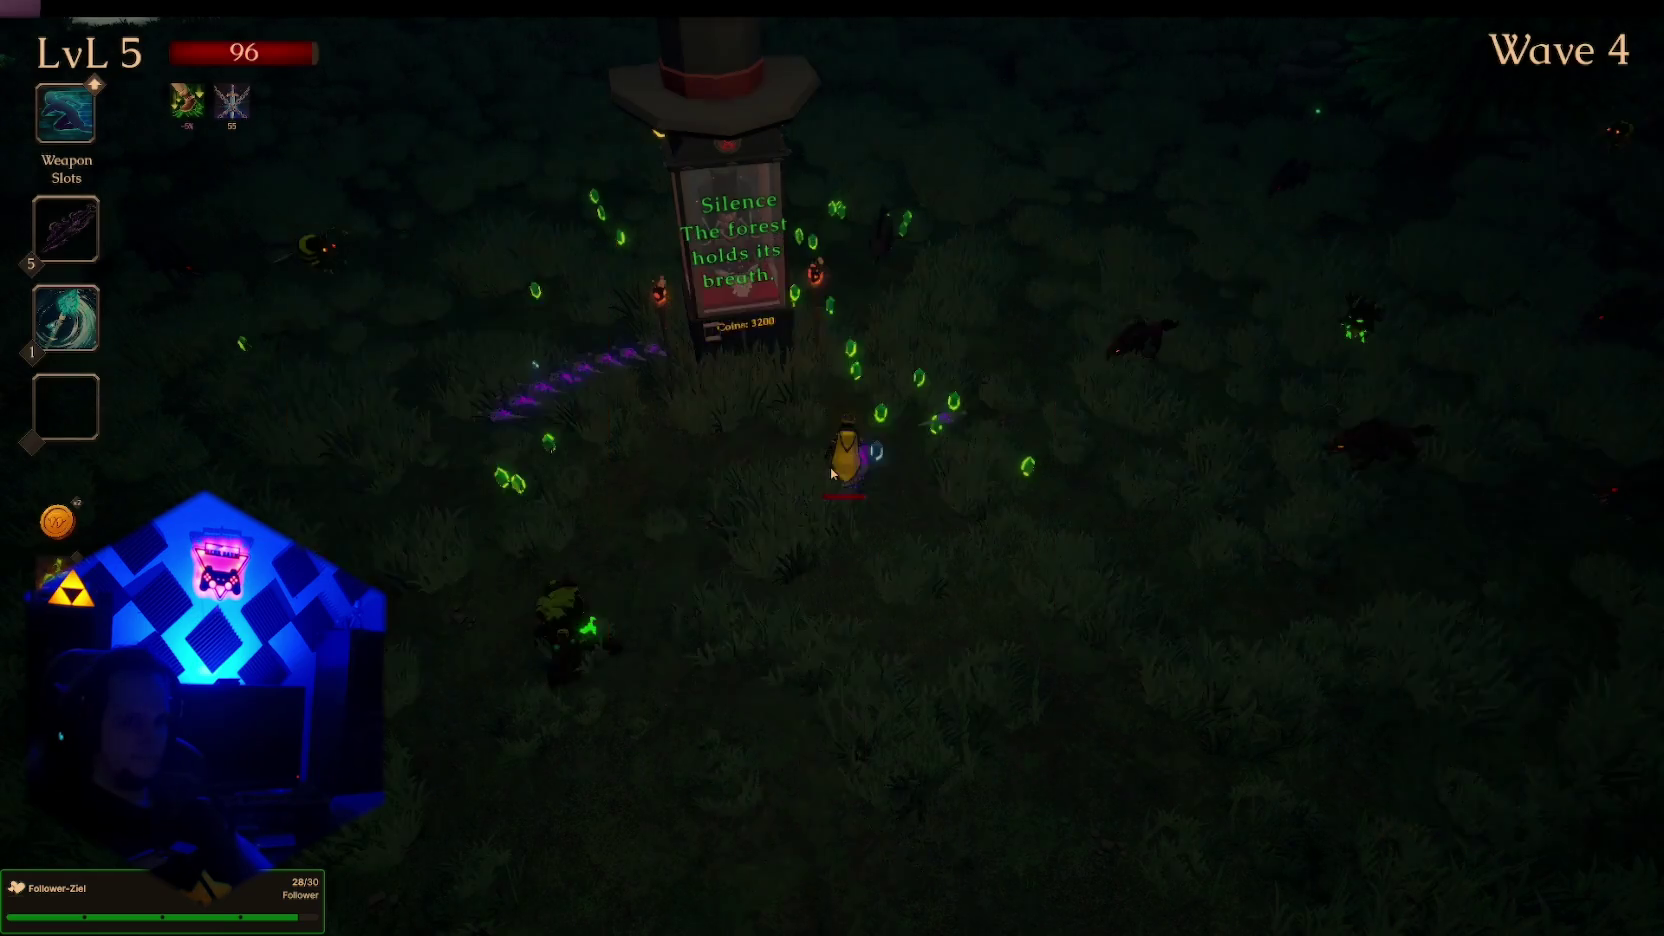
pyautogui.press('a')
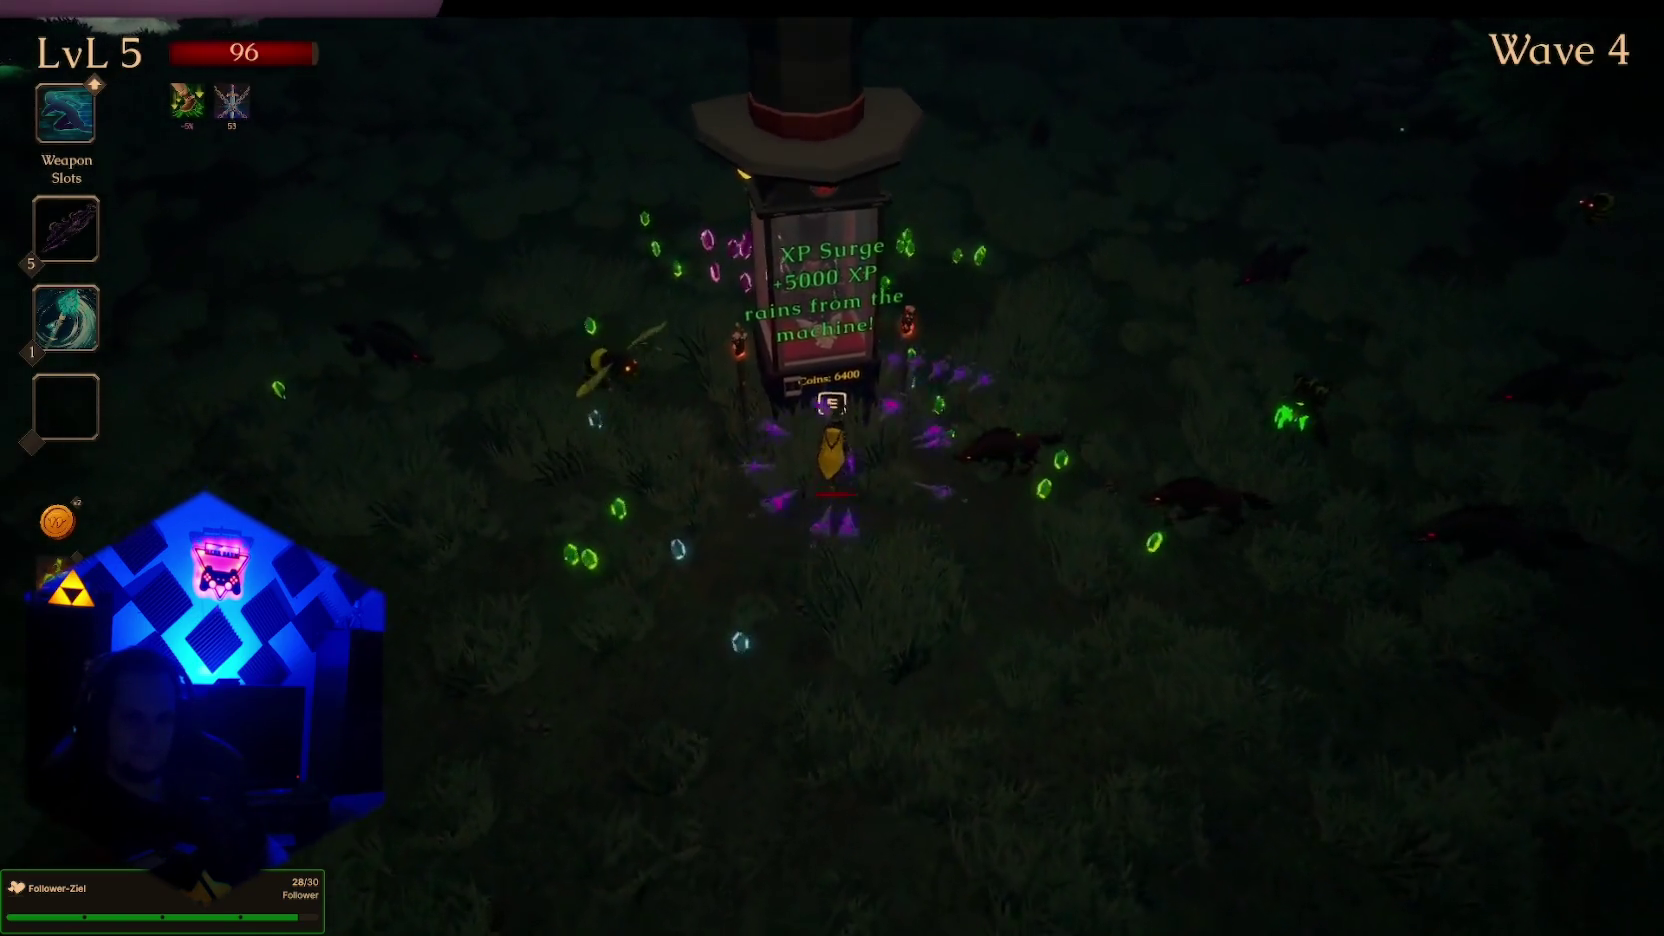
pyautogui.press('e')
pyautogui.press('e')
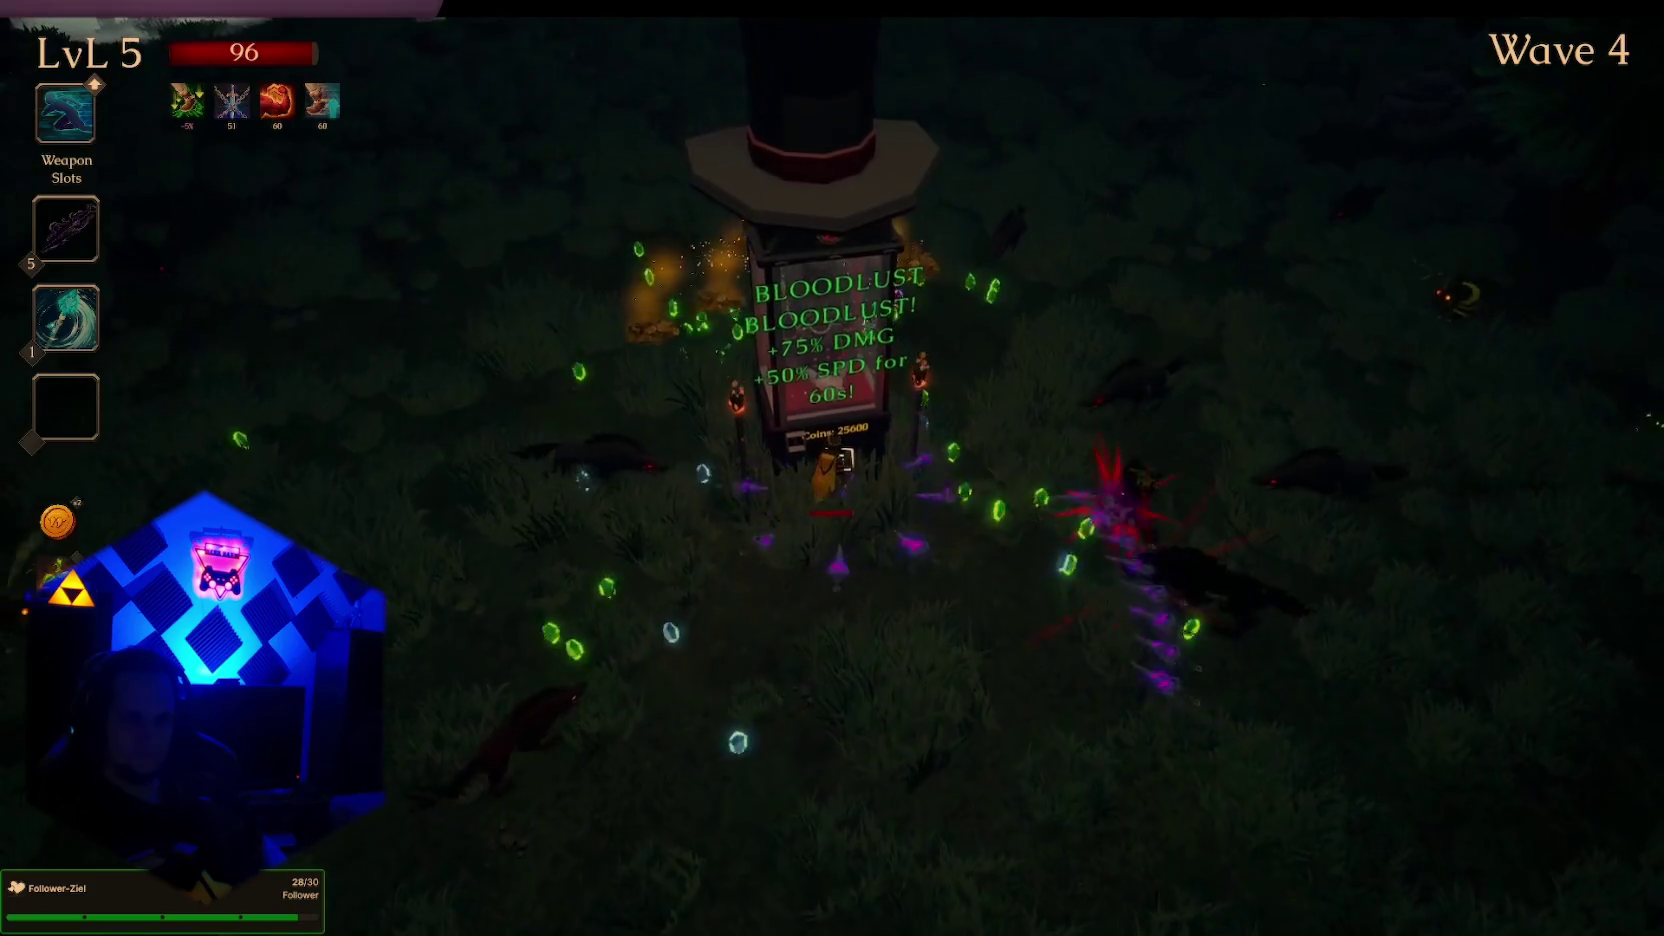
pyautogui.press('a')
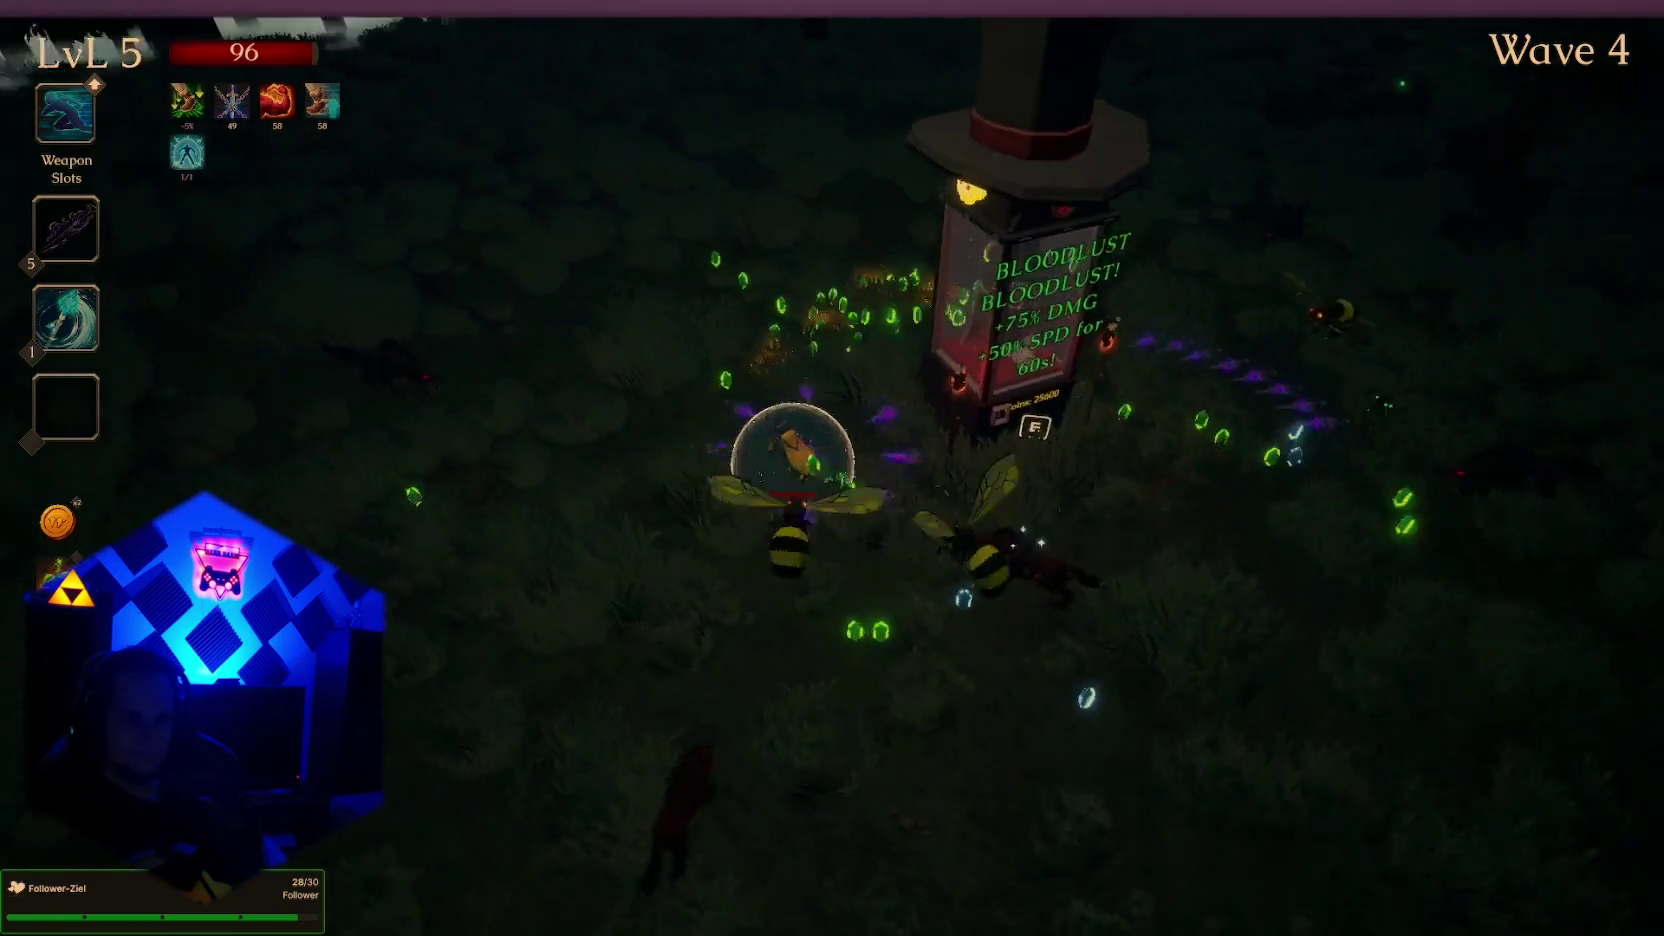
pyautogui.click(831, 474)
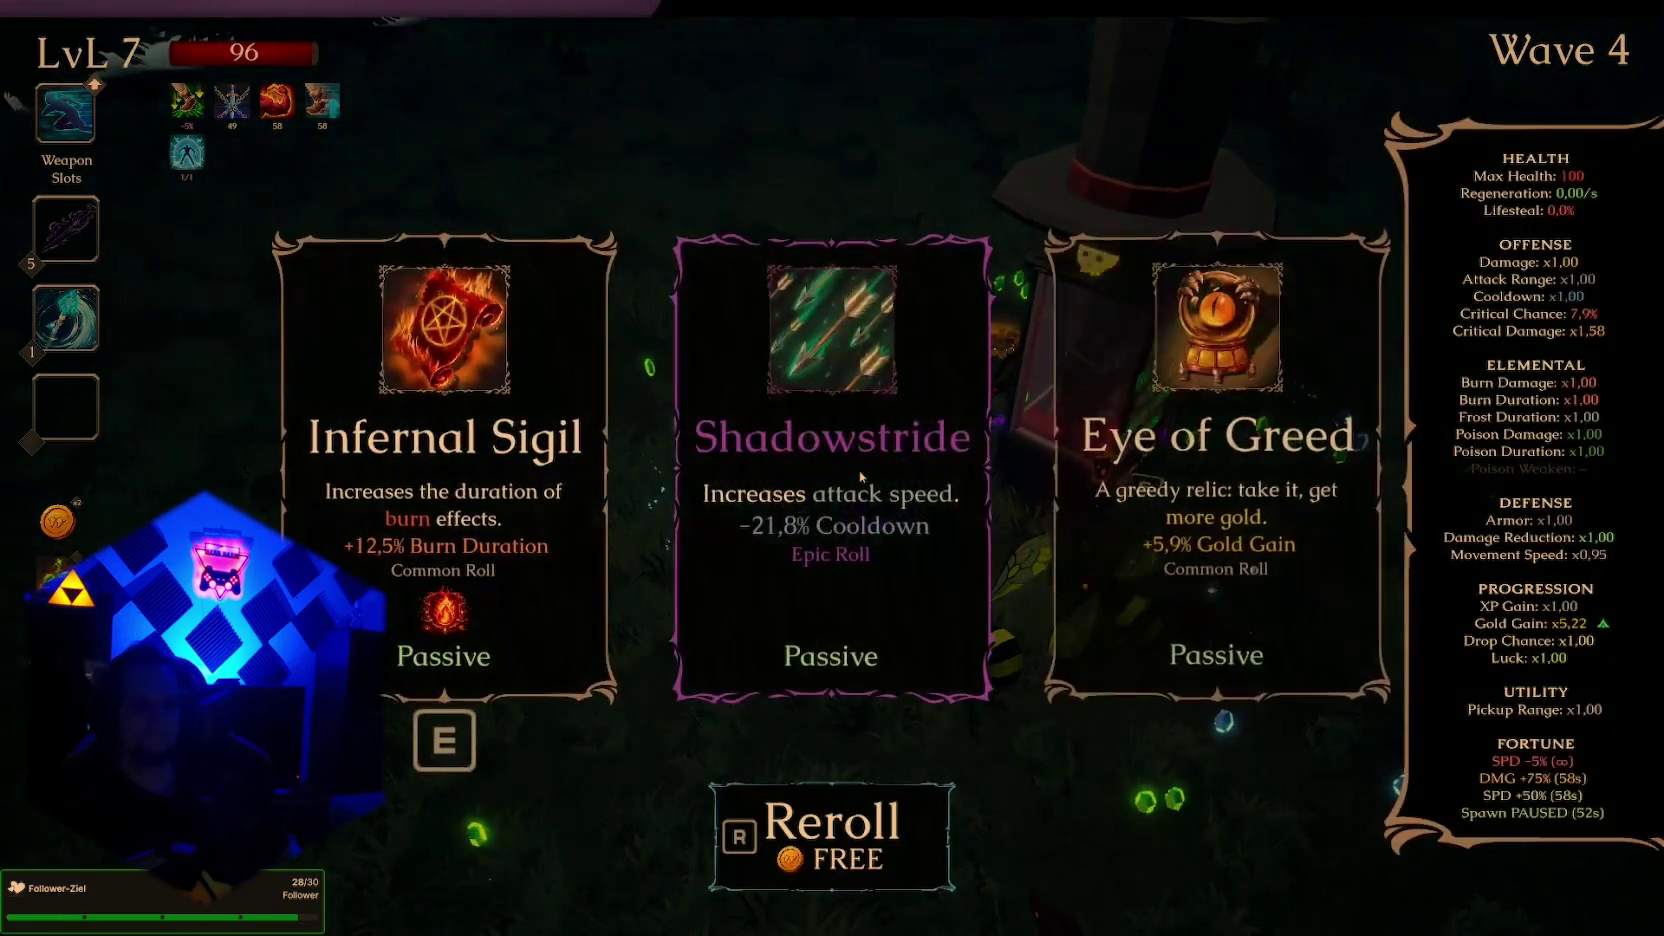
# Take Shadowstride, then reroll the upgrade cards for free, 50 and 100 coins
pyautogui.click(859, 471)
pyautogui.press('a')
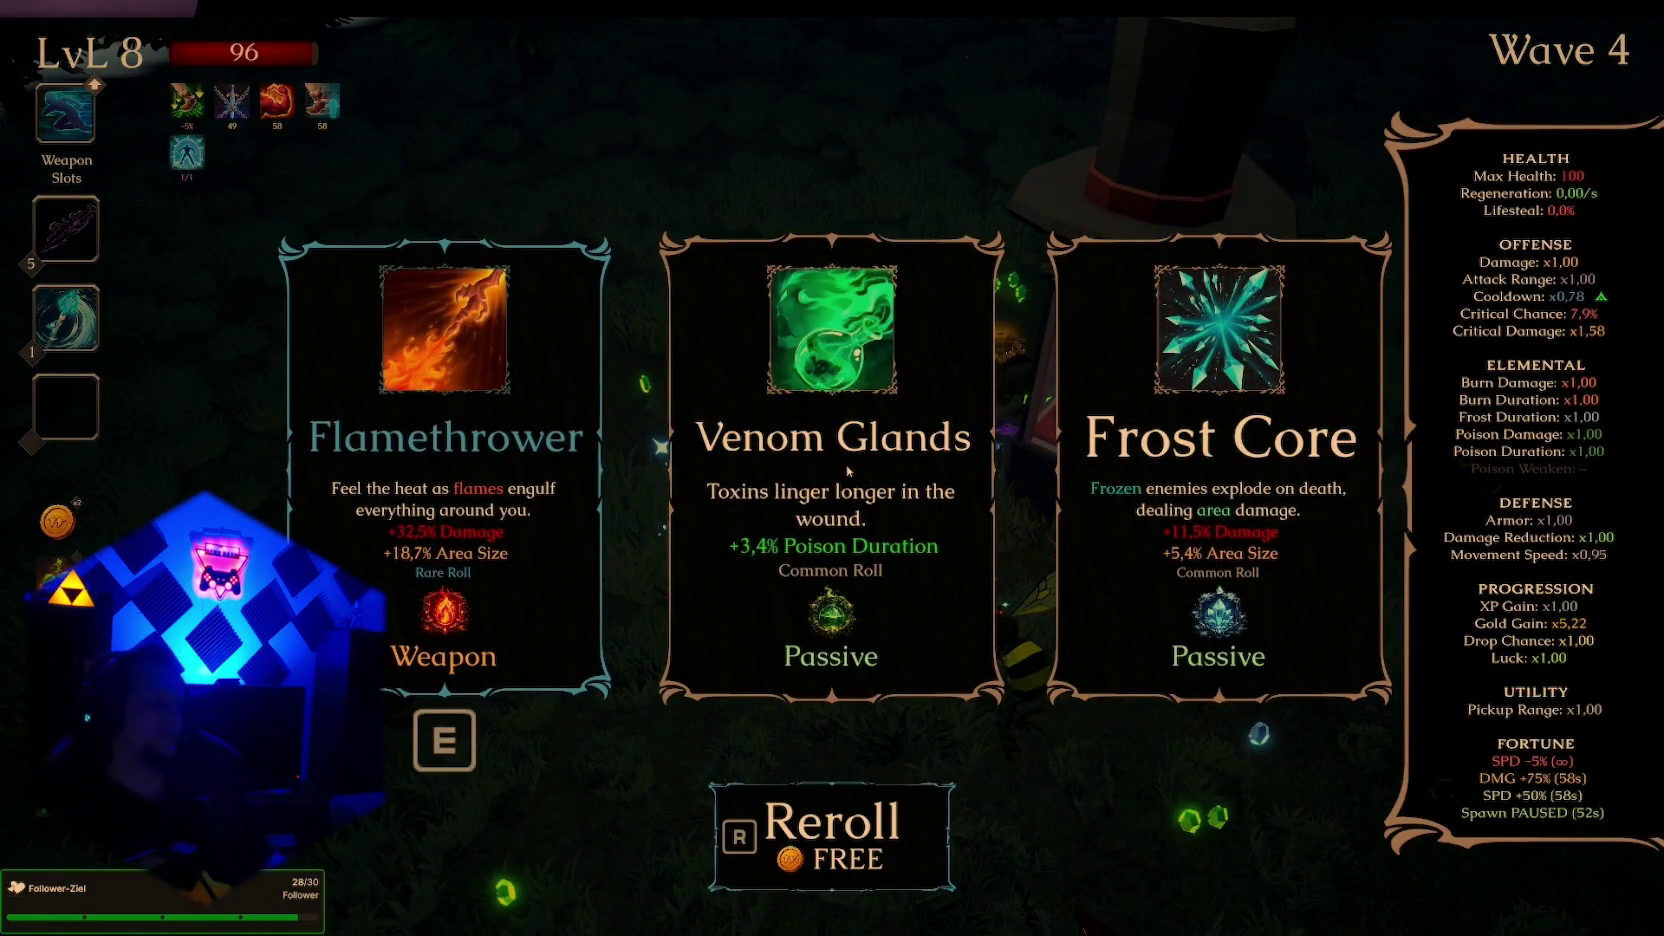
pyautogui.press('r')
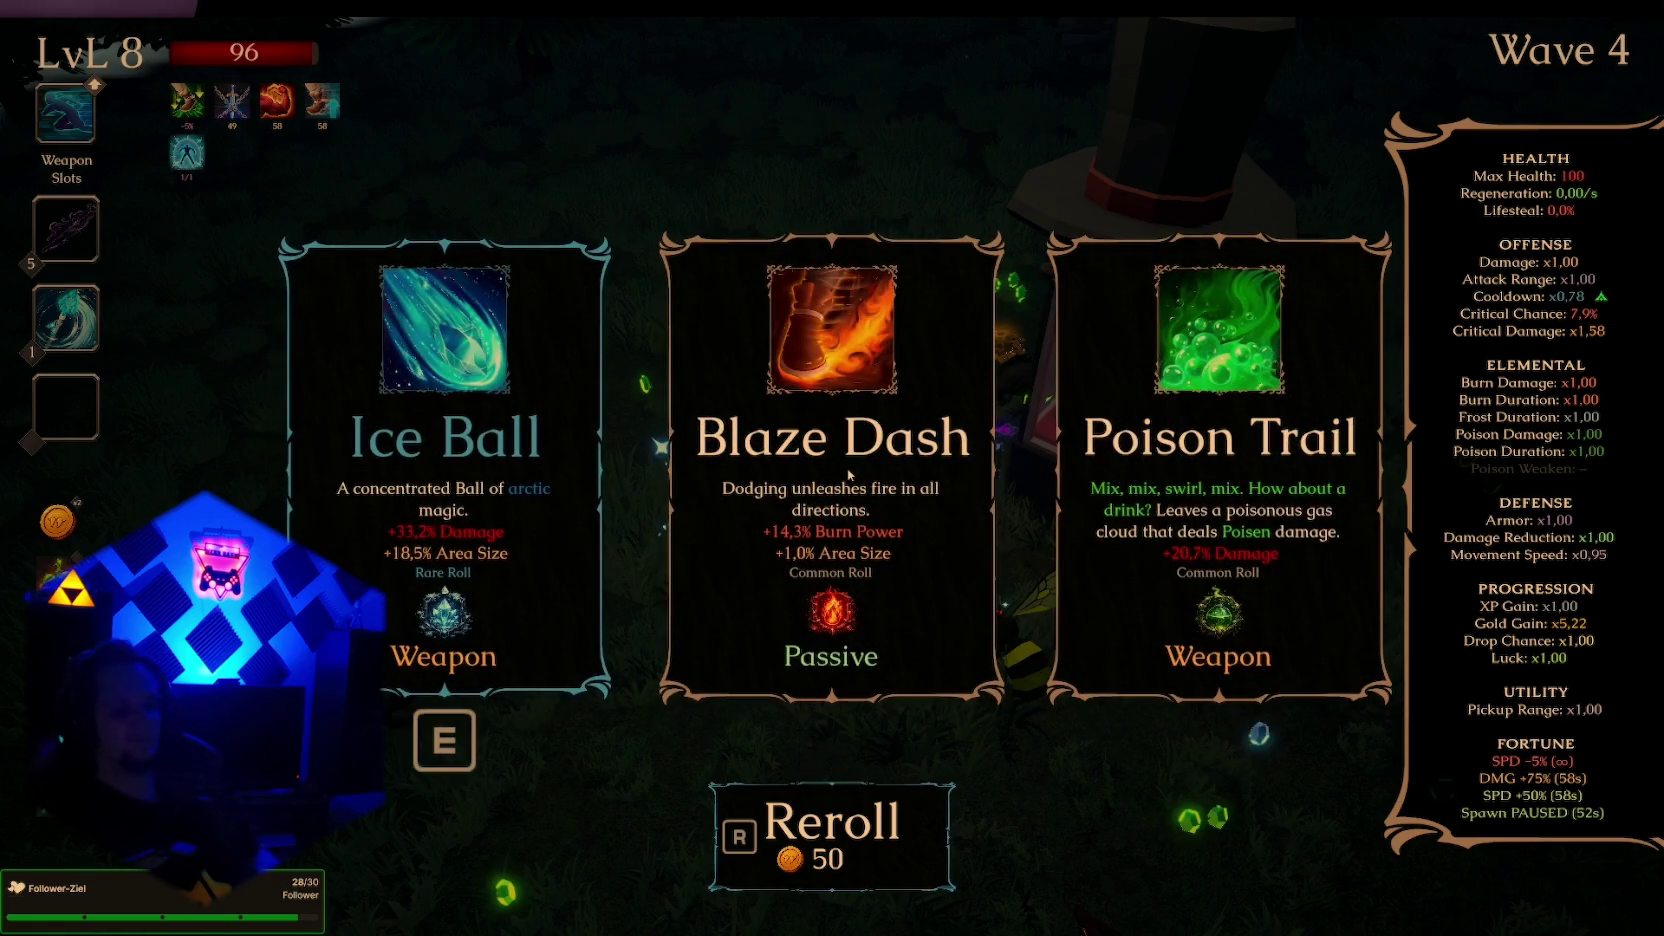
pyautogui.press('r')
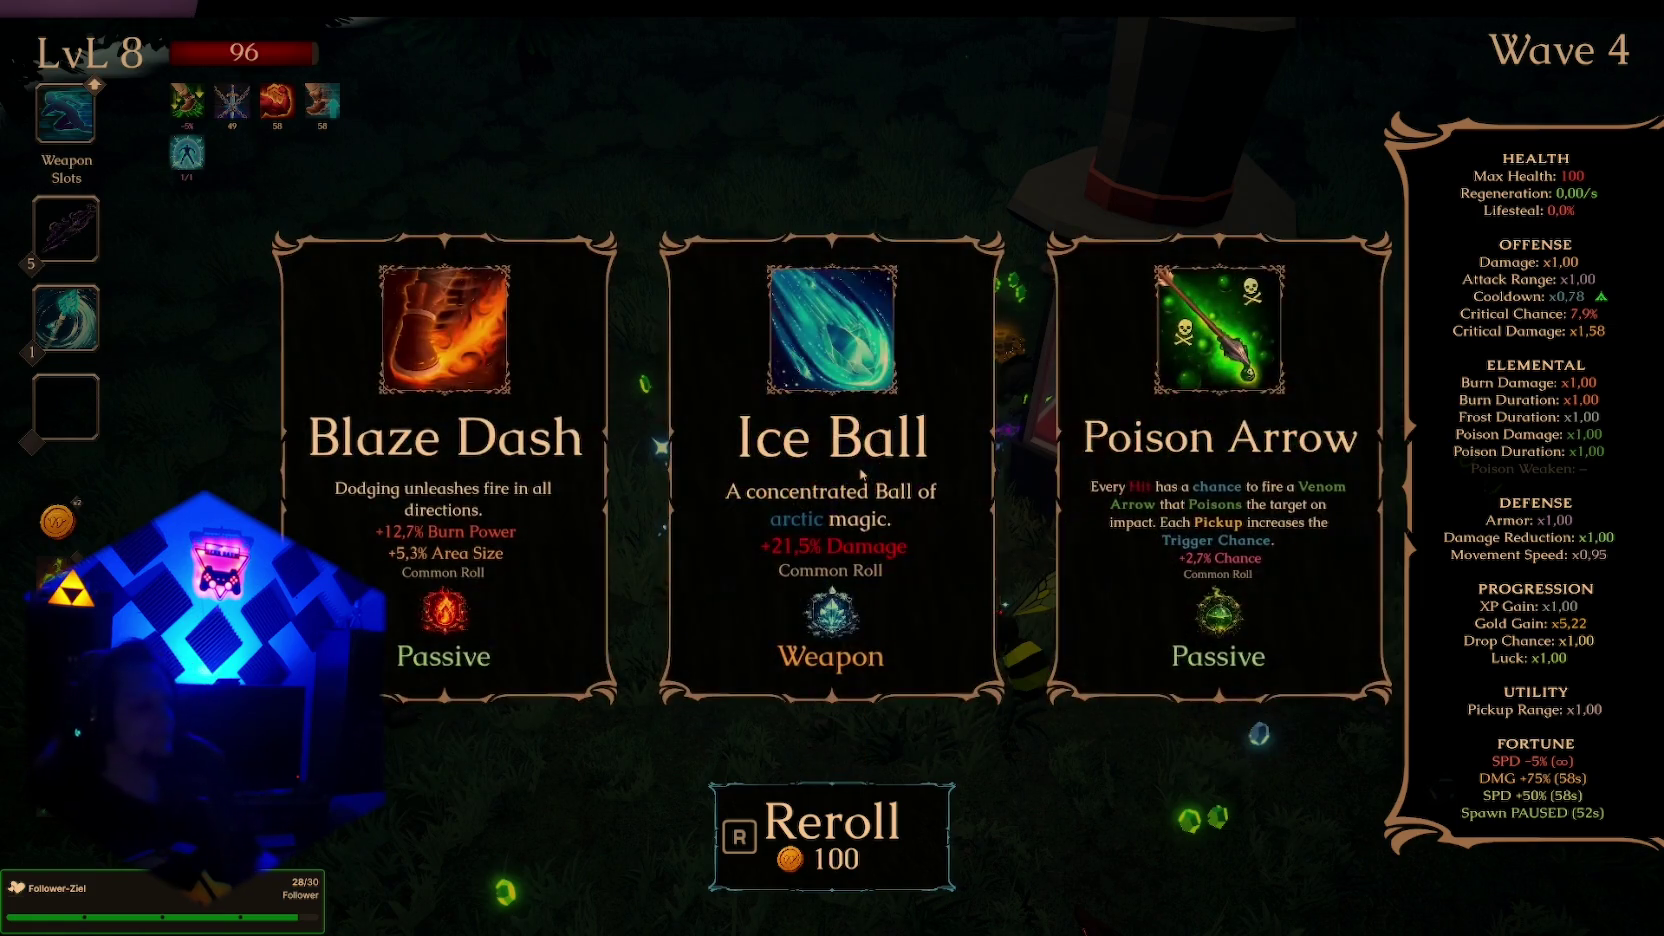
pyautogui.press('d')
pyautogui.press('d')
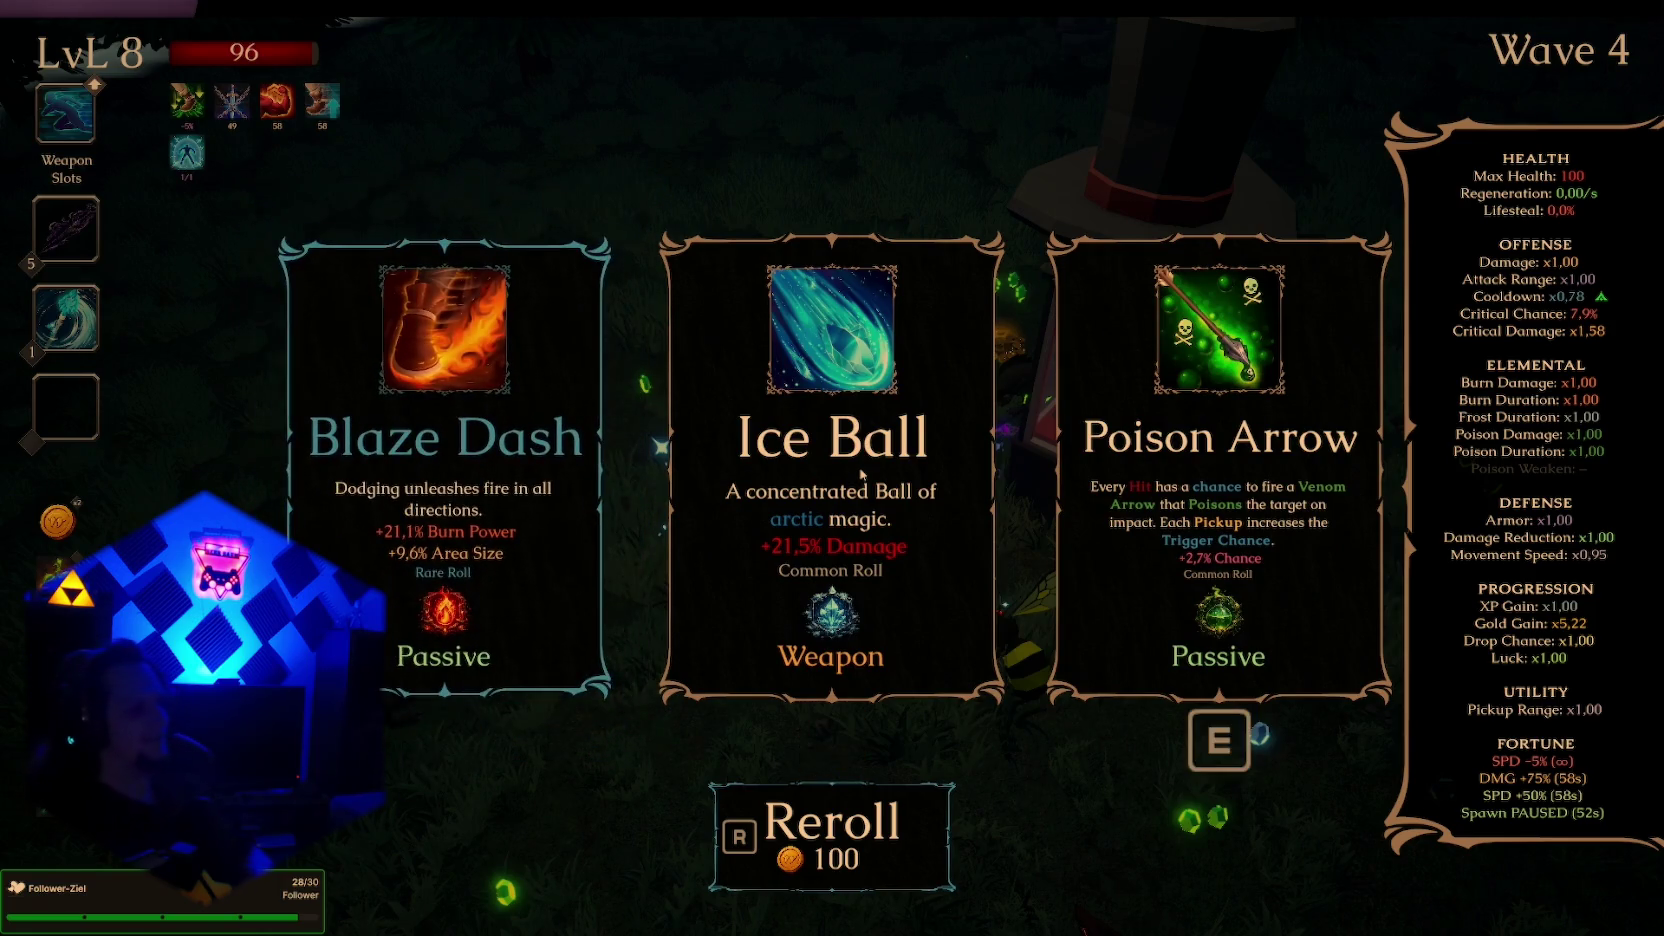
pyautogui.press('r')
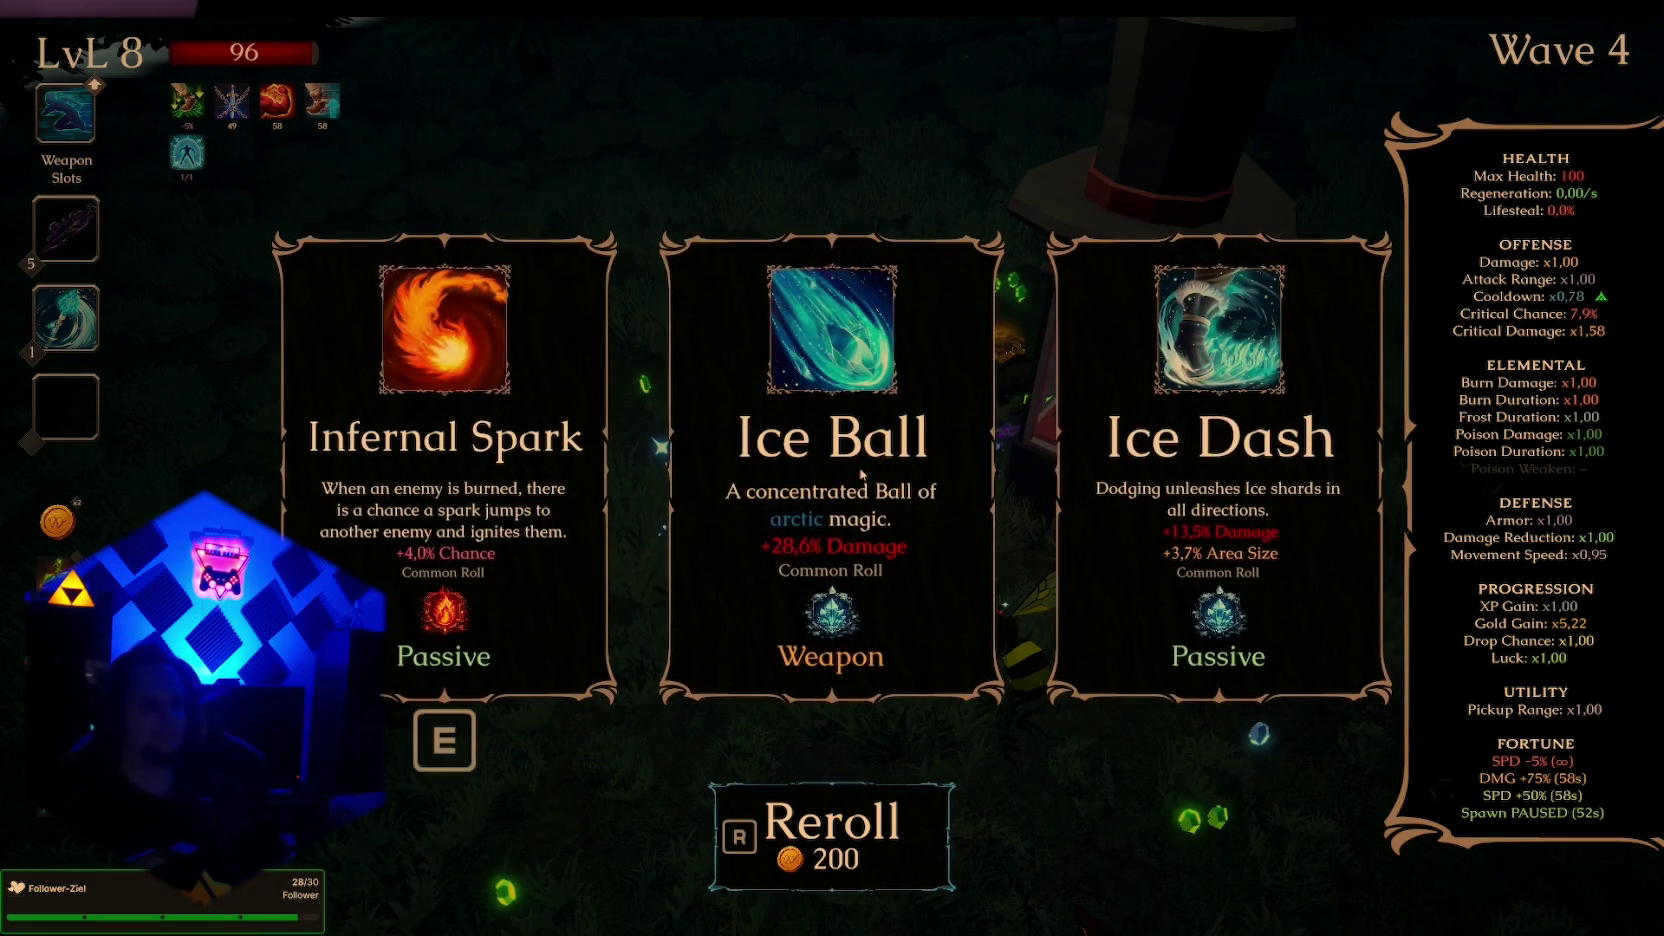
# Take Ice Ball twice, Crimson Heart, Arcane Extension, Inferno Volley and Infernal Spark
pyautogui.press('e')
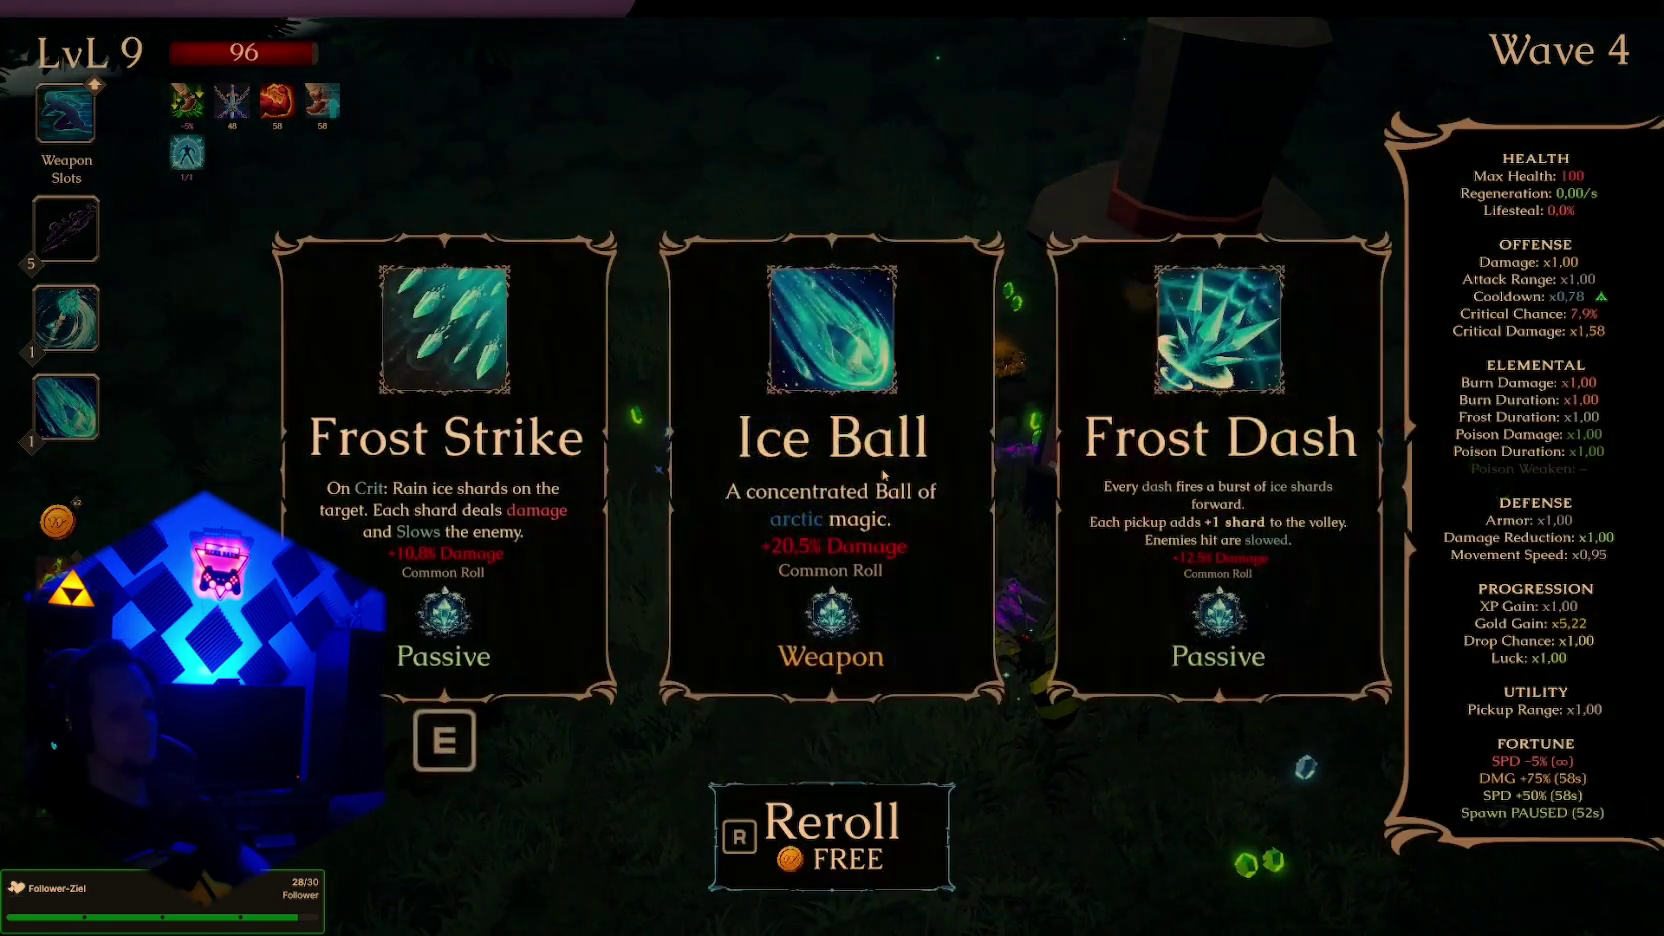
pyautogui.press('e')
pyautogui.press('d')
pyautogui.press('d')
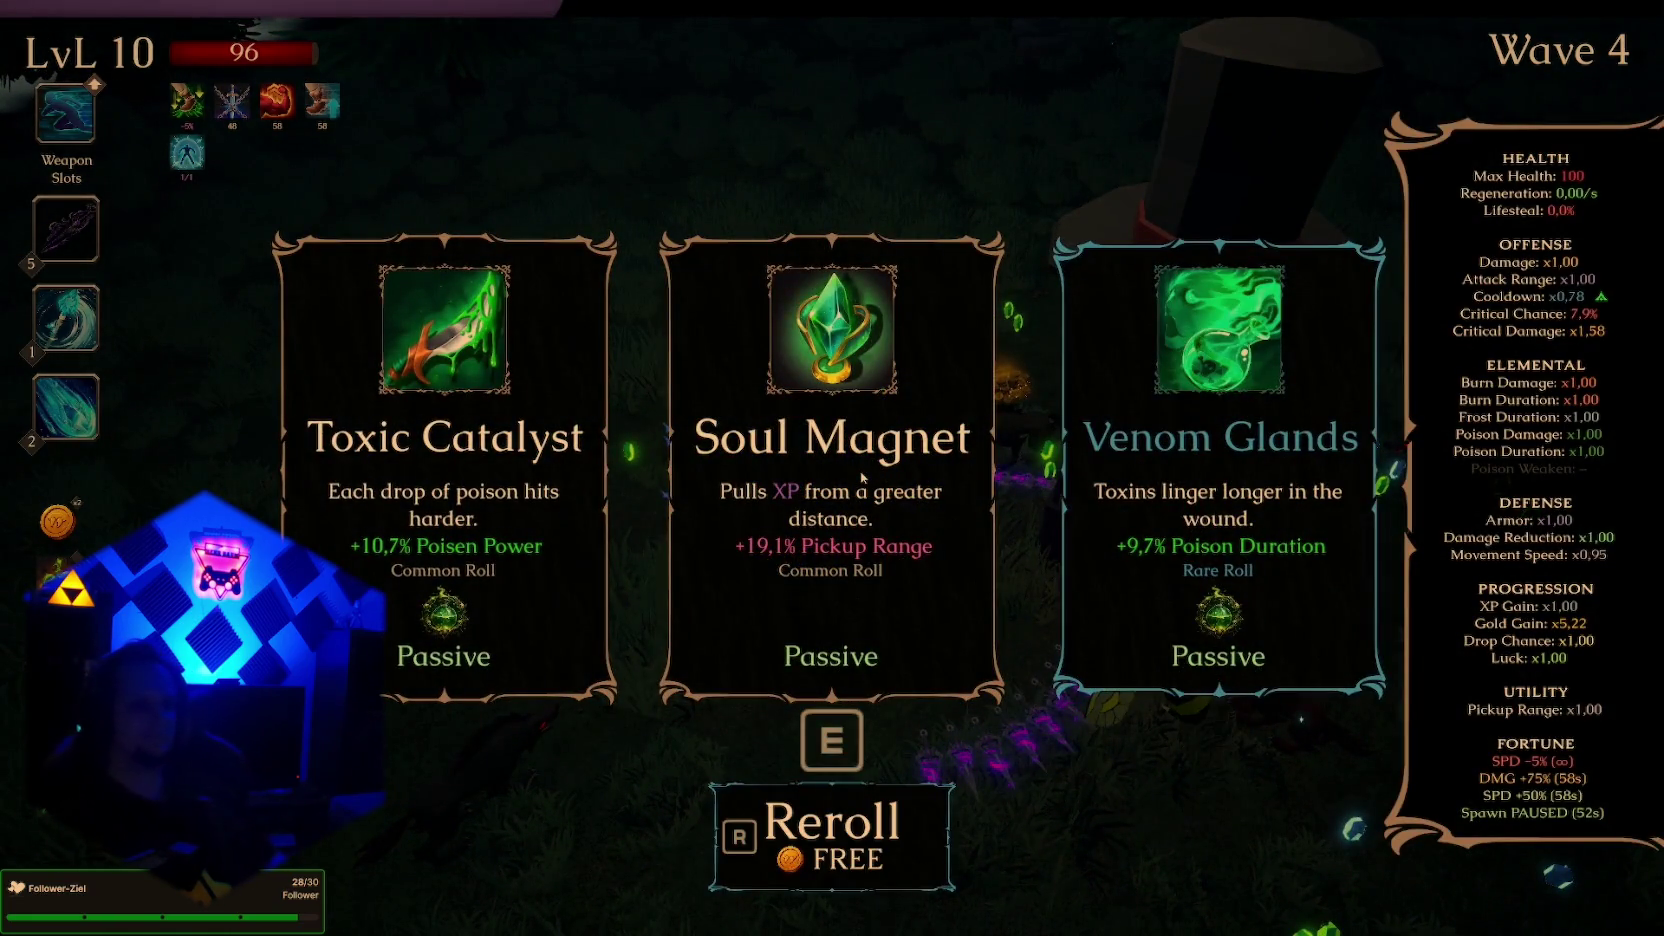
pyautogui.press('r')
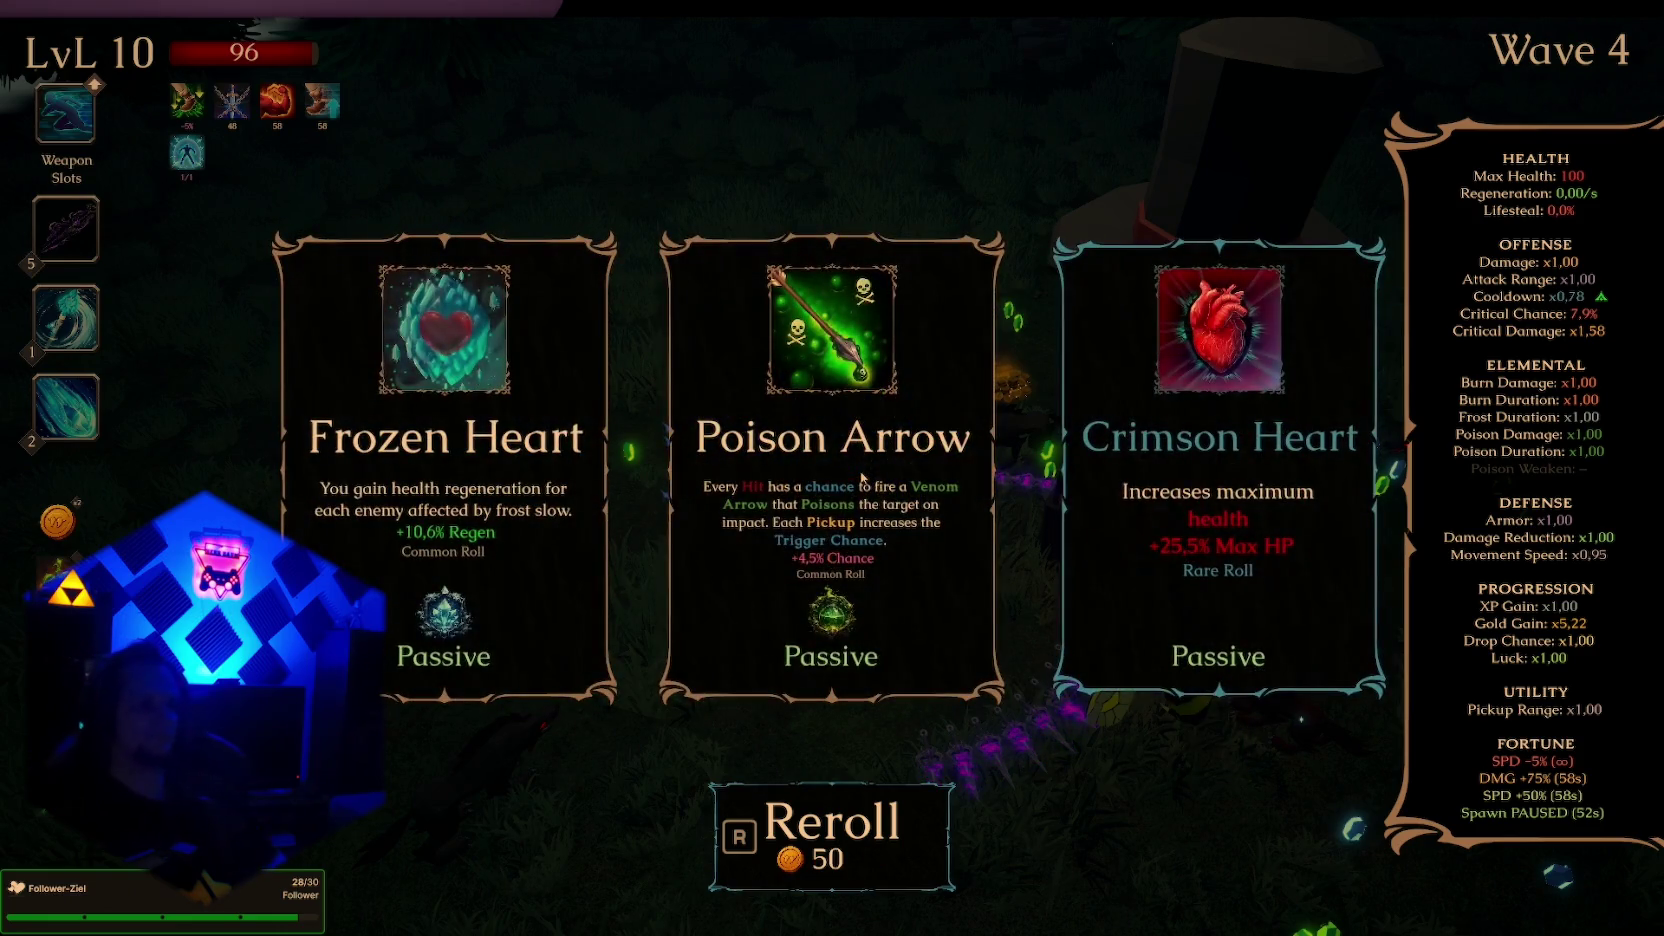
pyautogui.press('a')
pyautogui.press('a')
pyautogui.press('d')
pyautogui.press('d')
pyautogui.press('e')
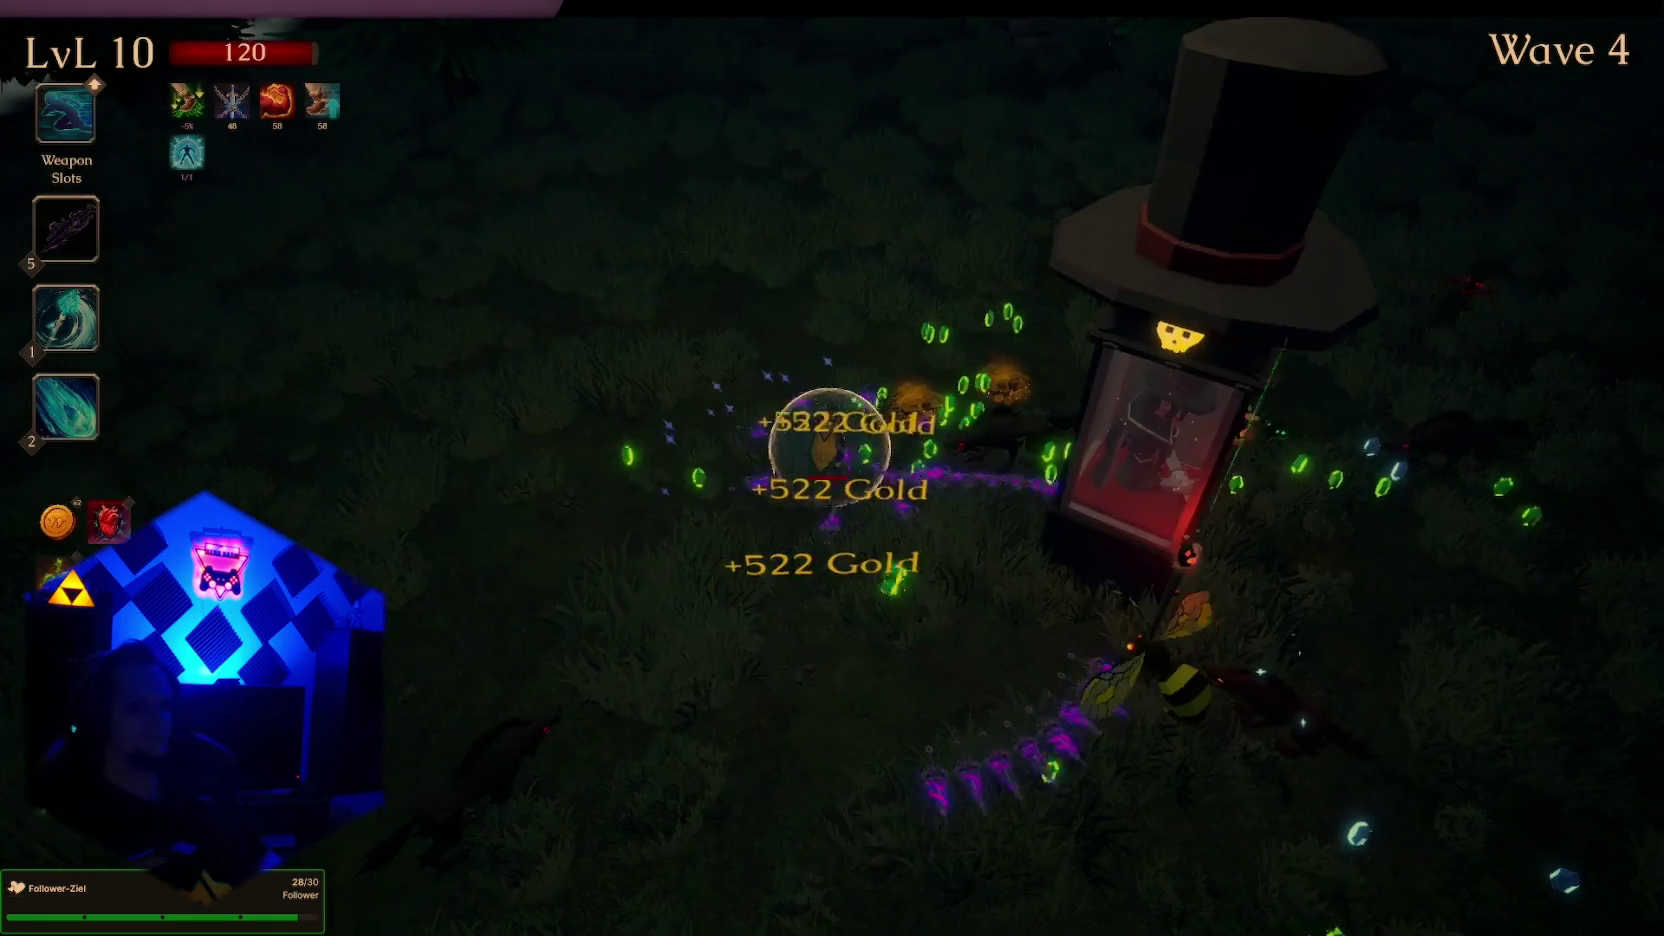
pyautogui.press('d')
pyautogui.press('e')
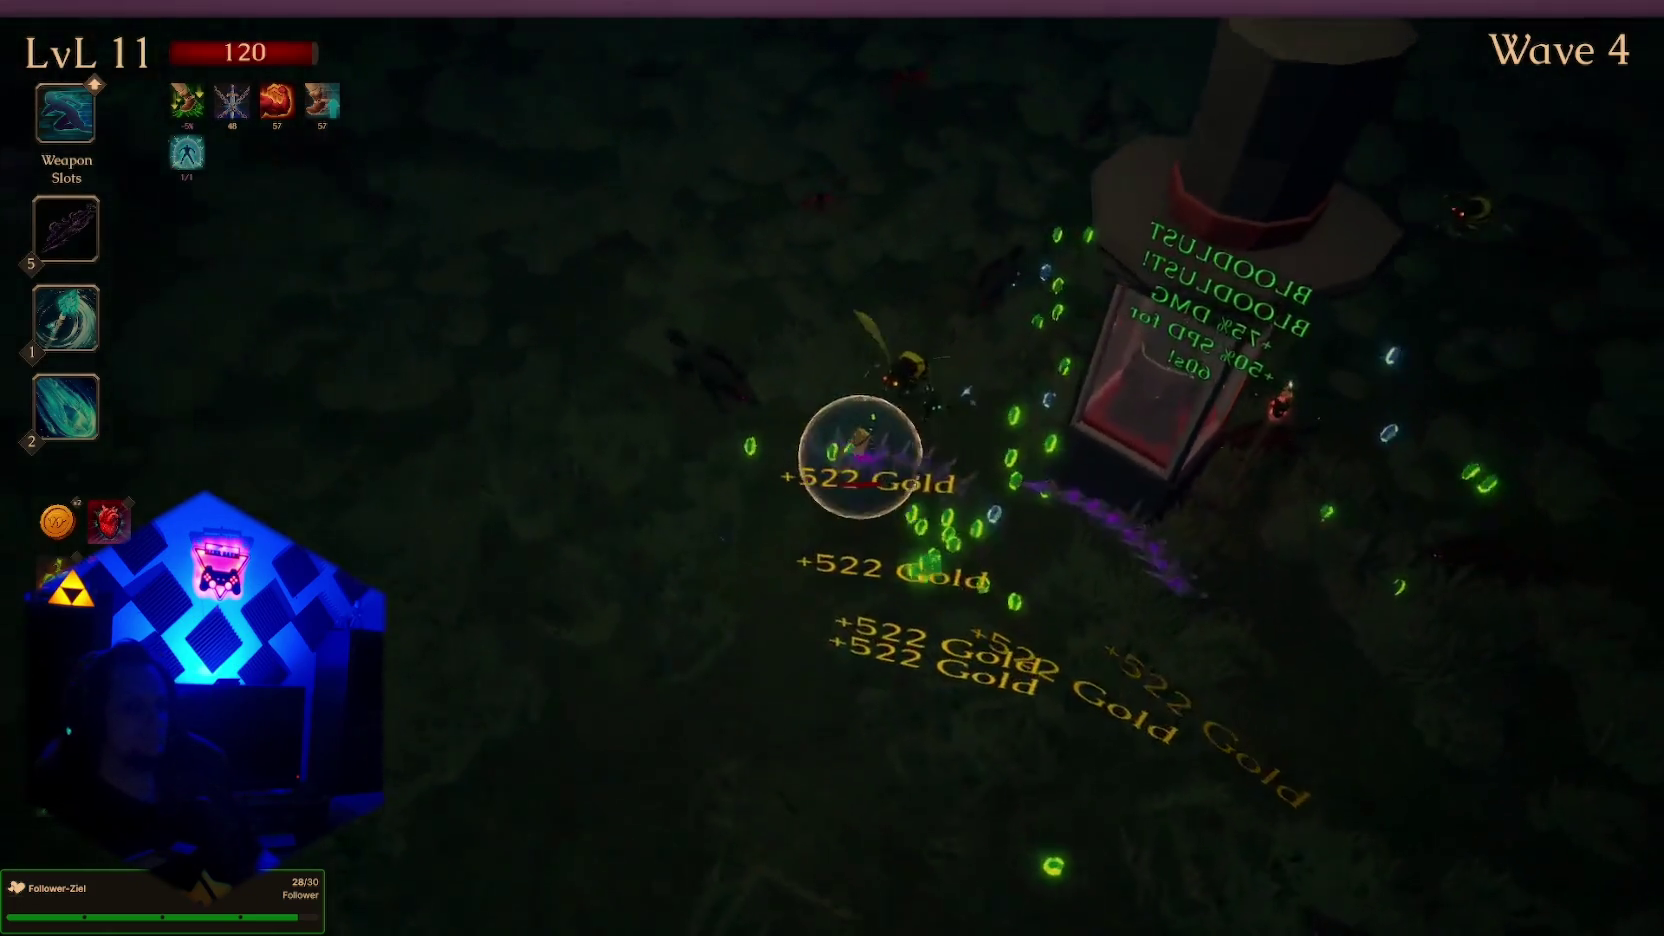
pyautogui.press('e')
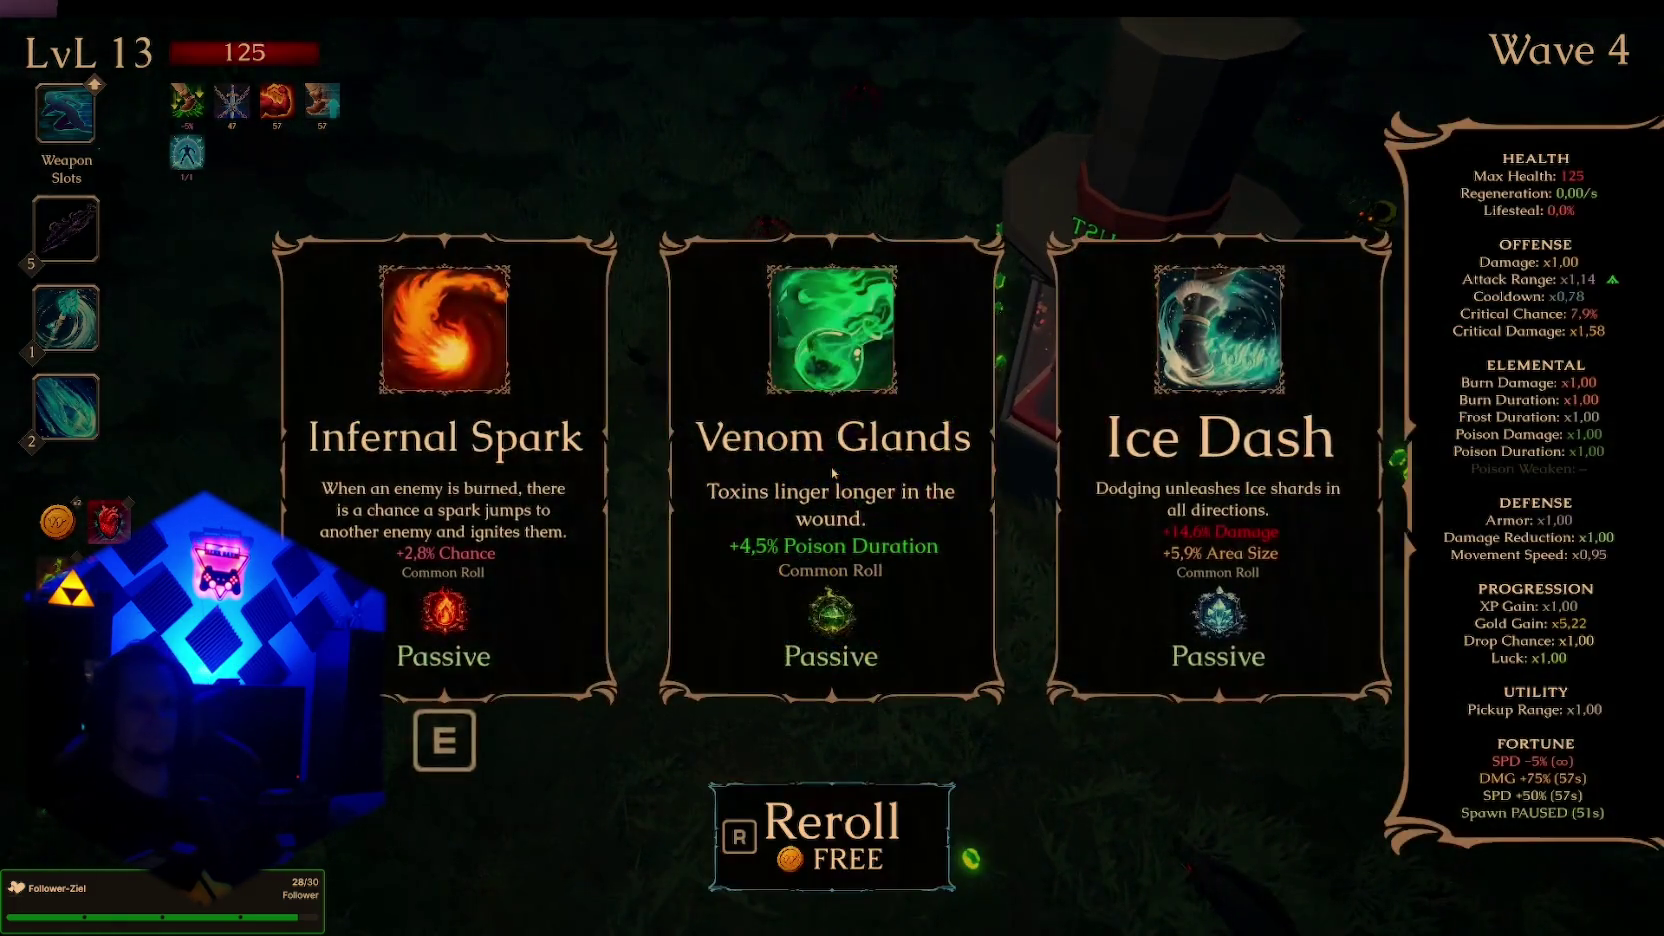
pyautogui.press('a')
pyautogui.press('e')
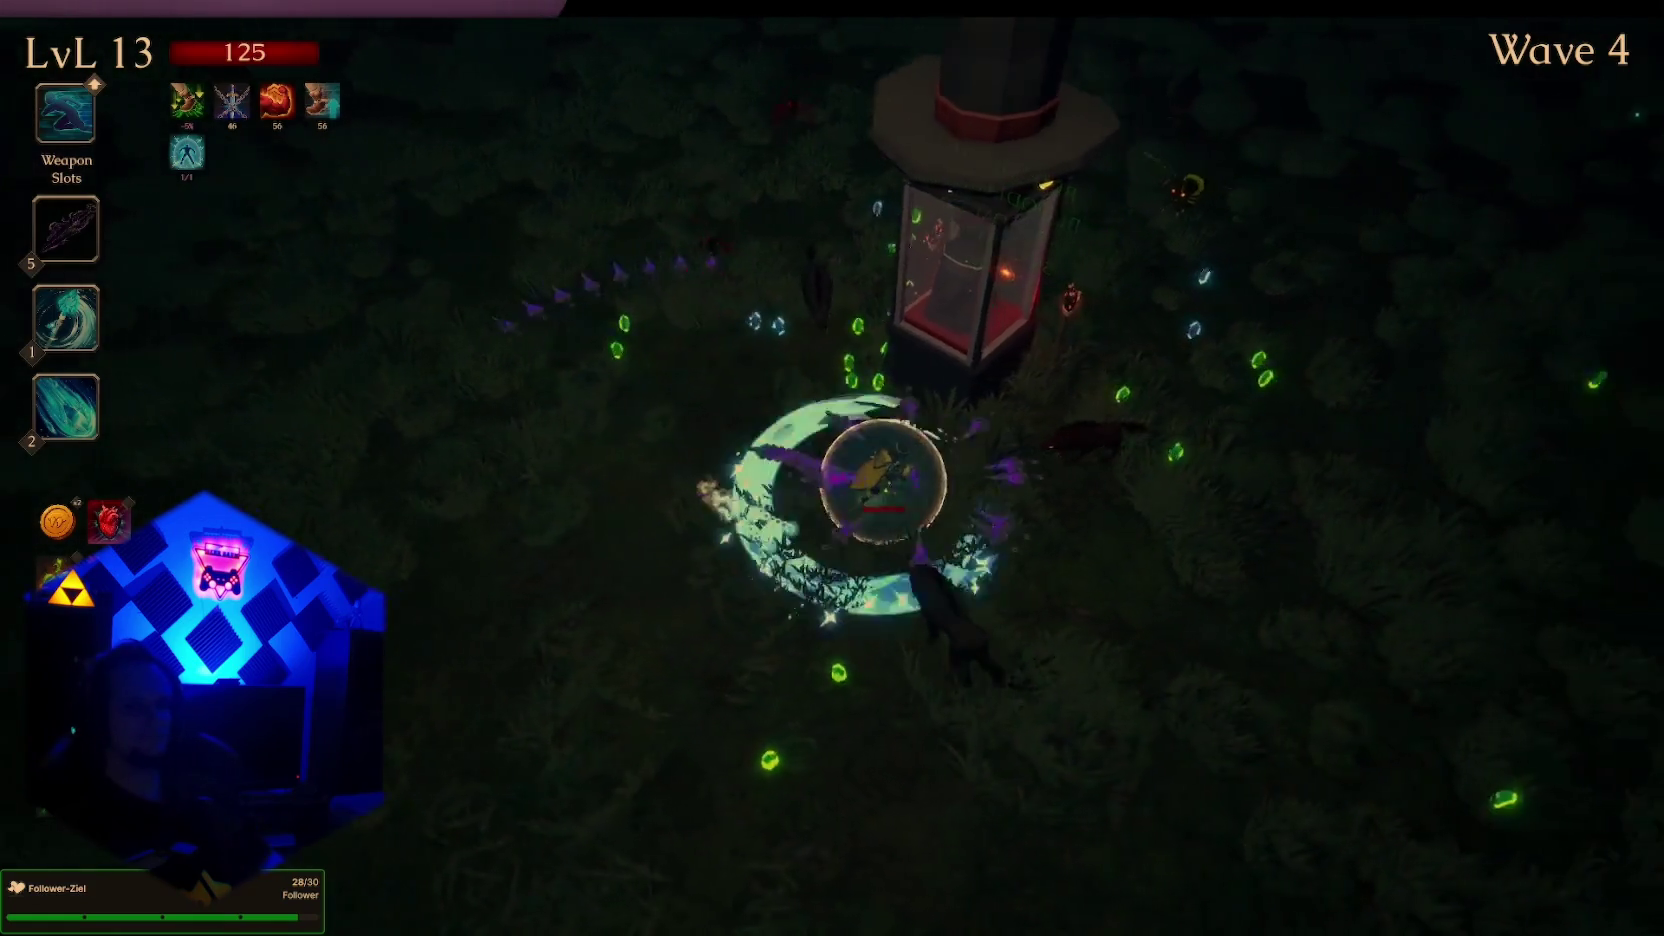
# Use the lantern tower for the Power Etch +5% damage bonus while dodging enemies
pyautogui.press('d')
pyautogui.press('a')
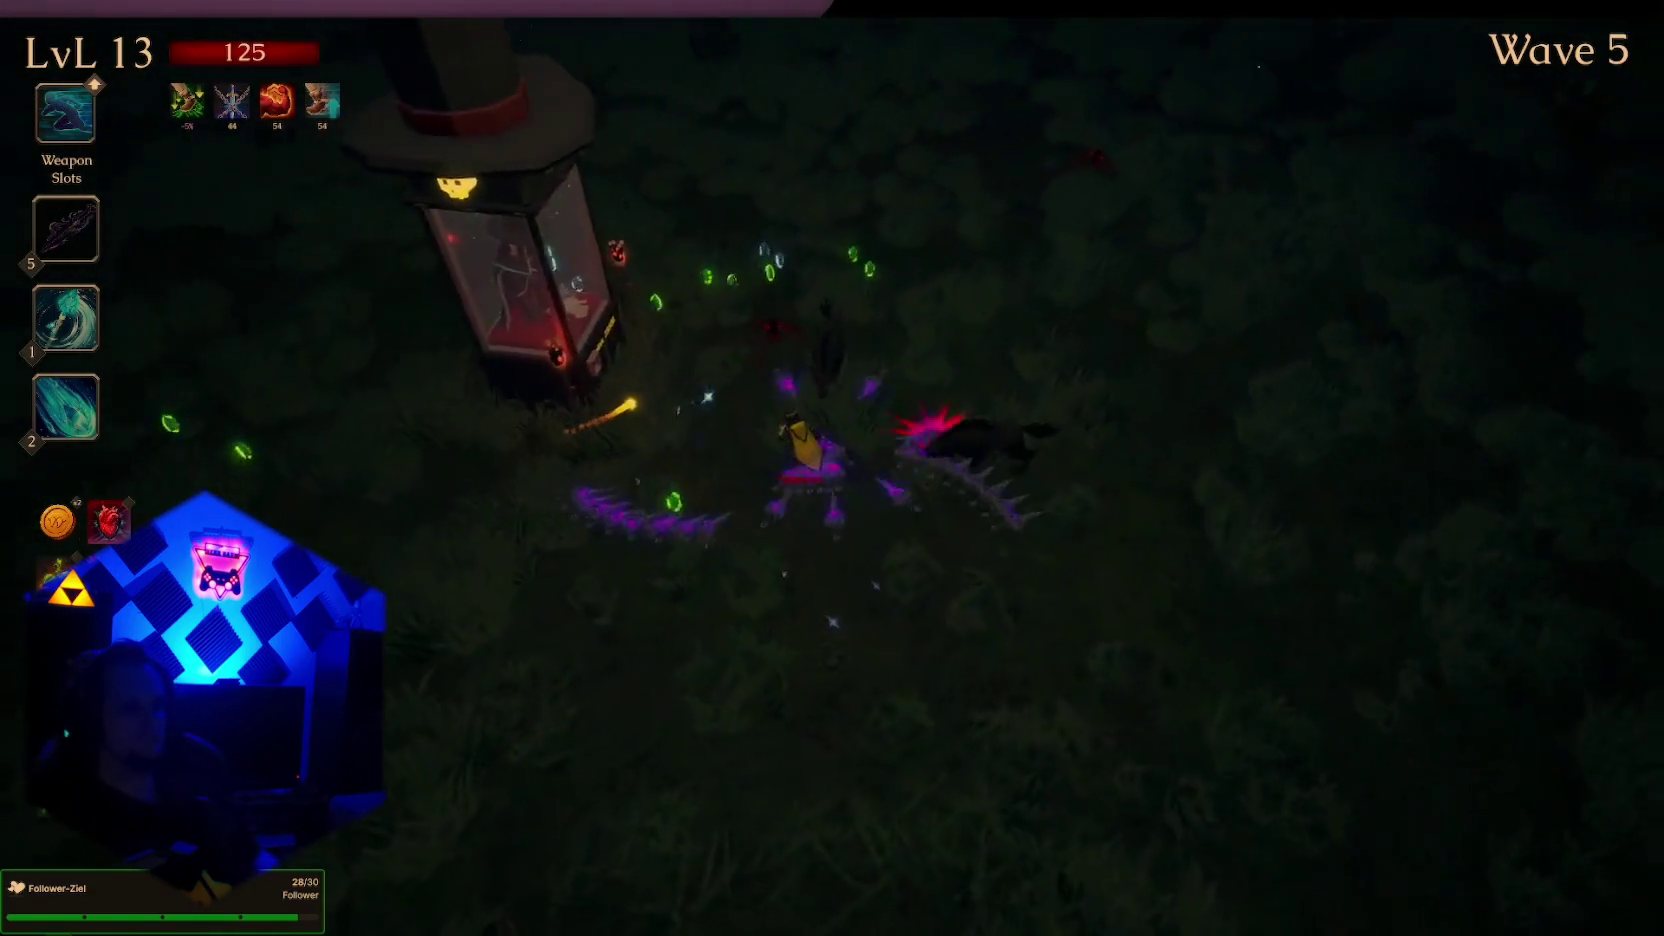
pyautogui.press('s')
pyautogui.press('w')
pyautogui.press('a')
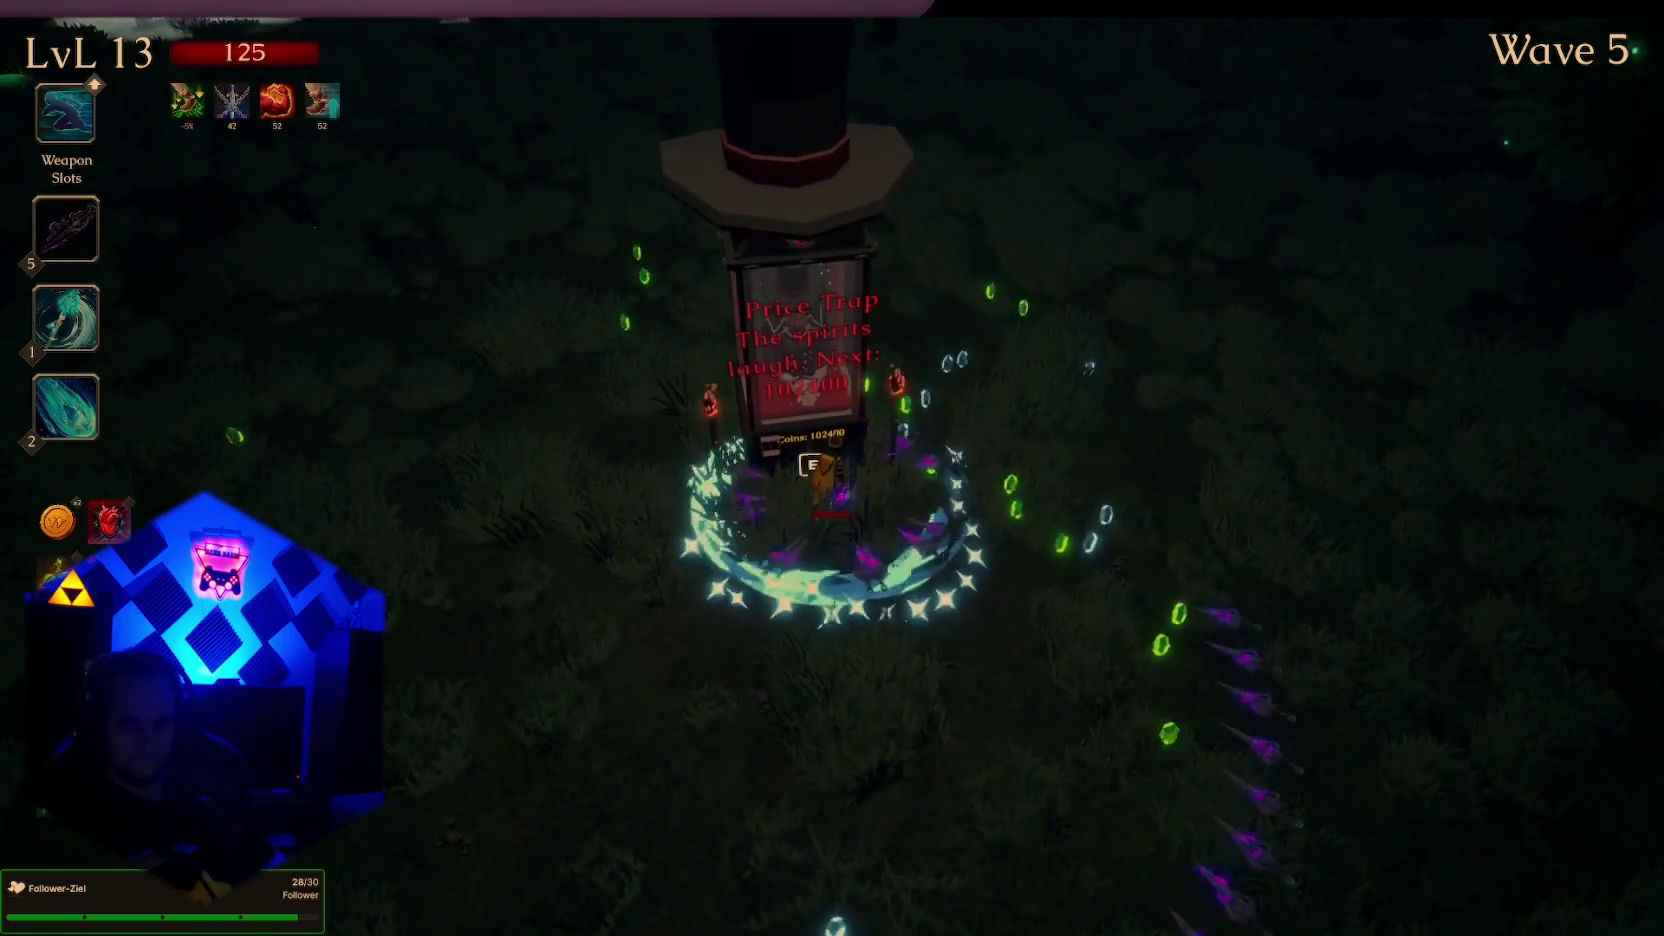
pyautogui.press('w')
pyautogui.press('s')
pyautogui.press('d')
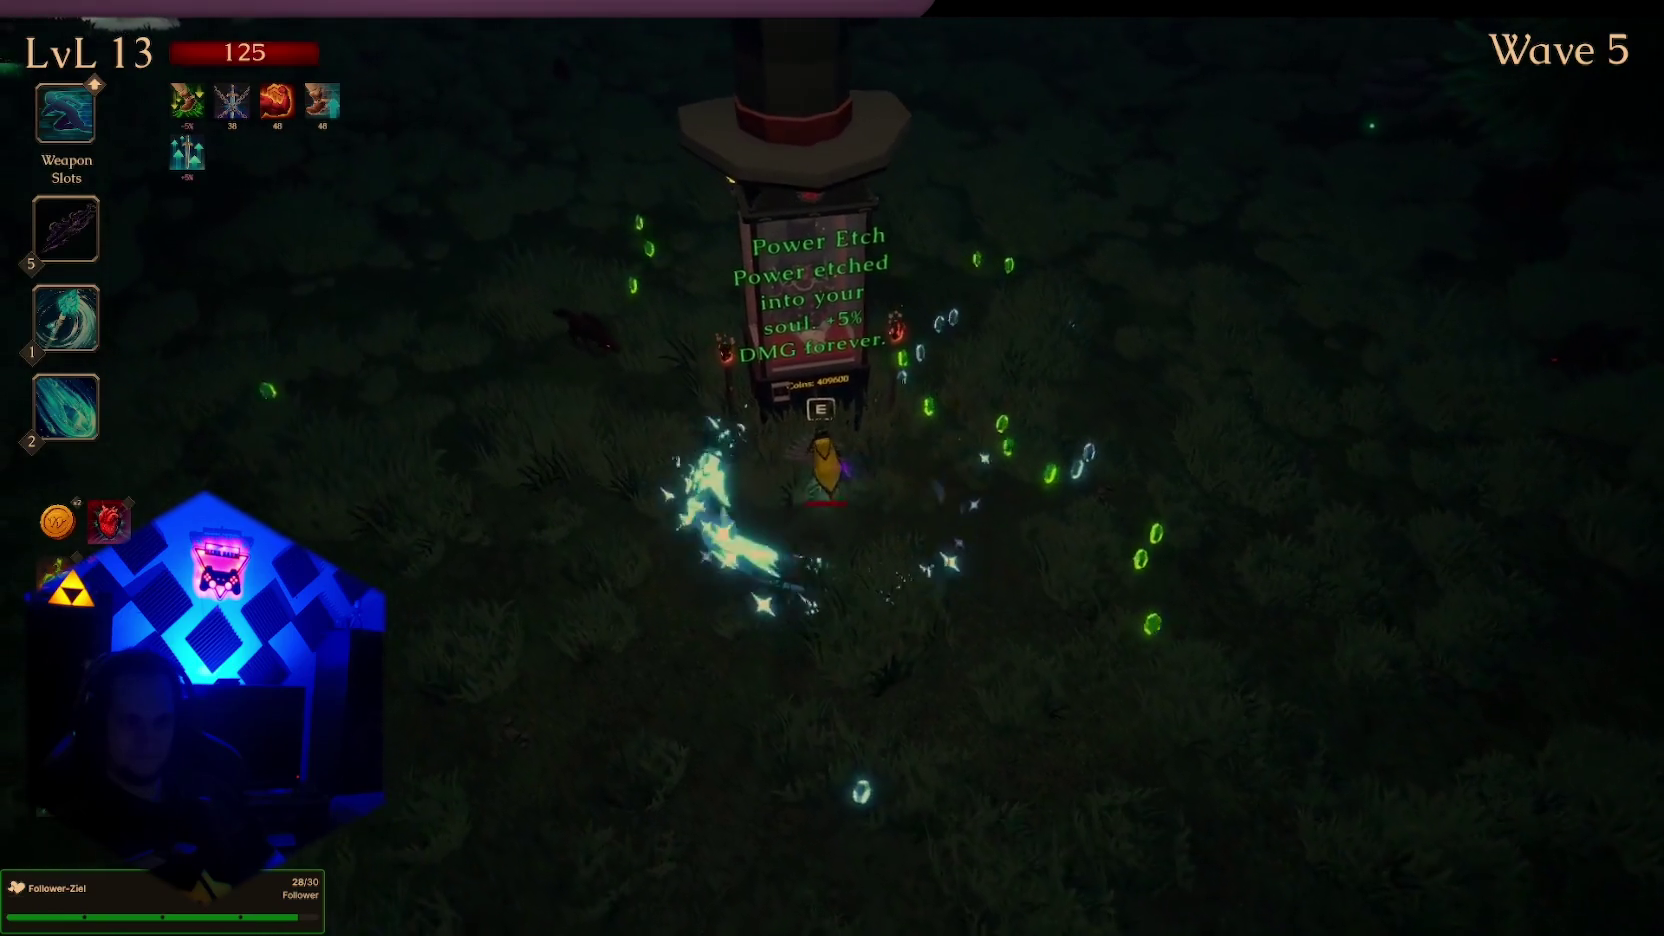
pyautogui.press('w')
pyautogui.press('d')
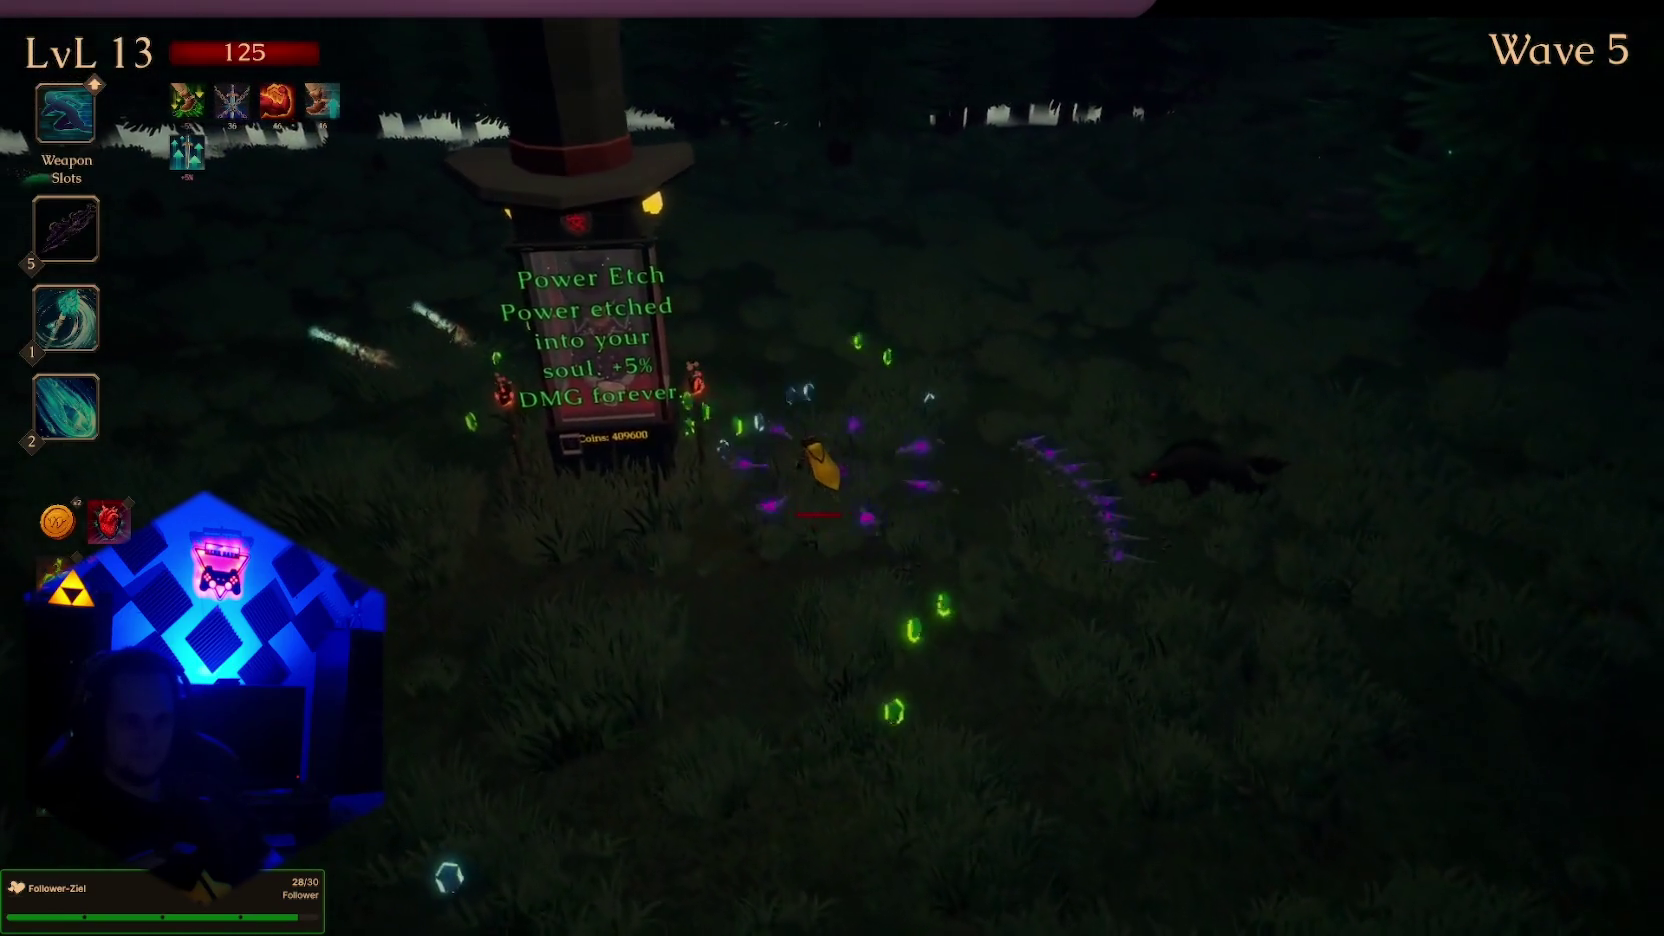
pyautogui.press('a')
pyautogui.press('s')
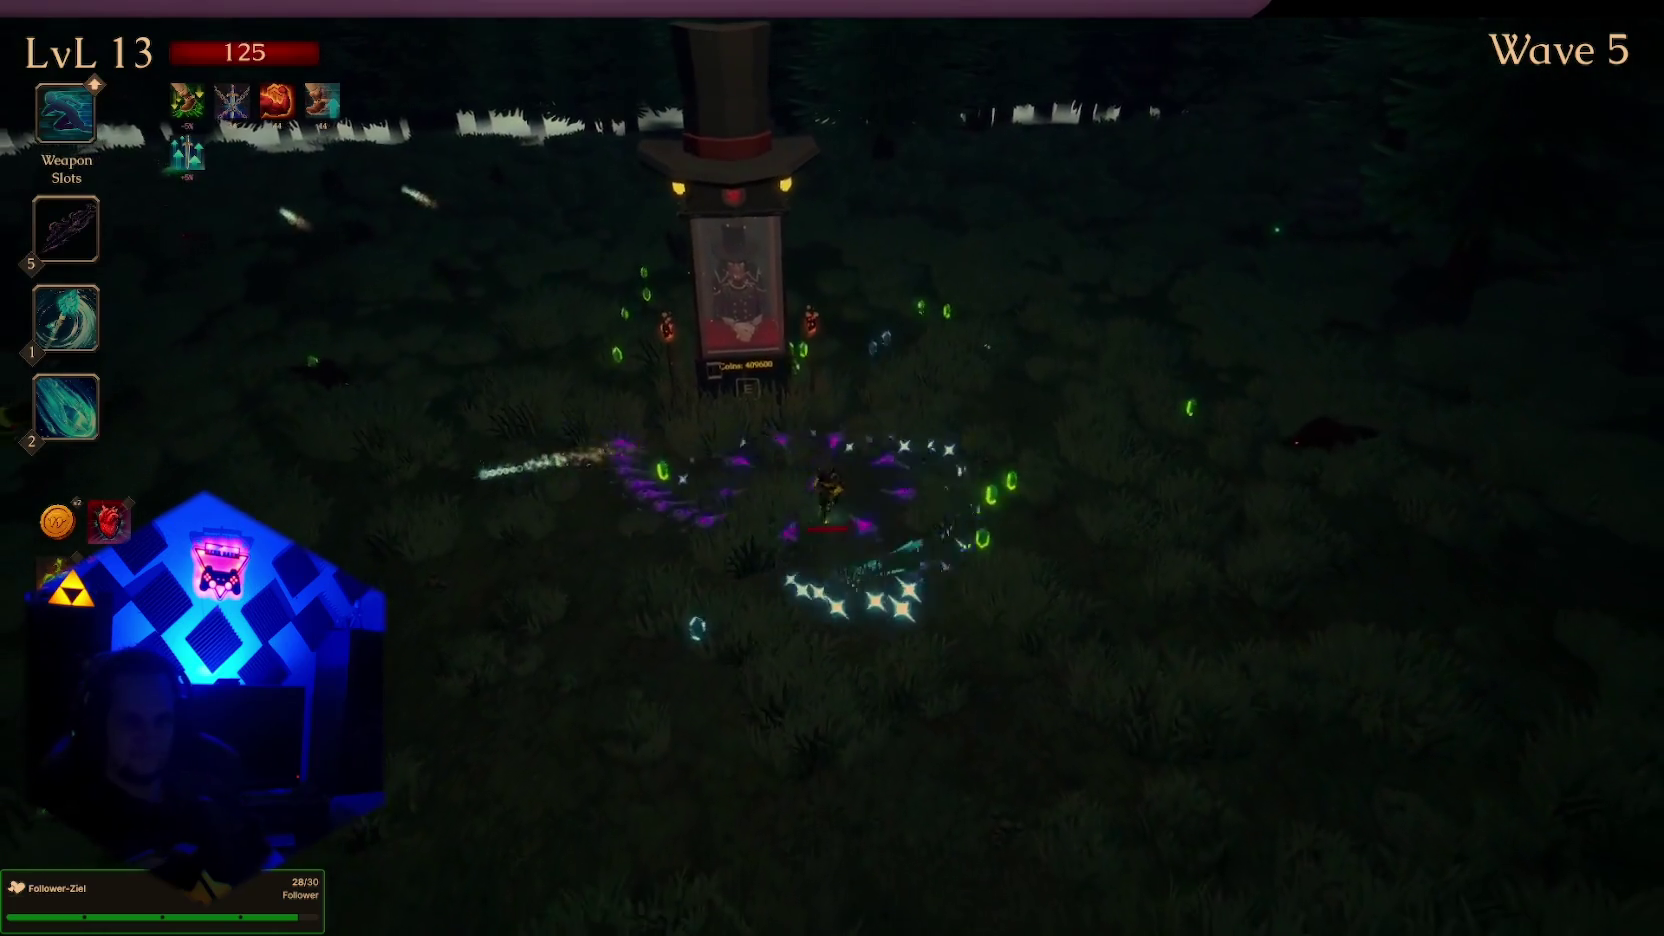
pyautogui.press('a')
pyautogui.press('d')
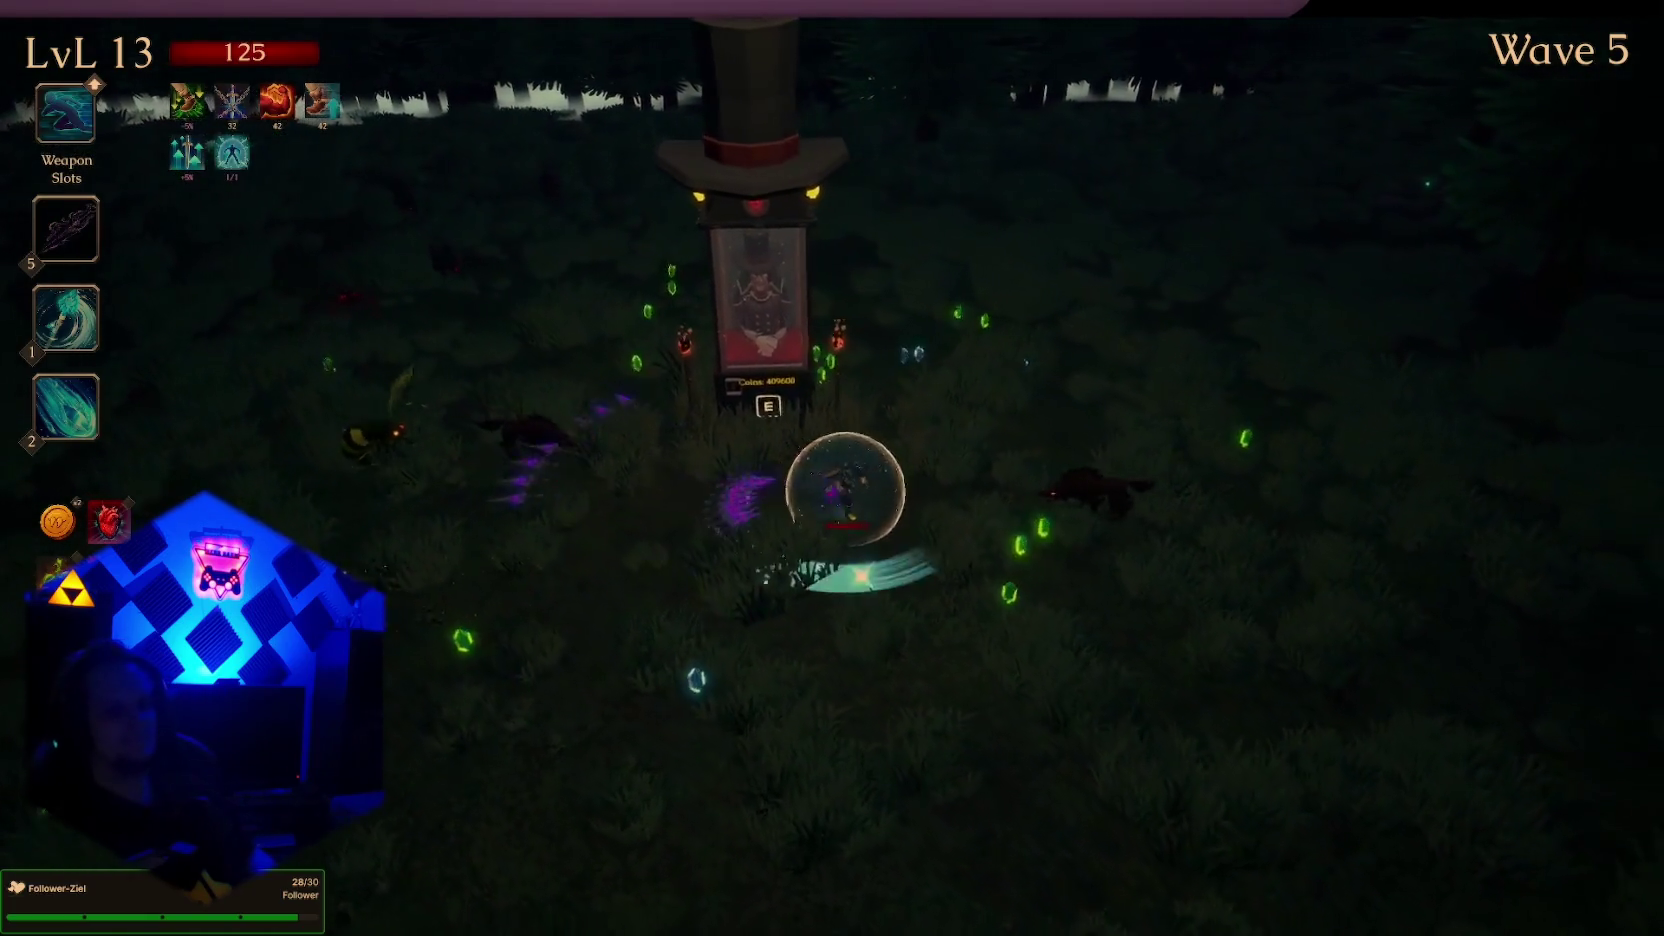
# Fight through the waves, roaming west to the old tree and back east
pyautogui.press('a')
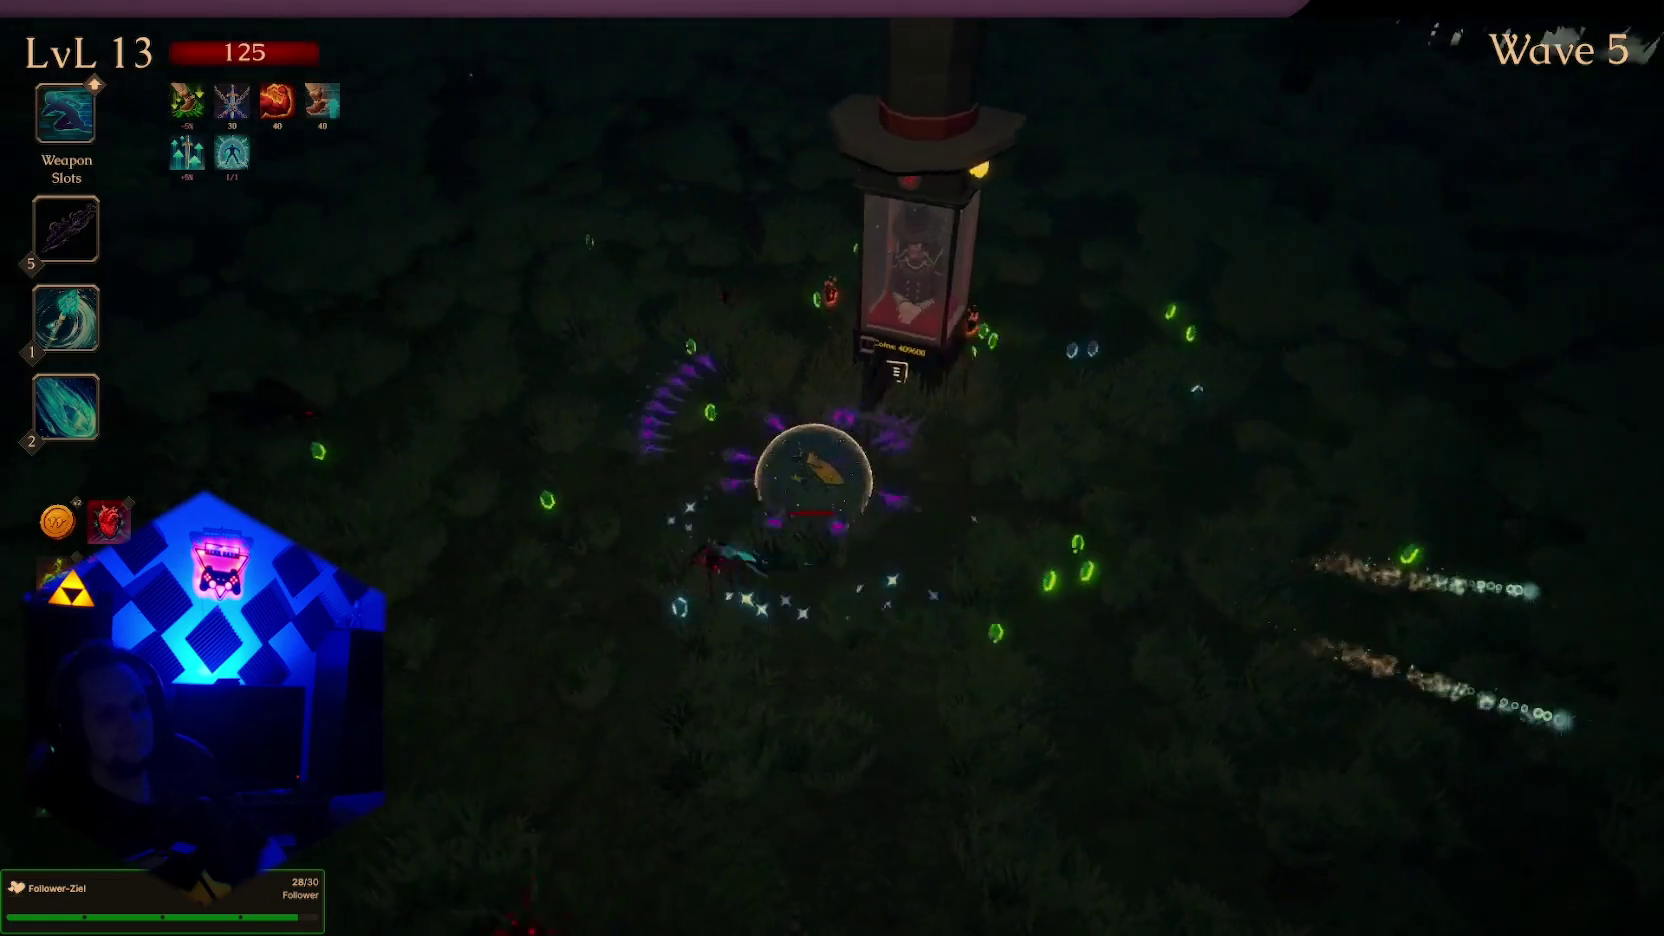
pyautogui.press('a')
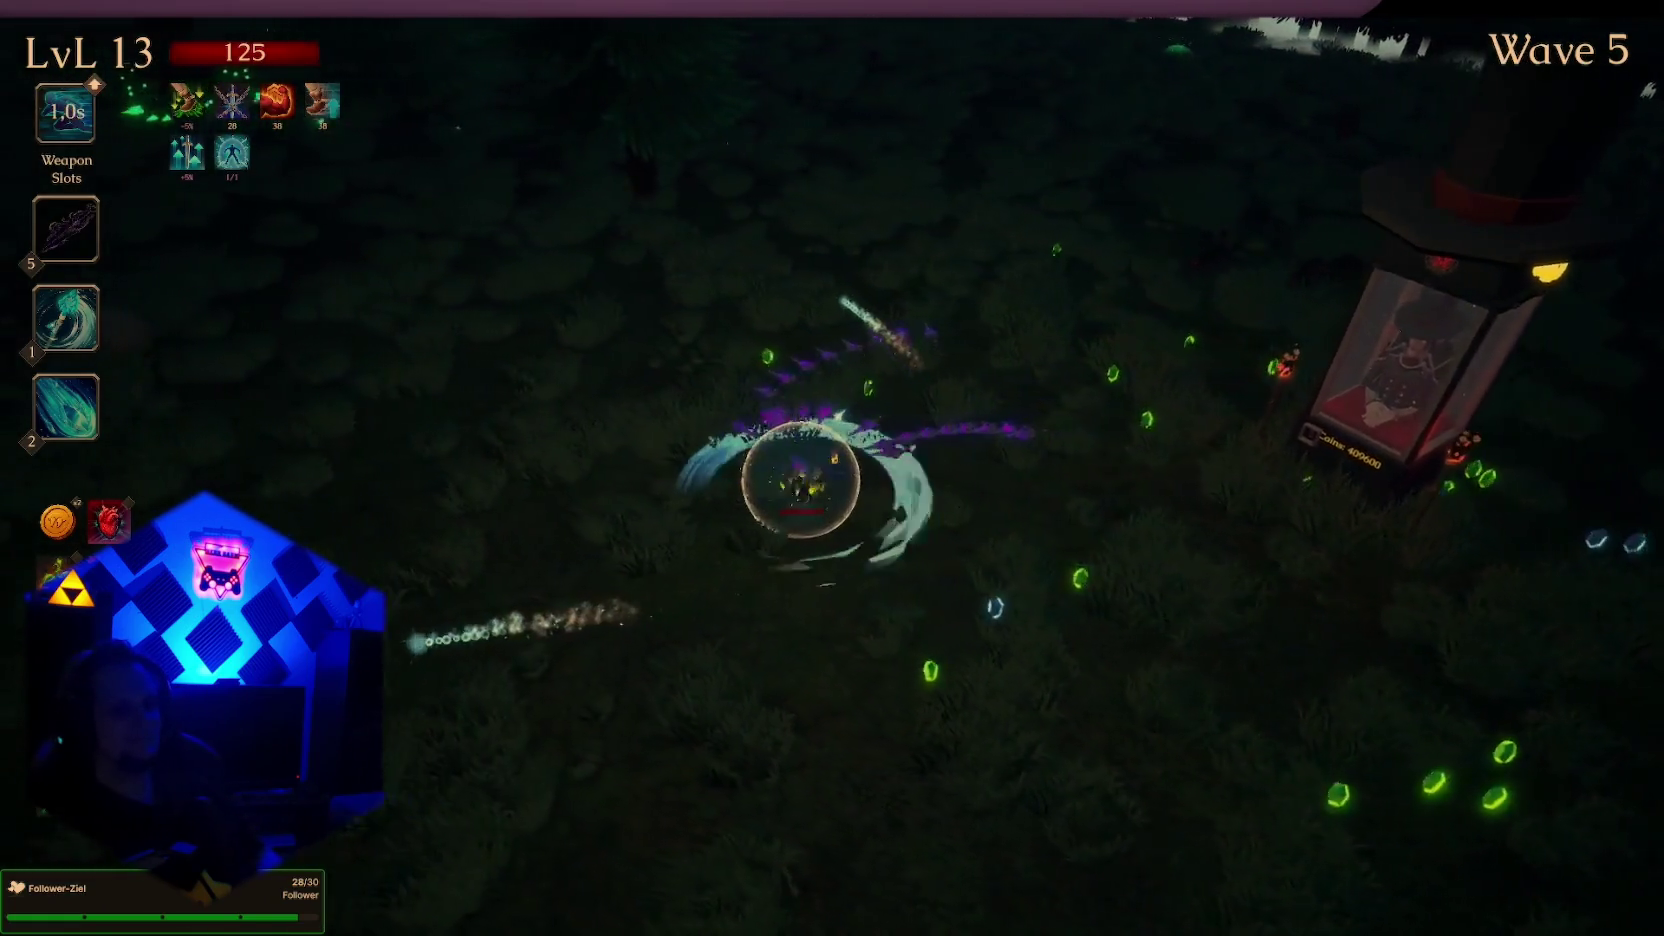
pyautogui.press('w')
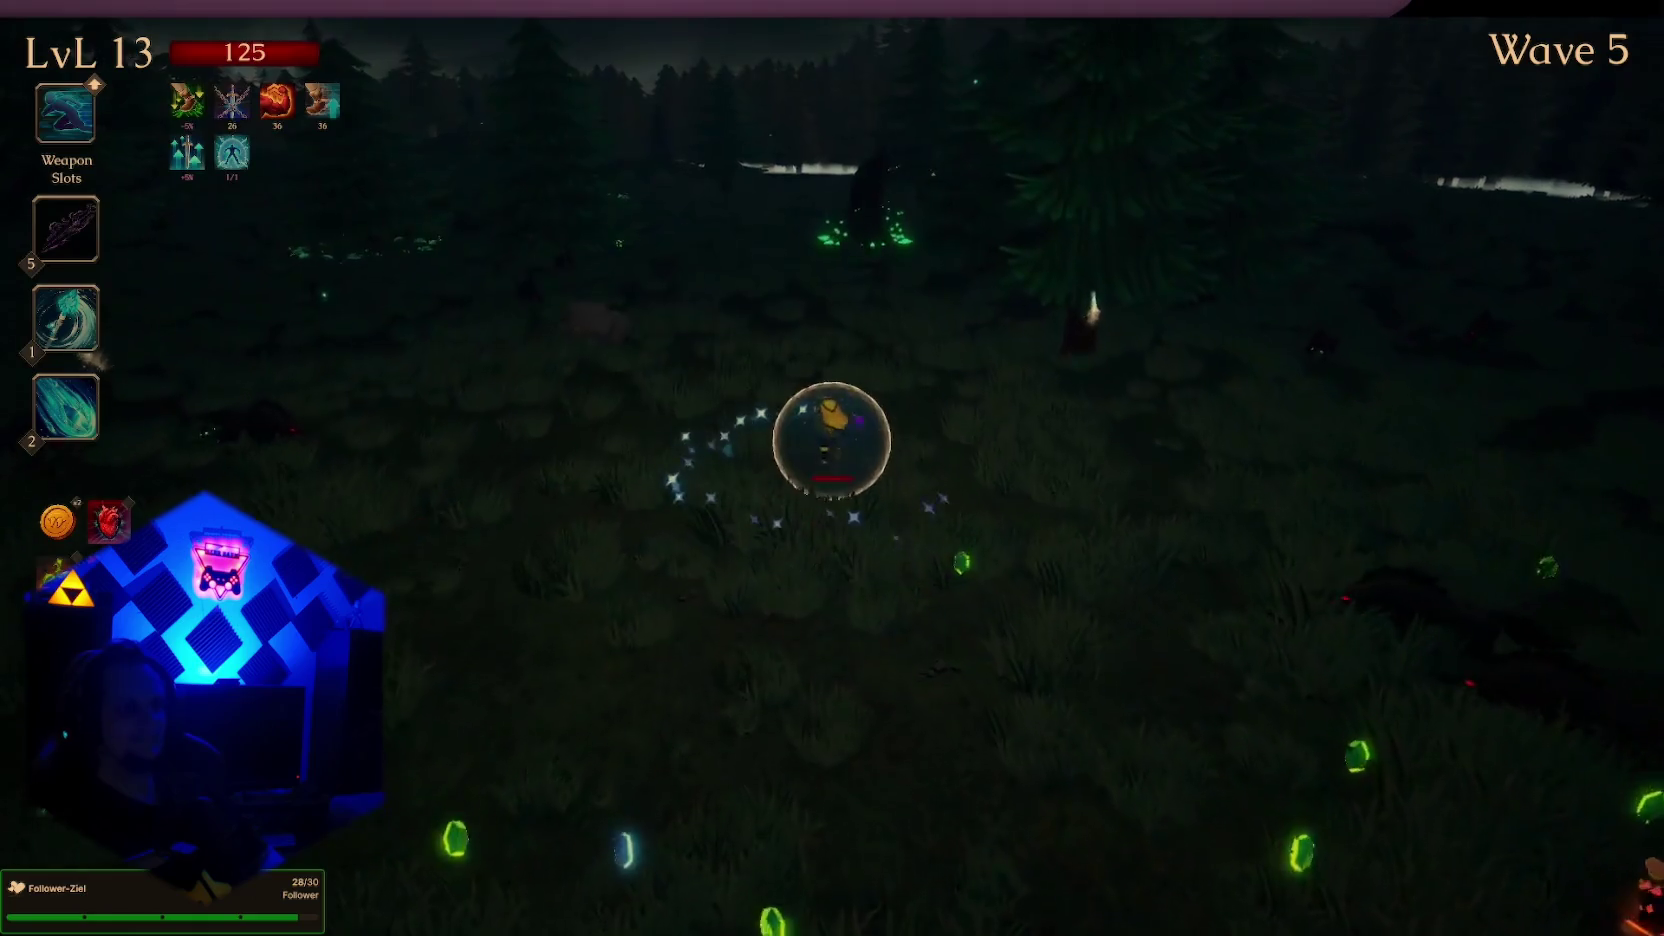
pyautogui.press('a')
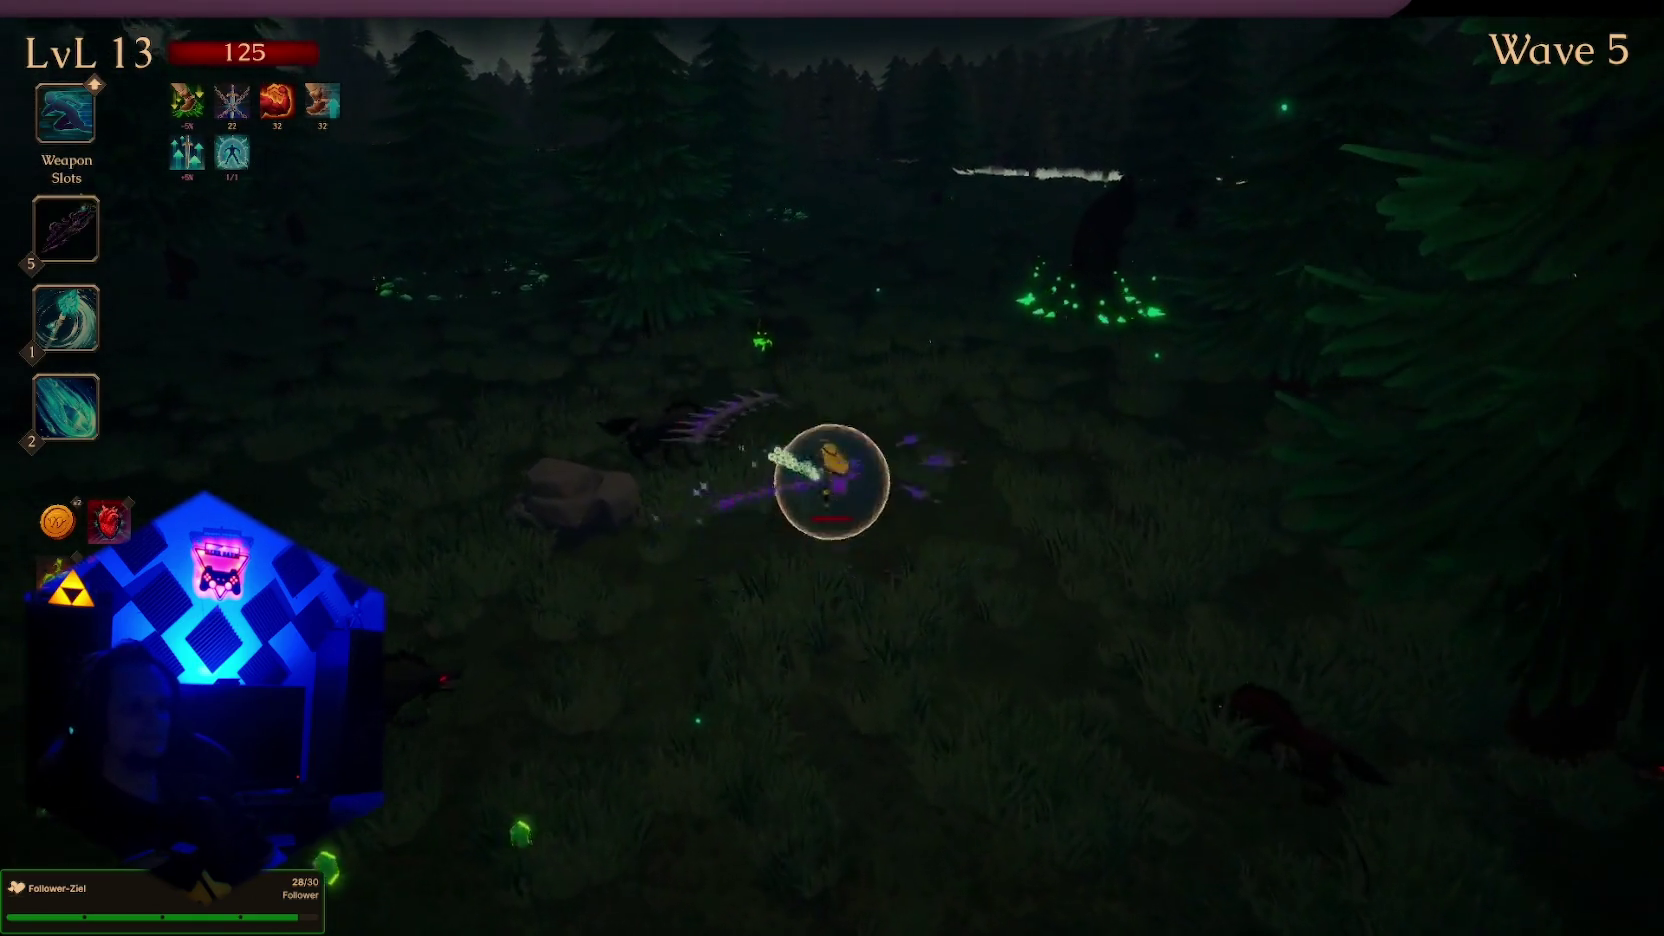
pyautogui.press('d')
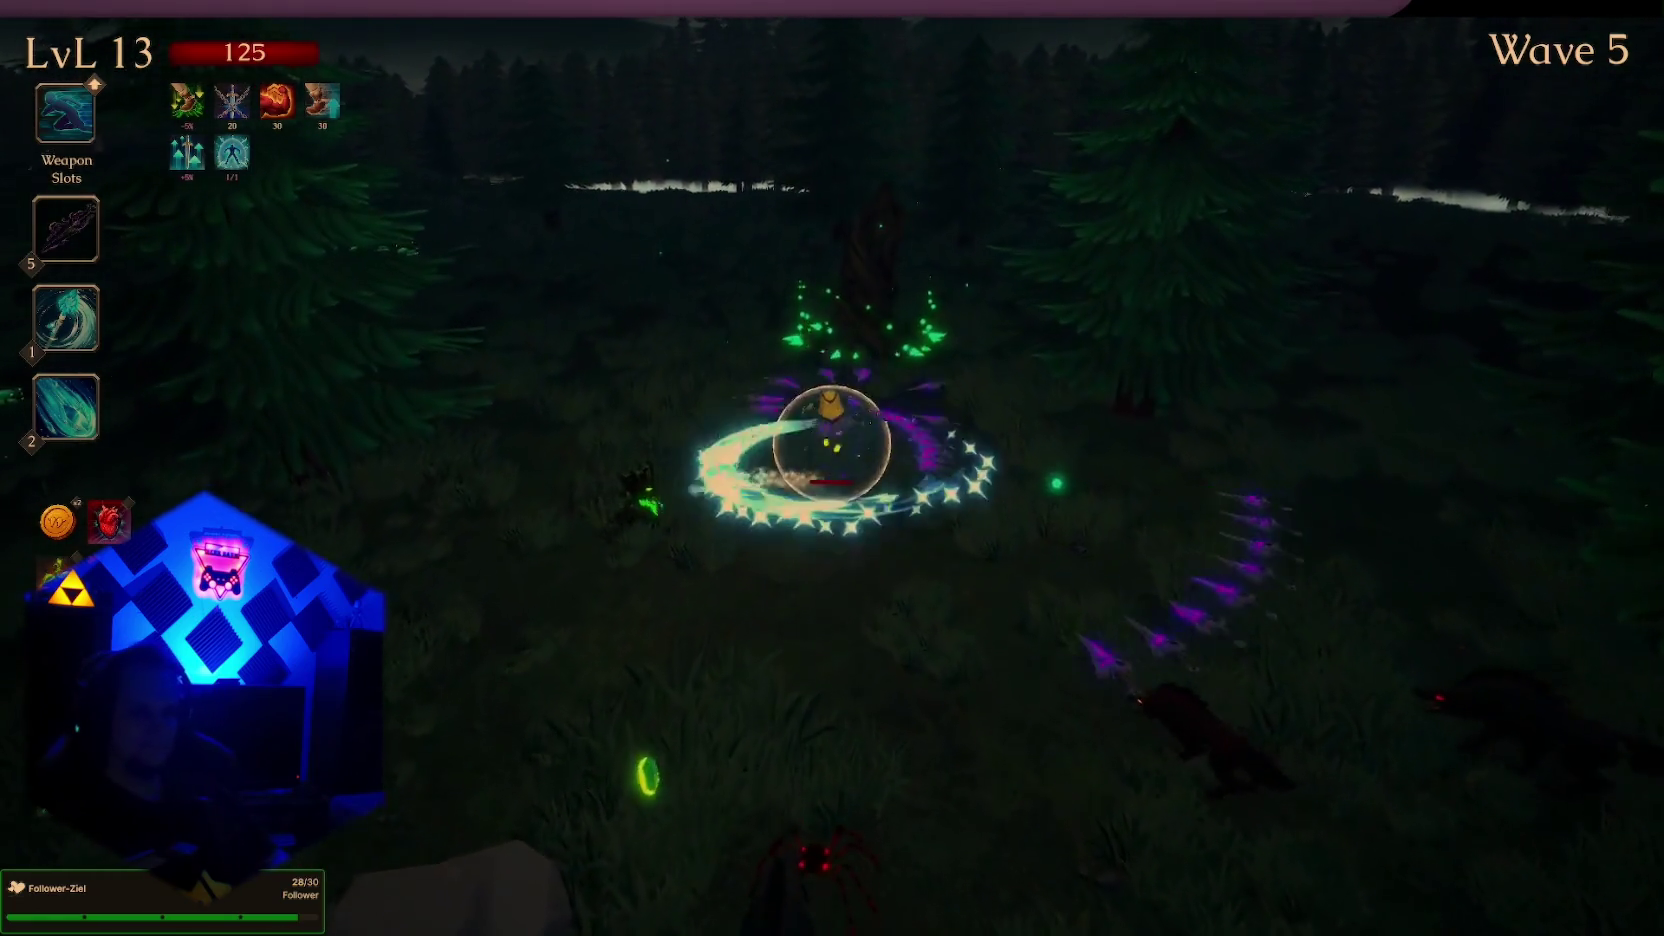
pyautogui.press('a')
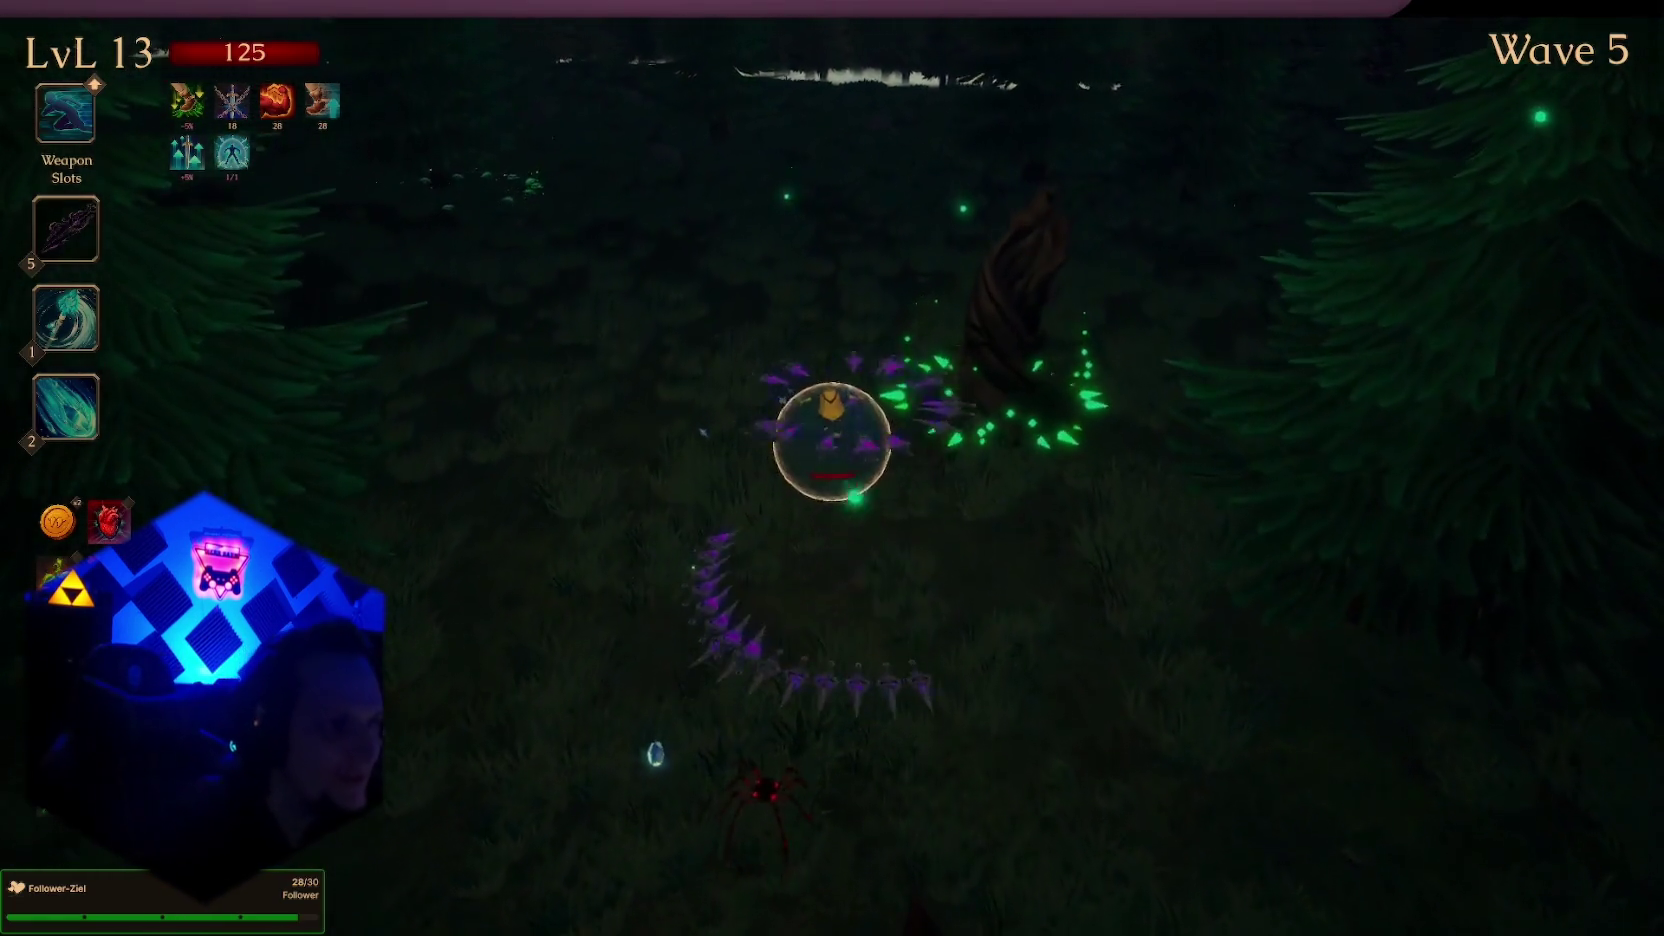
pyautogui.press('a')
pyautogui.press('w')
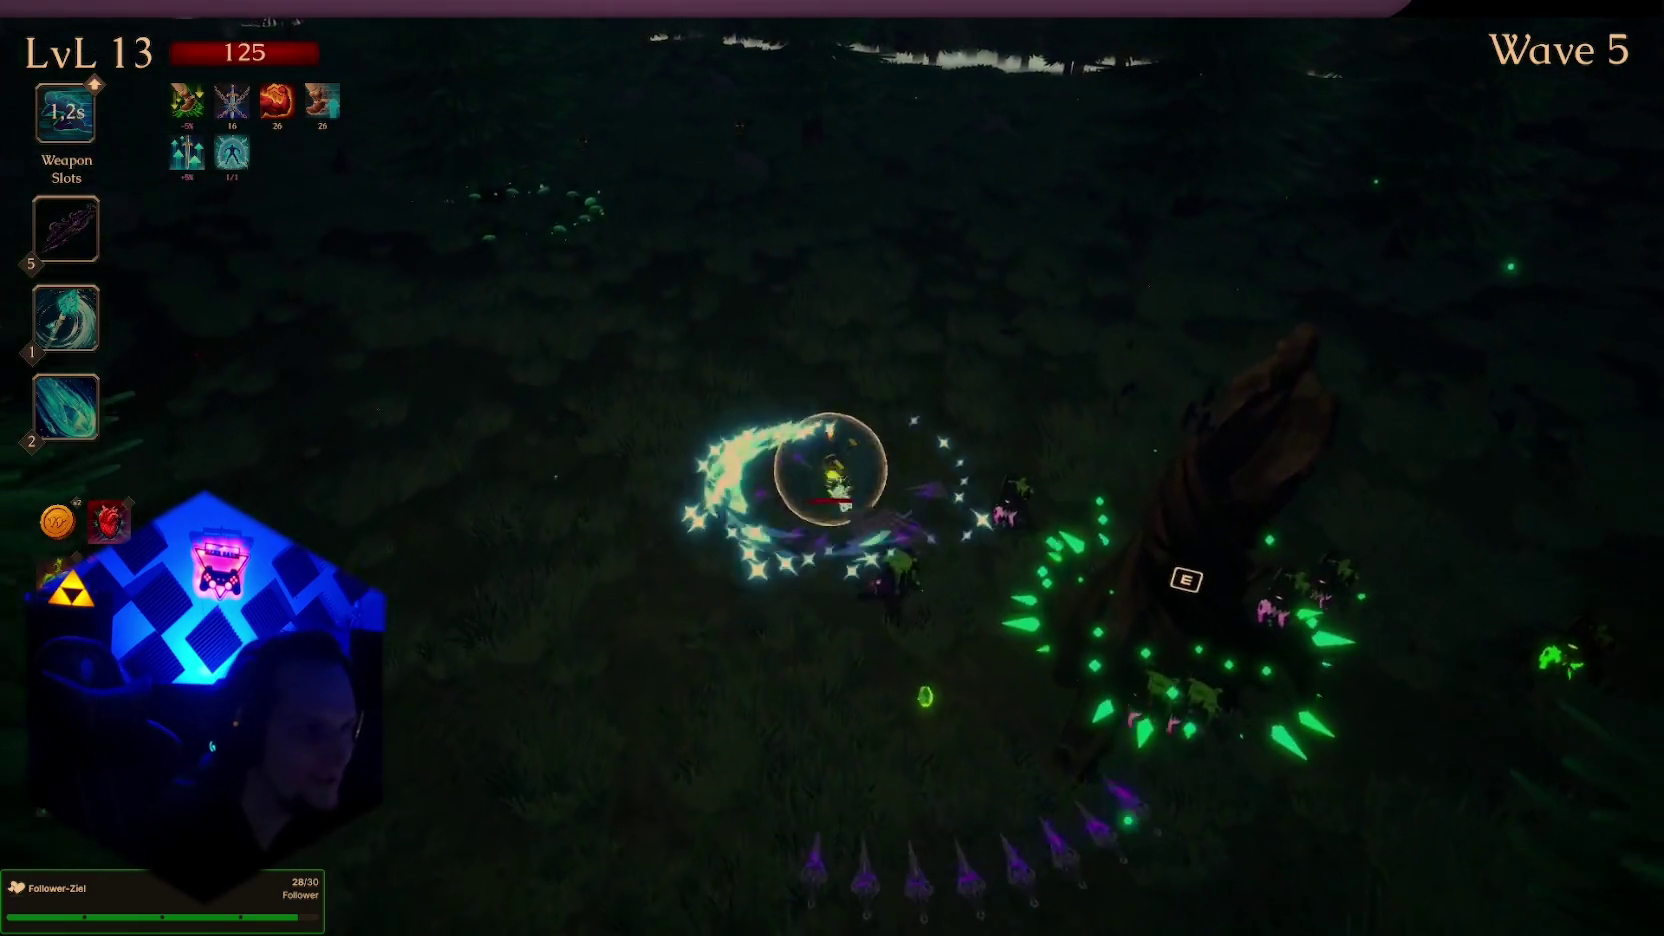
pyautogui.press('s')
pyautogui.press('d')
pyautogui.press('d')
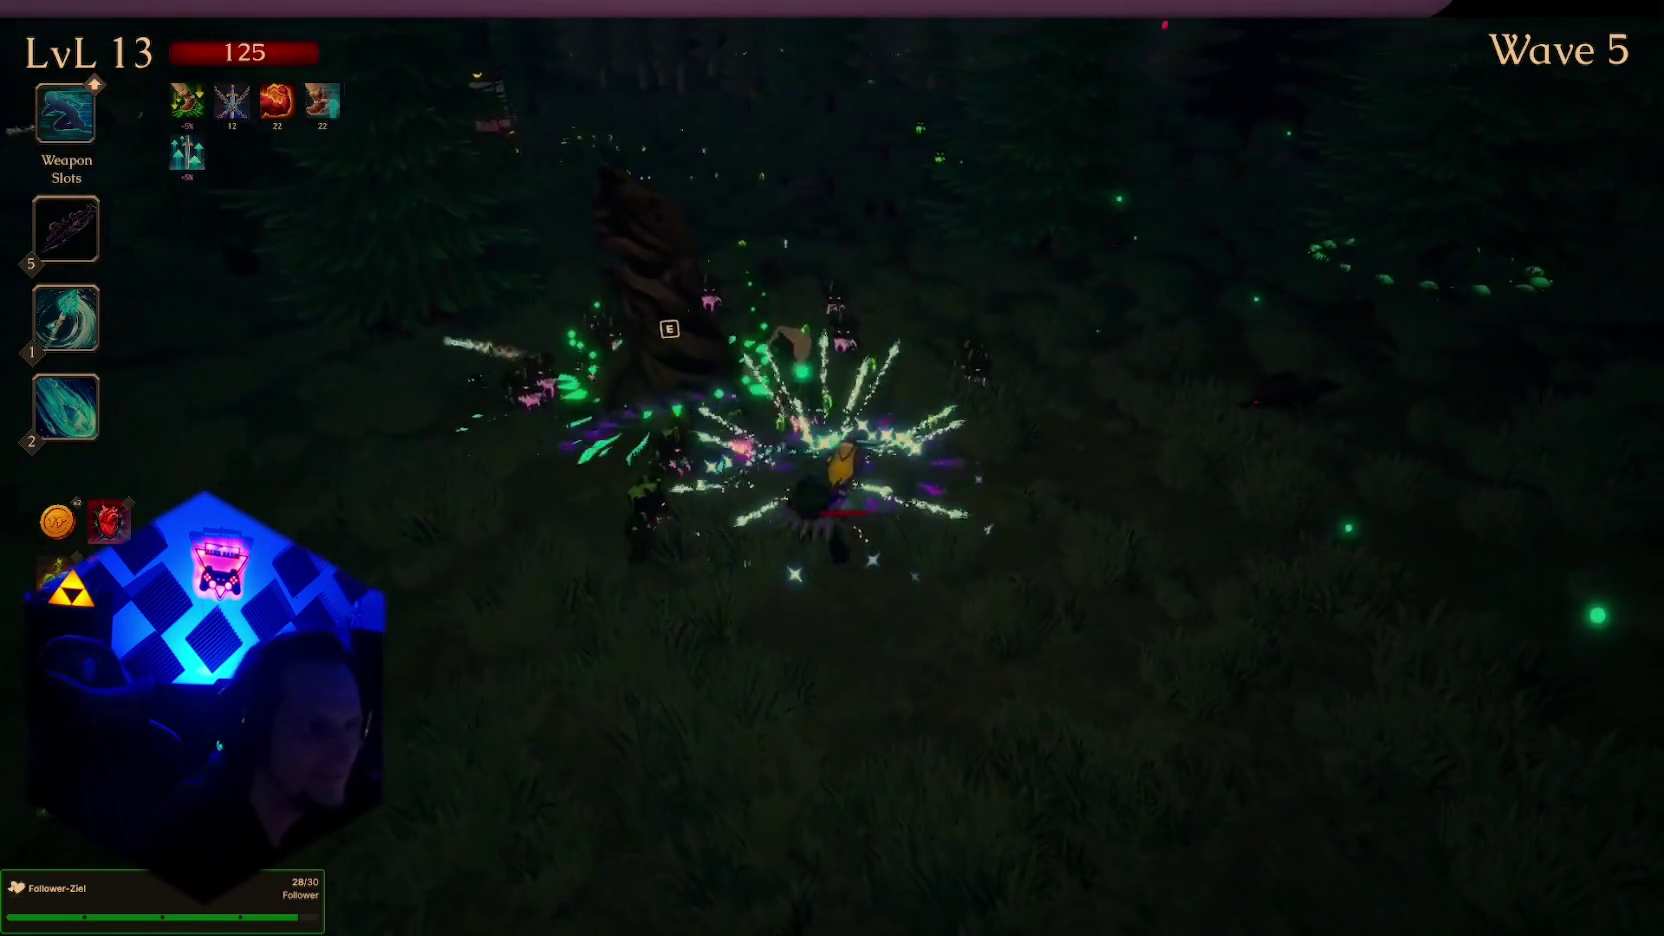
pyautogui.press('d')
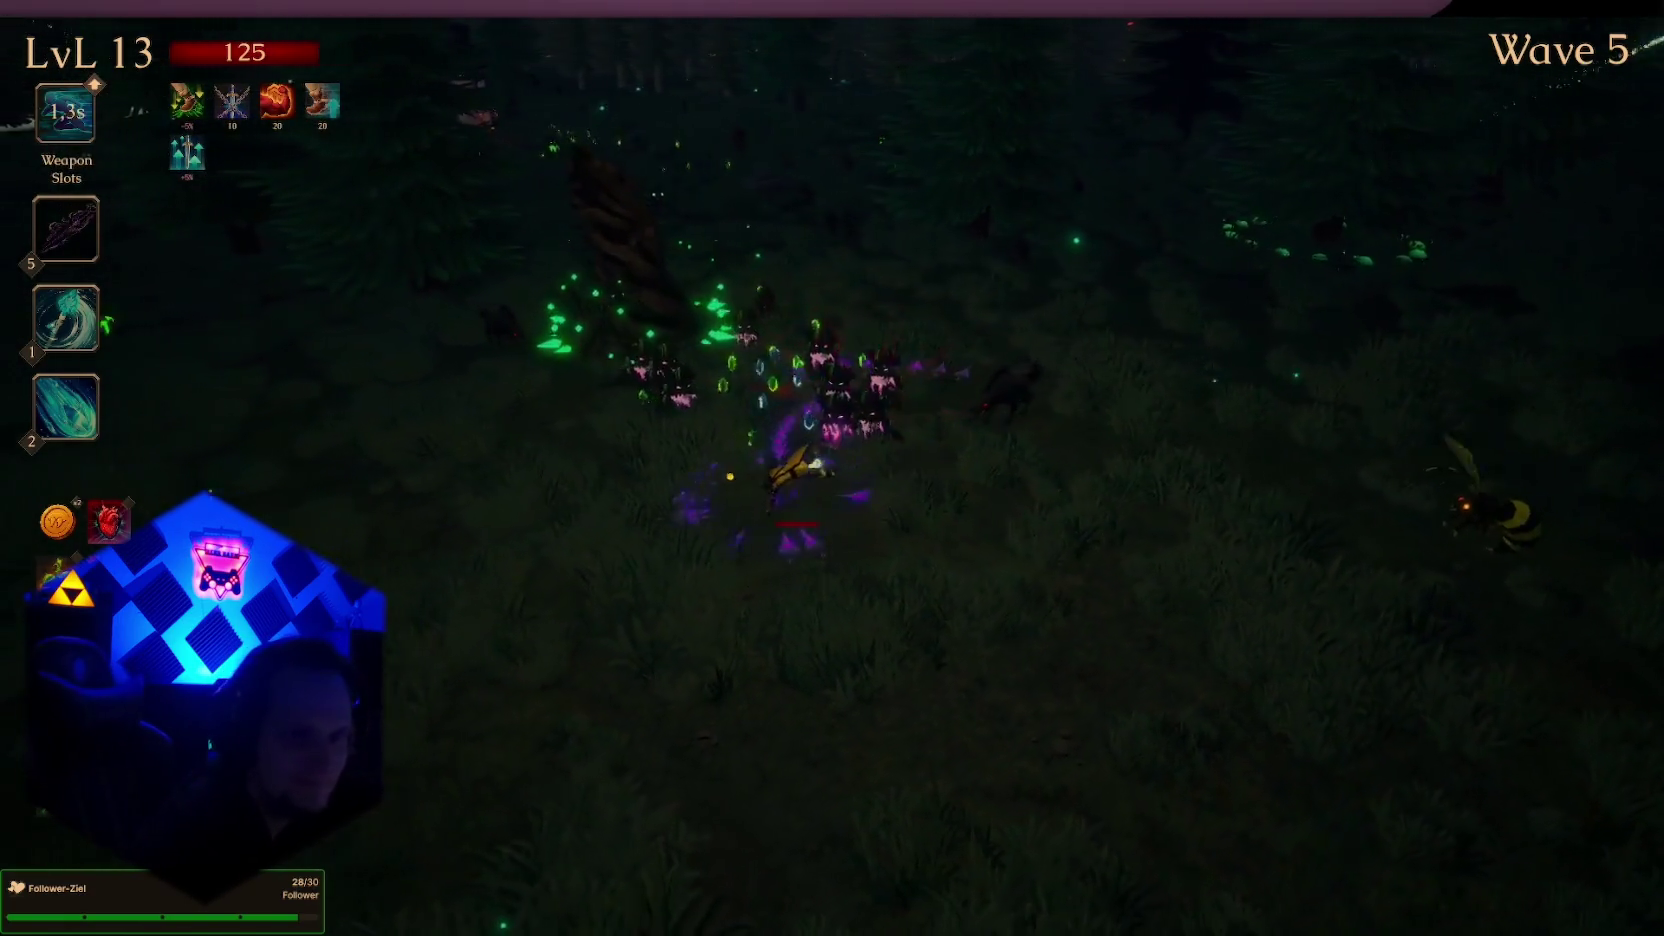
pyautogui.press('d')
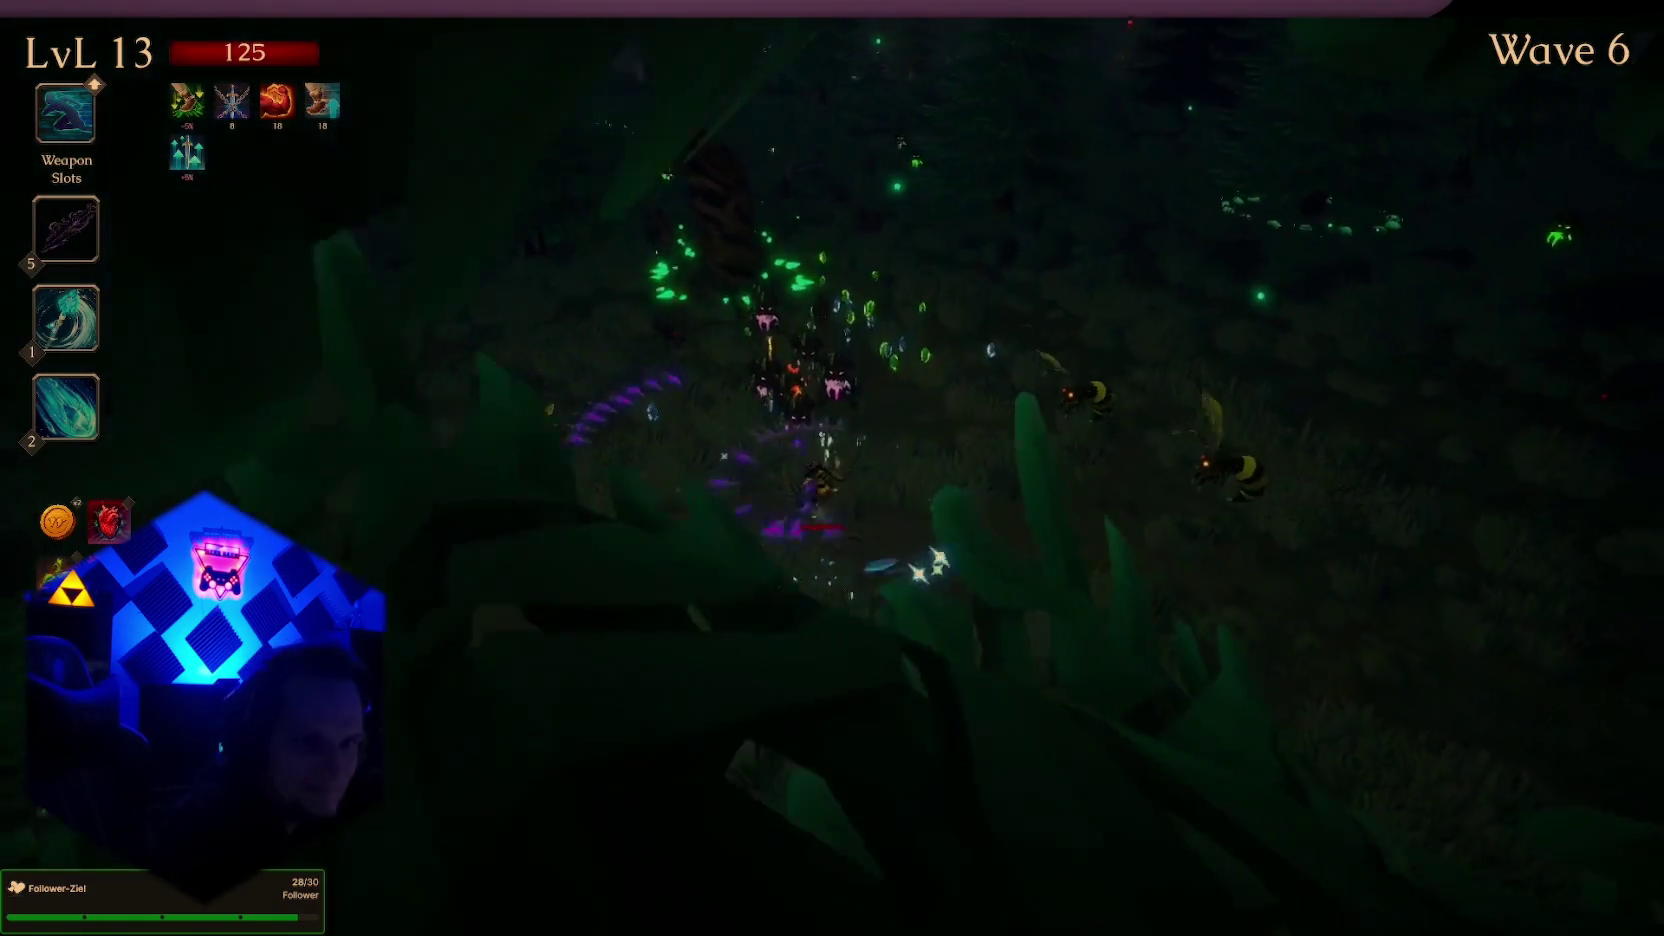
pyautogui.press('d')
pyautogui.press('a')
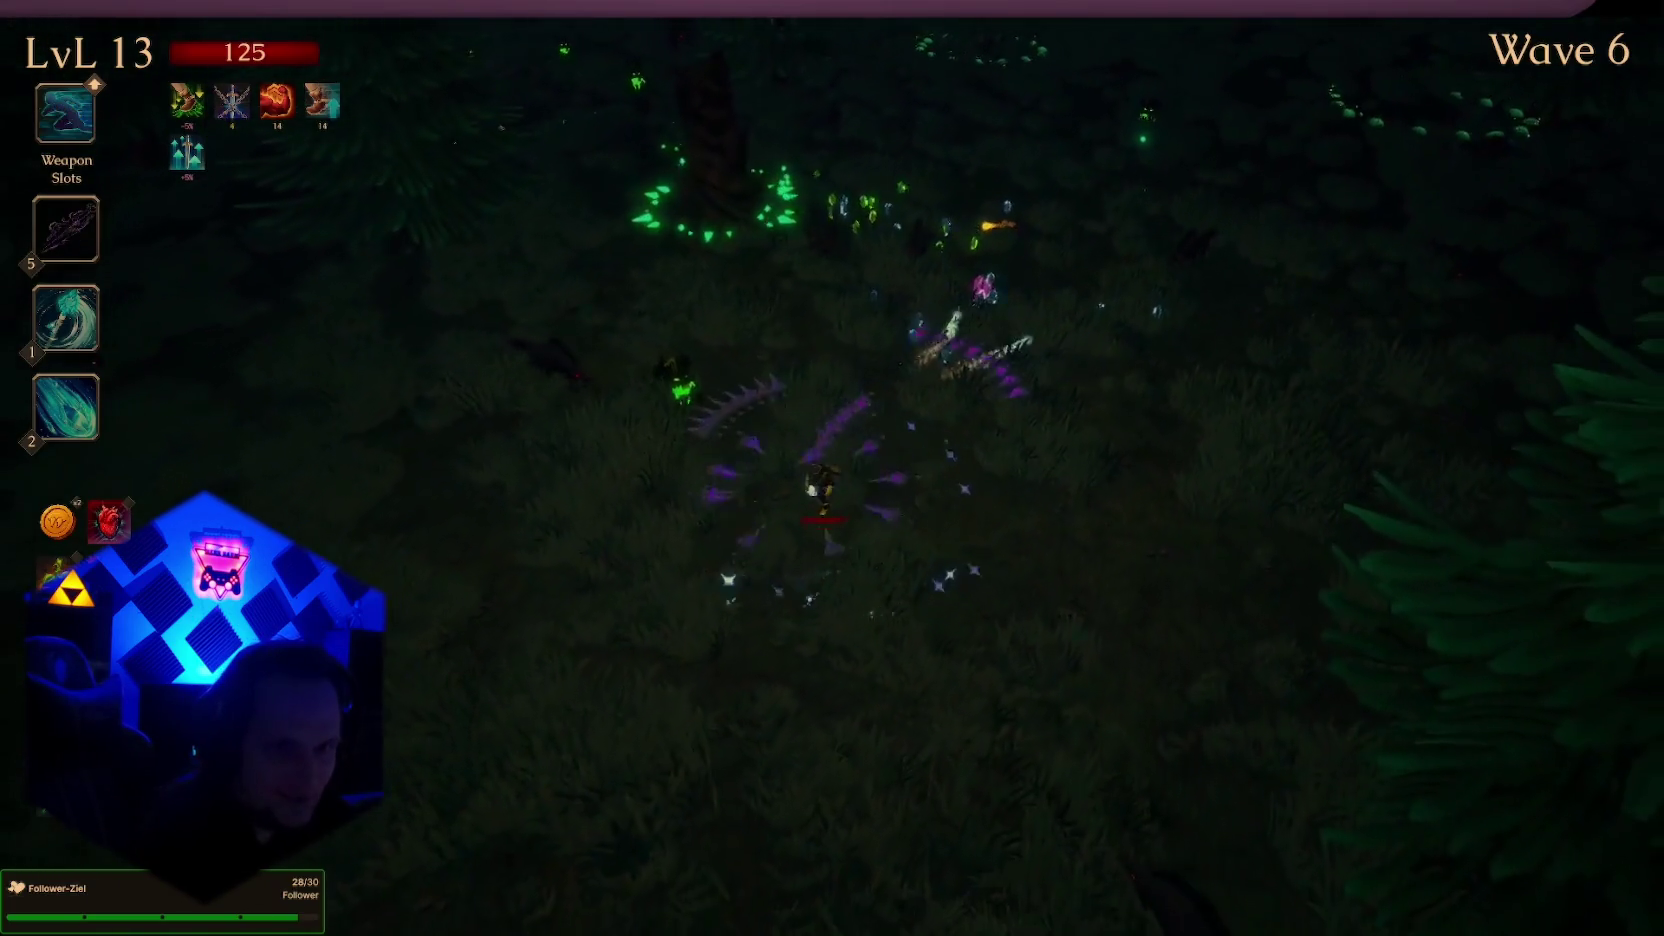
pyautogui.press('s')
pyautogui.press('d')
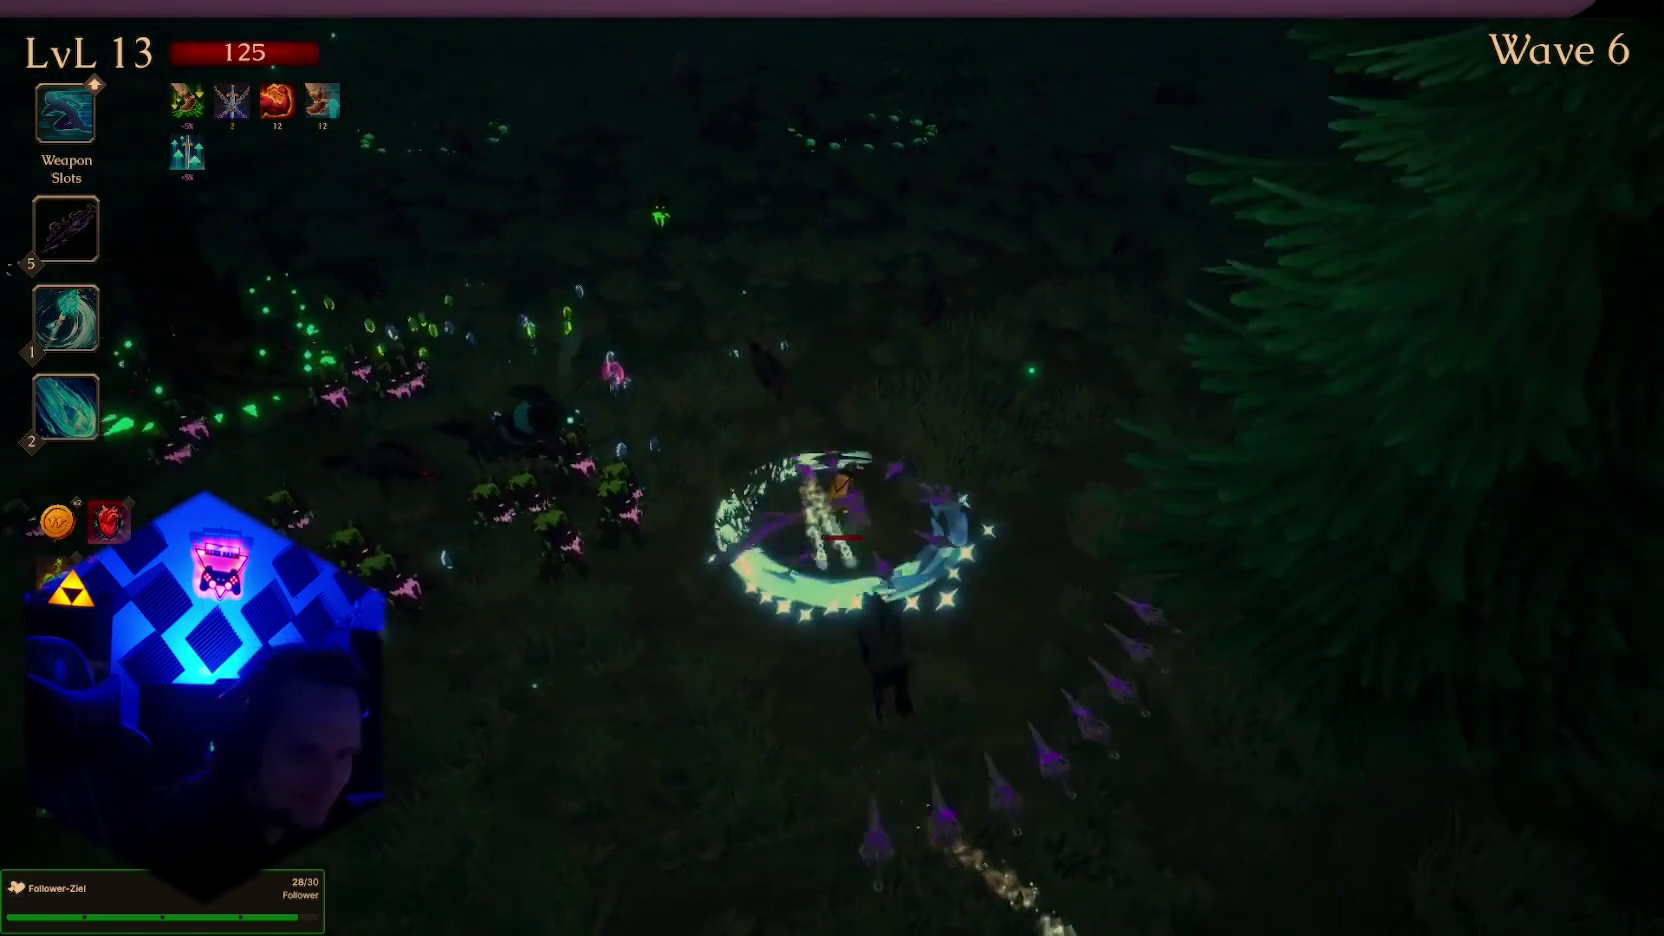
pyautogui.press('d')
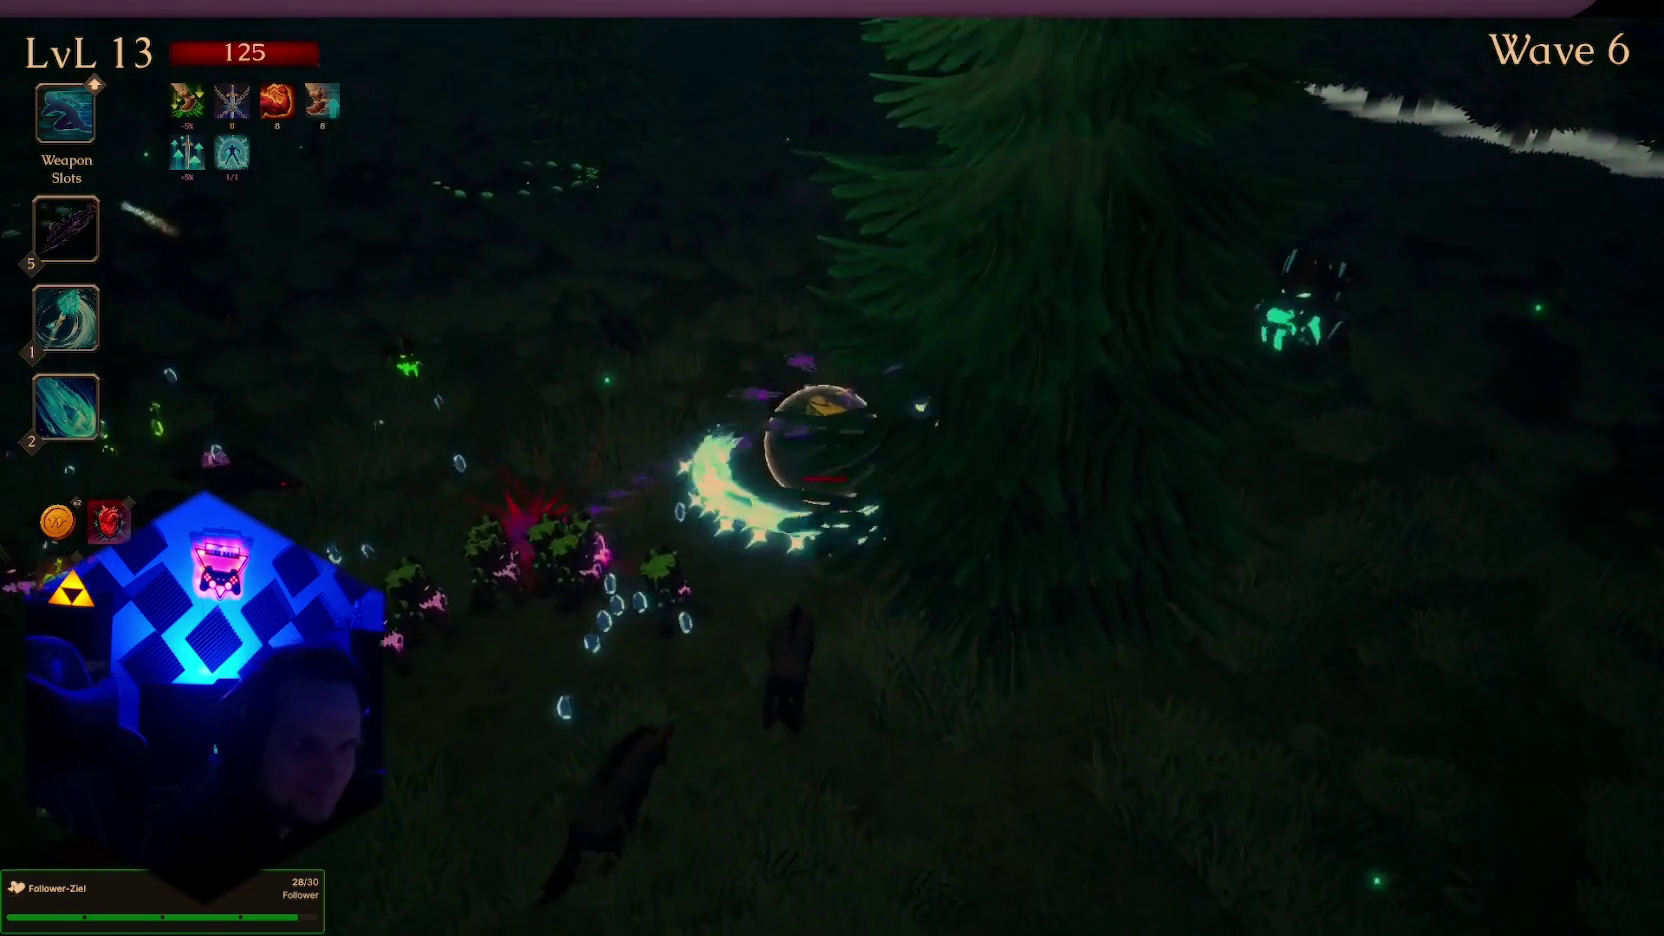
pyautogui.press('a')
pyautogui.press('a')
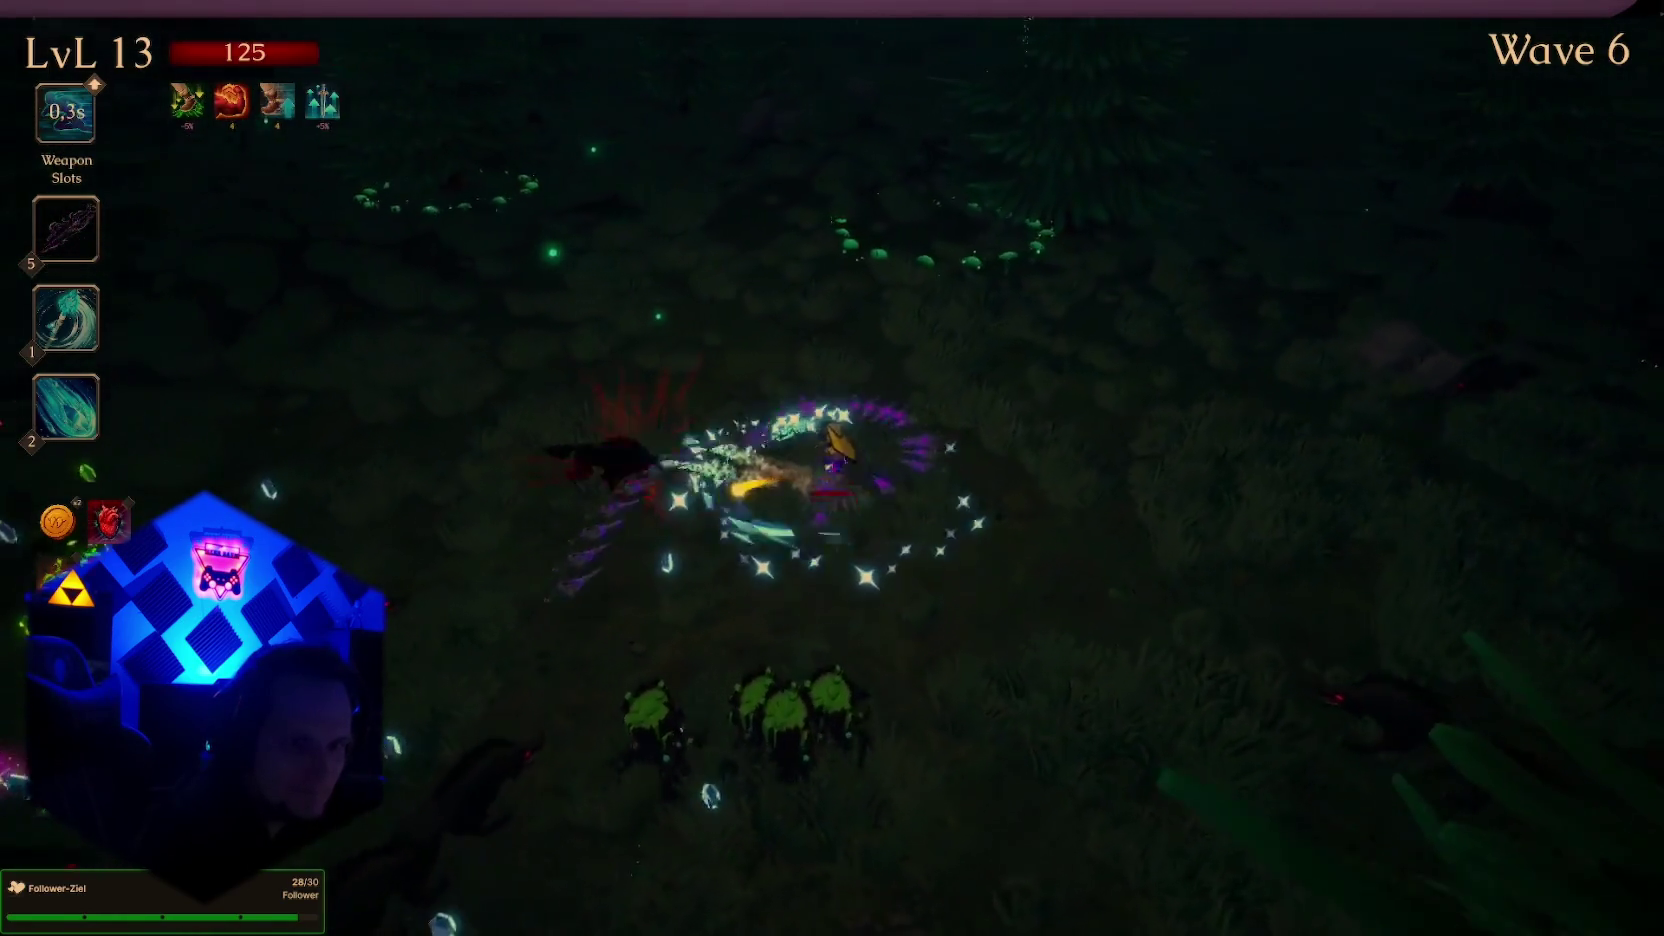
pyautogui.press('a')
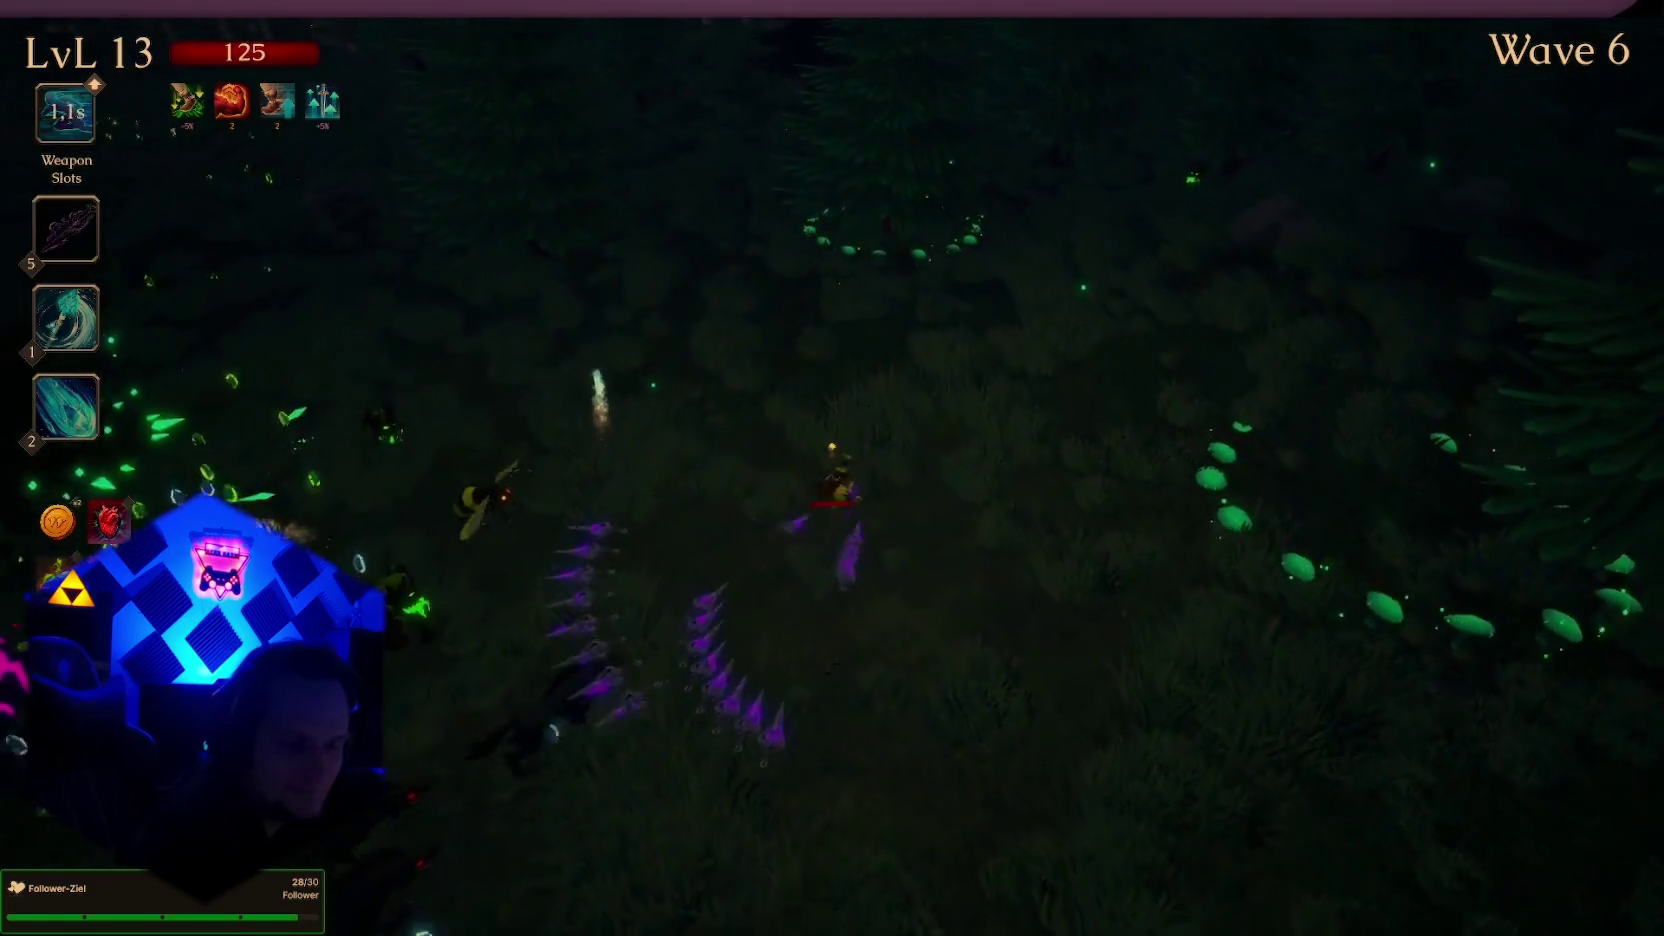
pyautogui.press('a')
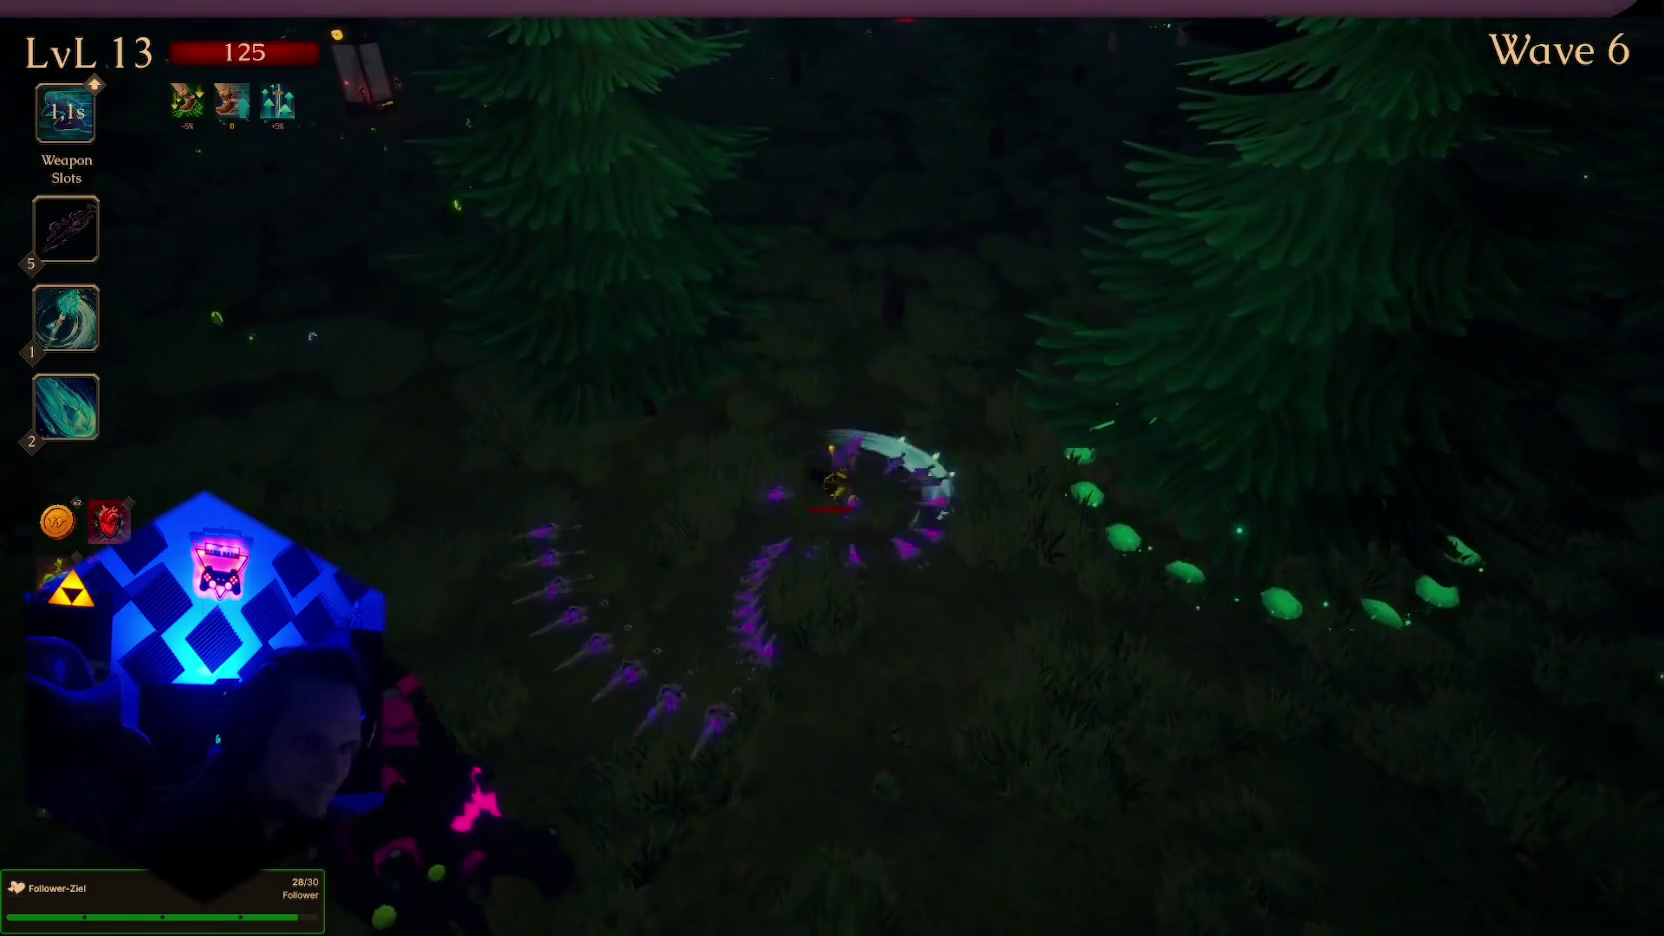
# Pause and resume the game, then walk up-left into wave 7
pyautogui.press('Escape')
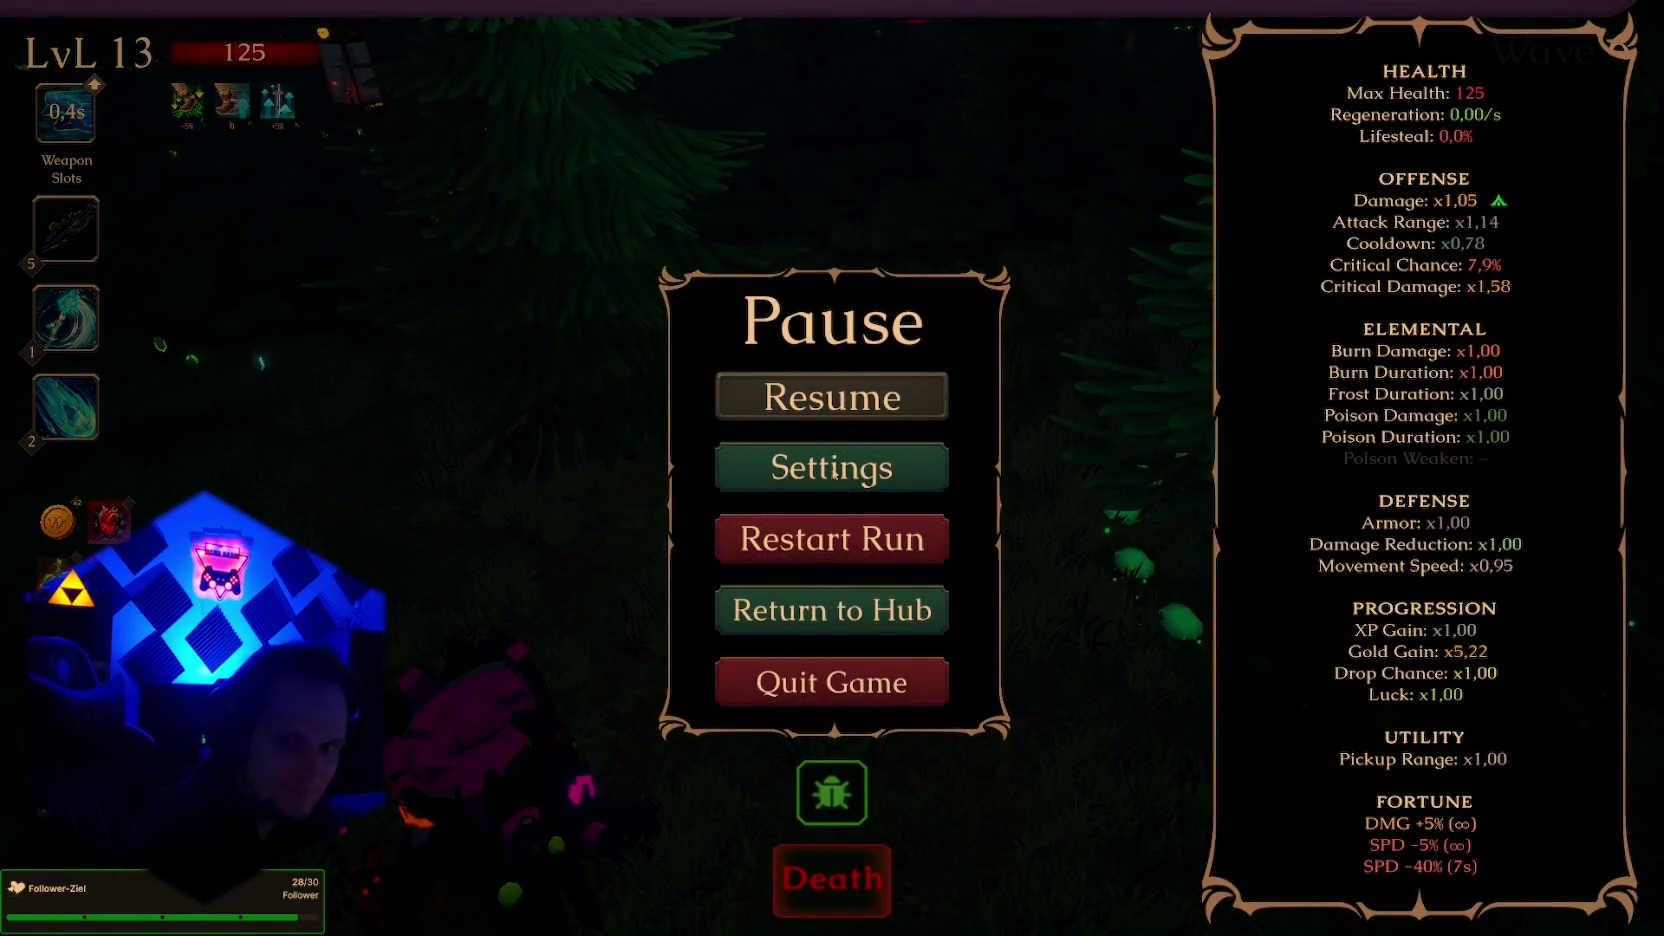
pyautogui.press('Escape')
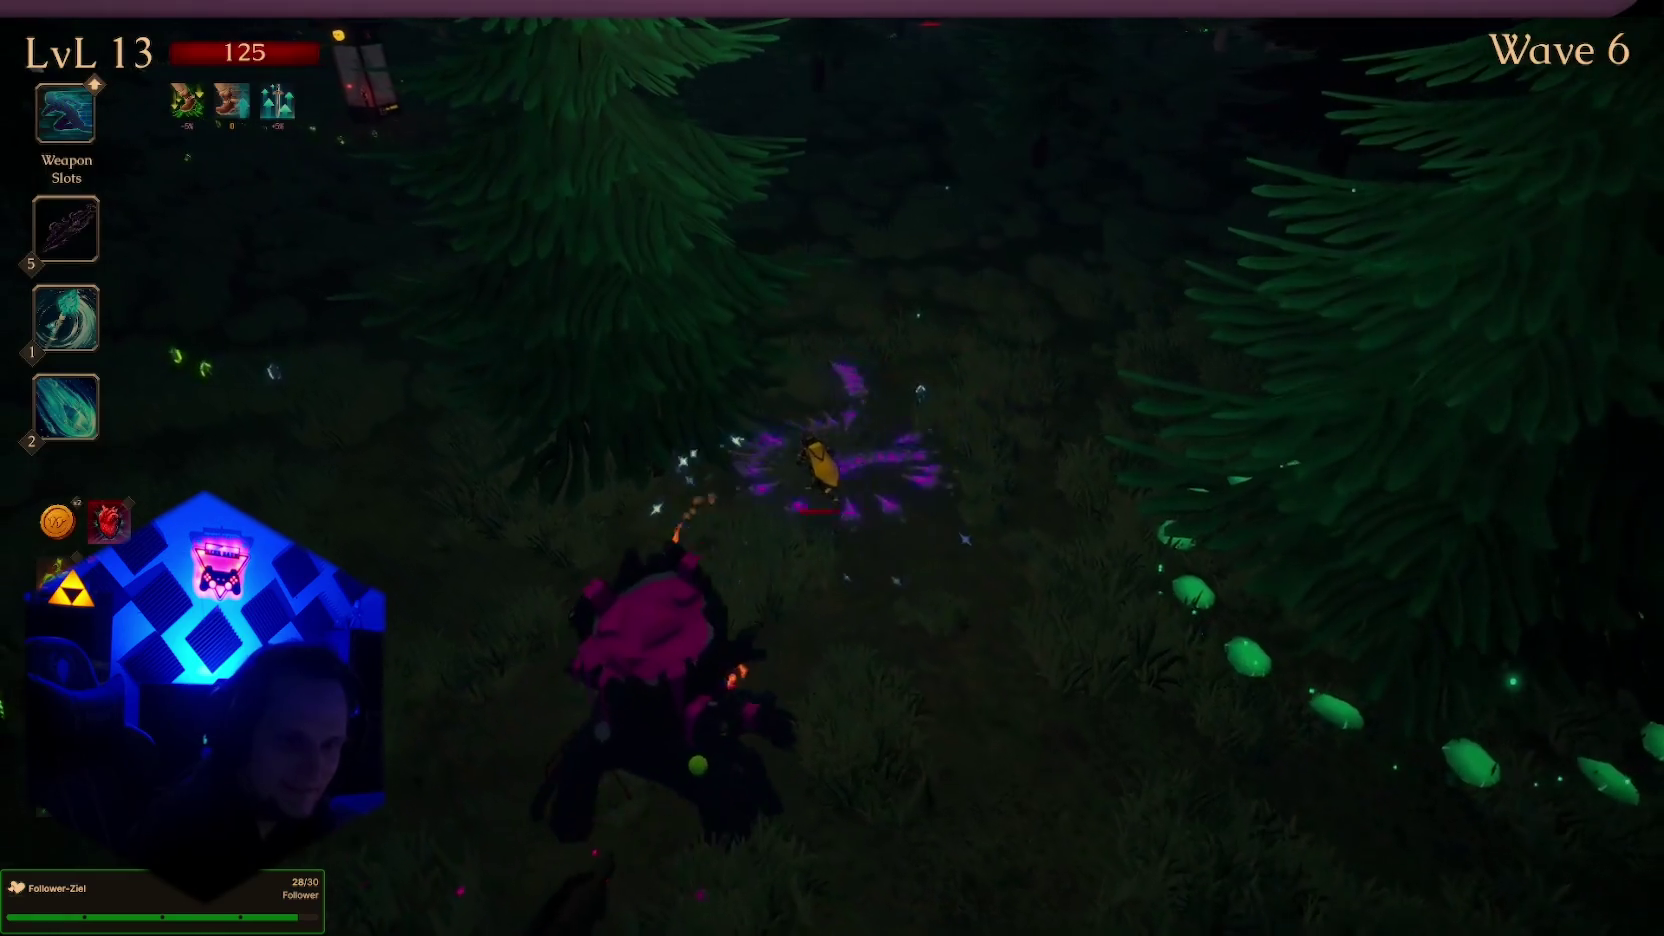
pyautogui.press('w')
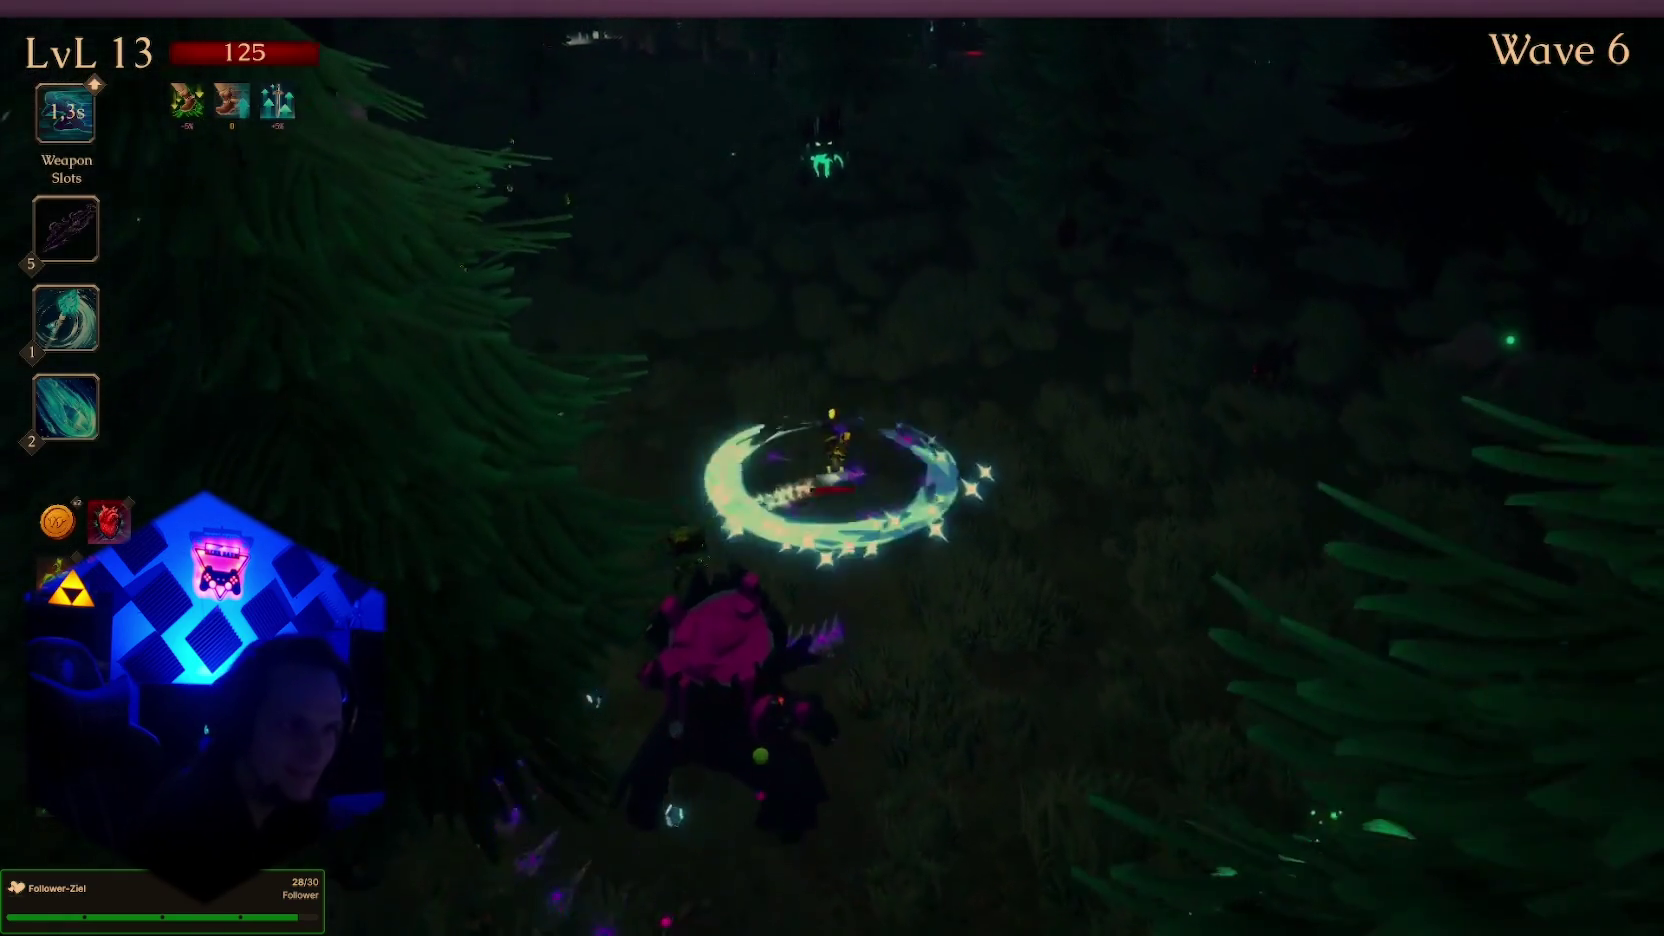
pyautogui.press('w')
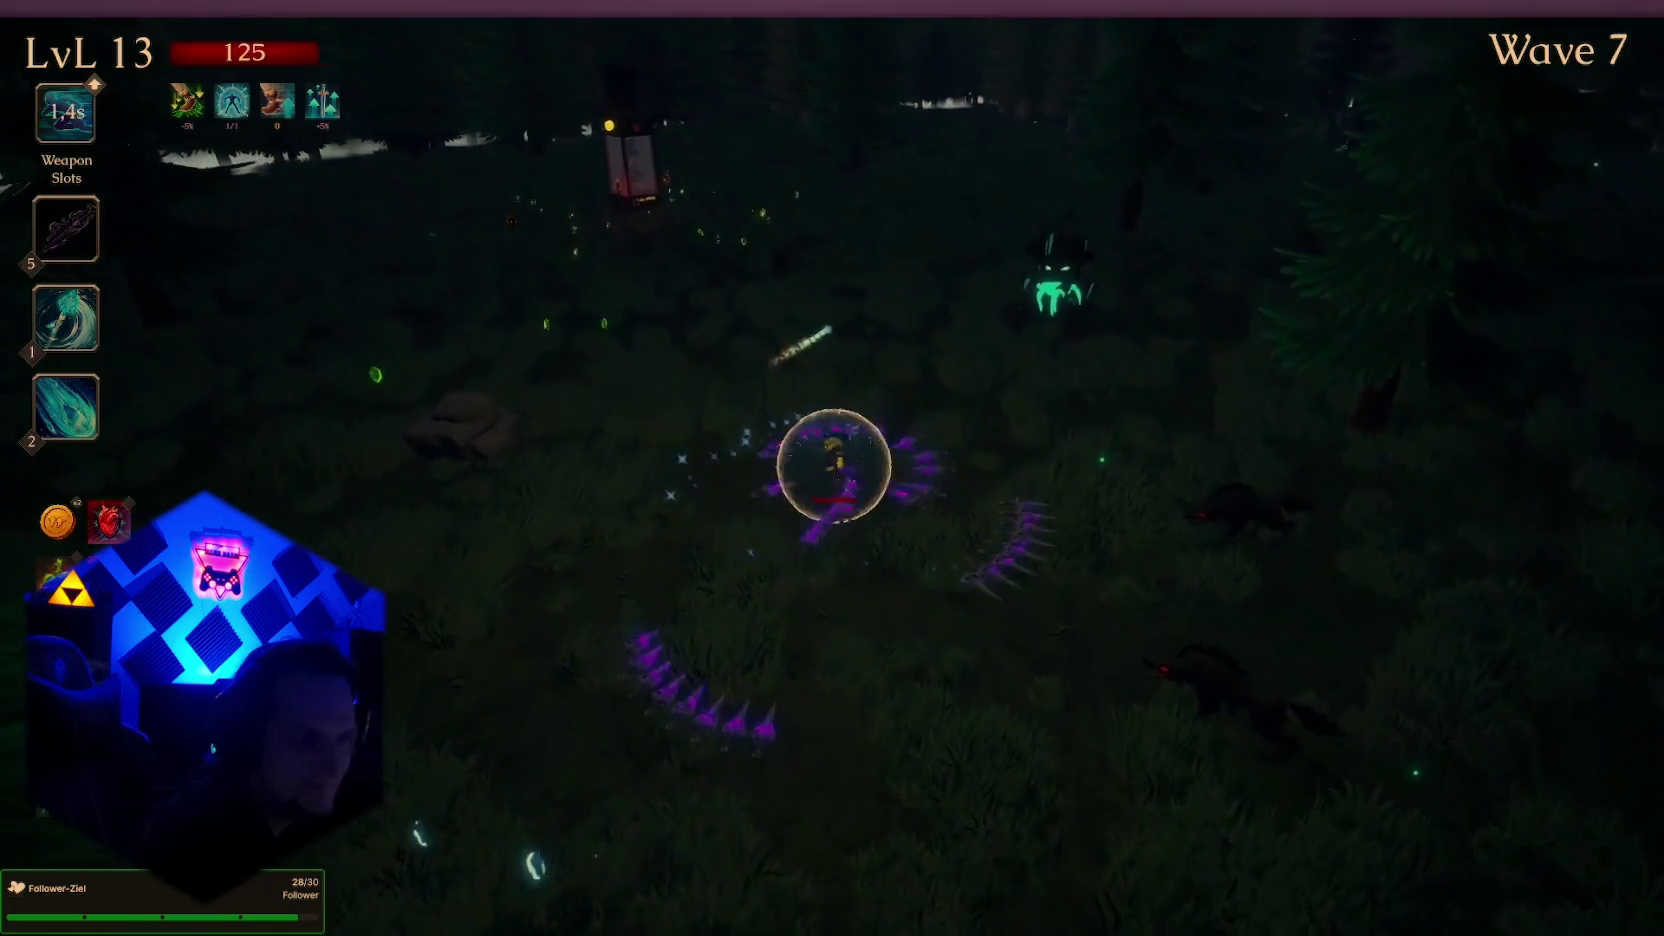
pyautogui.press('a')
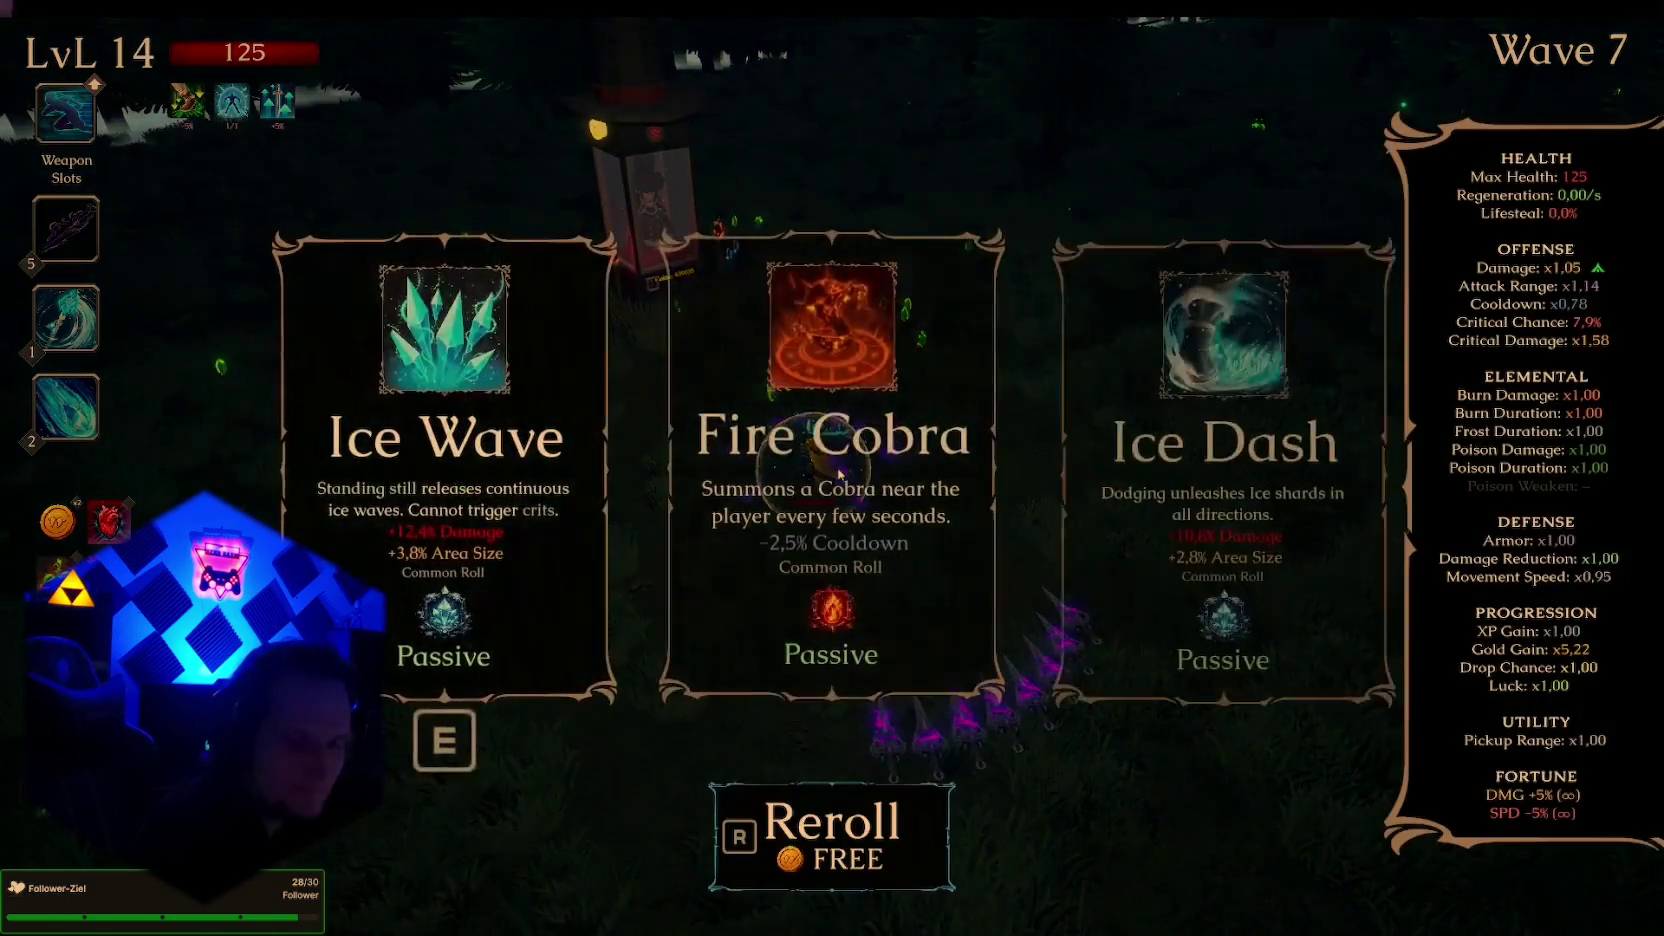
# Reroll the cards twice, take Inferno Volley, and move around the shrine
pyautogui.press('r')
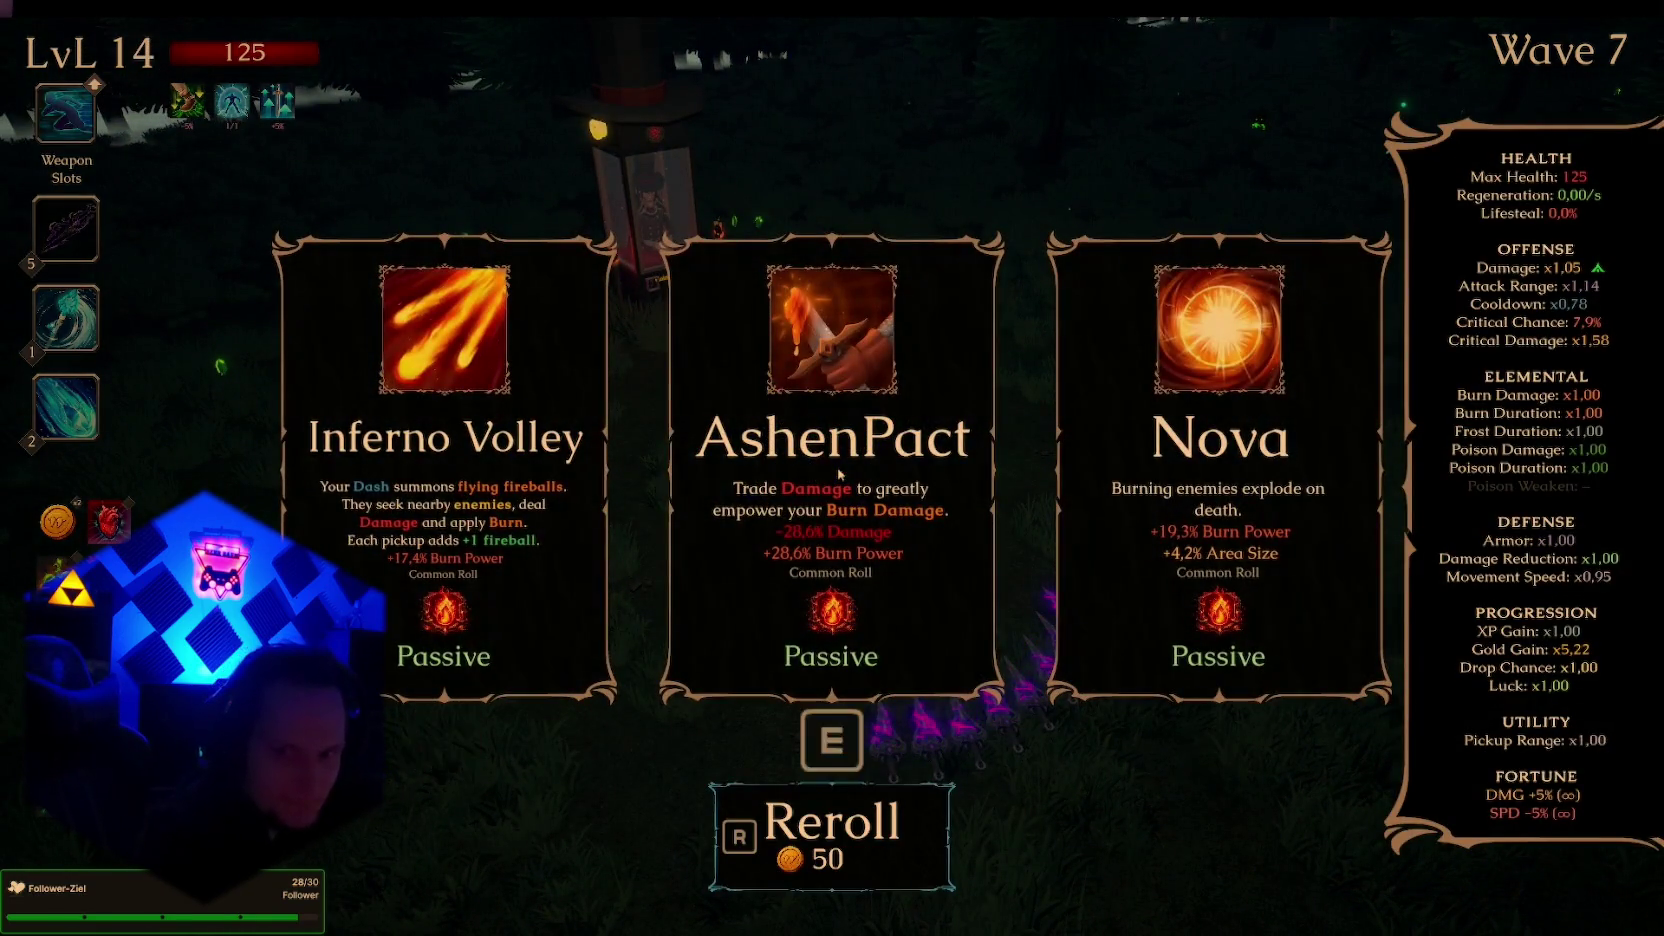
pyautogui.press('r')
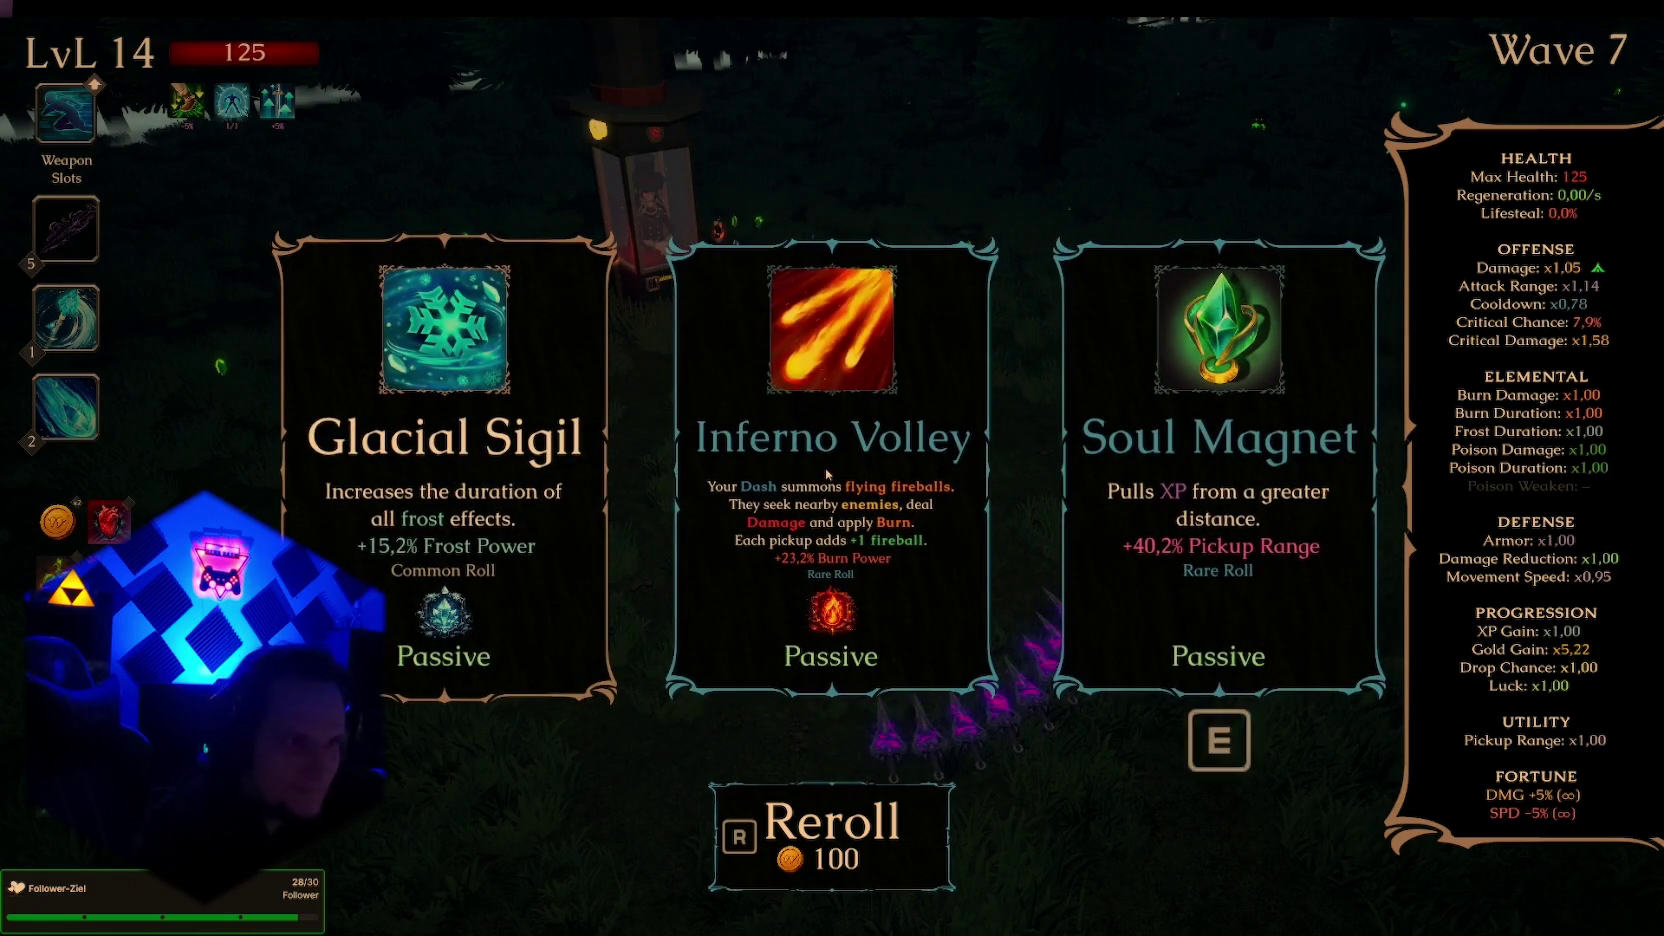
pyautogui.click(826, 474)
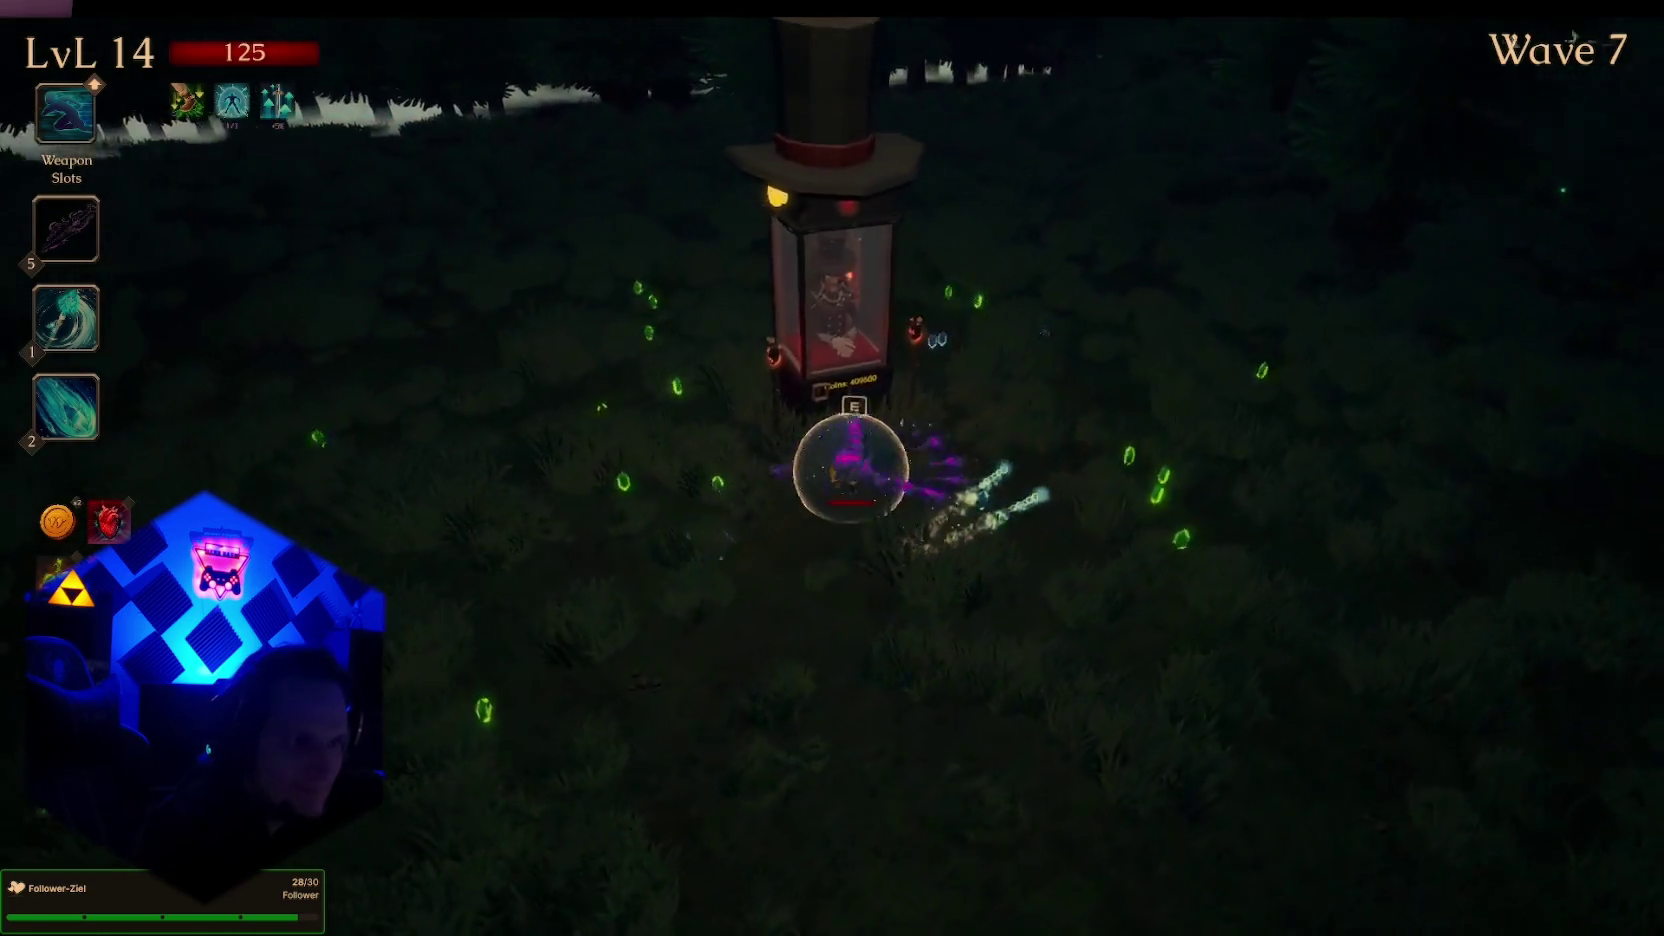
pyautogui.press('w')
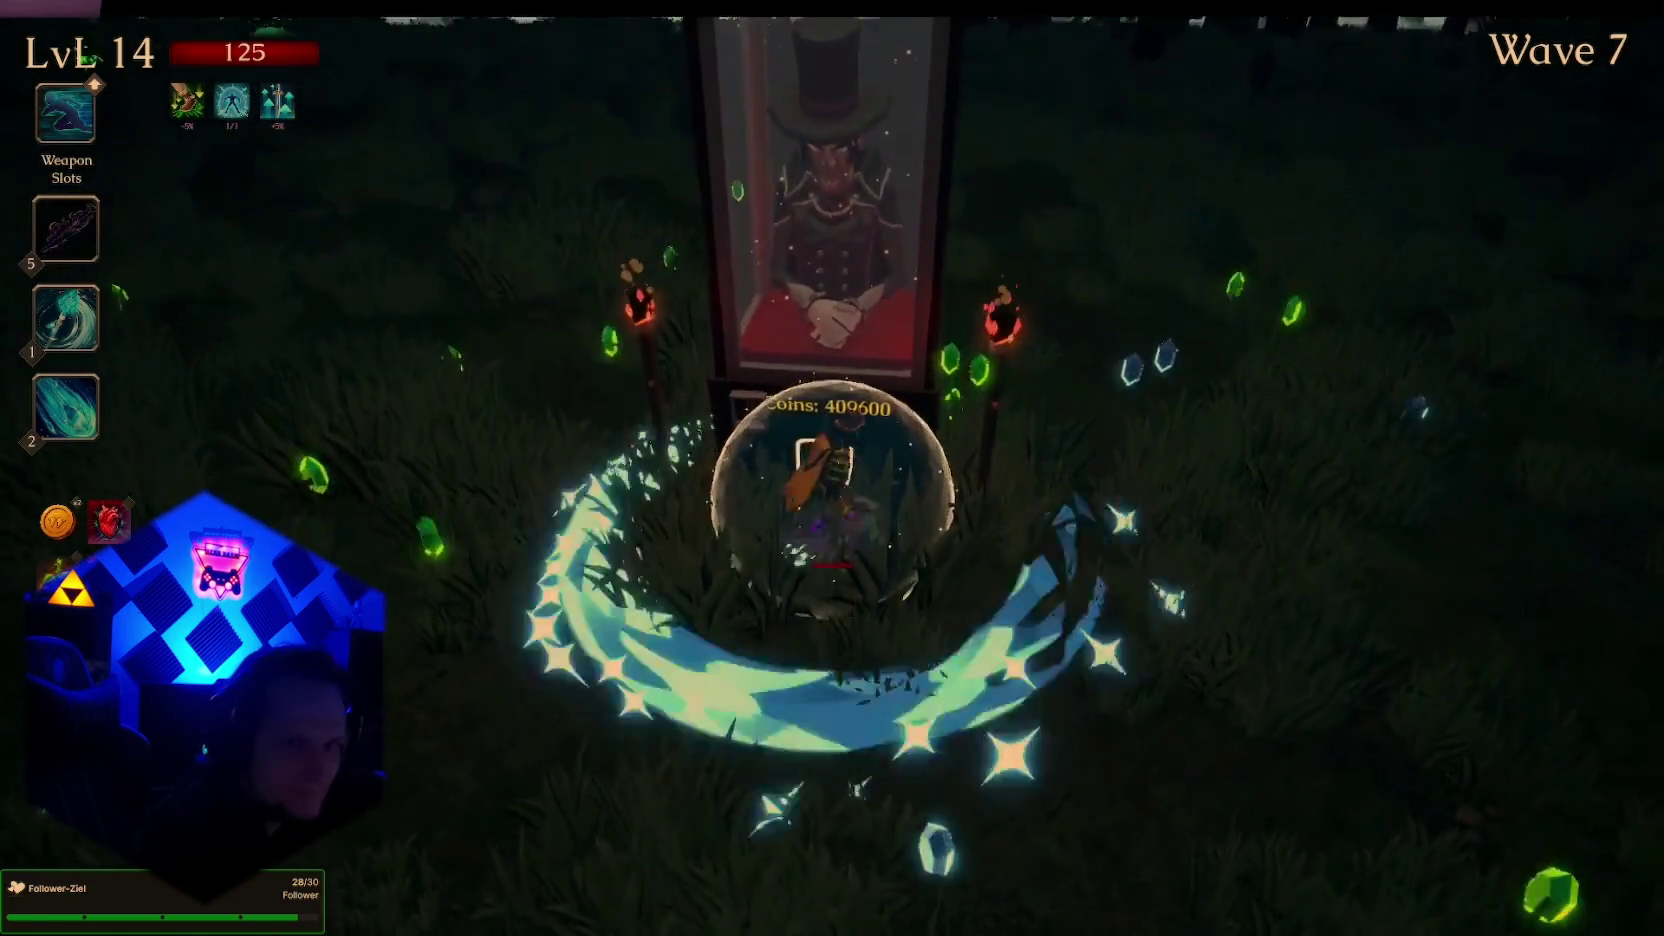
pyautogui.press('a')
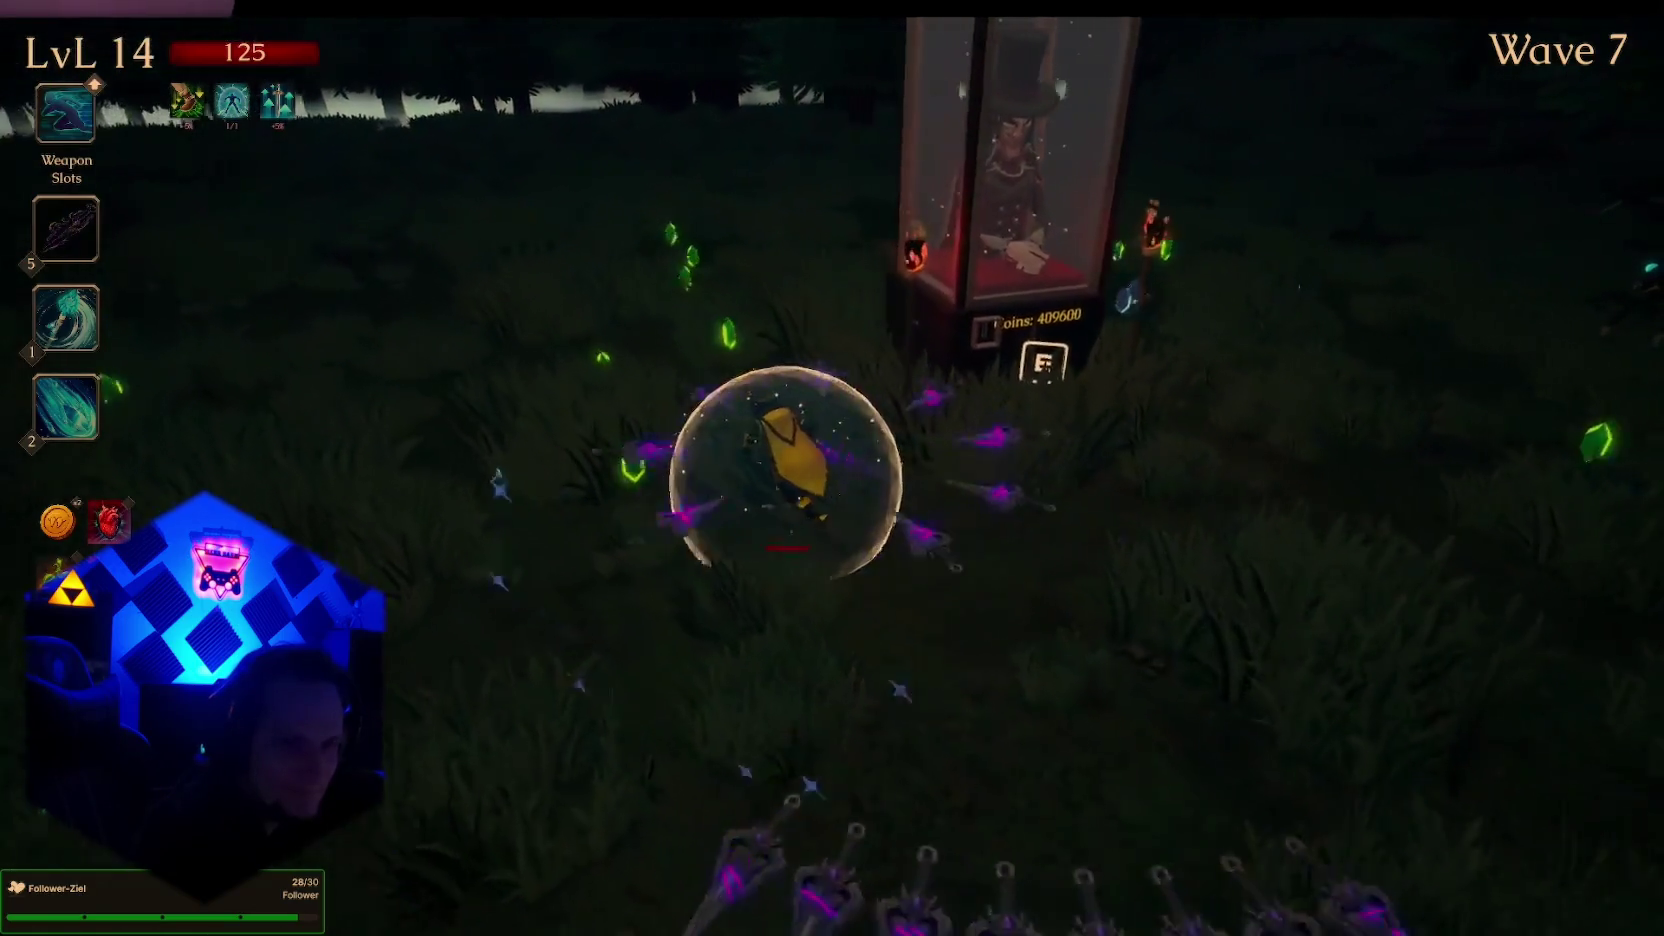
pyautogui.press('a')
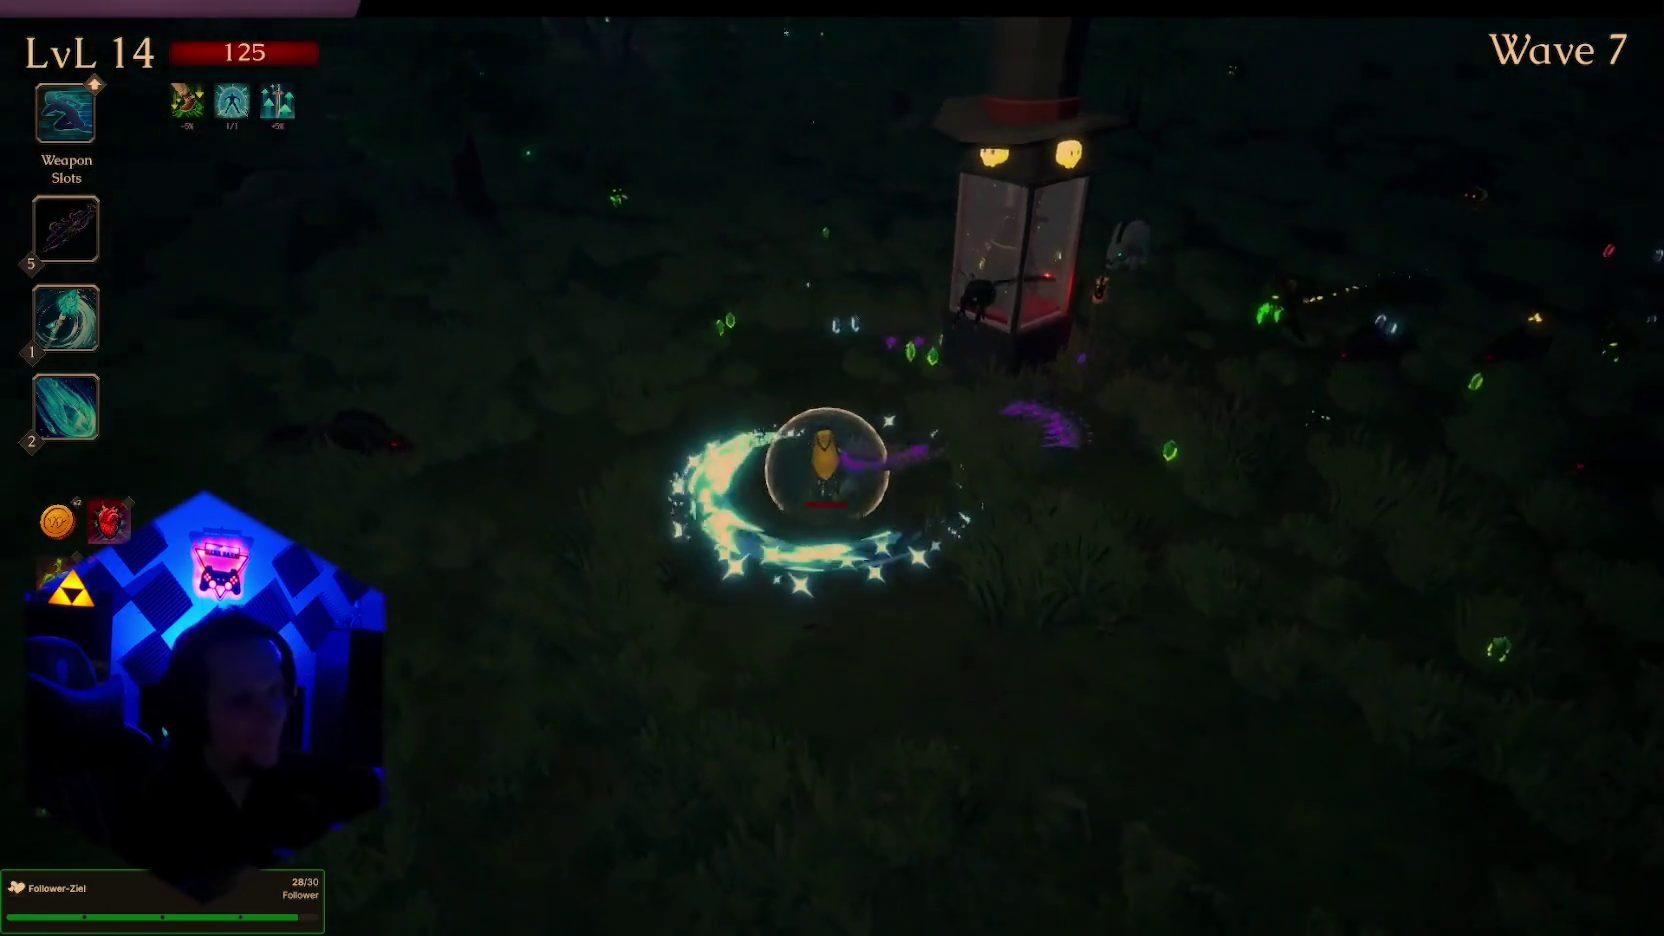
pyautogui.press('d')
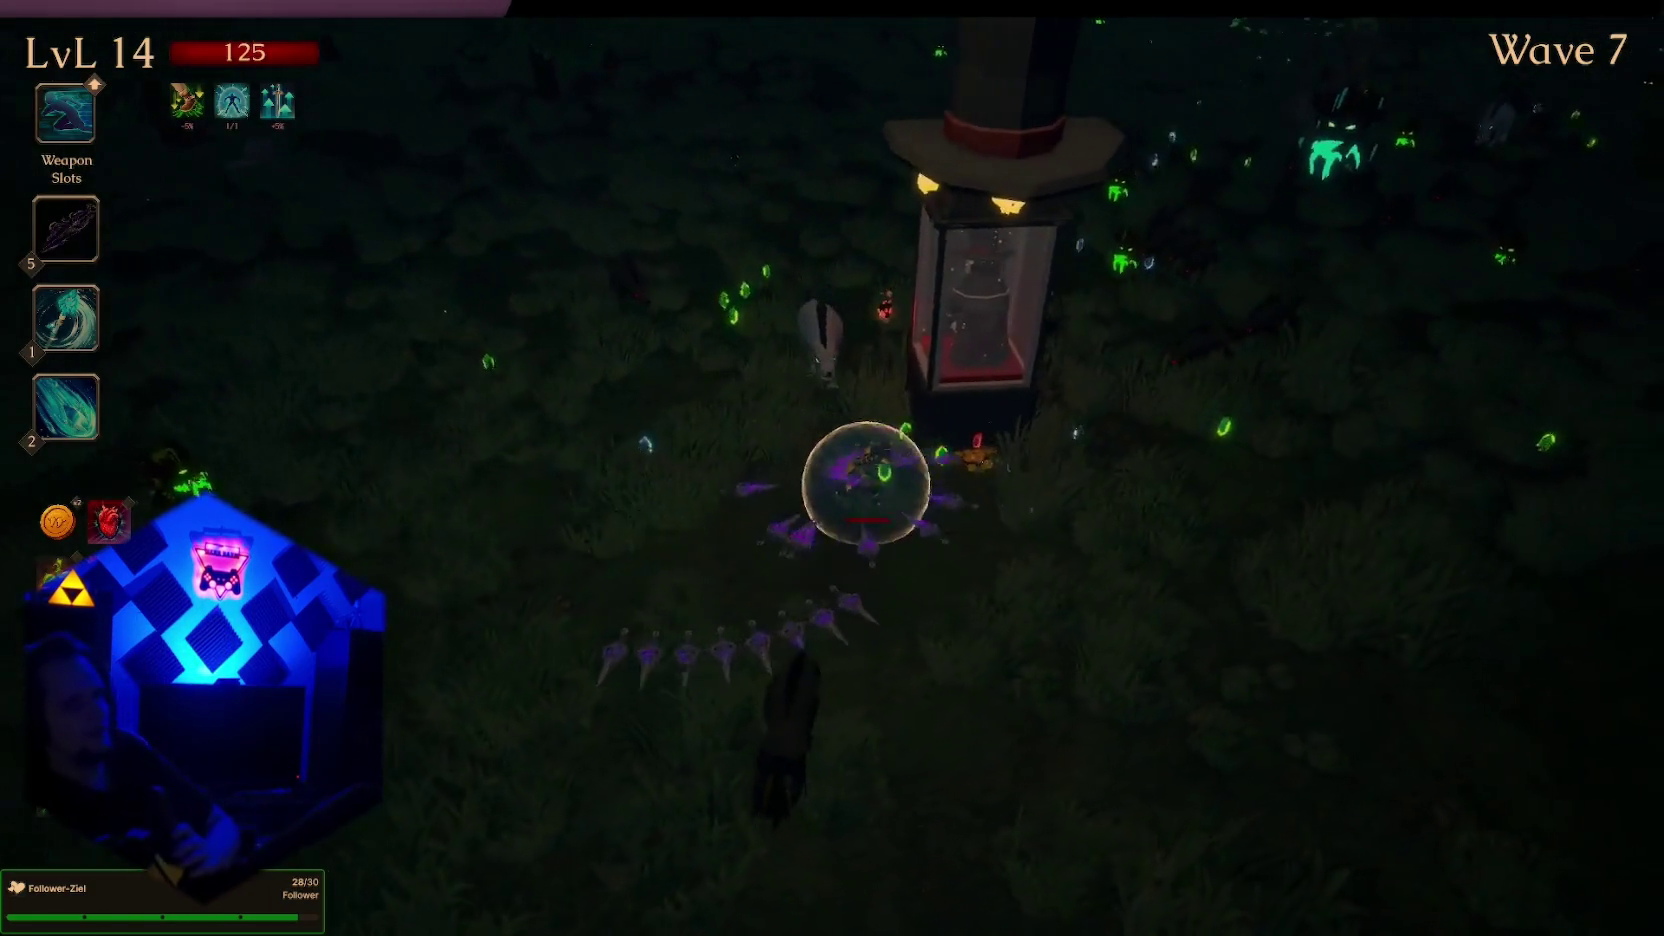
pyautogui.press('a')
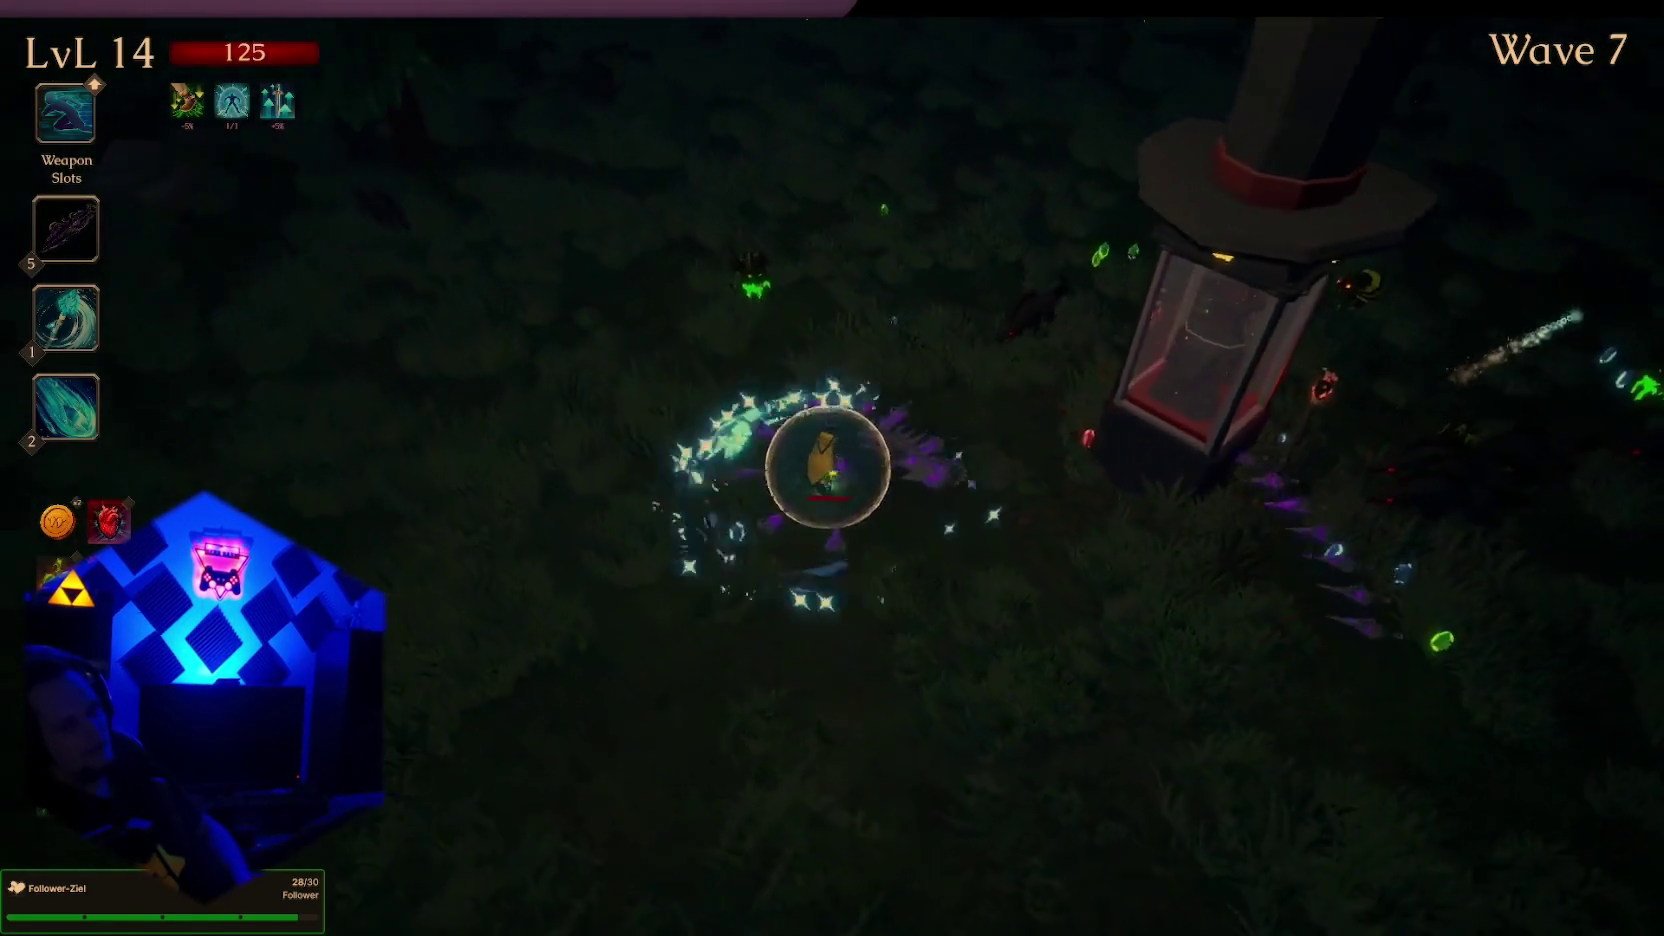
pyautogui.press('w')
# Move into wave 8, claim the Burning Rage reward, and take Predator's Eye
pyautogui.press('s')
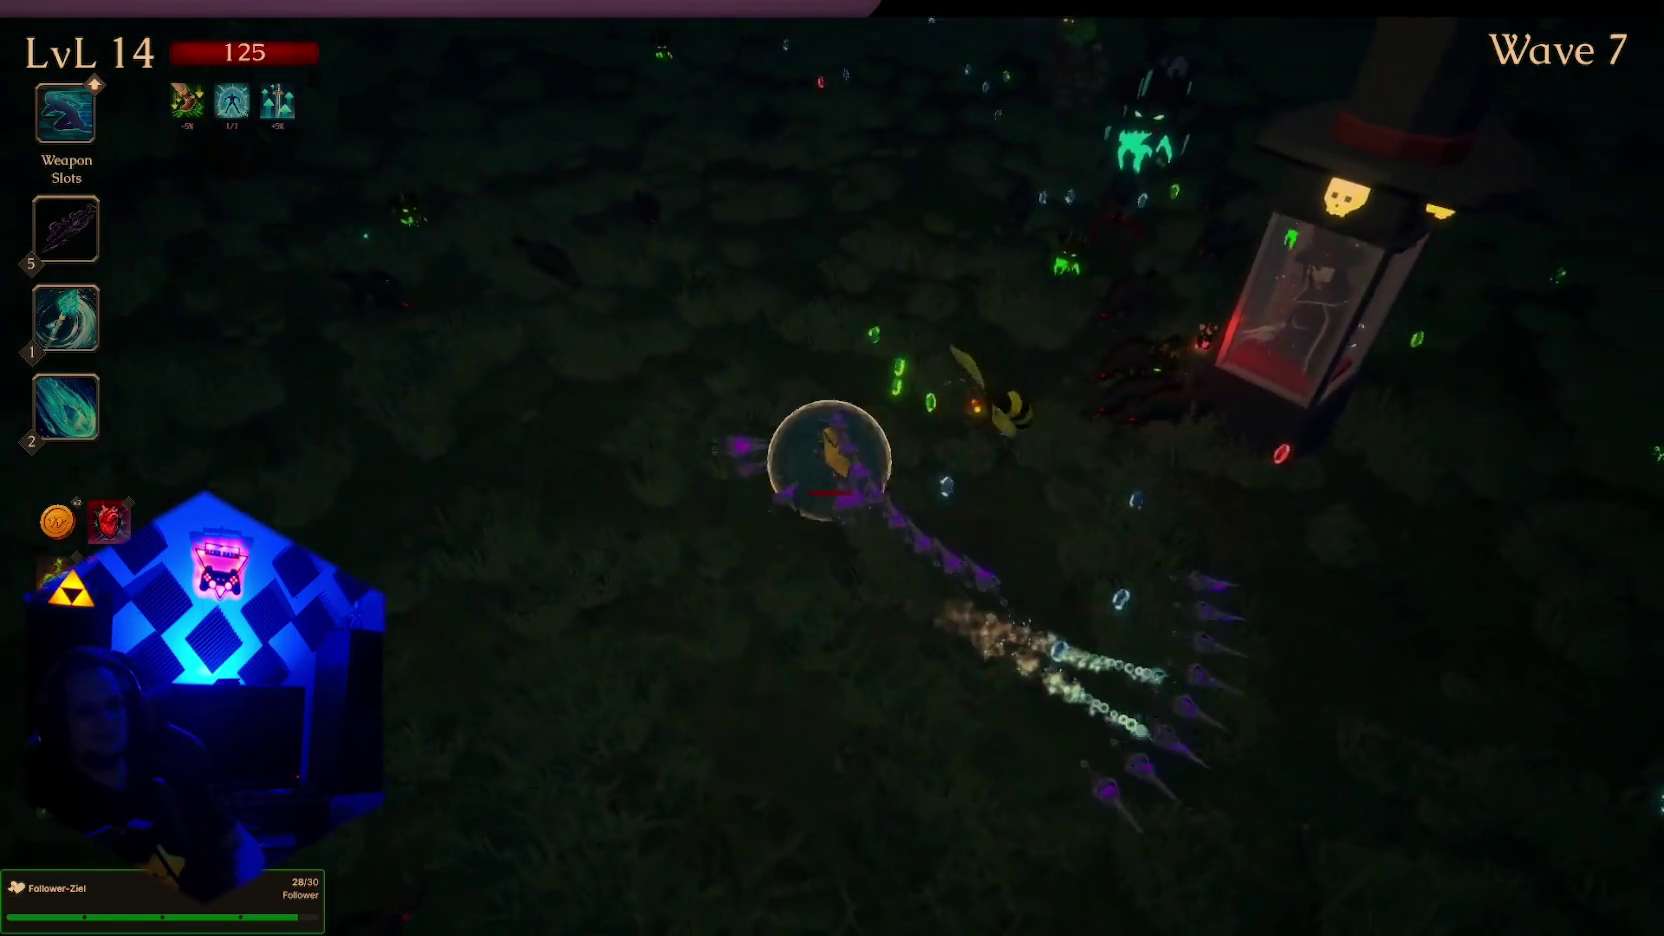
pyautogui.press('a')
pyautogui.press('w')
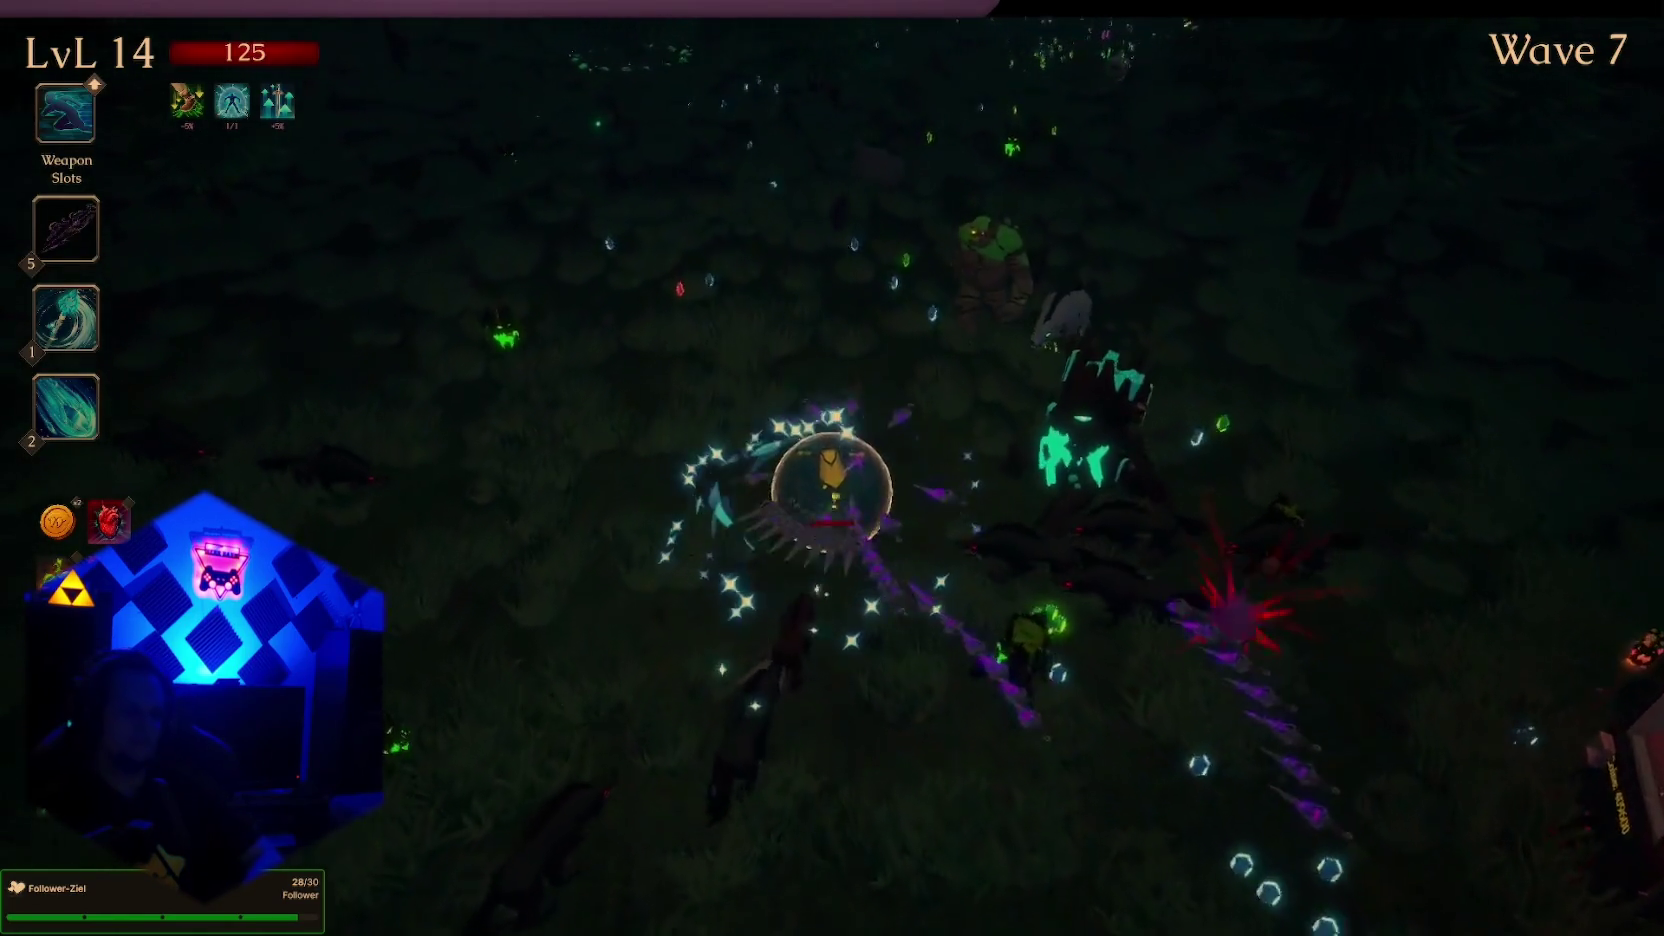
pyautogui.press('s')
pyautogui.press('d')
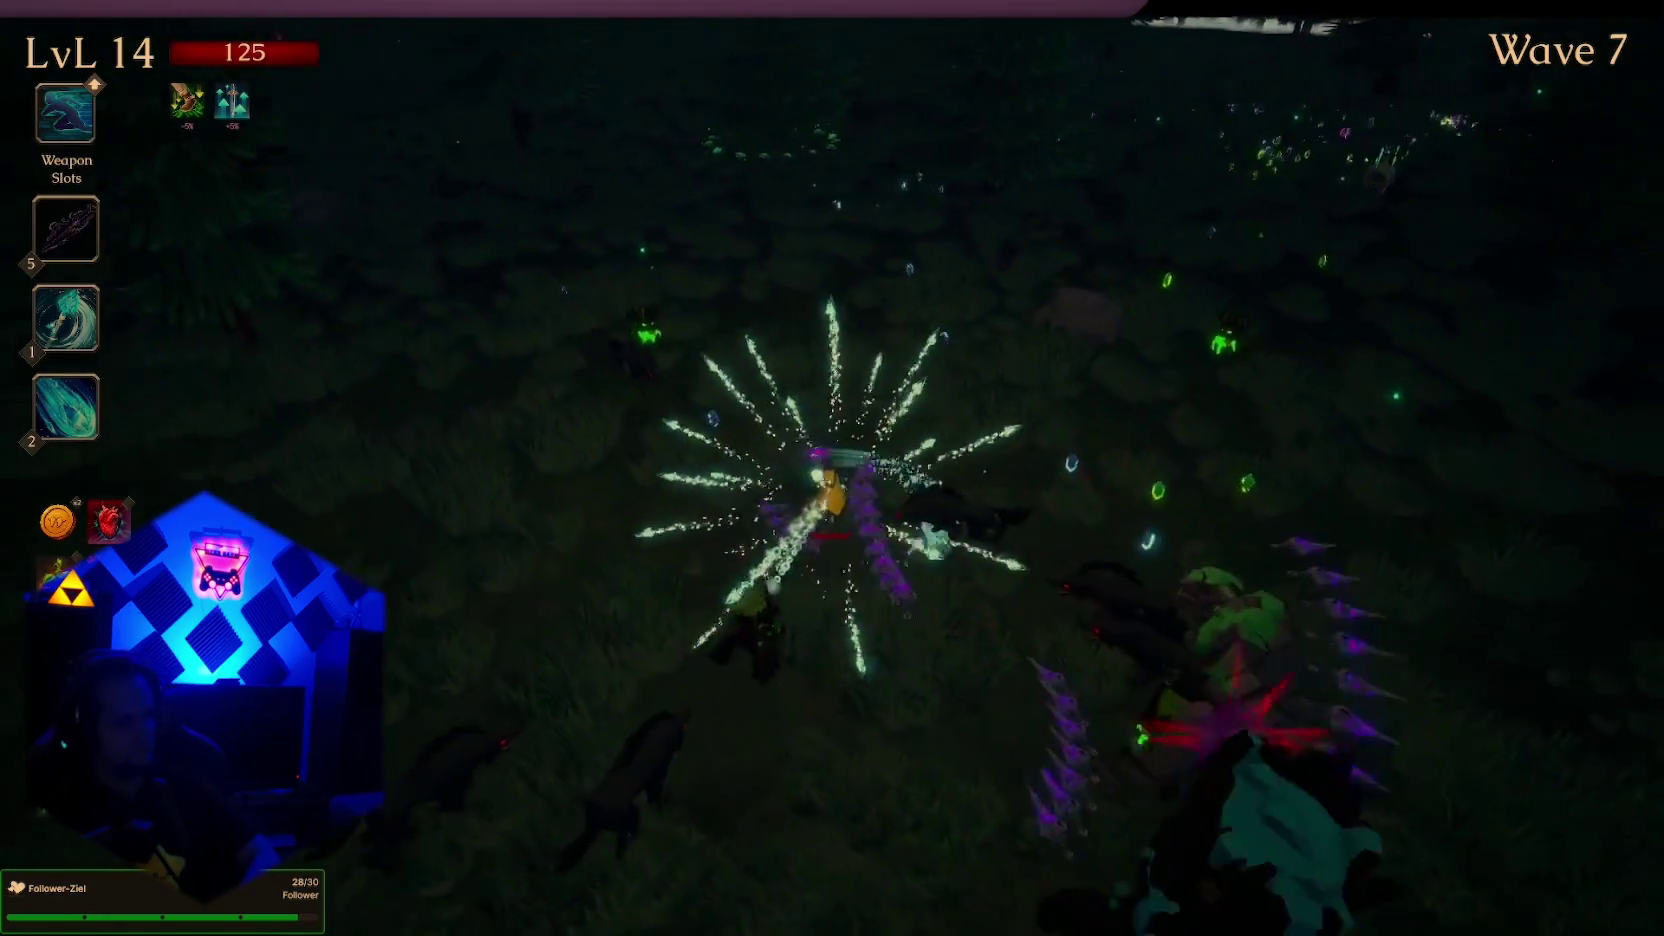
pyautogui.press('w')
pyautogui.press('d')
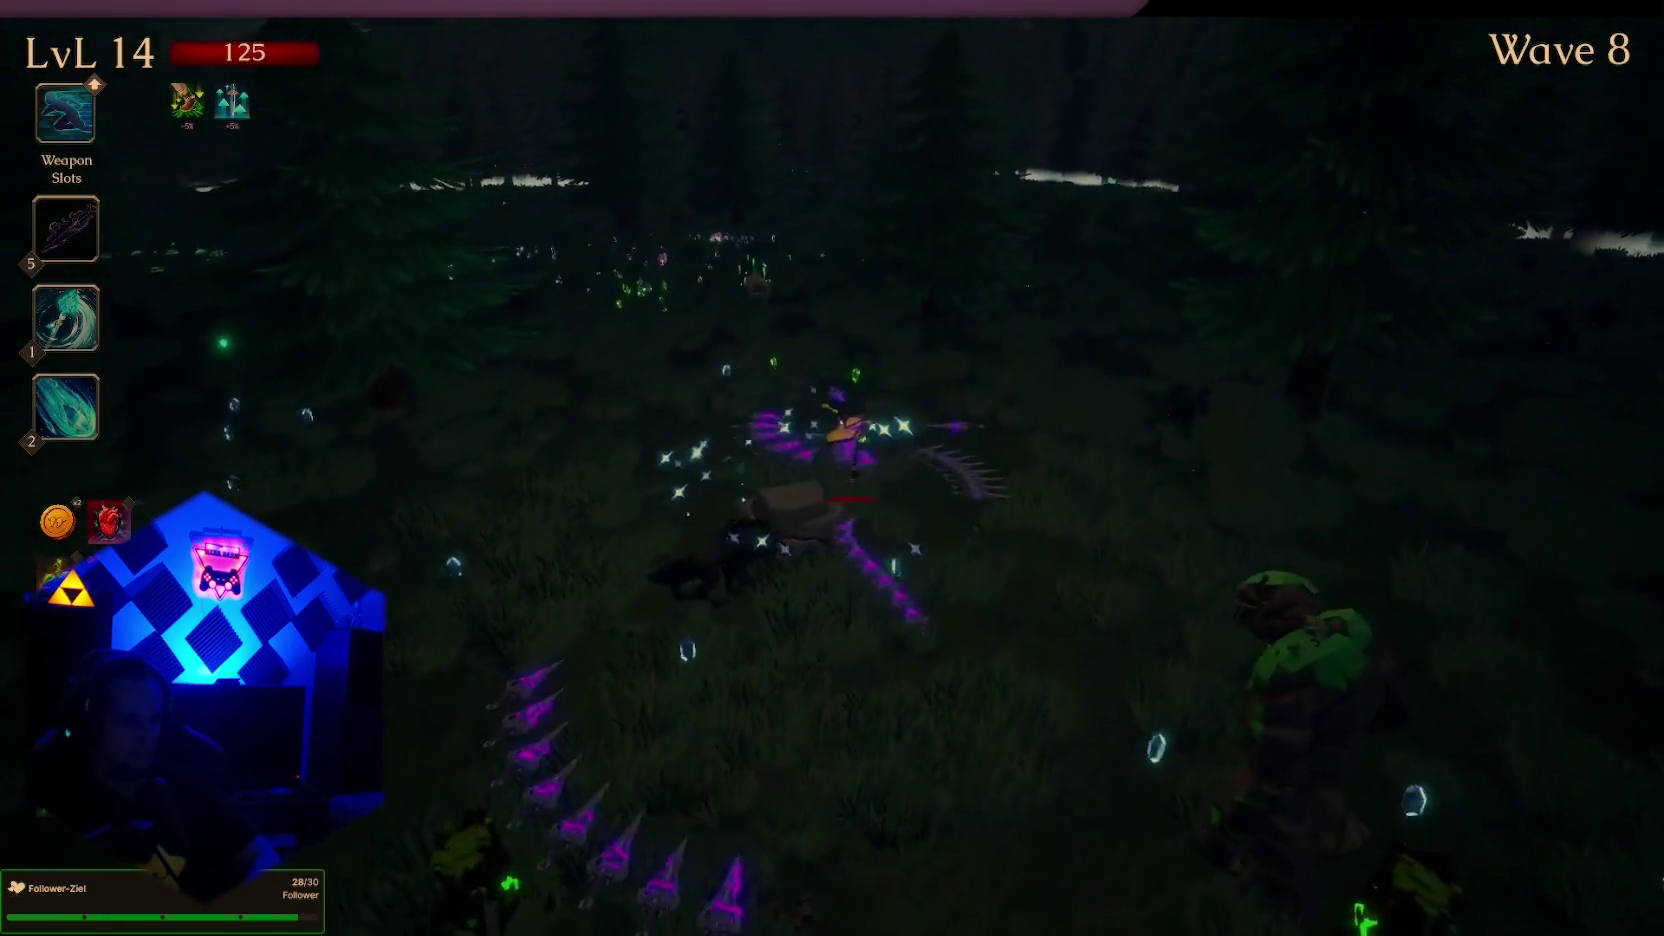
pyautogui.press('w')
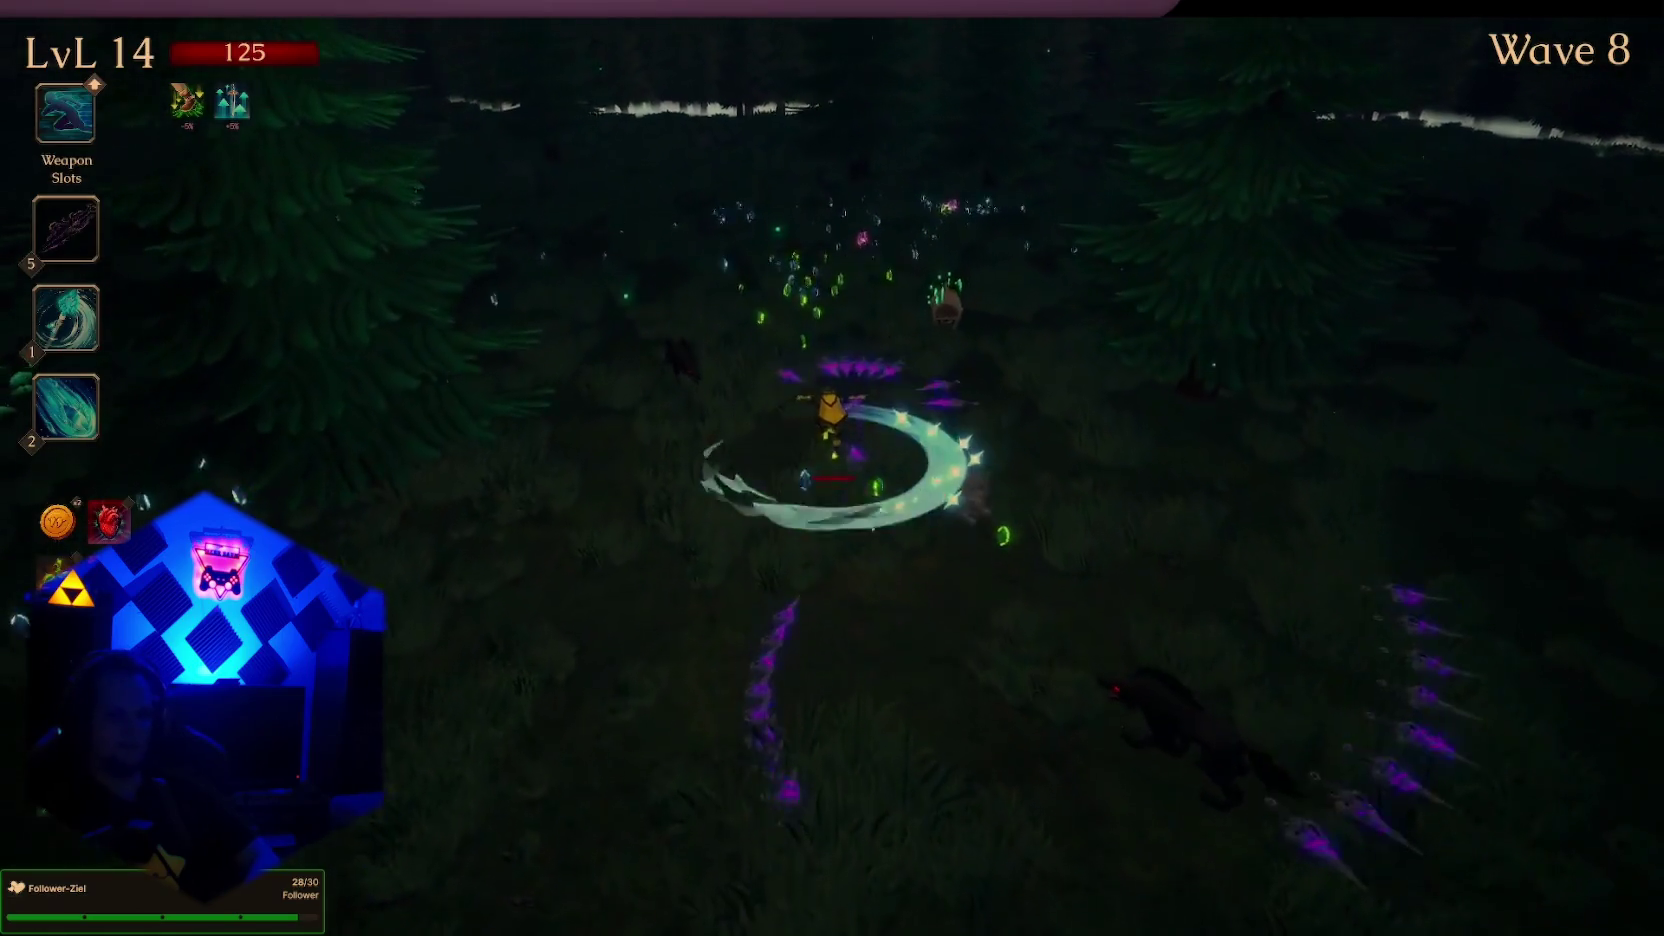
pyautogui.press('a')
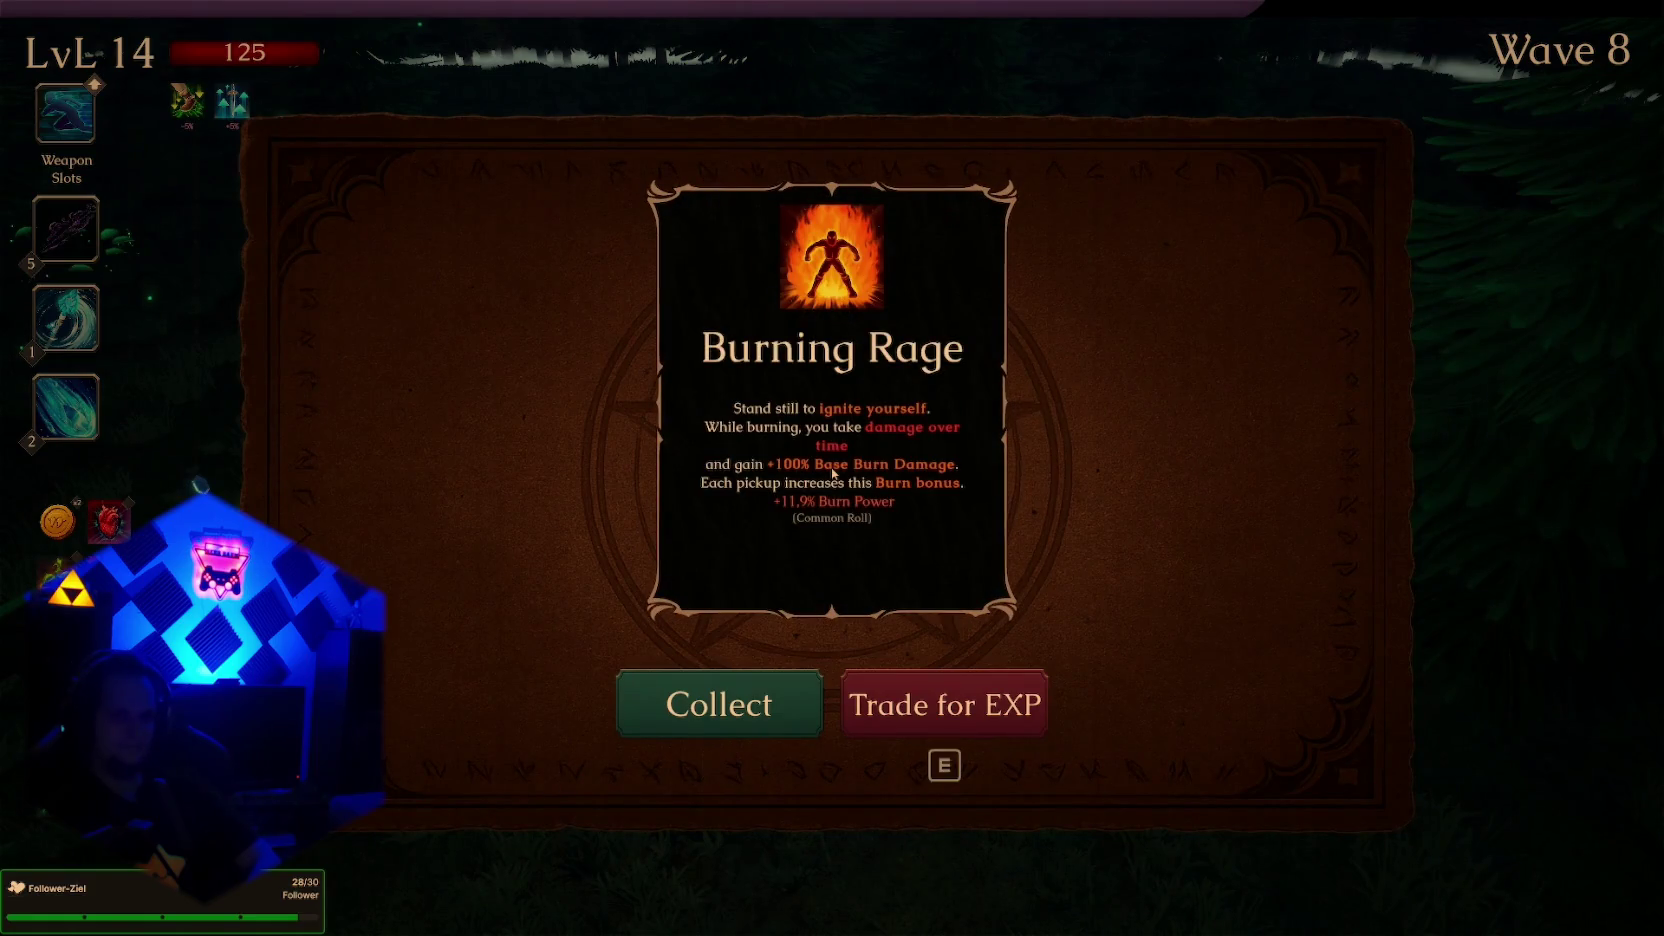
pyautogui.press('e')
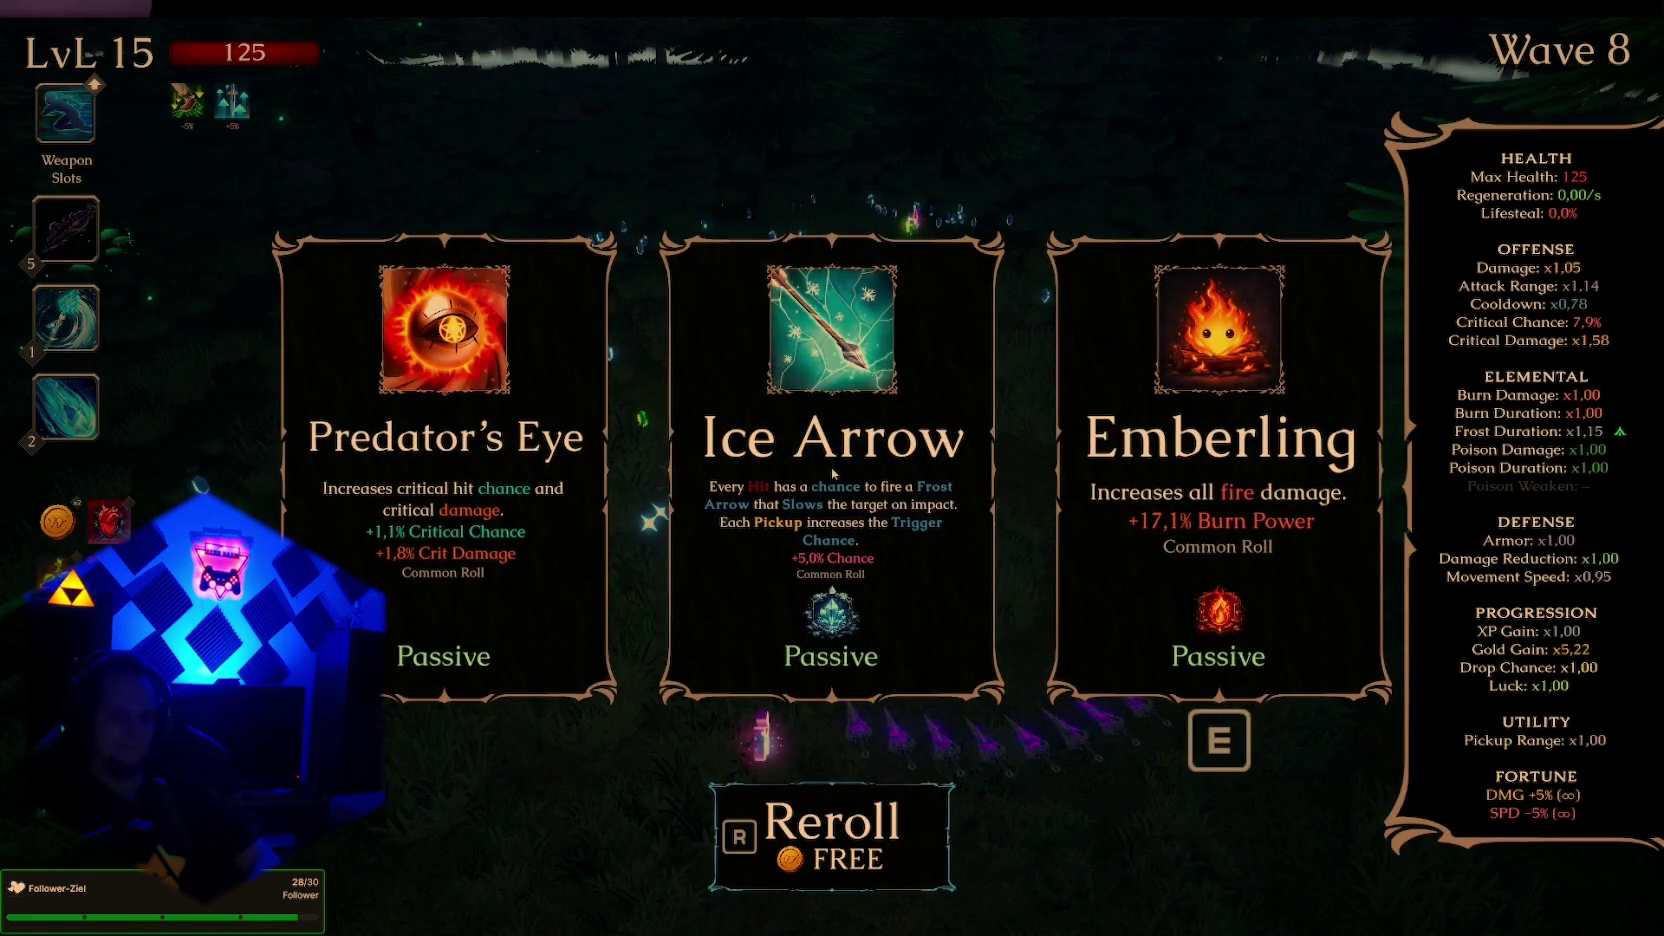
pyautogui.press('e')
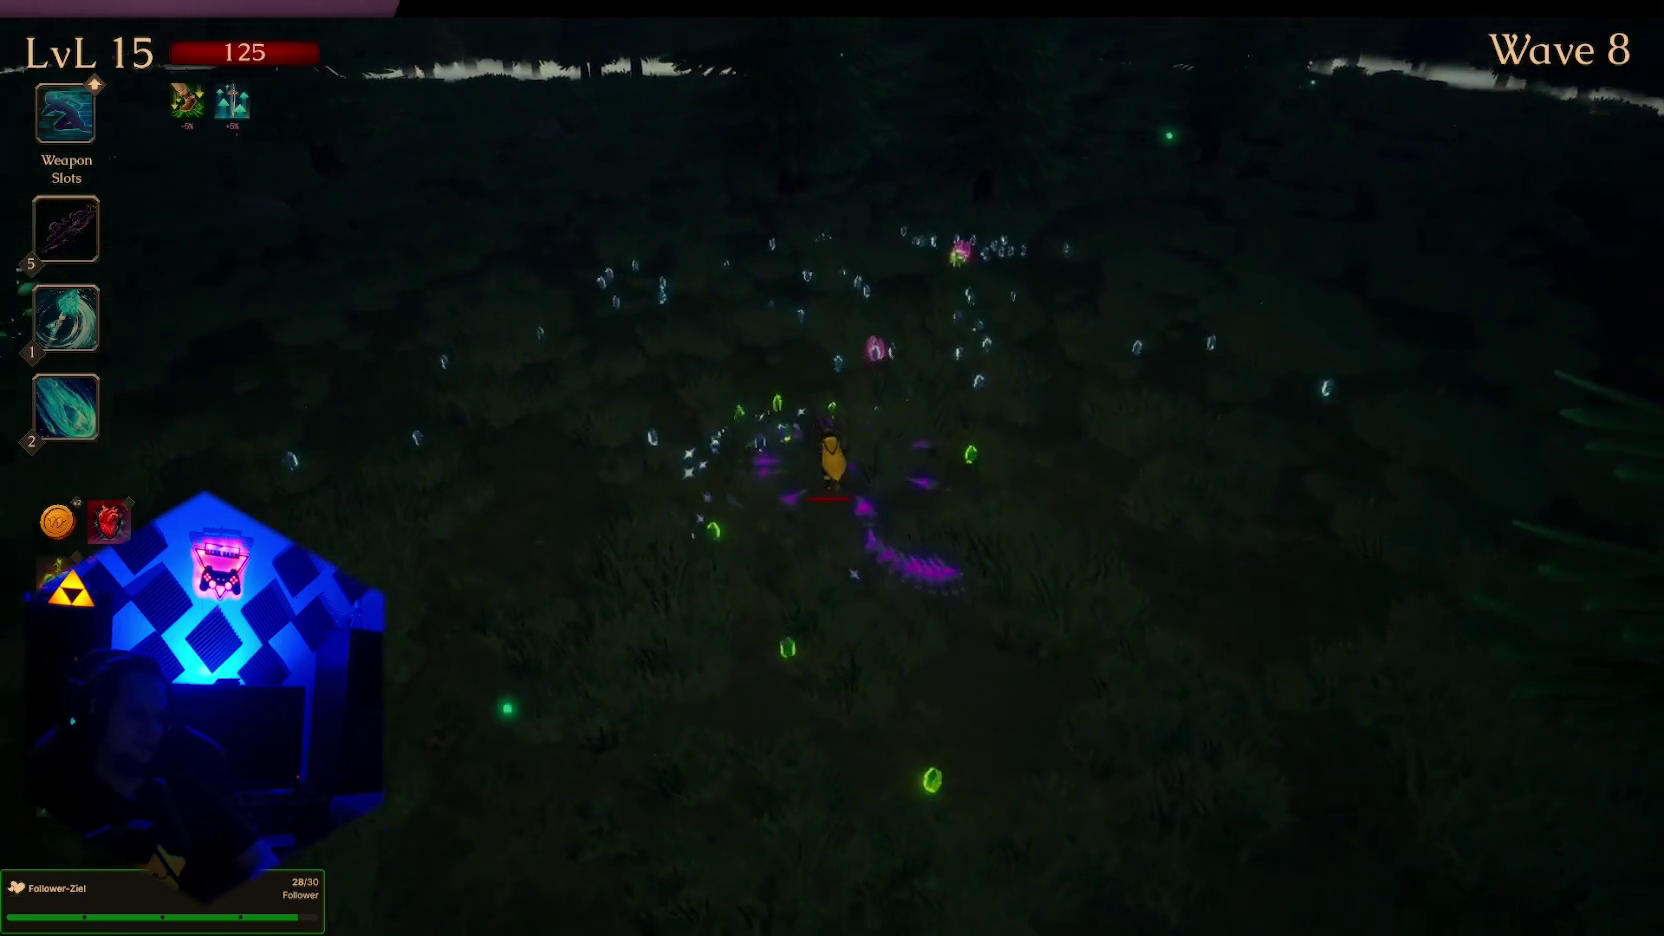
# Collect the dropped experience, then leave the fullscreen stream view
pyautogui.press('d')
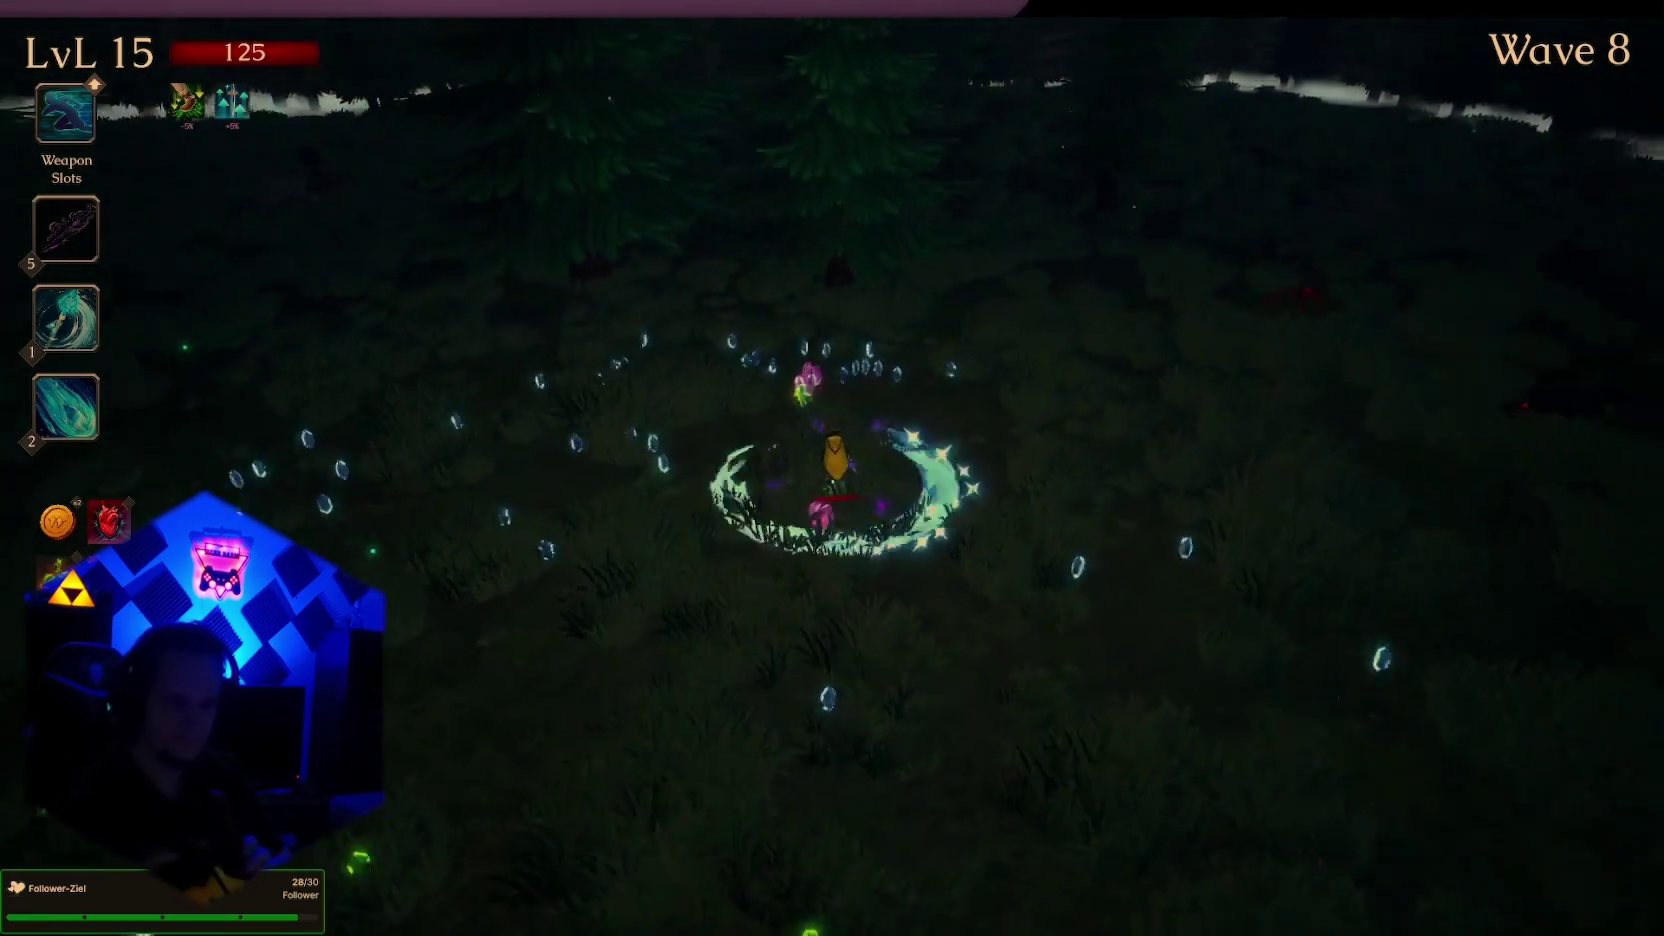
pyautogui.press('a')
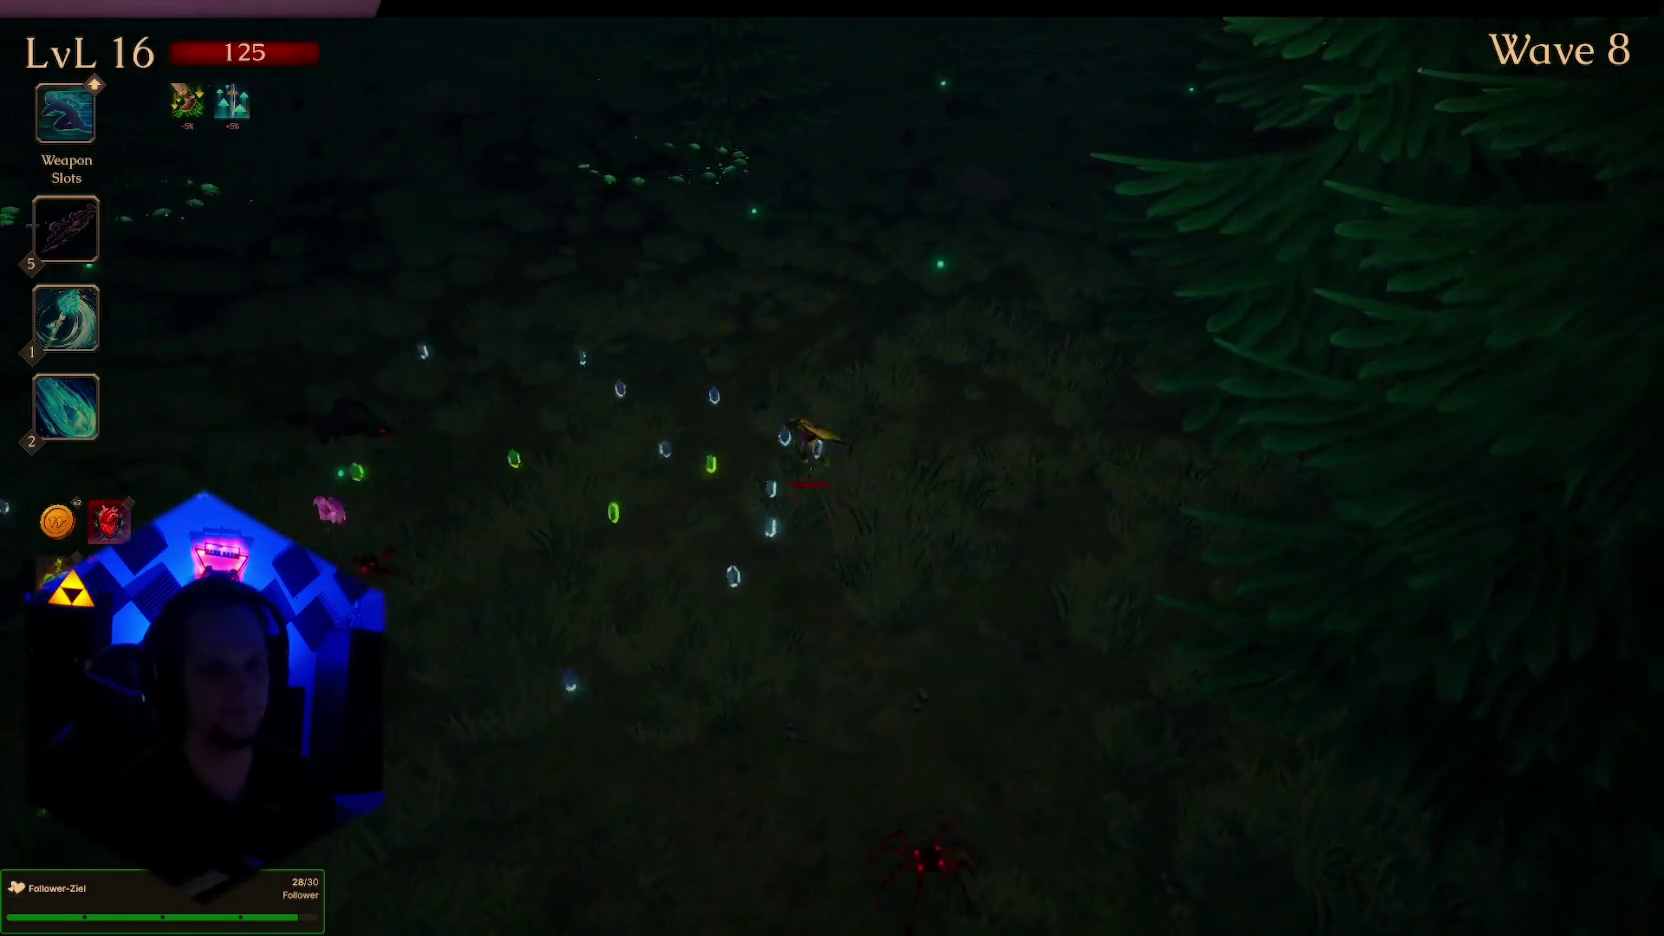
pyautogui.moveTo(682, 474)
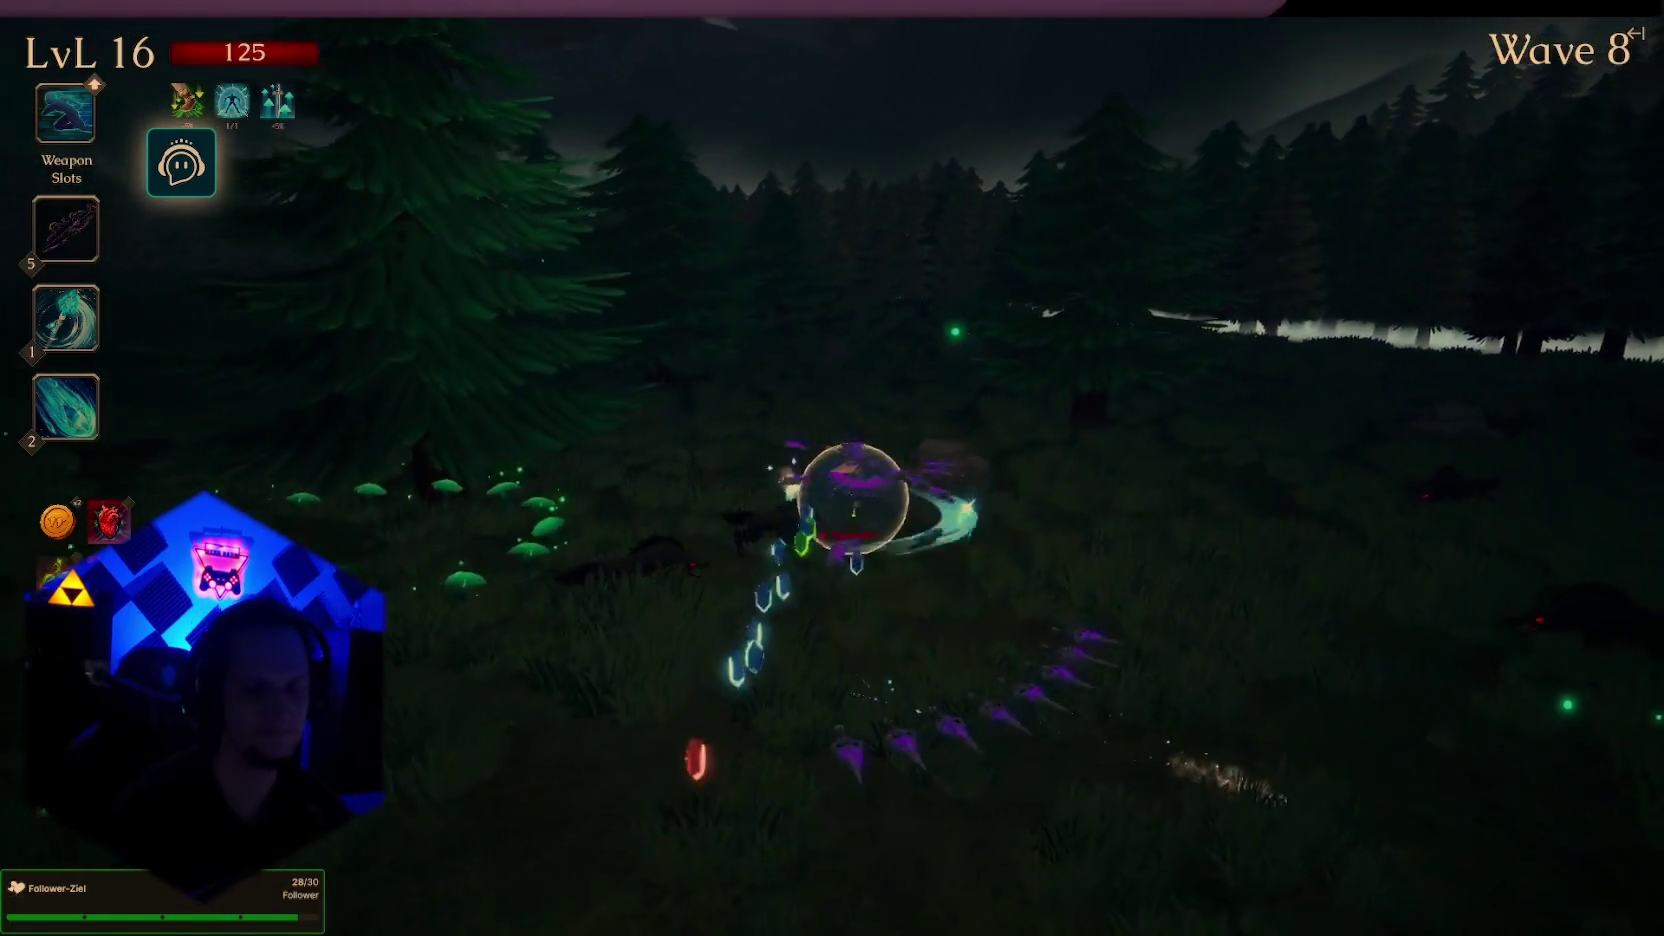
pyautogui.moveTo(1117, 569)
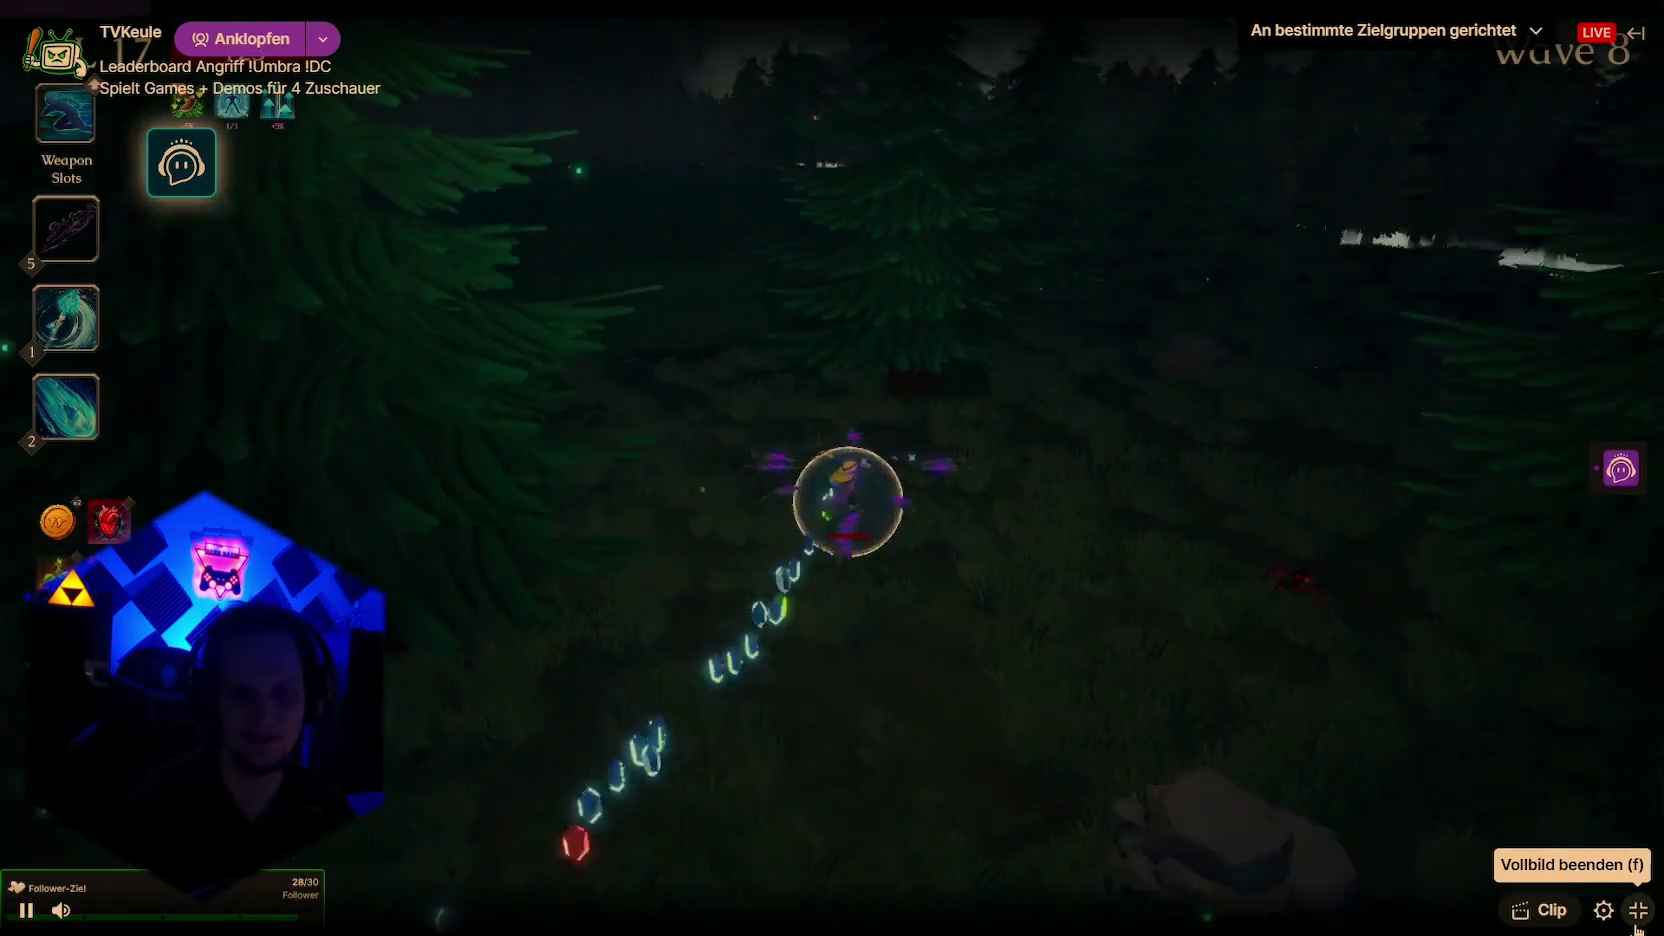
pyautogui.click(1637, 922)
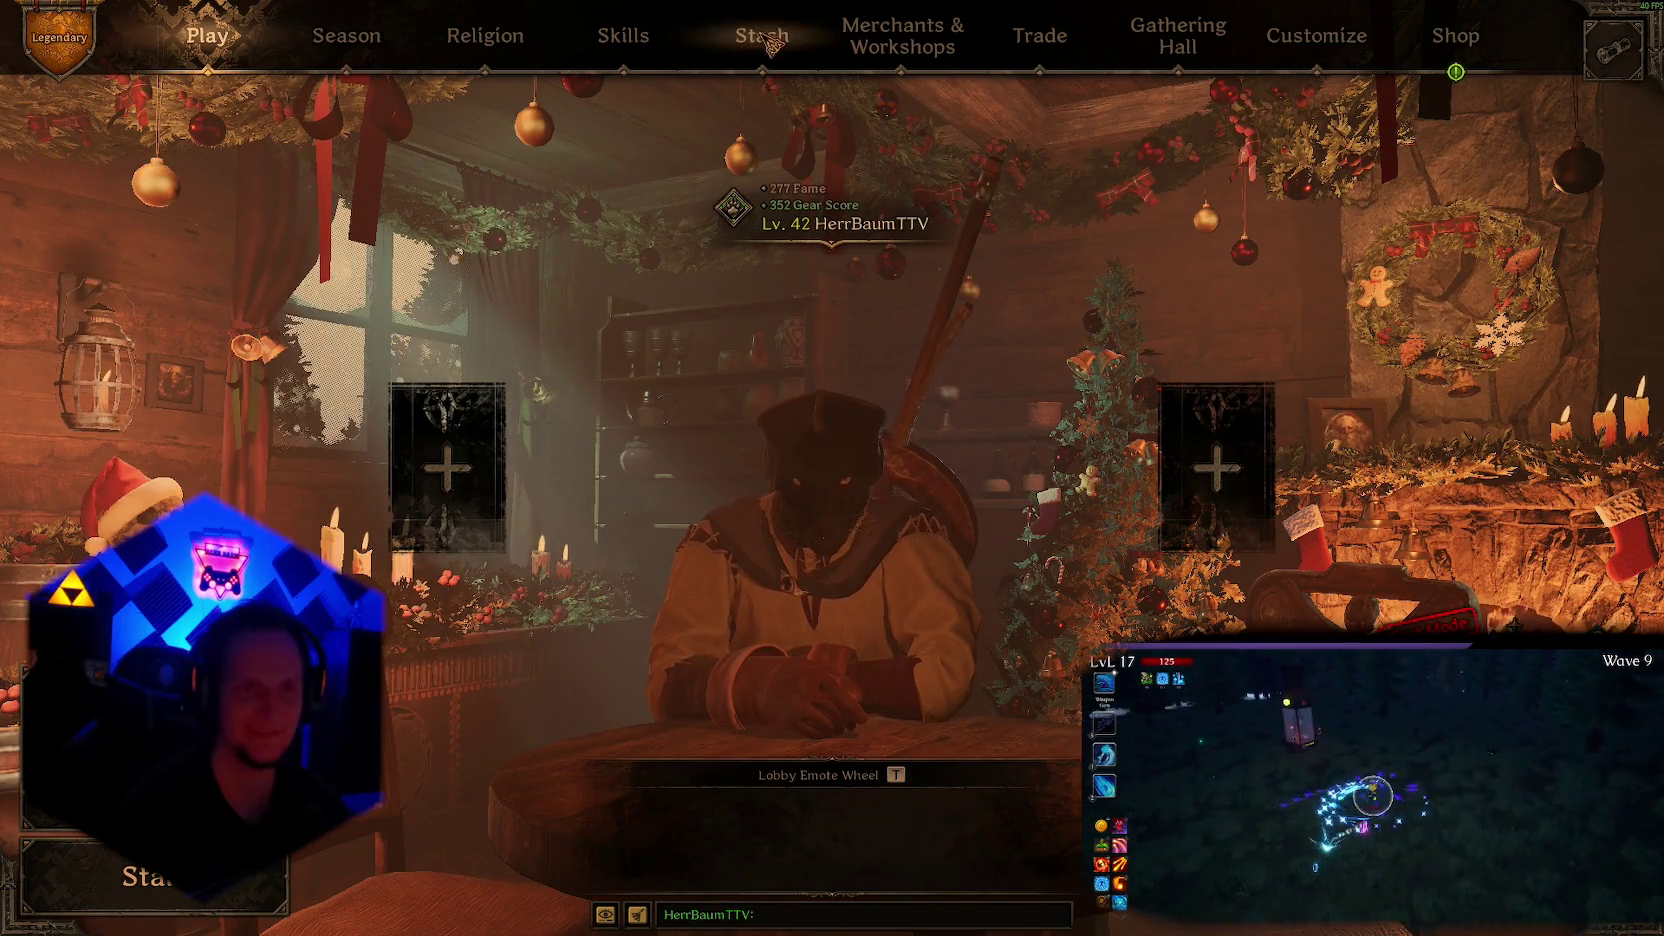
# View the starred stash tab, then return to the Play lobby
pyautogui.click(768, 40)
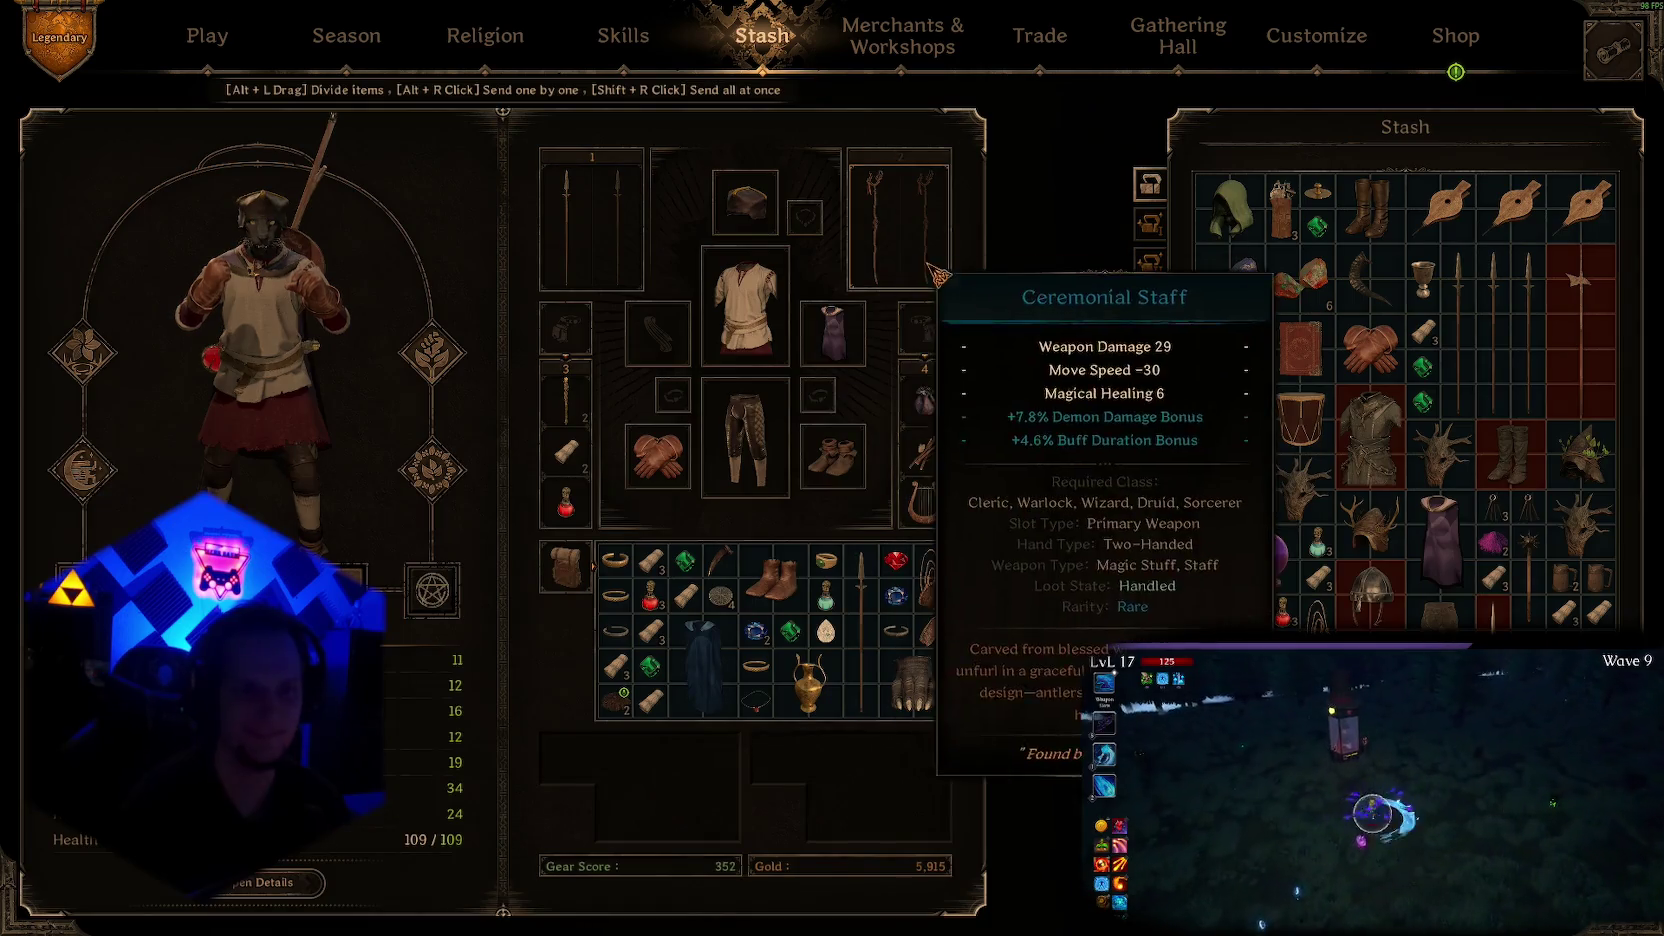
pyautogui.click(1152, 300)
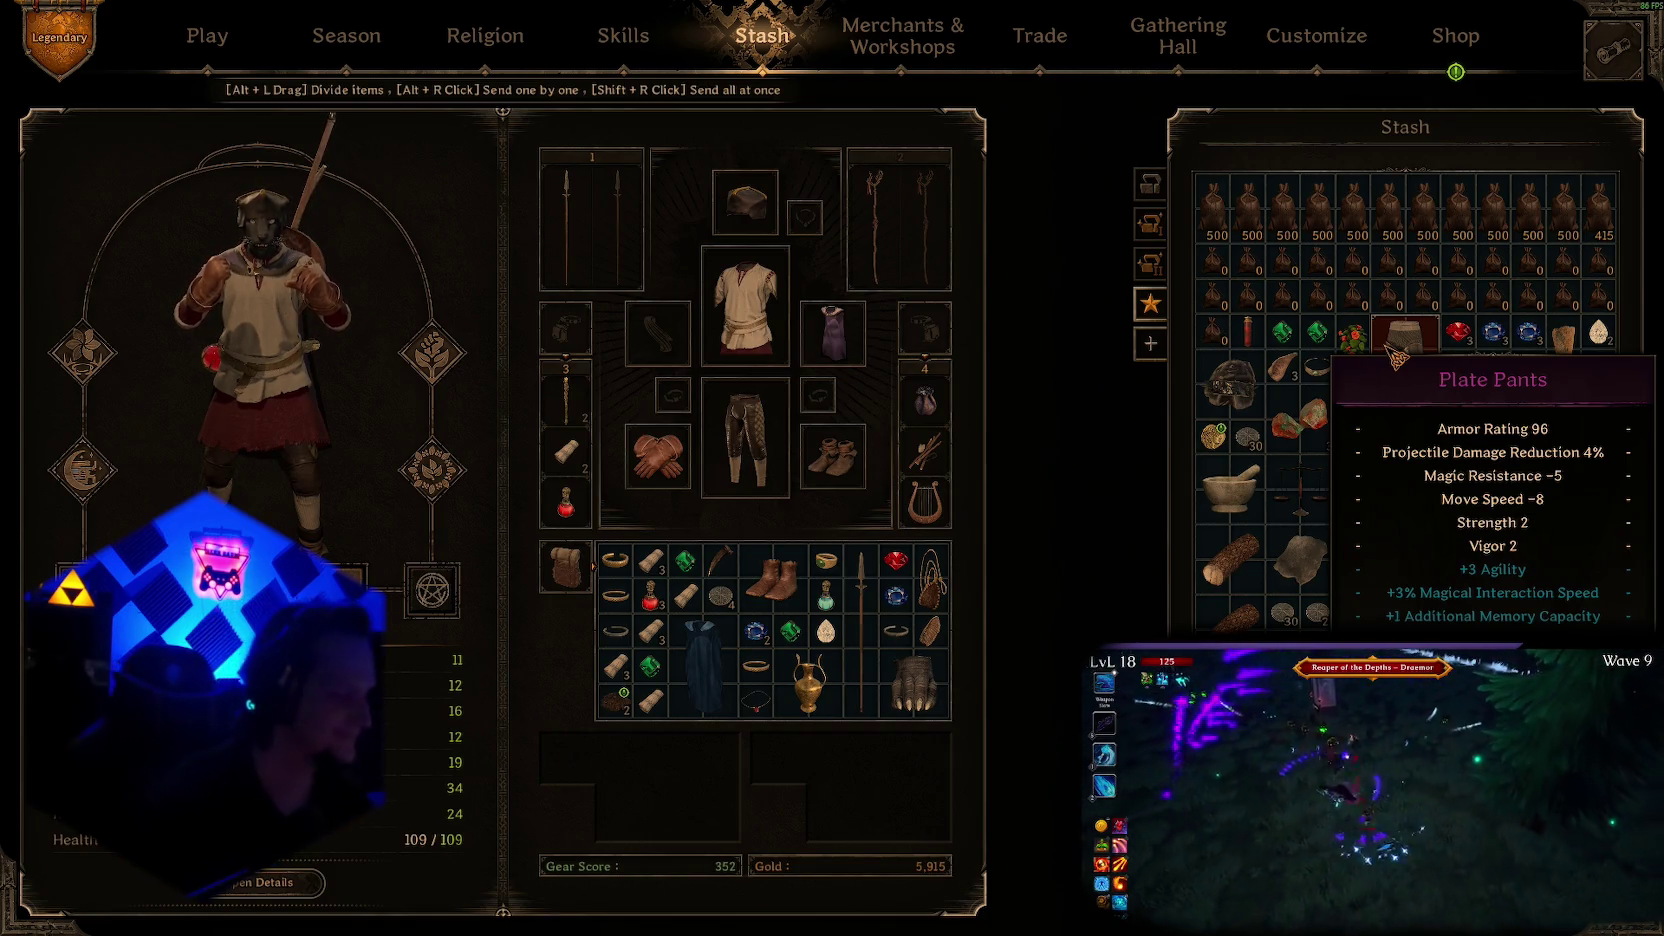
pyautogui.click(207, 35)
# Invite the online friend to the party from the Friends list and confirm
pyautogui.click(493, 485)
pyautogui.click(610, 105)
pyautogui.click(632, 230)
pyautogui.click(638, 240)
pyautogui.click(757, 536)
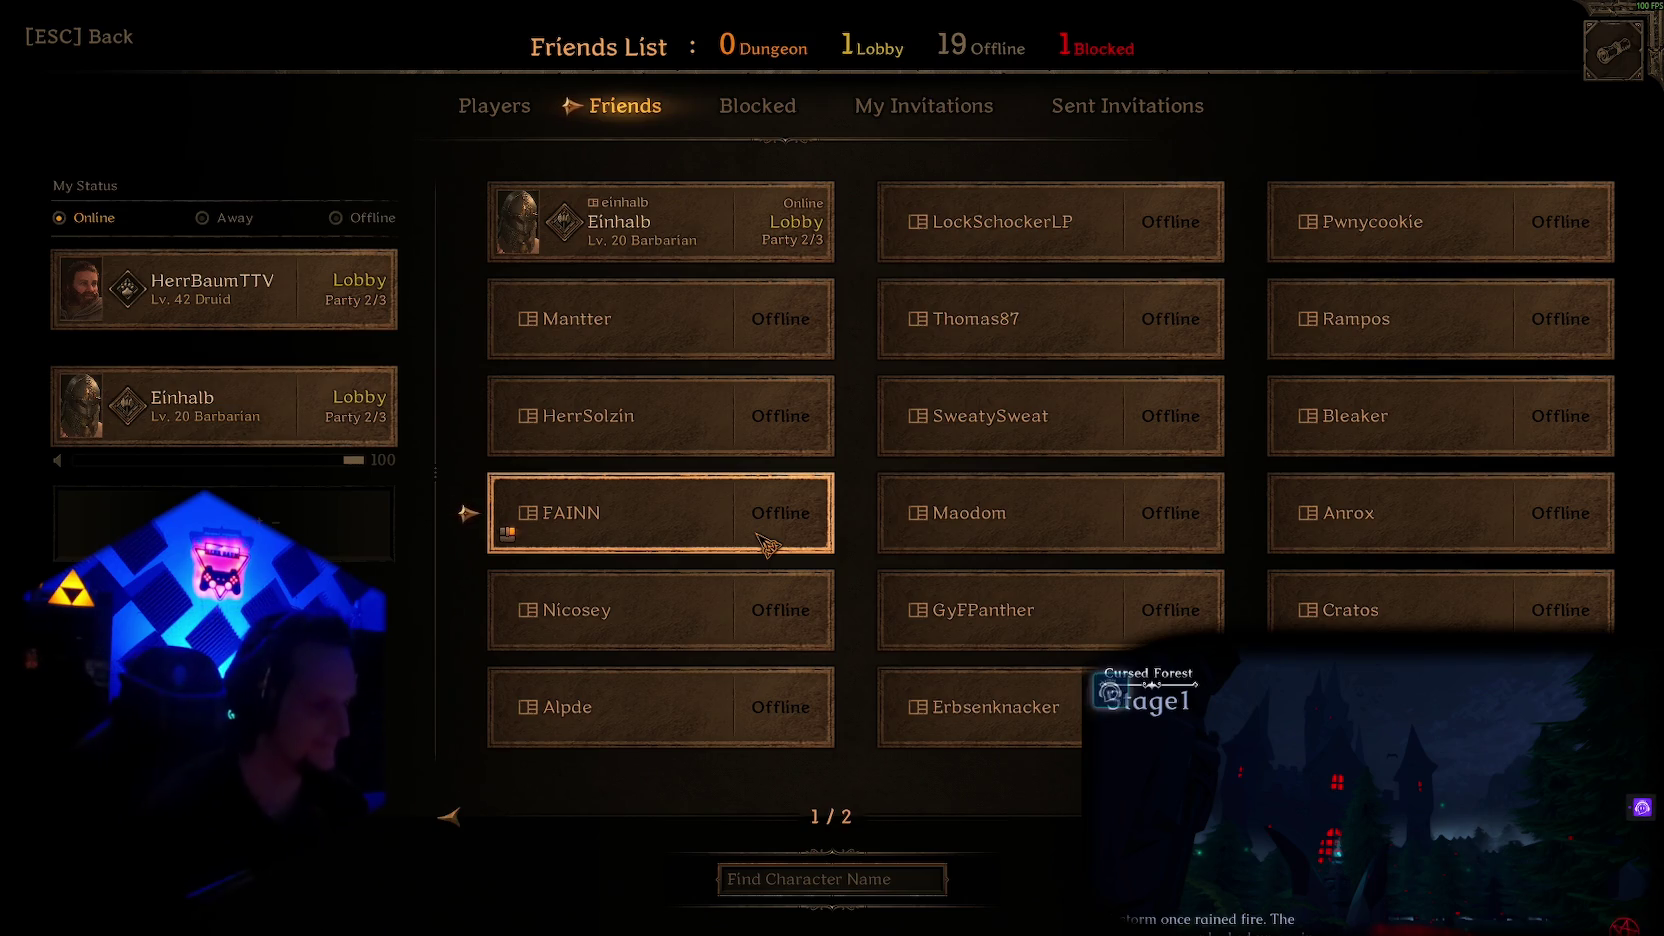
pyautogui.click(79, 37)
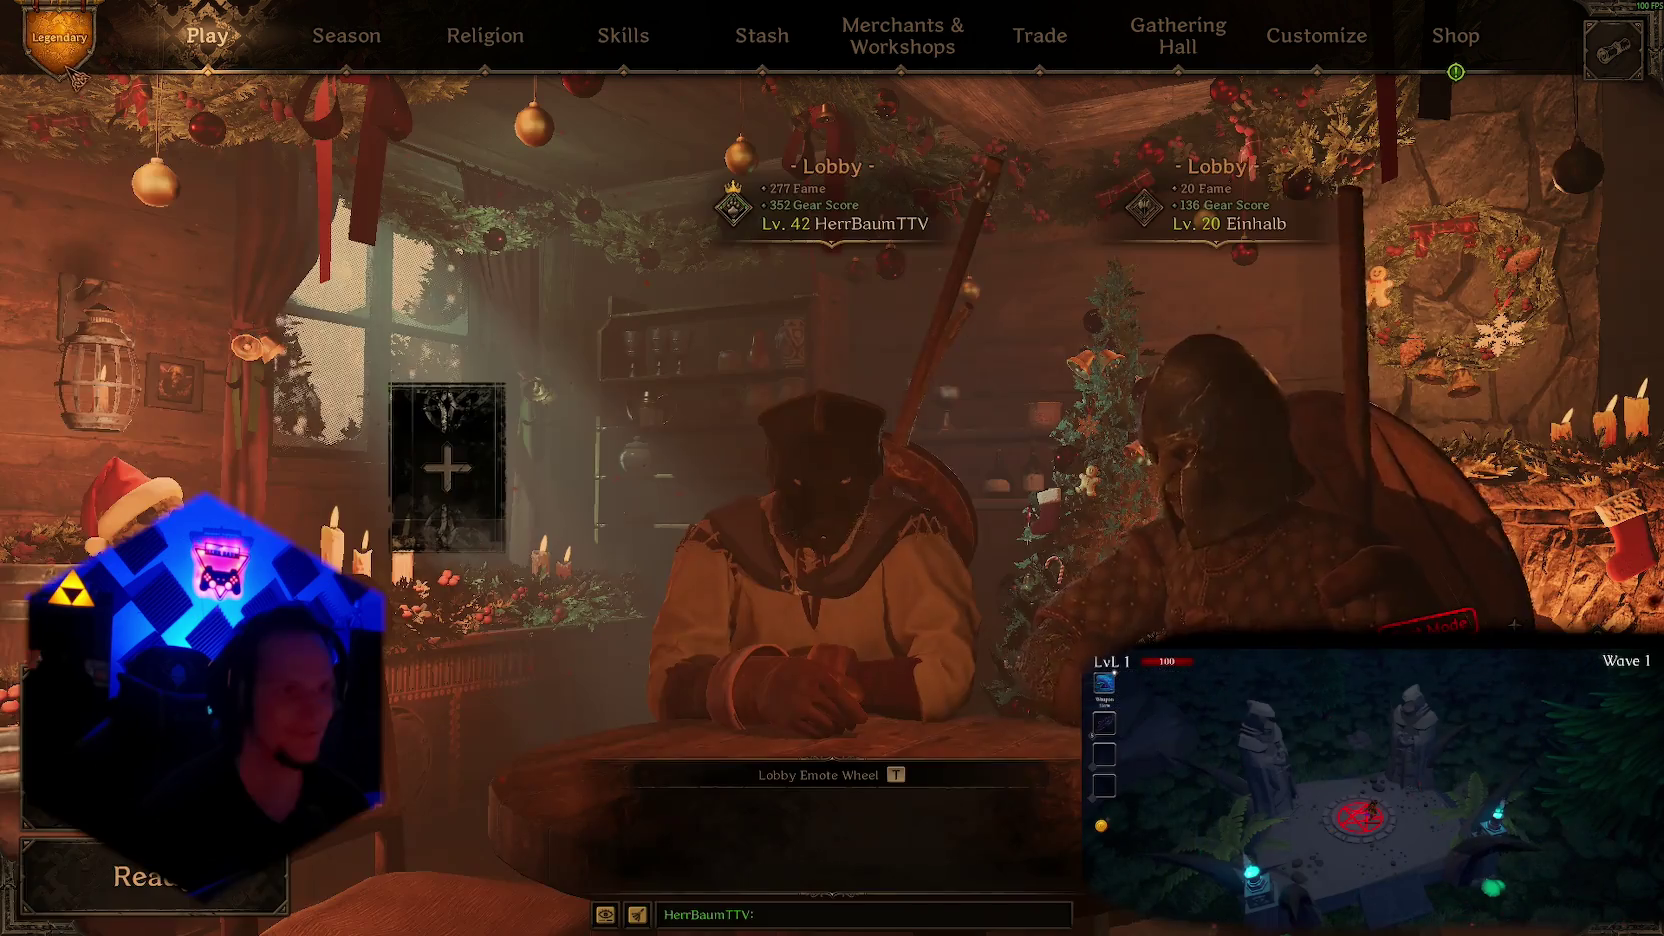
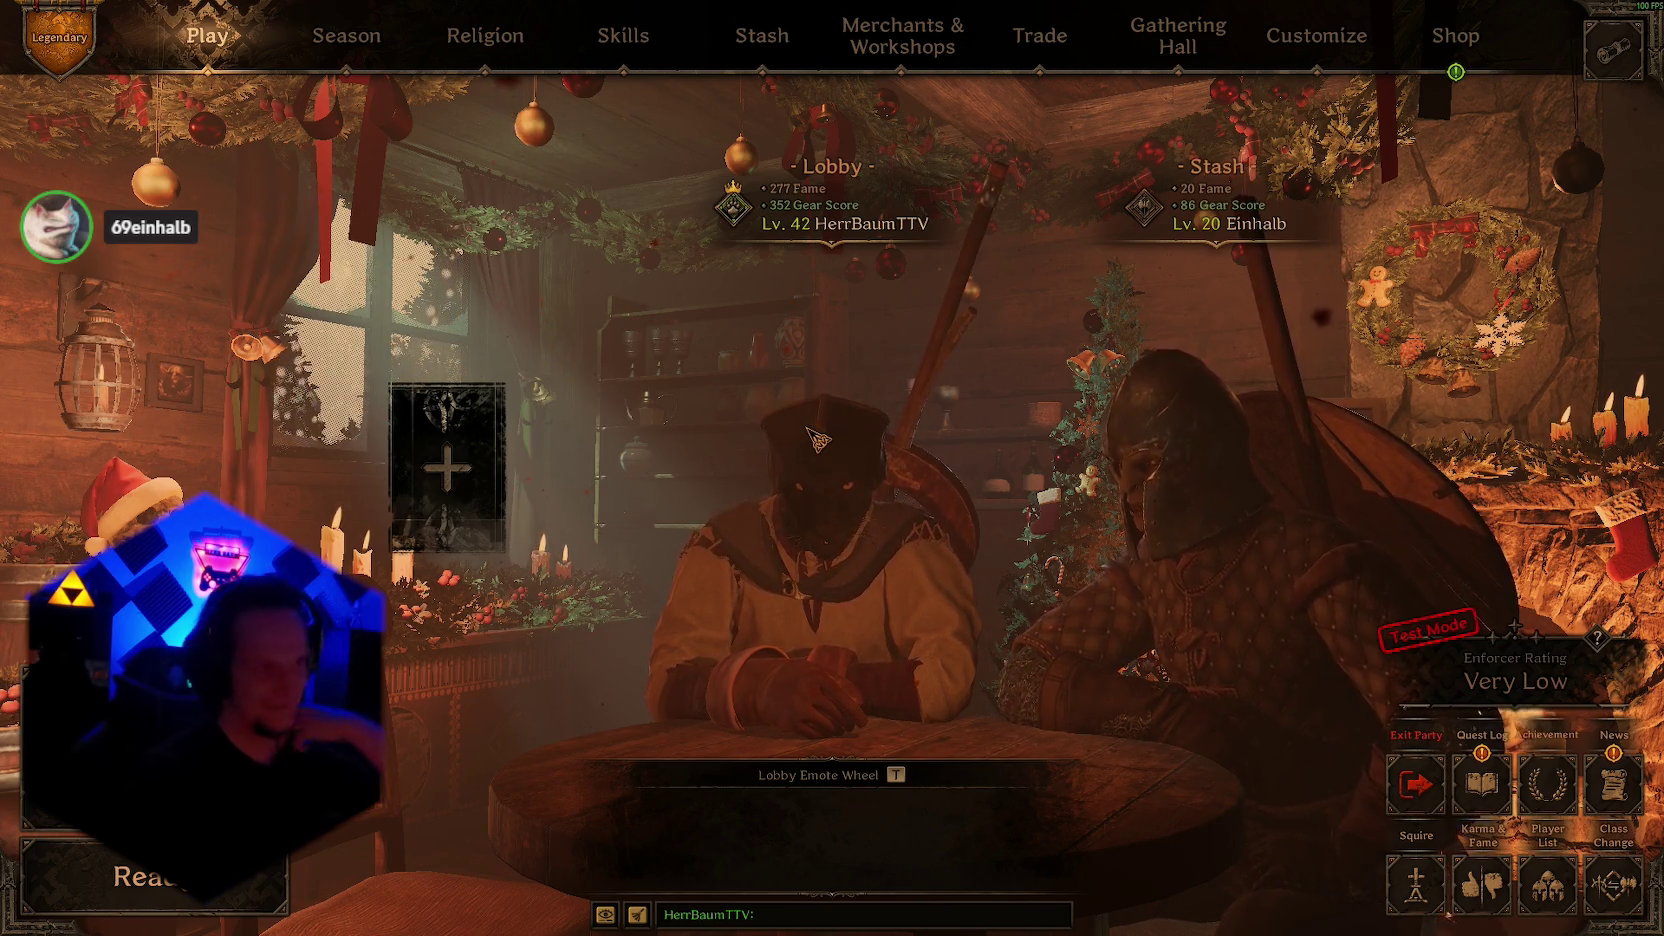
# Search Windows for 'nach' and open the Nachtmodus (Night light) settings
pyautogui.click(762, 35)
pyautogui.click(207, 35)
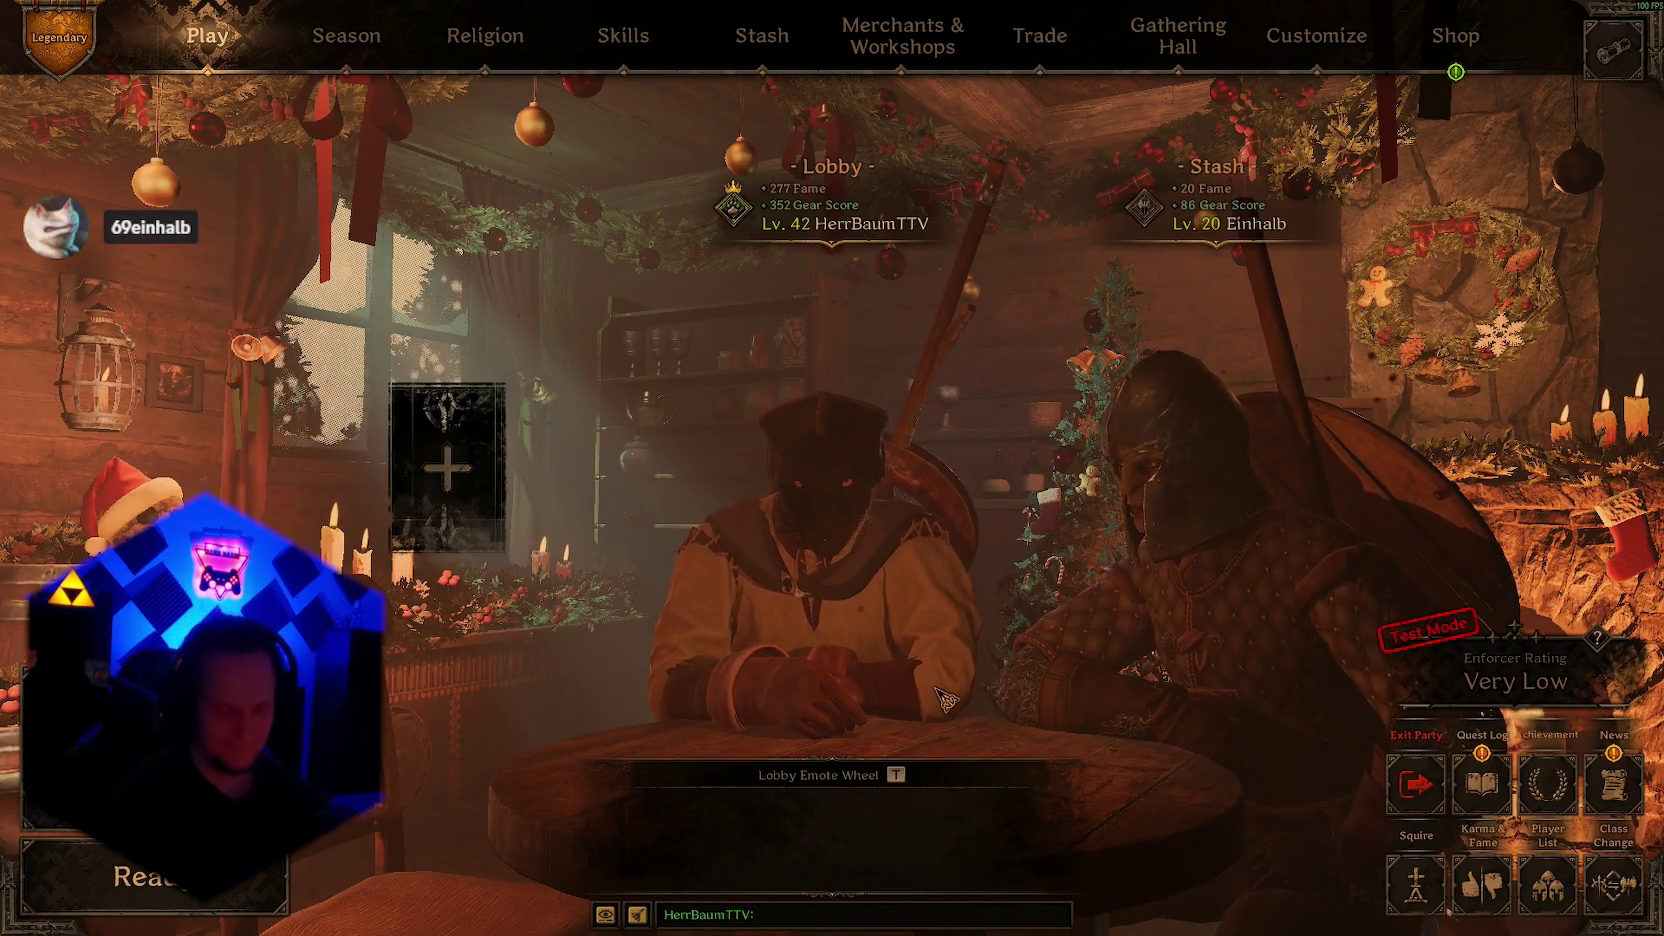
pyautogui.press('super')
pyautogui.click(690, 160)
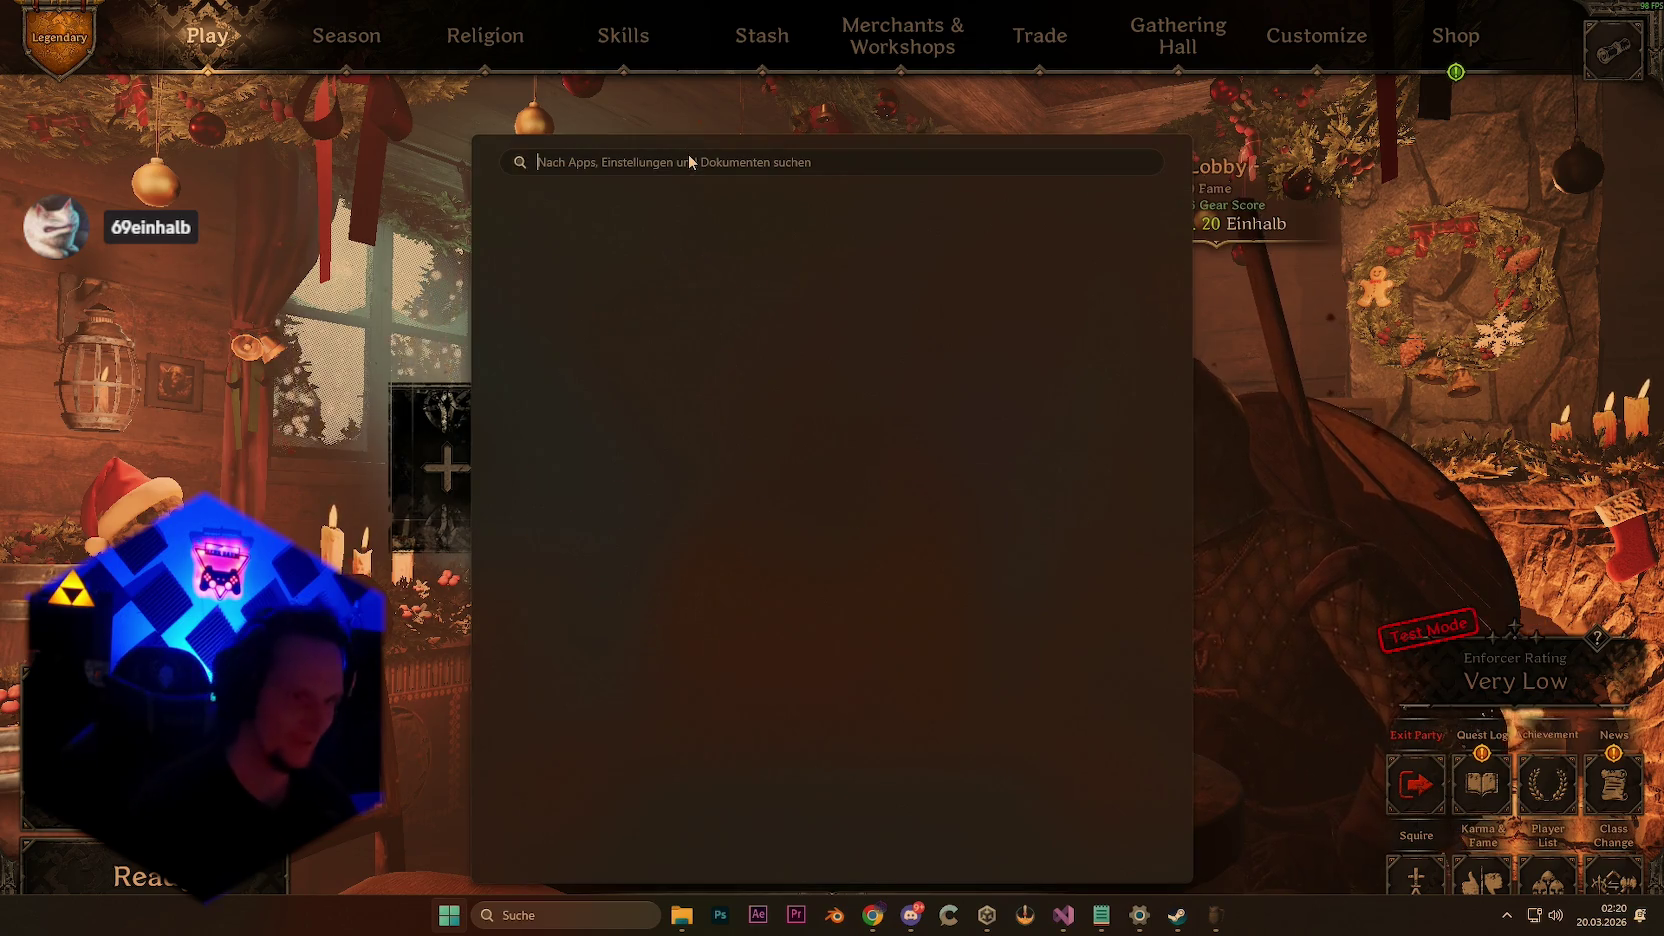
pyautogui.write('nach')
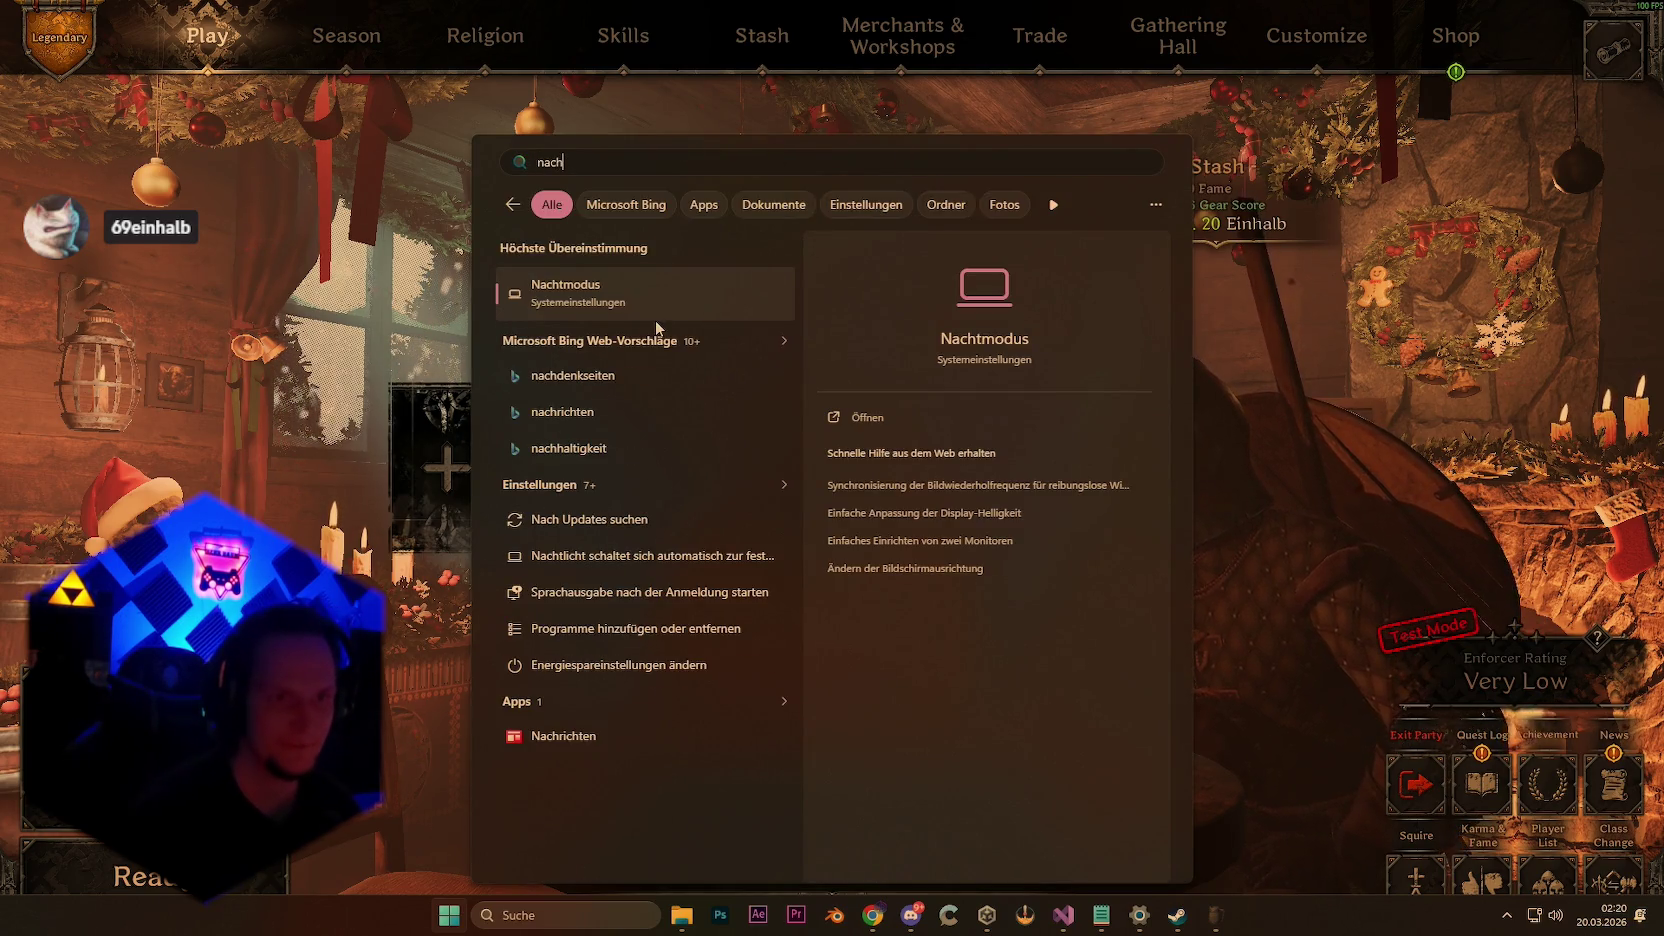
pyautogui.click(624, 290)
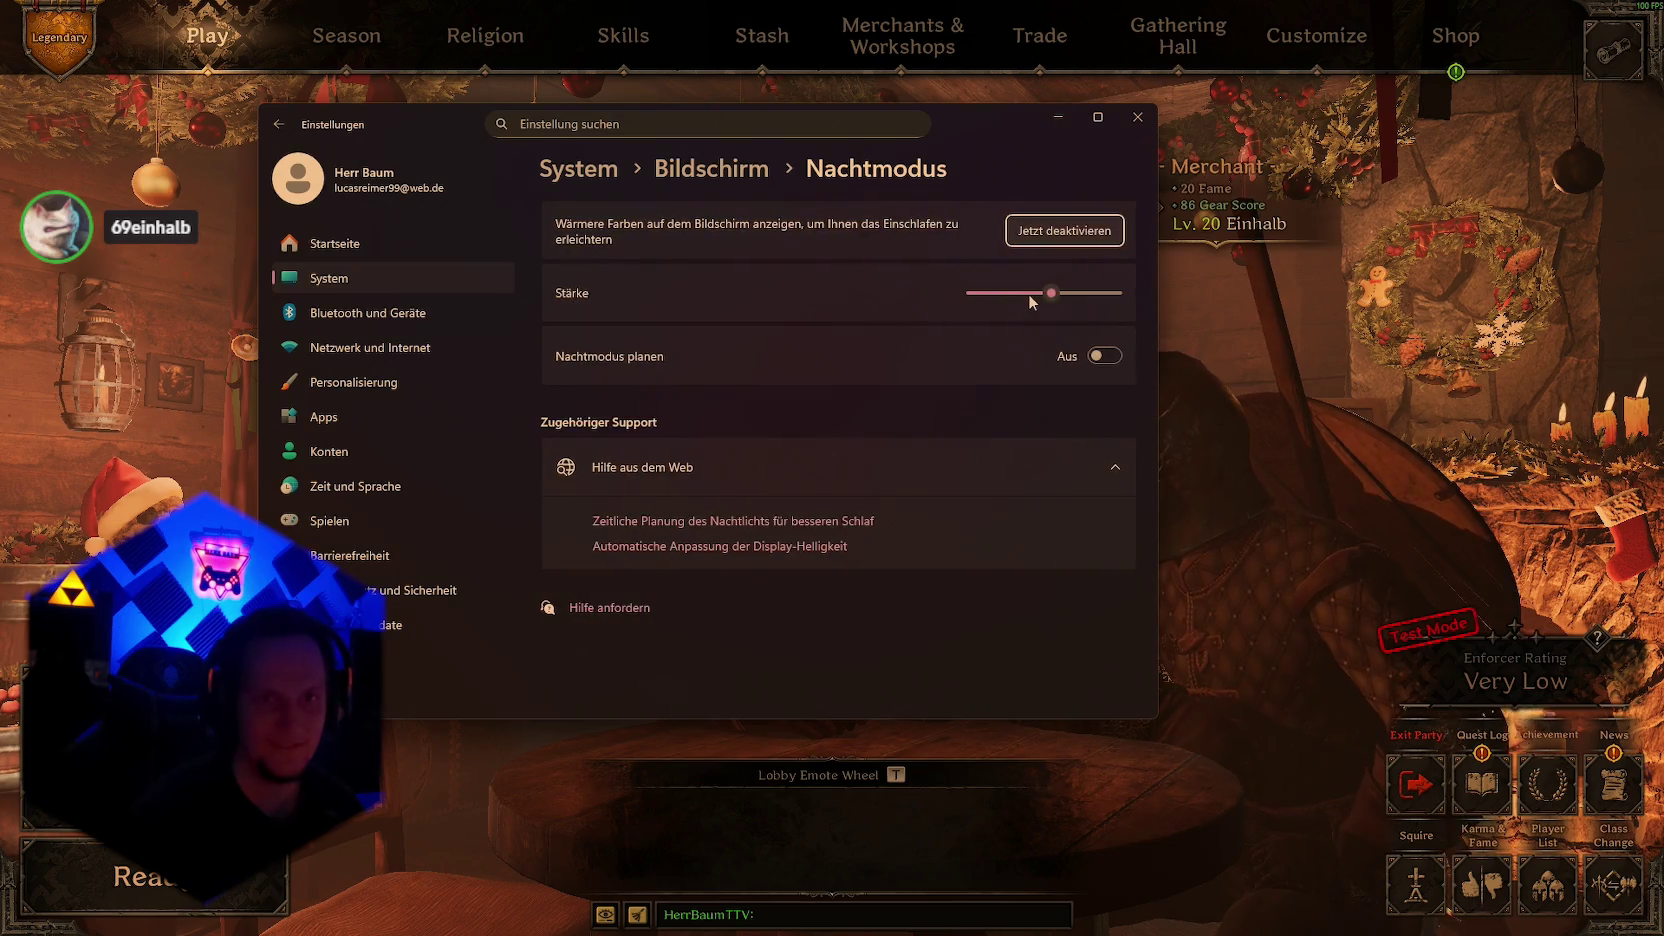
# Switch Night light off, close Settings and return to the game
pyautogui.click(1037, 227)
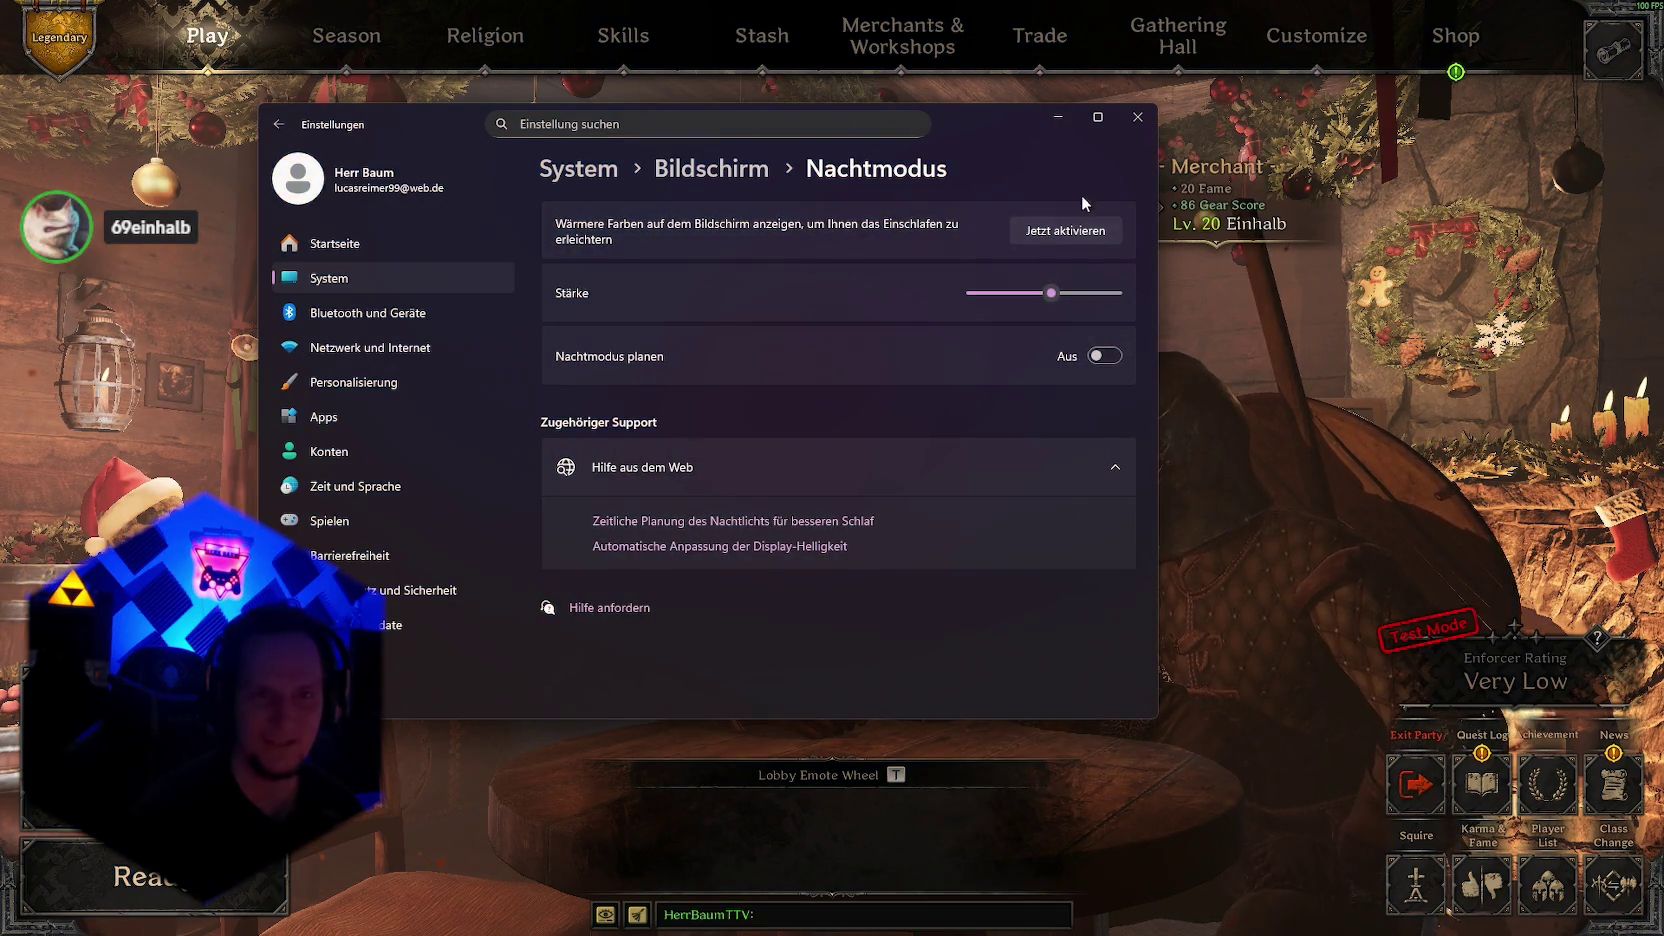
pyautogui.click(1140, 124)
pyautogui.click(1455, 35)
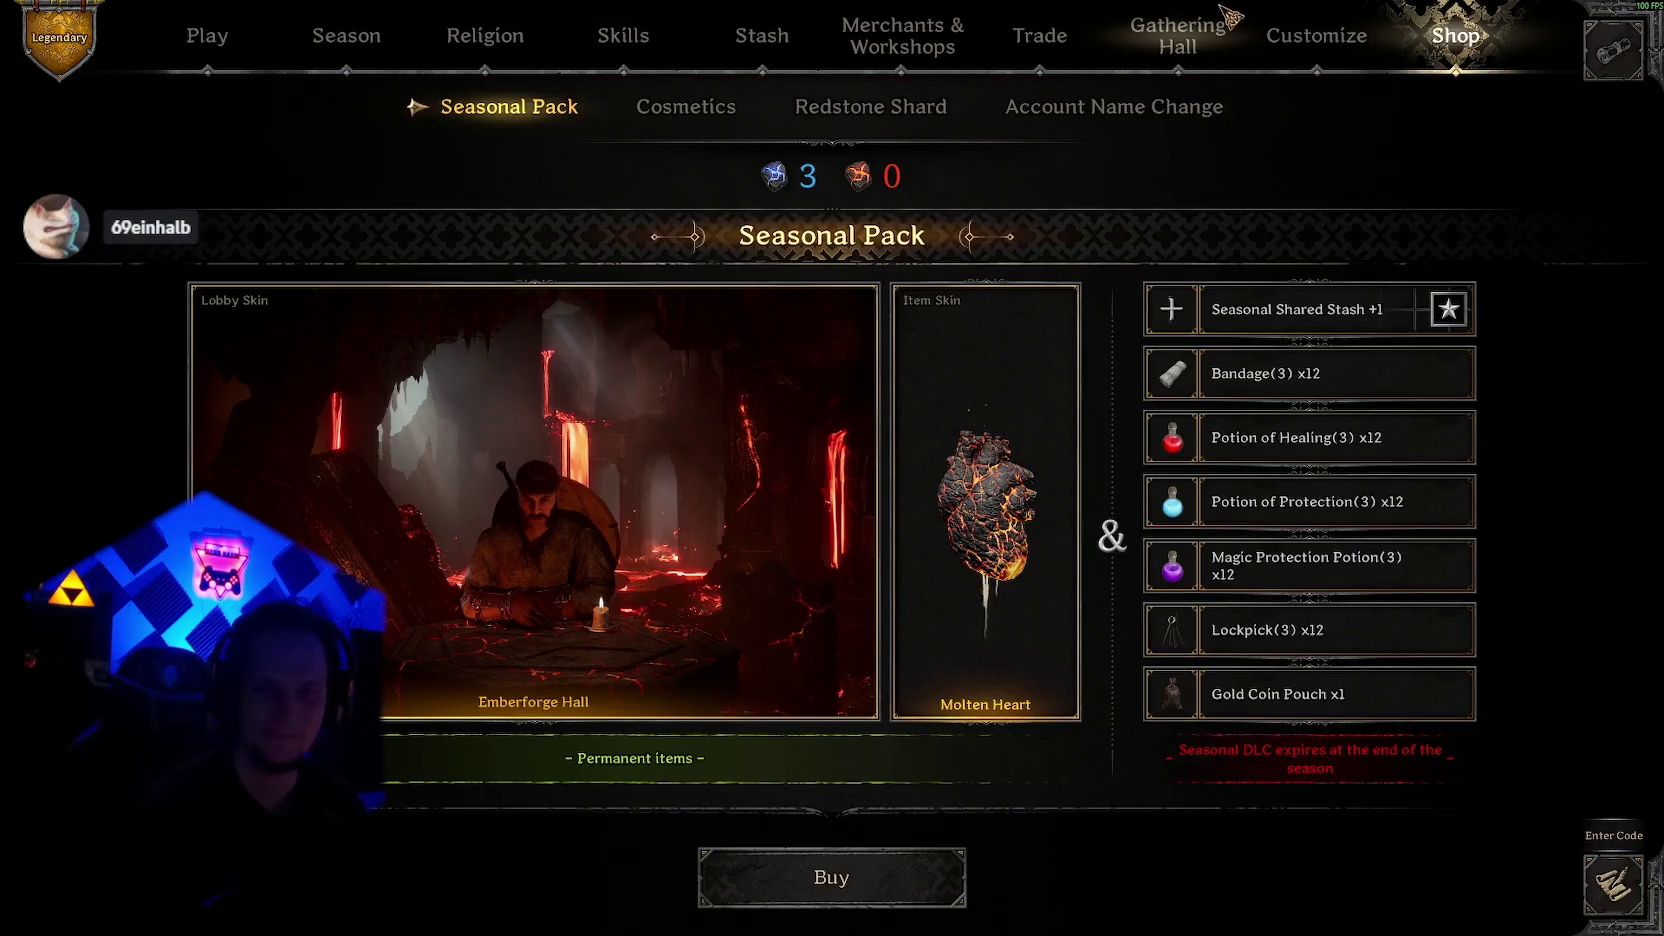
# Browse the stash tabs on the third tab and reposition the Oracle Robe there
pyautogui.click(623, 35)
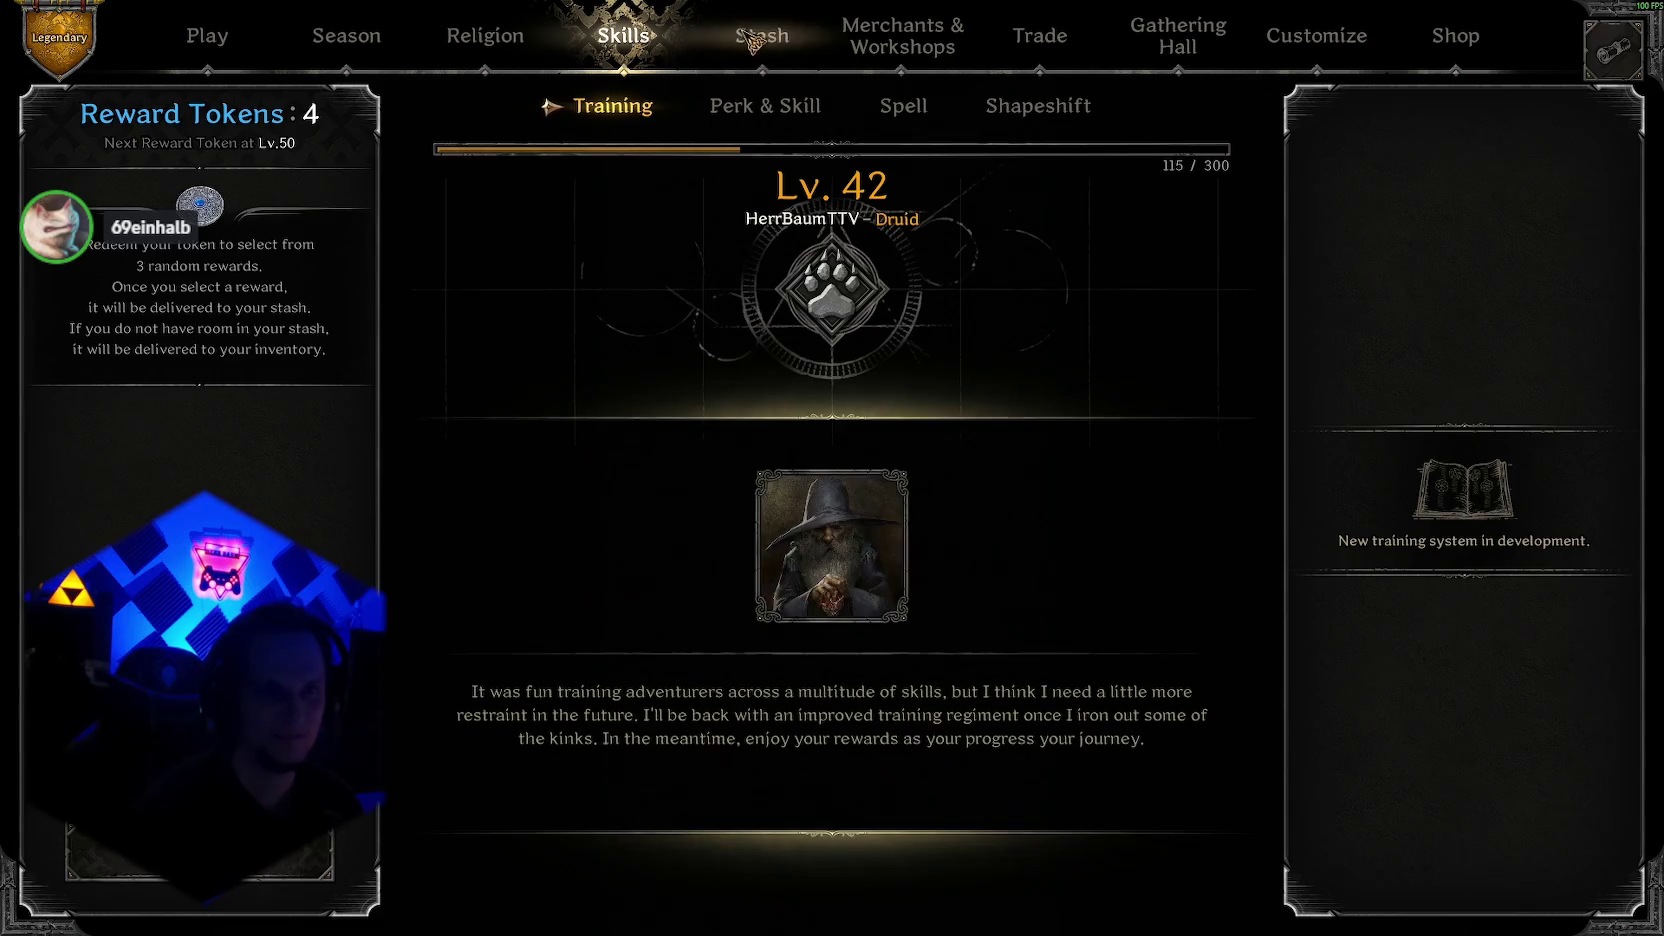
pyautogui.click(762, 35)
pyautogui.click(1150, 263)
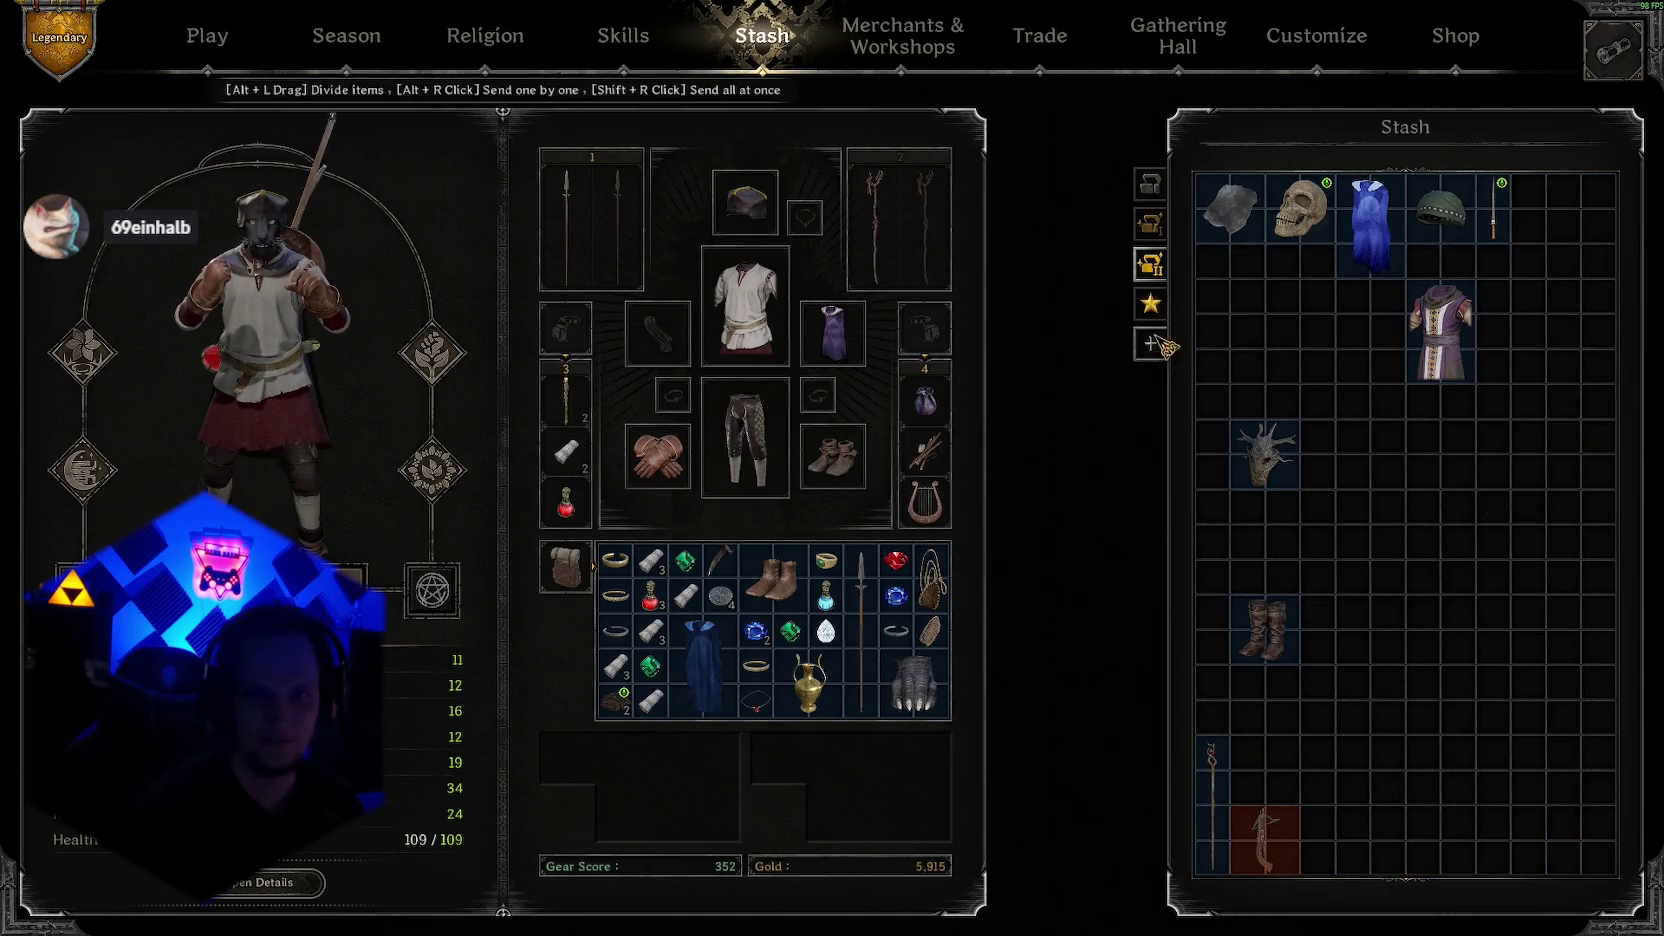
pyautogui.click(1155, 305)
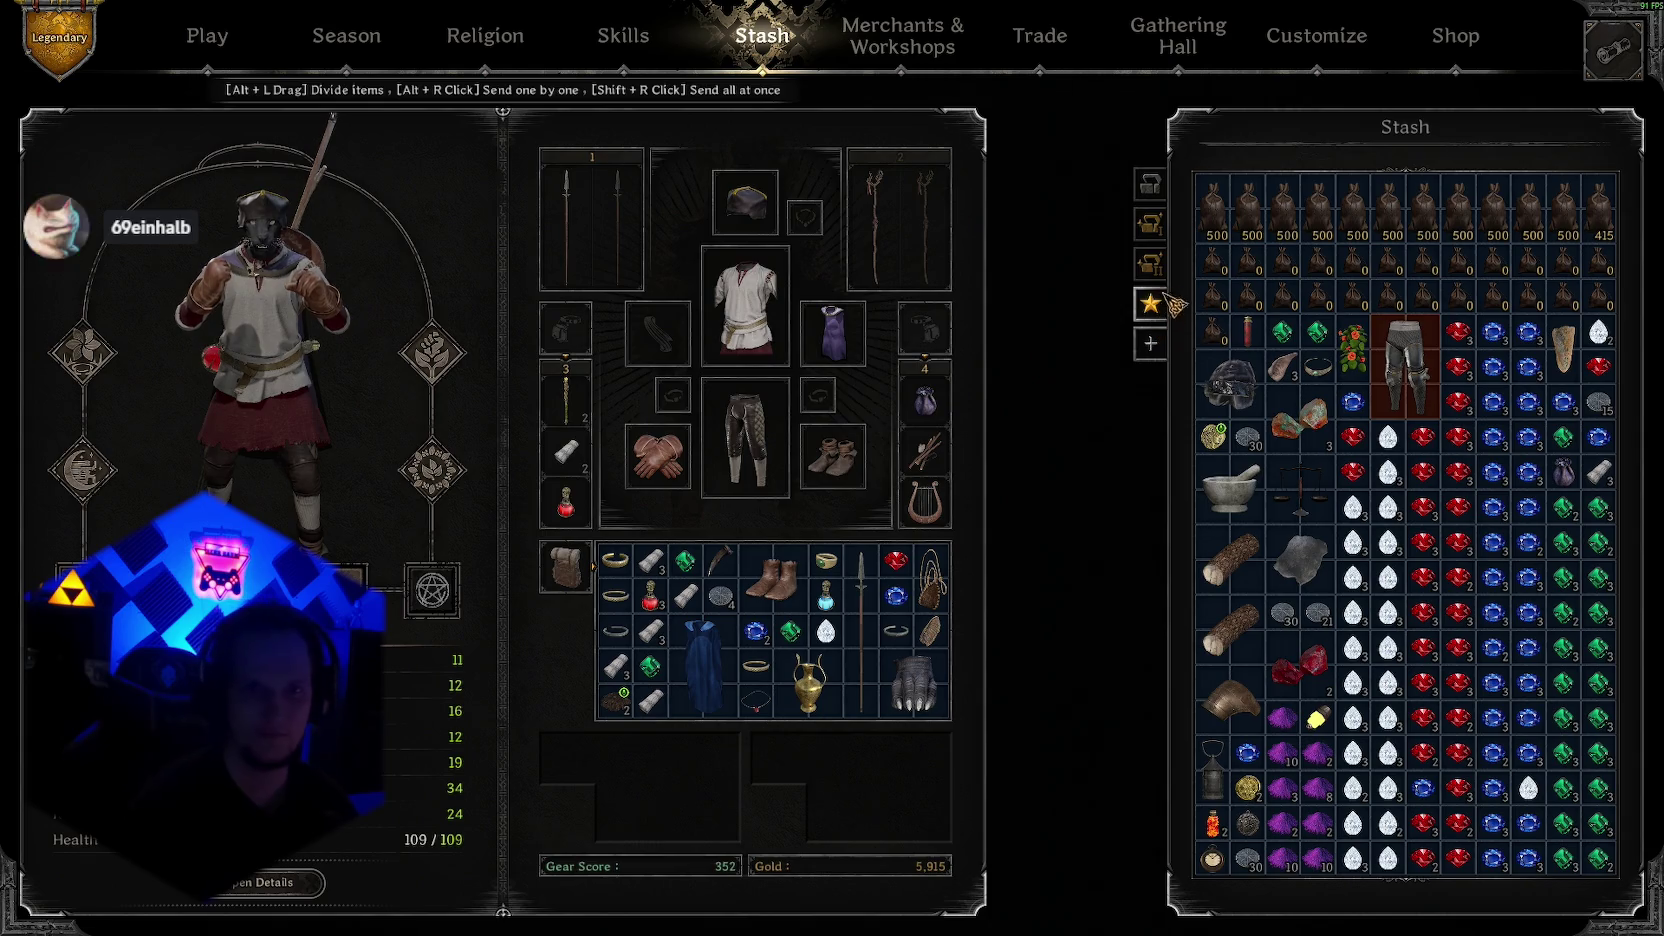
pyautogui.click(1150, 263)
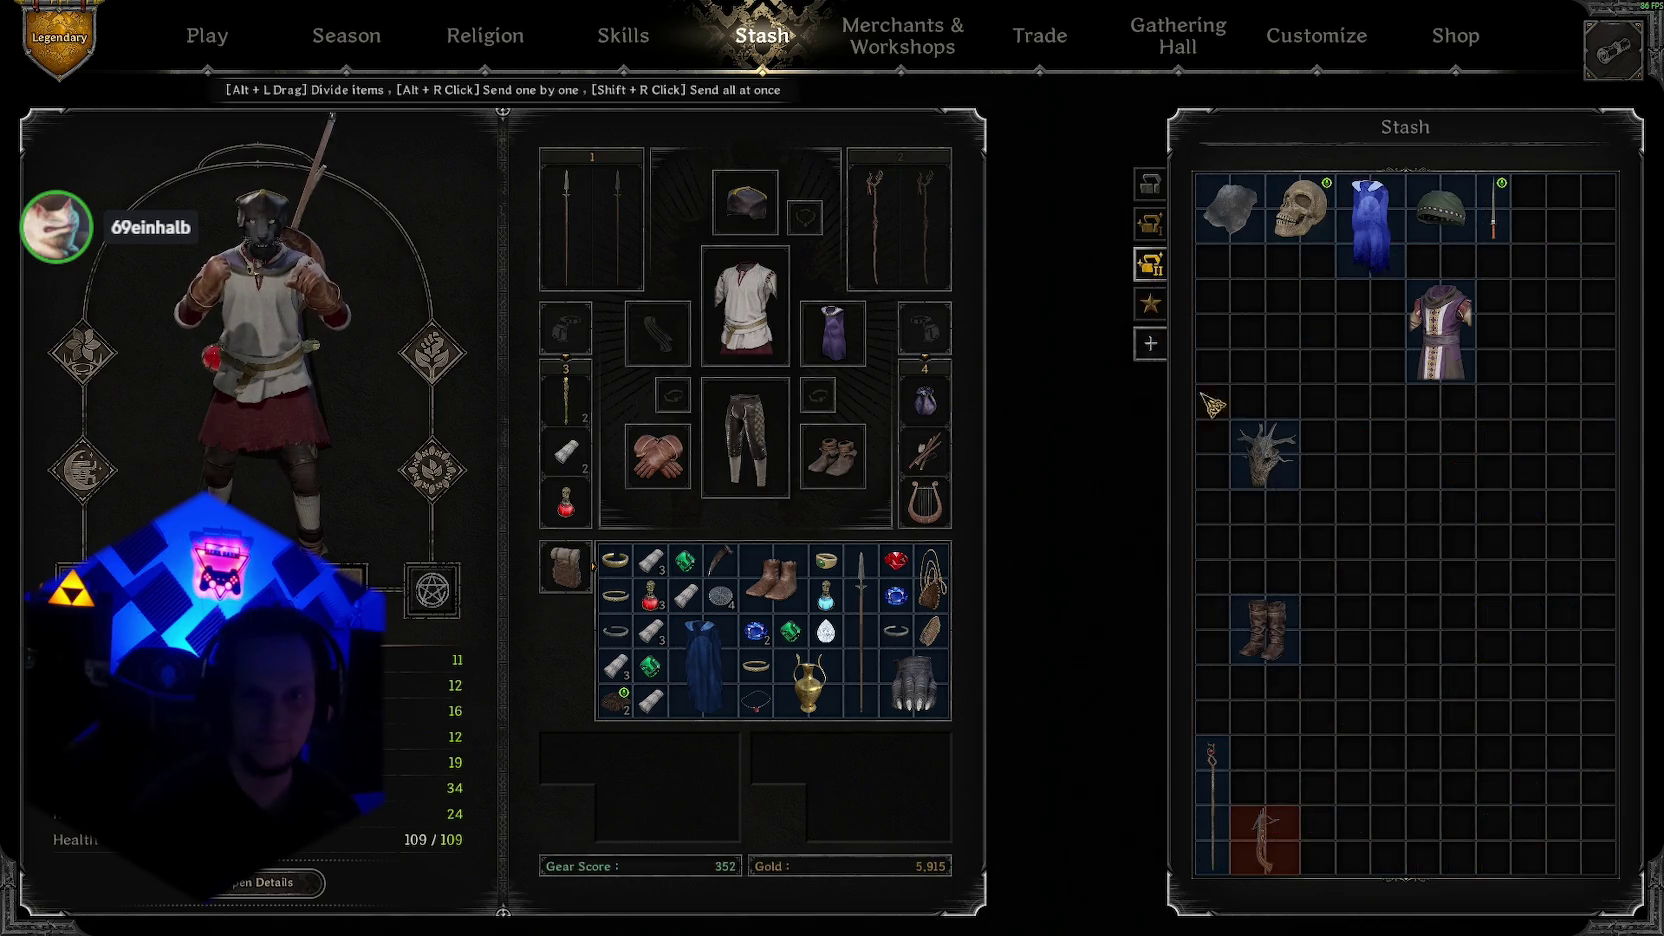
pyautogui.moveTo(1460, 355)
pyautogui.mouseDown()
pyautogui.moveTo(1370, 385)
pyautogui.moveTo(1405, 368)
pyautogui.mouseUp()
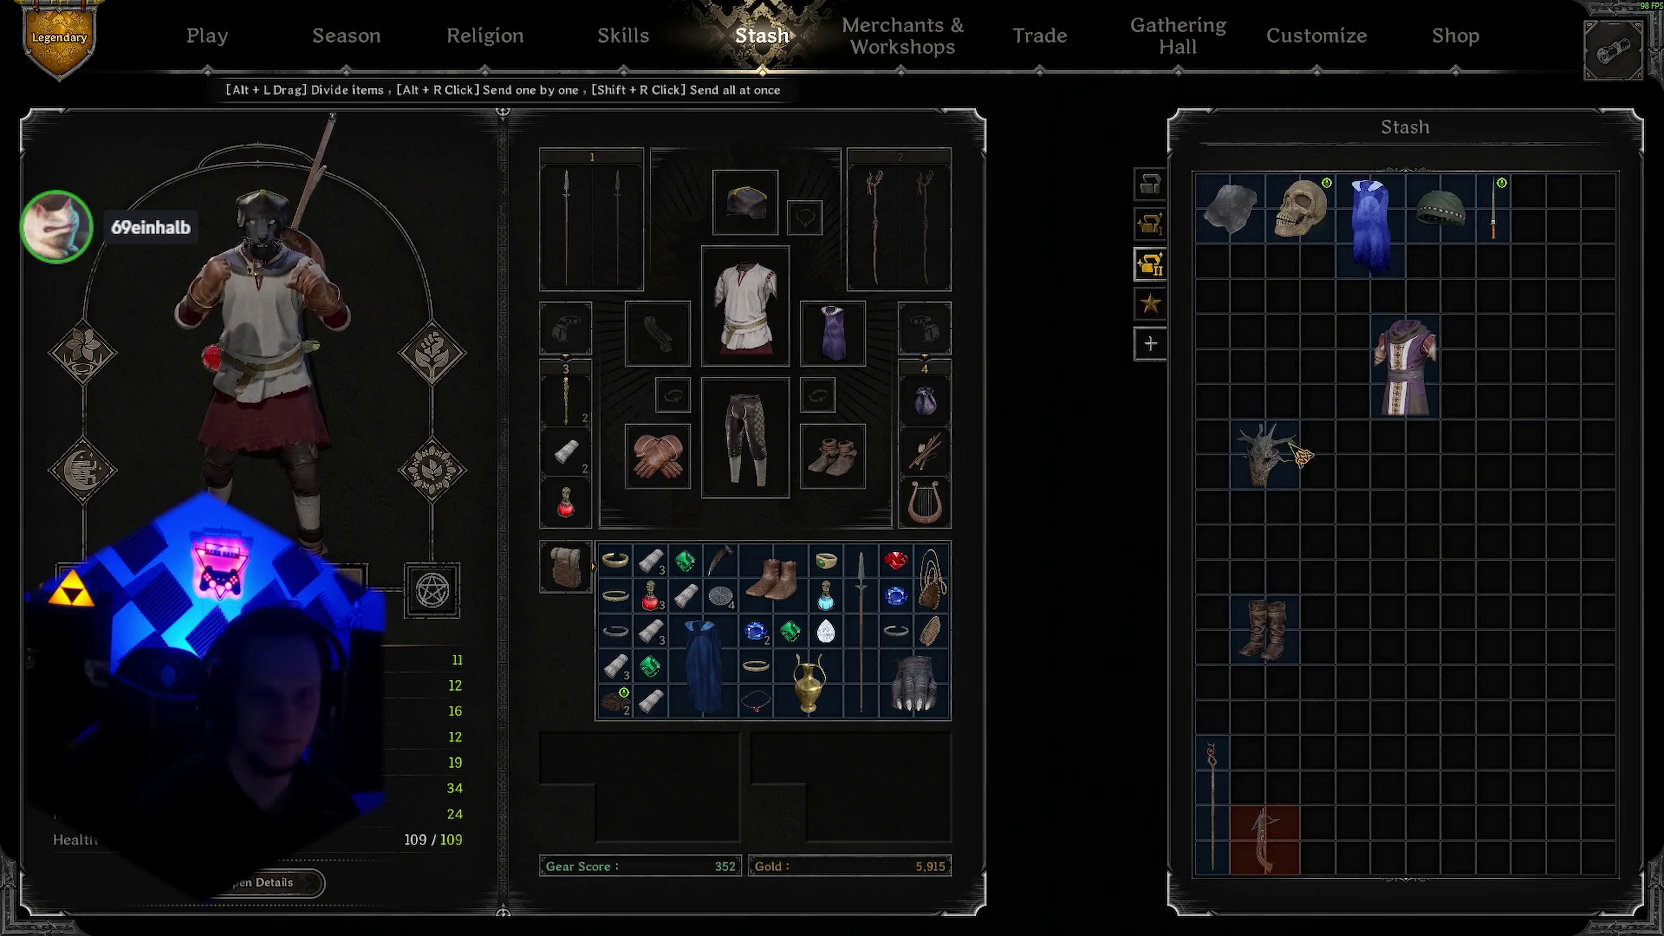
# Stash the claw gauntlet, sling, ruby, sapphire, bangle, bat ear, spear, gold ring, boots and blue cloak
pyautogui.rightClick(940, 690)
pyautogui.rightClick(930, 585)
pyautogui.rightClick(895, 560)
pyautogui.rightClick(895, 595)
pyautogui.rightClick(895, 630)
pyautogui.rightClick(930, 630)
pyautogui.rightClick(860, 630)
pyautogui.rightClick(826, 560)
pyautogui.rightClick(772, 578)
pyautogui.rightClick(808, 685)
pyautogui.rightClick(705, 665)
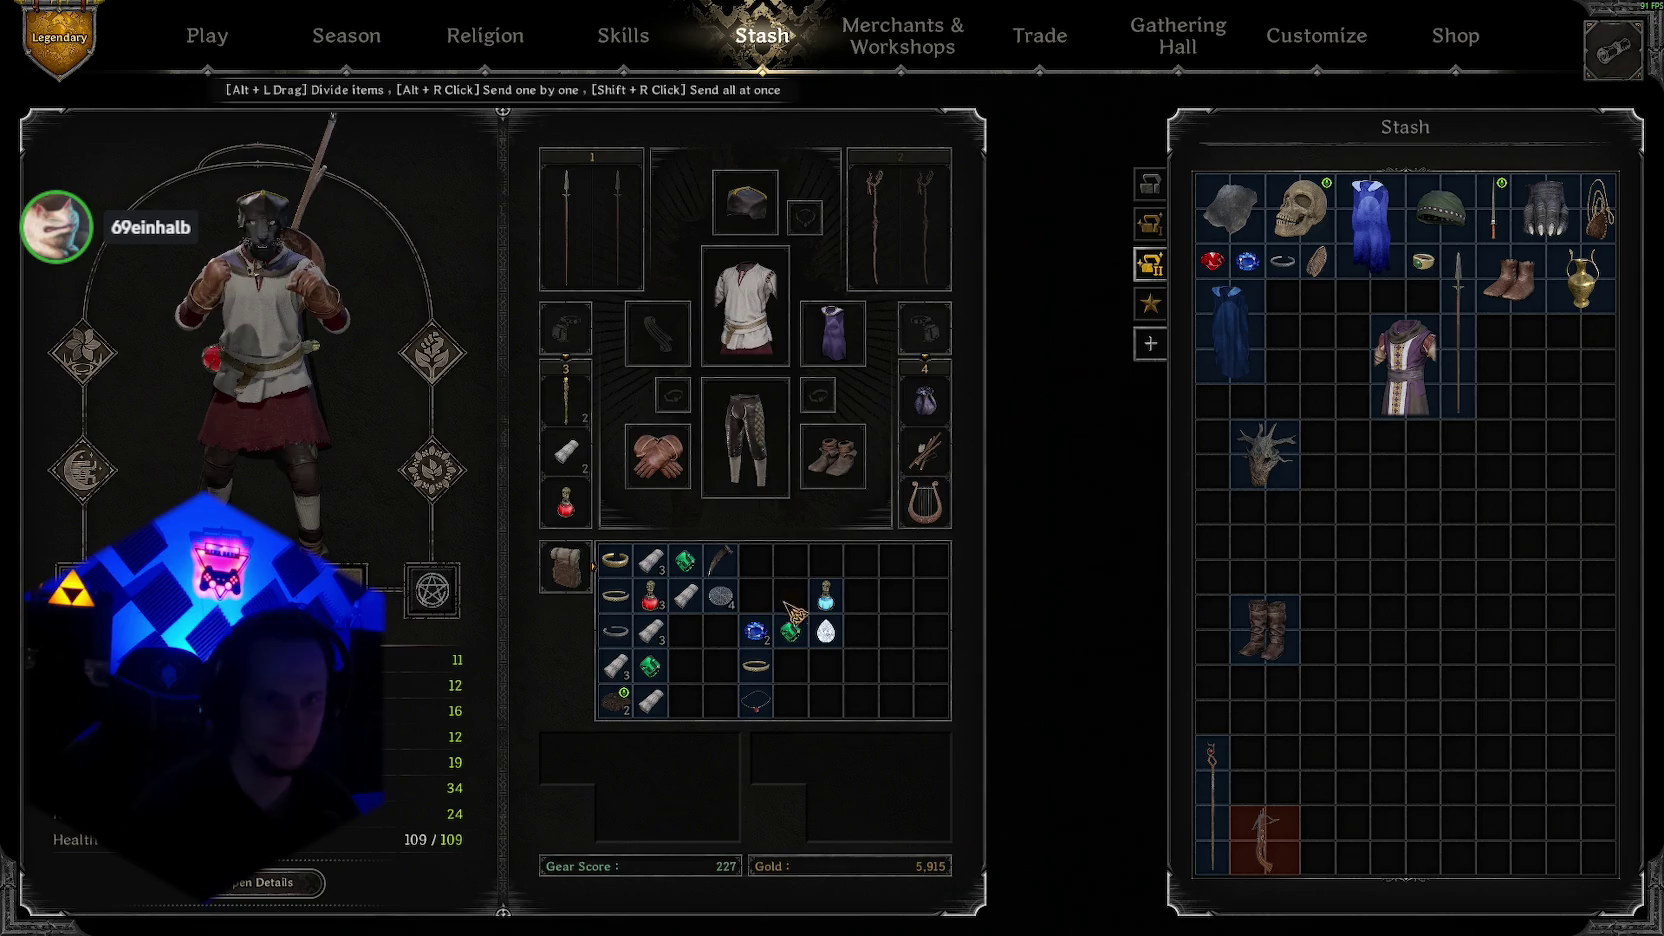
pyautogui.rightClick(1580, 280)
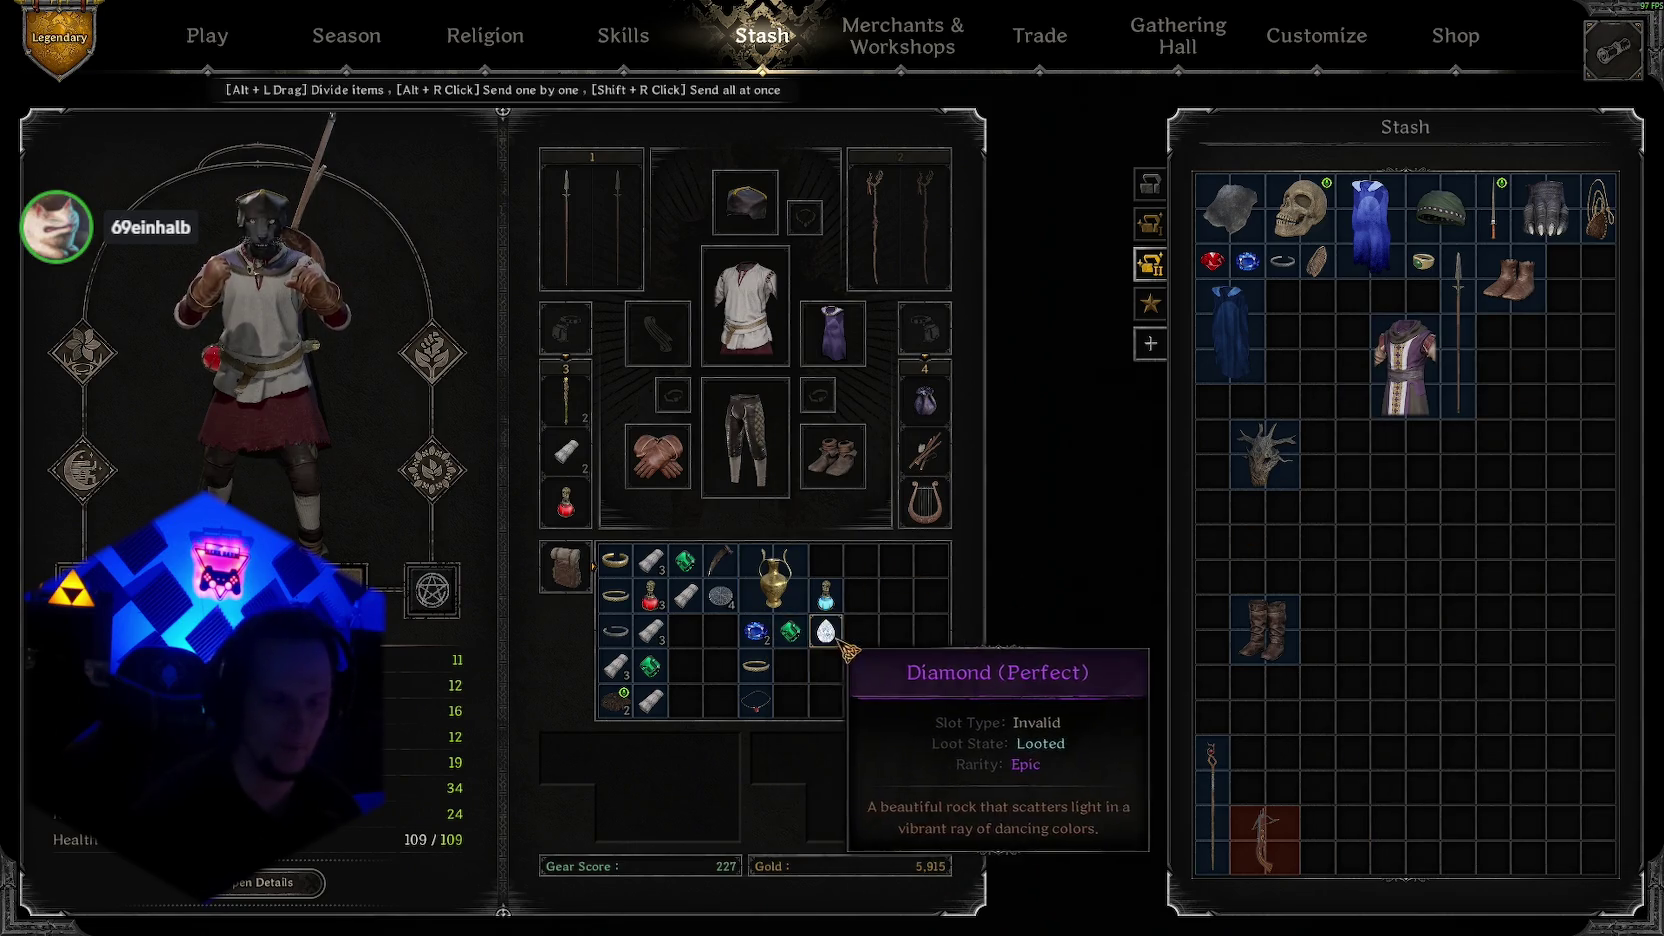
# Stash the diamond, emeralds, blue sapphire and Grove Essence, then return to the lobby
pyautogui.click(1150, 223)
pyautogui.click(1150, 303)
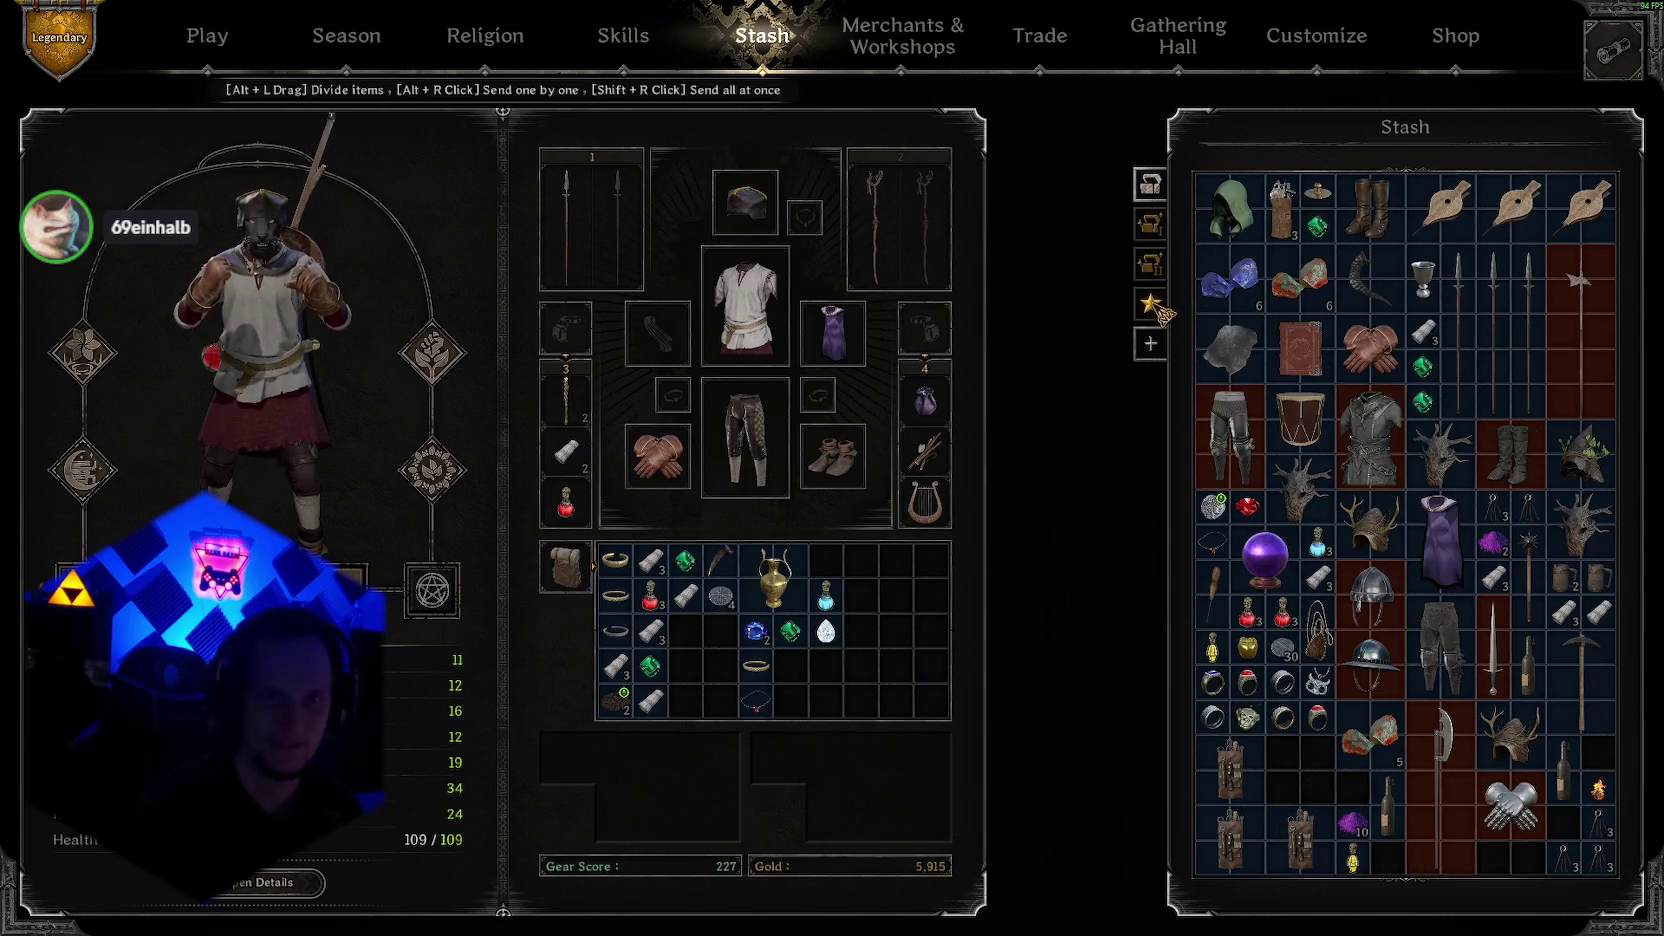
pyautogui.click(1150, 223)
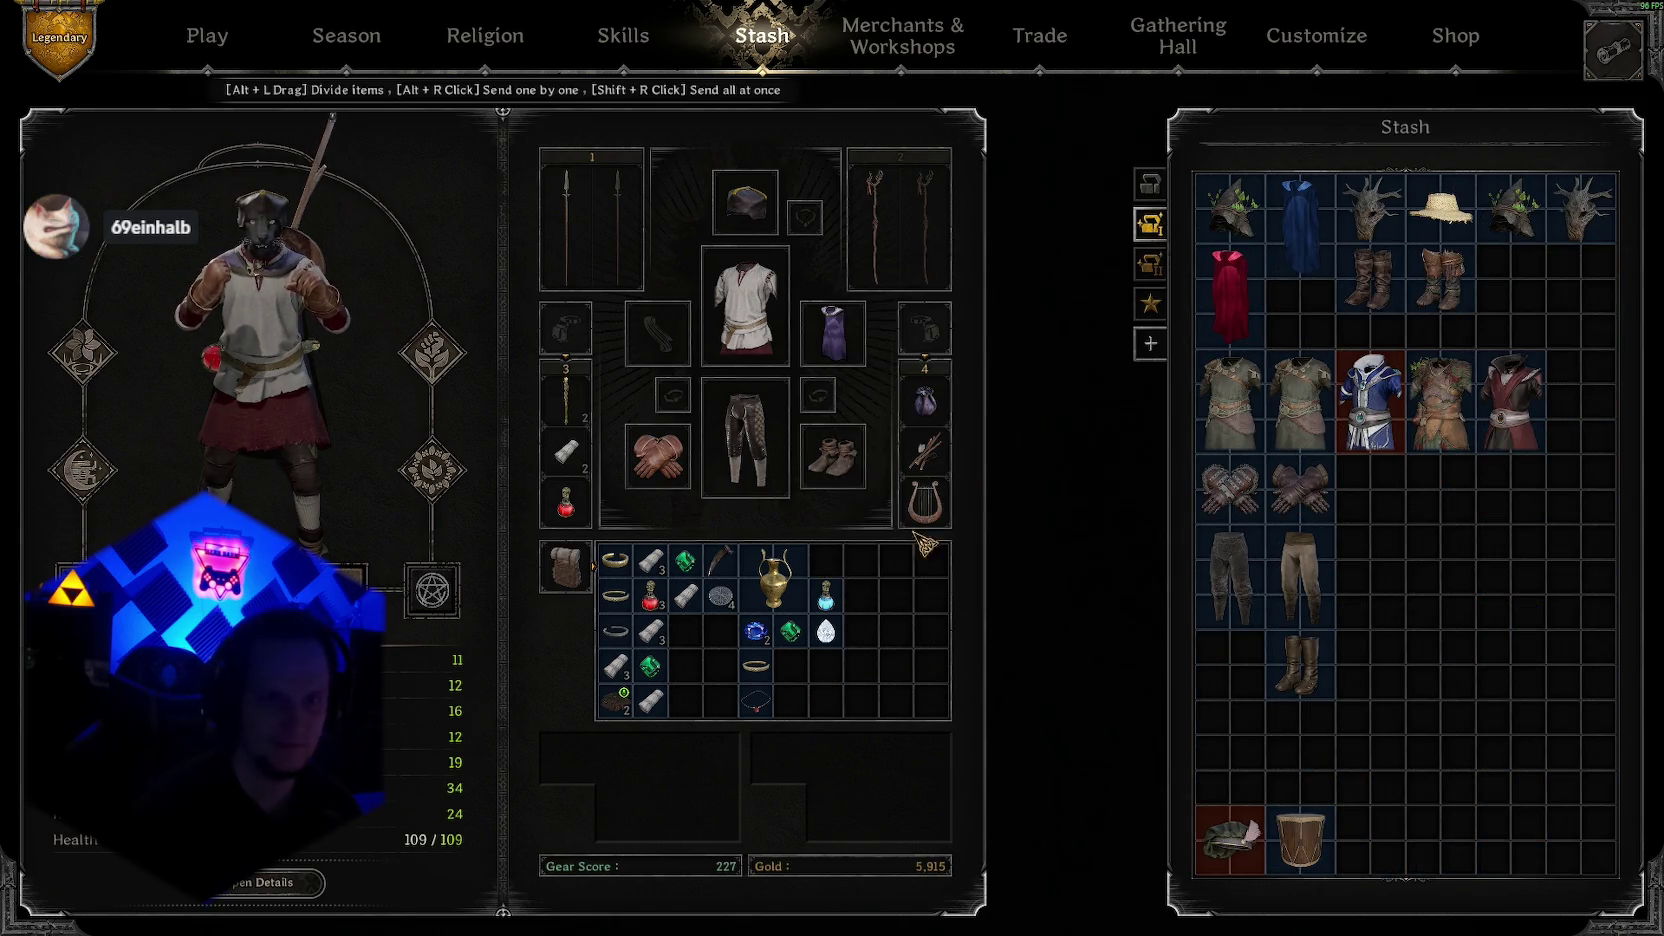
pyautogui.click(1150, 184)
pyautogui.click(1150, 263)
pyautogui.rightClick(825, 630)
pyautogui.rightClick(790, 630)
pyautogui.rightClick(755, 630)
pyautogui.rightClick(650, 665)
pyautogui.rightClick(615, 700)
pyautogui.rightClick(685, 560)
pyautogui.click(210, 60)
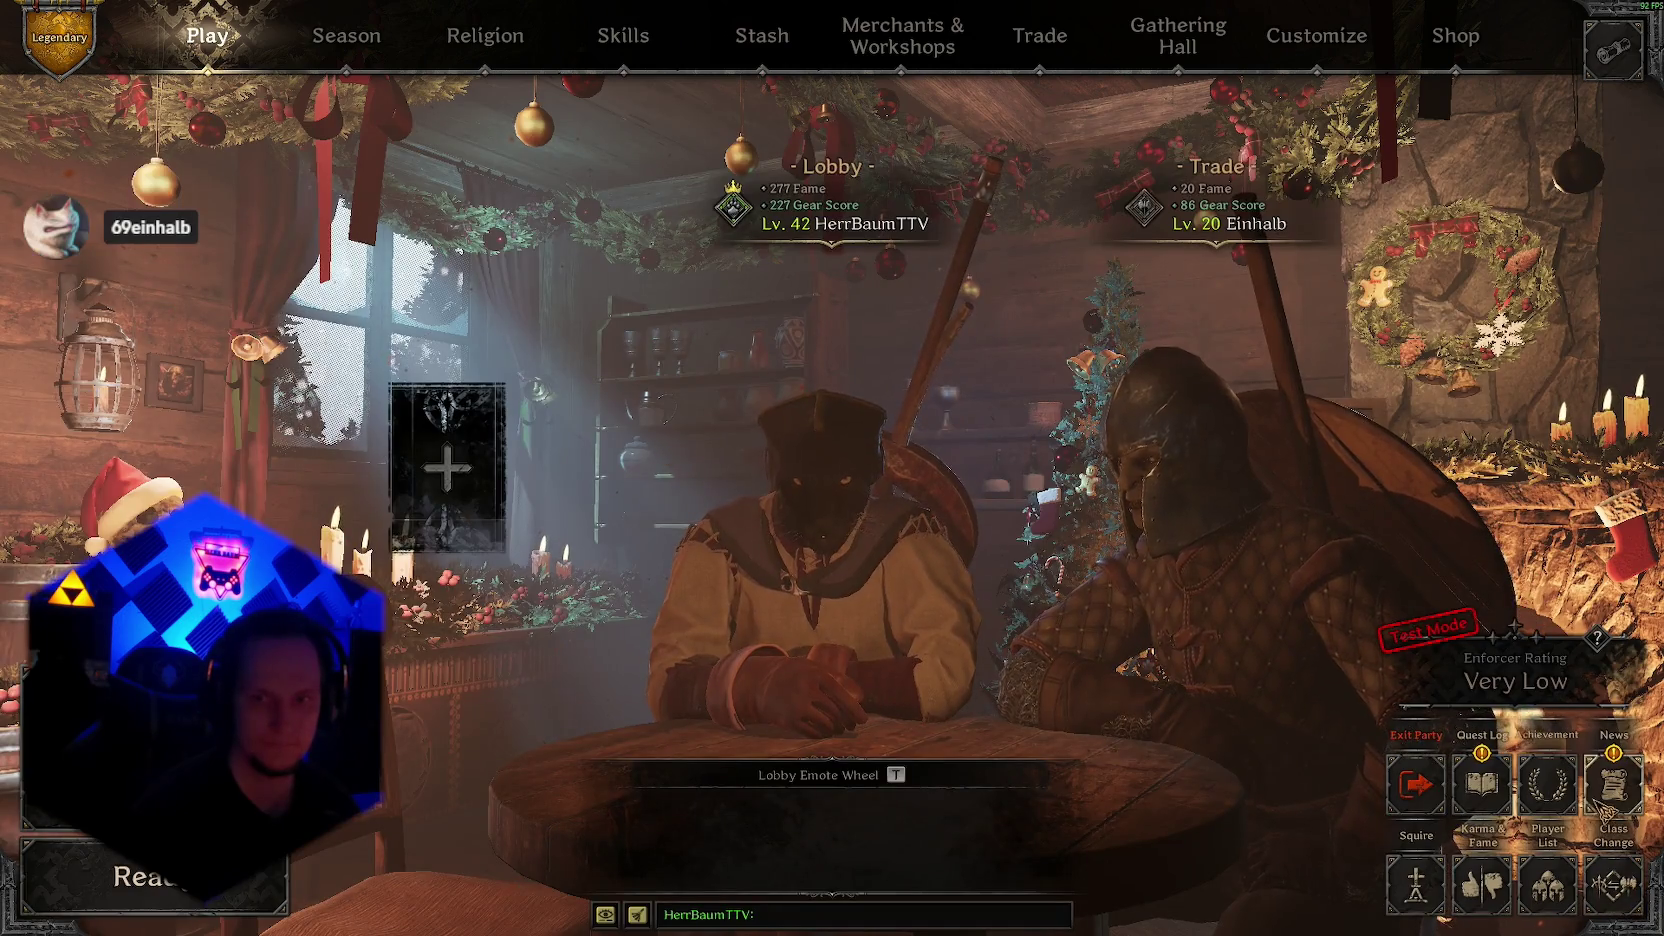
# Deliver the requested items to the Tavern Master and complete The First Trial quest
pyautogui.click(977, 530)
pyautogui.click(960, 775)
pyautogui.click(1197, 790)
pyautogui.click(1078, 880)
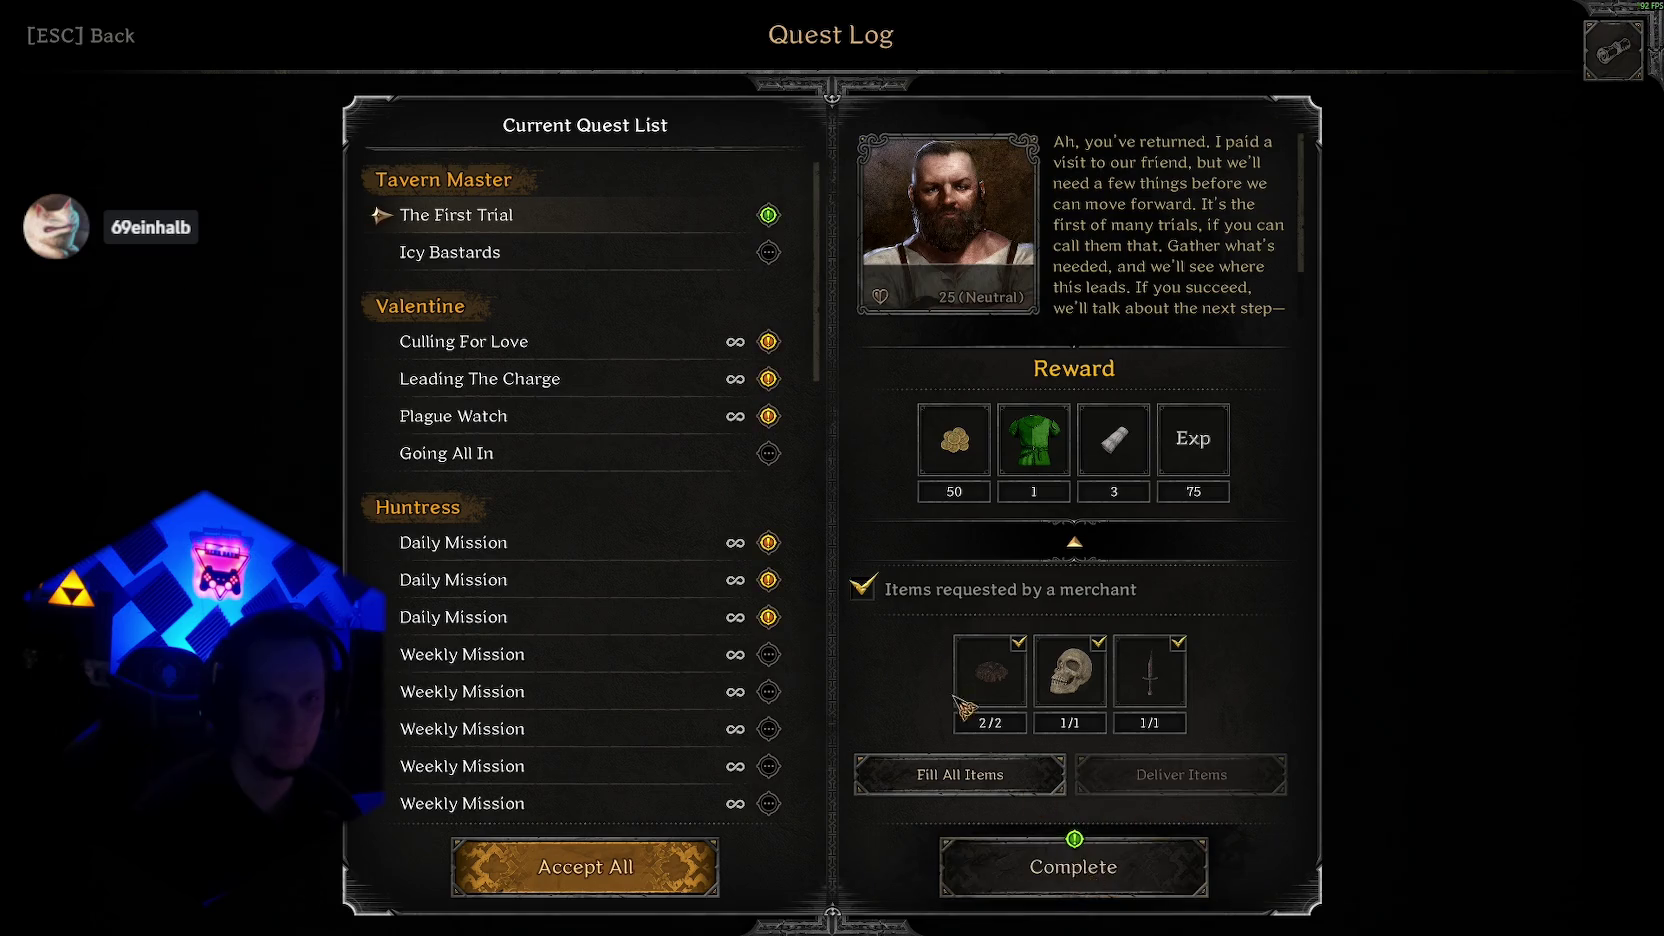
pyautogui.click(830, 716)
# Accept the Bloody Fingers quest, then close the Quest Log and open the stash
pyautogui.click(587, 258)
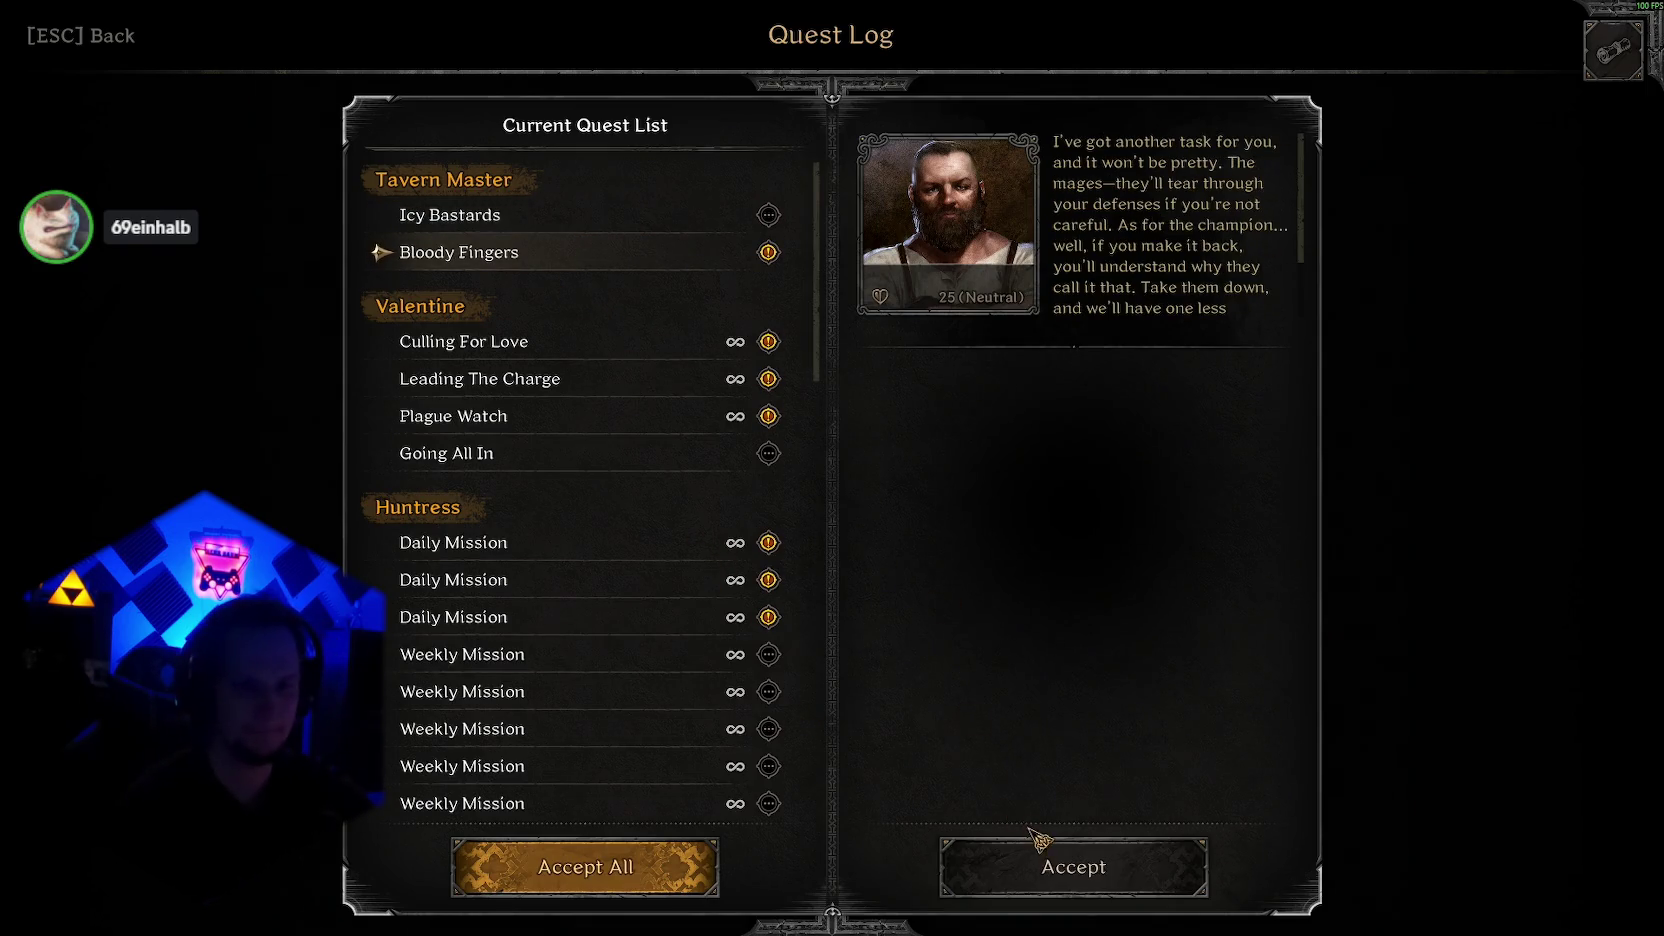
pyautogui.click(1045, 862)
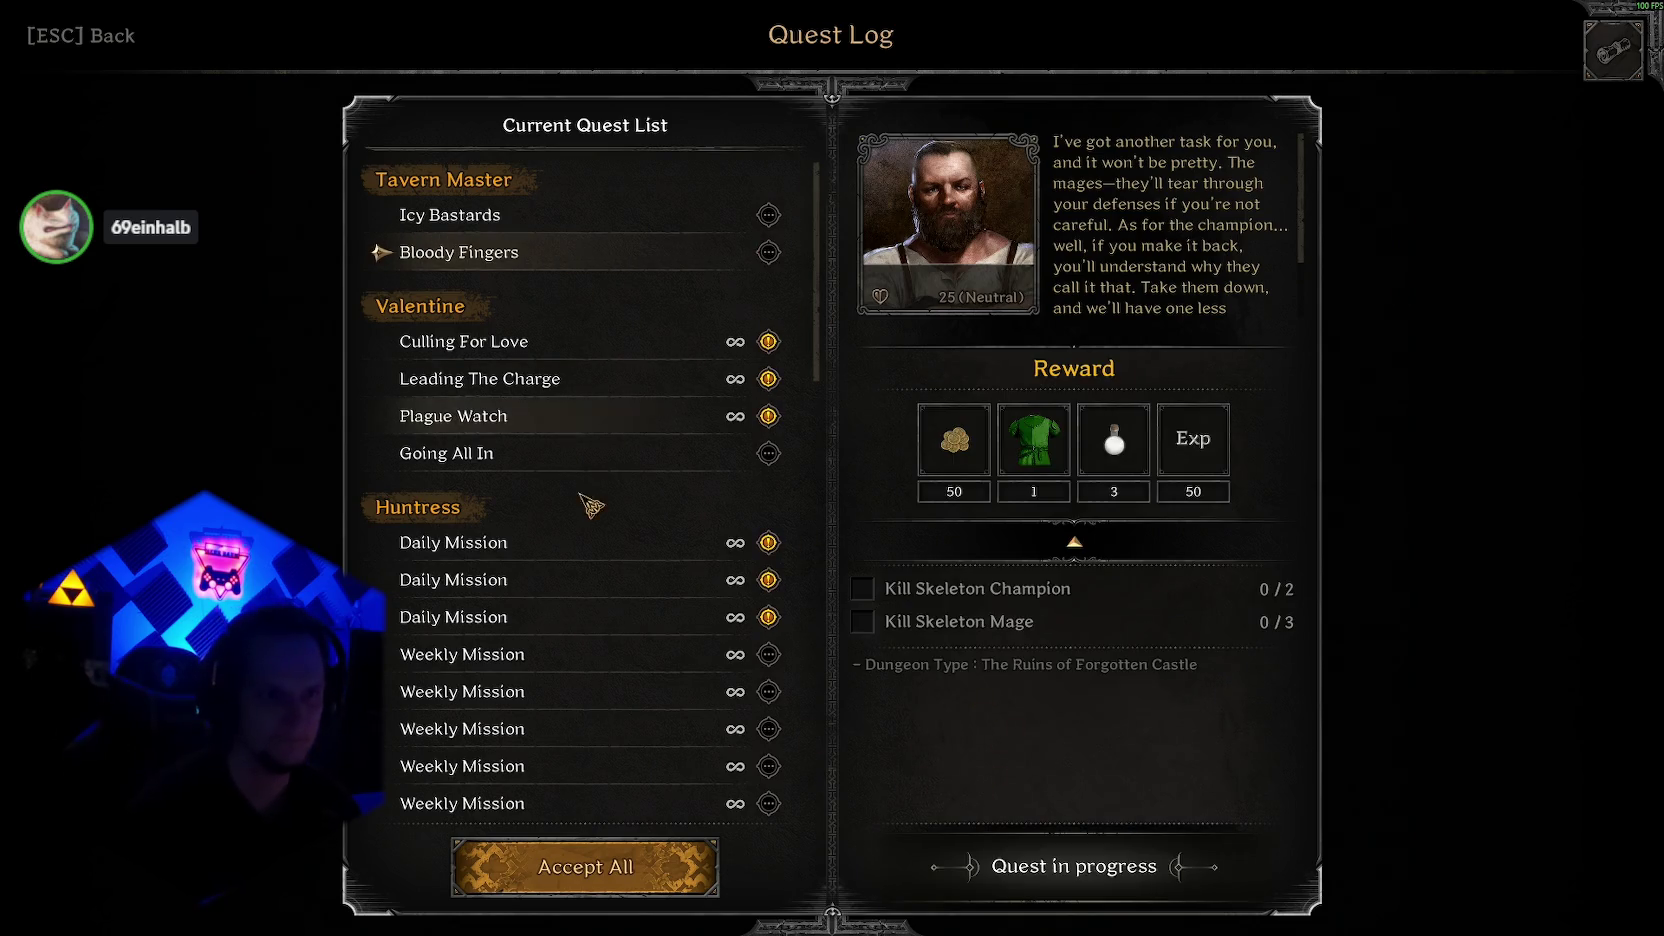
pyautogui.scroll(-7, 645, 680)
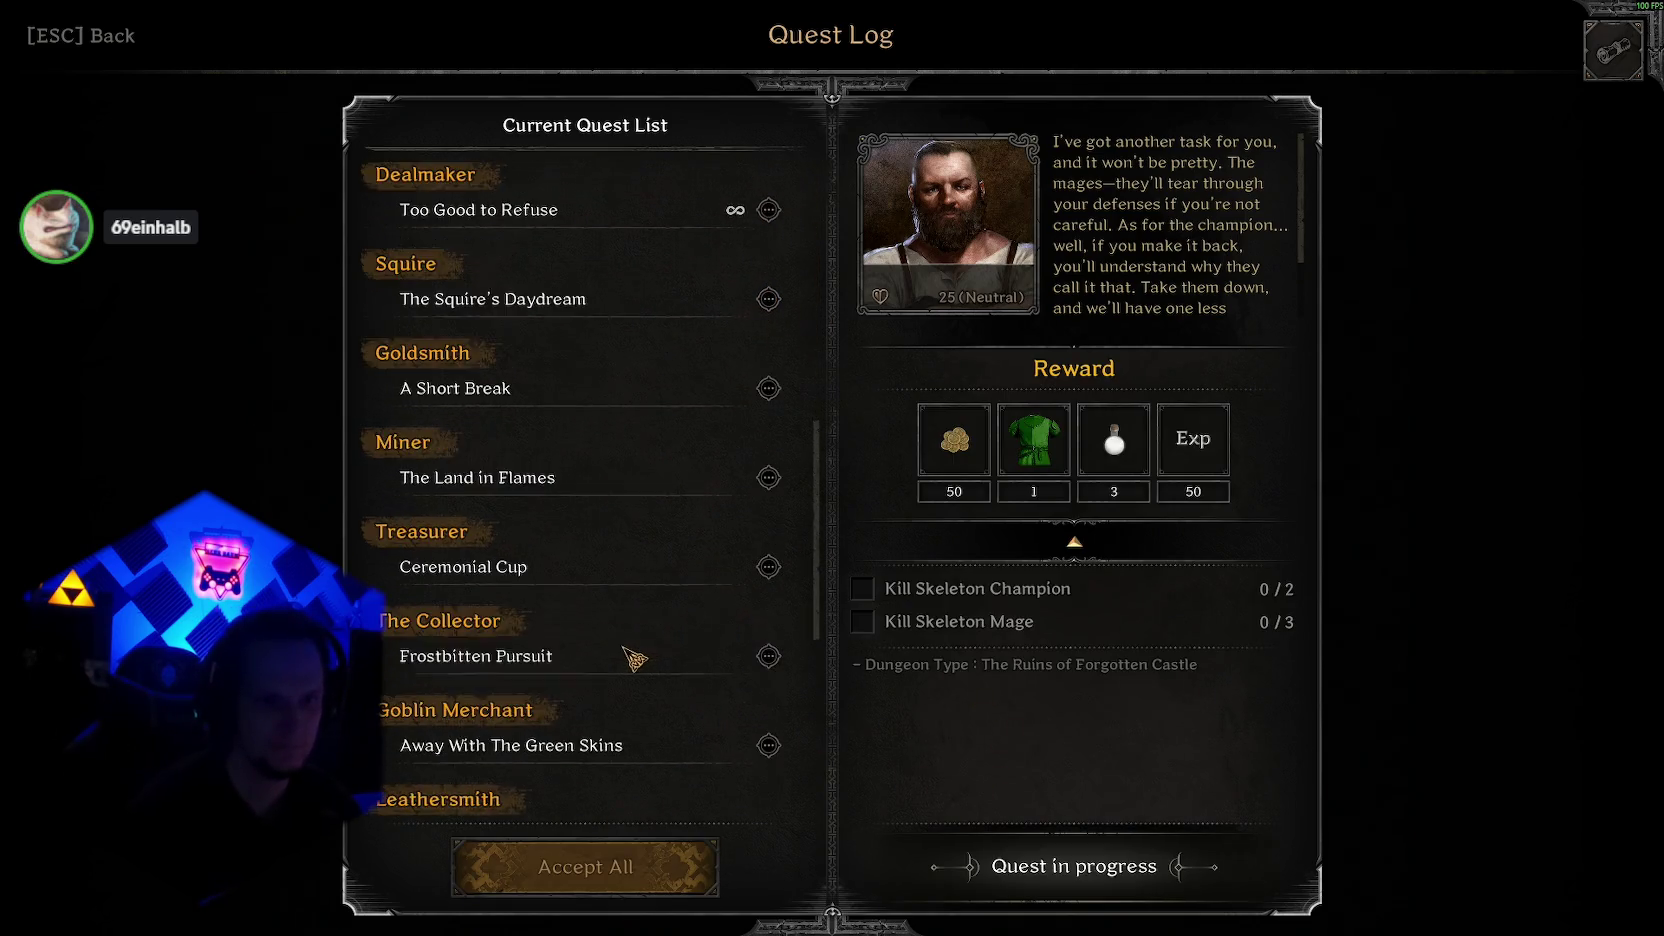
pyautogui.scroll(6, 640, 683)
pyautogui.scroll(-5, 635, 685)
pyautogui.scroll(6, 632, 686)
pyautogui.scroll(-5, 725, 670)
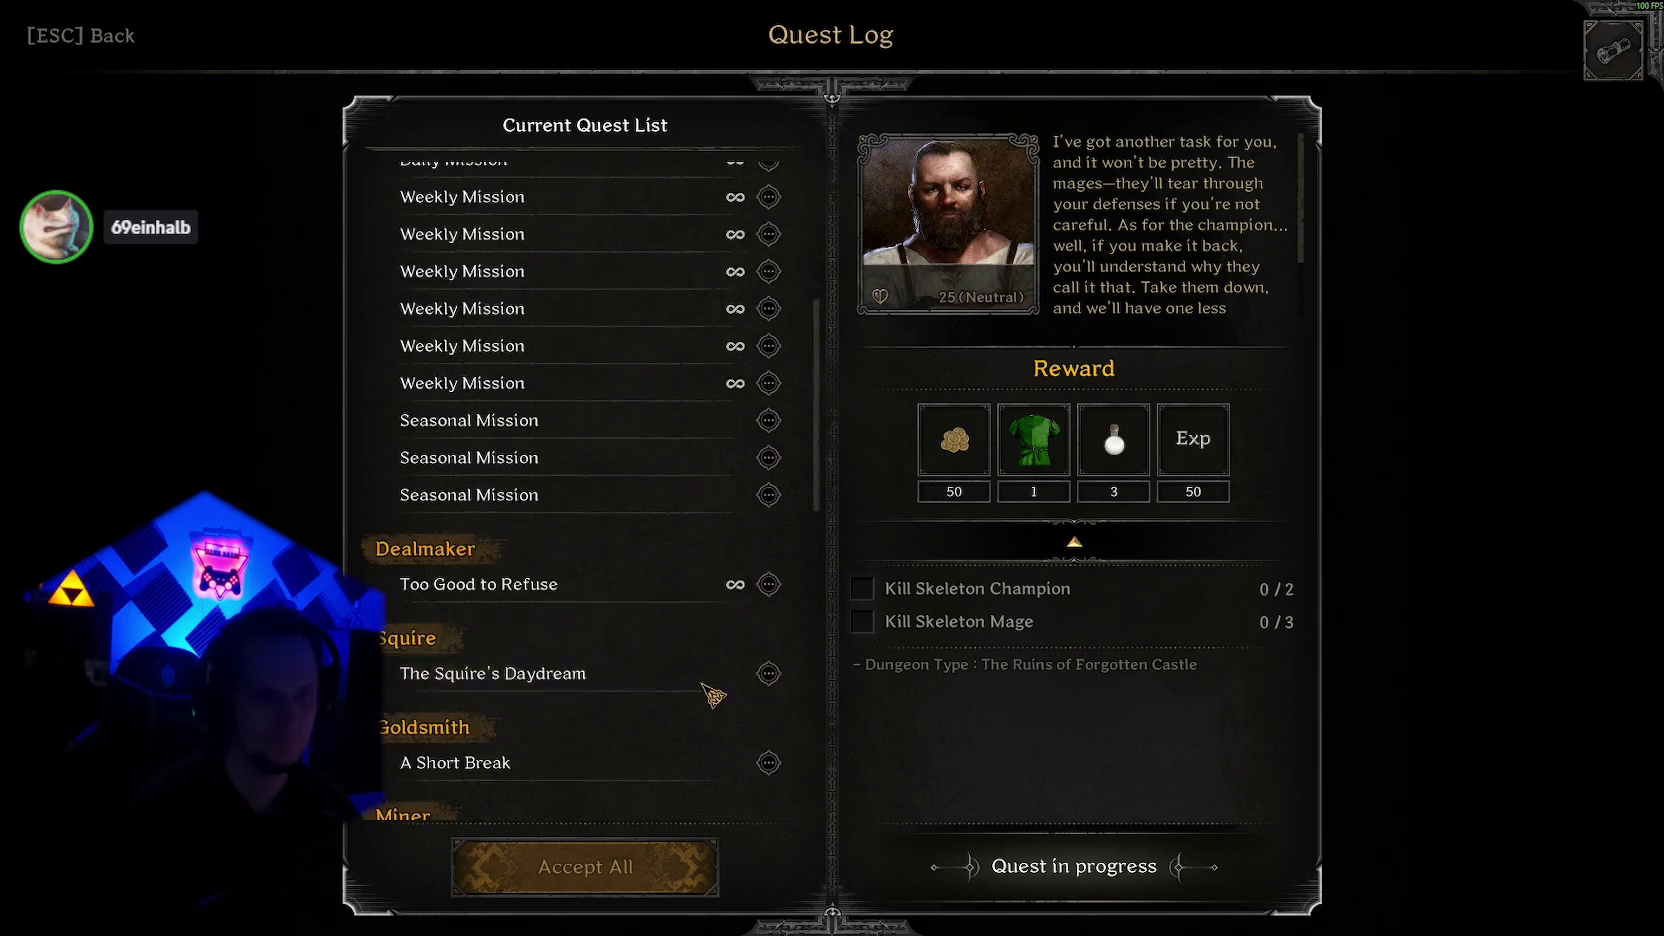
pyautogui.press('Escape')
pyautogui.click(762, 35)
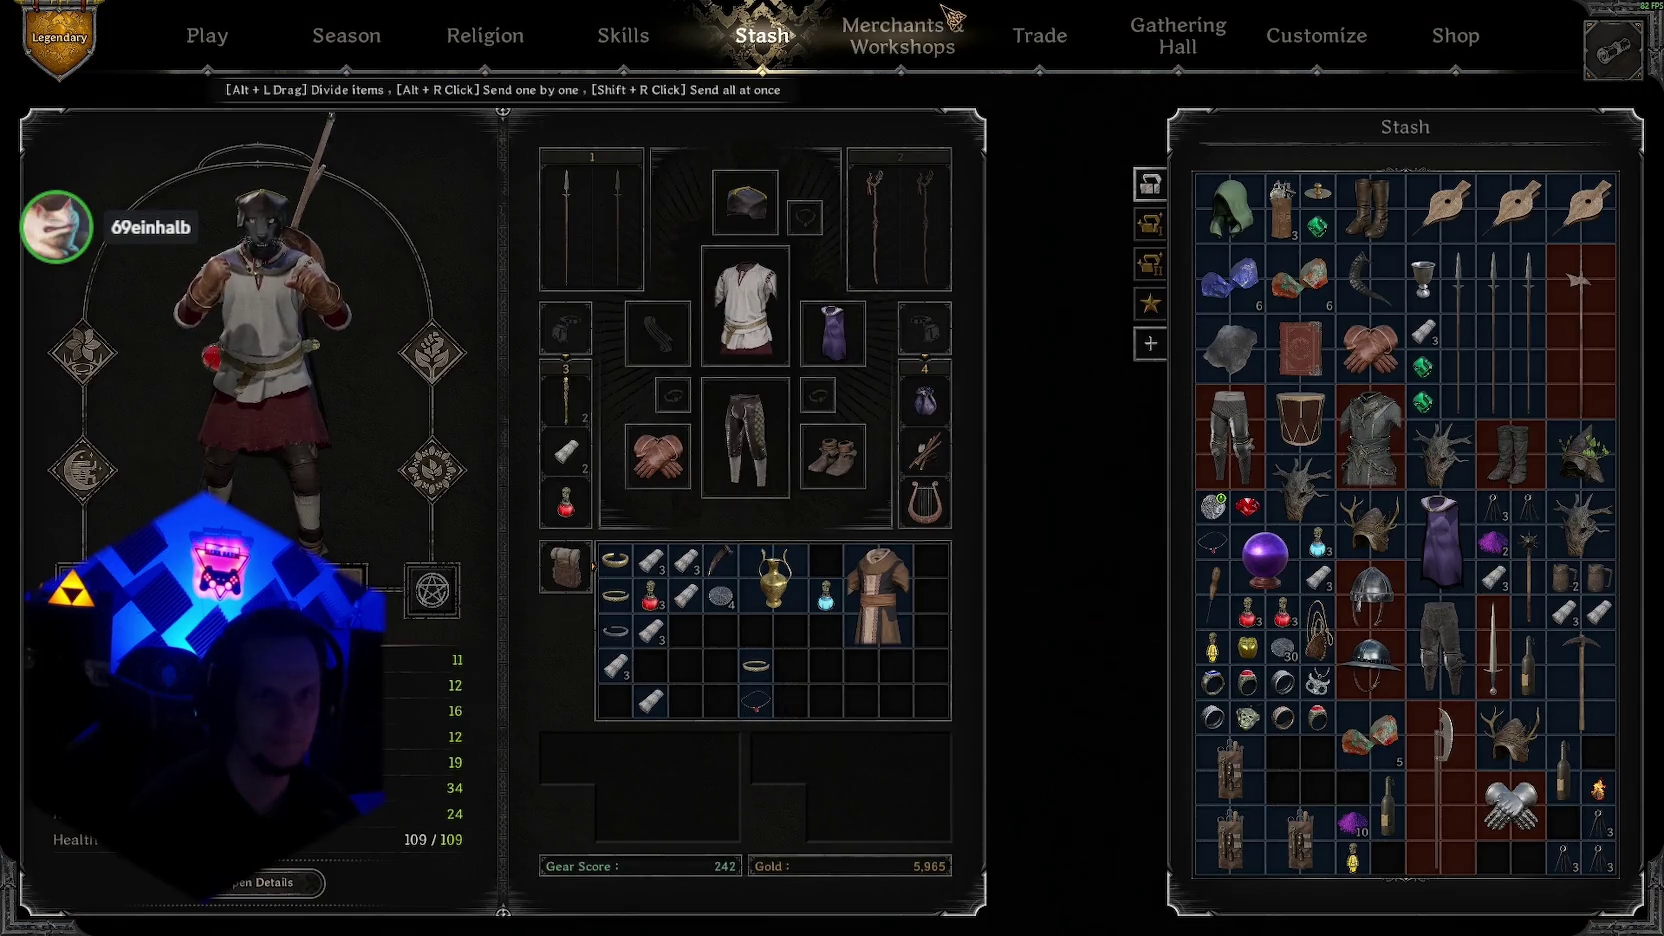
# Sell the rings and golden vase to The Collector, bringing gold to 6,395
pyautogui.click(952, 18)
pyautogui.click(630, 290)
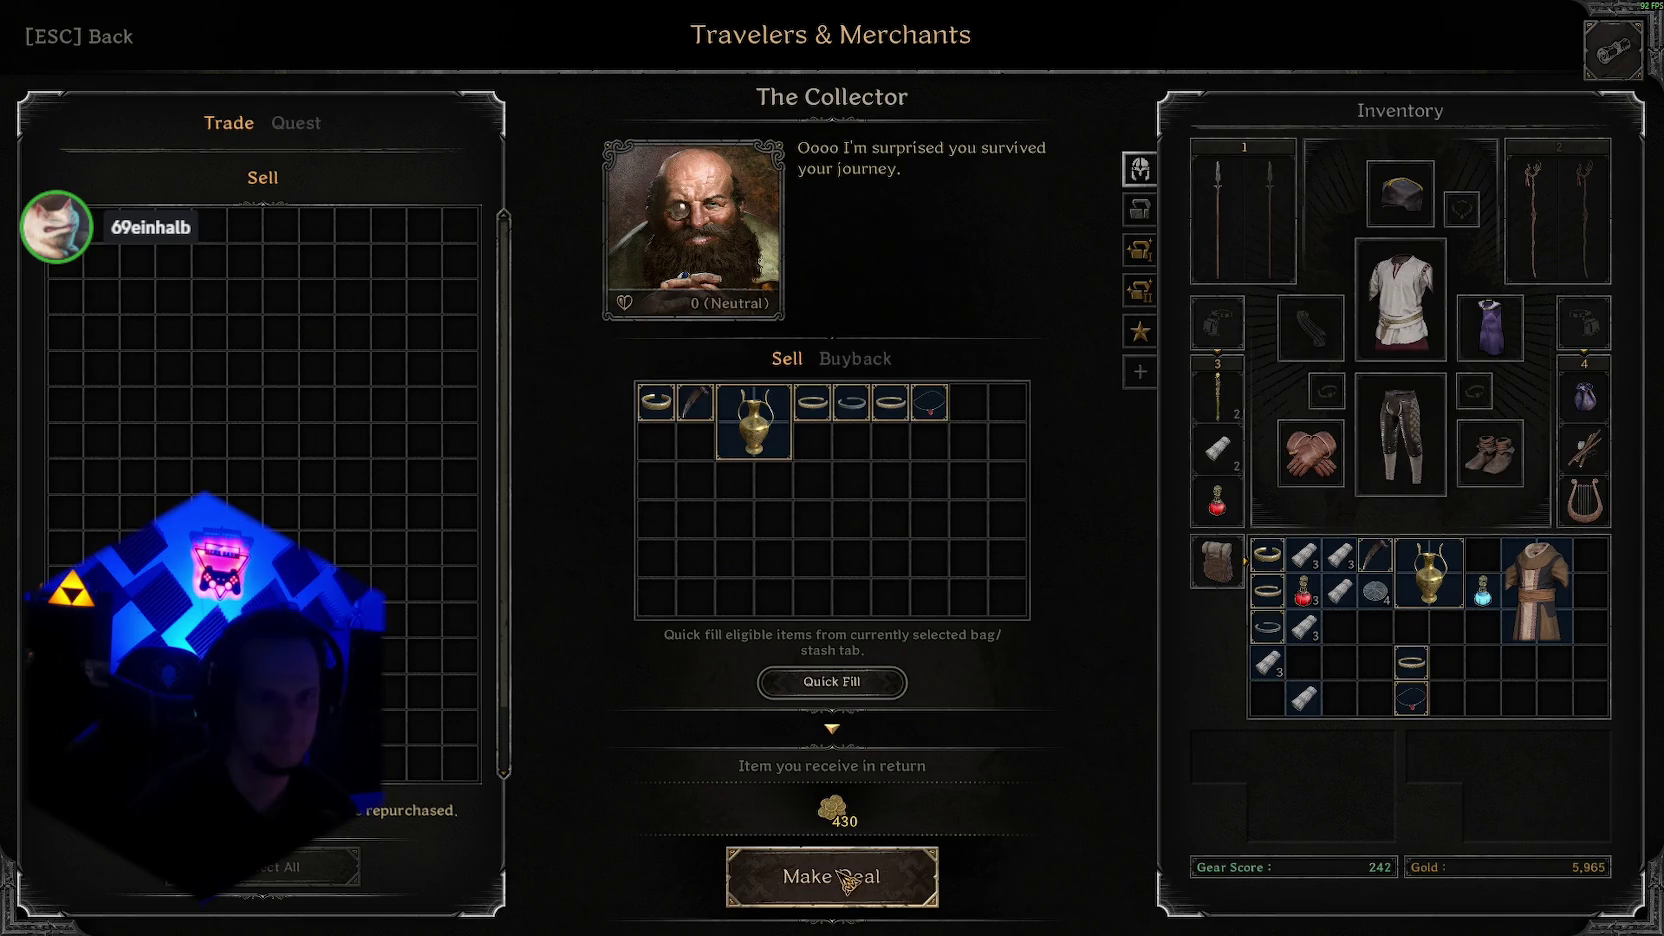
pyautogui.press('Escape')
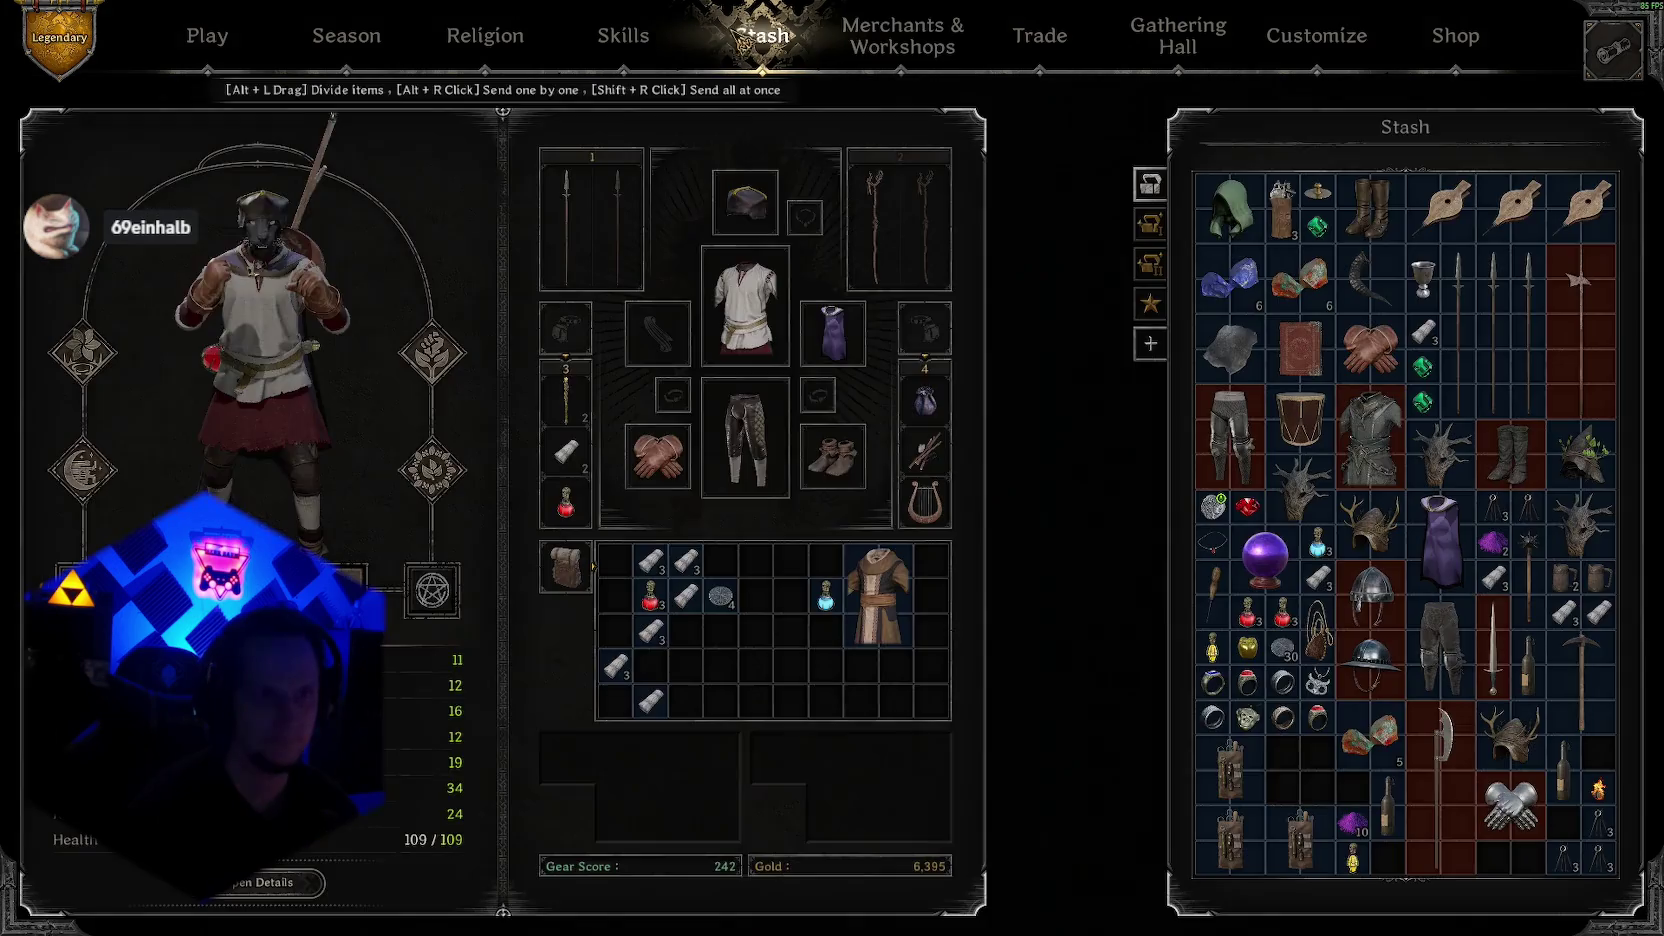
# Move the healing potion to the first slot and line the bandage stacks up in the third row
pyautogui.moveTo(650, 597)
pyautogui.mouseDown()
pyautogui.moveTo(615, 560)
pyautogui.moveTo(615, 632)
pyautogui.mouseUp()
pyautogui.moveTo(686, 561); pyautogui.dragTo(721, 632)
pyautogui.moveTo(615, 668); pyautogui.dragTo(756, 632)
pyautogui.moveTo(650, 703); pyautogui.dragTo(791, 632)
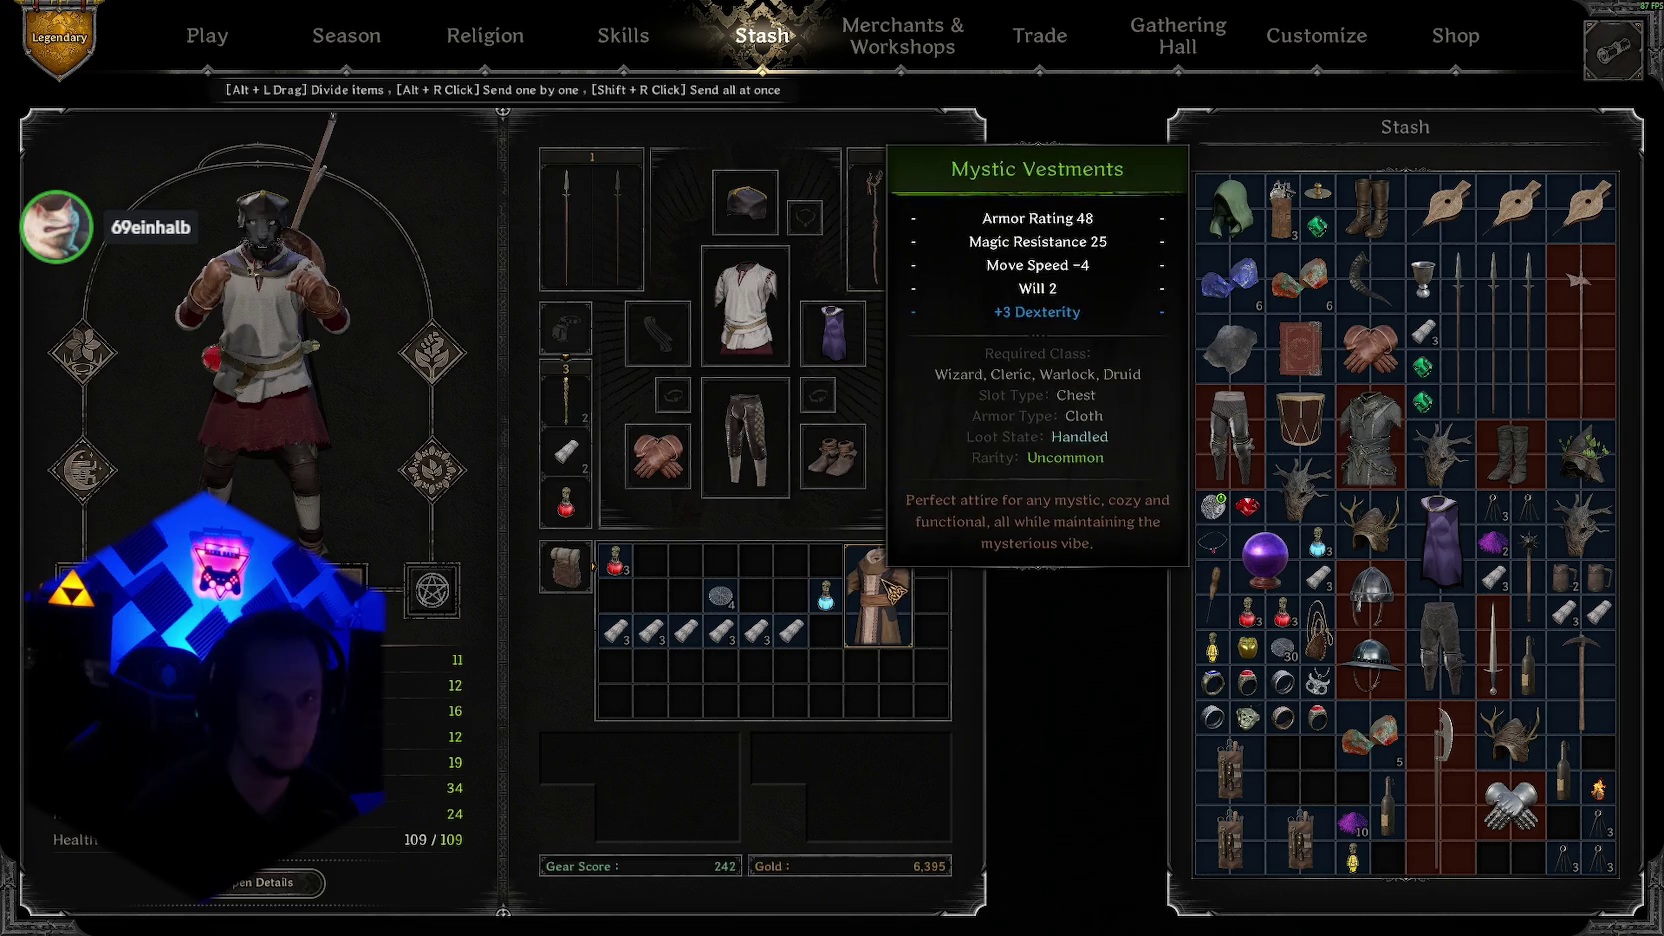
# Put the robe in the stash's armor tab, tidy potions and coins, and visit the Alchemist
pyautogui.click(1150, 224)
pyautogui.moveTo(878, 595); pyautogui.dragTo(1553, 458)
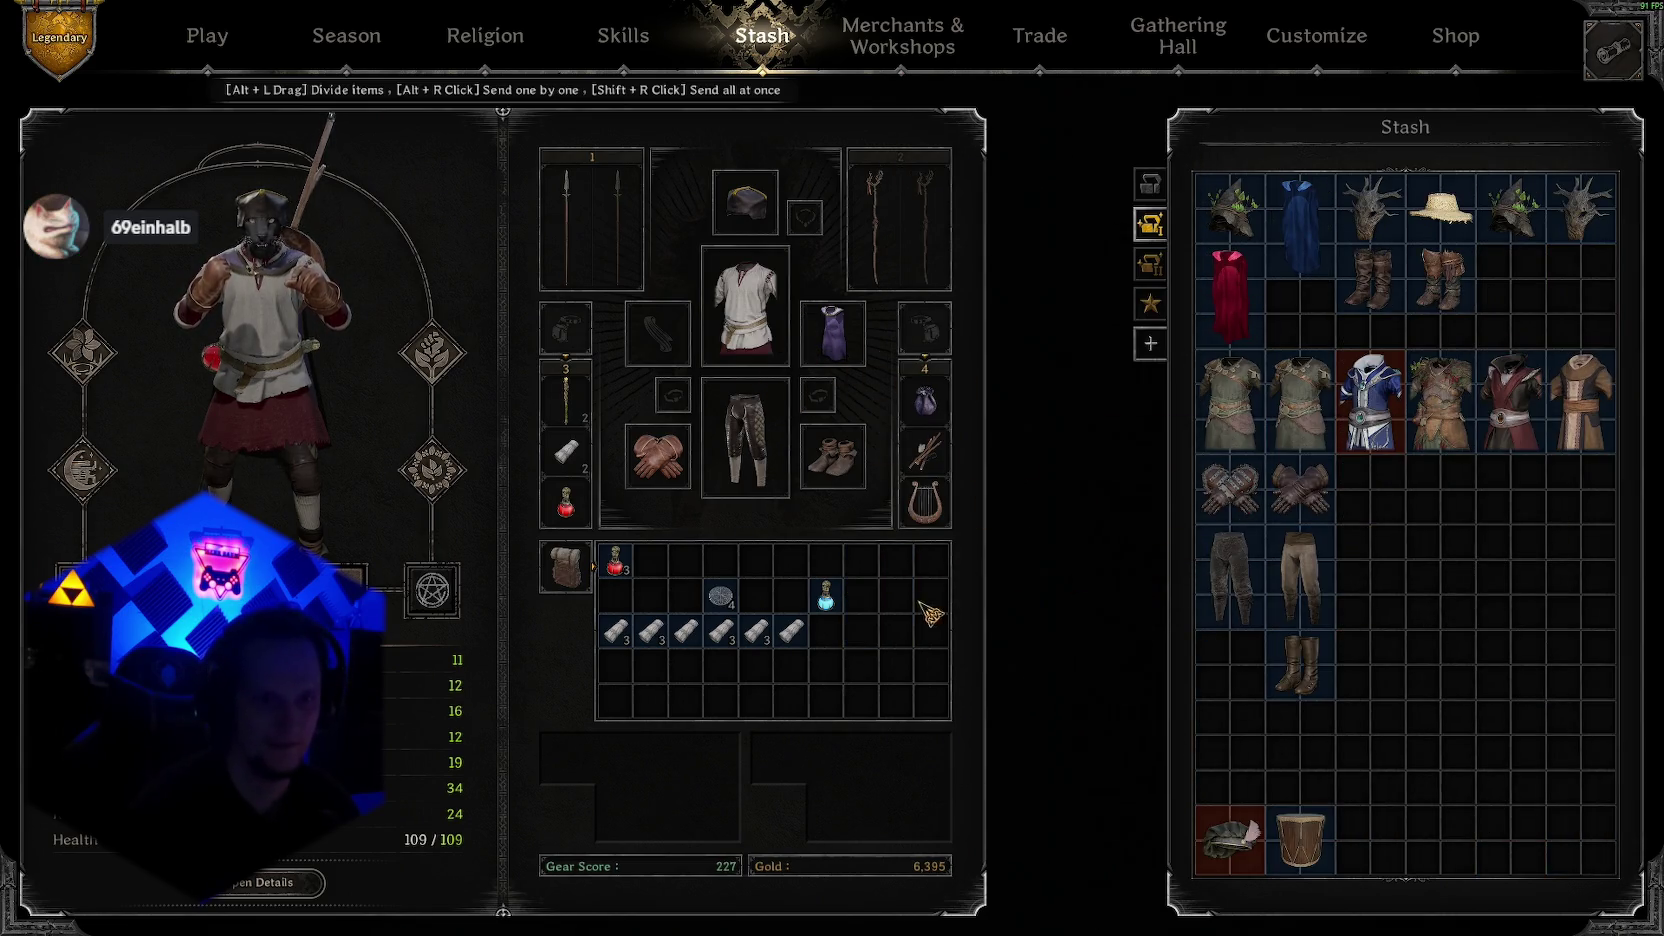
pyautogui.moveTo(720, 595); pyautogui.dragTo(756, 665)
pyautogui.moveTo(826, 595)
pyautogui.mouseDown()
pyautogui.moveTo(615, 595)
pyautogui.moveTo(650, 595)
pyautogui.mouseUp()
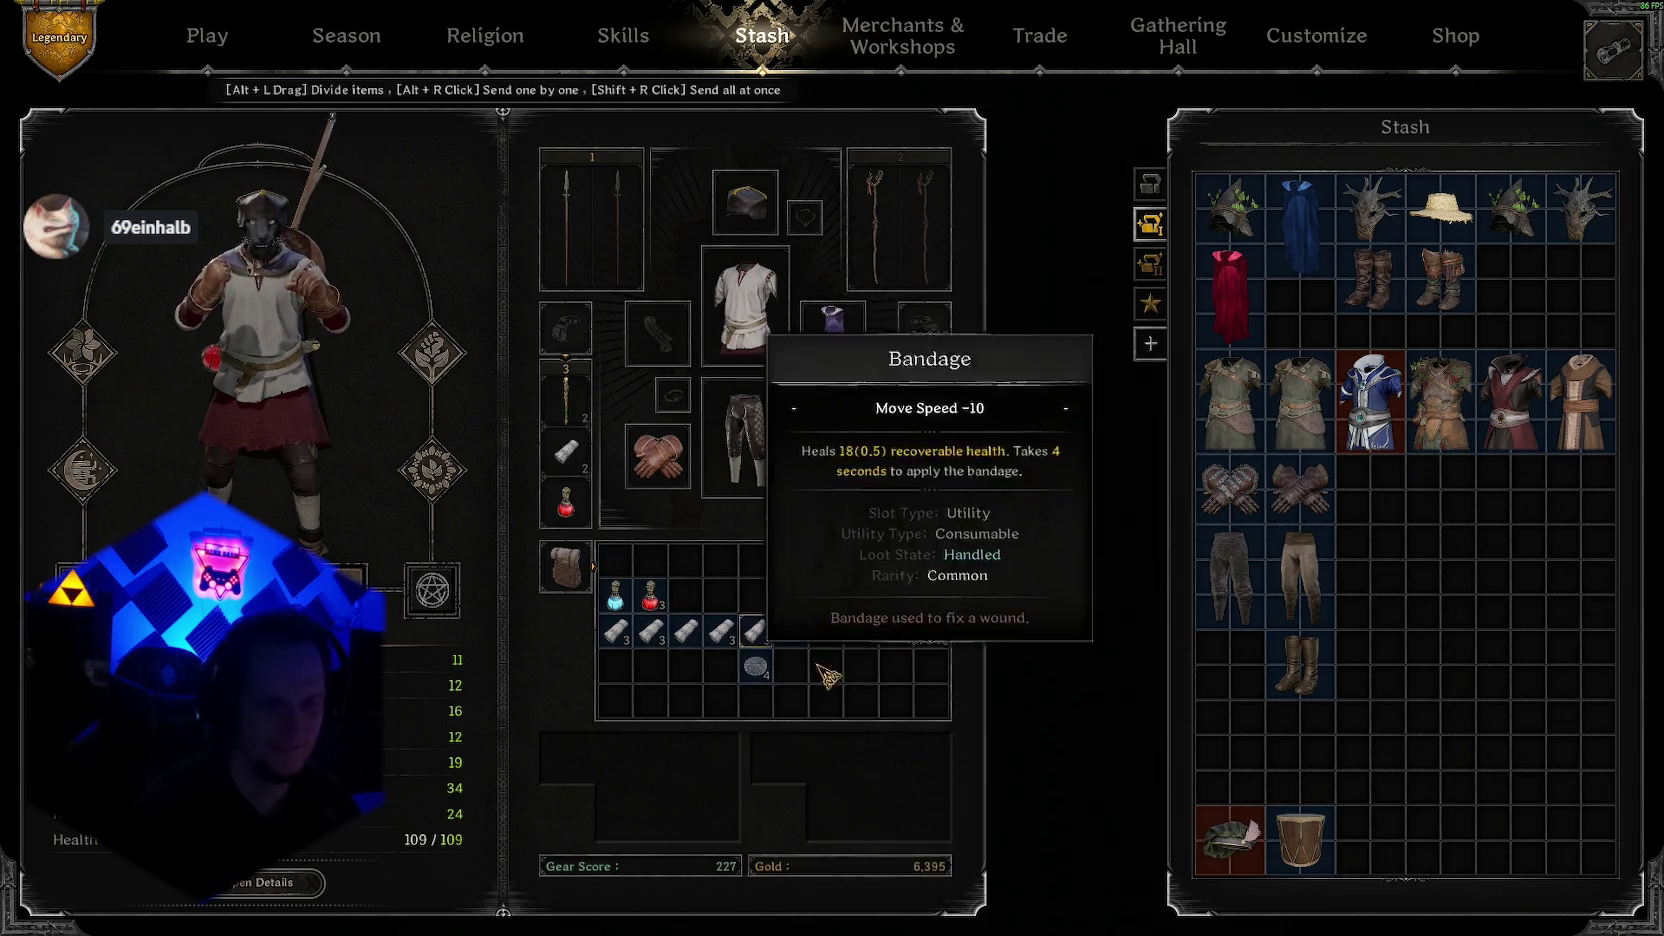
pyautogui.click(955, 30)
pyautogui.click(180, 285)
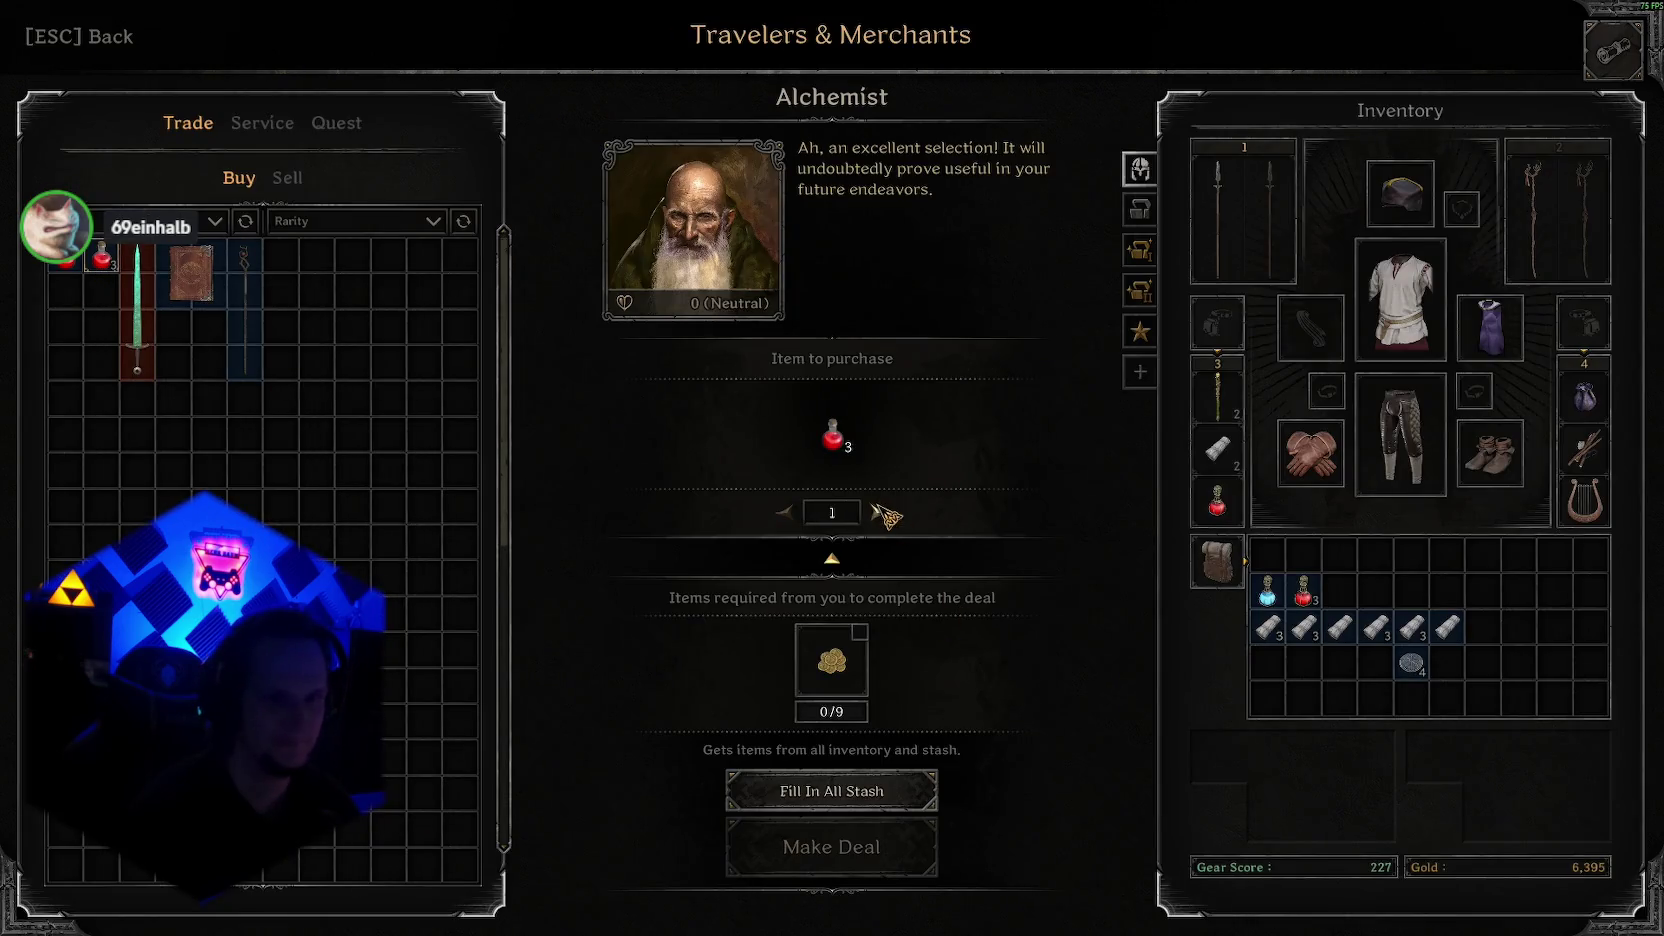
# Buy three Healing Potions at the Alchemist, leaving 6,368 gold, and stash the silver coins
pyautogui.moveTo(1267, 590)
pyautogui.mouseDown()
pyautogui.moveTo(1375, 555)
pyautogui.moveTo(1411, 555)
pyautogui.moveTo(1411, 590)
pyautogui.mouseUp()
pyautogui.moveTo(1430, 668); pyautogui.dragTo(1545, 697)
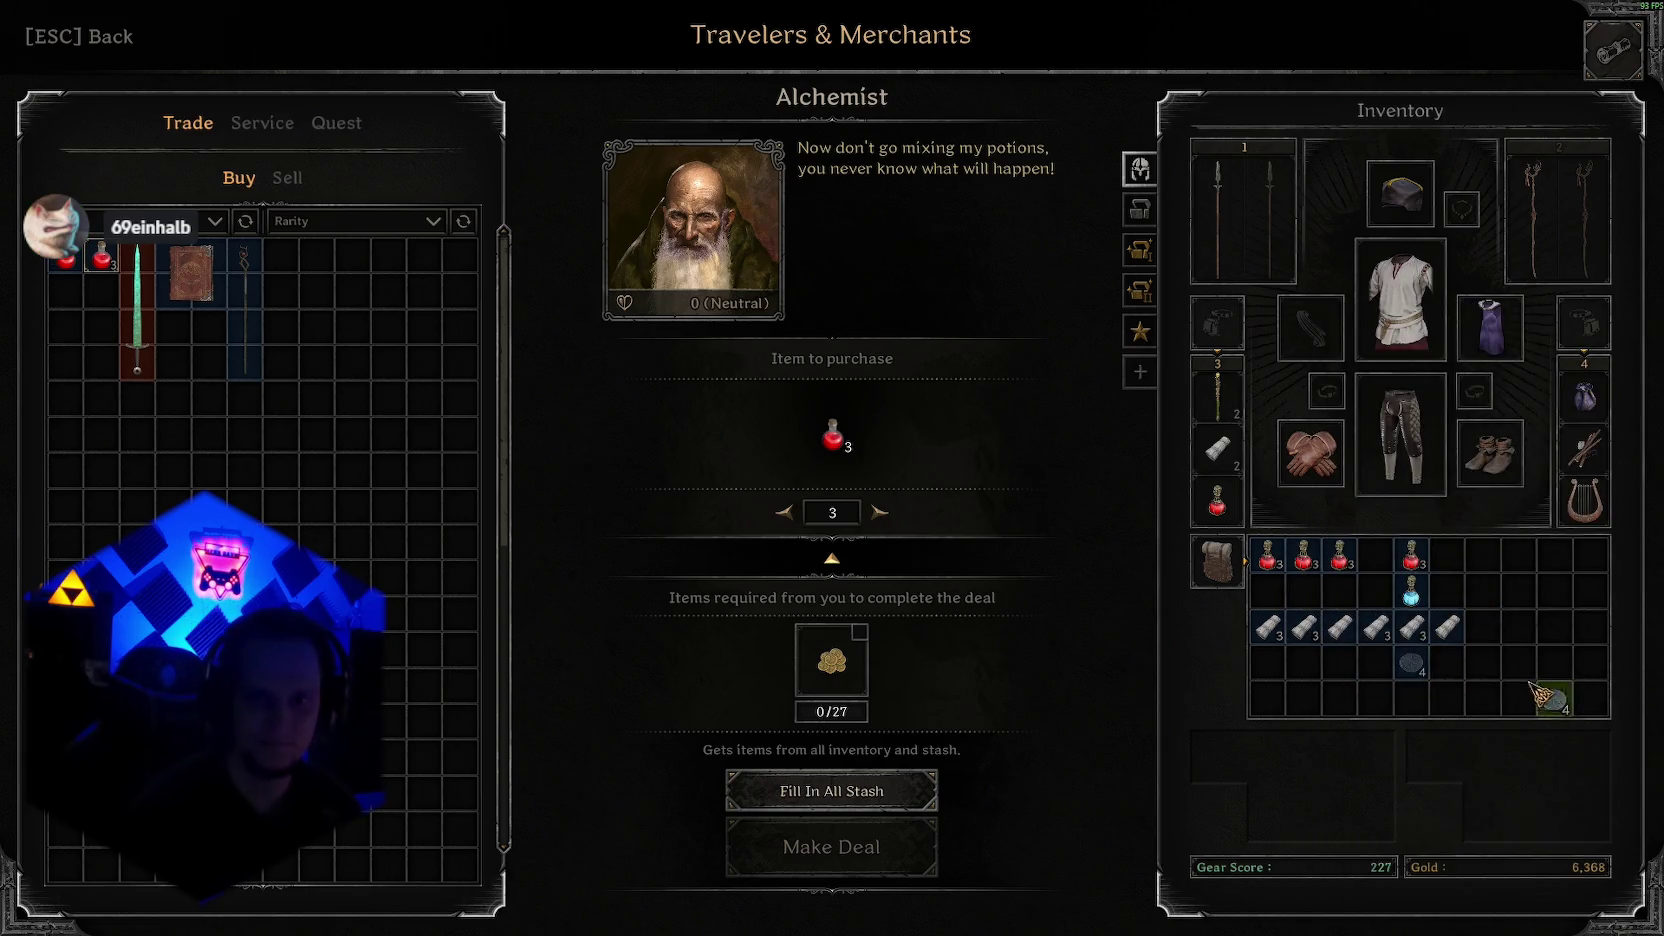
pyautogui.press('Escape')
pyautogui.moveTo(1153, 708); pyautogui.dragTo(1283, 752)
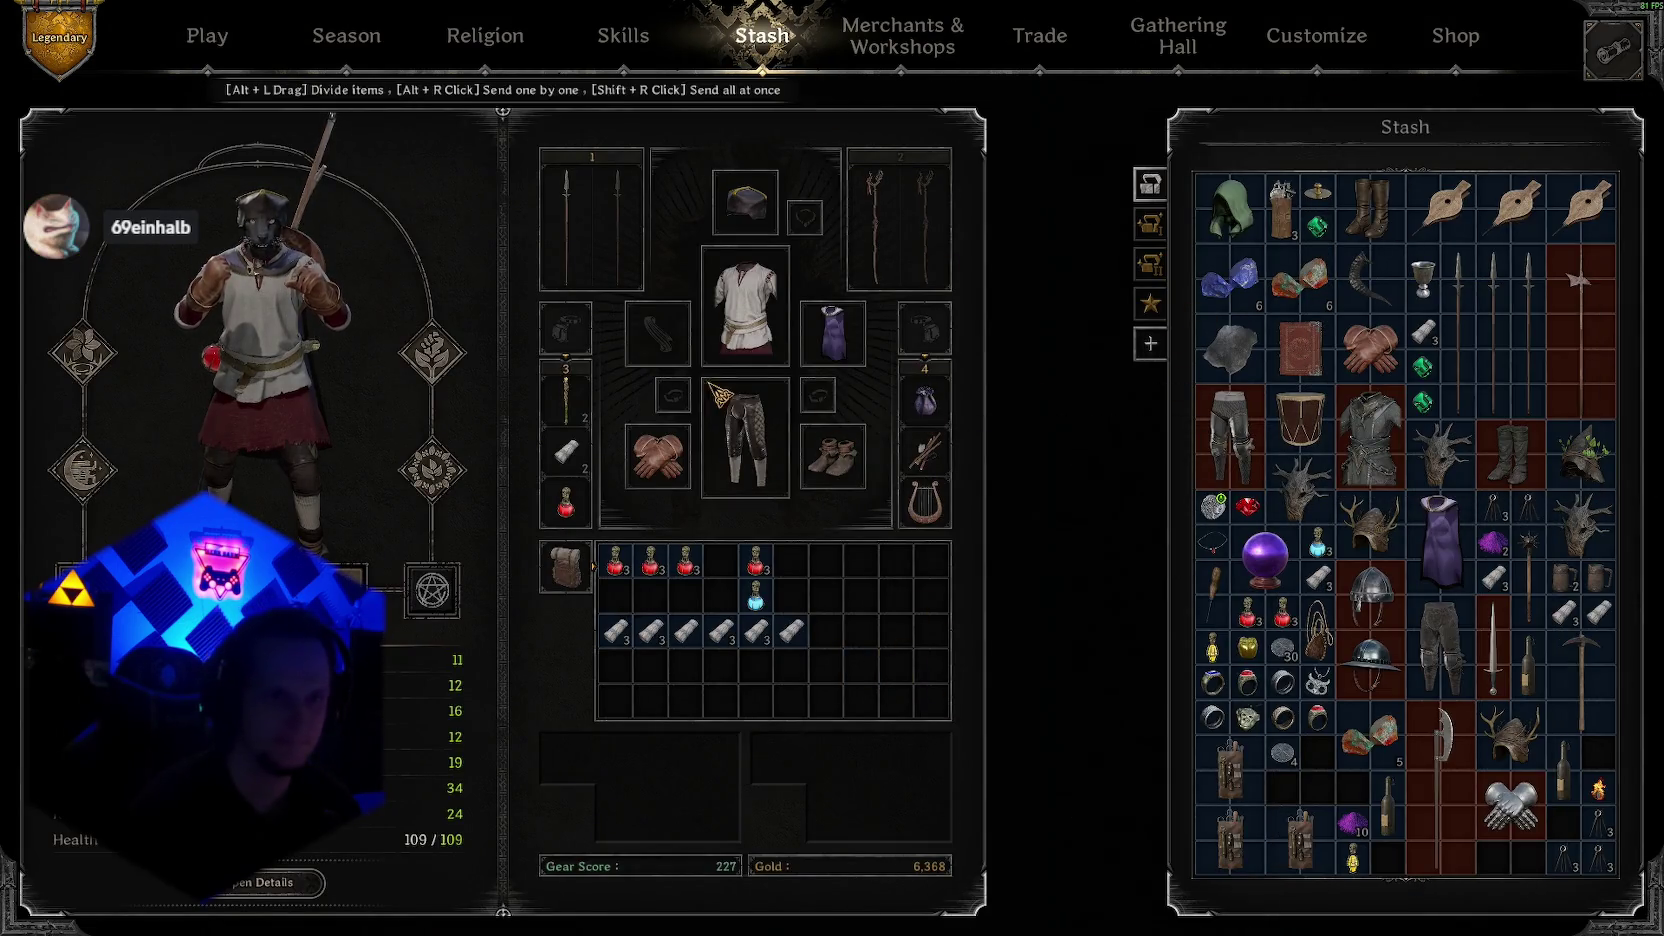
# Swap the Pastoral Tunic into the stash and equip the Mystic Vestments as chest armor
pyautogui.moveTo(738, 278)
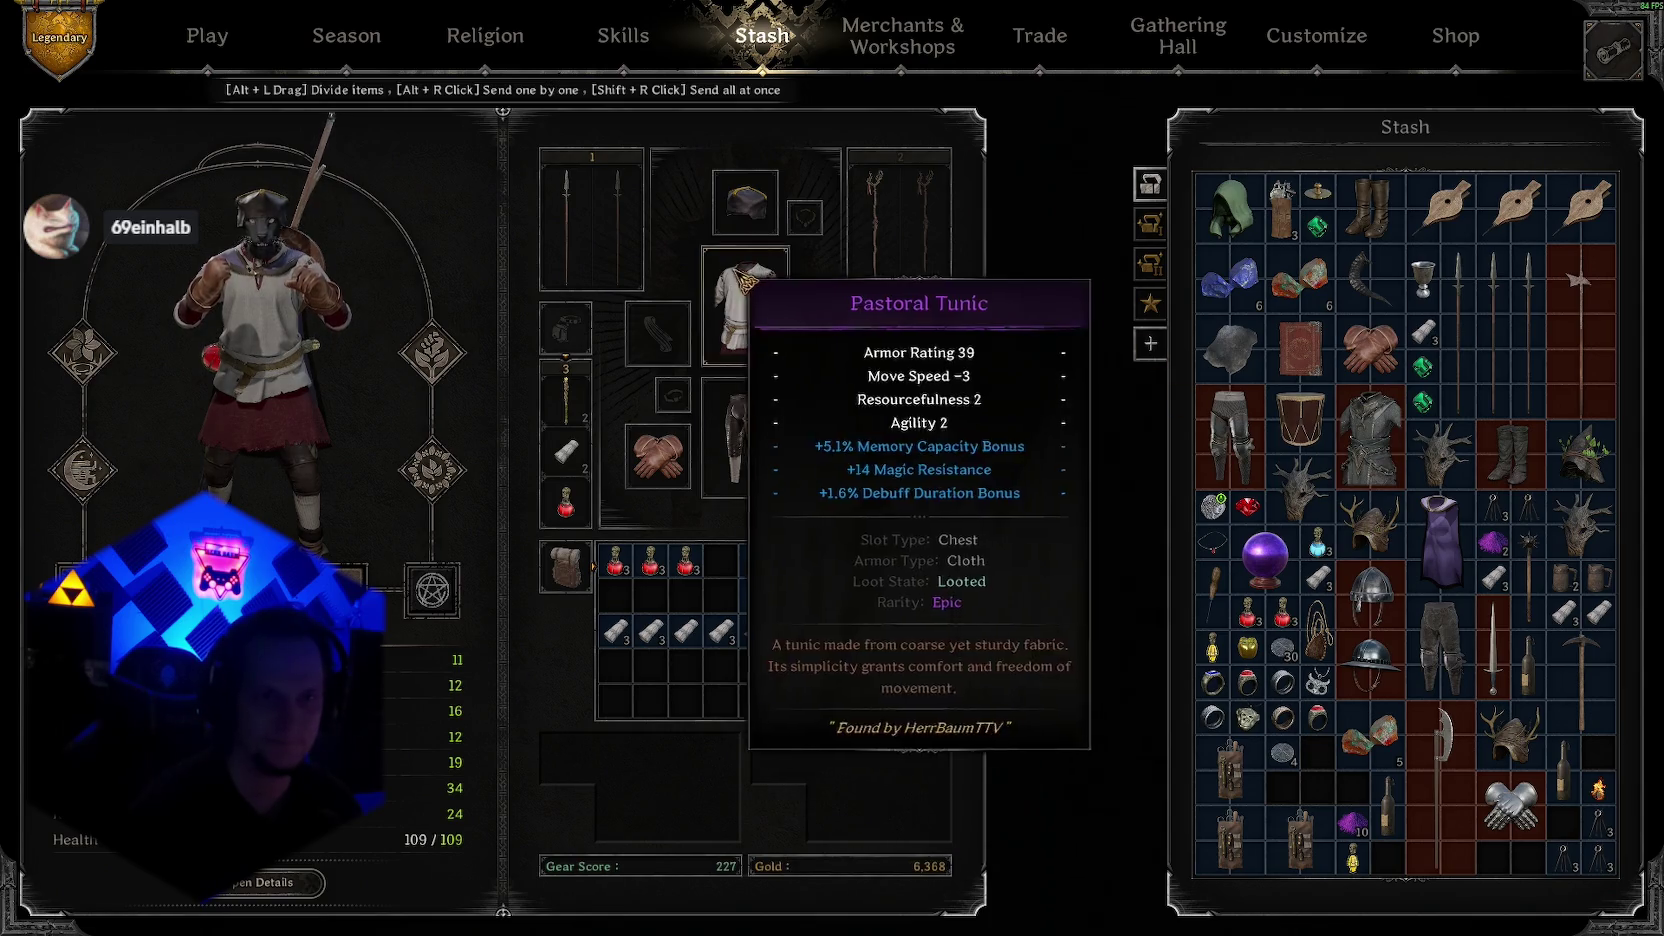
pyautogui.click(1150, 224)
pyautogui.moveTo(745, 300)
pyautogui.mouseDown()
pyautogui.moveTo(760, 320)
pyautogui.moveTo(1607, 460)
pyautogui.mouseUp()
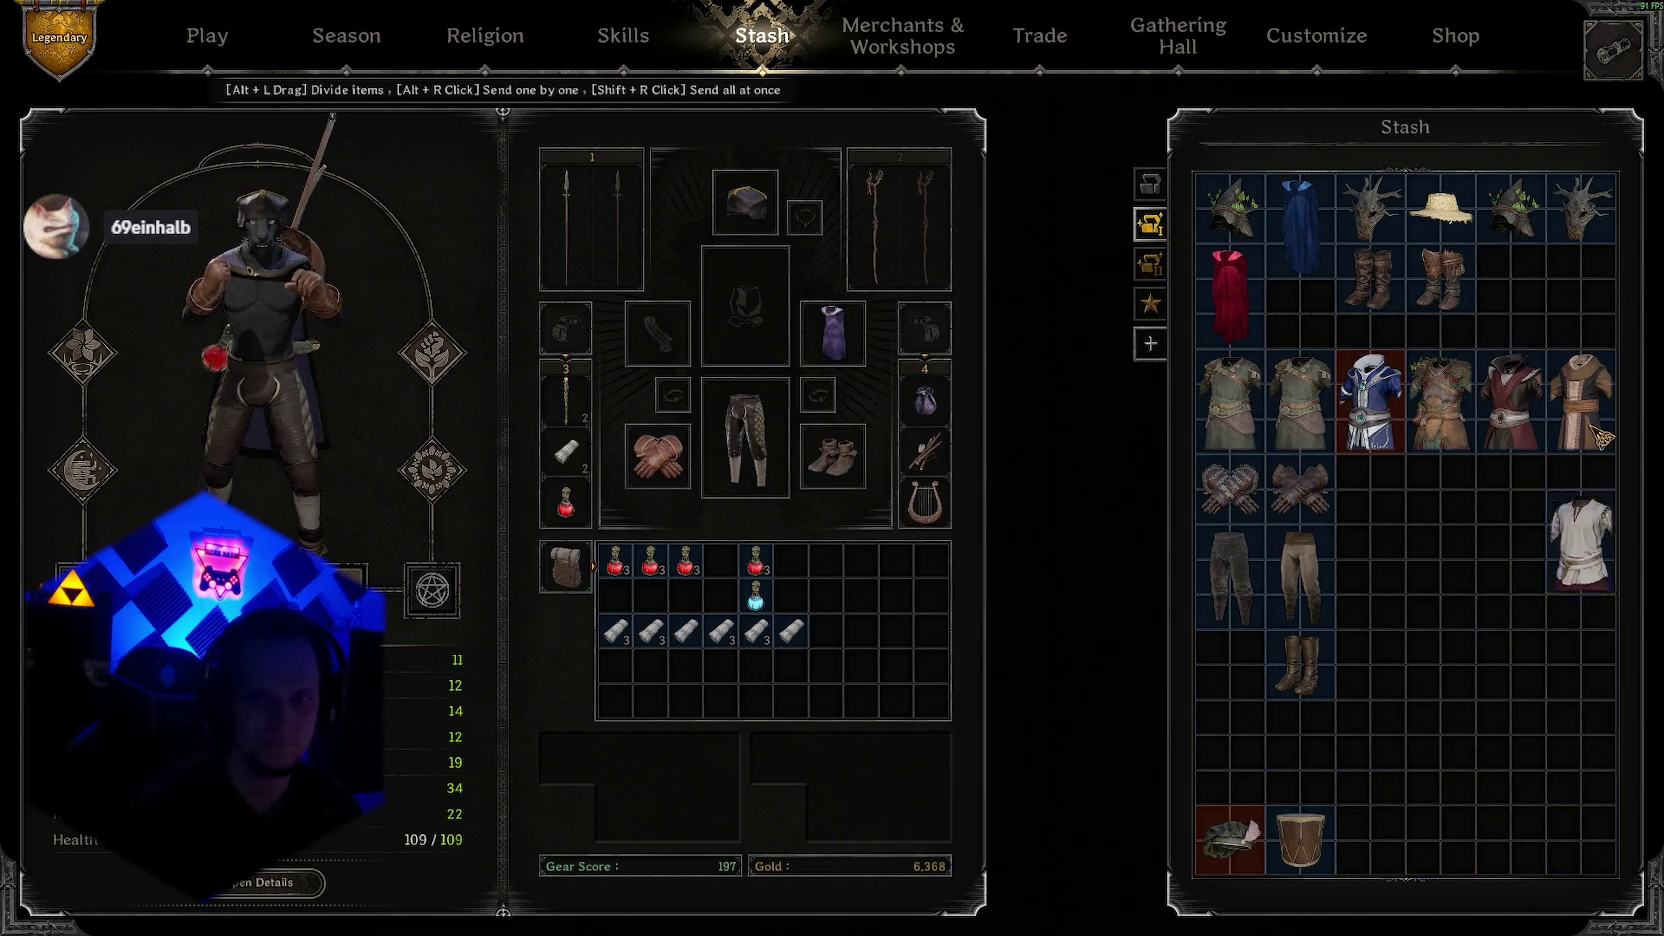
pyautogui.moveTo(1580, 400); pyautogui.dragTo(745, 300)
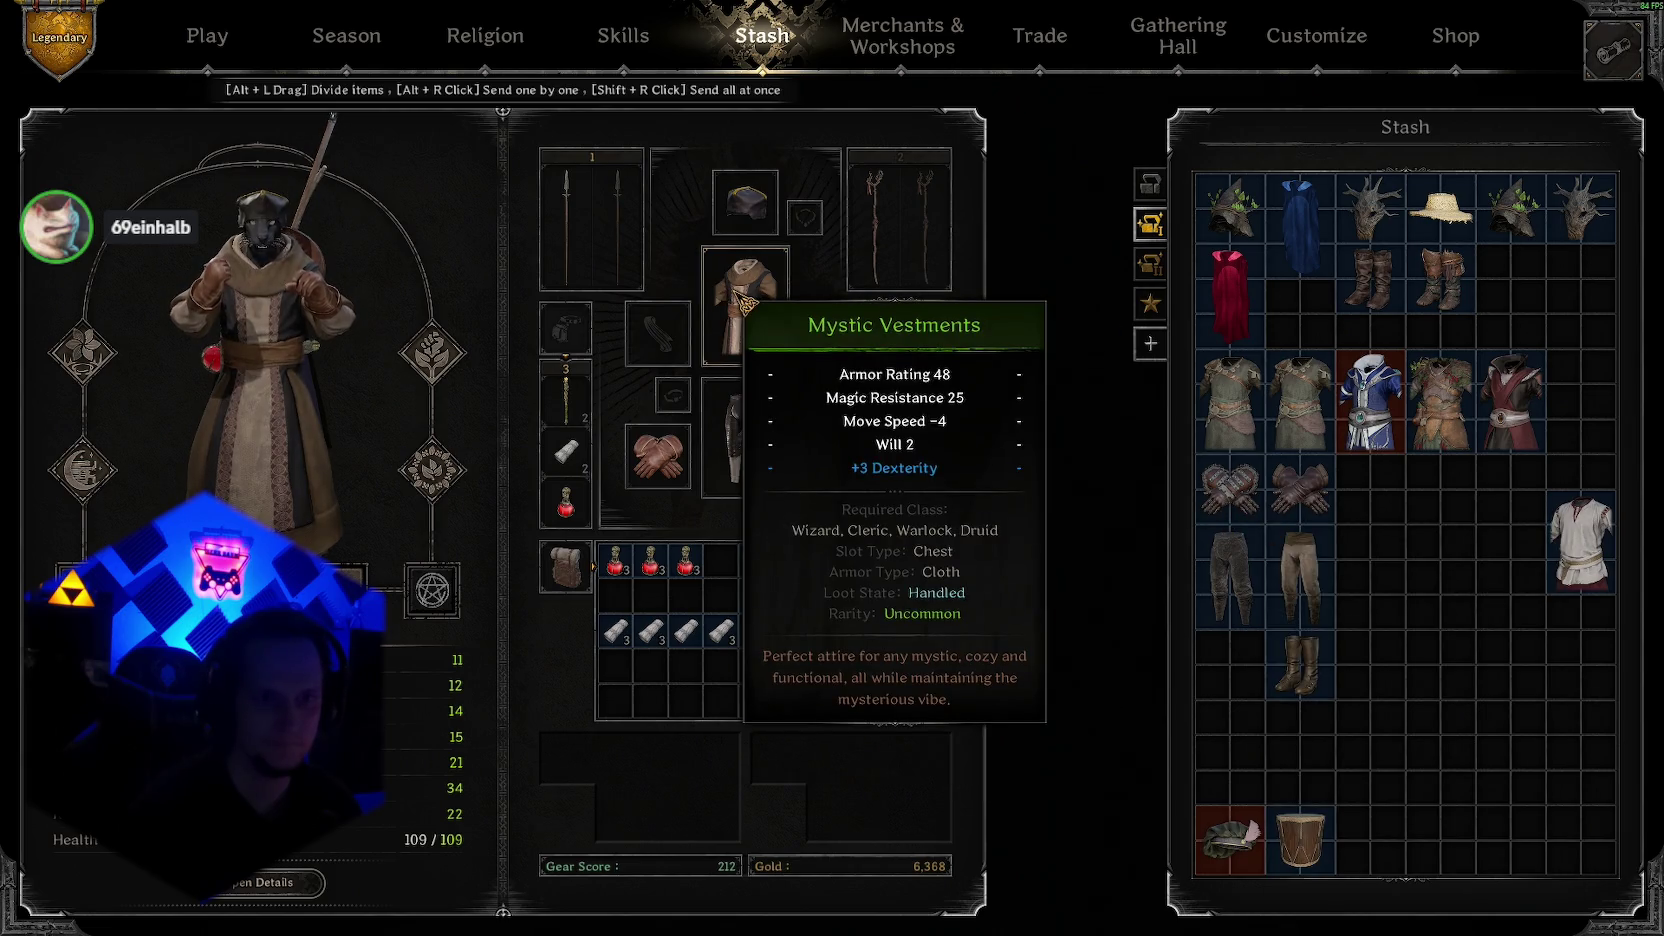
# Stash the shoes and equip the Squire's base gear, adding boots for gear score 173
pyautogui.moveTo(1624, 586)
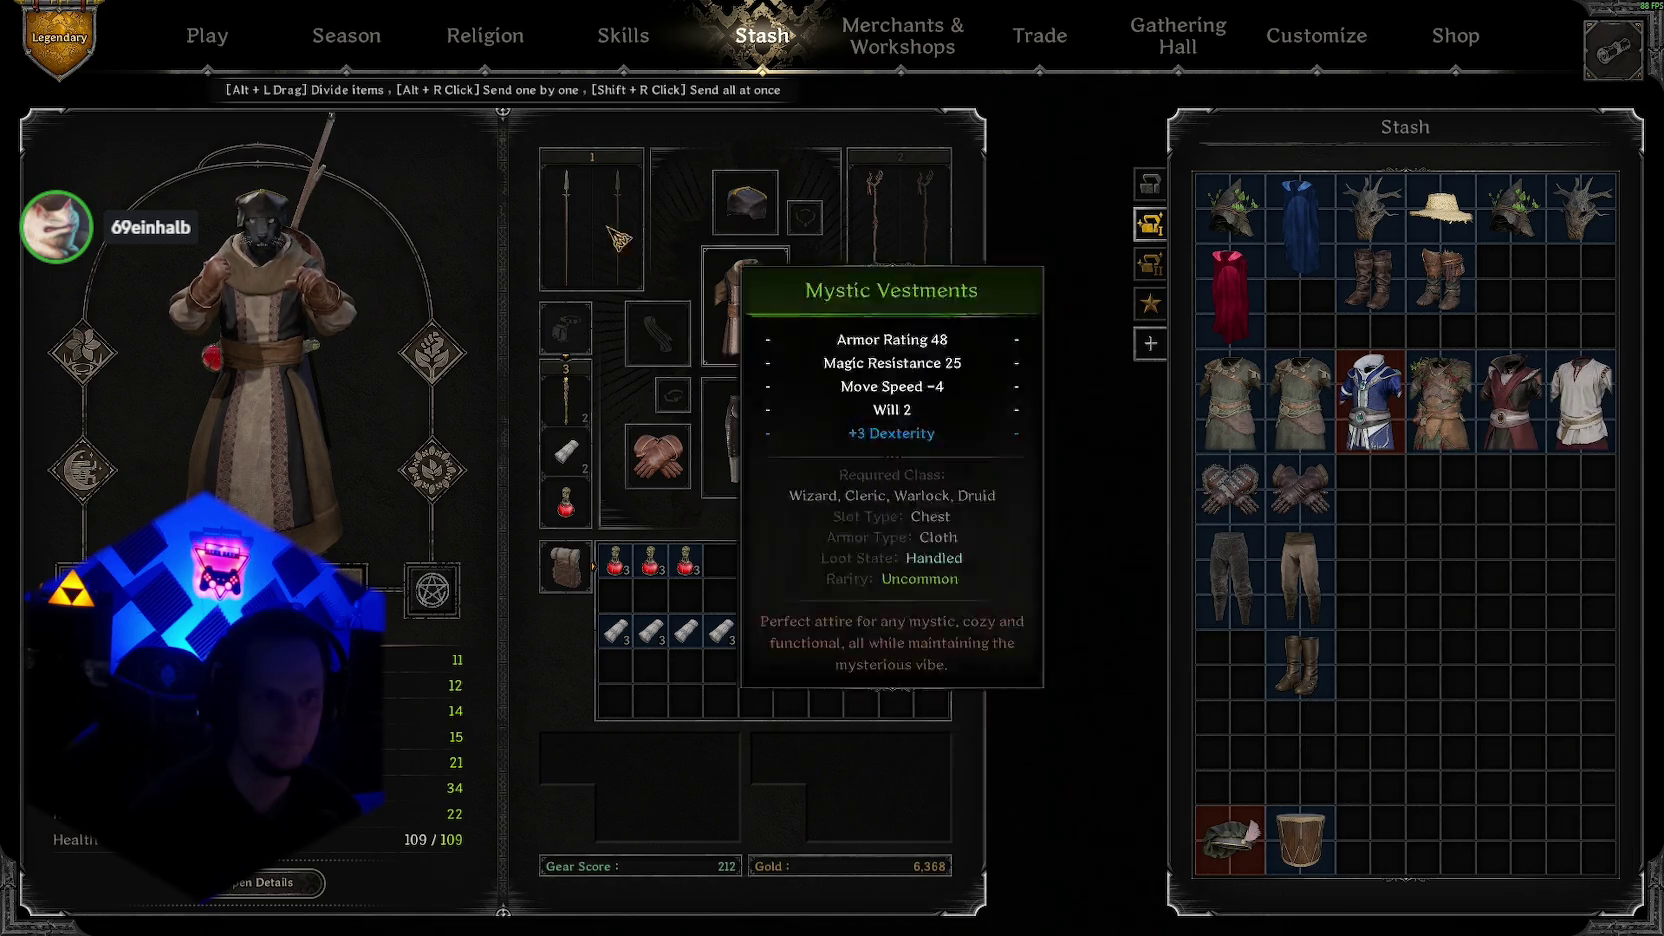
pyautogui.moveTo(1262, 690); pyautogui.dragTo(1229, 656)
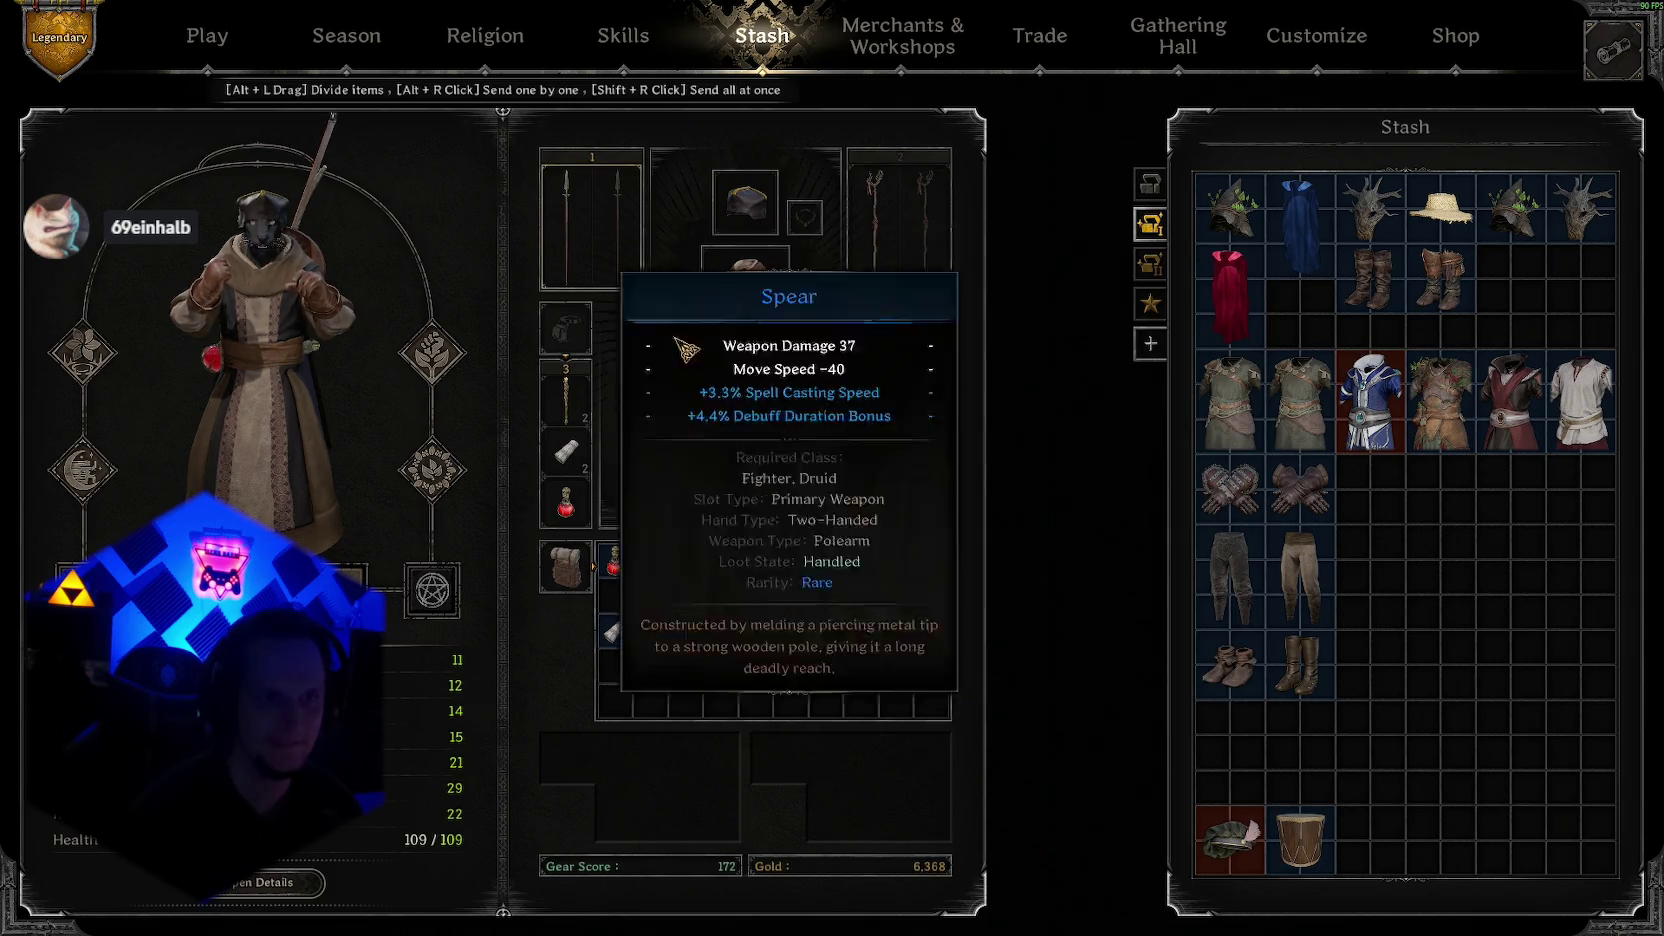
pyautogui.click(902, 36)
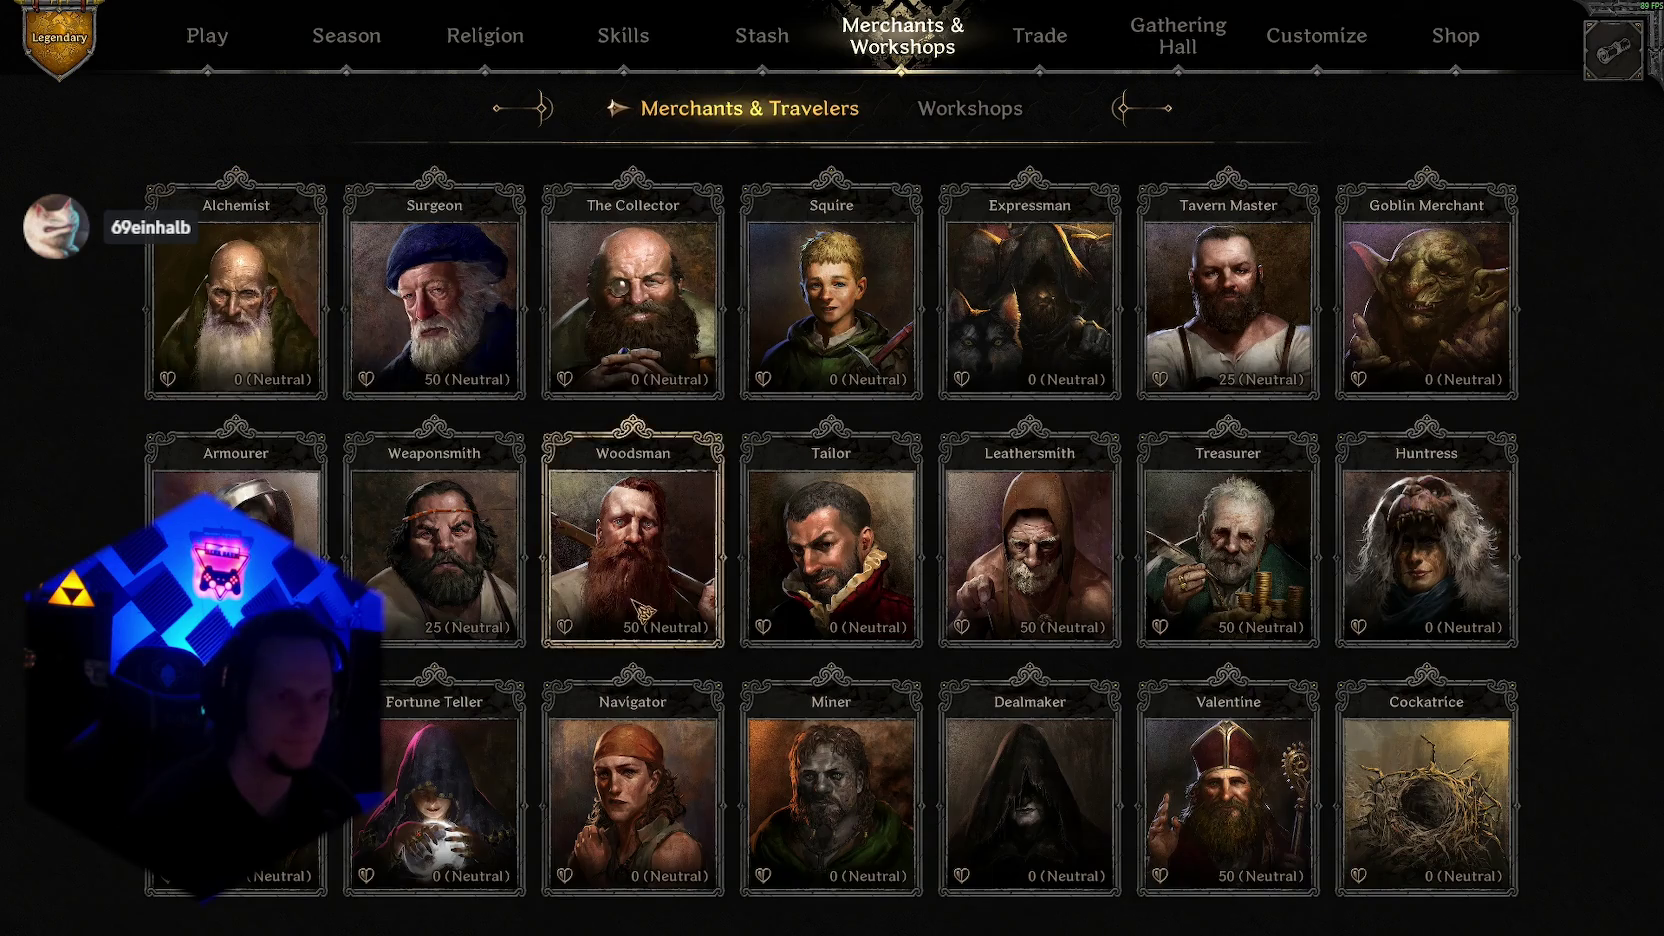
pyautogui.click(848, 295)
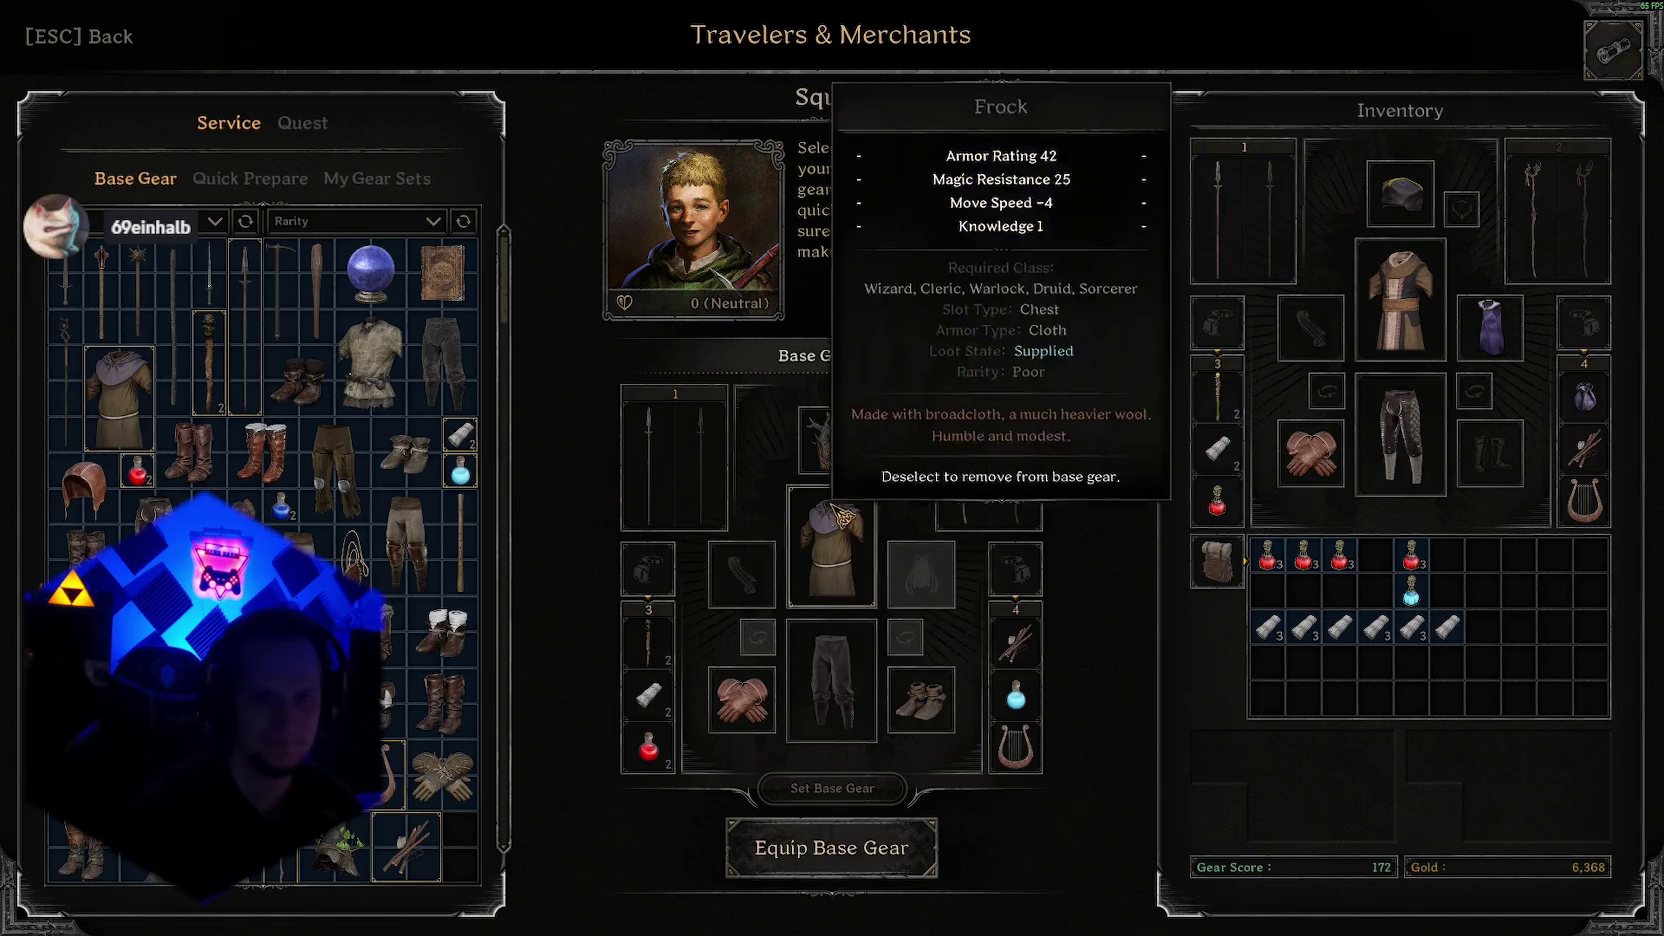
pyautogui.press('Escape')
pyautogui.click(760, 36)
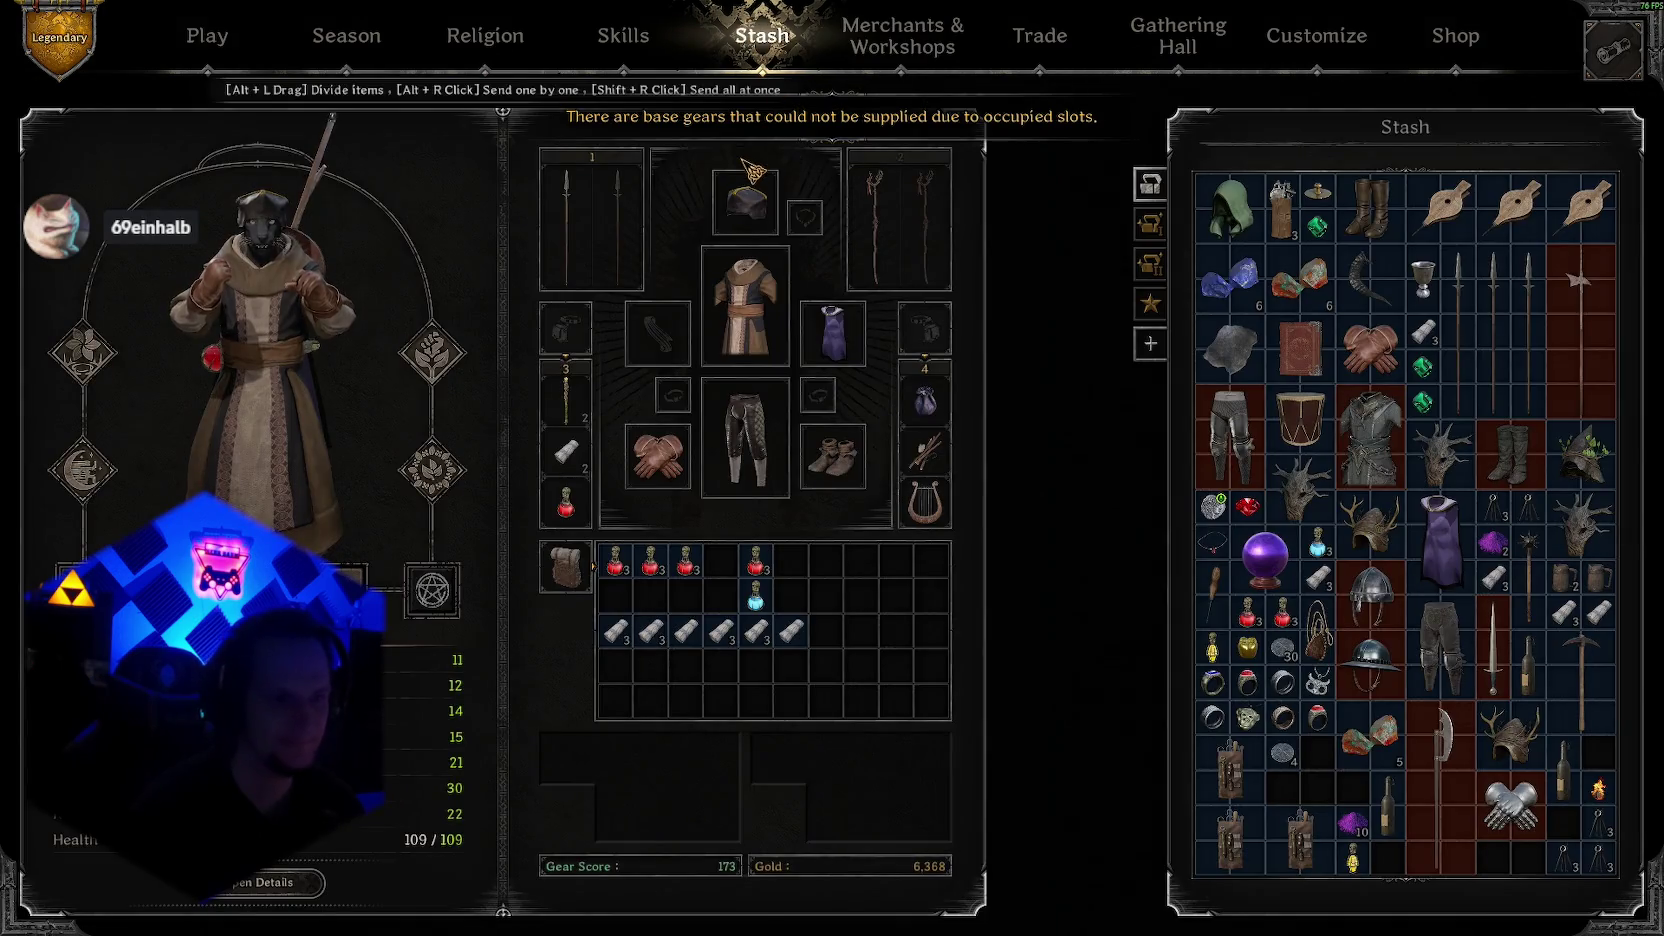